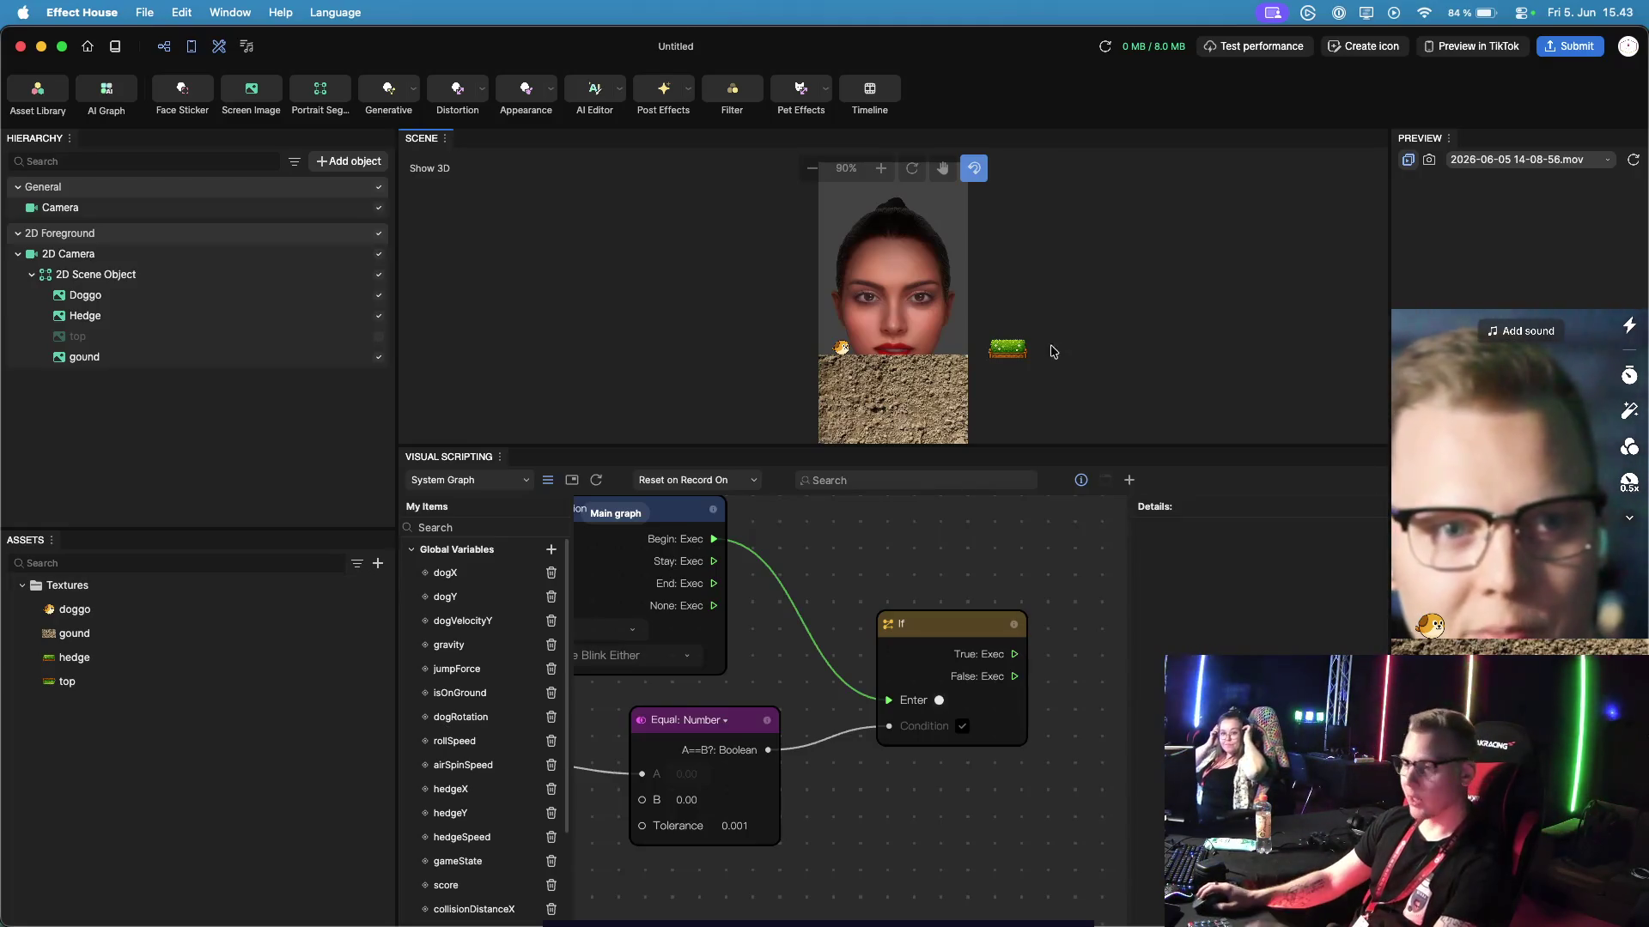
# Step: Check the Equal node's type options and pan the graph toward open space
pyautogui.click(691, 726)
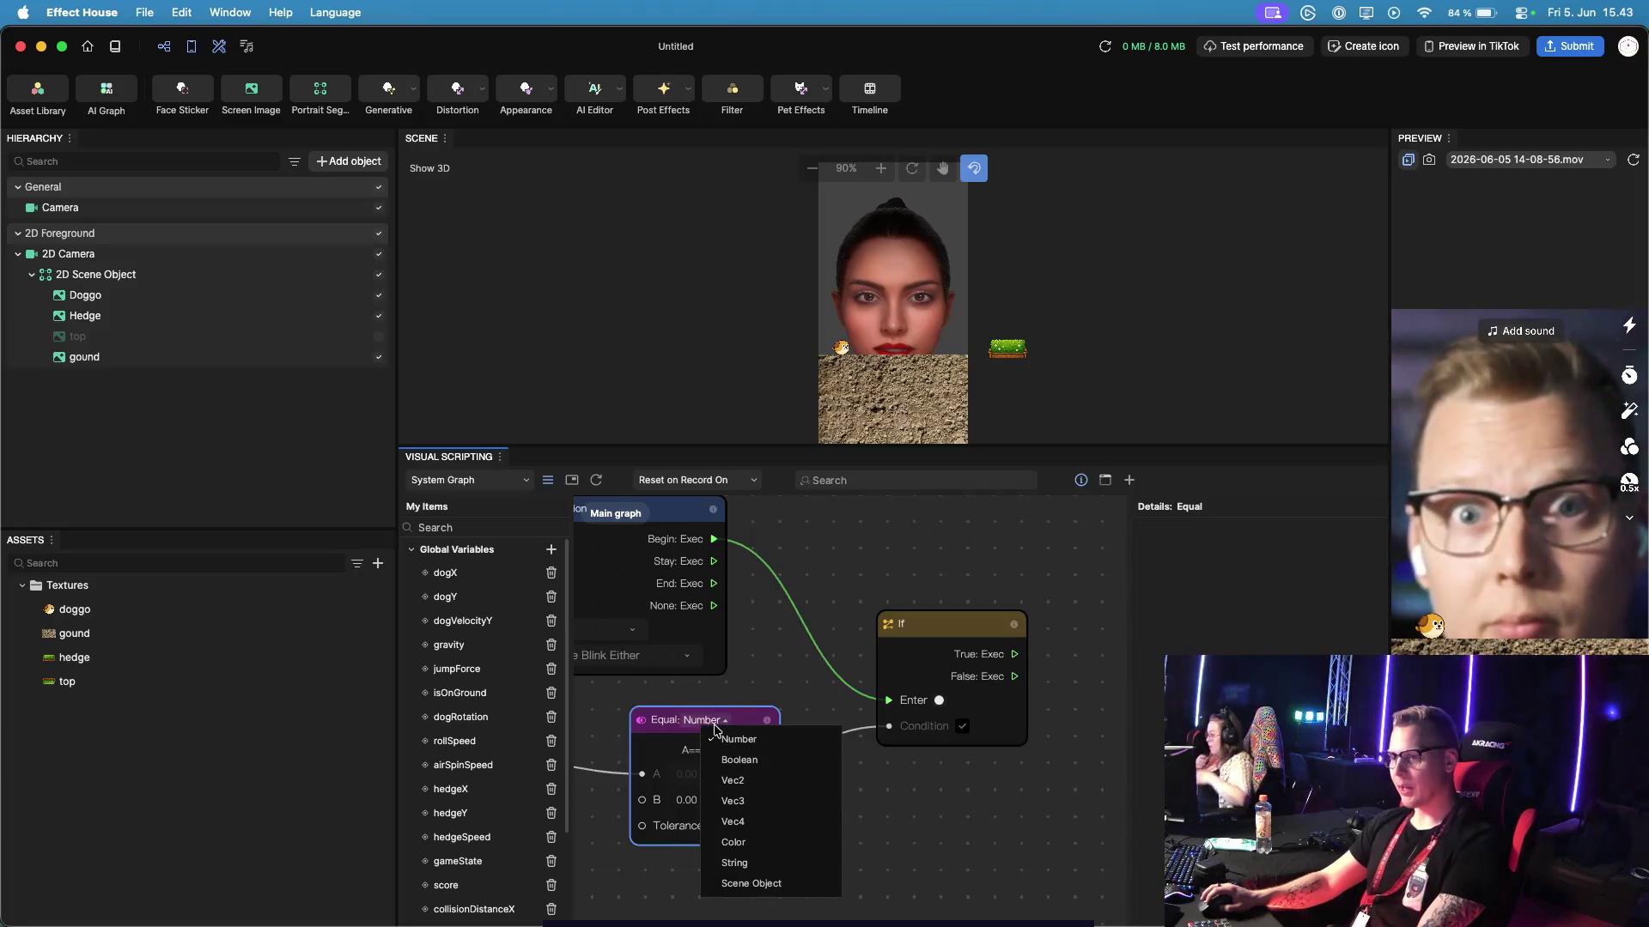
pyautogui.scroll(-3, 653, 719)
pyautogui.rightClick(608, 715)
pyautogui.click(913, 579)
pyautogui.scroll(-3, 913, 579)
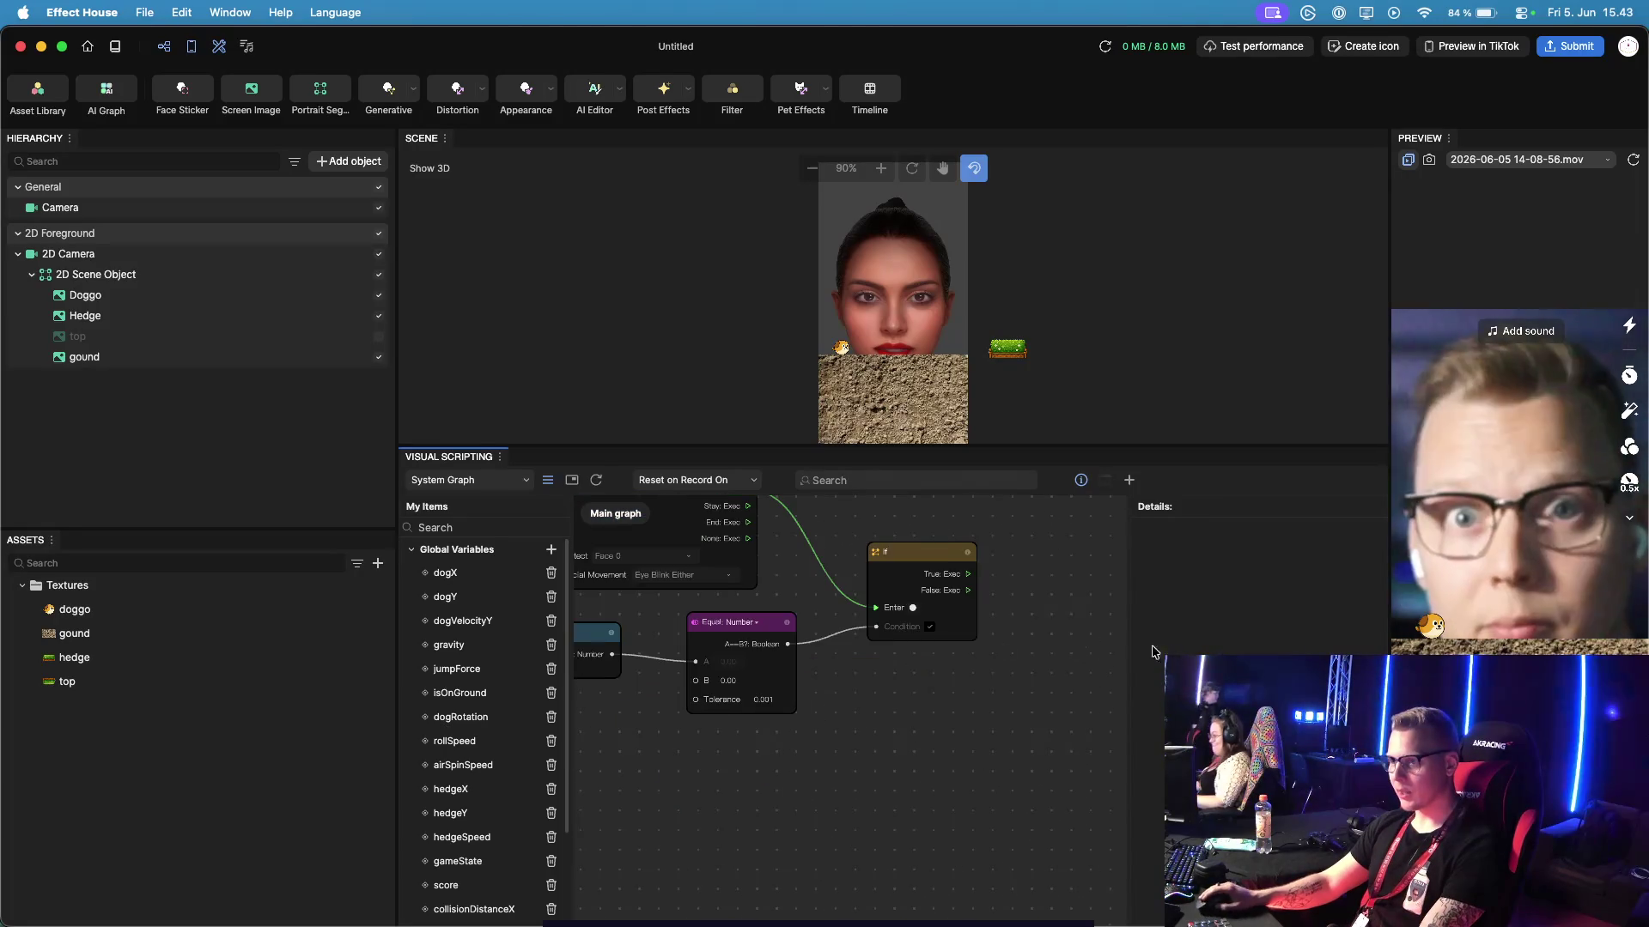
pyautogui.hscroll(4, 946, 747)
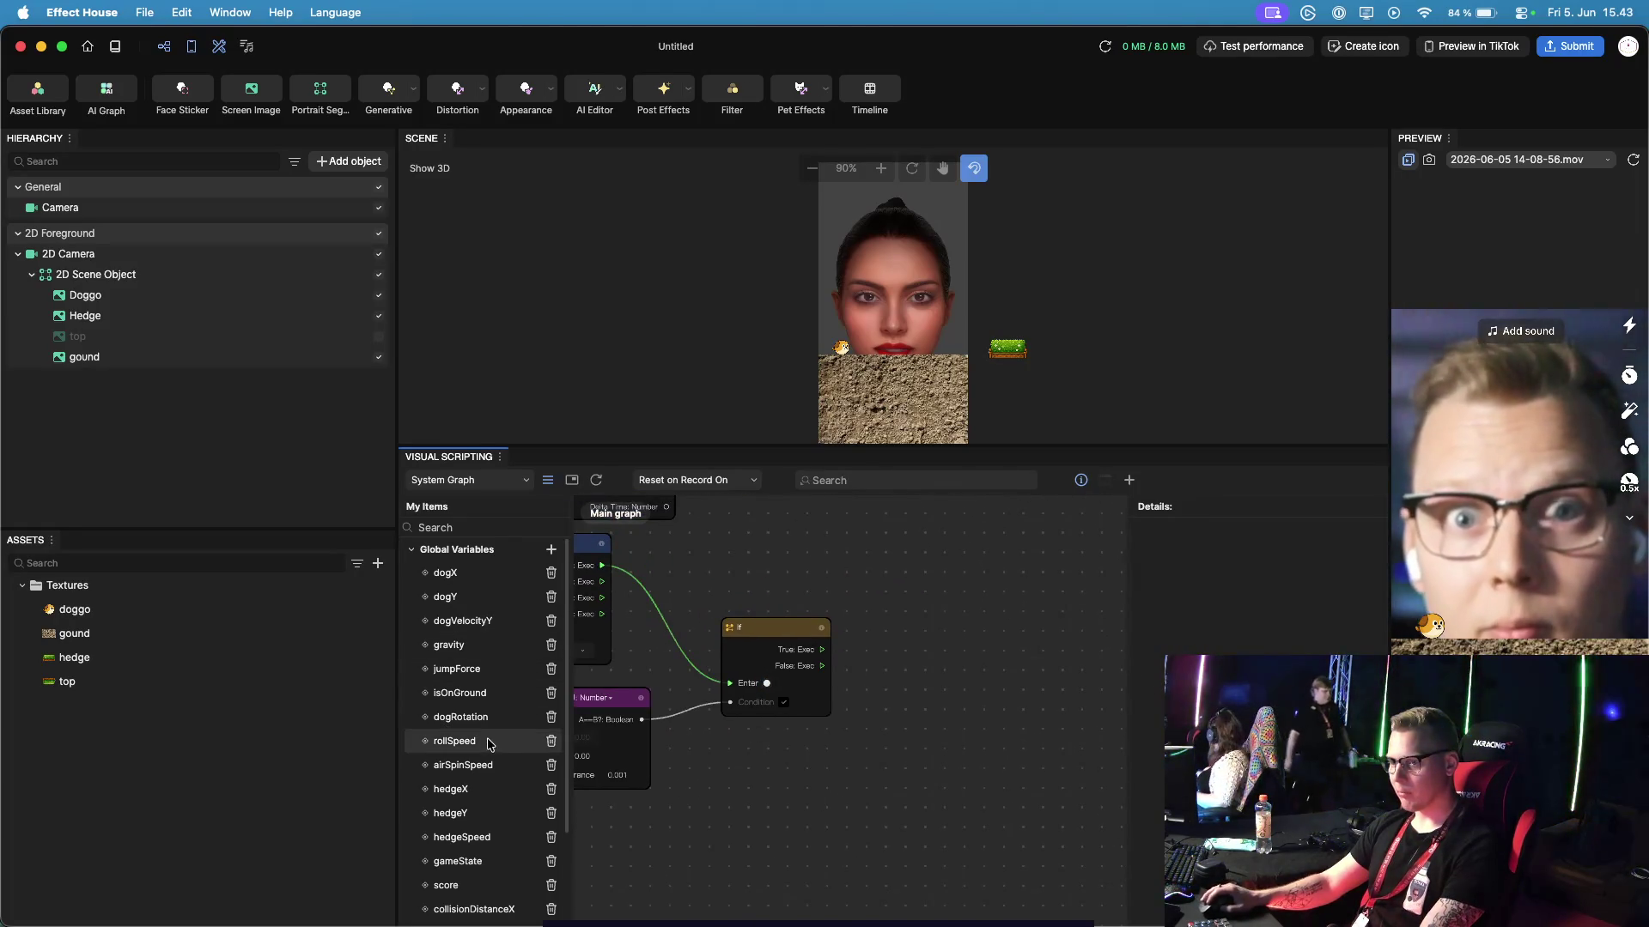
pyautogui.moveTo(491, 861)
pyautogui.mouseDown()
pyautogui.moveTo(1019, 633)
pyautogui.moveTo(963, 672)
pyautogui.mouseUp()
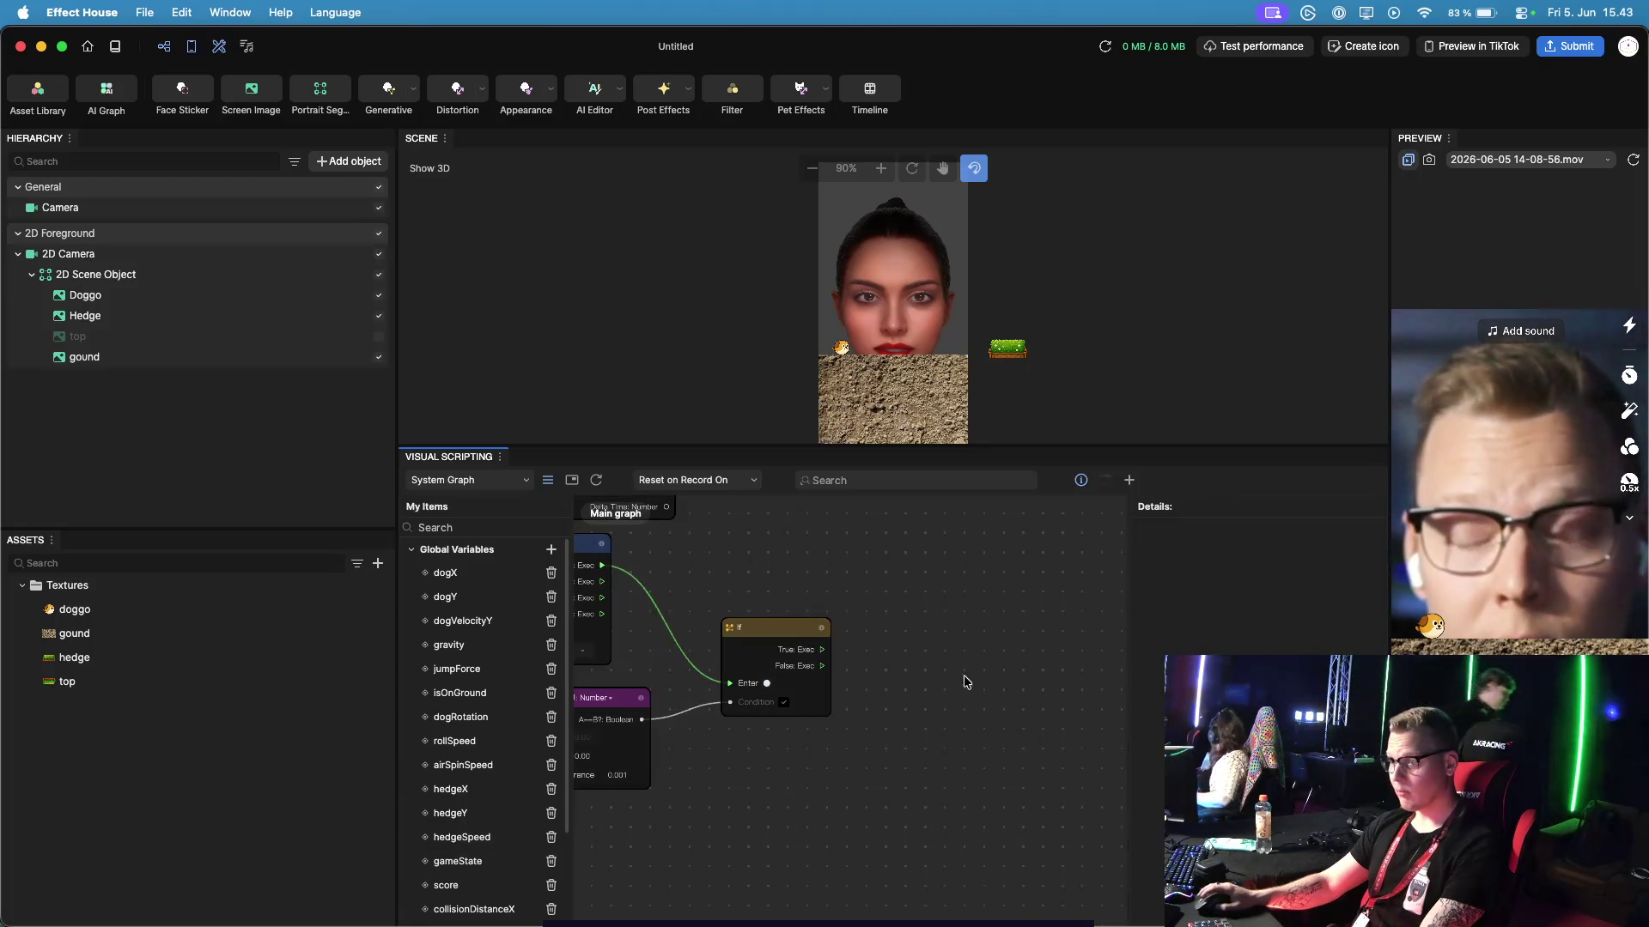
# Step: Search the node library for 'gam' and 'set', then close it without adding anything
pyautogui.rightClick(870, 643)
pyautogui.click(904, 659)
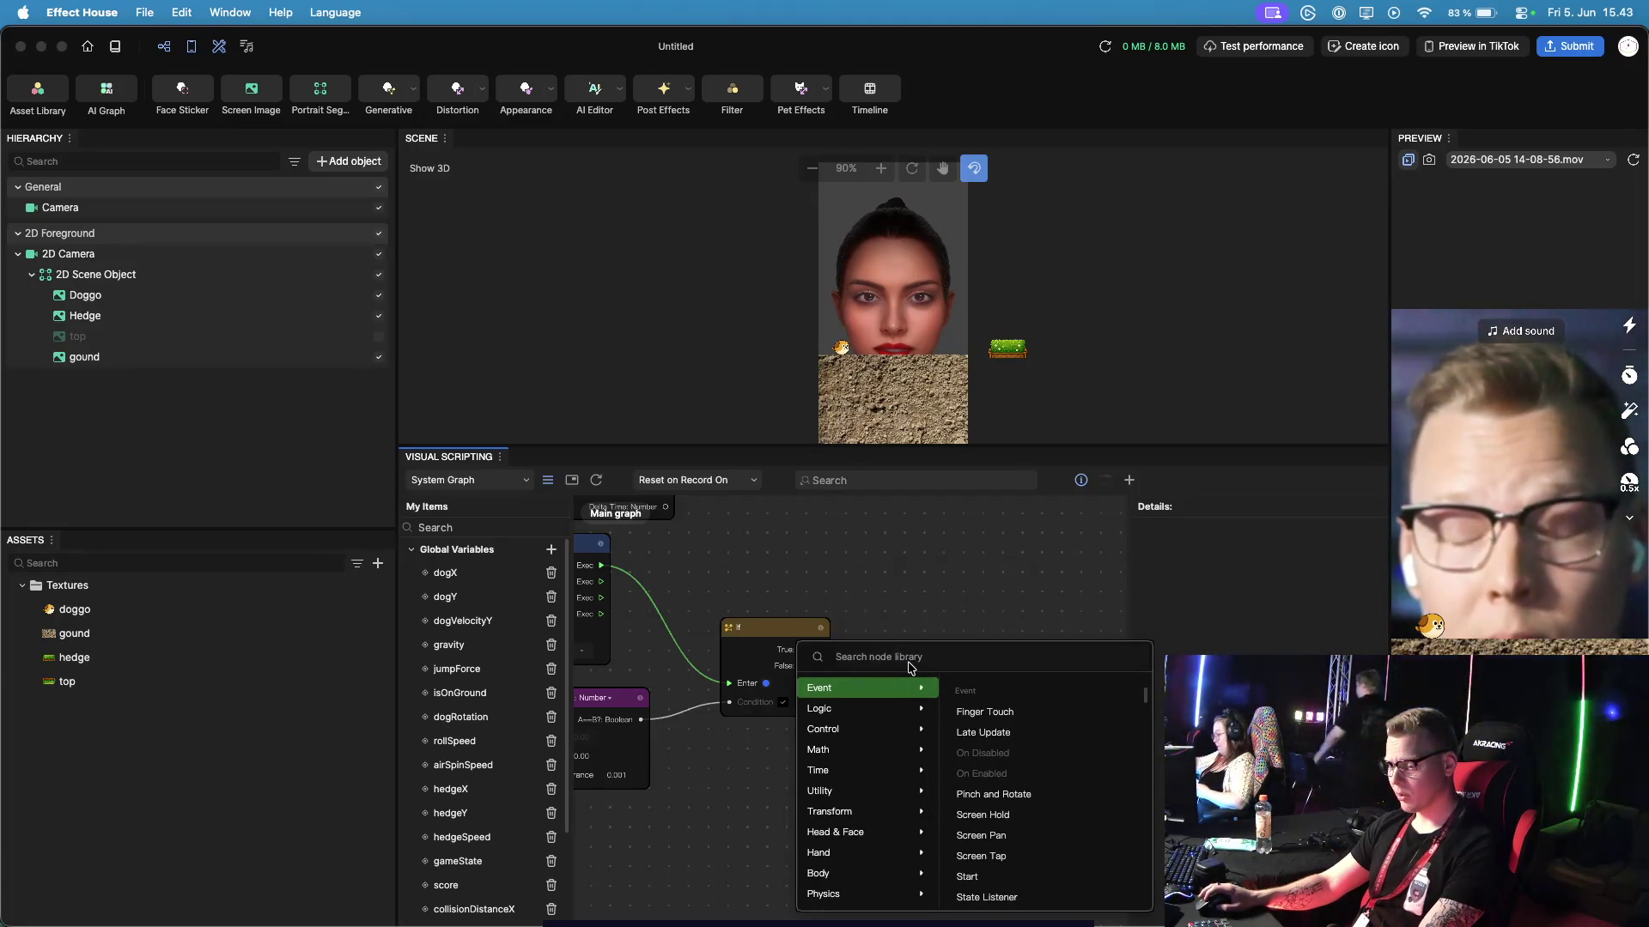
pyautogui.write('gam')
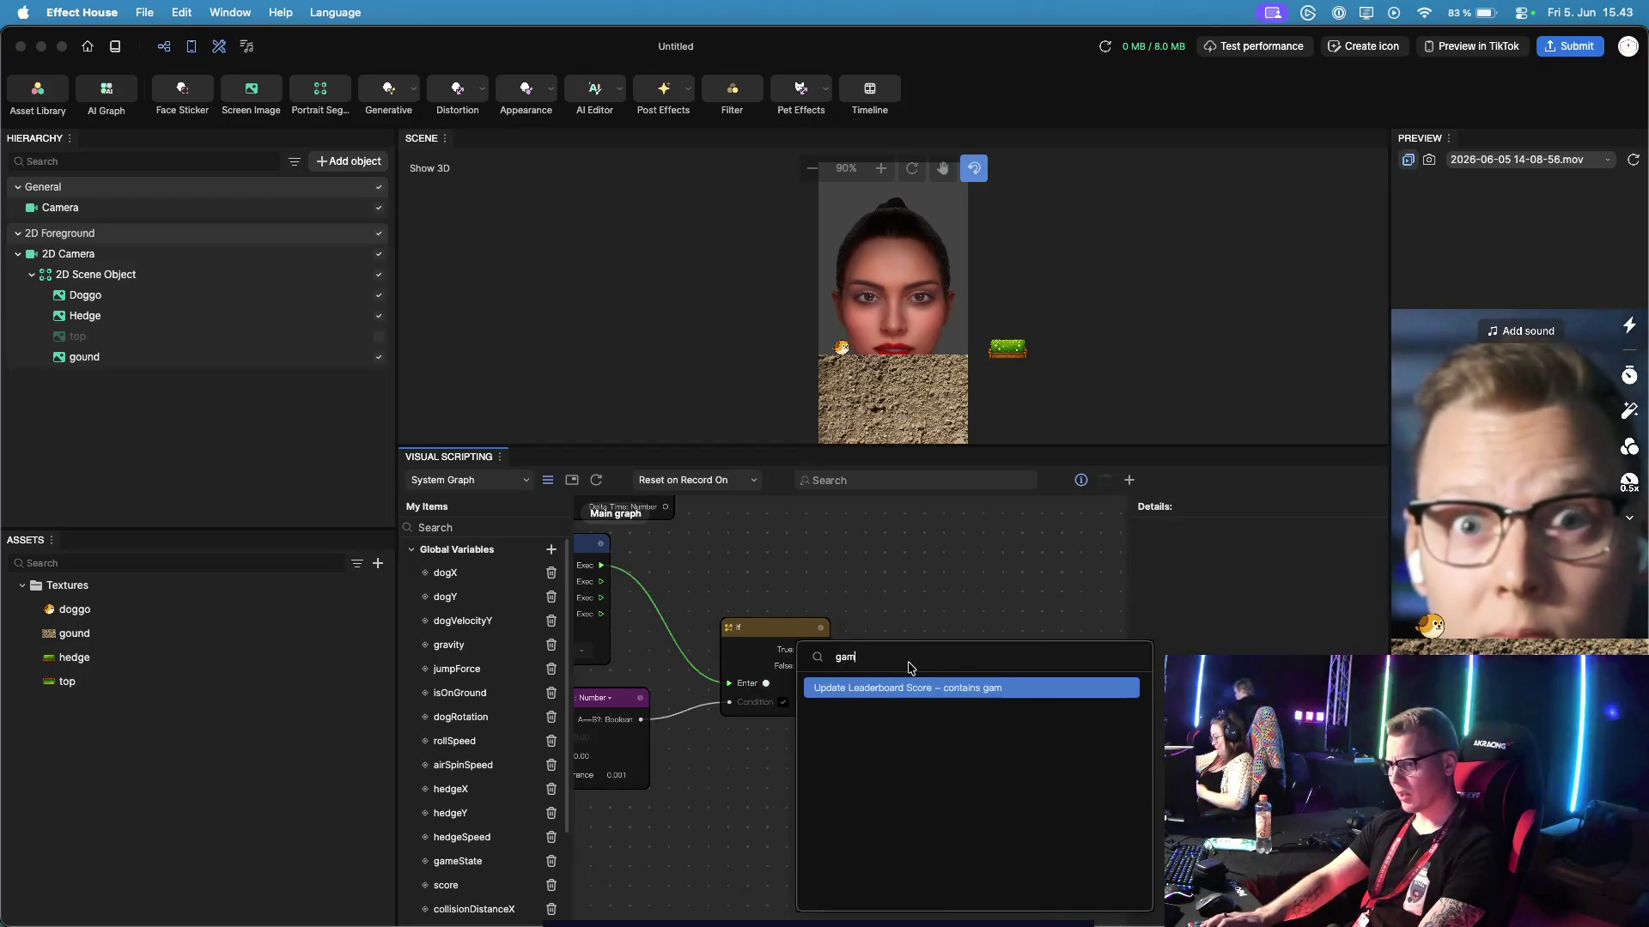
pyautogui.press('BackSpace')
pyautogui.press('BackSpace')
pyautogui.press('BackSpace')
pyautogui.write('set')
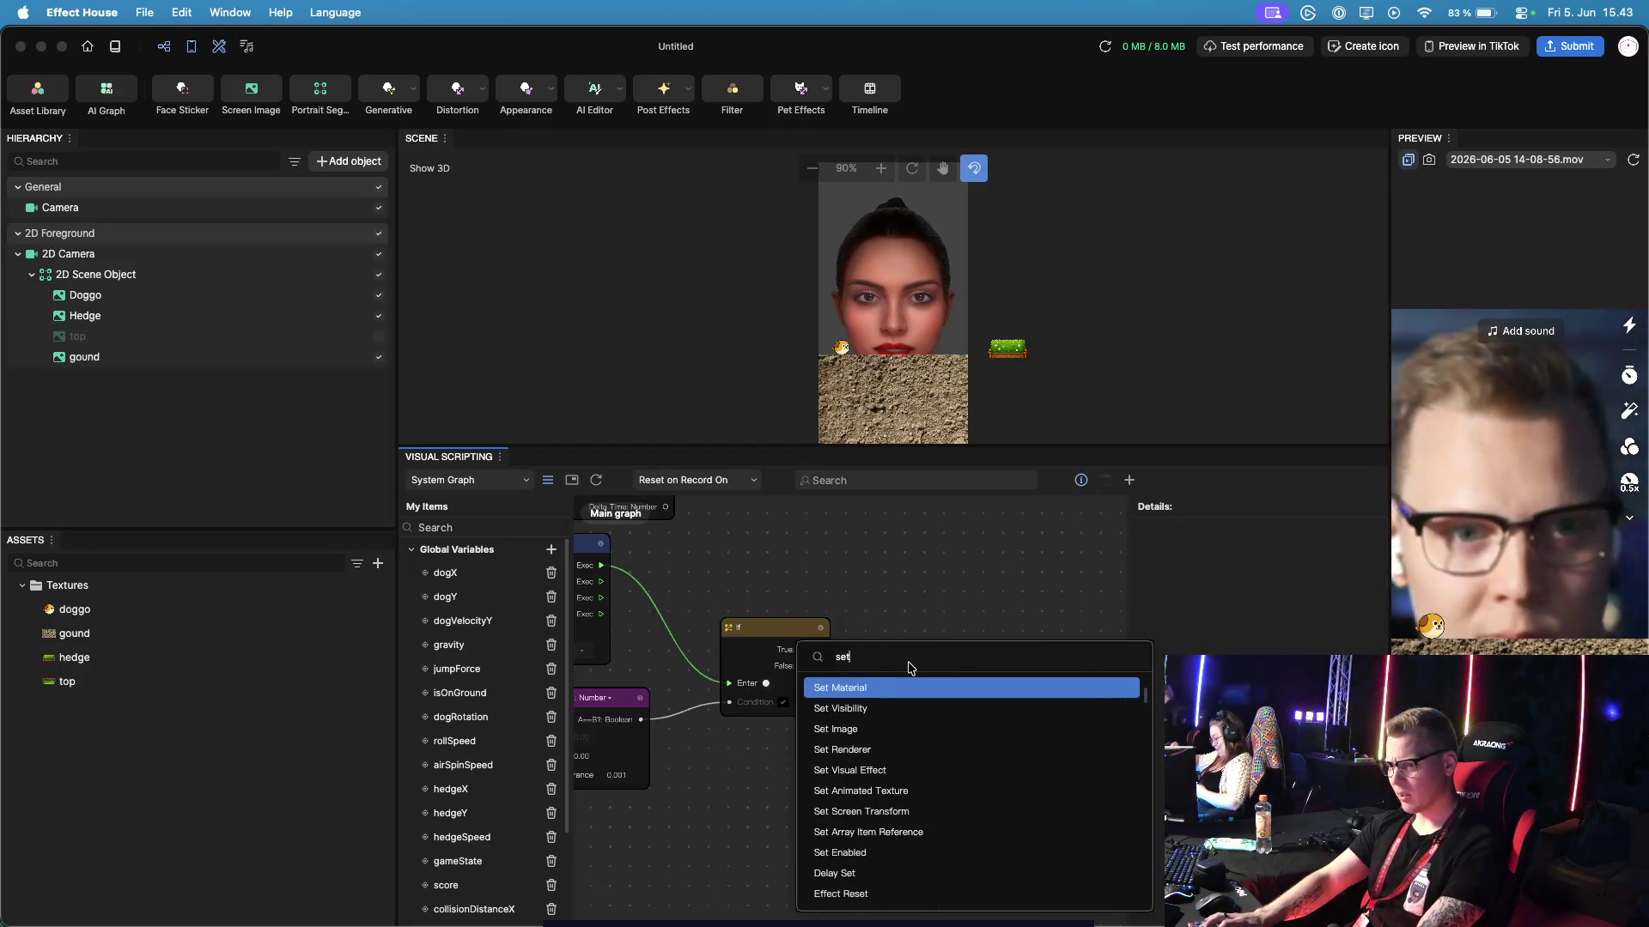
pyautogui.press('BackSpace')
pyautogui.press('BackSpace')
pyautogui.press('BackSpace')
pyautogui.press('Escape')
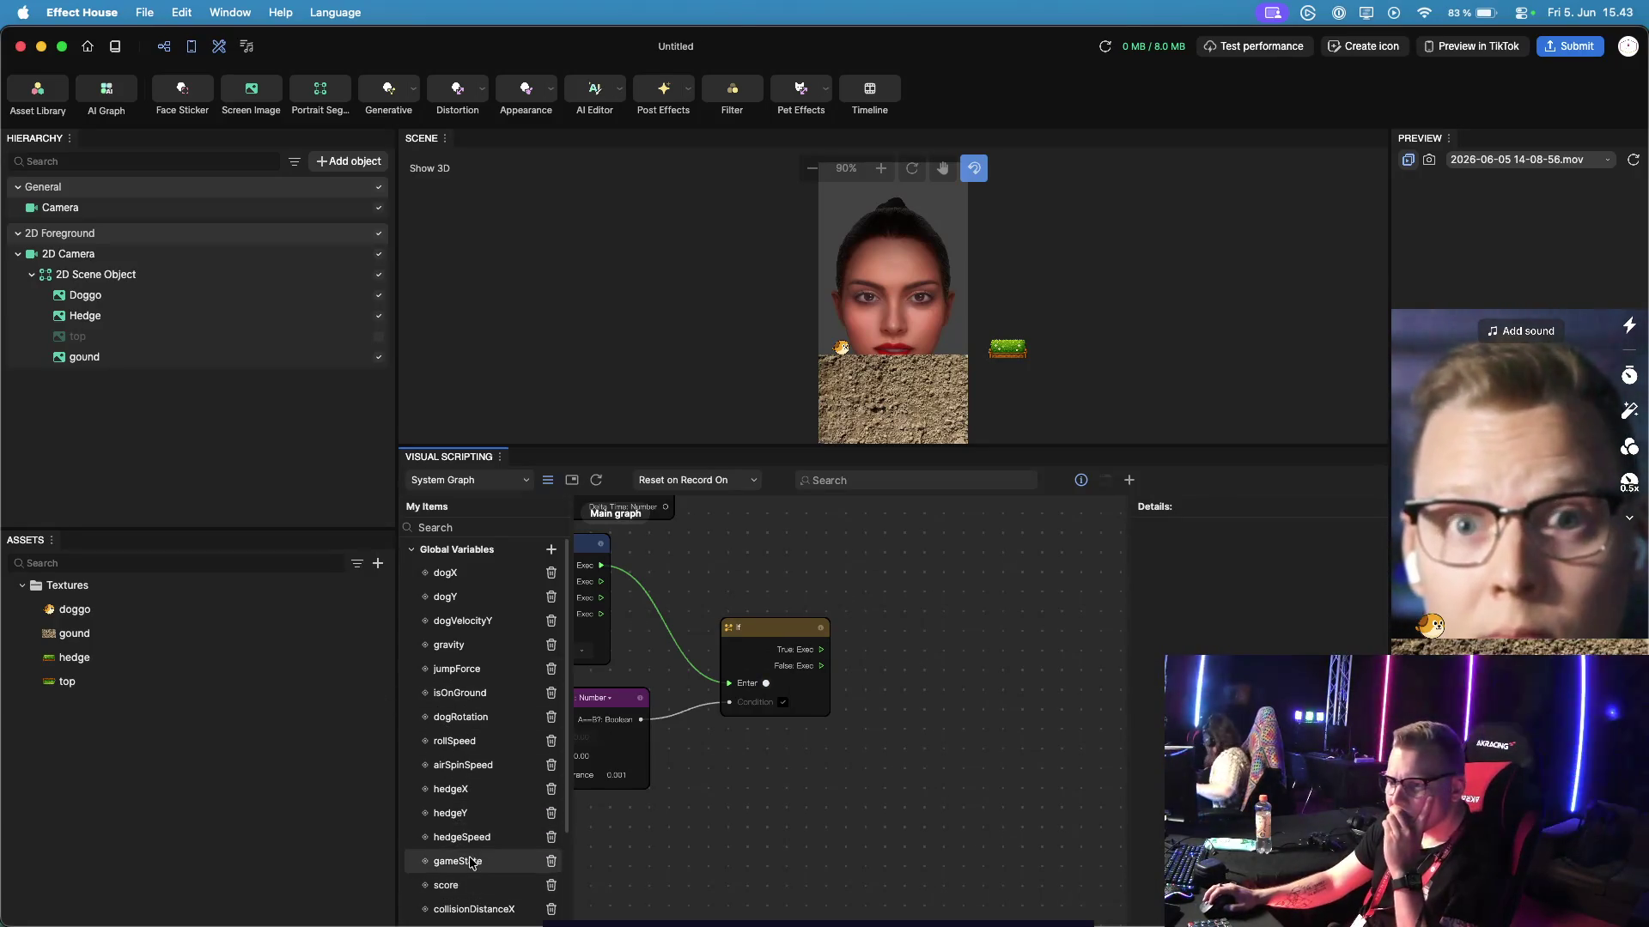
# Step: Add a Set gameState node and place it to the right of the If node
pyautogui.click(444, 863)
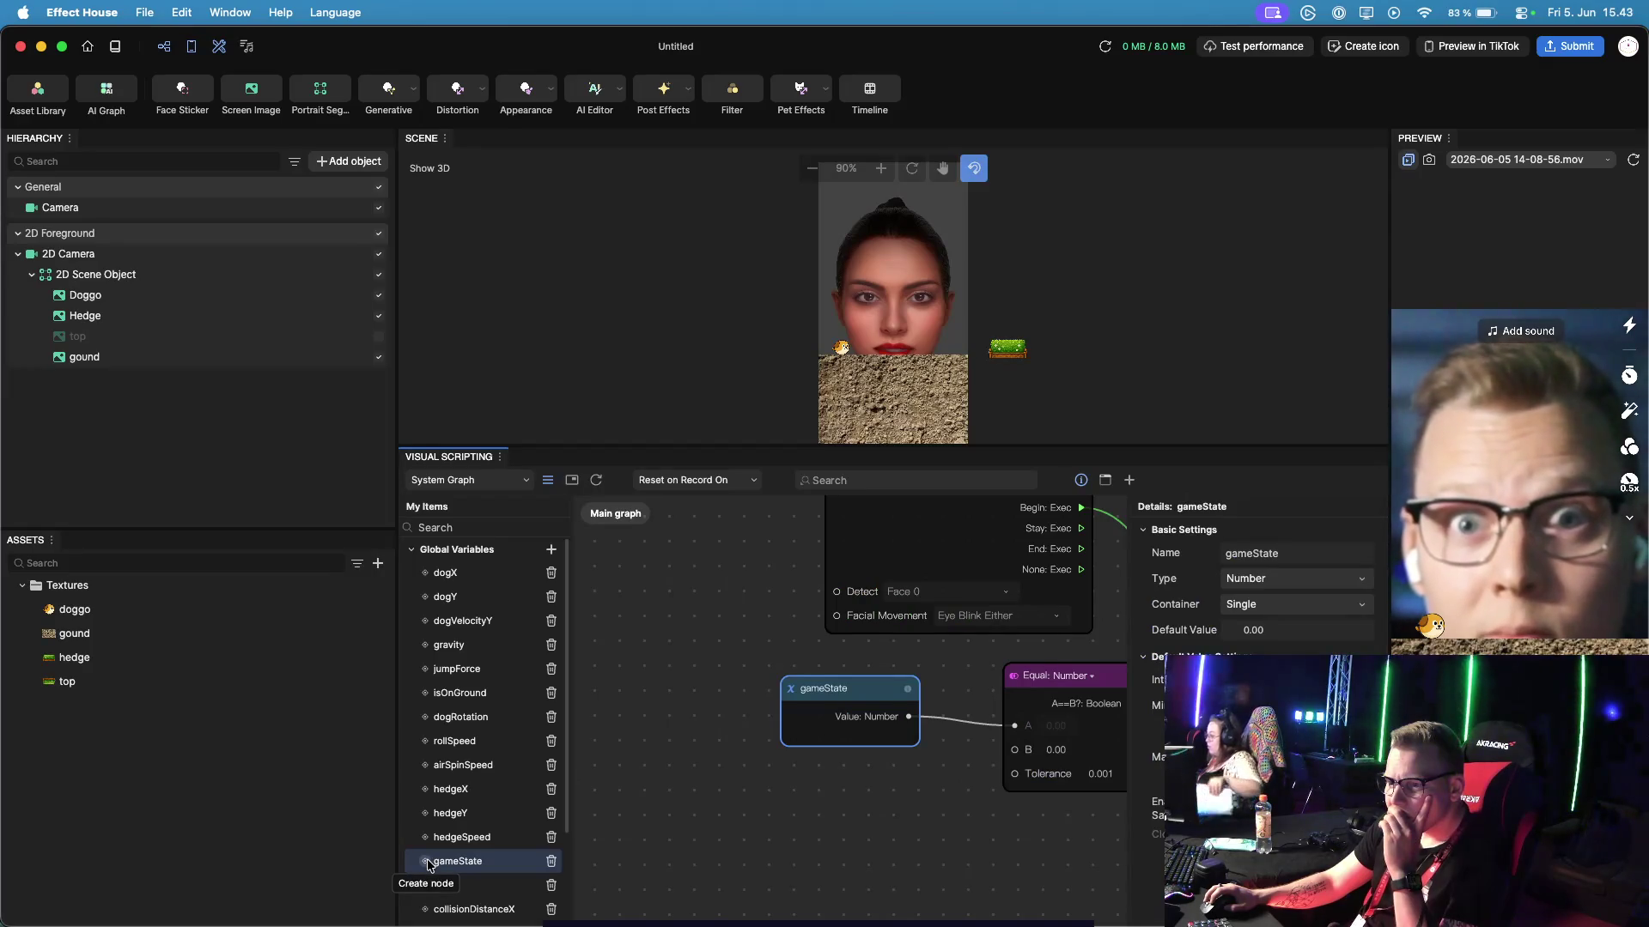
pyautogui.click(429, 865)
pyautogui.click(486, 904)
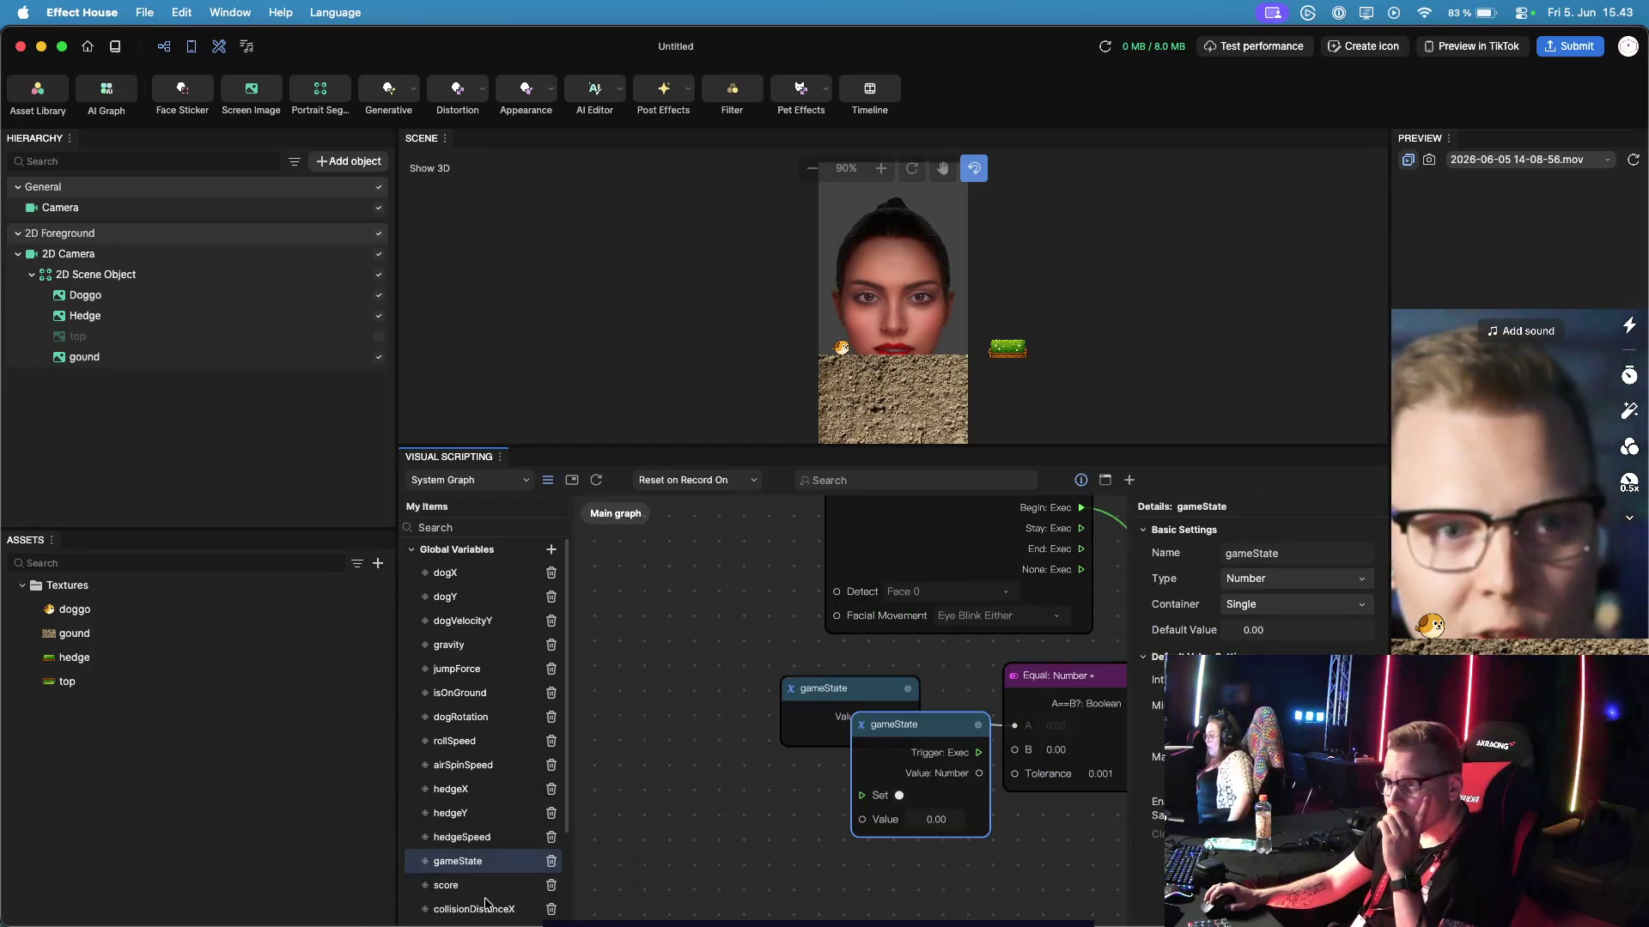
pyautogui.click(725, 784)
pyautogui.moveTo(725, 785); pyautogui.dragTo(535, 712)
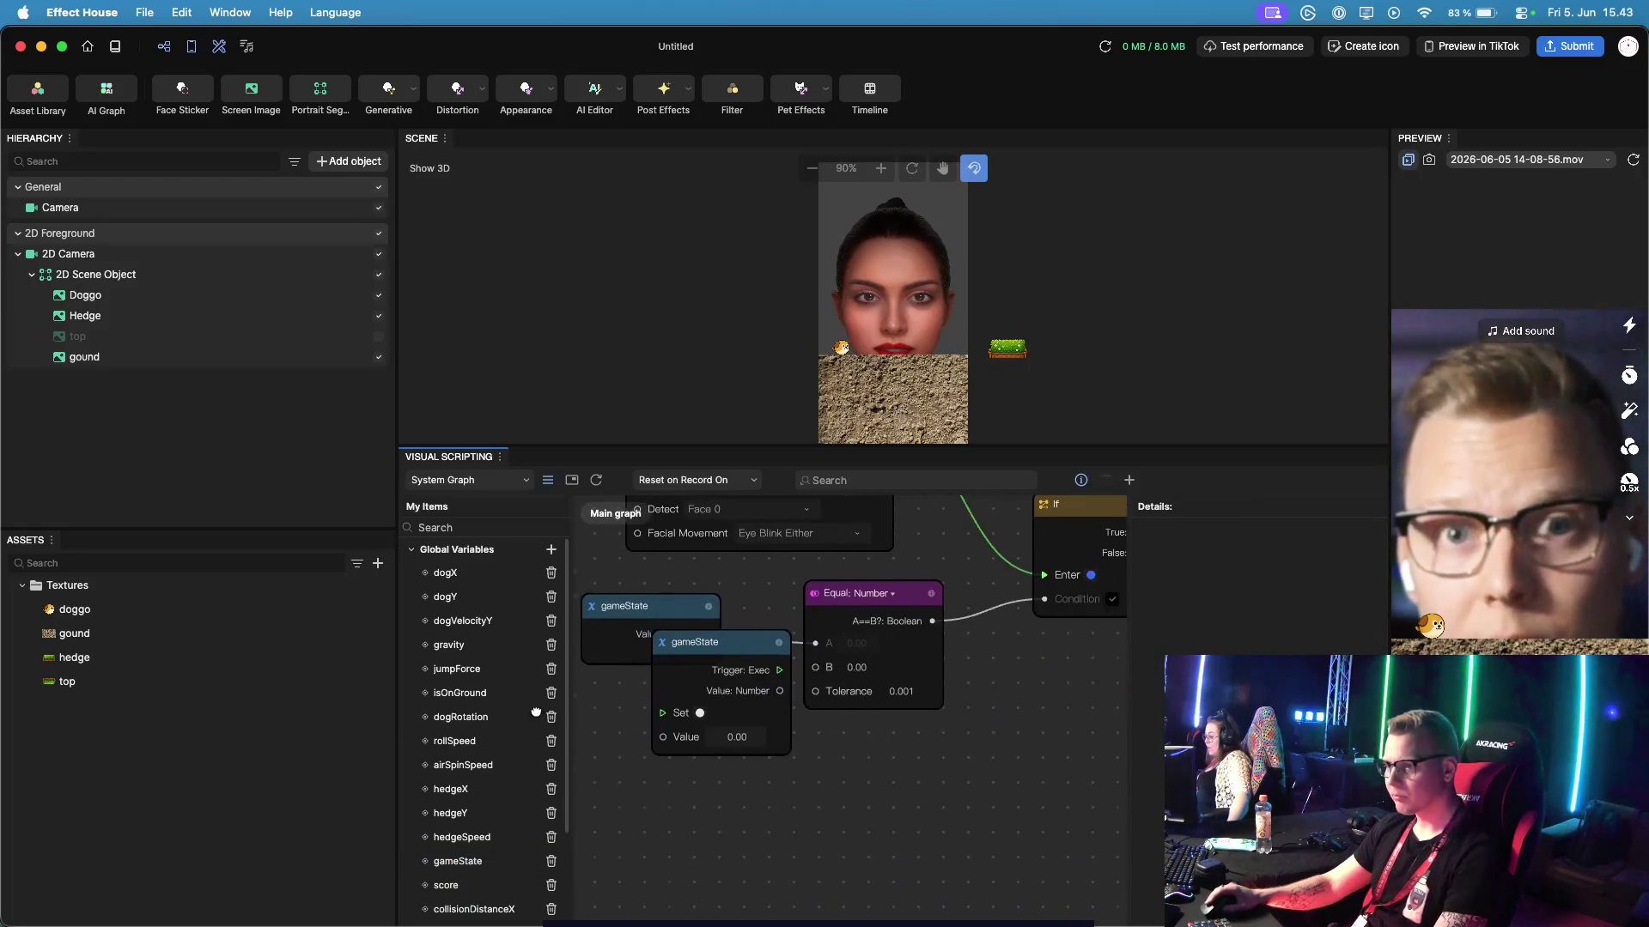
pyautogui.moveTo(730, 663)
pyautogui.mouseDown()
pyautogui.moveTo(861, 708)
pyautogui.moveTo(962, 700)
pyautogui.mouseUp()
pyautogui.moveTo(861, 777); pyautogui.dragTo(546, 806)
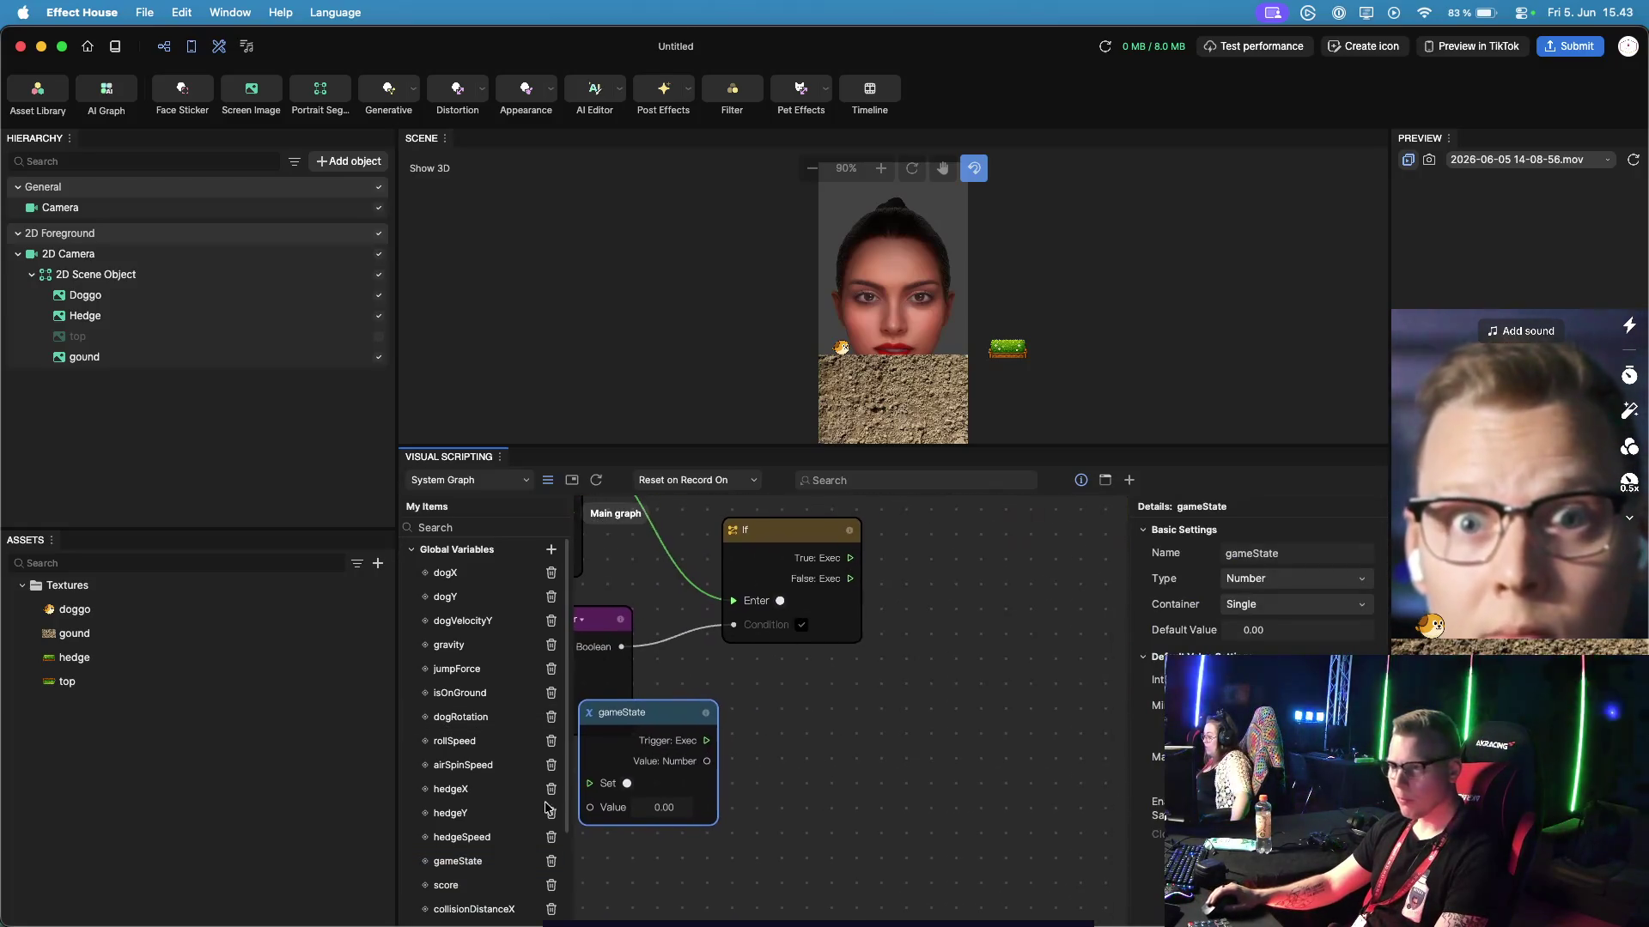
pyautogui.moveTo(652, 712)
pyautogui.mouseDown()
pyautogui.moveTo(1048, 557)
pyautogui.moveTo(965, 532)
pyautogui.mouseUp()
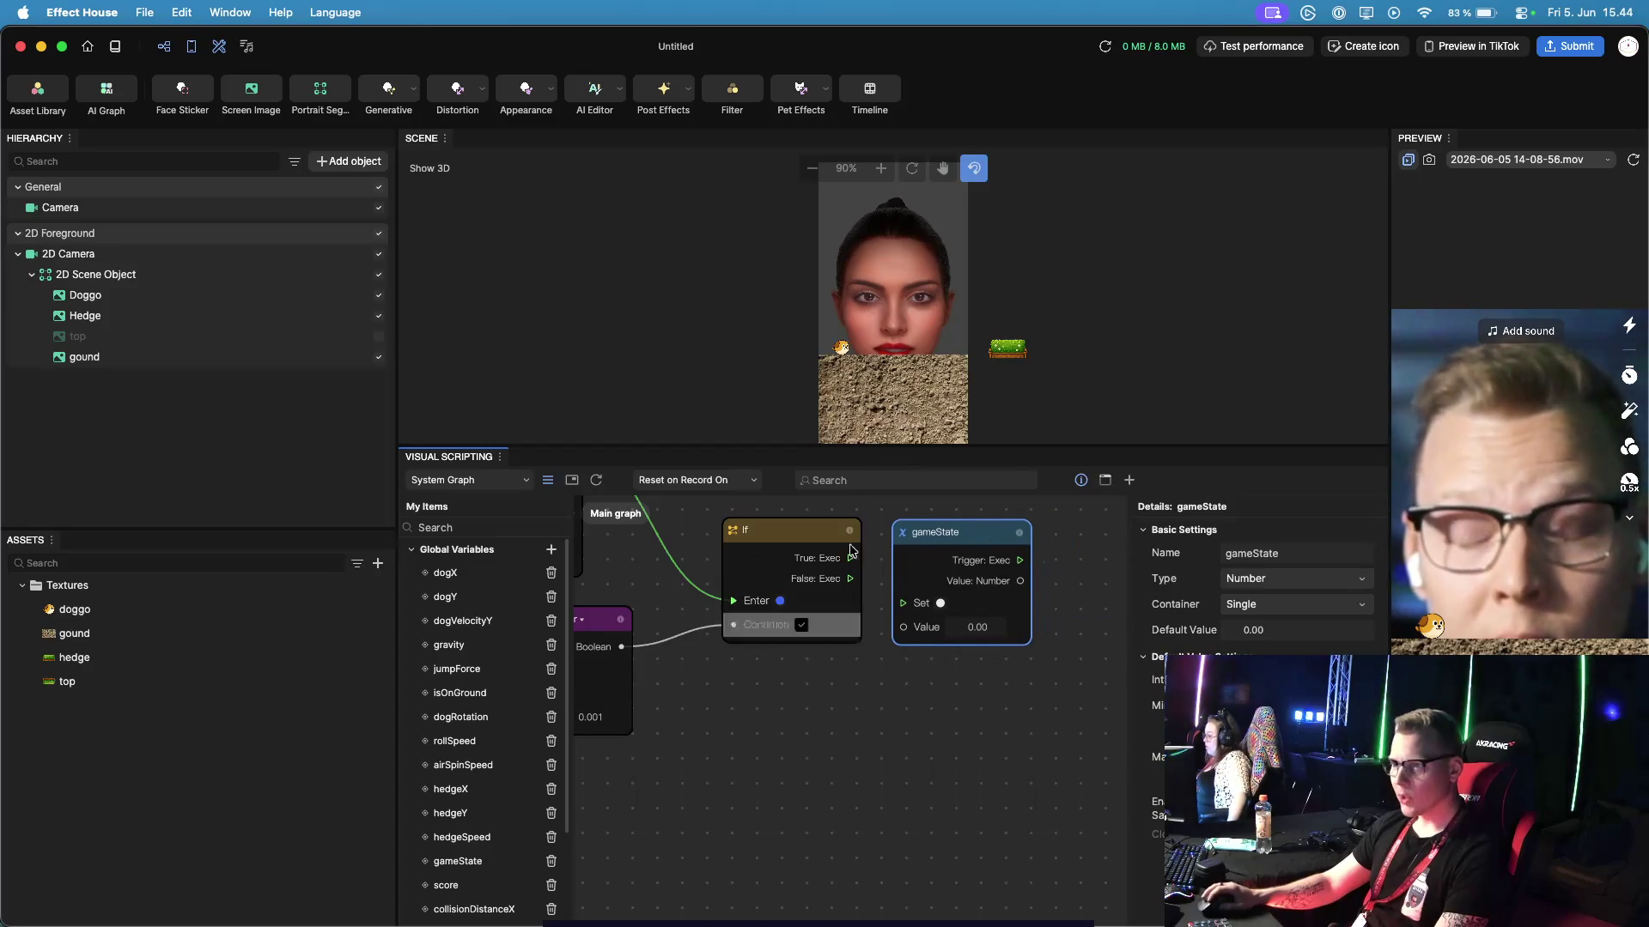
# Step: Wire If's True output into Set gameState and set its value to 1.00
pyautogui.moveTo(850, 559)
pyautogui.mouseDown()
pyautogui.moveTo(915, 546)
pyautogui.moveTo(903, 603)
pyautogui.mouseUp()
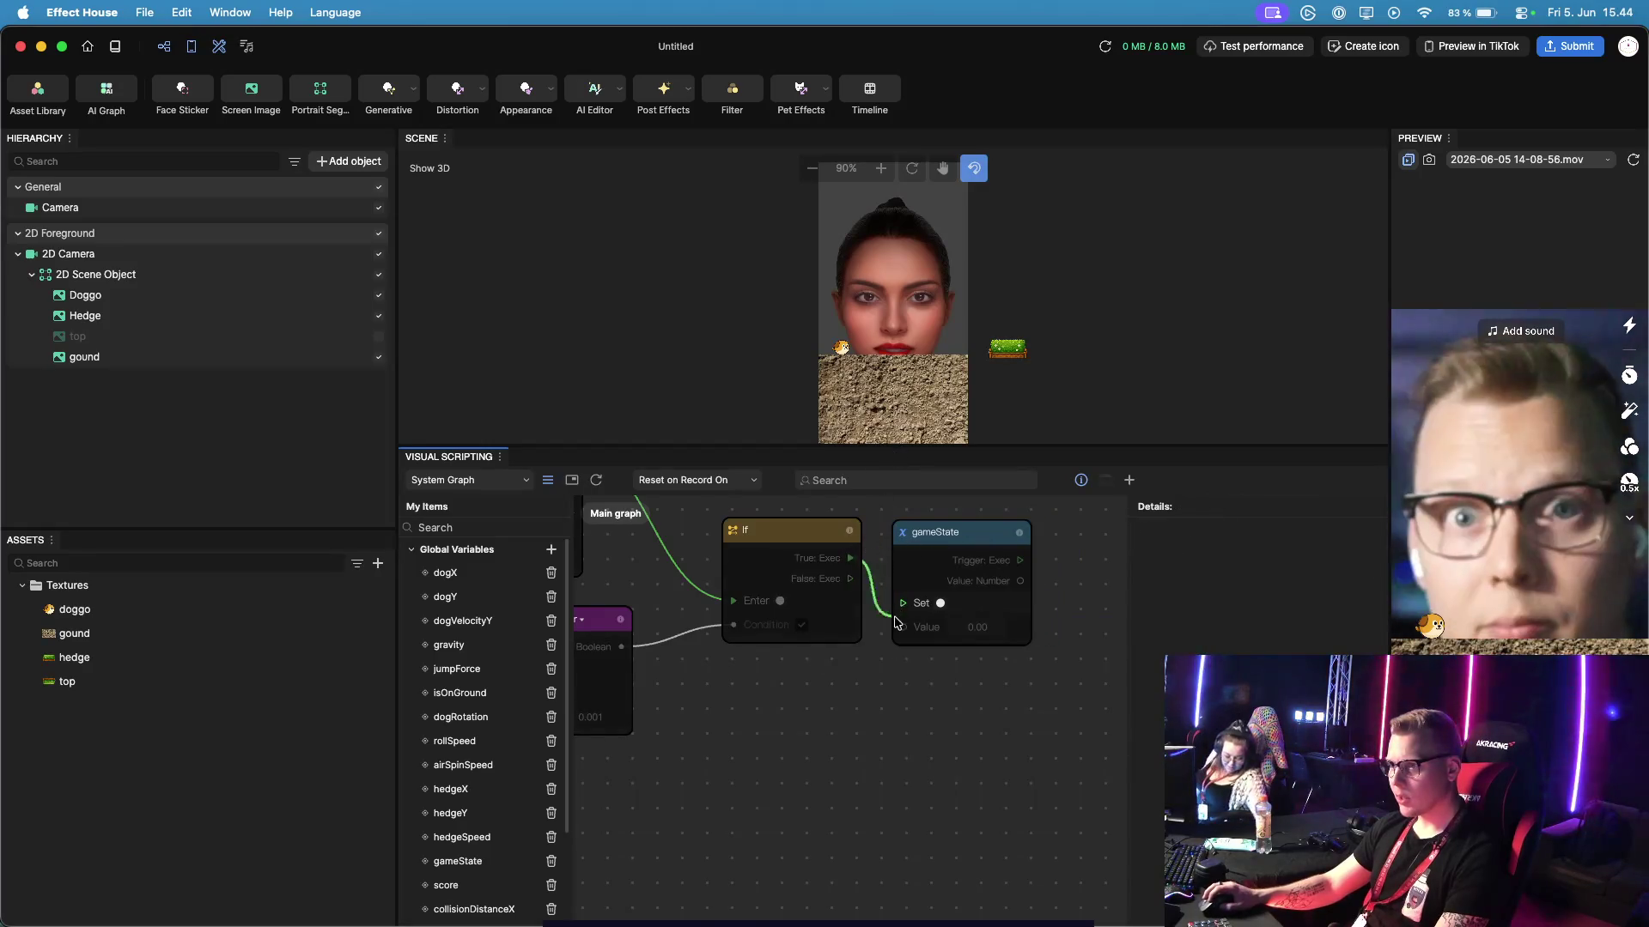
pyautogui.click(983, 629)
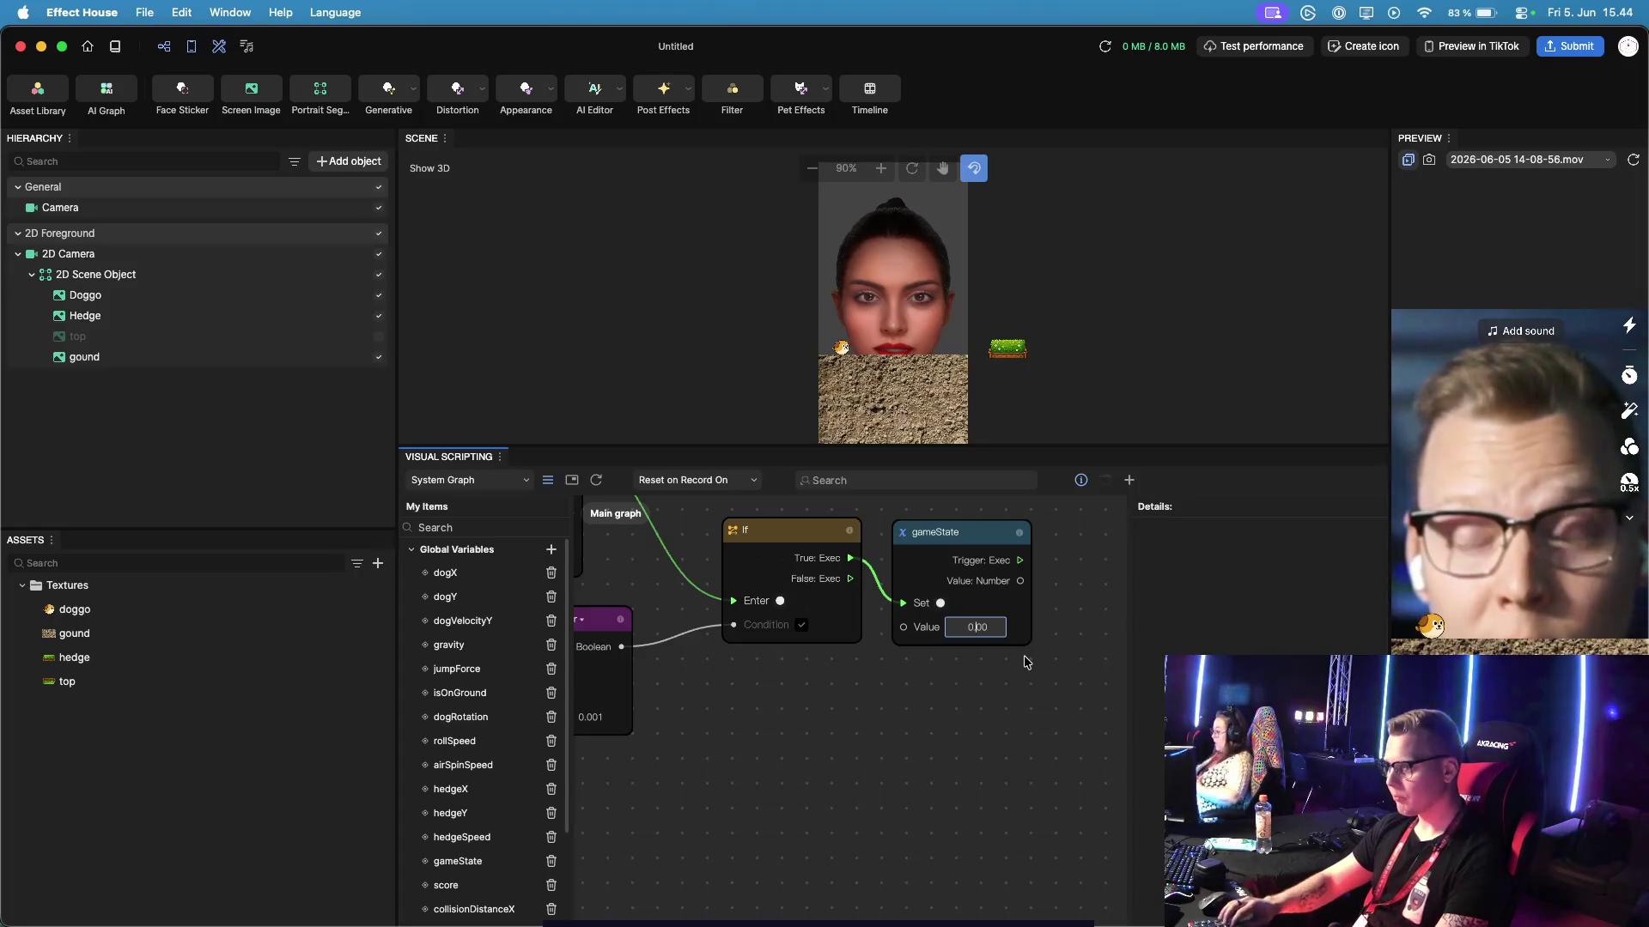
pyautogui.write('1')
pyautogui.press('Return')
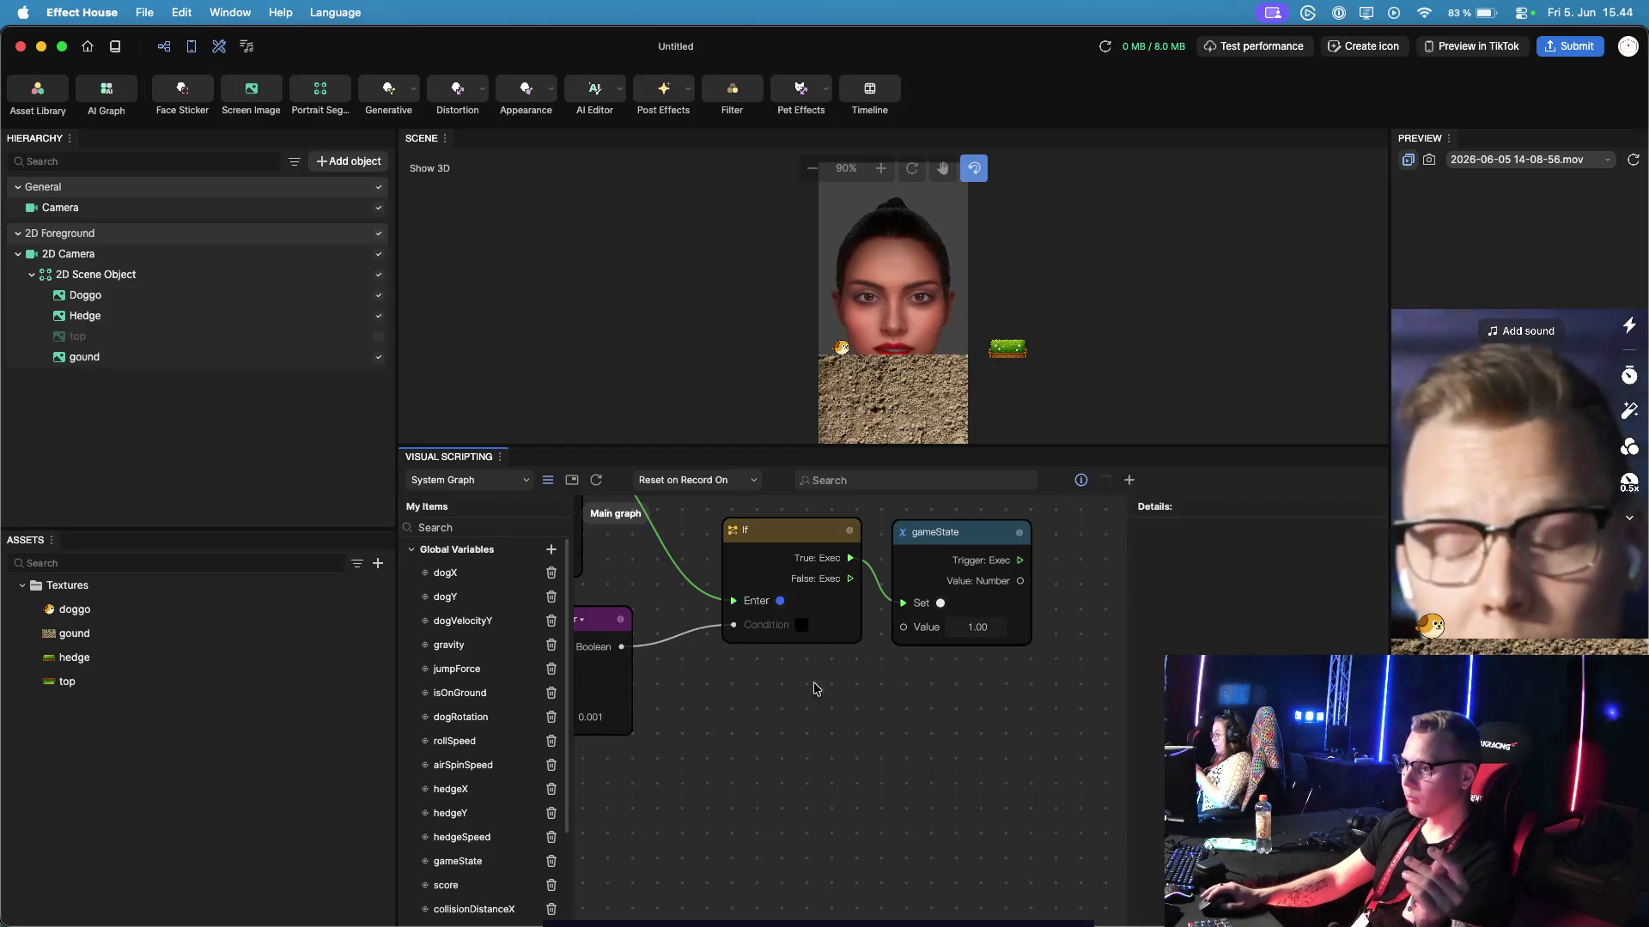
pyautogui.scroll(-2, 801, 738)
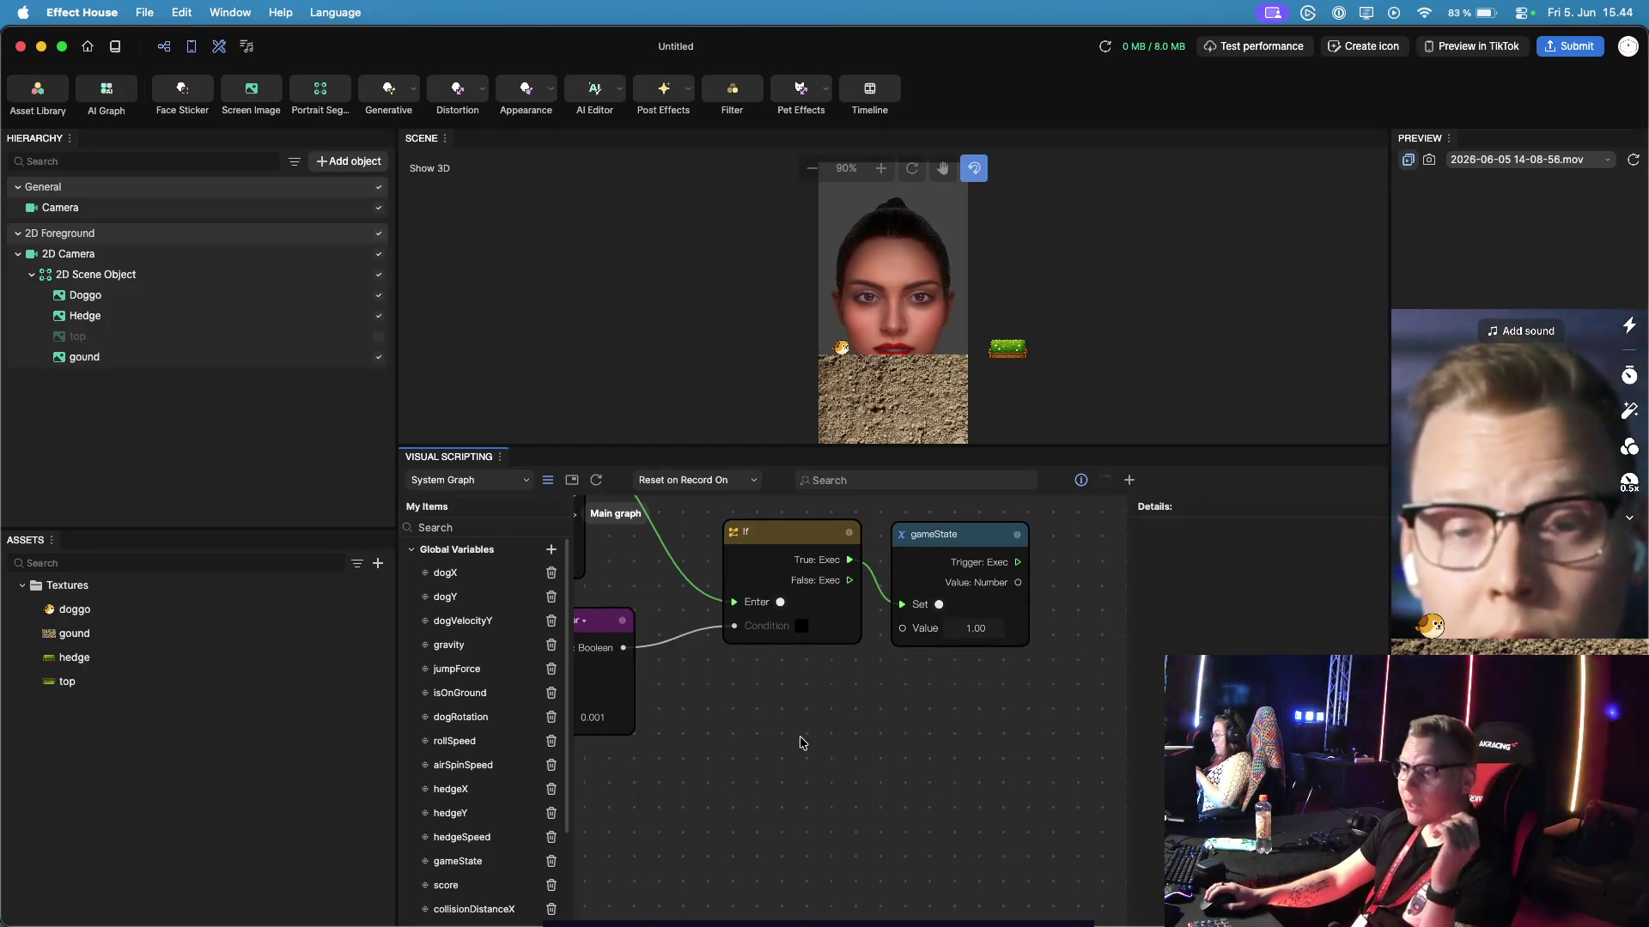
pyautogui.scroll(-2, 801, 743)
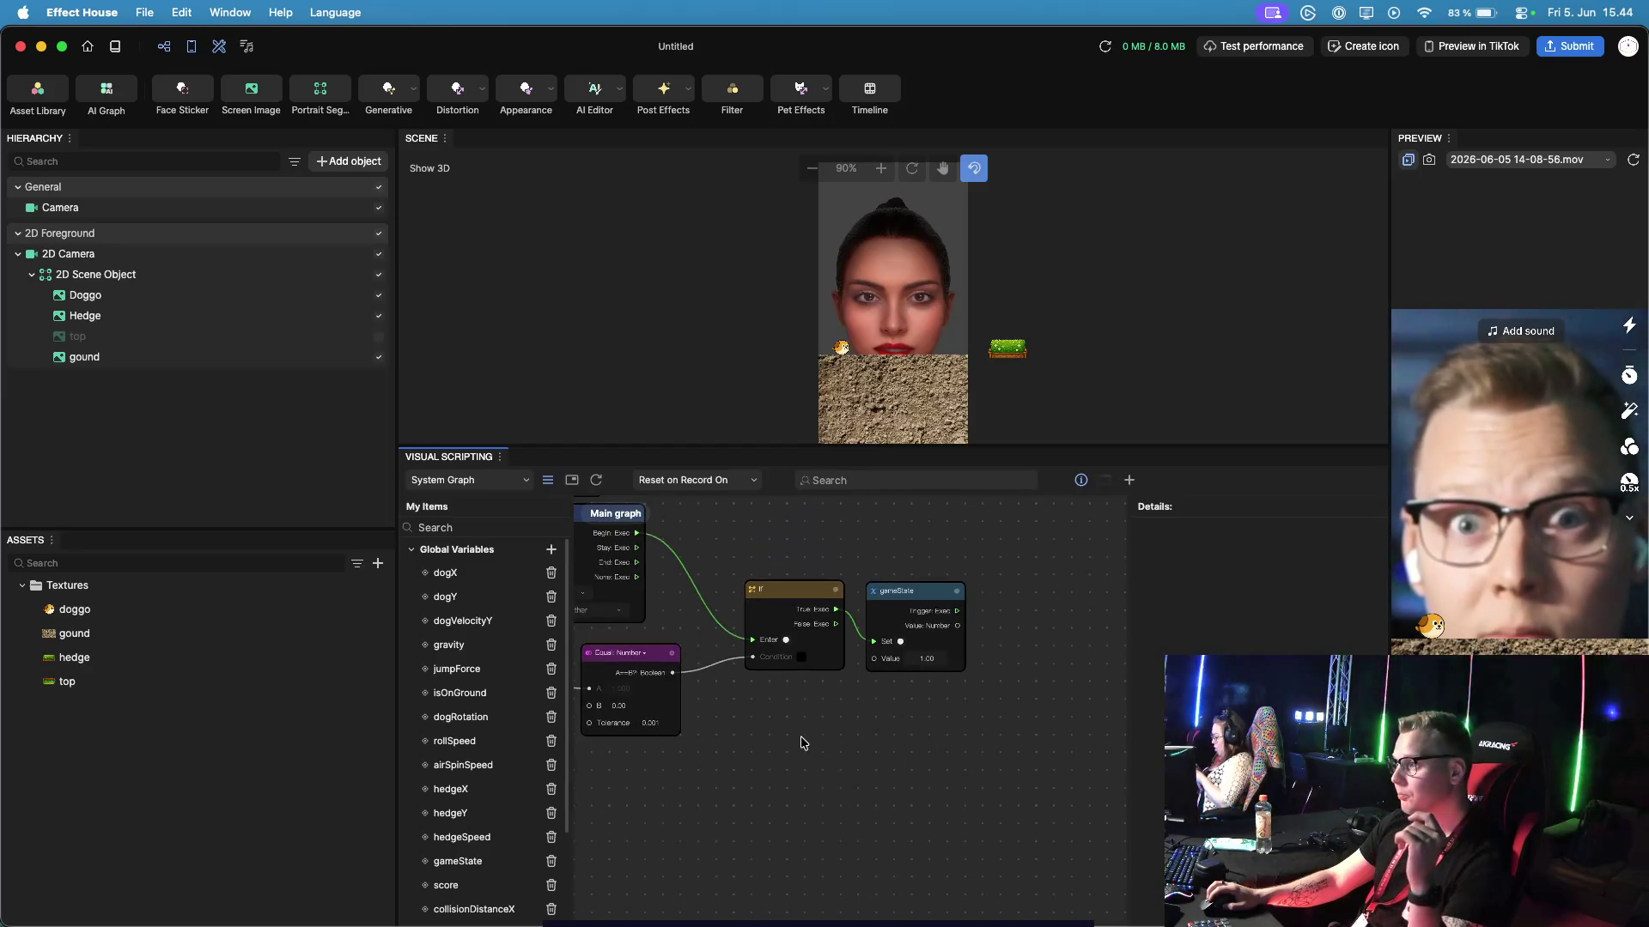
pyautogui.moveTo(800, 742); pyautogui.dragTo(909, 760)
pyautogui.scroll(3, 925, 761)
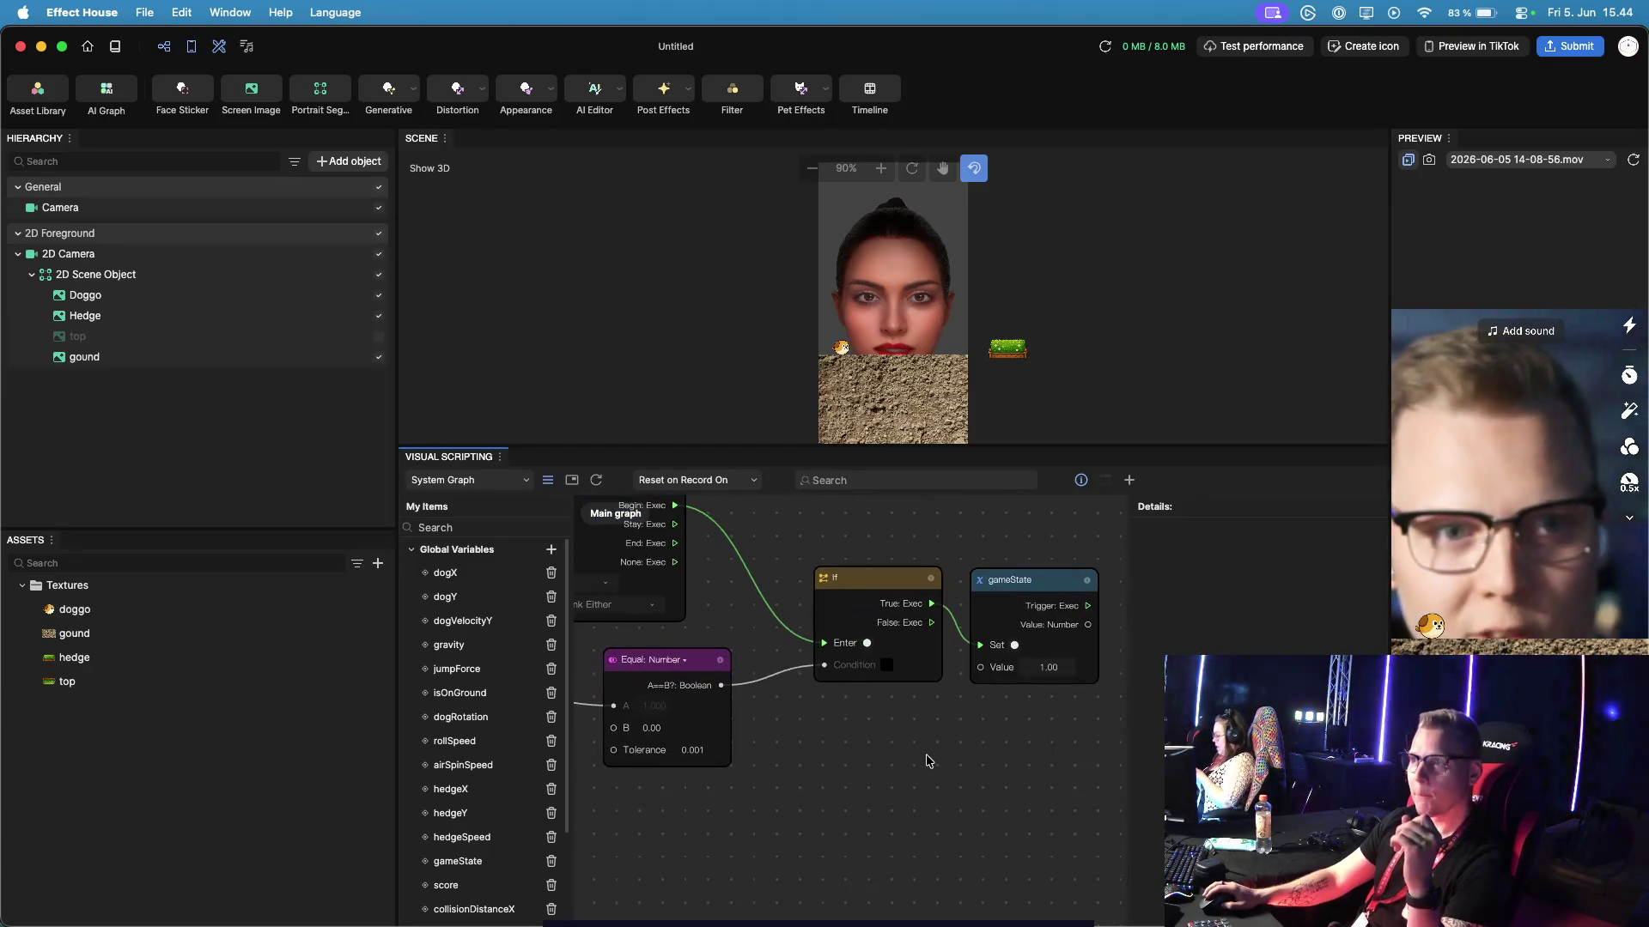
pyautogui.moveTo(1027, 820); pyautogui.dragTo(938, 817)
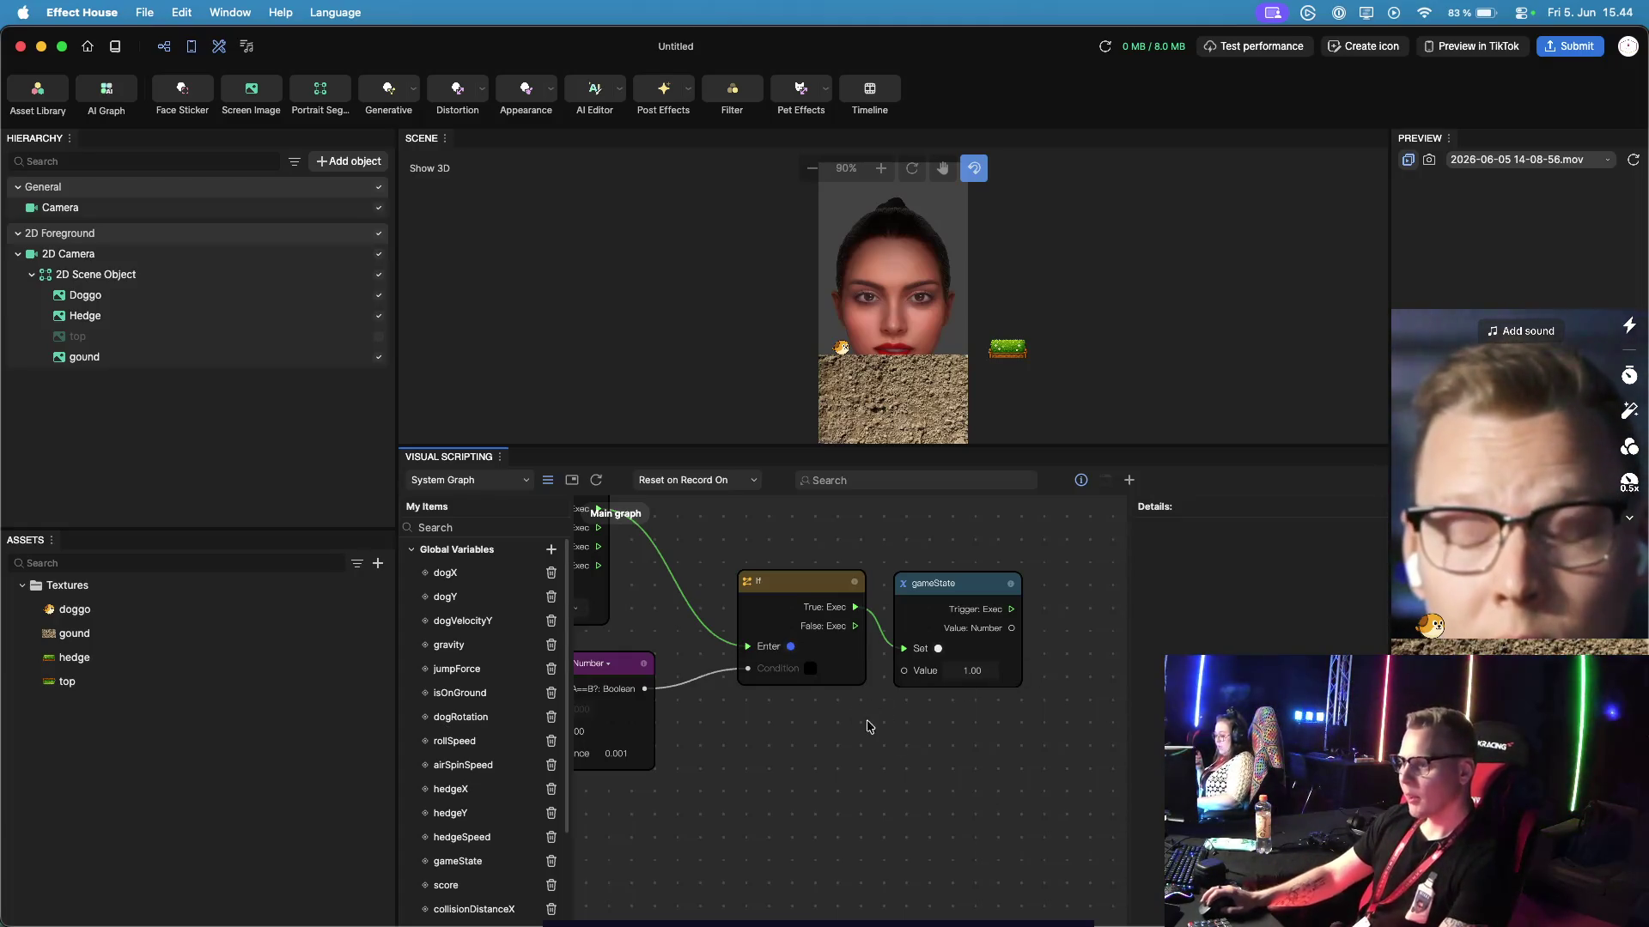
pyautogui.moveTo(978, 770)
pyautogui.mouseDown()
pyautogui.moveTo(897, 770)
pyautogui.moveTo(930, 770)
pyautogui.mouseUp()
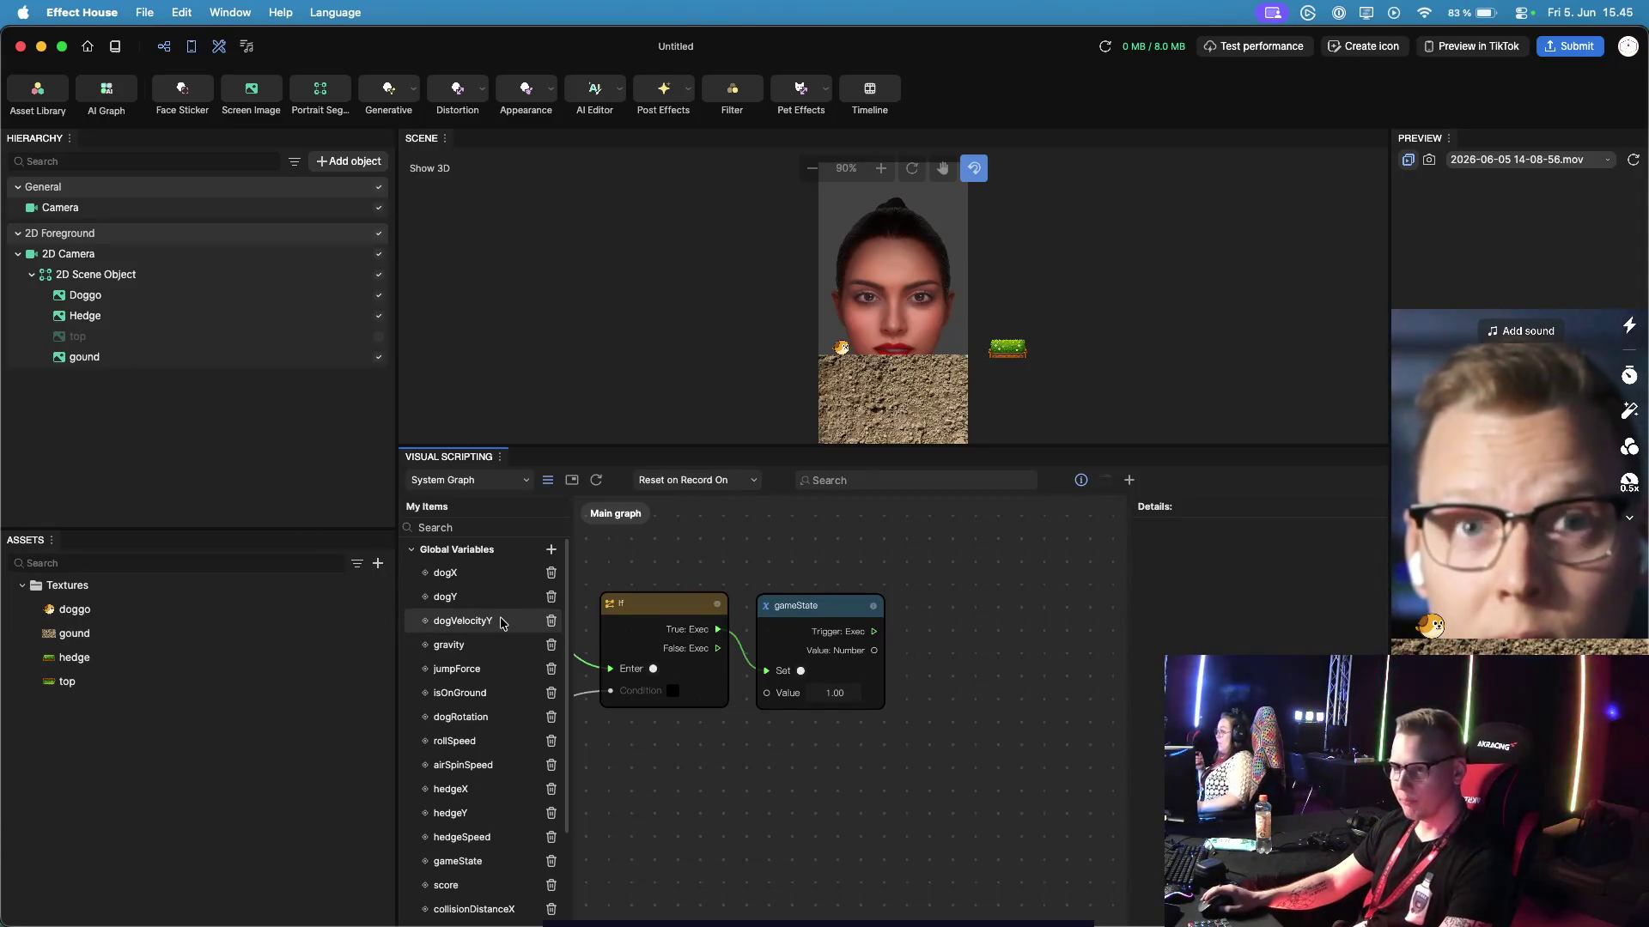
# Step: Add a Set dogVelocityY node to the right of the gameState setter
pyautogui.click(460, 620)
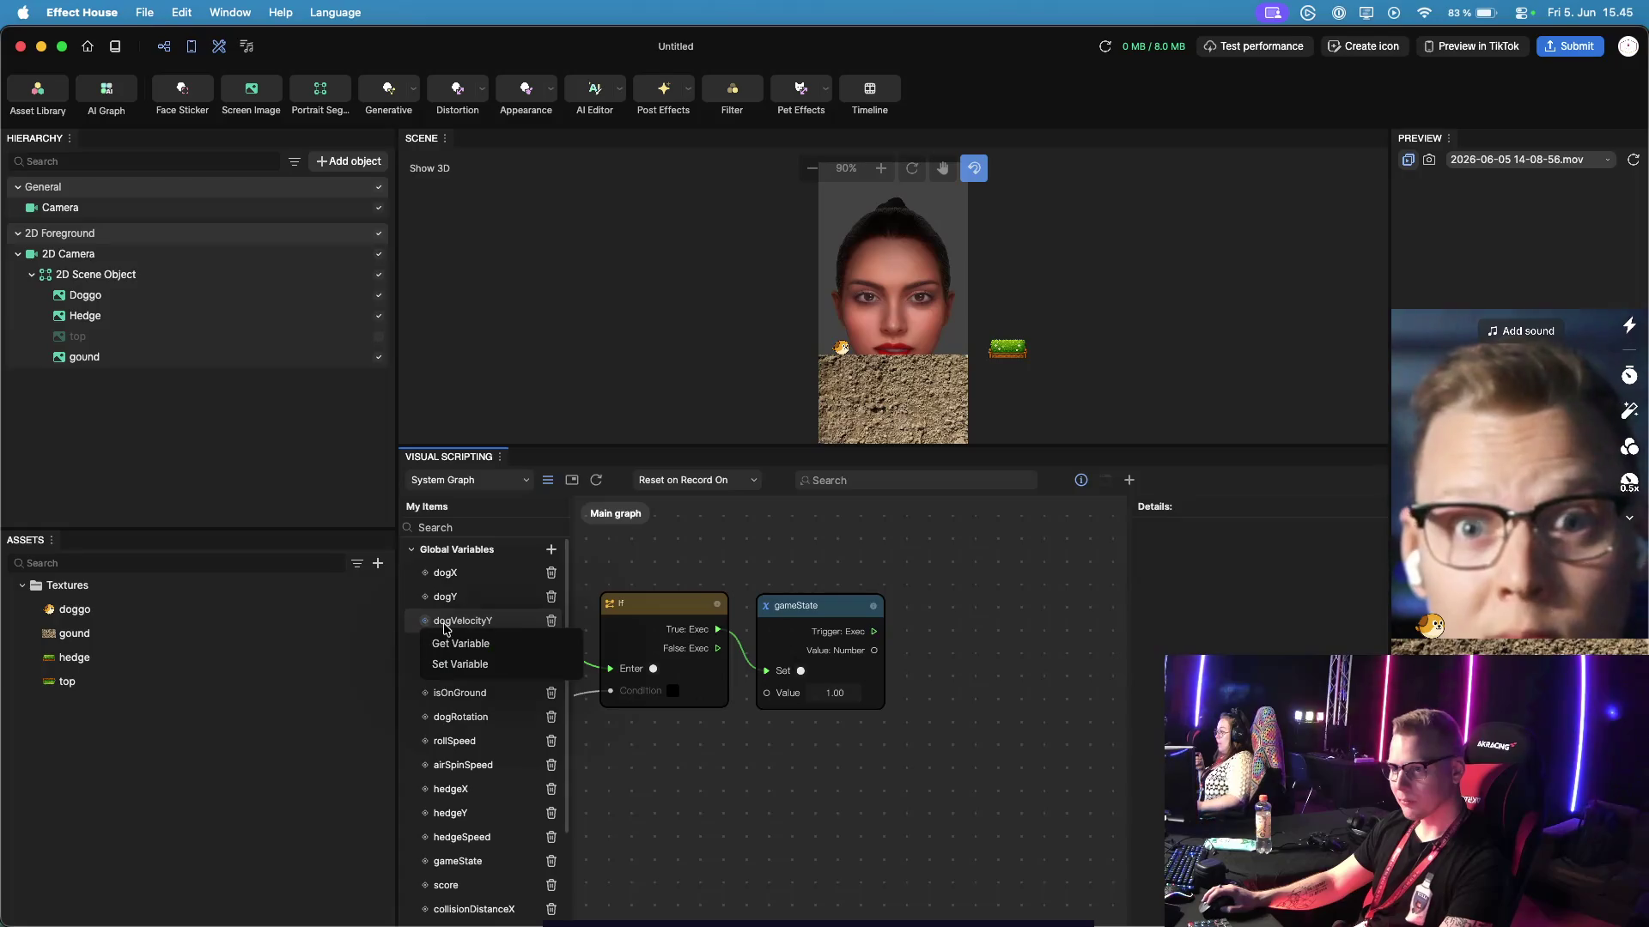
pyautogui.click(471, 664)
pyautogui.moveTo(921, 726); pyautogui.dragTo(990, 658)
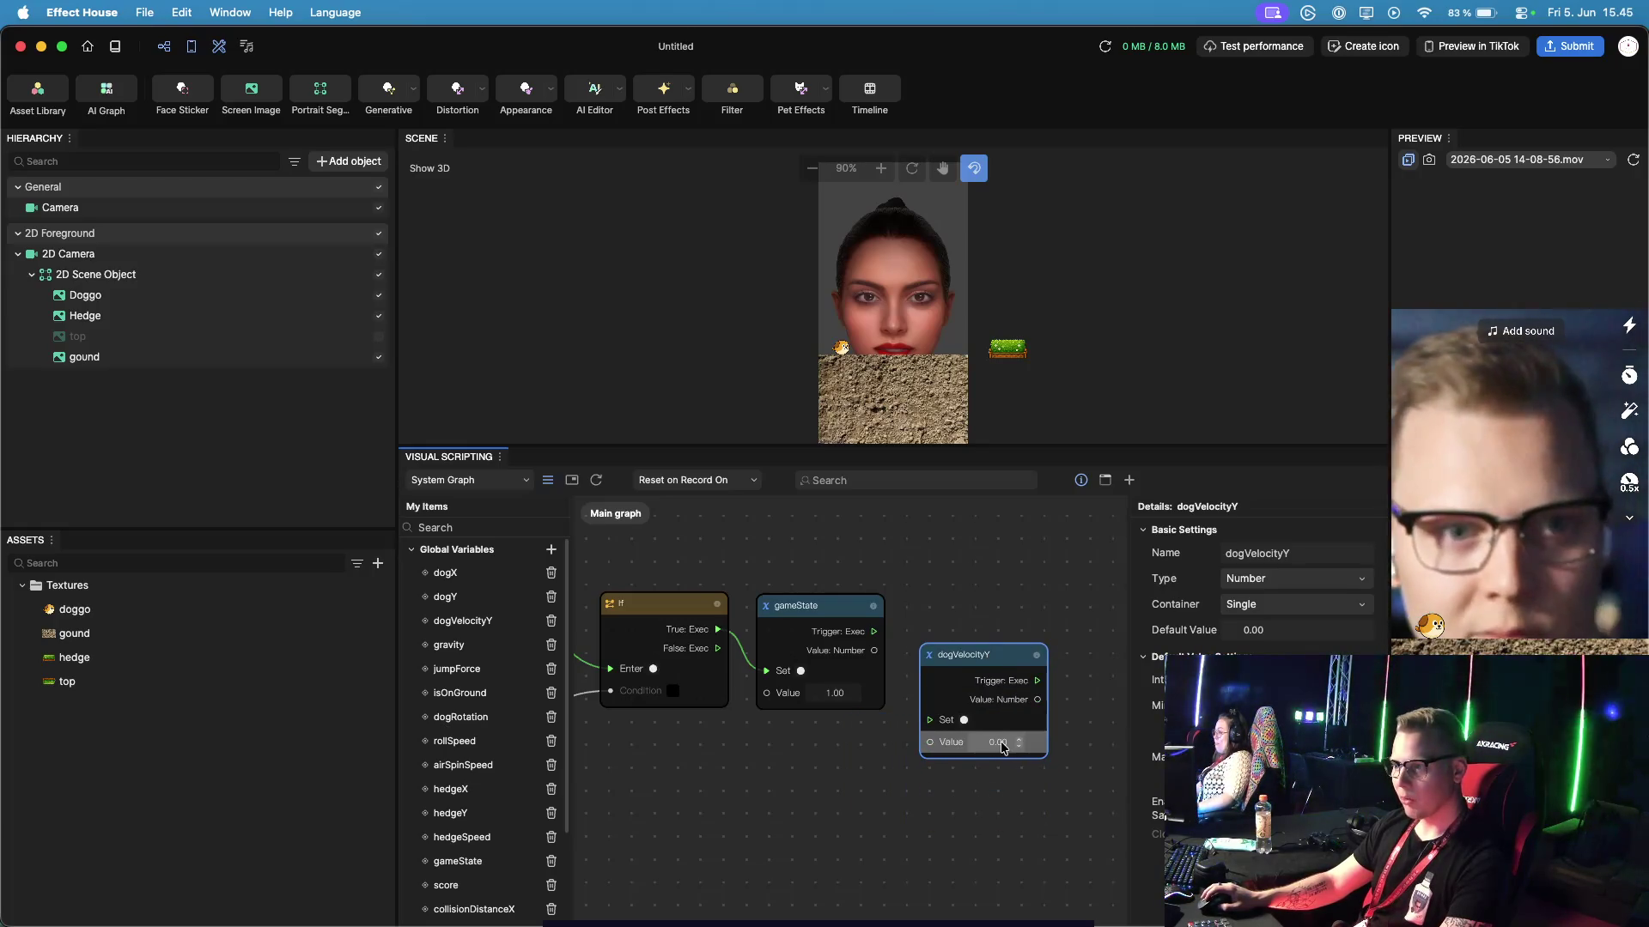
pyautogui.click(940, 745)
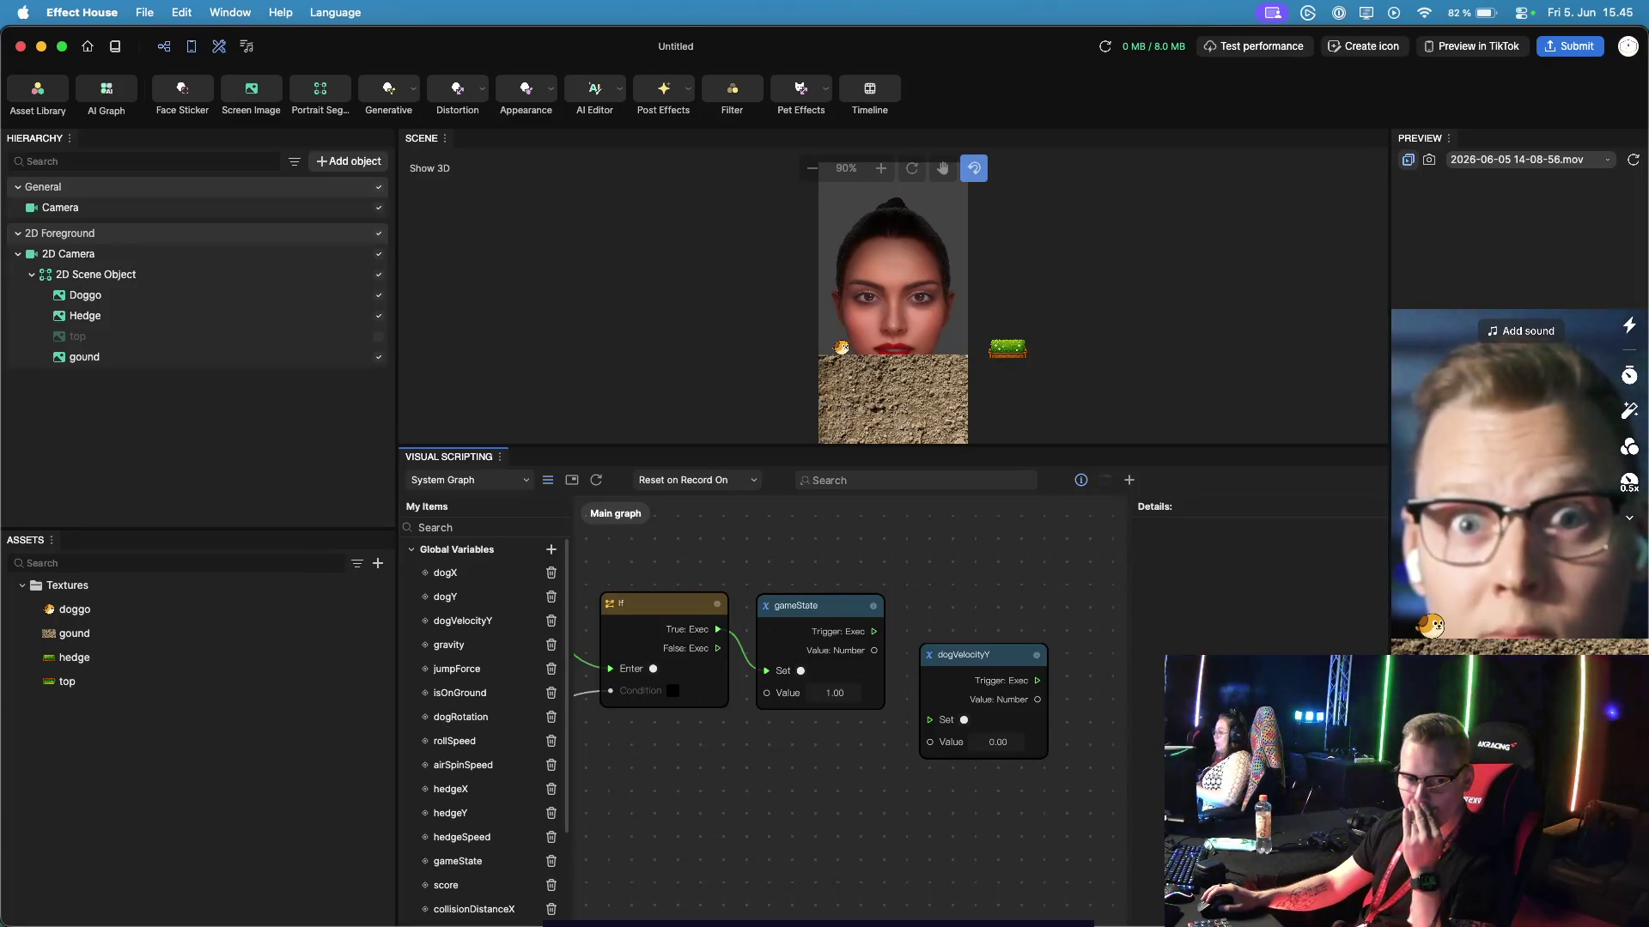
# Step: Add a jumpForce getter below gameState and feed it into dogVelocityY's Value
pyautogui.rightClick(425, 676)
pyautogui.click(489, 694)
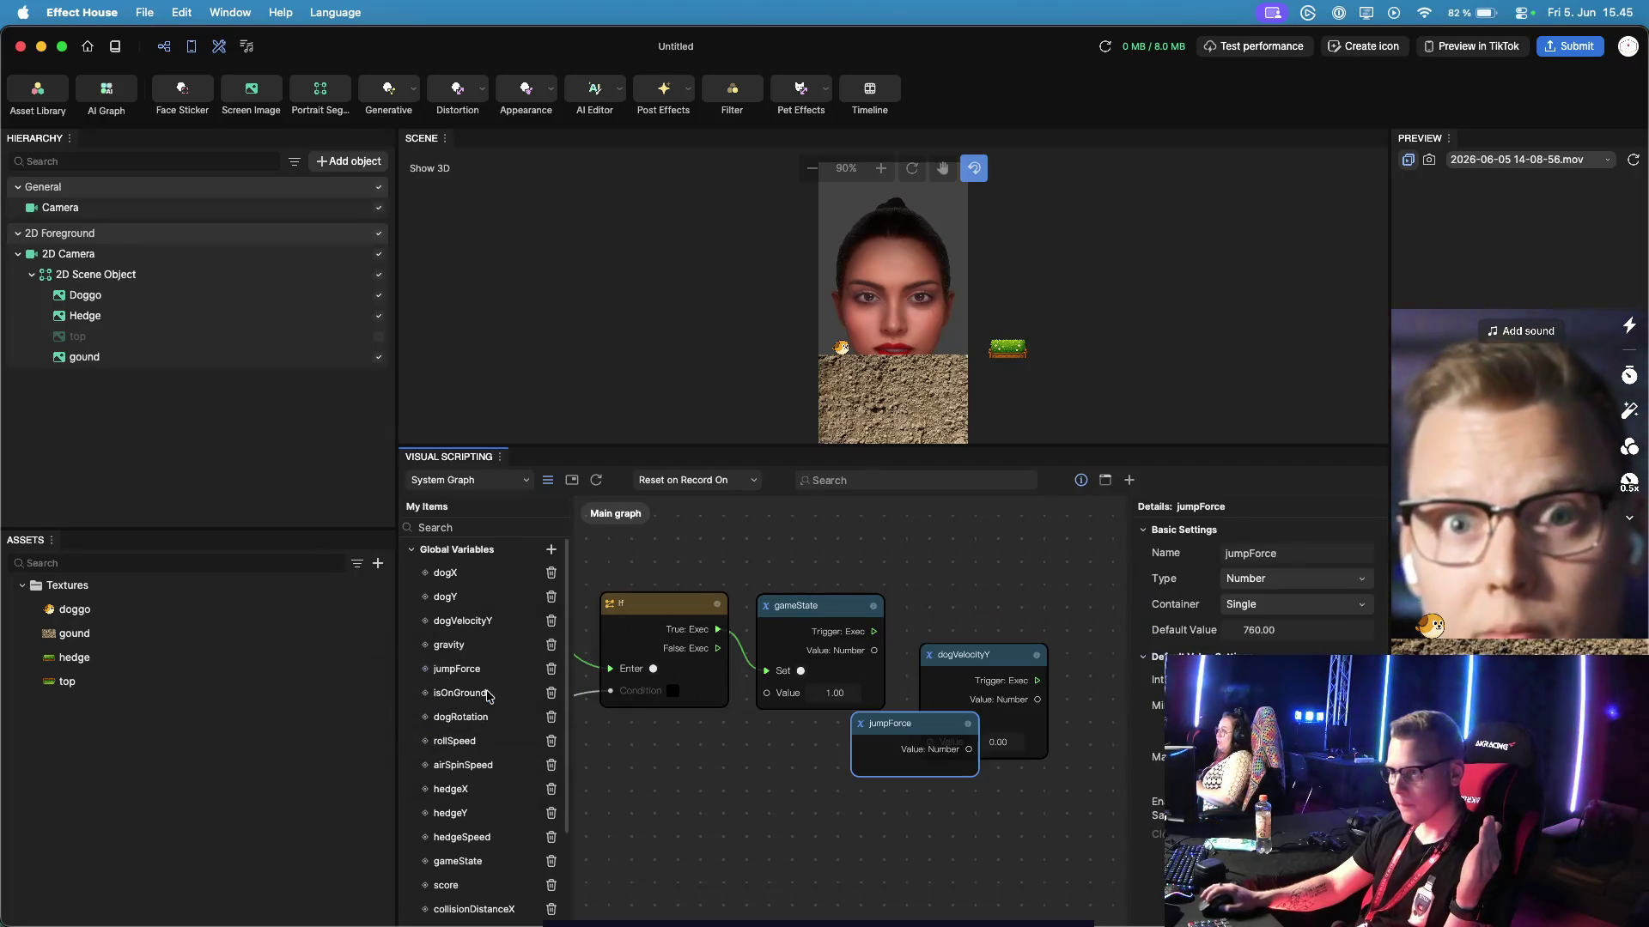
pyautogui.moveTo(976, 751)
pyautogui.mouseDown()
pyautogui.moveTo(875, 788)
pyautogui.moveTo(930, 742)
pyautogui.mouseUp()
pyautogui.moveTo(807, 762); pyautogui.dragTo(784, 742)
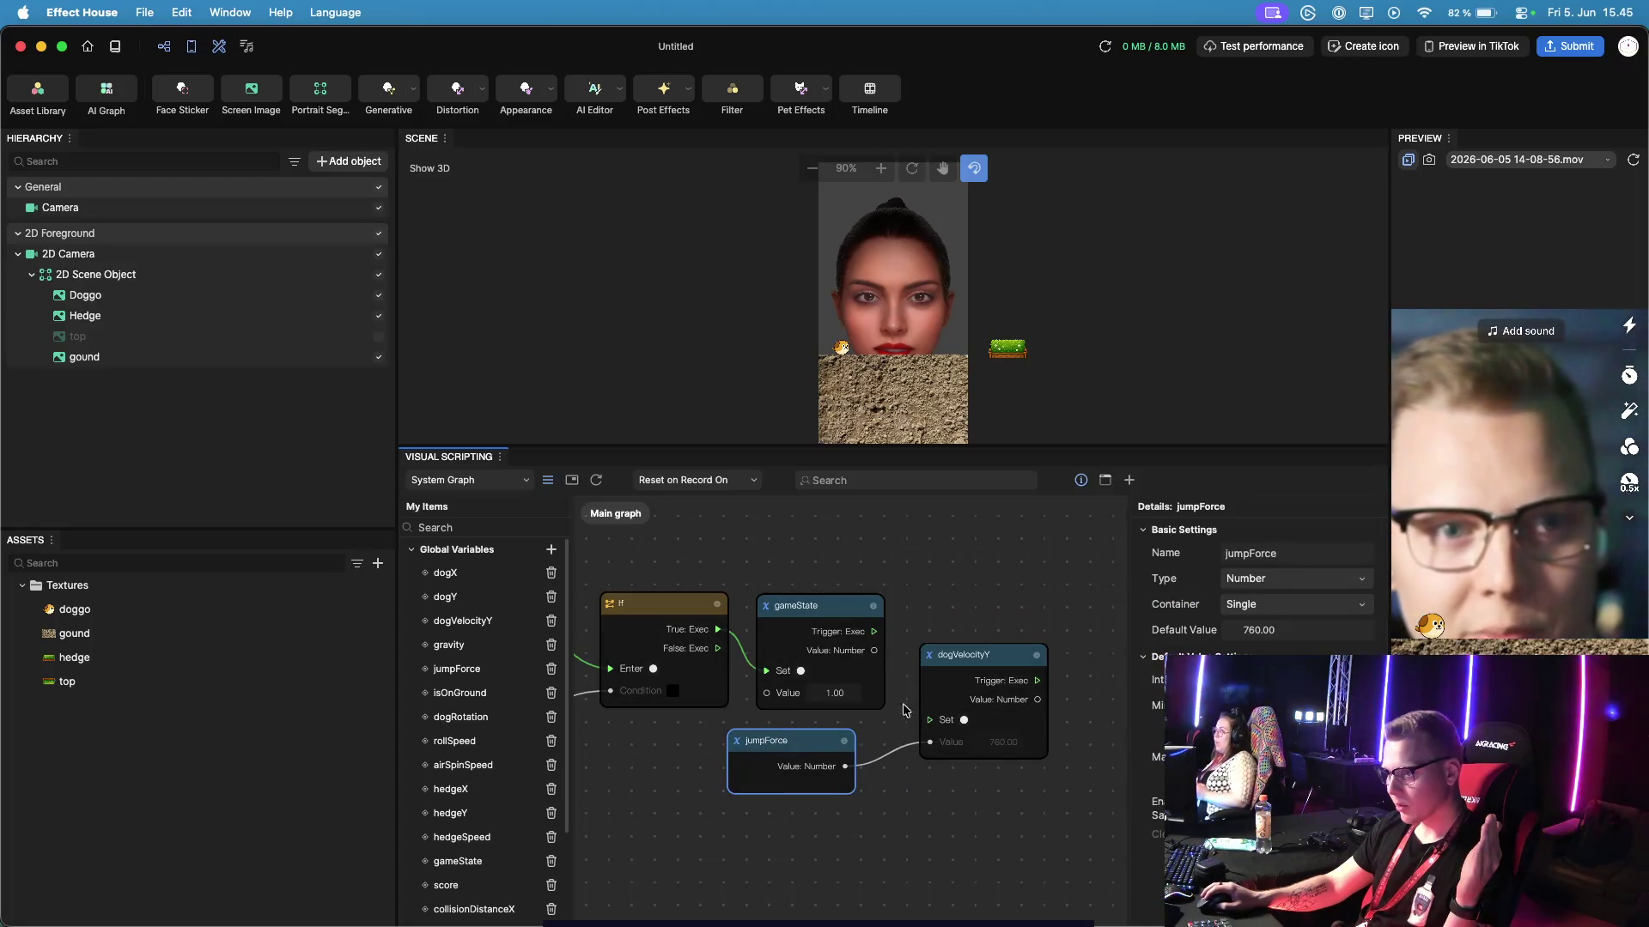
pyautogui.moveTo(833, 615)
pyautogui.mouseDown()
pyautogui.moveTo(829, 595)
pyautogui.moveTo(873, 615)
pyautogui.moveTo(918, 720)
pyautogui.mouseUp()
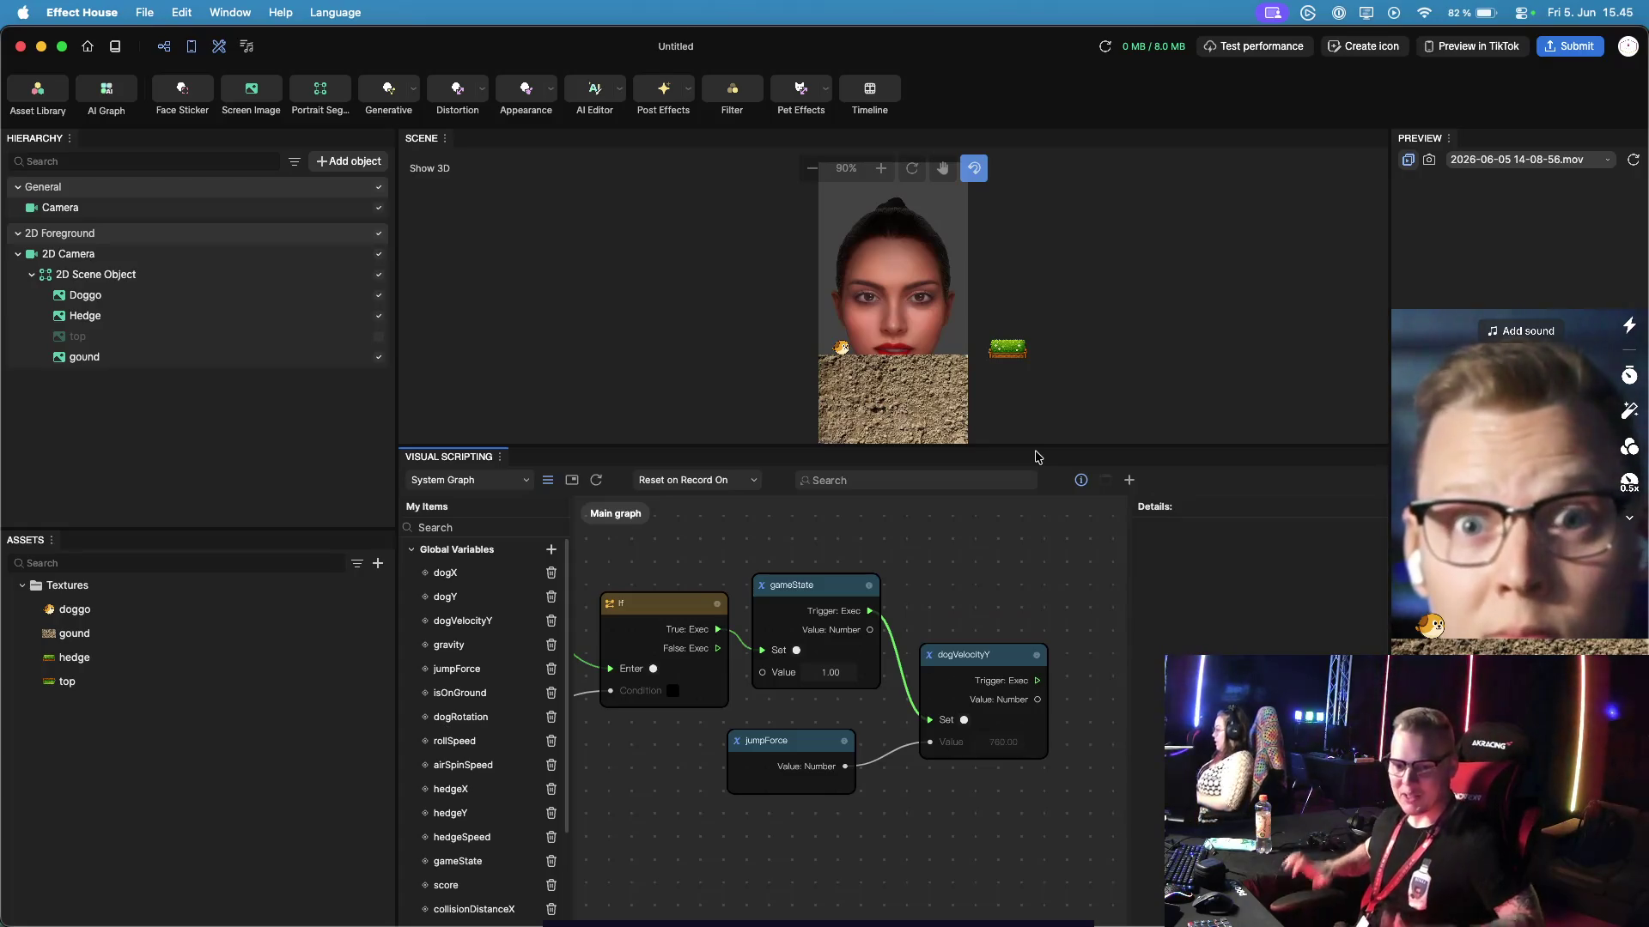
pyautogui.scroll(-5, 971, 634)
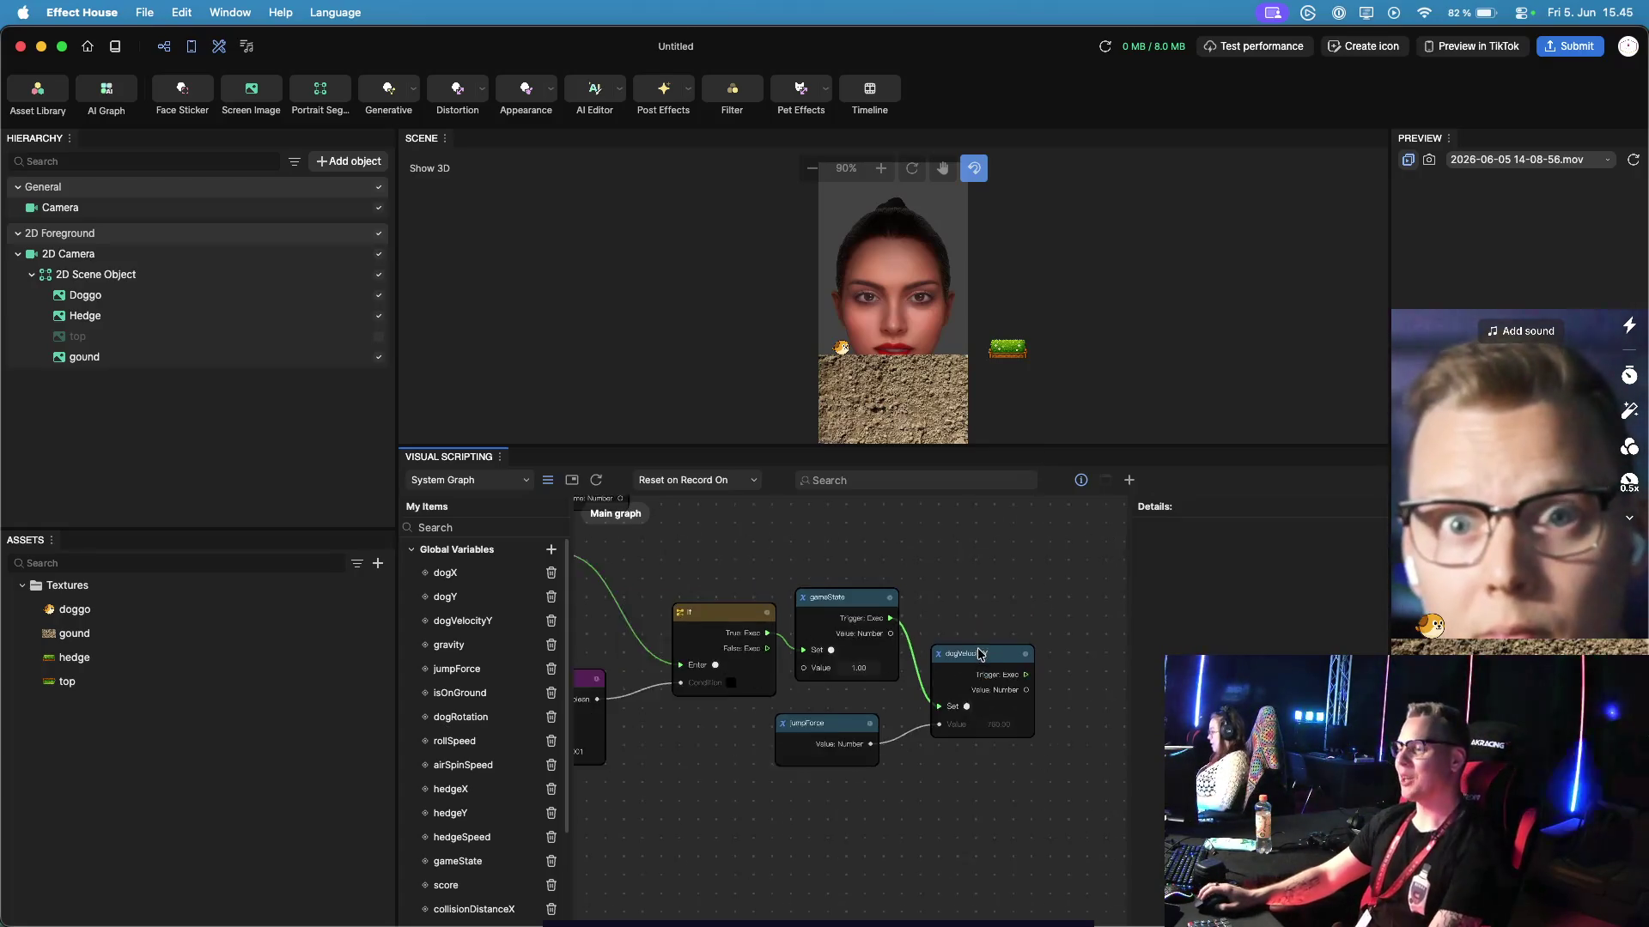
# Step: Raise the Scene/Visual Scripting divider to enlarge the graph and pan to dogVelocityY
pyautogui.moveTo(706, 782)
pyautogui.mouseDown()
pyautogui.moveTo(865, 791)
pyautogui.moveTo(784, 781)
pyautogui.mouseUp()
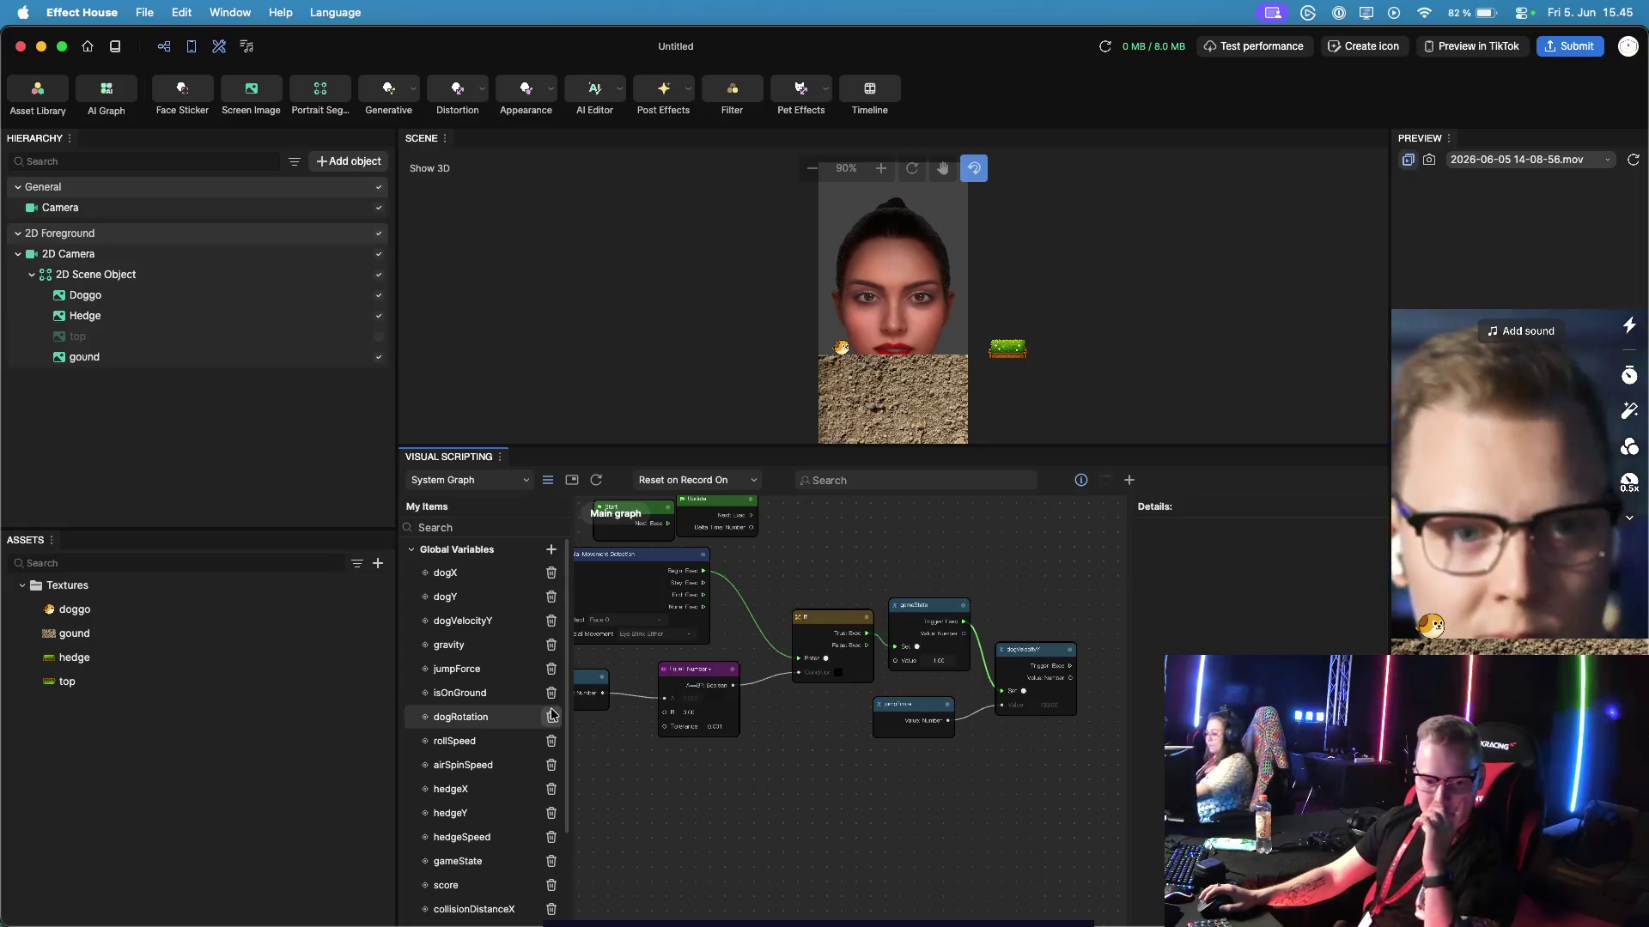
pyautogui.scroll(2, 933, 622)
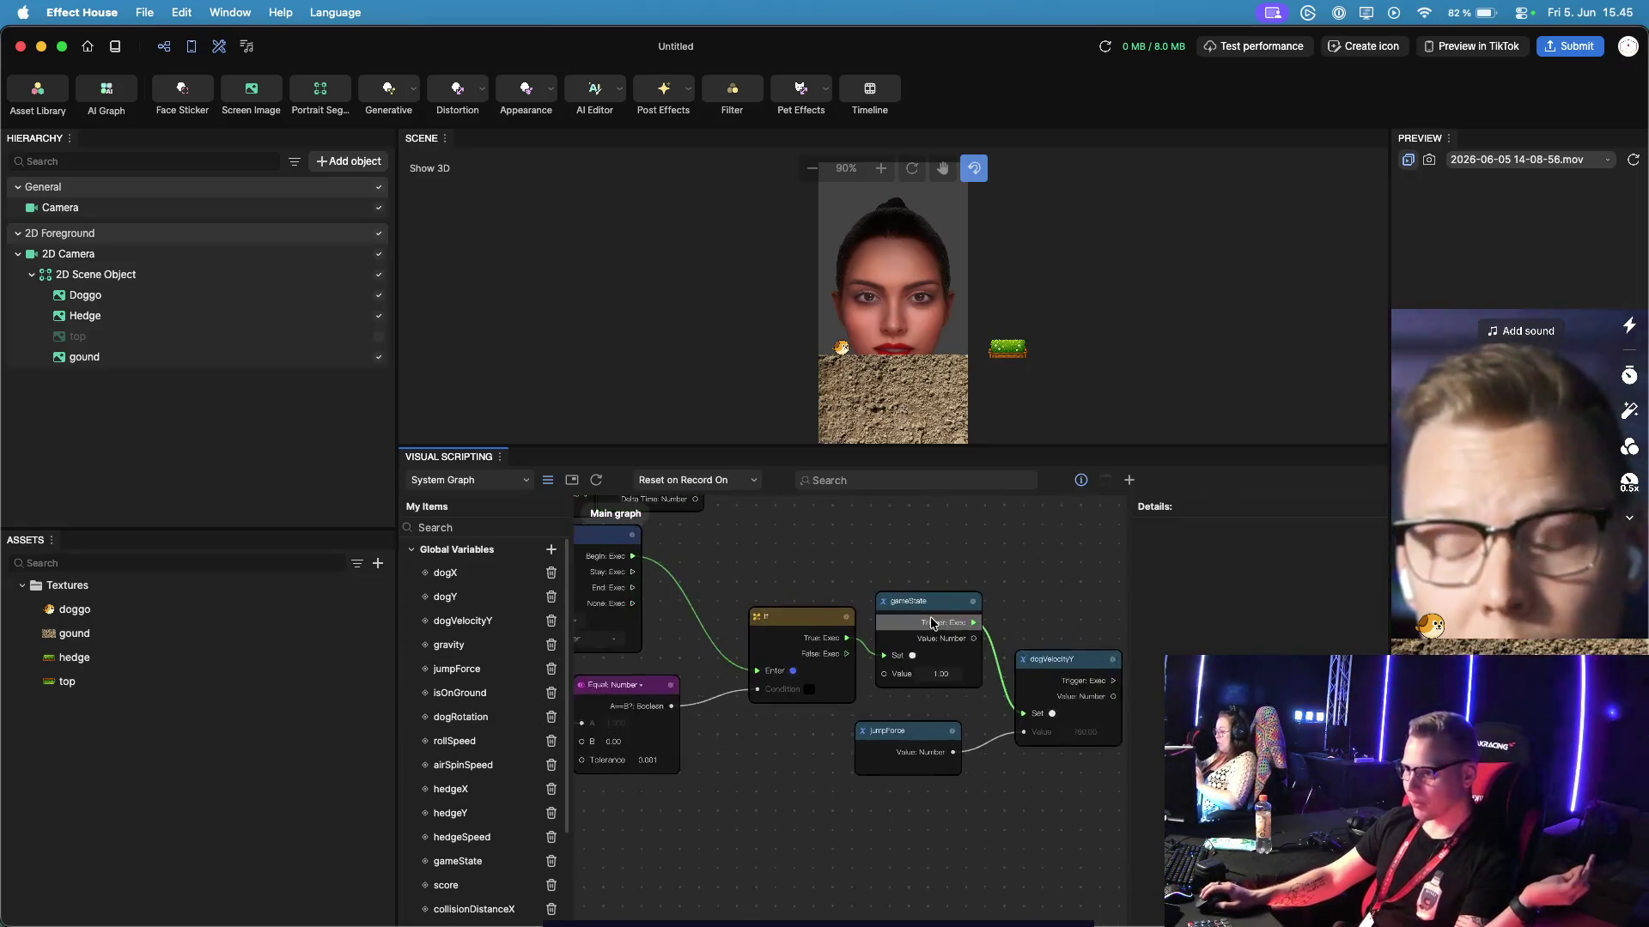
pyautogui.hscroll(2, 932, 622)
pyautogui.scroll(1, 902, 592)
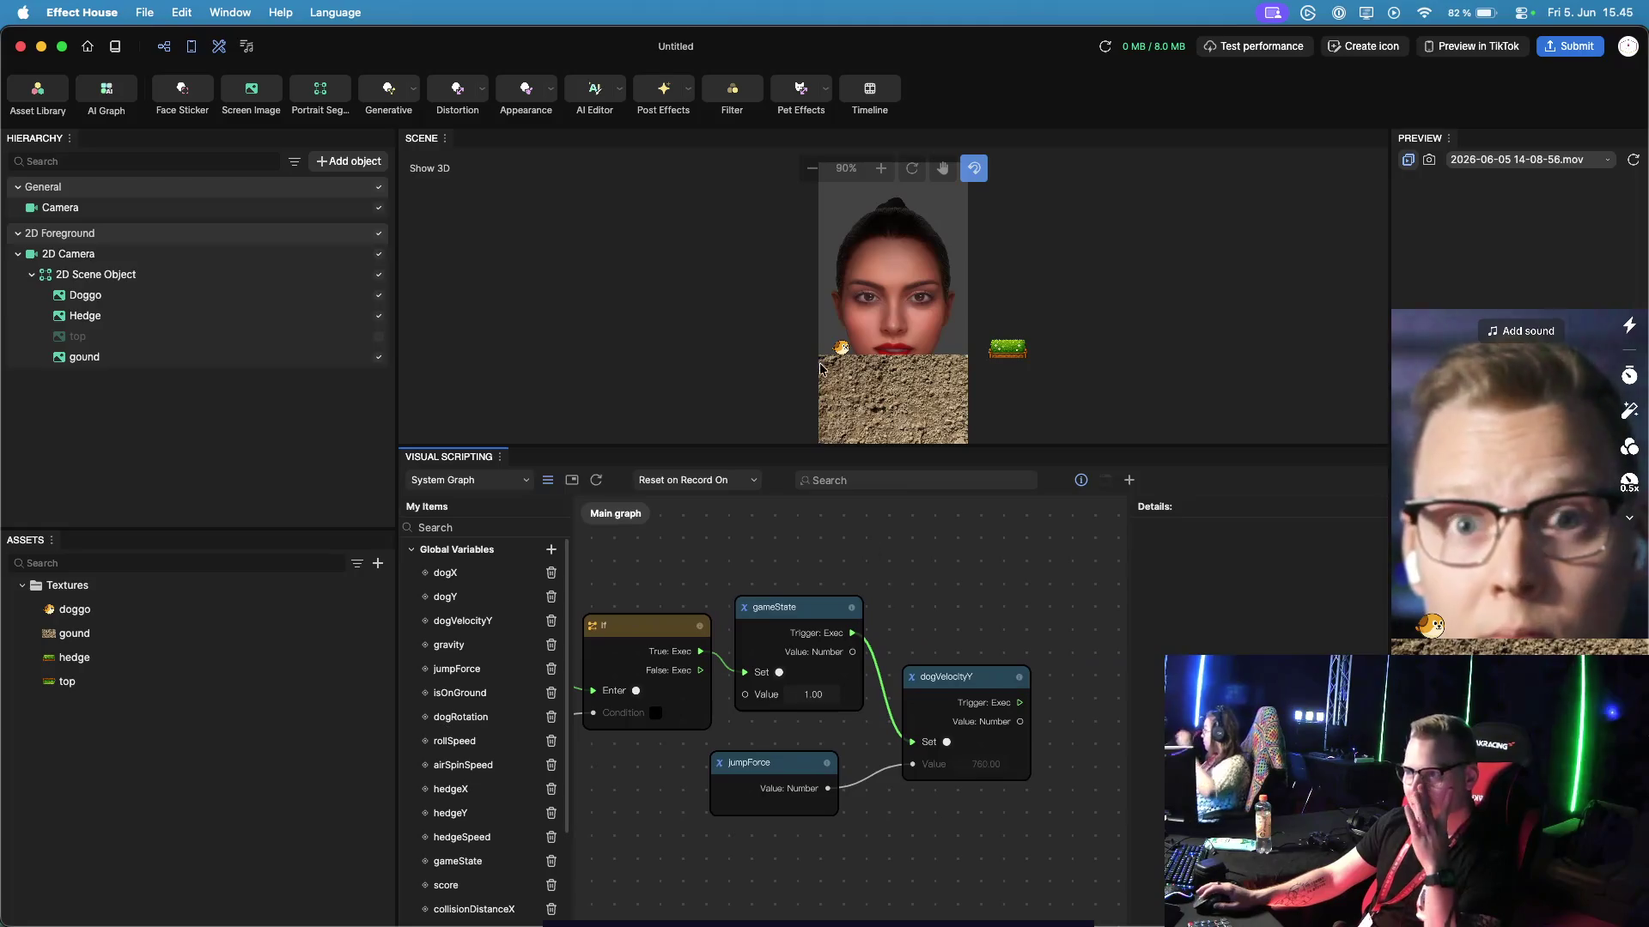
pyautogui.moveTo(685, 448); pyautogui.dragTo(695, 205)
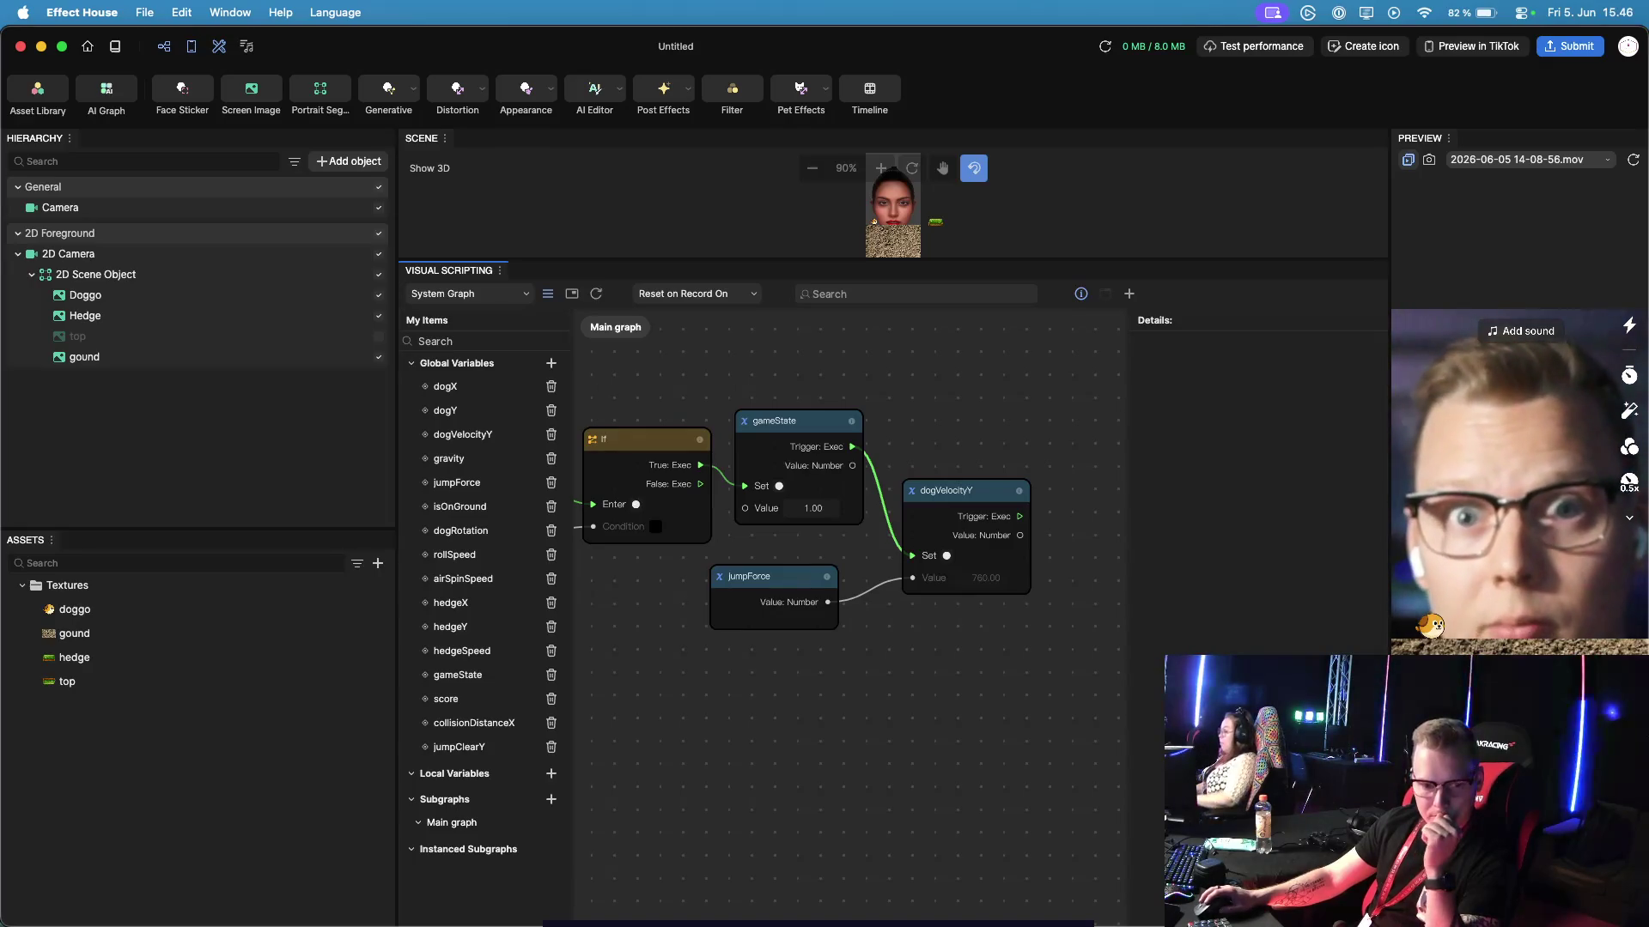
pyautogui.moveTo(974, 709)
pyautogui.mouseDown()
pyautogui.moveTo(920, 725)
pyautogui.moveTo(760, 716)
pyautogui.mouseUp()
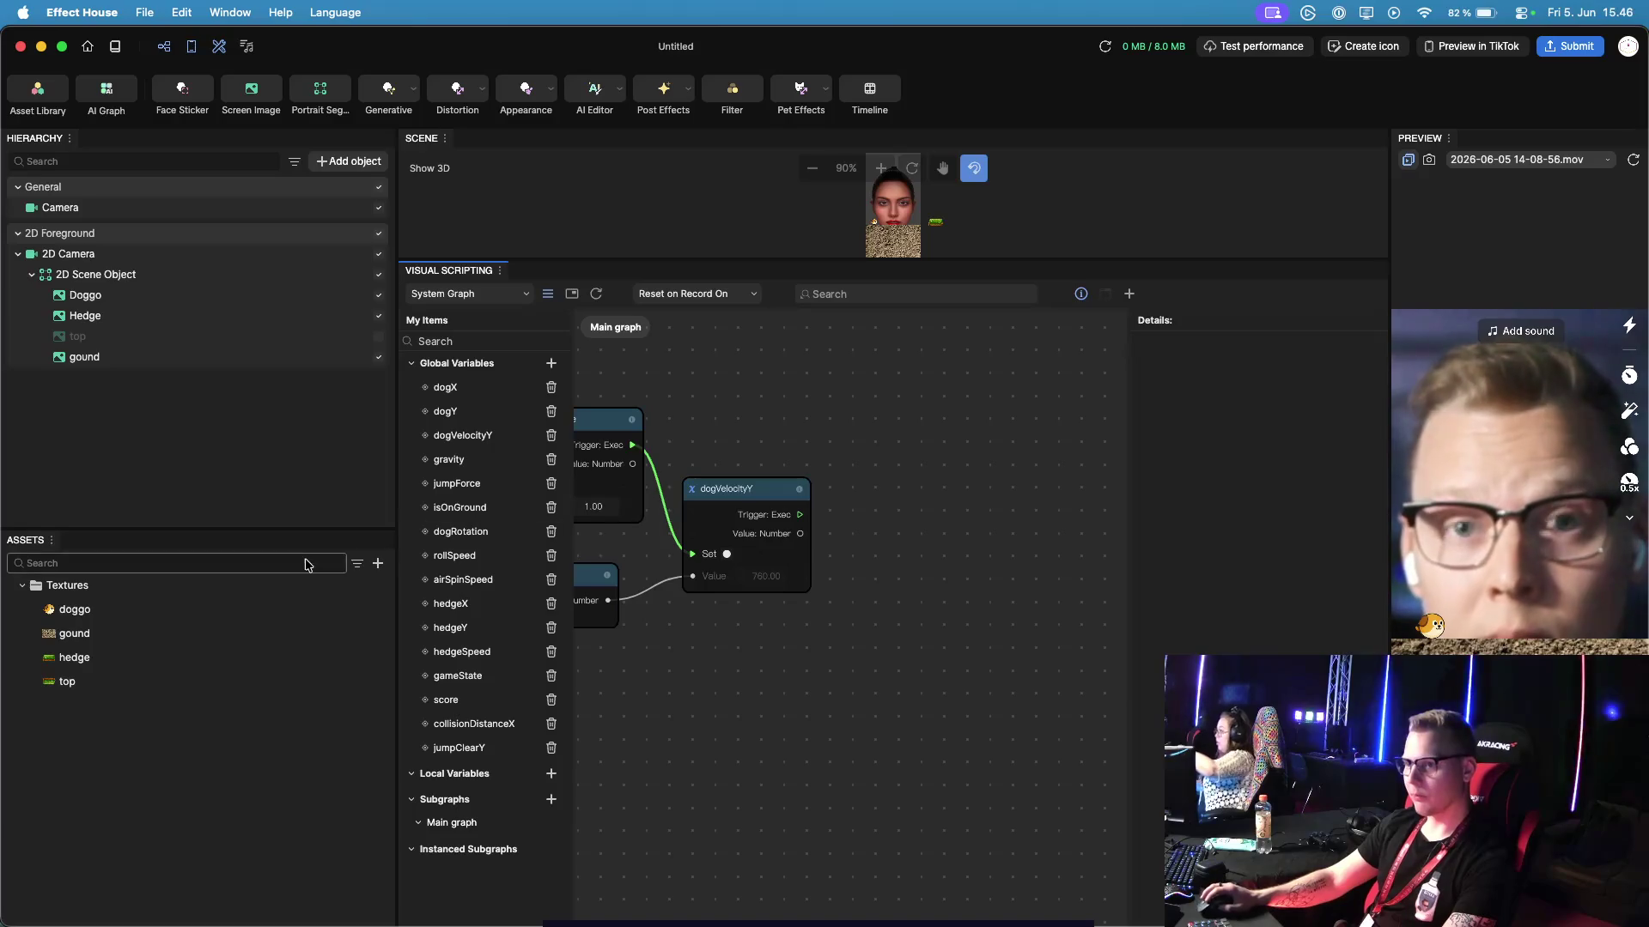
# Step: Add a Set isOnGround node with value false, placed right of the dogVelocityY setter
pyautogui.click(446, 514)
pyautogui.click(460, 550)
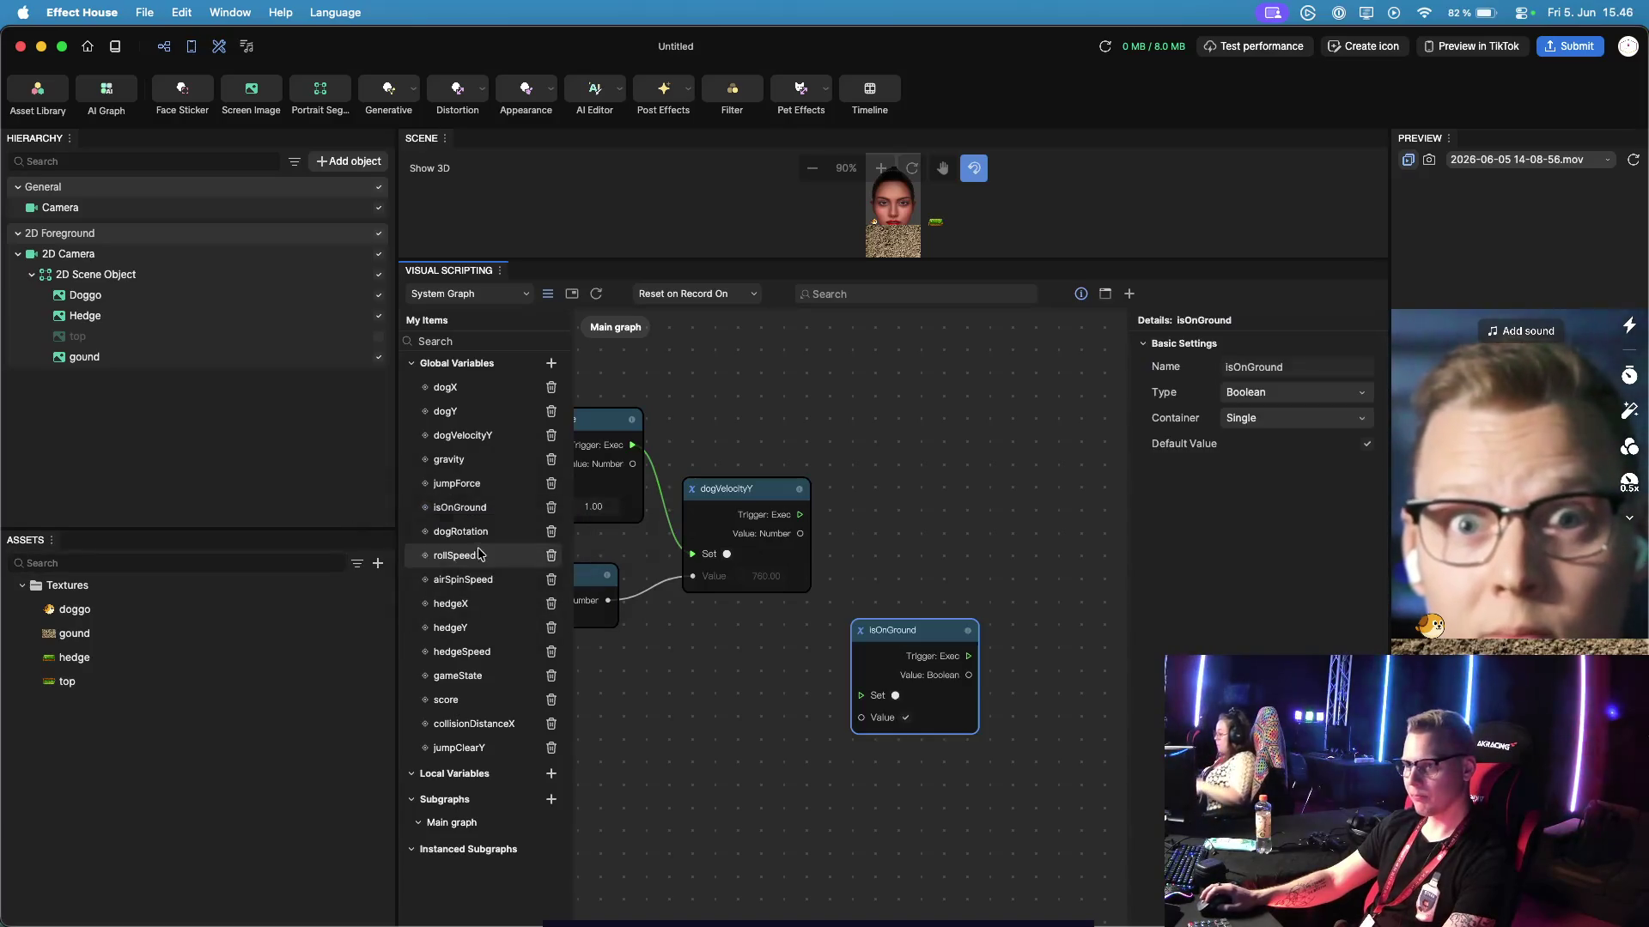
pyautogui.moveTo(902, 631)
pyautogui.mouseDown()
pyautogui.moveTo(899, 524)
pyautogui.moveTo(883, 520)
pyautogui.mouseUp()
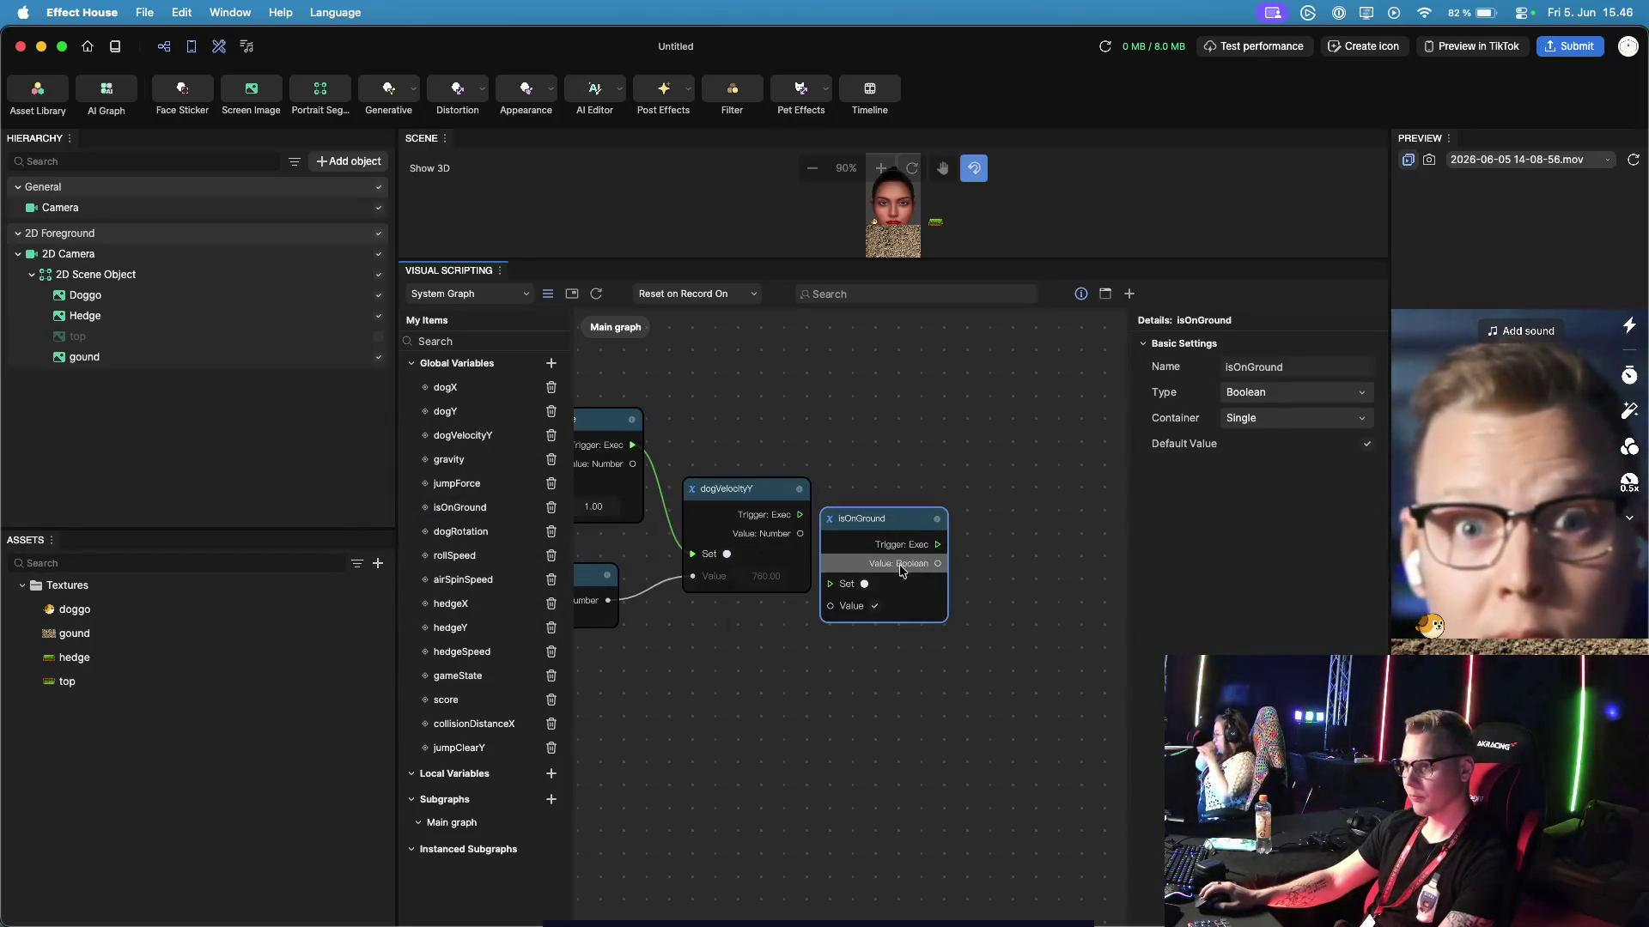
pyautogui.click(885, 610)
pyautogui.moveTo(885, 611)
pyautogui.mouseDown()
pyautogui.moveTo(938, 589)
pyautogui.moveTo(800, 514)
pyautogui.mouseUp()
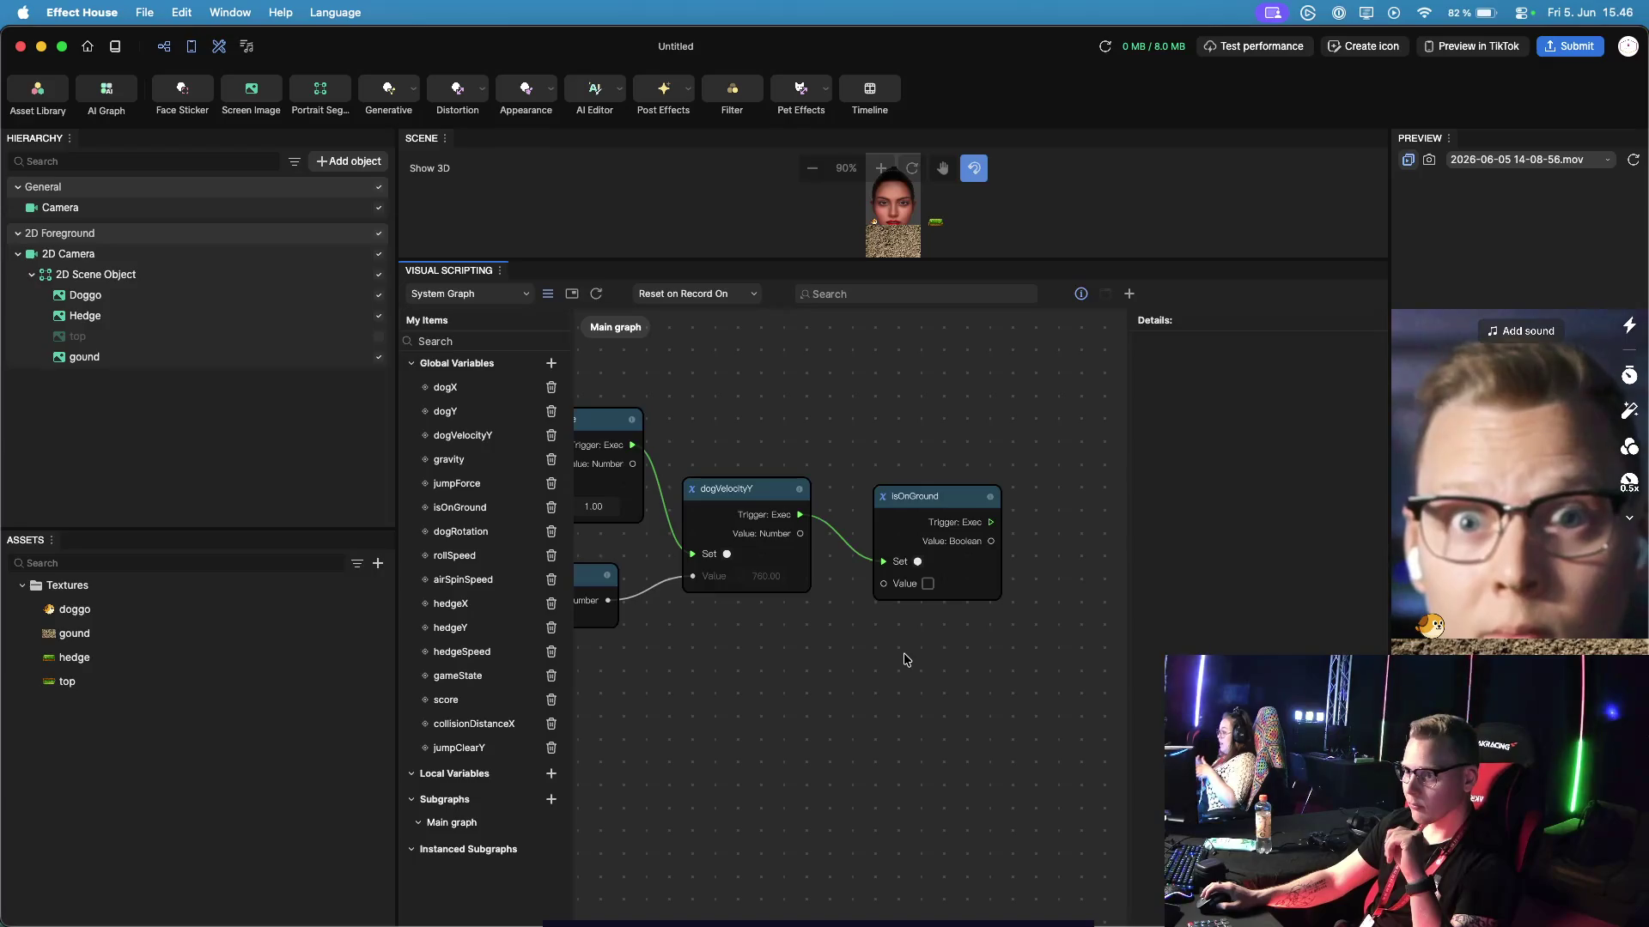
pyautogui.scroll(1, 831, 647)
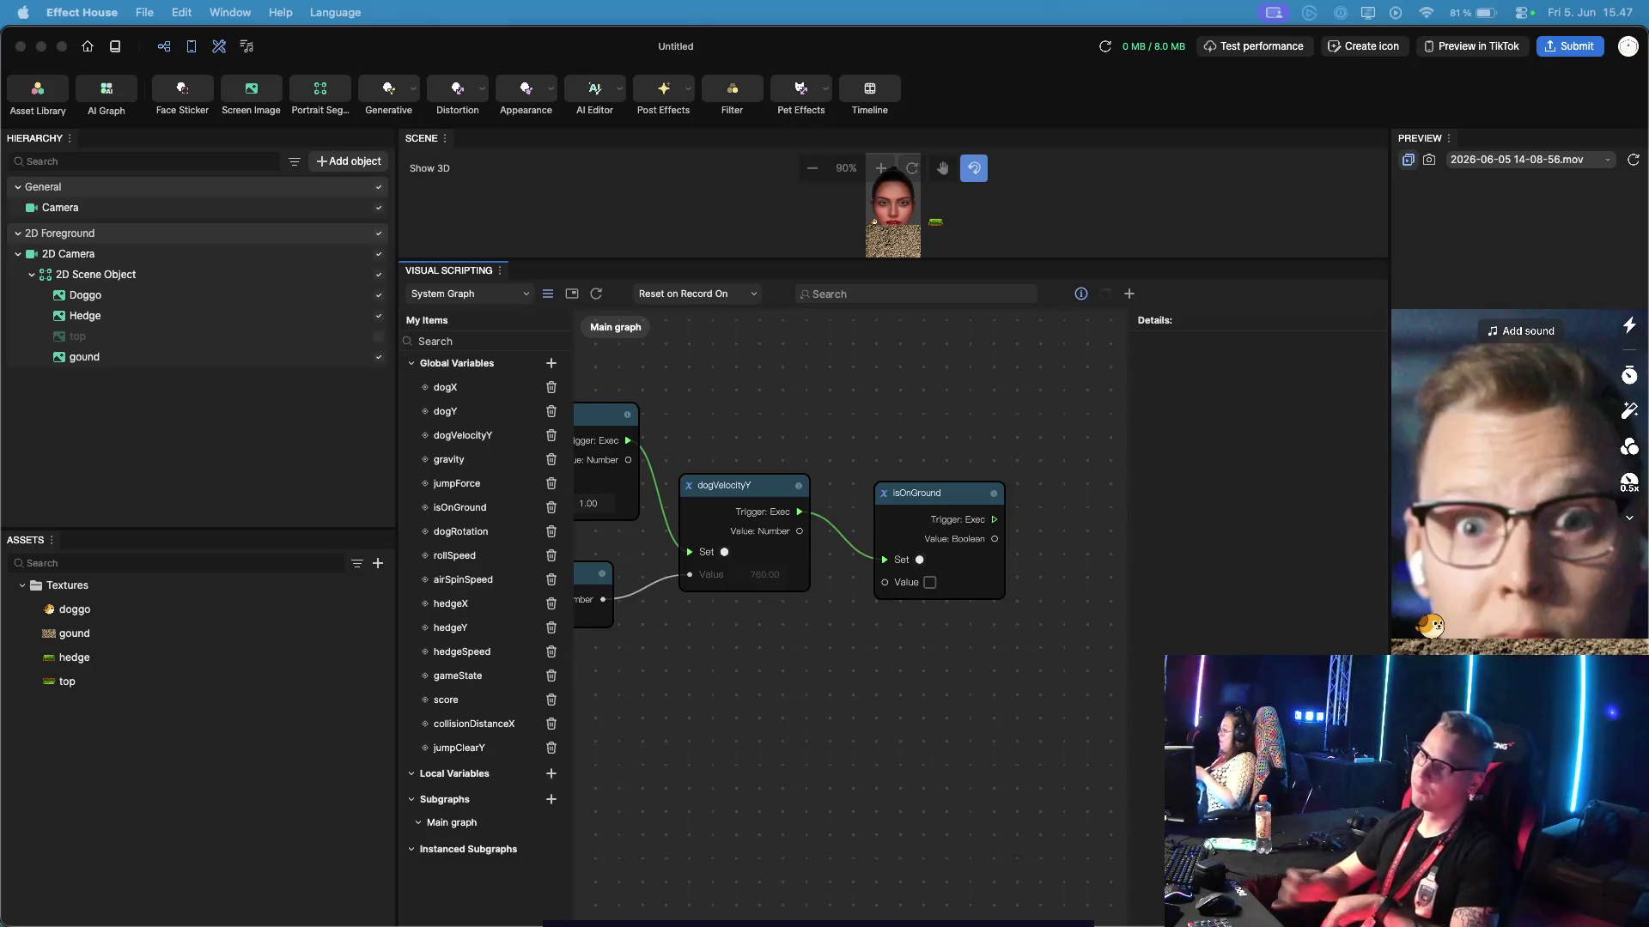
pyautogui.click(958, 716)
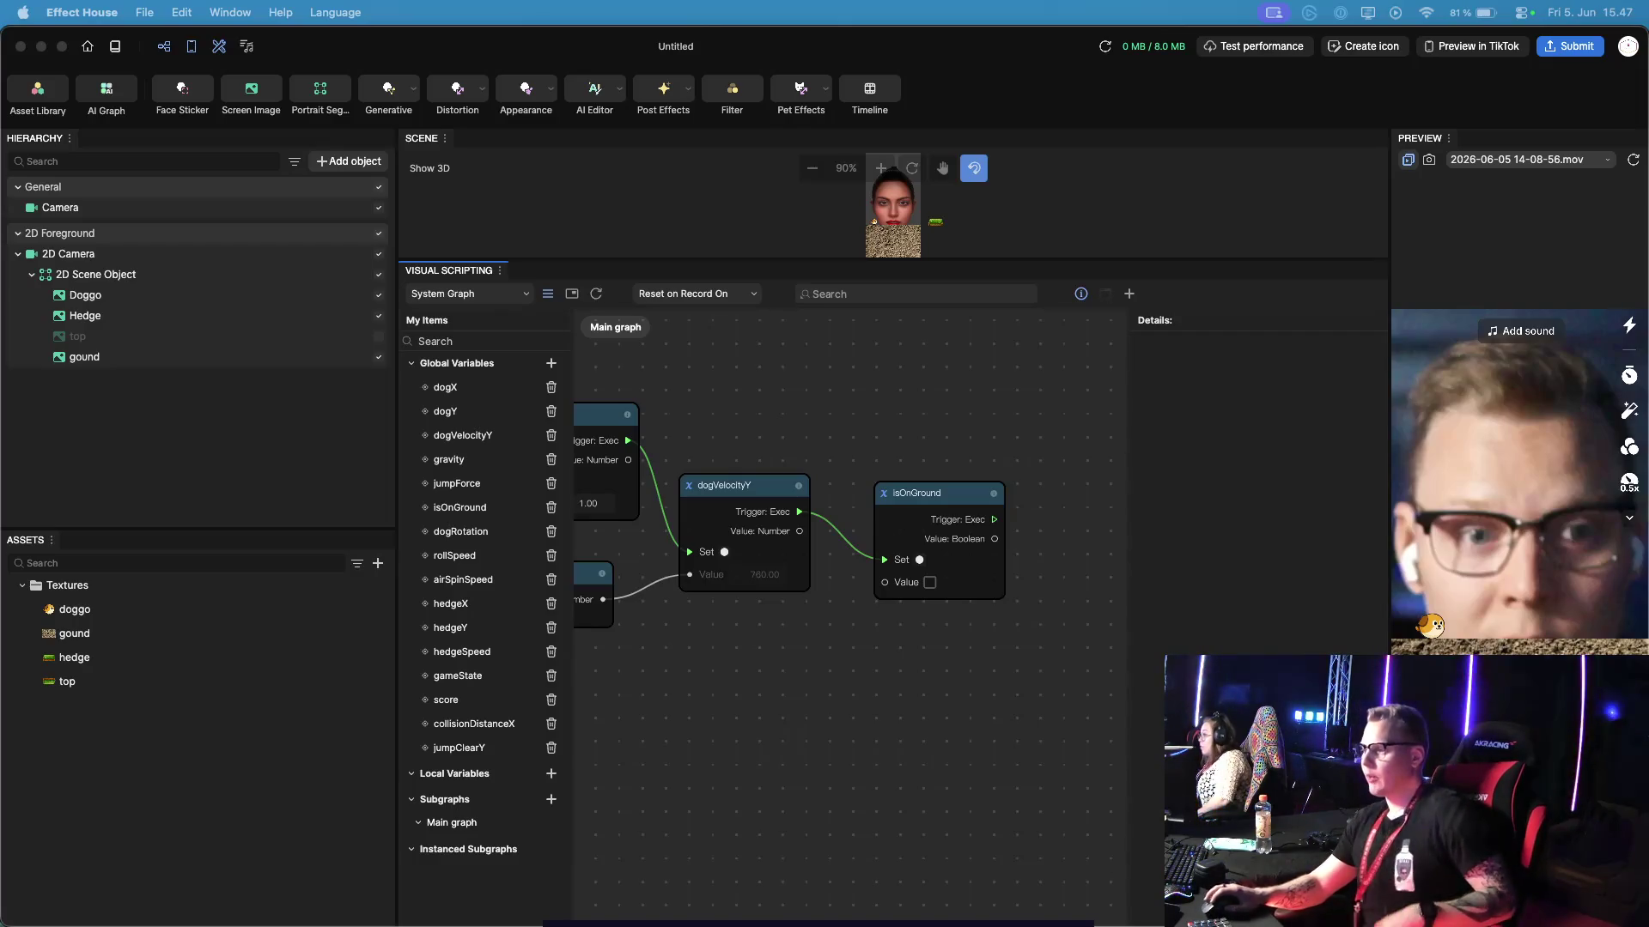
pyautogui.click(1005, 726)
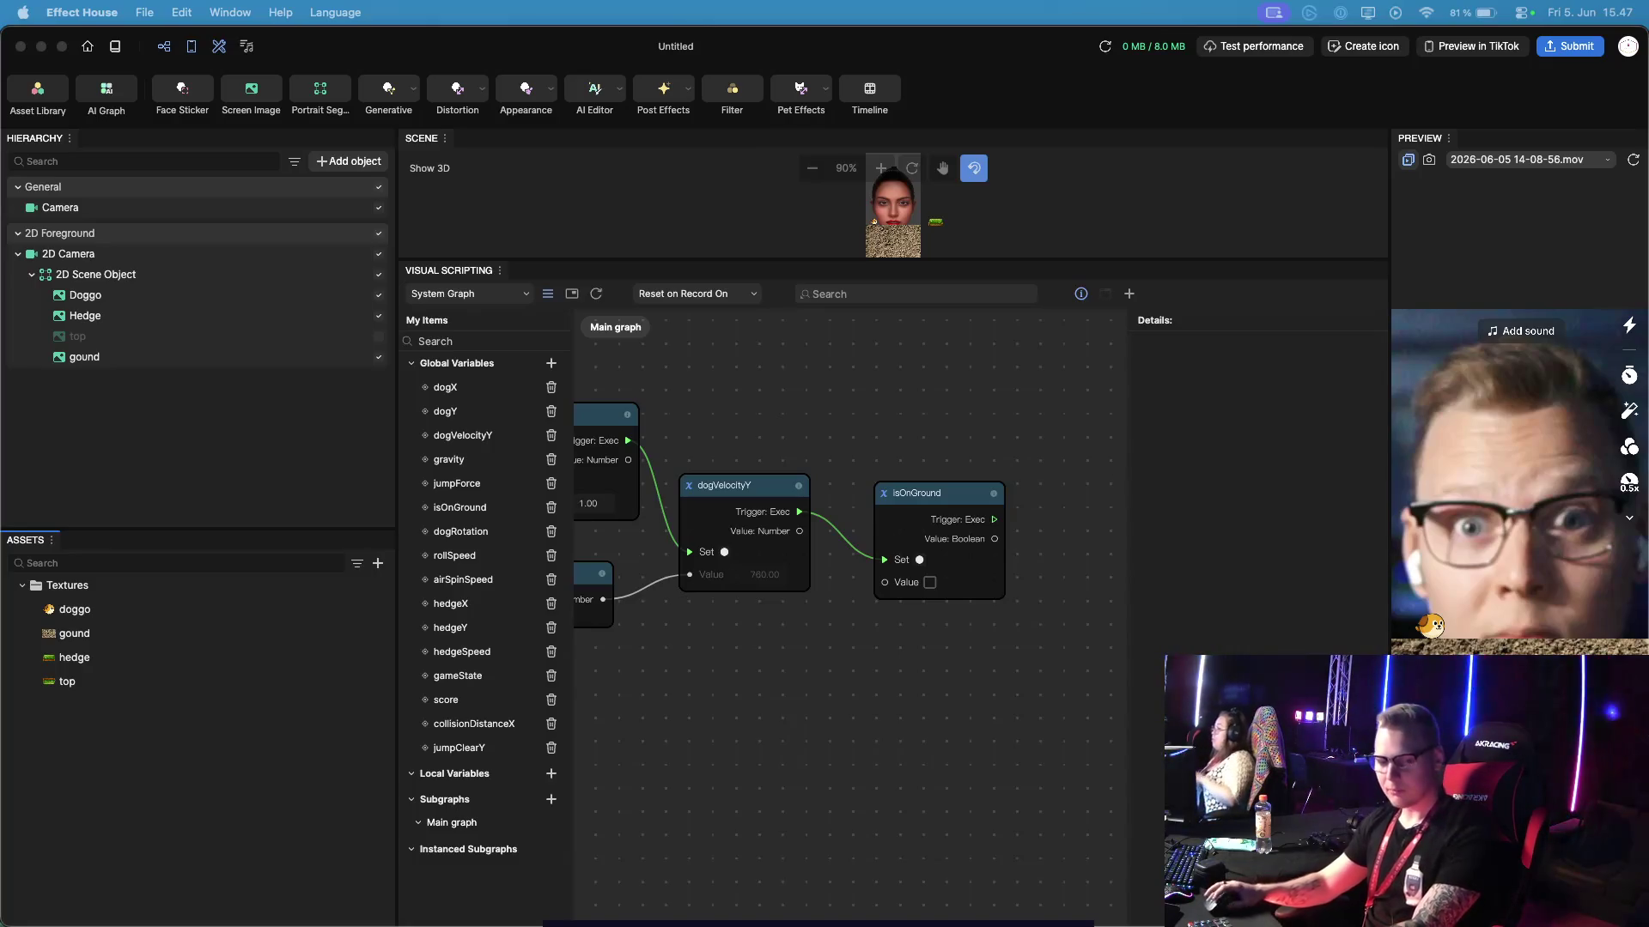
# Step: Pan left along the chain and drag the Update event node above the If node
pyautogui.moveTo(759, 694); pyautogui.dragTo(821, 686)
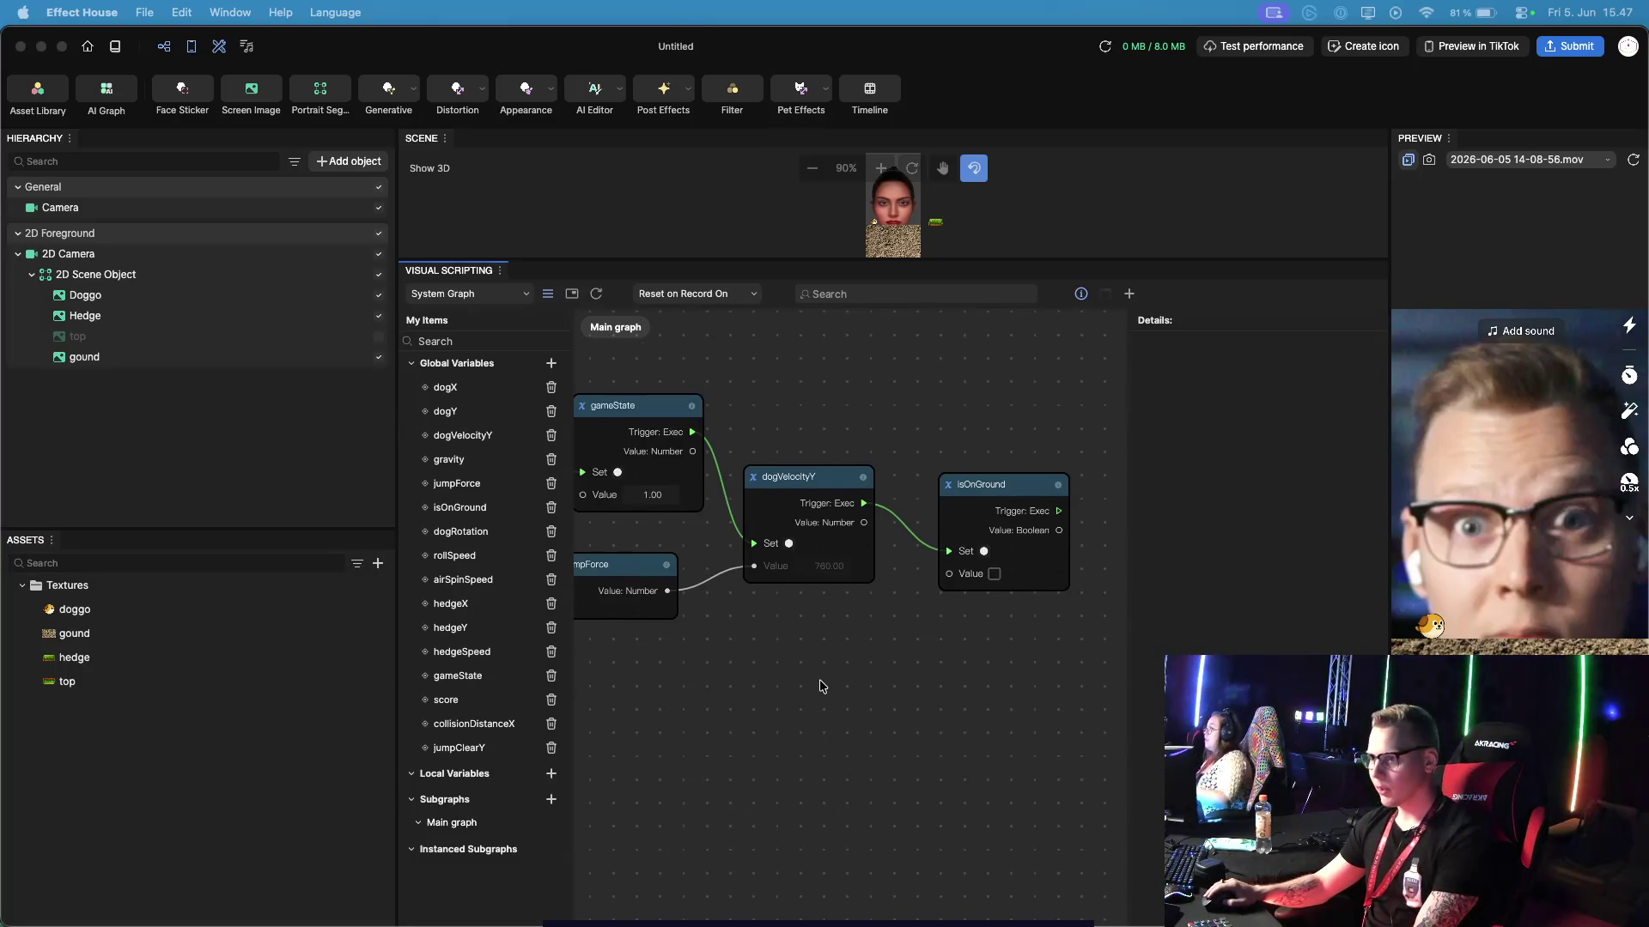
pyautogui.moveTo(871, 615)
pyautogui.mouseDown()
pyautogui.moveTo(968, 655)
pyautogui.moveTo(999, 634)
pyautogui.moveTo(838, 639)
pyautogui.mouseUp()
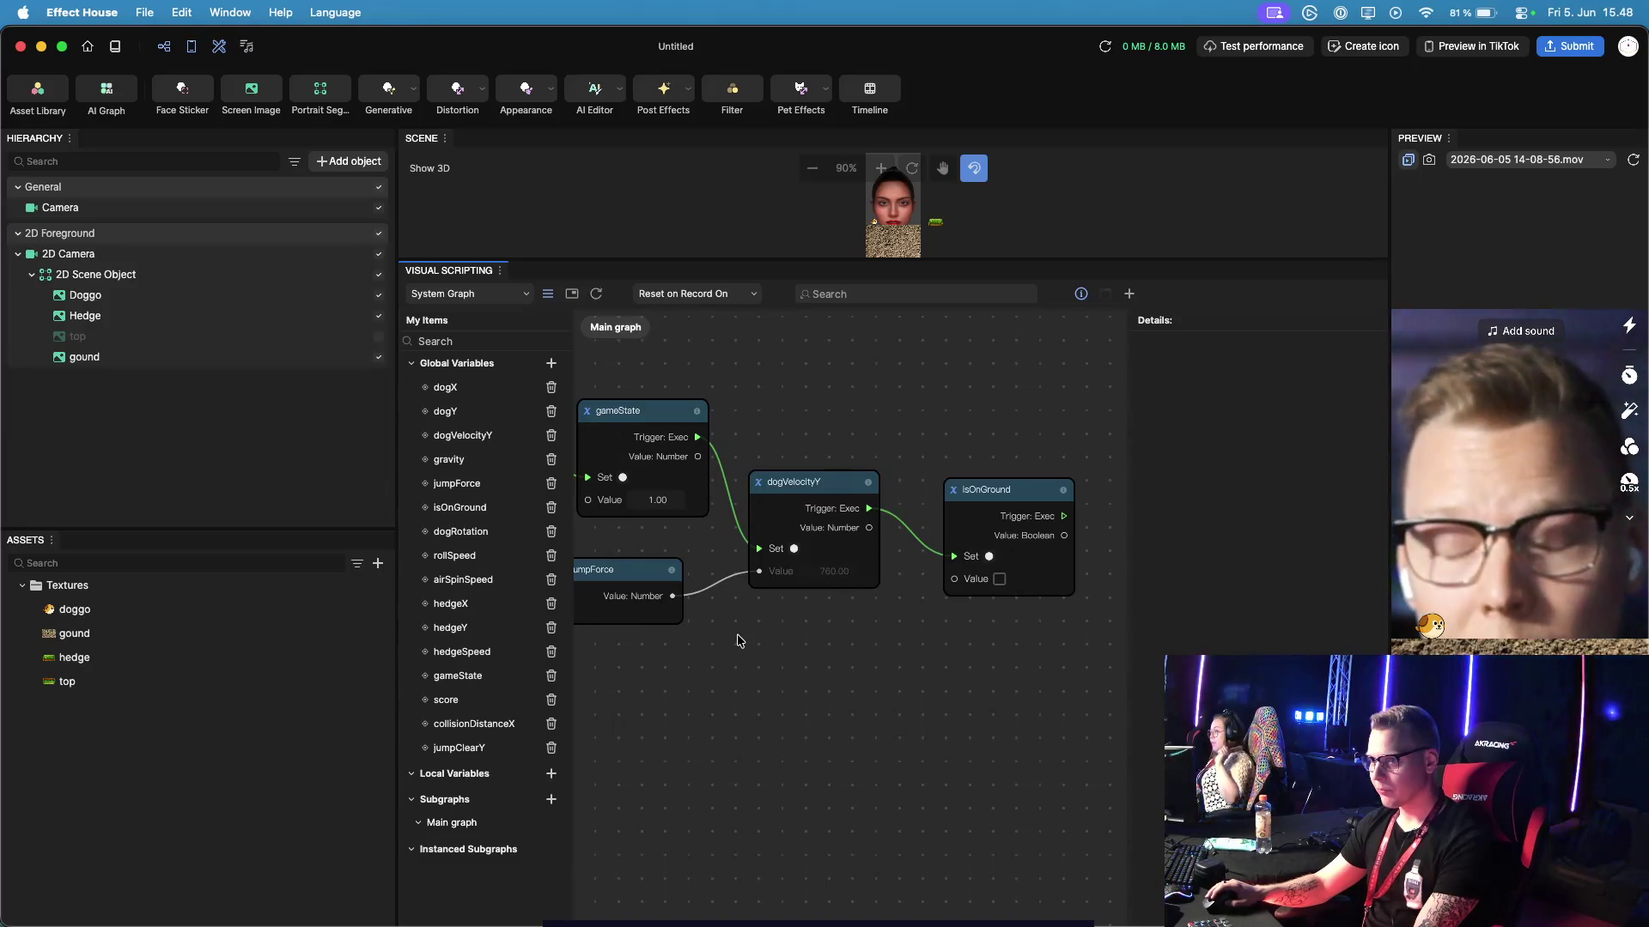
pyautogui.moveTo(737, 641); pyautogui.dragTo(1033, 684)
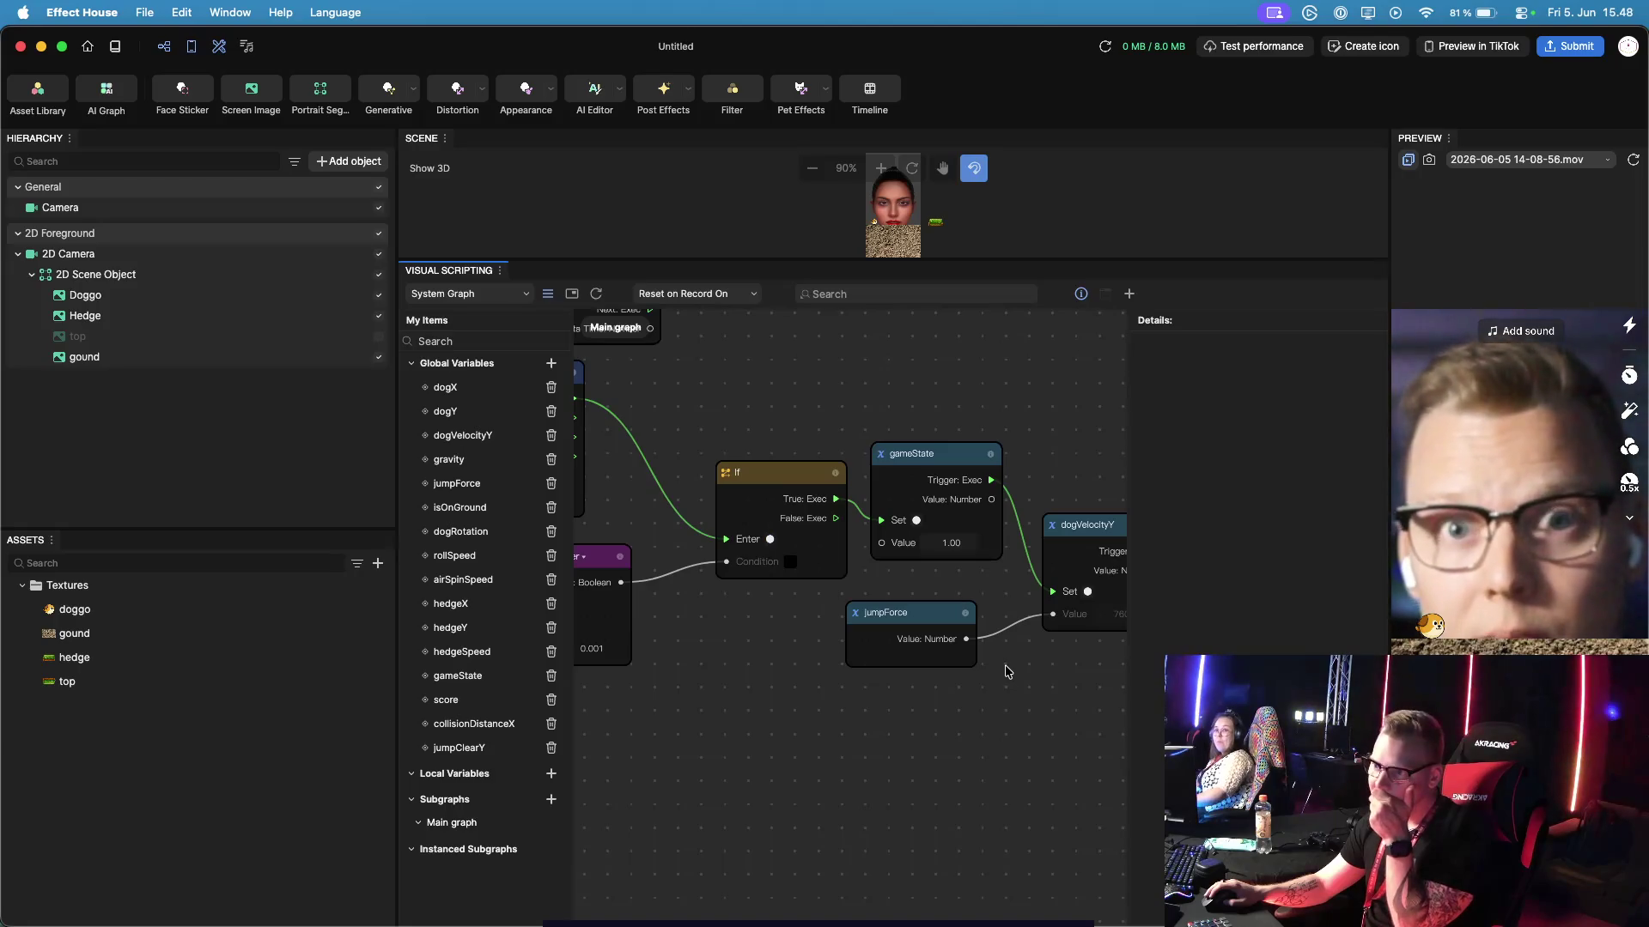
pyautogui.moveTo(717, 642)
pyautogui.mouseDown()
pyautogui.moveTo(887, 662)
pyautogui.moveTo(1043, 593)
pyautogui.moveTo(796, 700)
pyautogui.mouseUp()
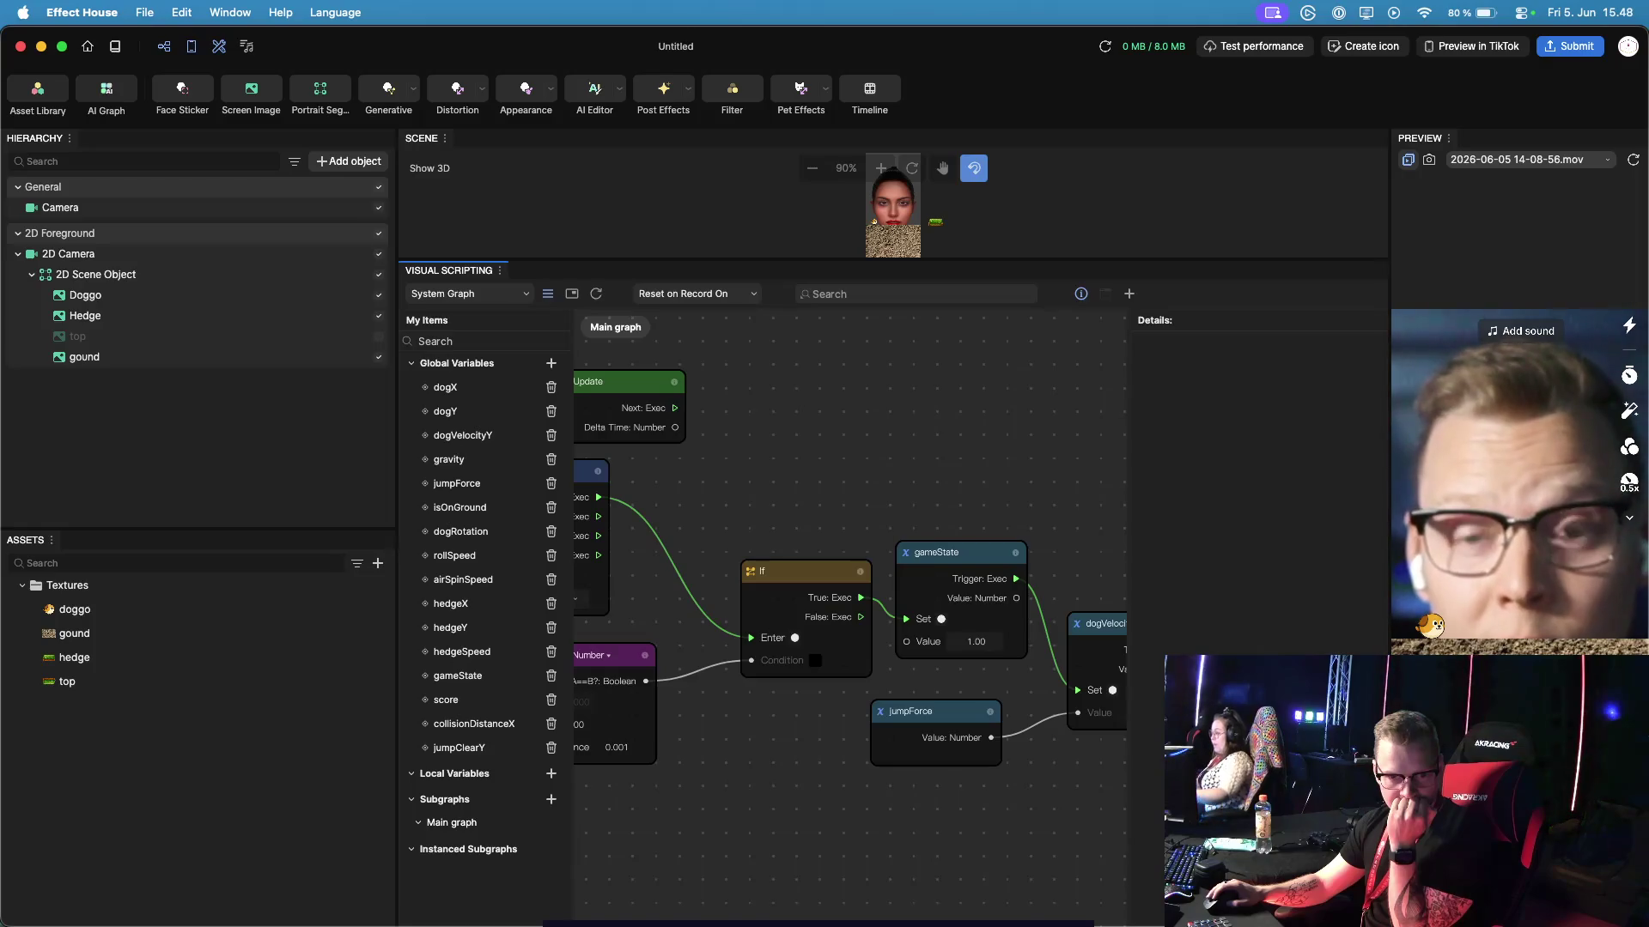
pyautogui.moveTo(640, 391)
pyautogui.mouseDown()
pyautogui.moveTo(929, 433)
pyautogui.moveTo(768, 423)
pyautogui.mouseUp()
# Step: Add a second If node beside Update and wire Update's Next into its Enter
pyautogui.click(808, 553)
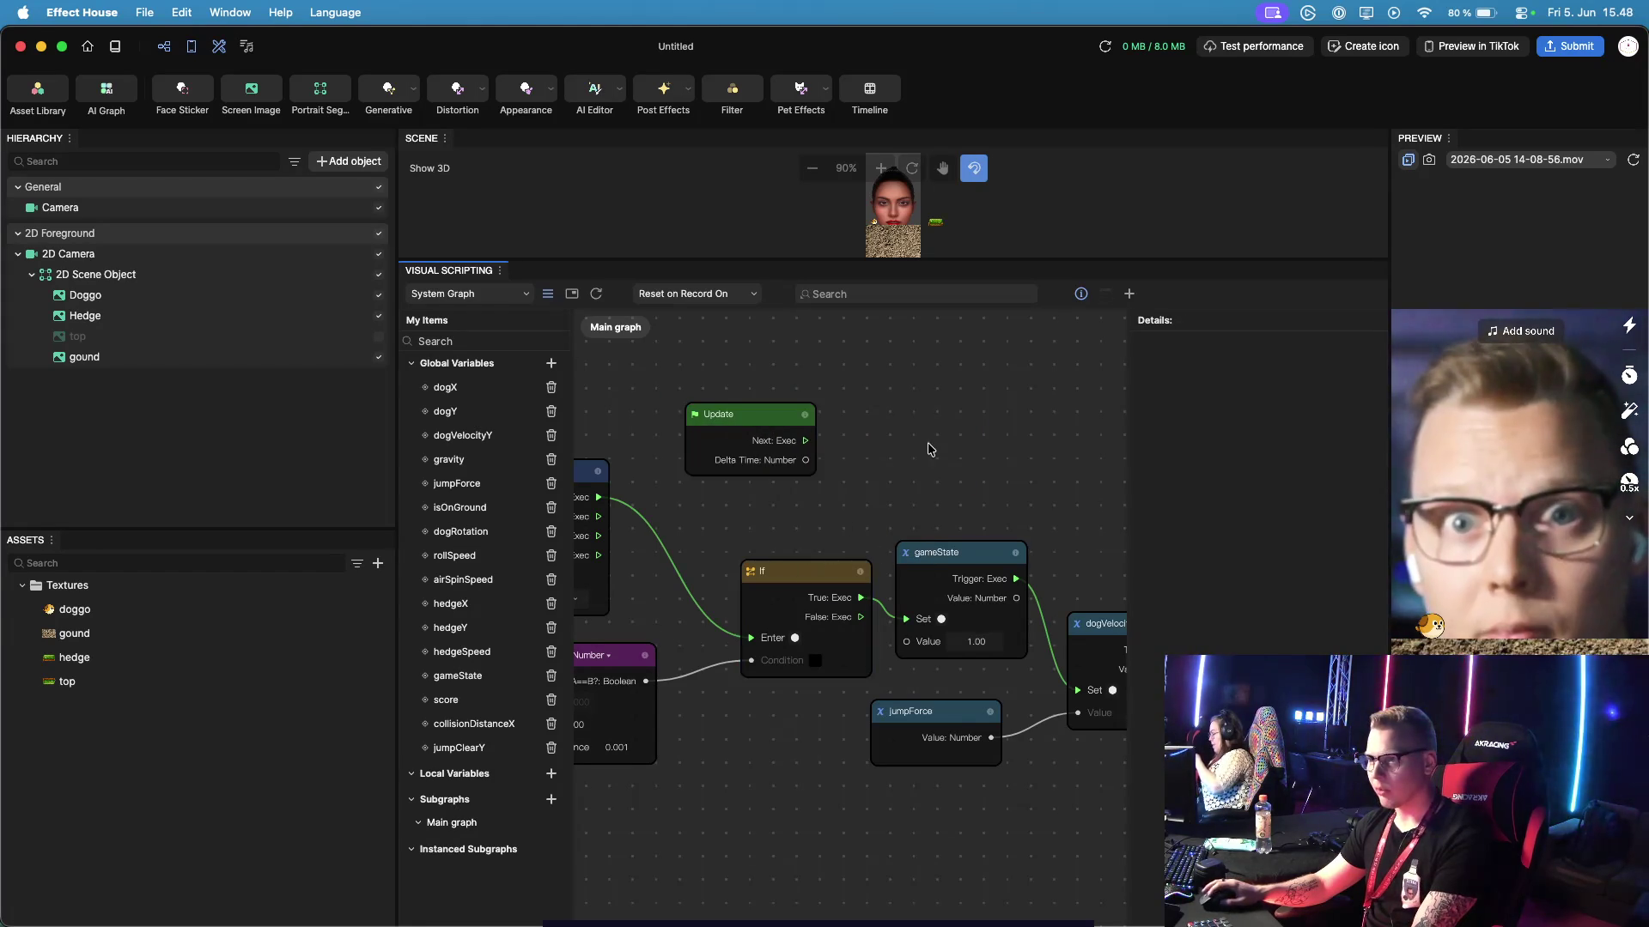
pyautogui.click(1126, 294)
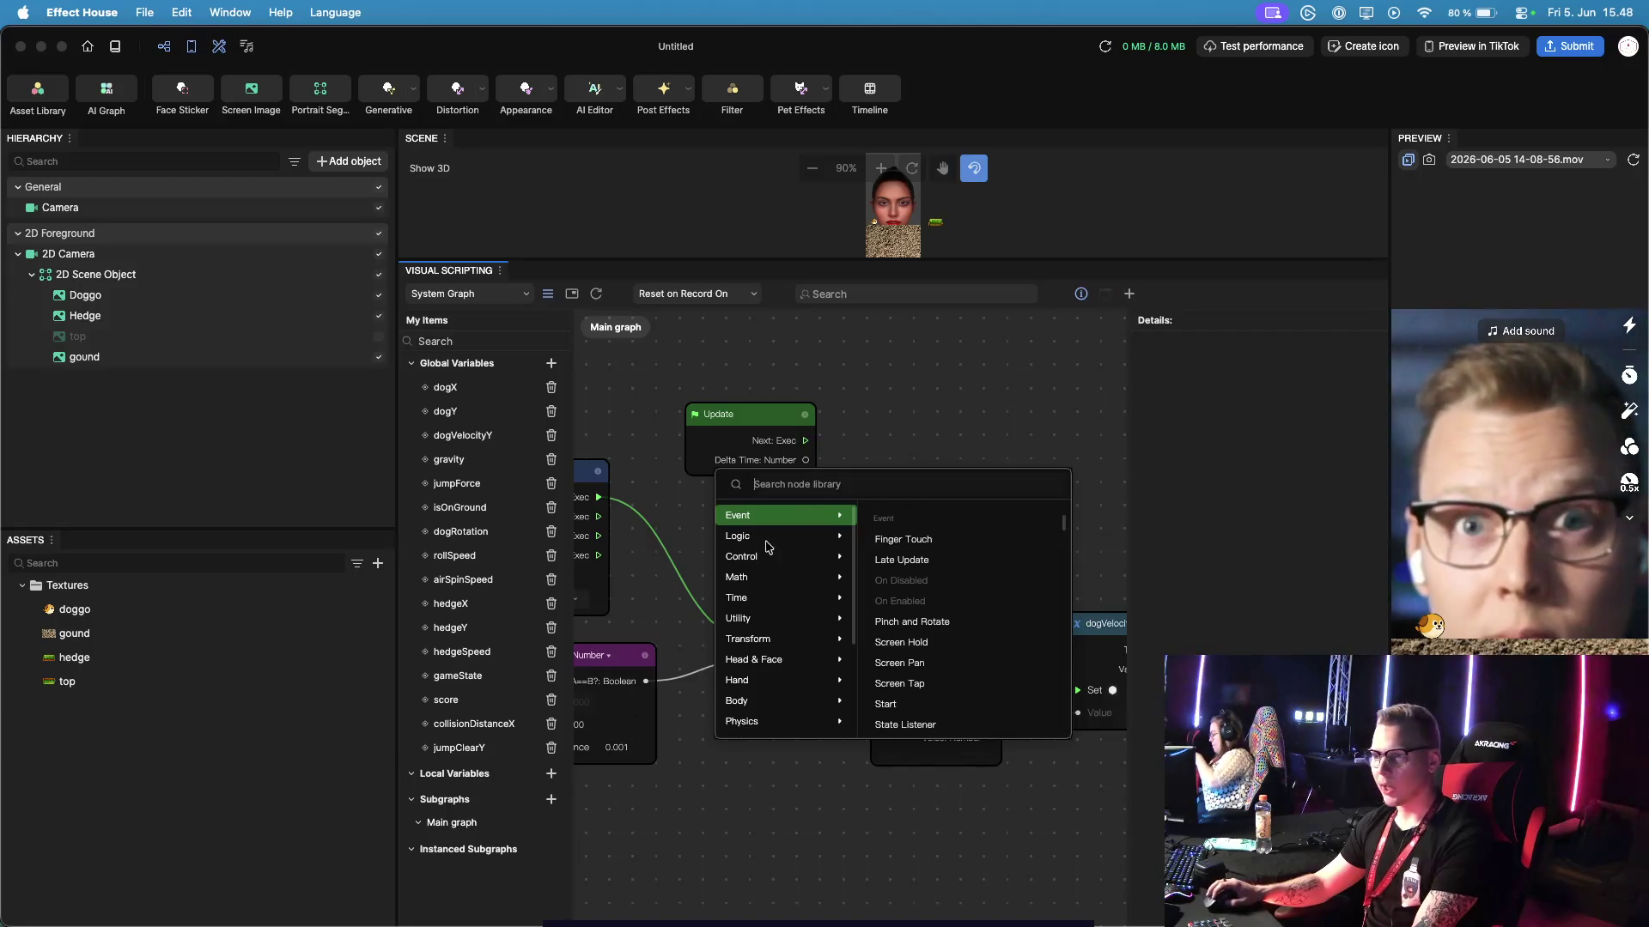
pyautogui.moveTo(777, 557)
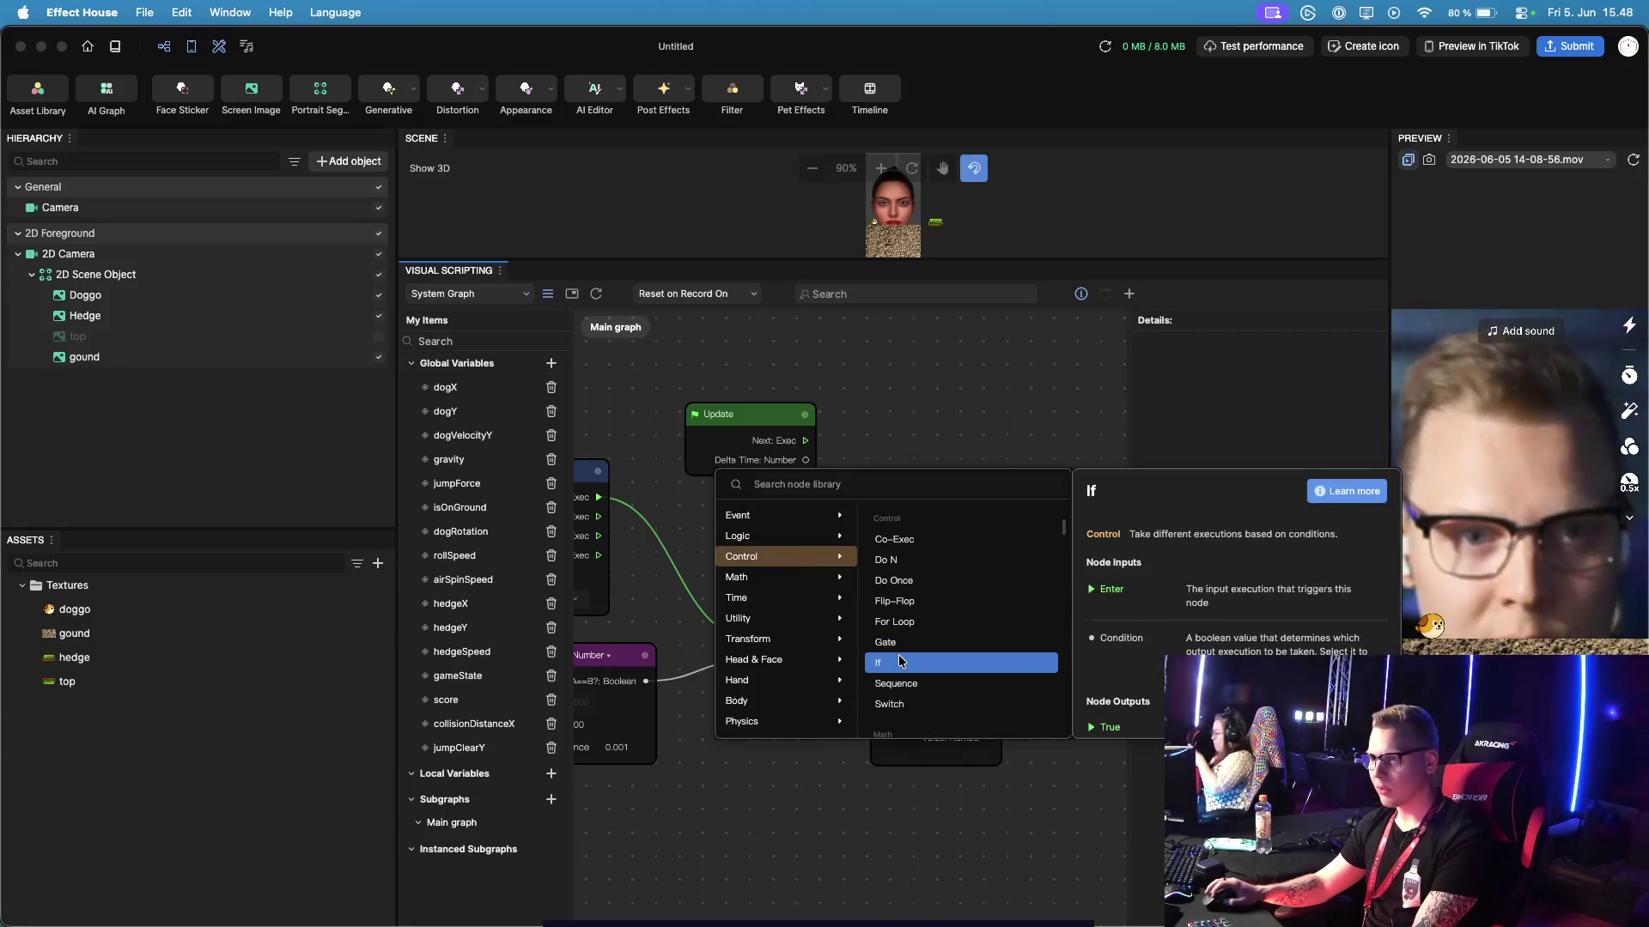
pyautogui.click(903, 661)
pyautogui.moveTo(927, 414); pyautogui.dragTo(865, 369)
pyautogui.moveTo(756, 419)
pyautogui.mouseDown()
pyautogui.moveTo(755, 357)
pyautogui.moveTo(729, 362)
pyautogui.mouseUp()
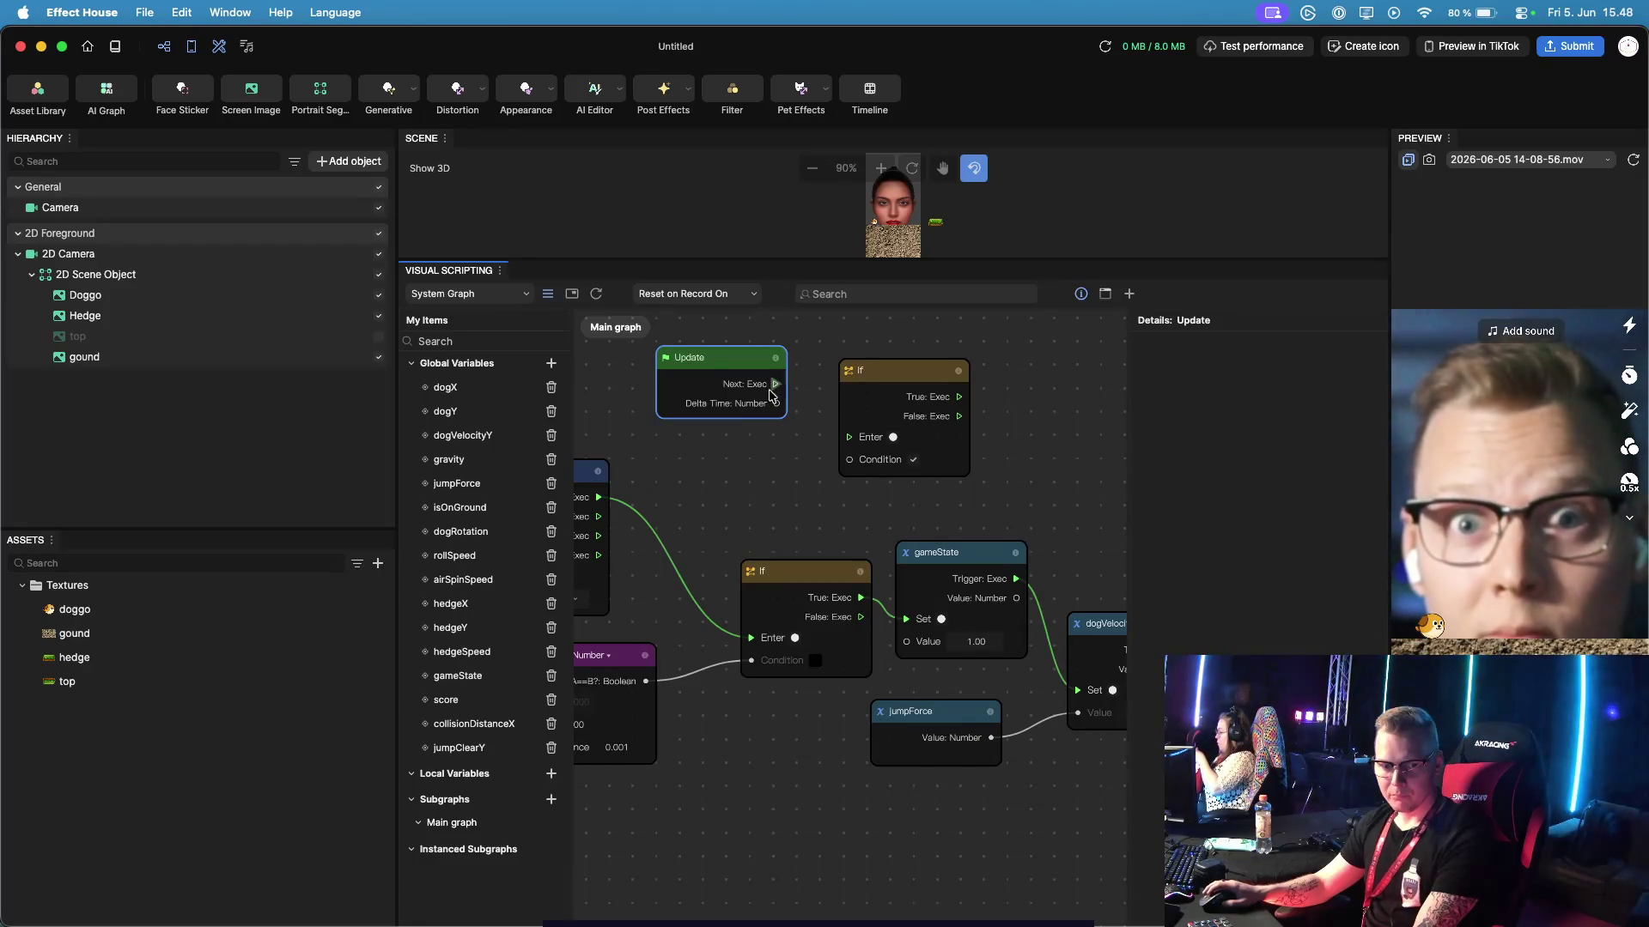
pyautogui.moveTo(776, 383); pyautogui.dragTo(850, 437)
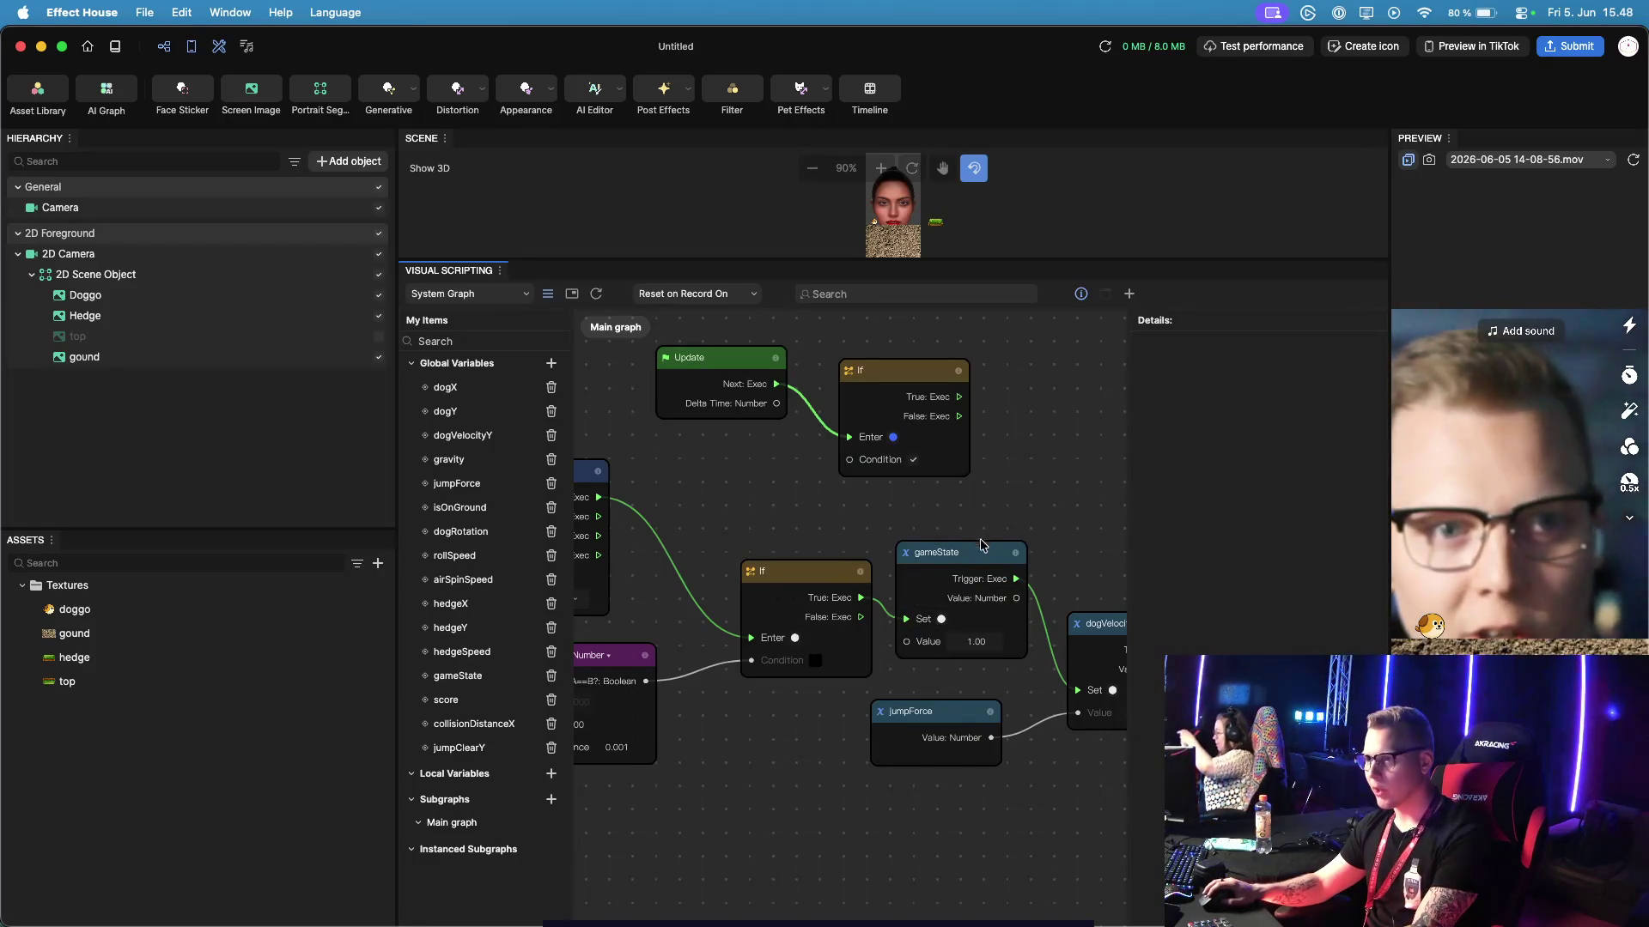
pyautogui.hscroll(-5, 601, 670)
# Step: Place a copy of the gameState equals check and rearrange the graph to make room at the top
pyautogui.click(602, 662)
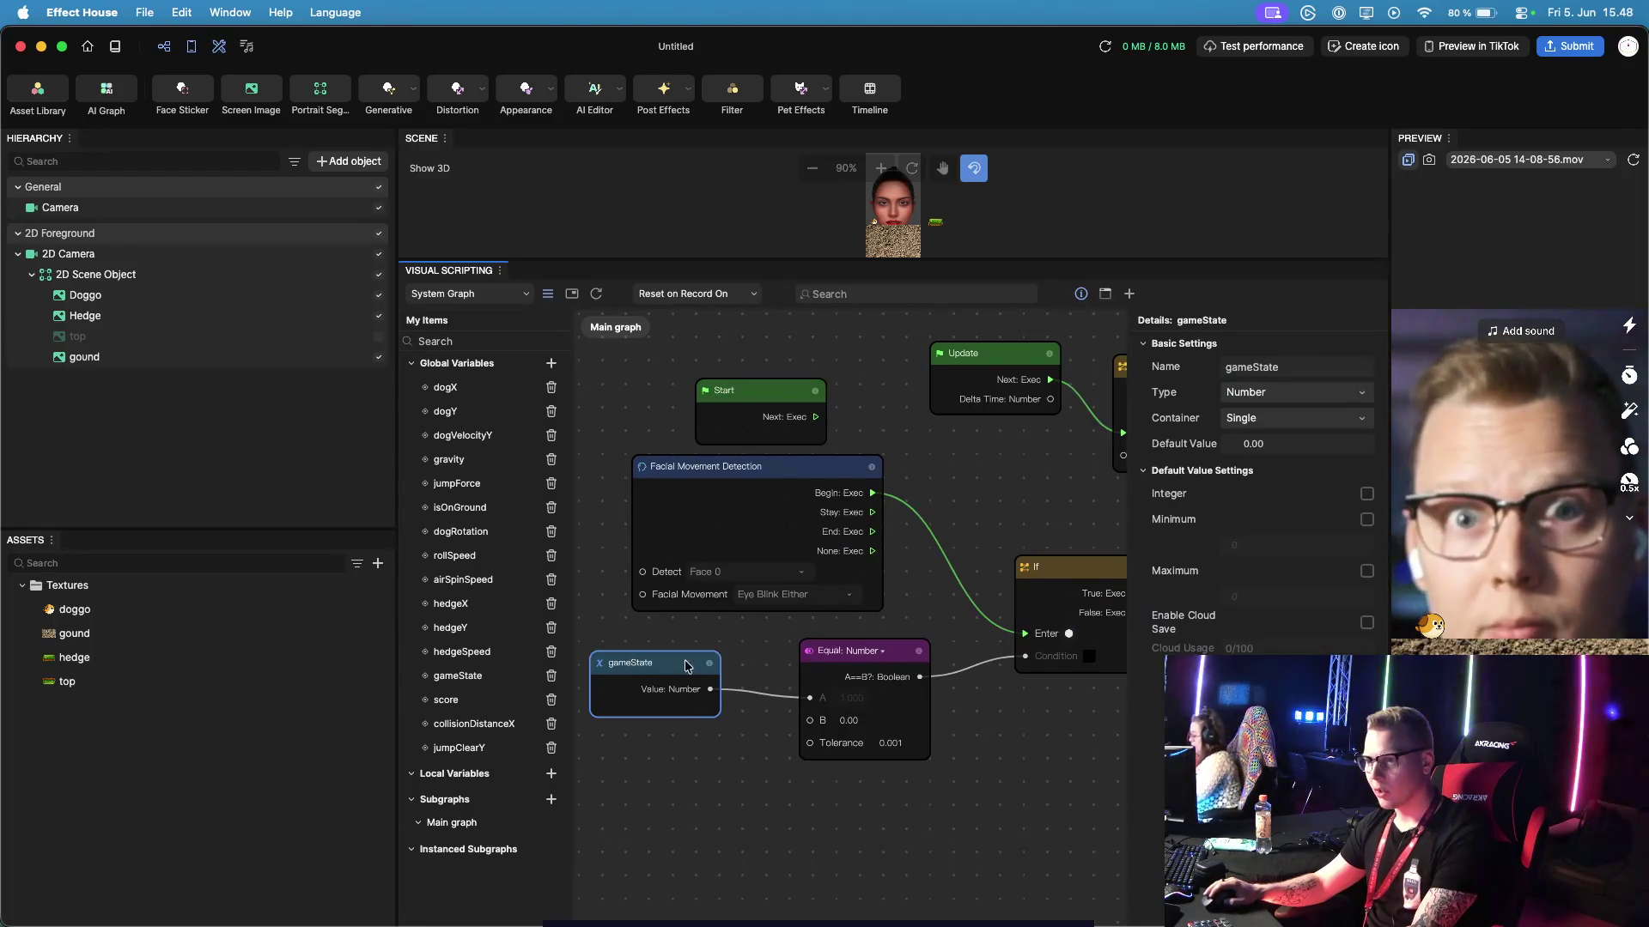
pyautogui.moveTo(996, 699)
pyautogui.mouseDown()
pyautogui.moveTo(870, 535)
pyautogui.moveTo(888, 702)
pyautogui.moveTo(810, 798)
pyautogui.mouseUp()
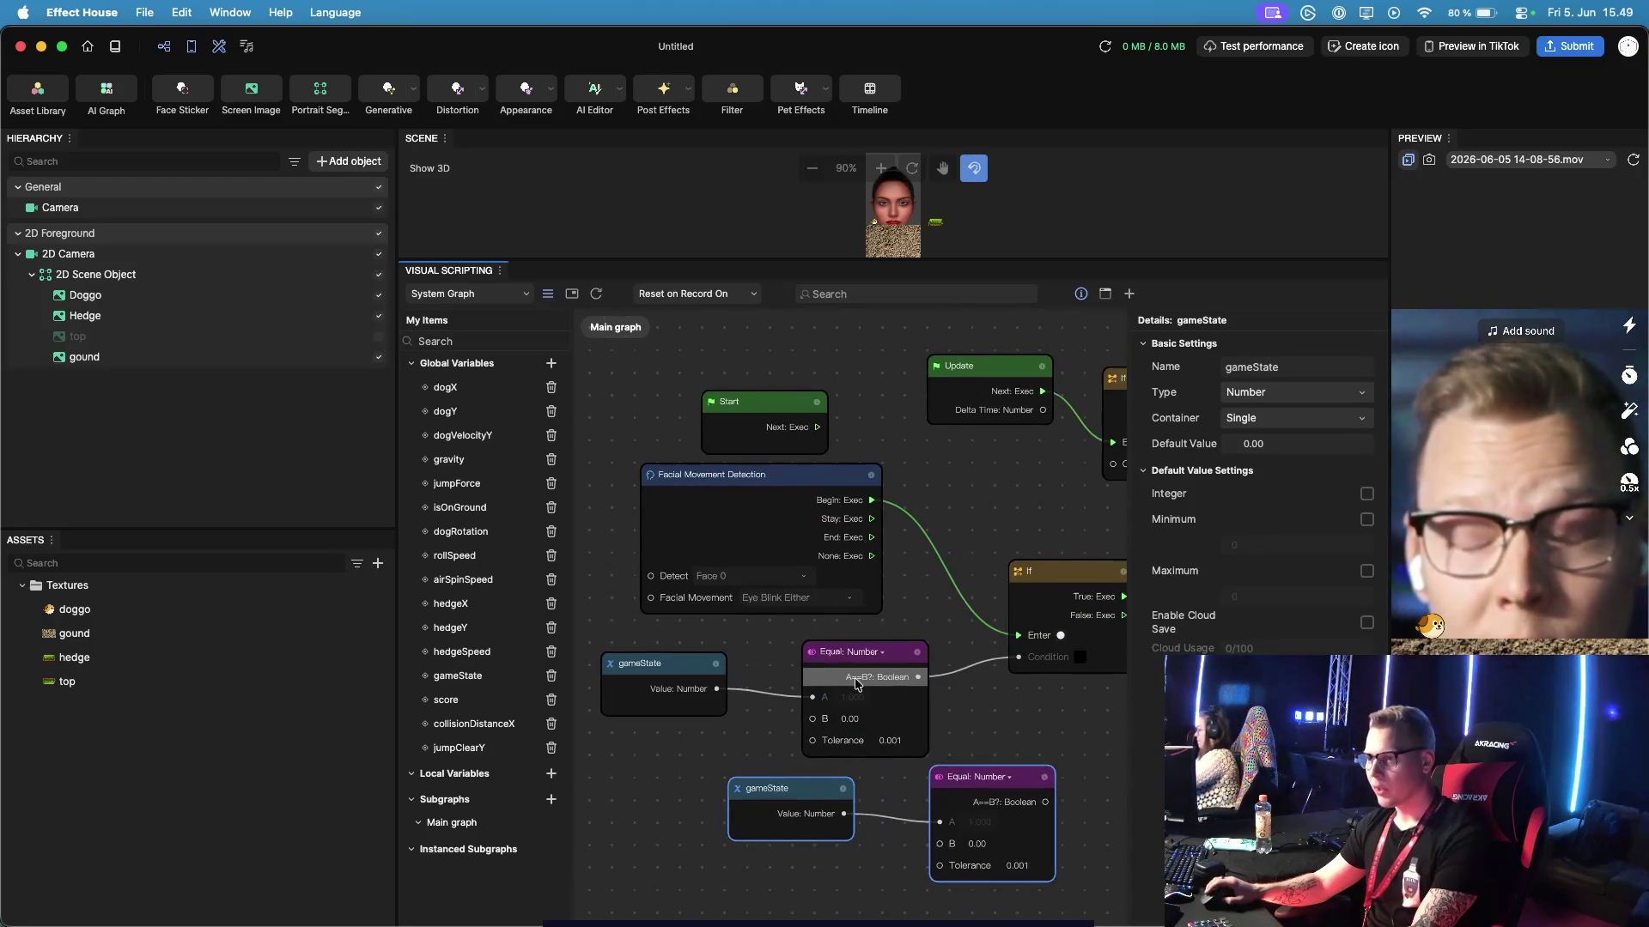
pyautogui.scroll(-5, 852, 629)
pyautogui.moveTo(662, 597)
pyautogui.mouseDown()
pyautogui.moveTo(726, 657)
pyautogui.moveTo(764, 756)
pyautogui.mouseUp()
pyautogui.click(600, 521)
pyautogui.moveTo(600, 521); pyautogui.dragTo(1126, 640)
pyautogui.moveTo(617, 543)
pyautogui.mouseDown()
pyautogui.moveTo(701, 596)
pyautogui.moveTo(699, 656)
pyautogui.mouseUp()
pyautogui.moveTo(757, 338); pyautogui.dragTo(858, 423)
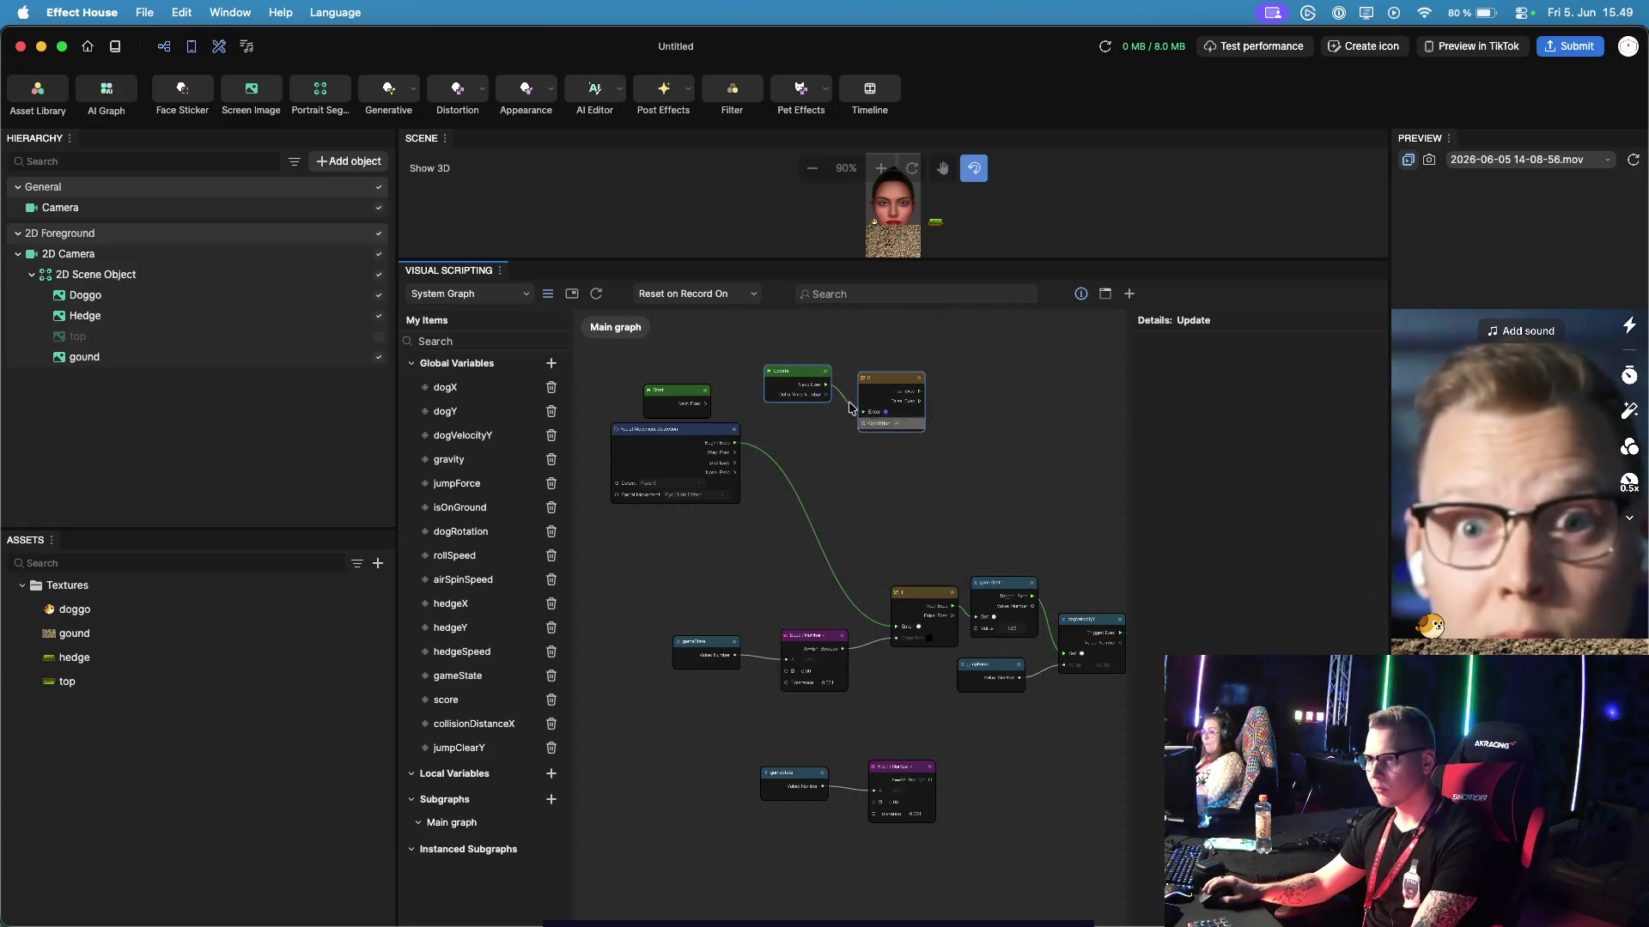
pyautogui.moveTo(805, 373); pyautogui.dragTo(783, 317)
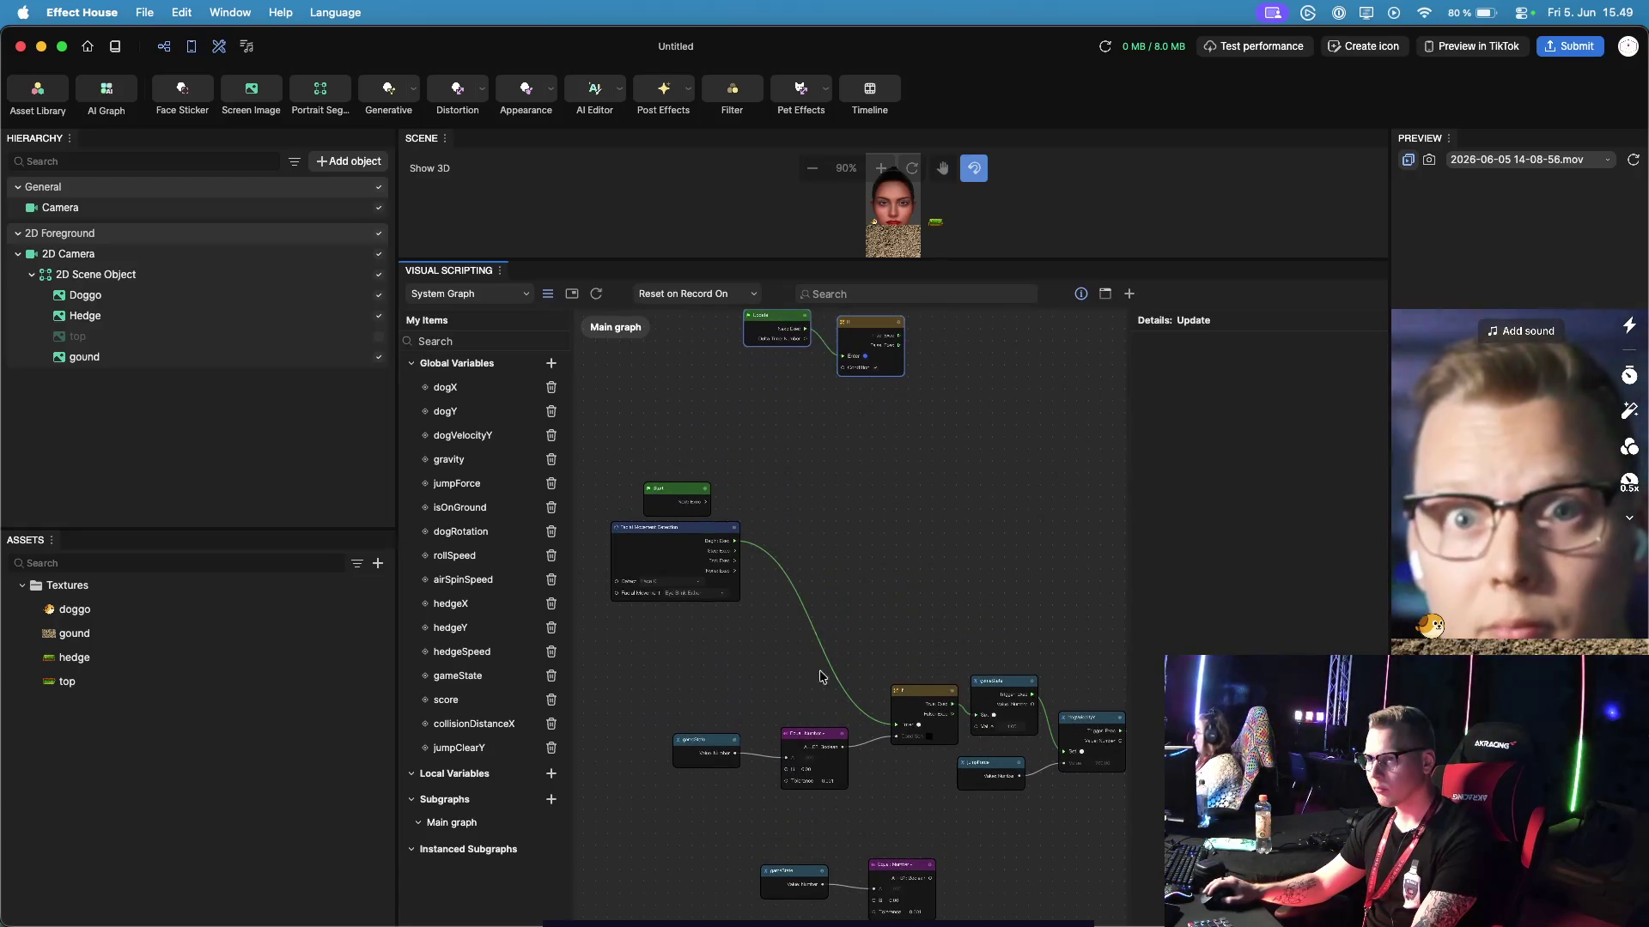
# Step: Move the copied check beside the new If and wire its A==B? result into Condition
pyautogui.moveTo(744, 841); pyautogui.dragTo(936, 919)
pyautogui.moveTo(791, 867)
pyautogui.mouseDown()
pyautogui.moveTo(865, 576)
pyautogui.moveTo(653, 390)
pyautogui.mouseUp()
pyautogui.scroll(3, 777, 368)
pyautogui.scroll(3, 777, 368)
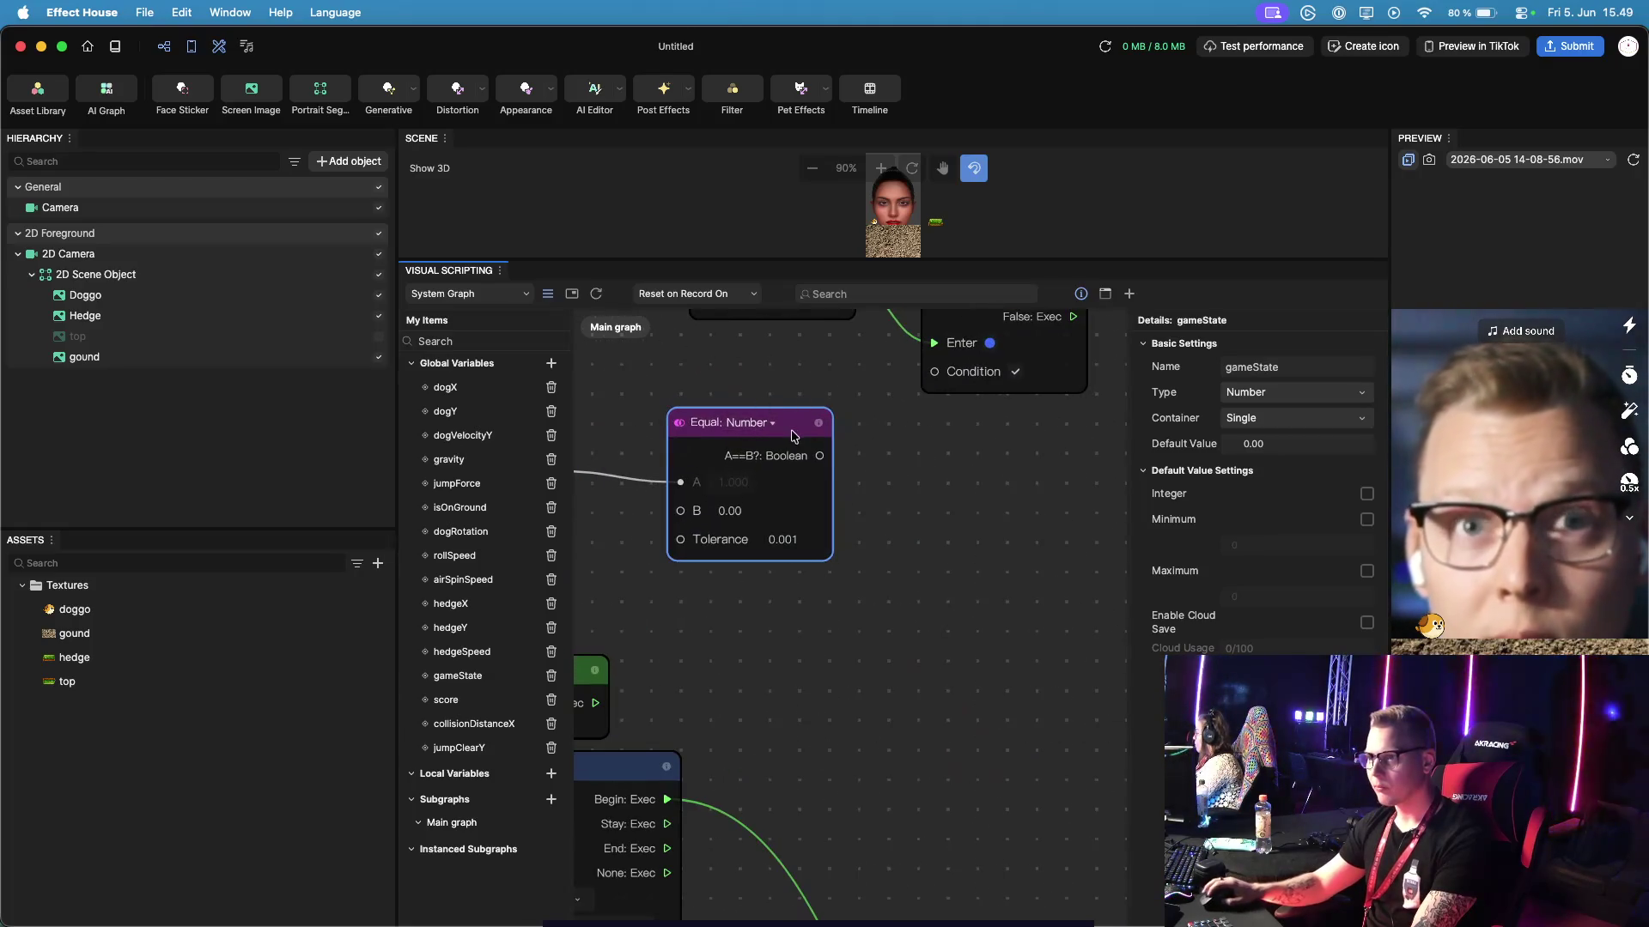
pyautogui.moveTo(820, 456); pyautogui.dragTo(935, 371)
pyautogui.click(730, 511)
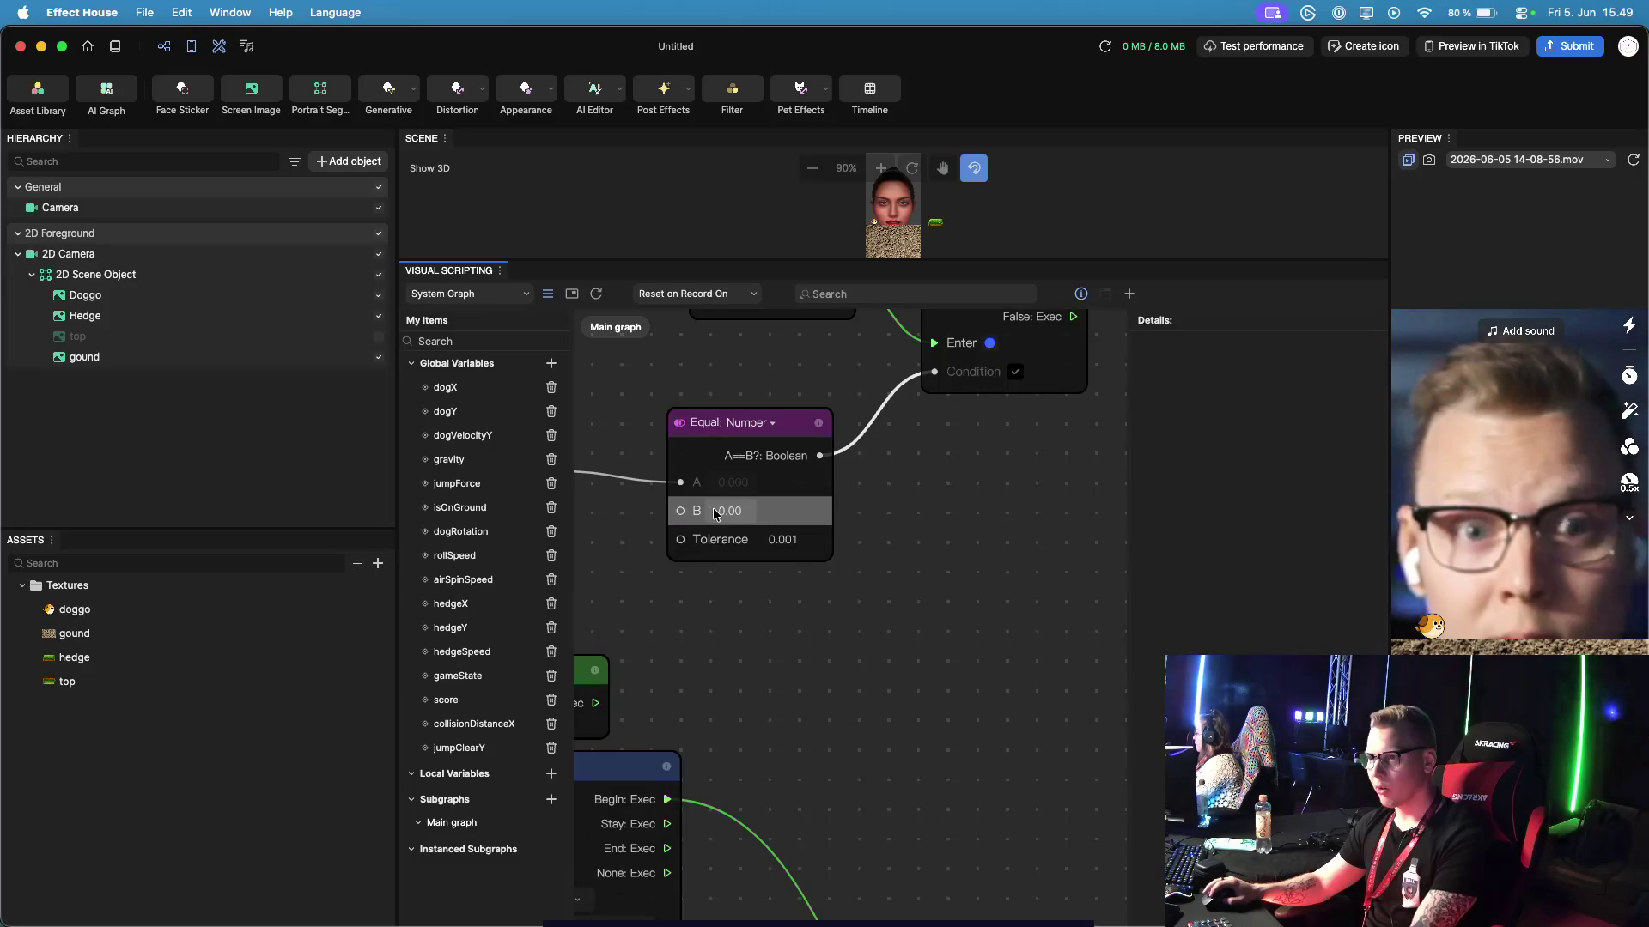
# Step: Type 1 into the copied Equal: Number node's B field
pyautogui.write('1')
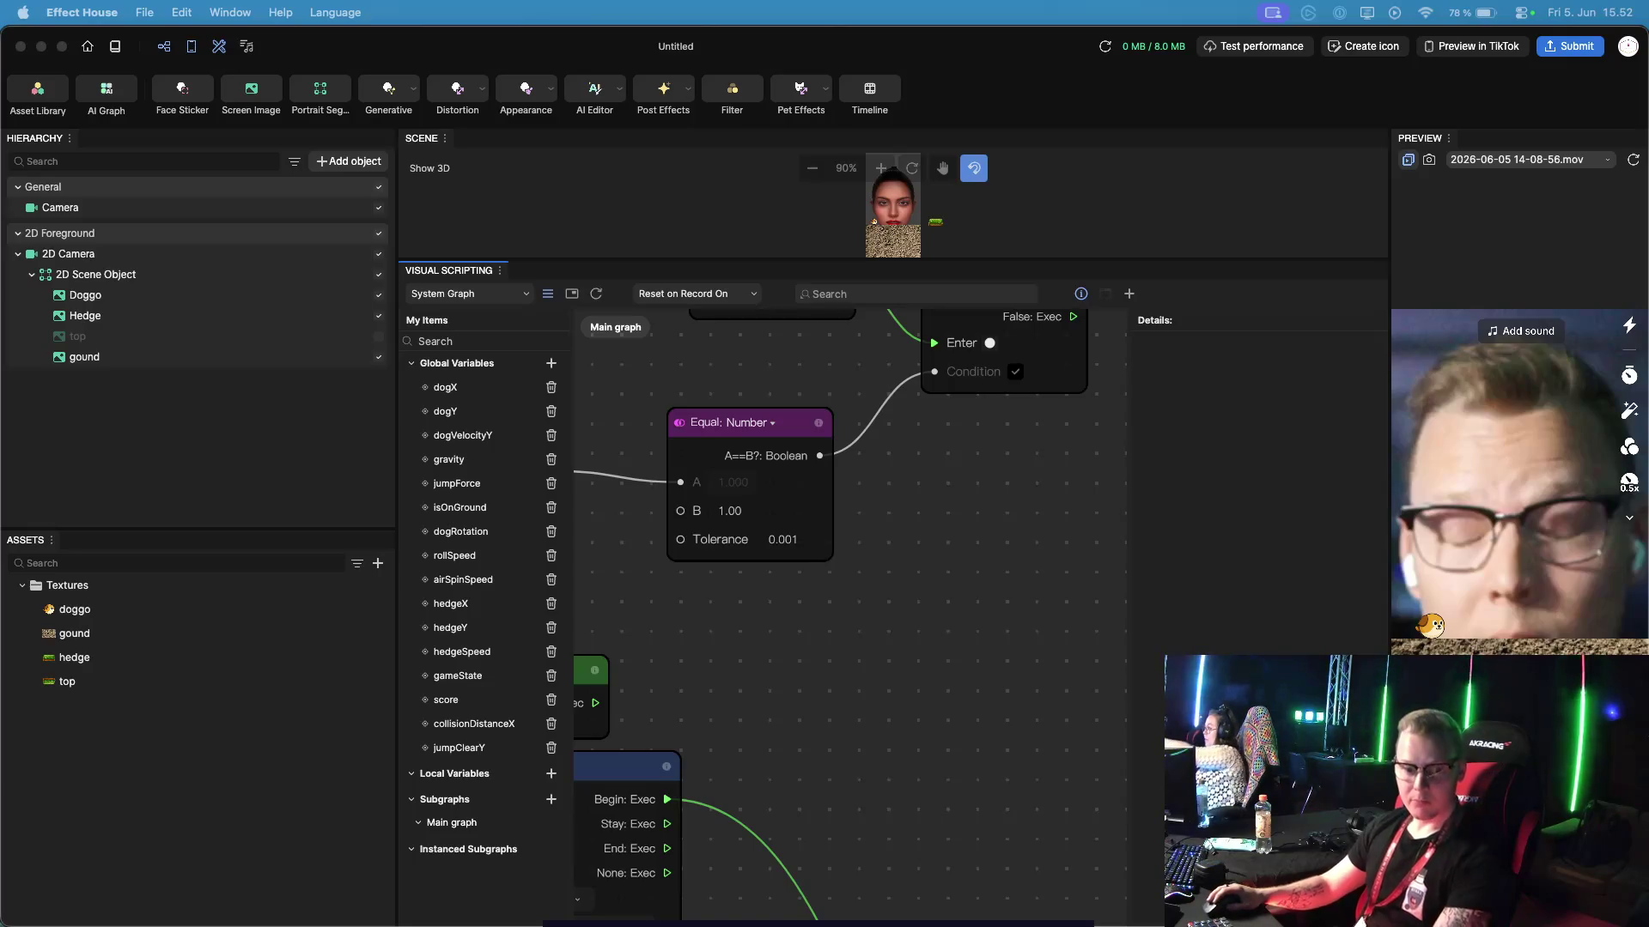
# Step: Add Get Variable nodes for gravity and dogVelocityY to the graph
pyautogui.click(866, 653)
pyautogui.scroll(-3, 866, 651)
pyautogui.scroll(-2, 866, 651)
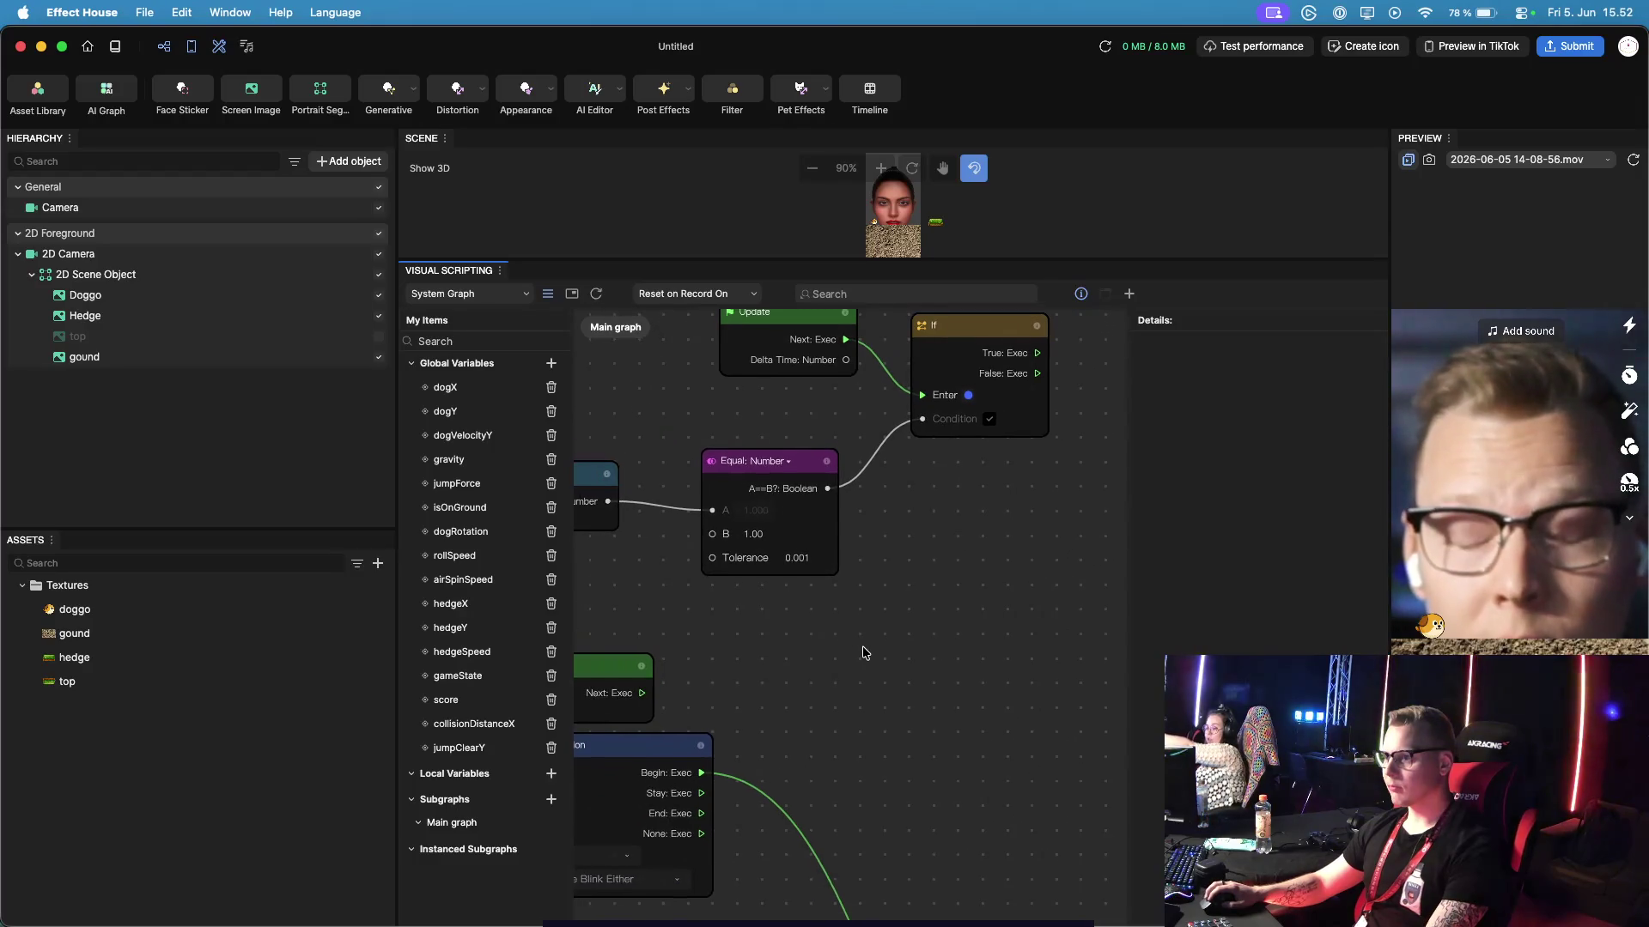
pyautogui.scroll(3, 1023, 698)
pyautogui.hscroll(5, 1024, 698)
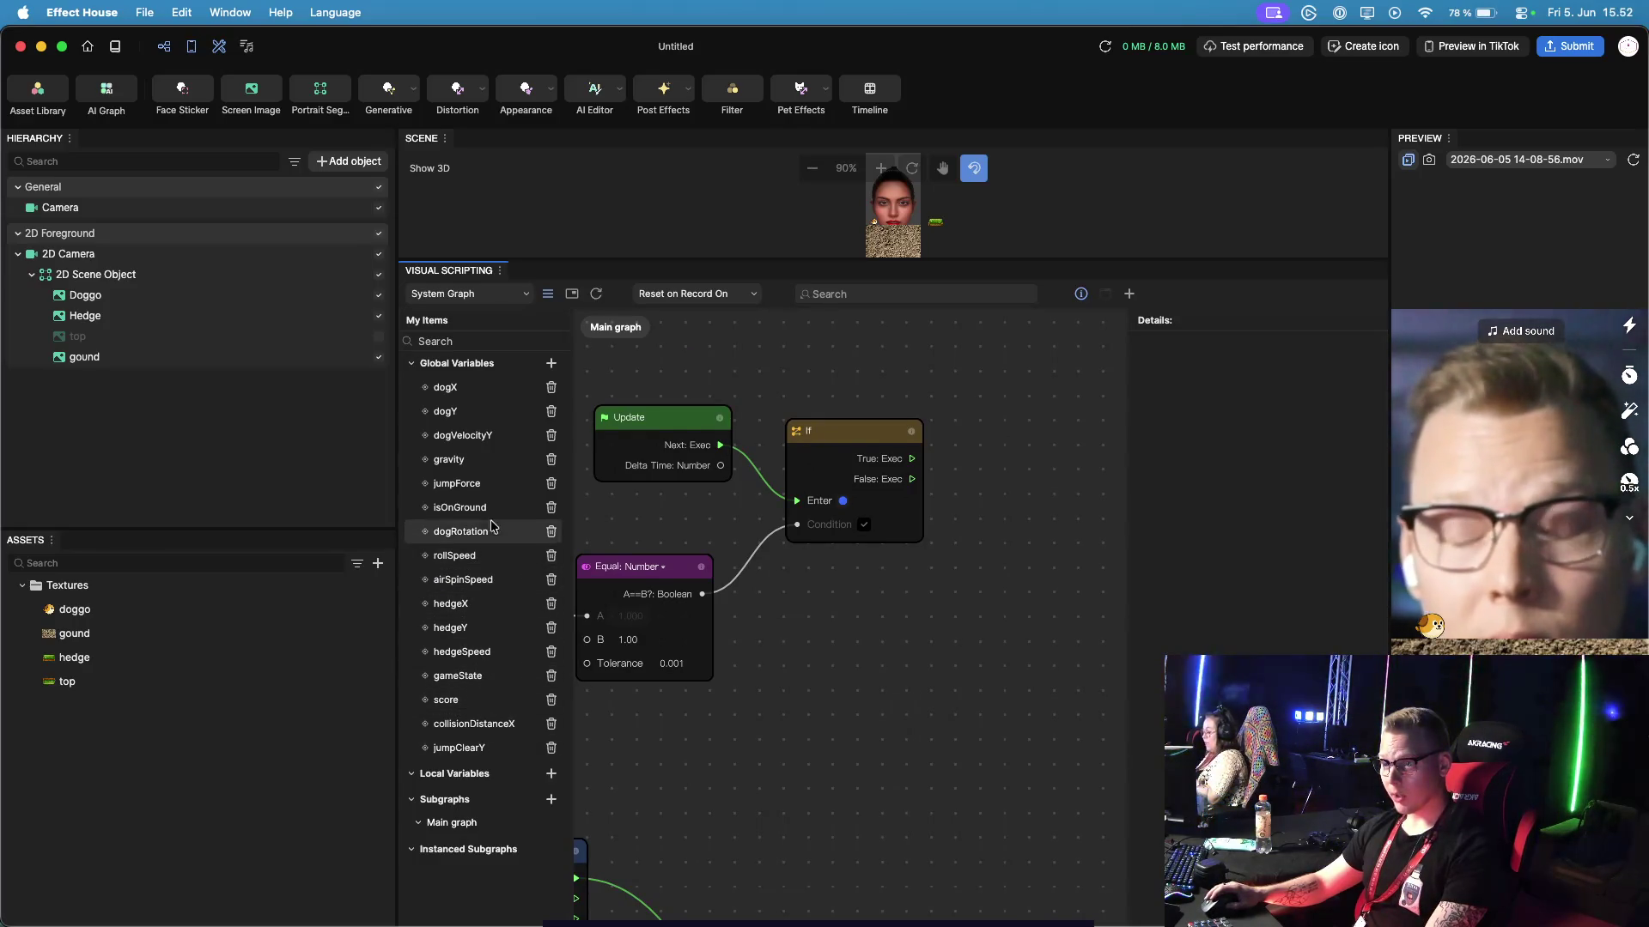
pyautogui.click(429, 465)
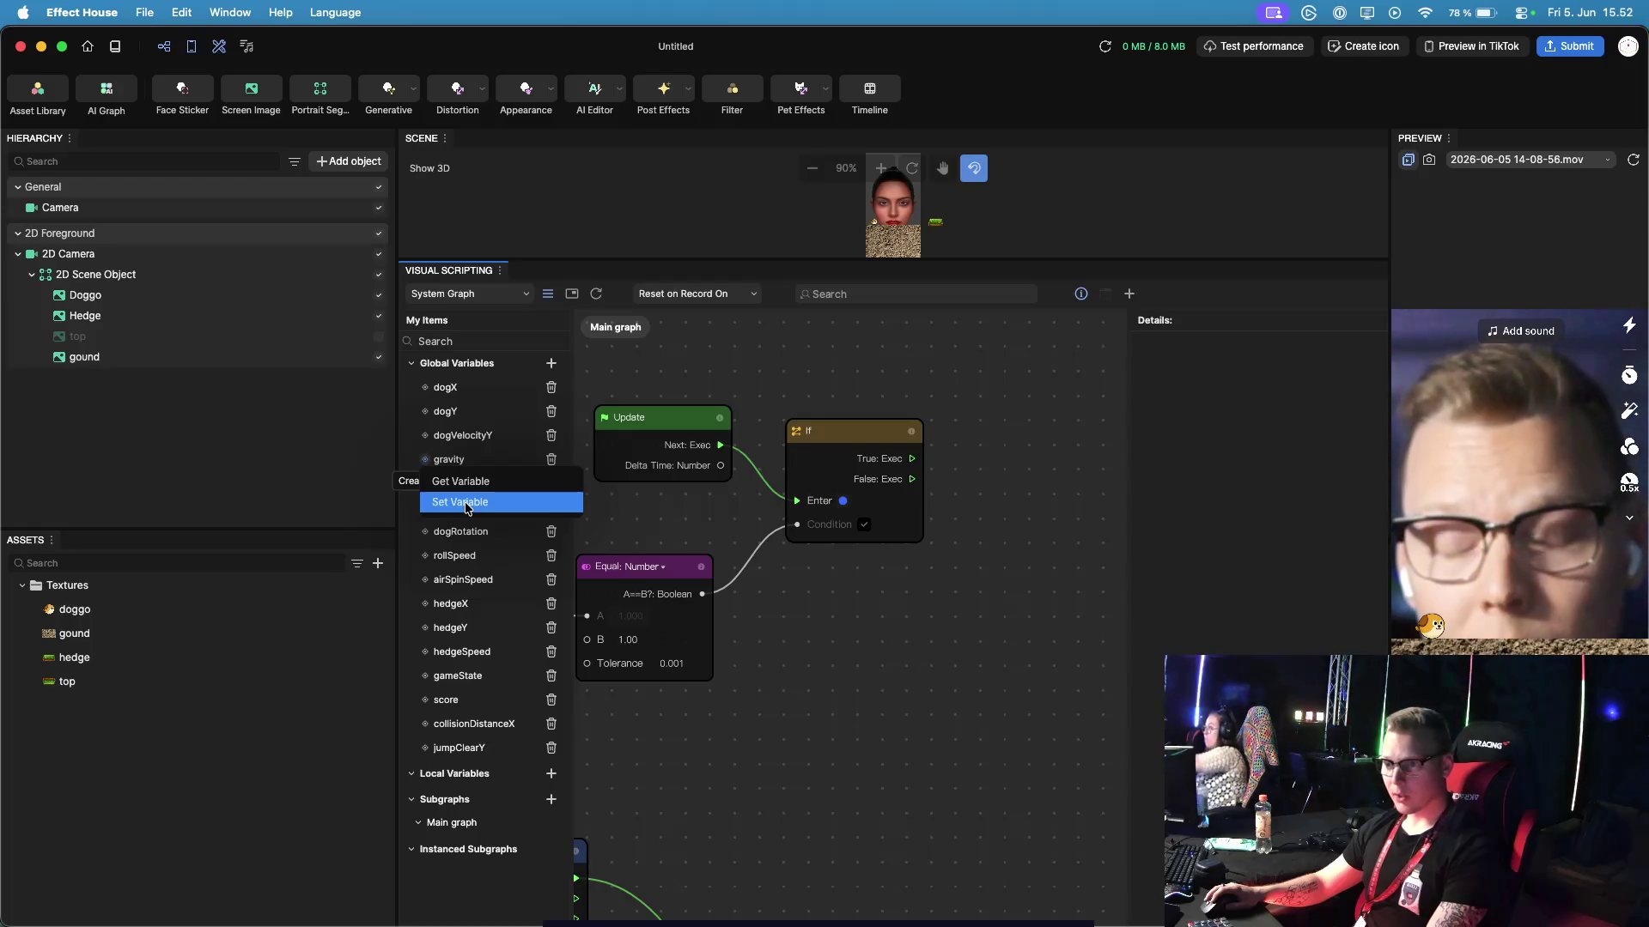
pyautogui.click(461, 481)
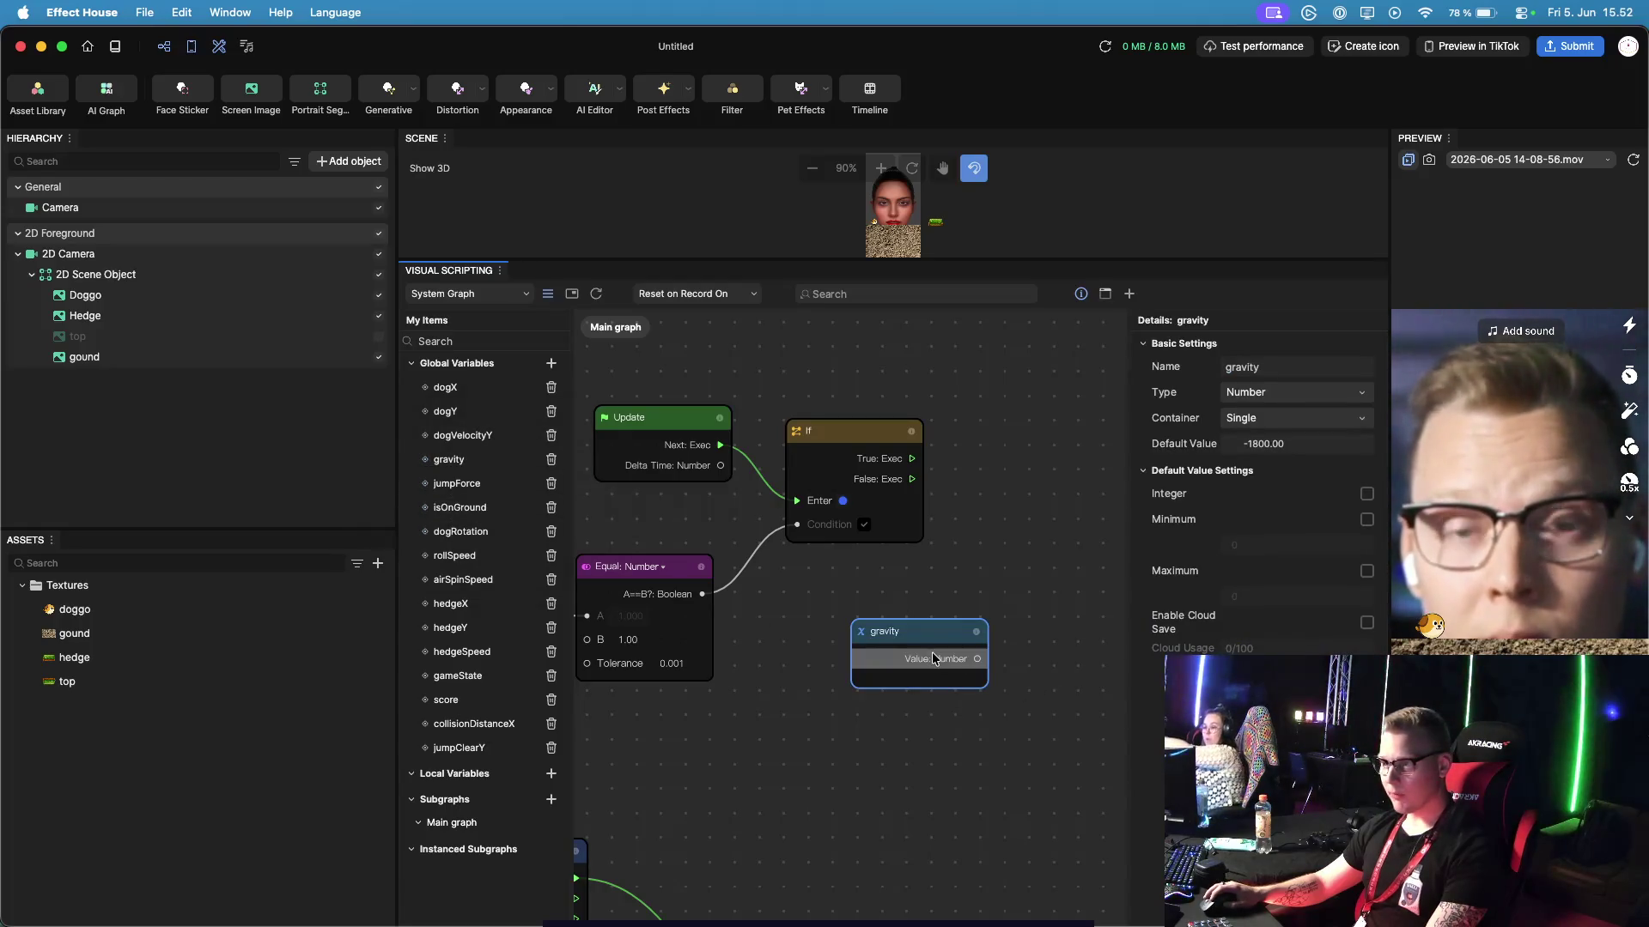
pyautogui.moveTo(932, 640); pyautogui.dragTo(909, 672)
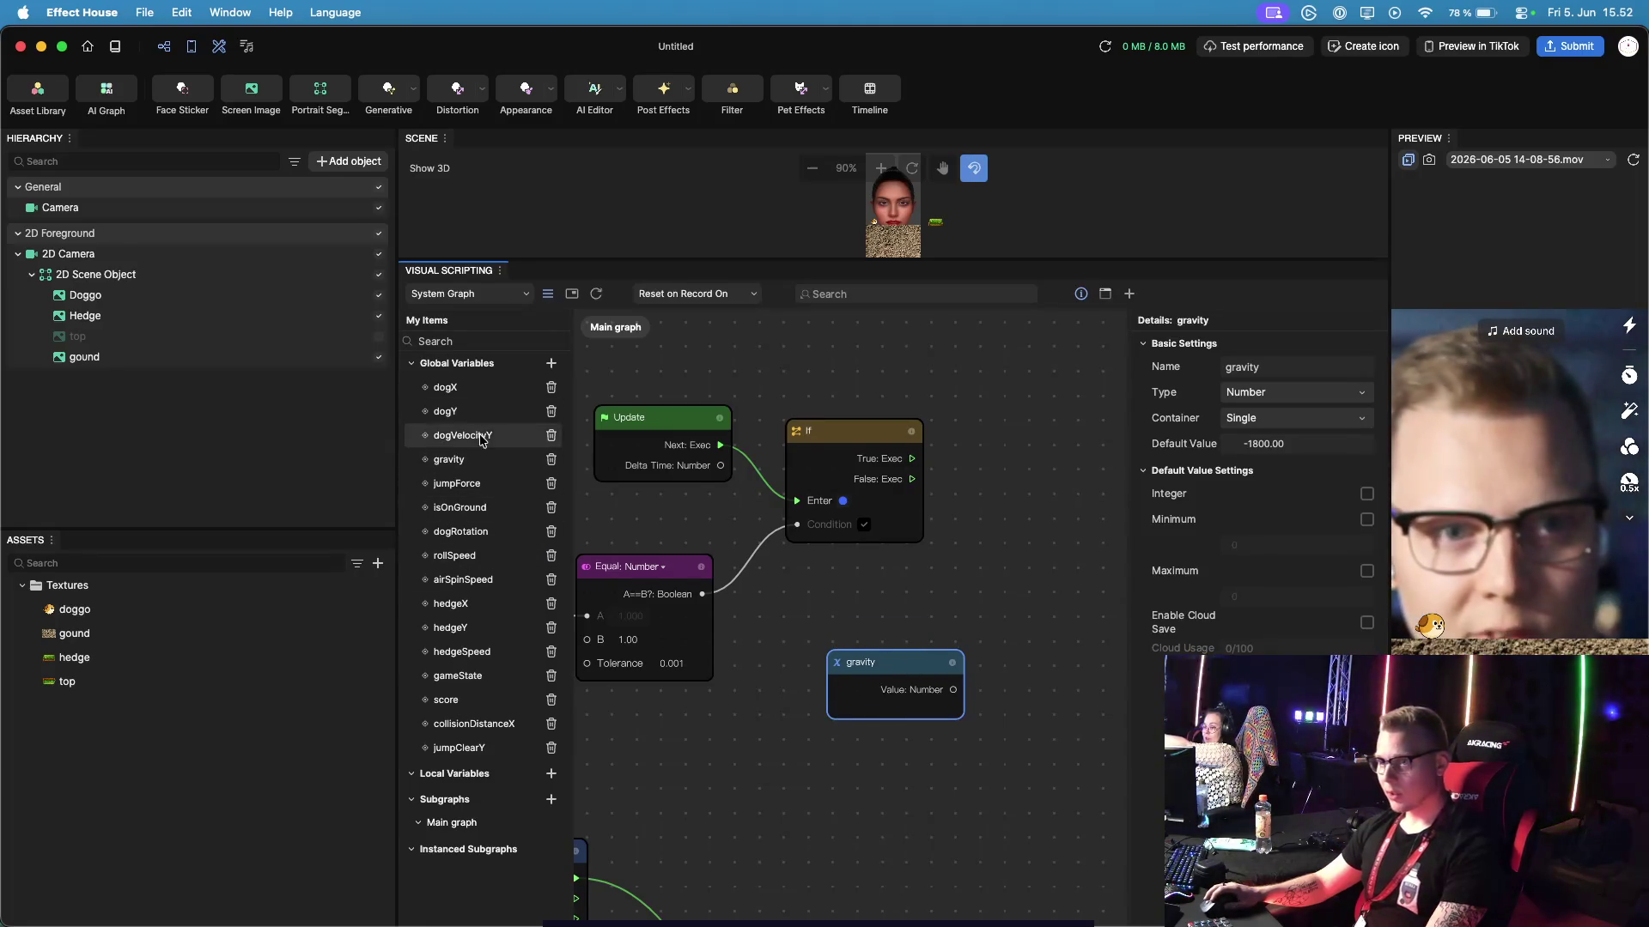
pyautogui.rightClick(433, 447)
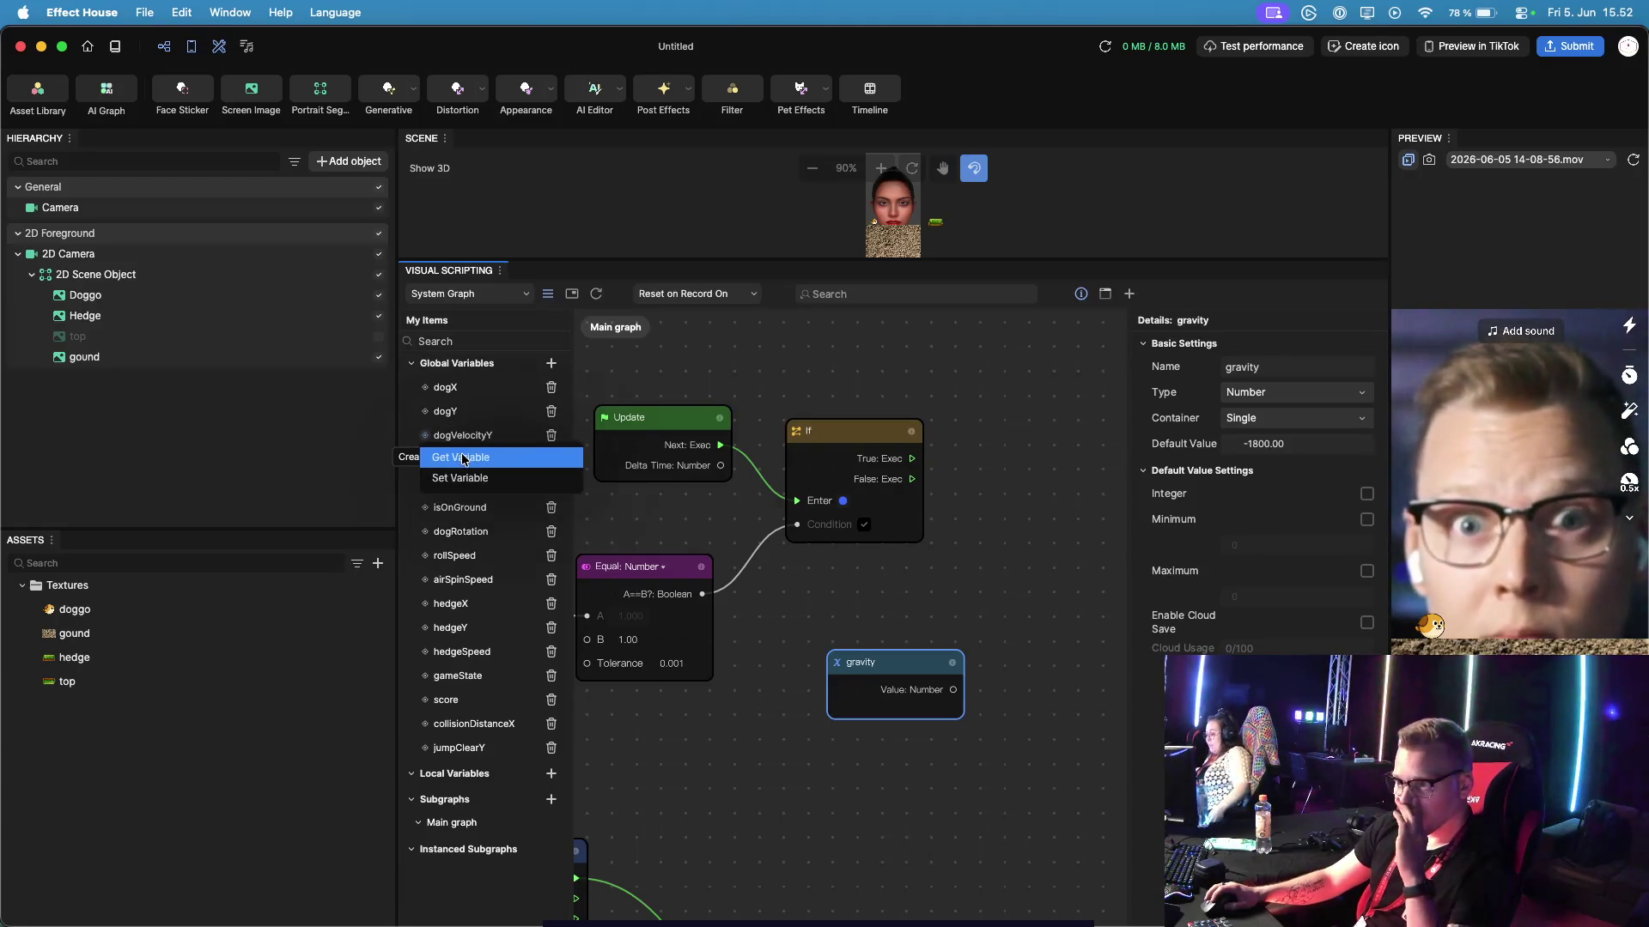
pyautogui.click(462, 458)
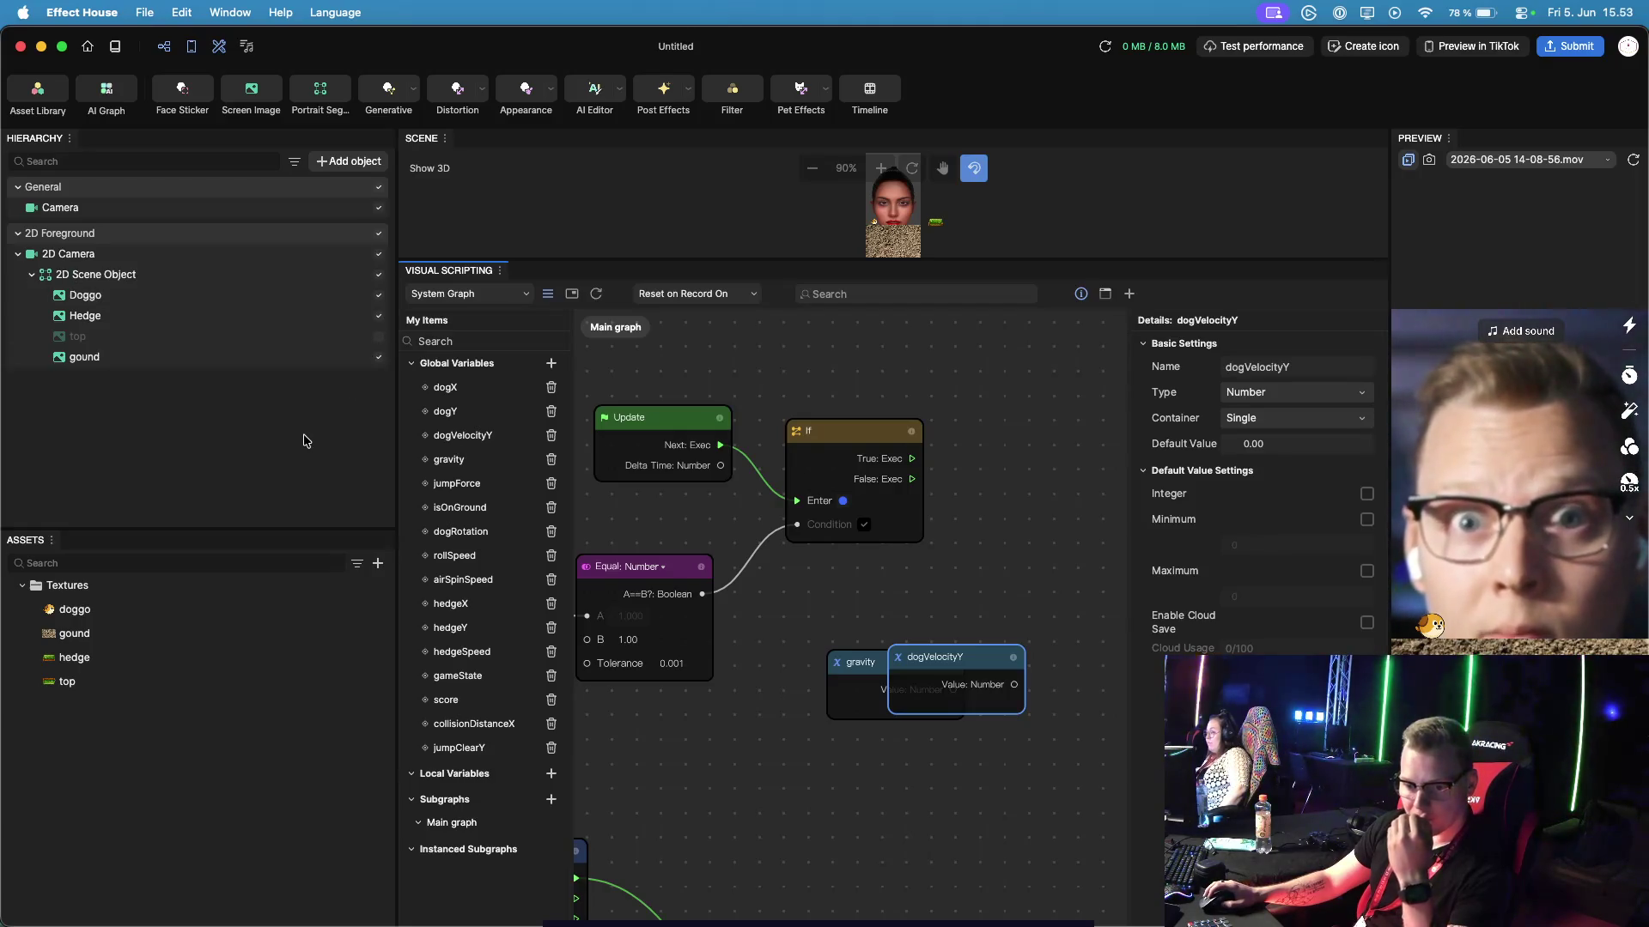
# Step: Add a Multiply node via the 'multiply' search, keeping its type as Number
pyautogui.click(1130, 296)
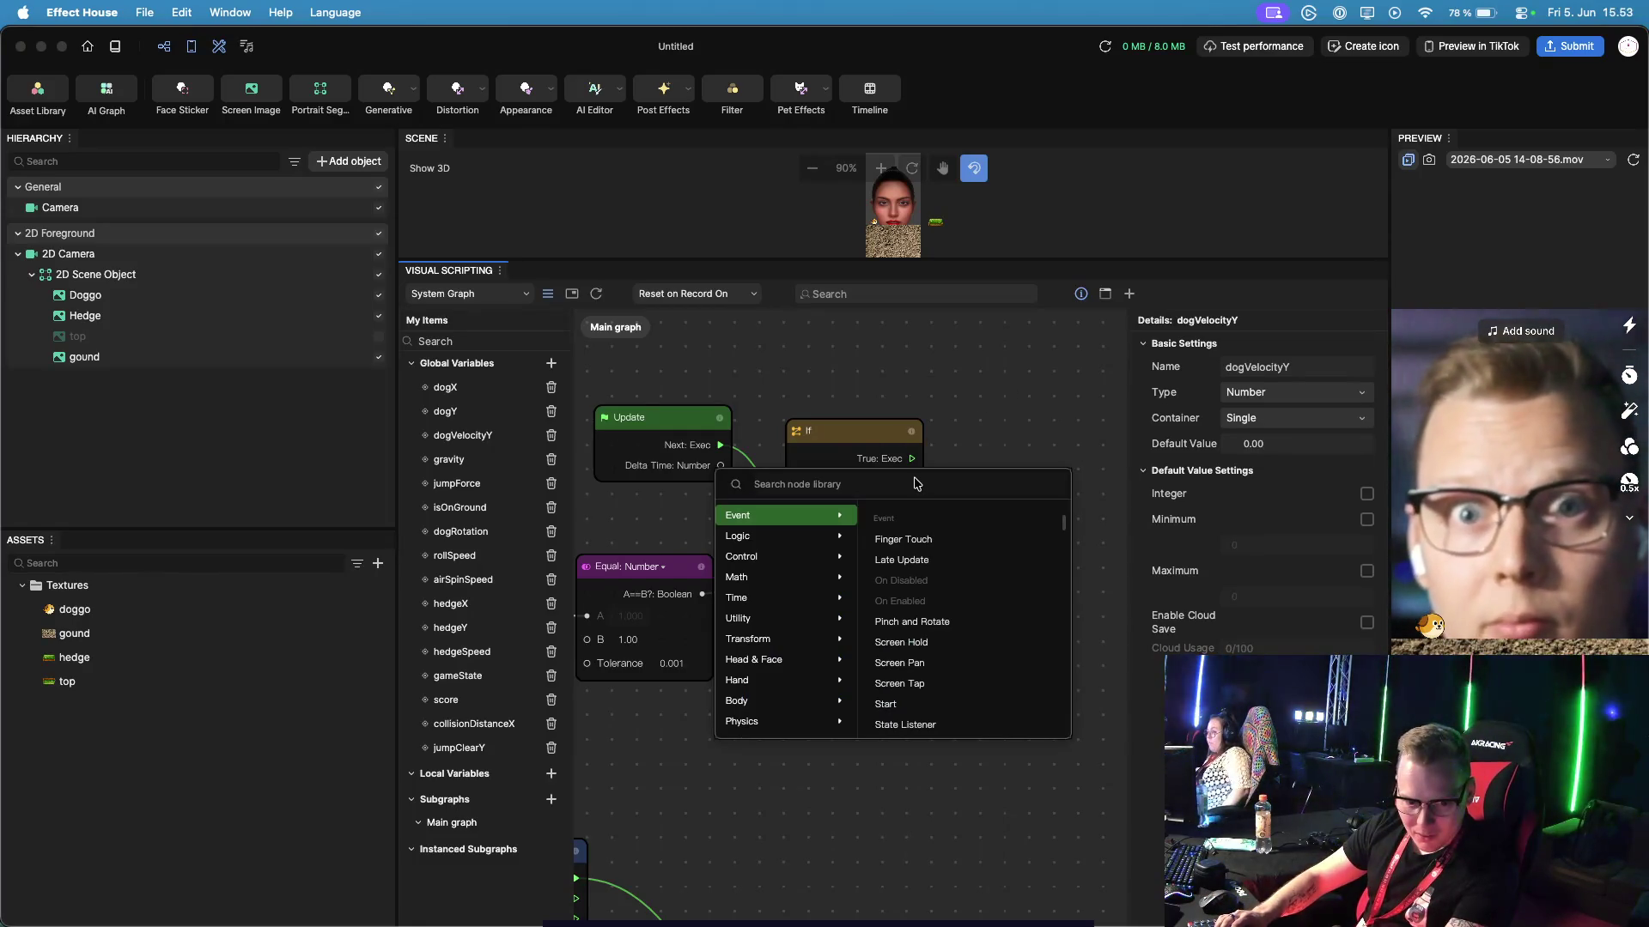
pyautogui.write('multiply')
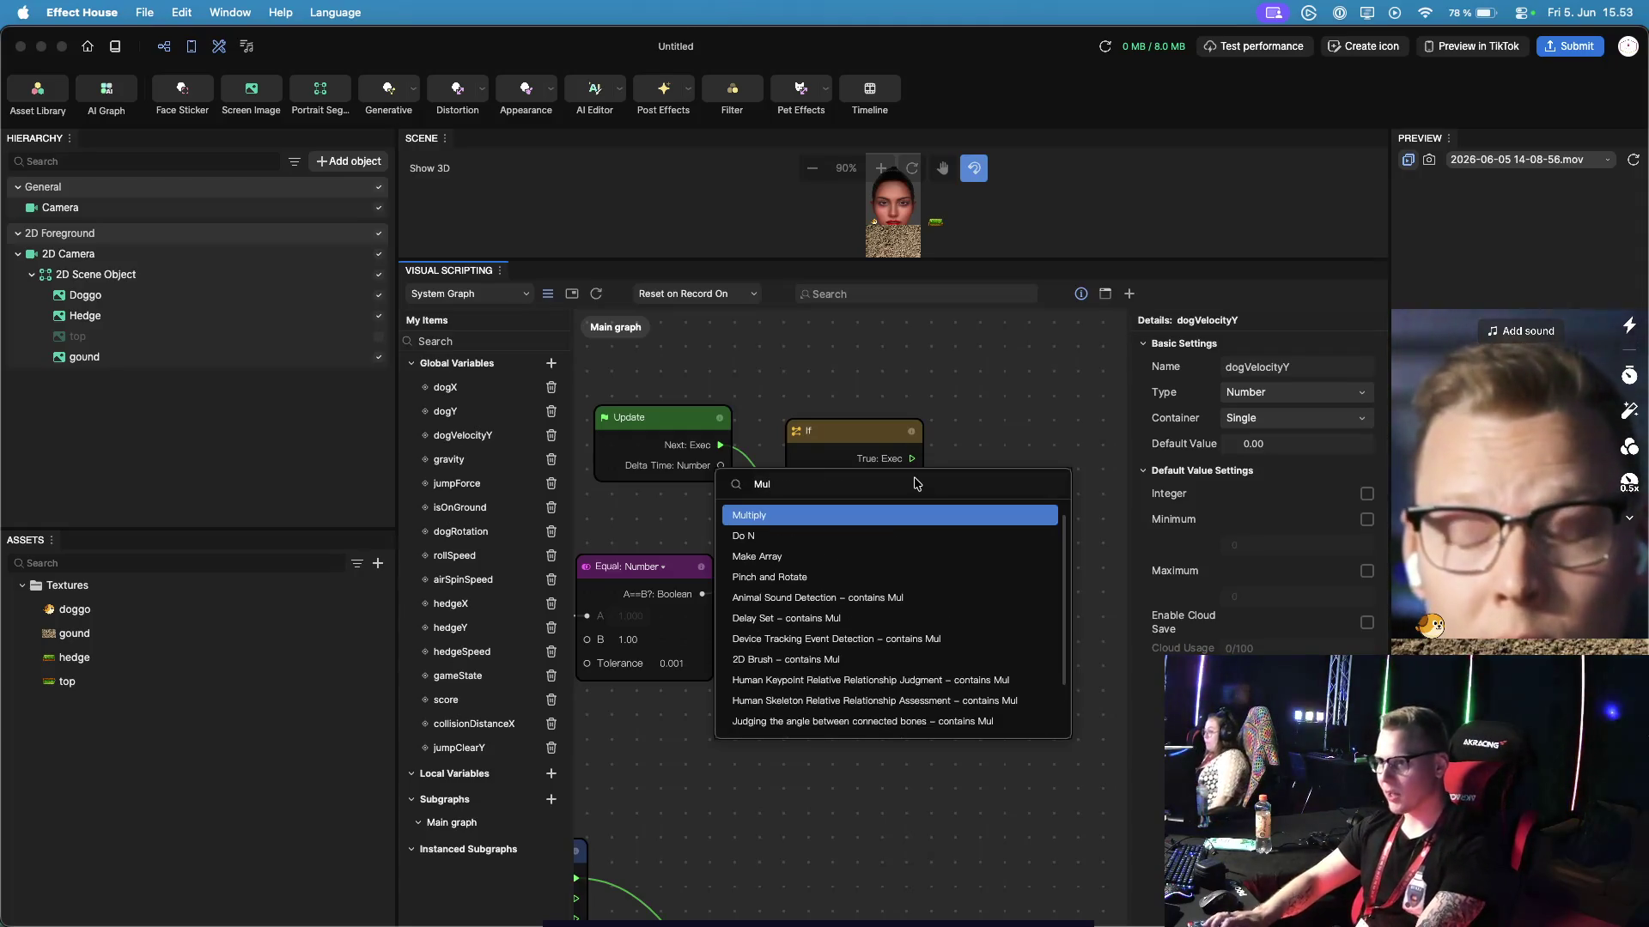
pyautogui.press('Return')
pyautogui.moveTo(1009, 621); pyautogui.dragTo(1022, 576)
pyautogui.click(1052, 557)
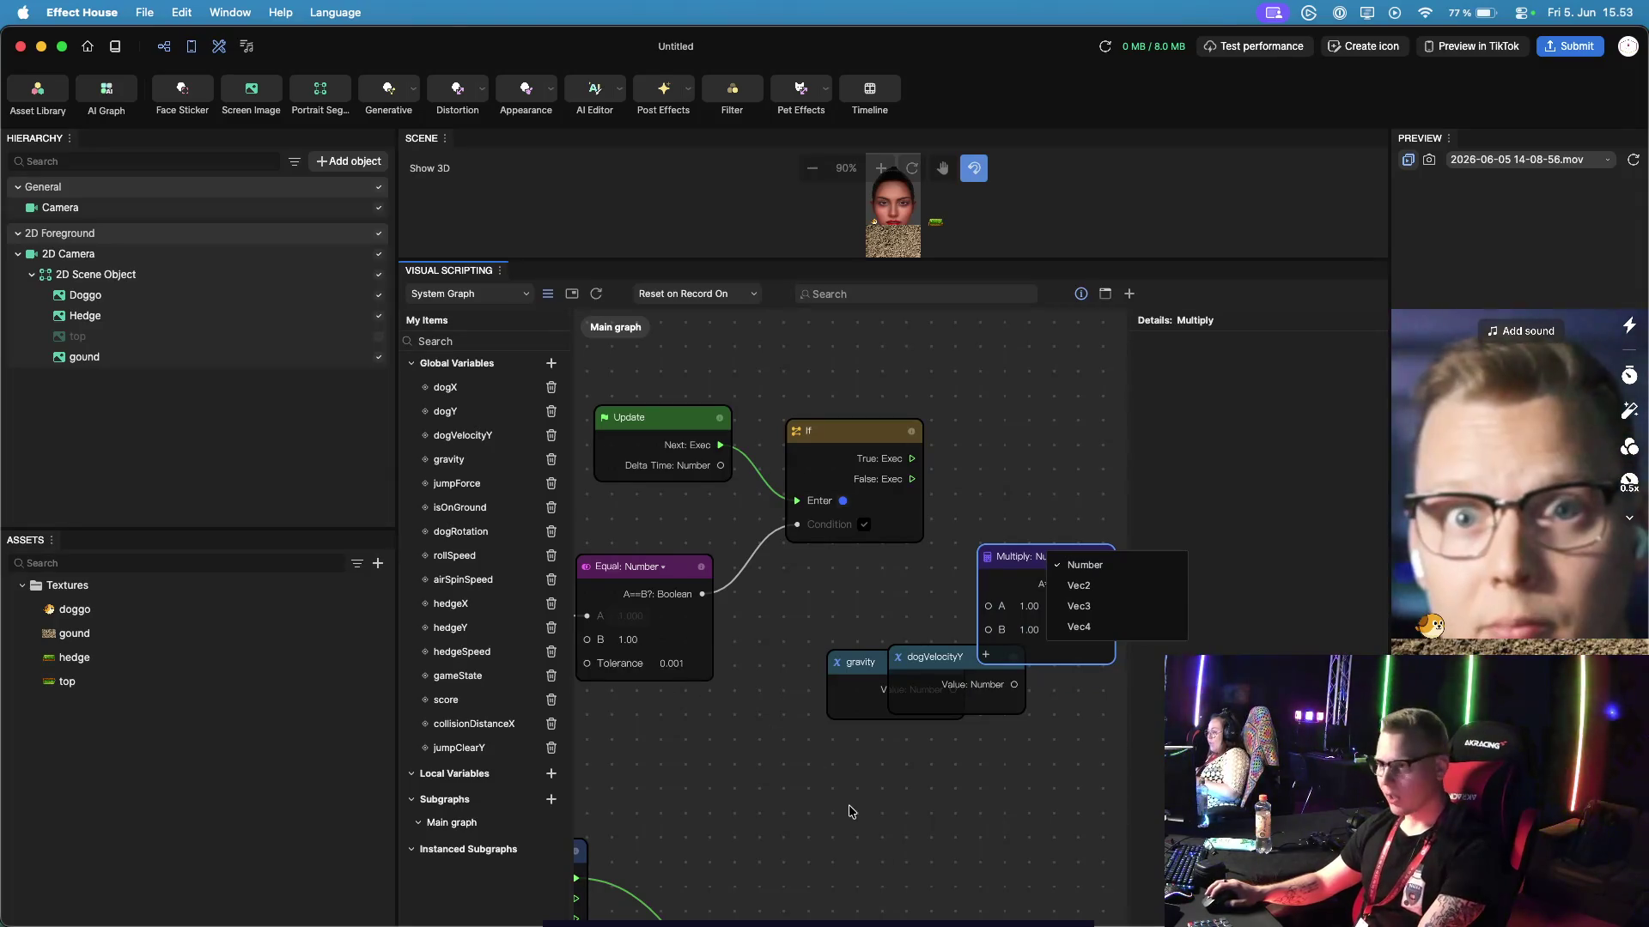
pyautogui.click(894, 777)
# Step: Add an Add: Number node below the Multiply node
pyautogui.click(1130, 295)
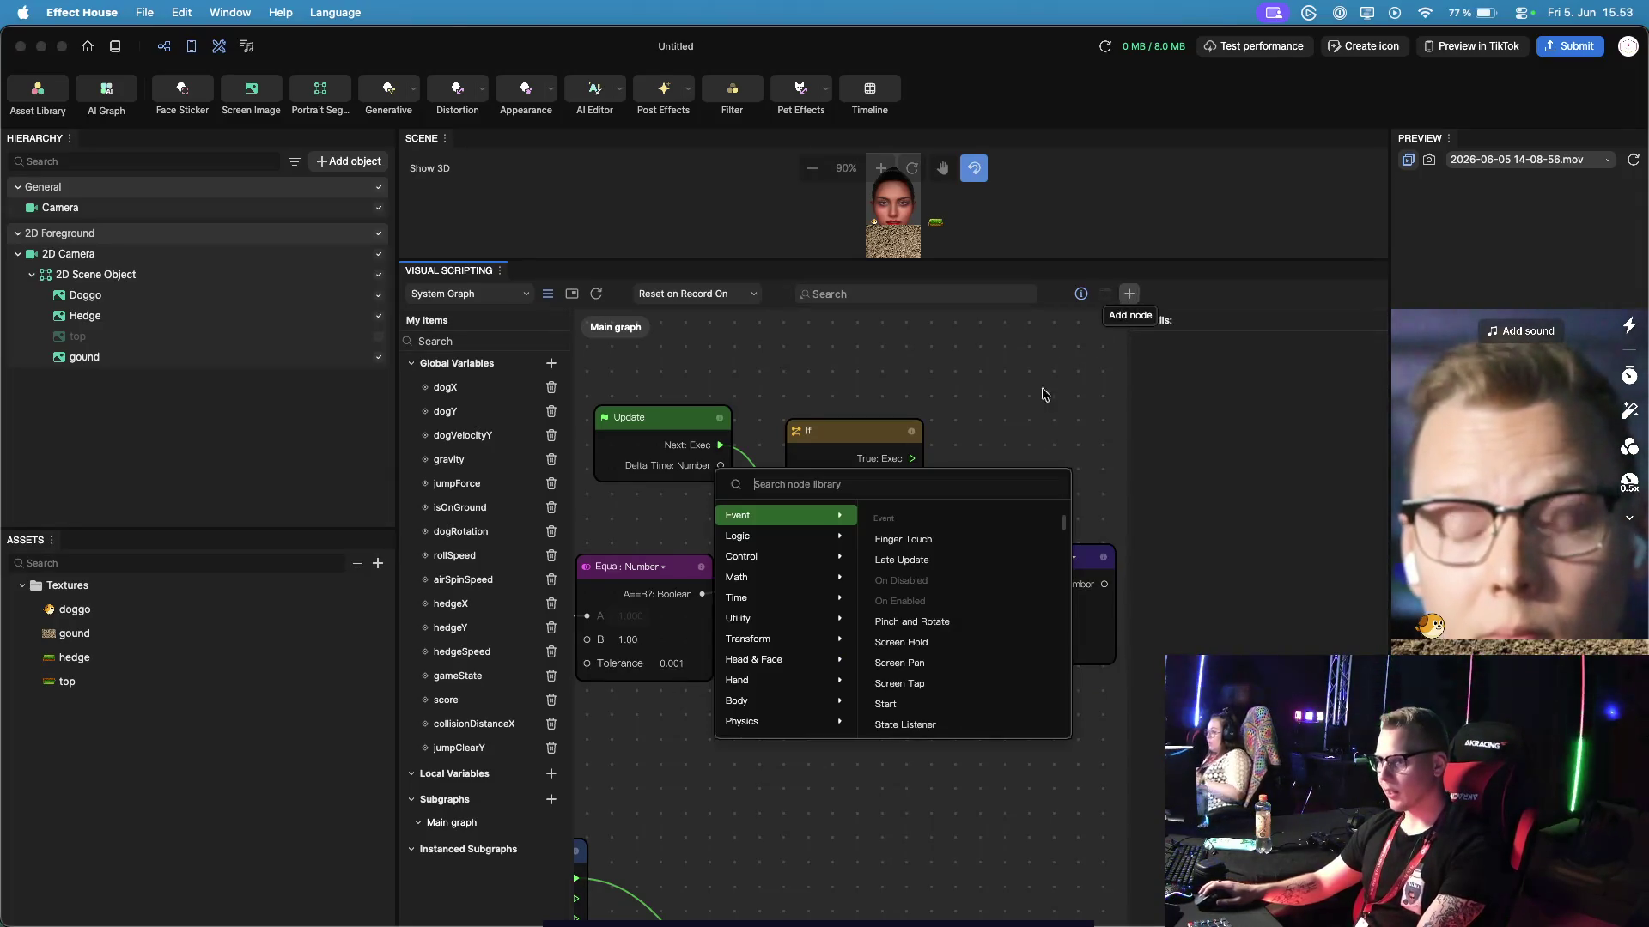
pyautogui.write('add')
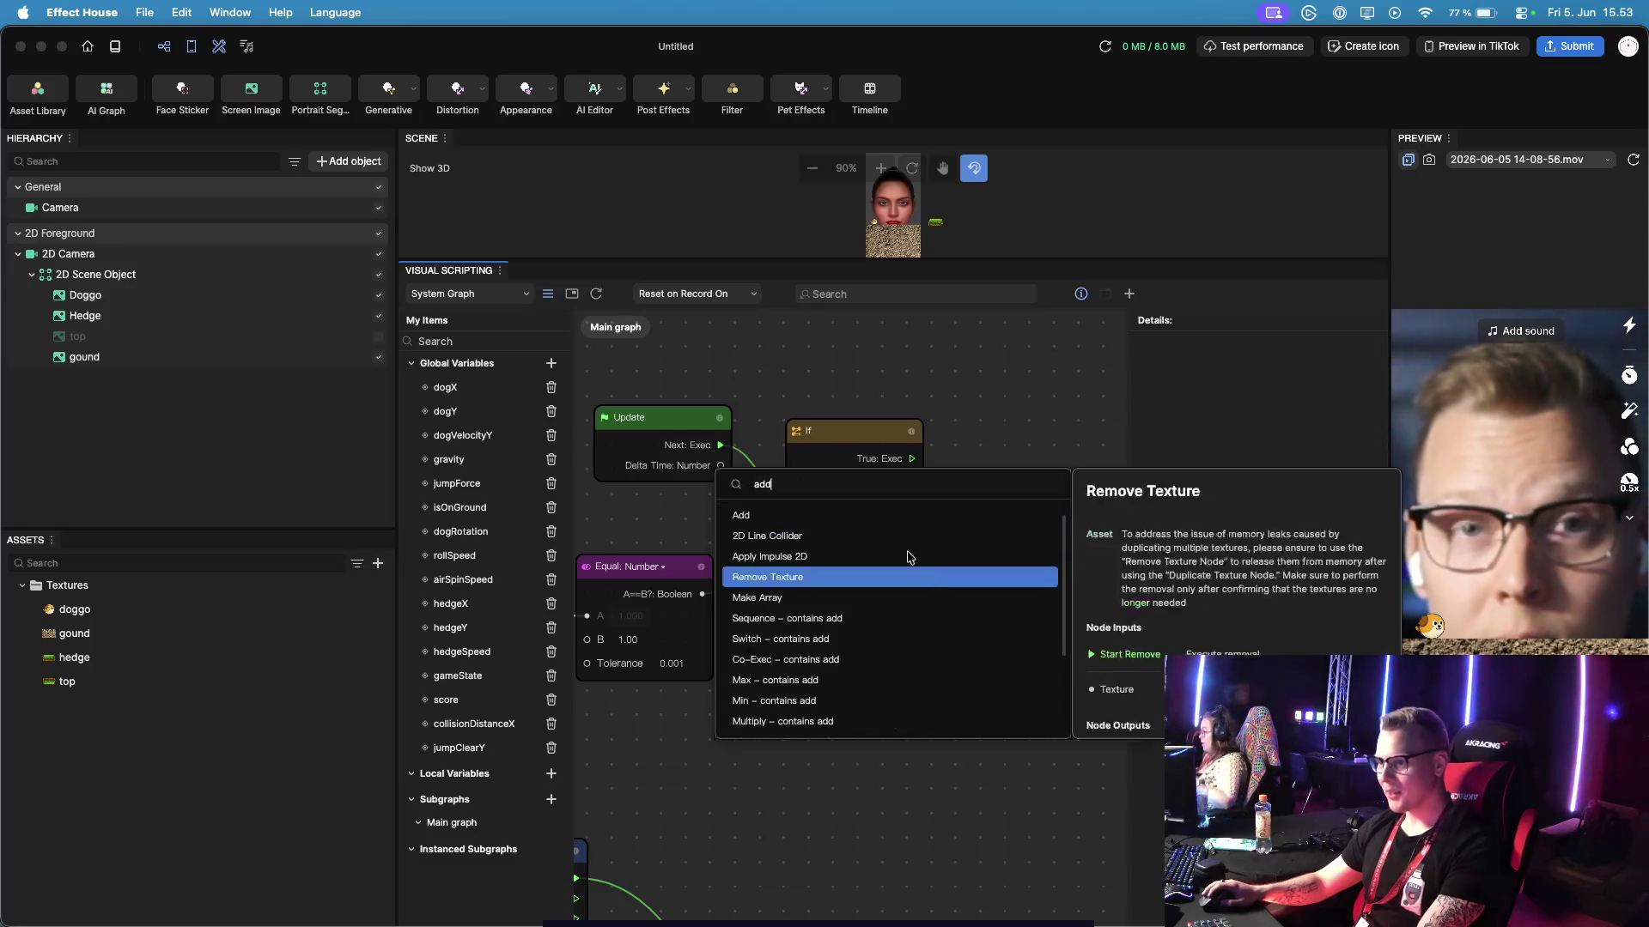
pyautogui.click(872, 508)
pyautogui.moveTo(942, 634)
pyautogui.mouseDown()
pyautogui.moveTo(1037, 690)
pyautogui.moveTo(1070, 733)
pyautogui.mouseUp()
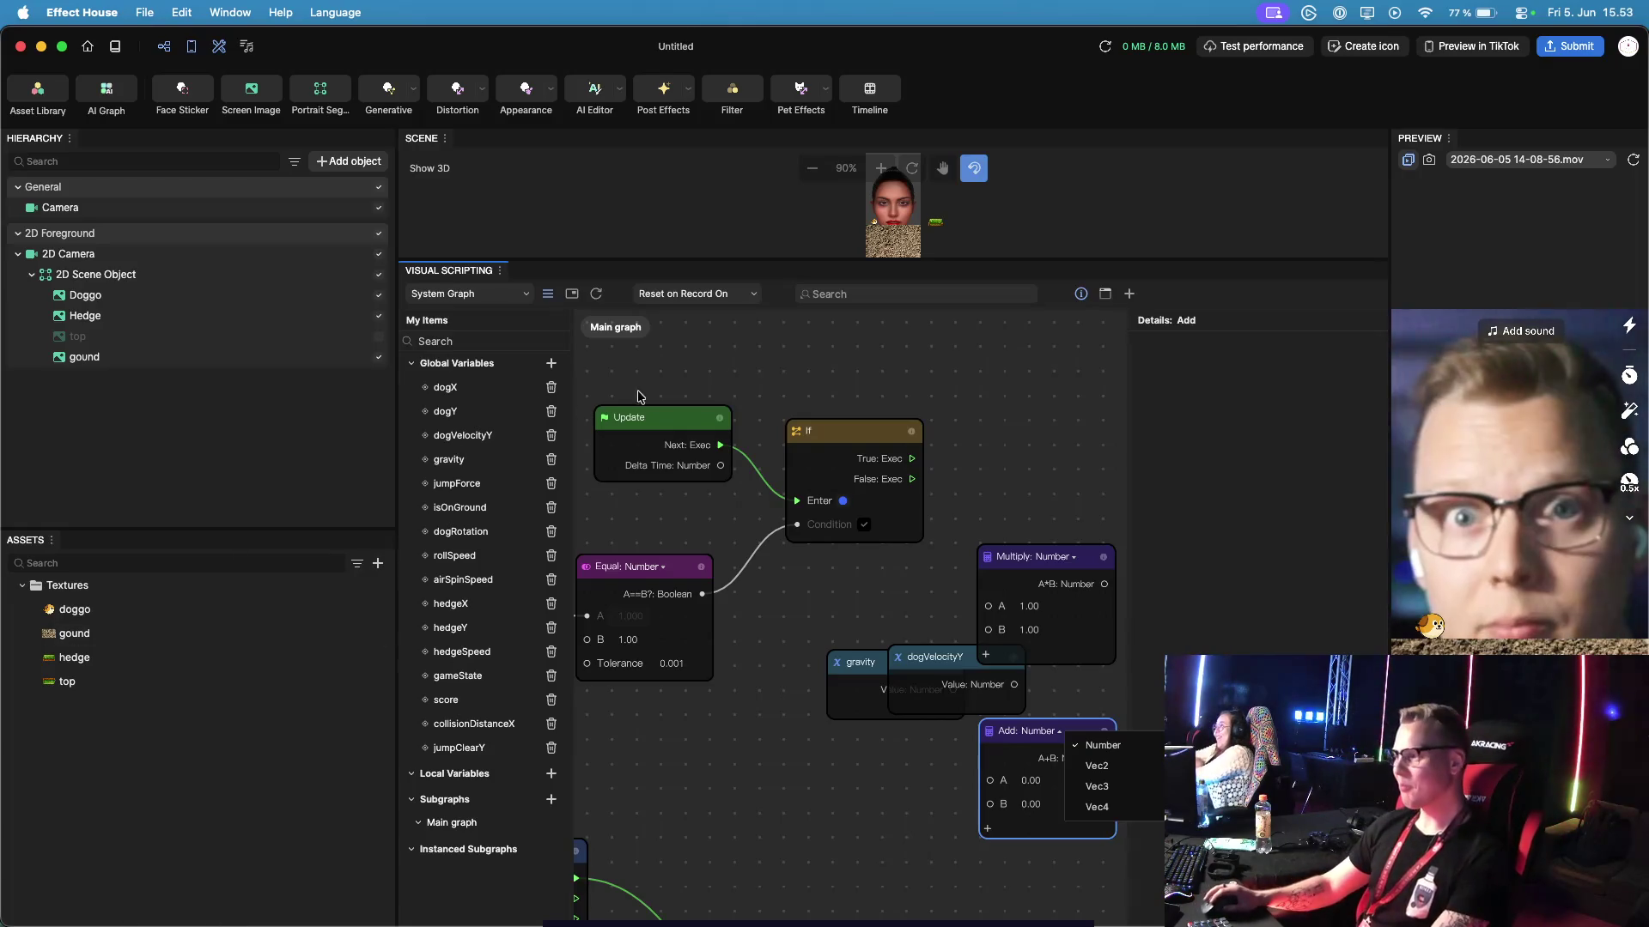
pyautogui.click(912, 827)
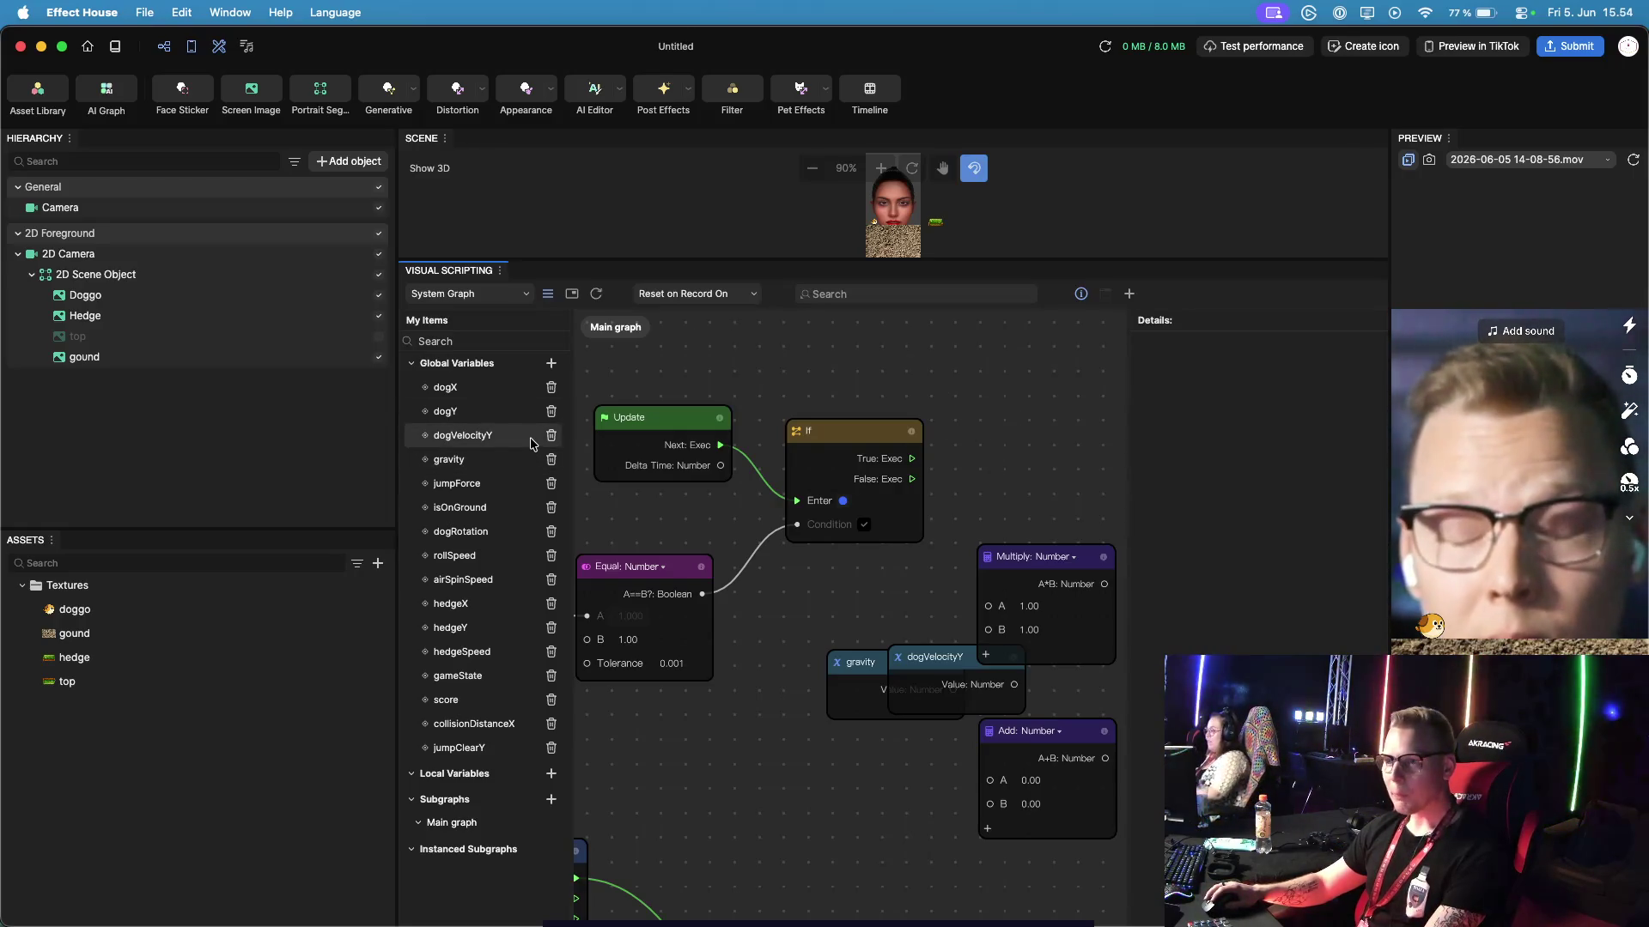
# Step: Add a dogVelocityY Set Variable node and place it right of the Multiply and Add nodes
pyautogui.click(429, 437)
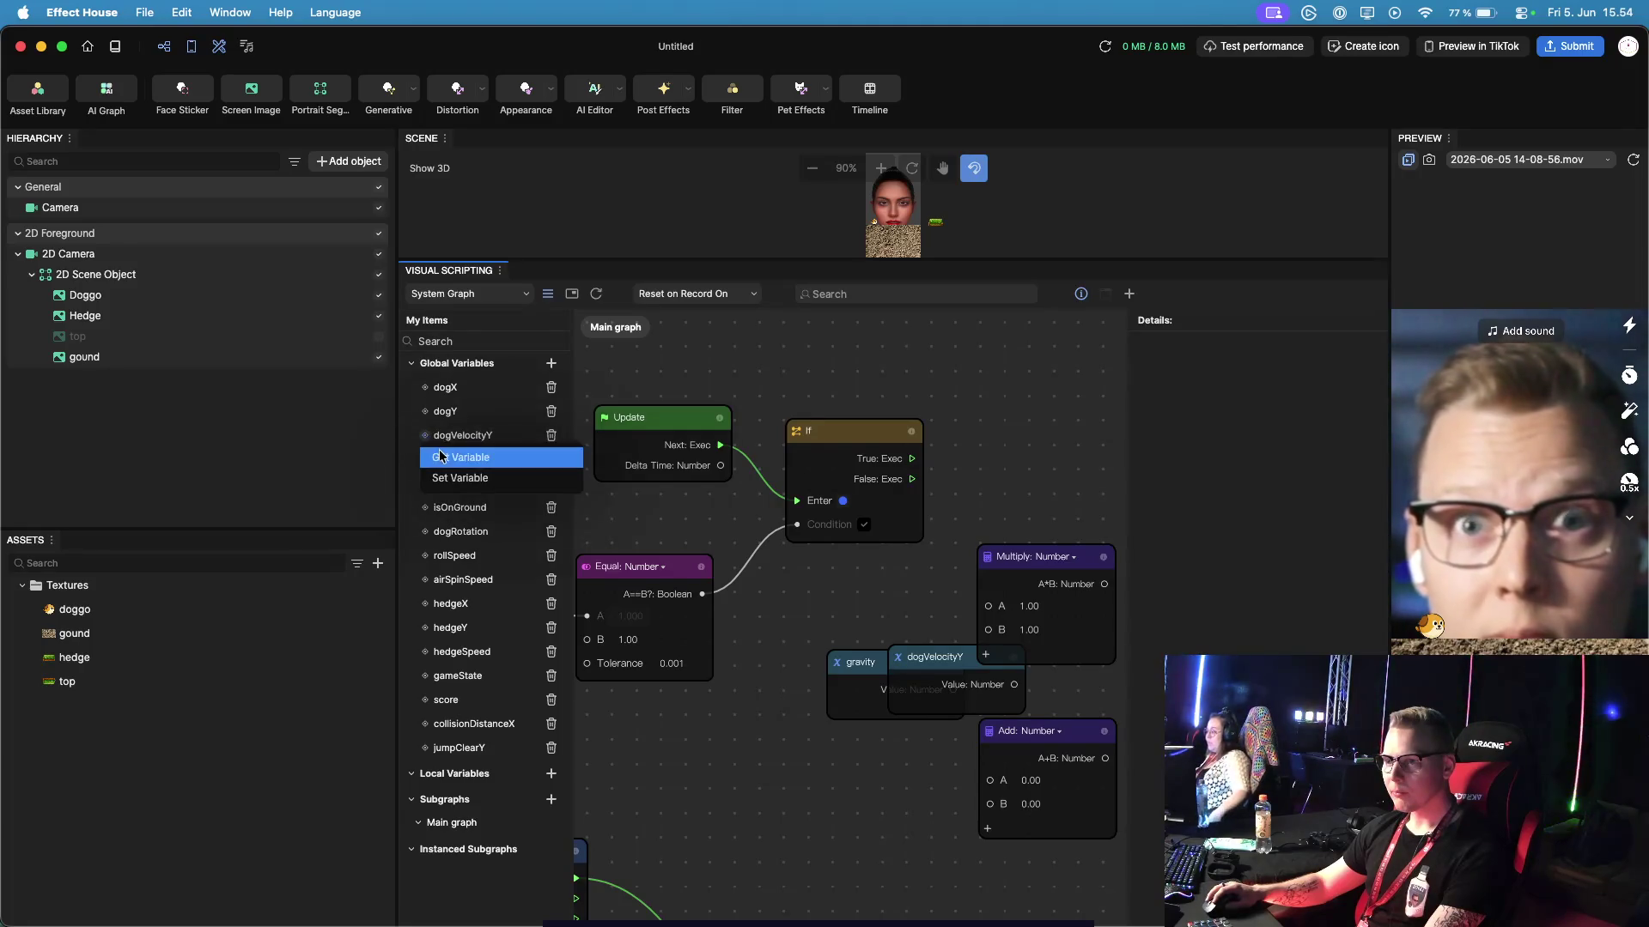
pyautogui.click(460, 478)
pyautogui.moveTo(888, 650)
pyautogui.mouseDown()
pyautogui.moveTo(1089, 715)
pyautogui.moveTo(1084, 691)
pyautogui.mouseUp()
pyautogui.hscroll(5, 884, 498)
pyautogui.scroll(-2, 884, 498)
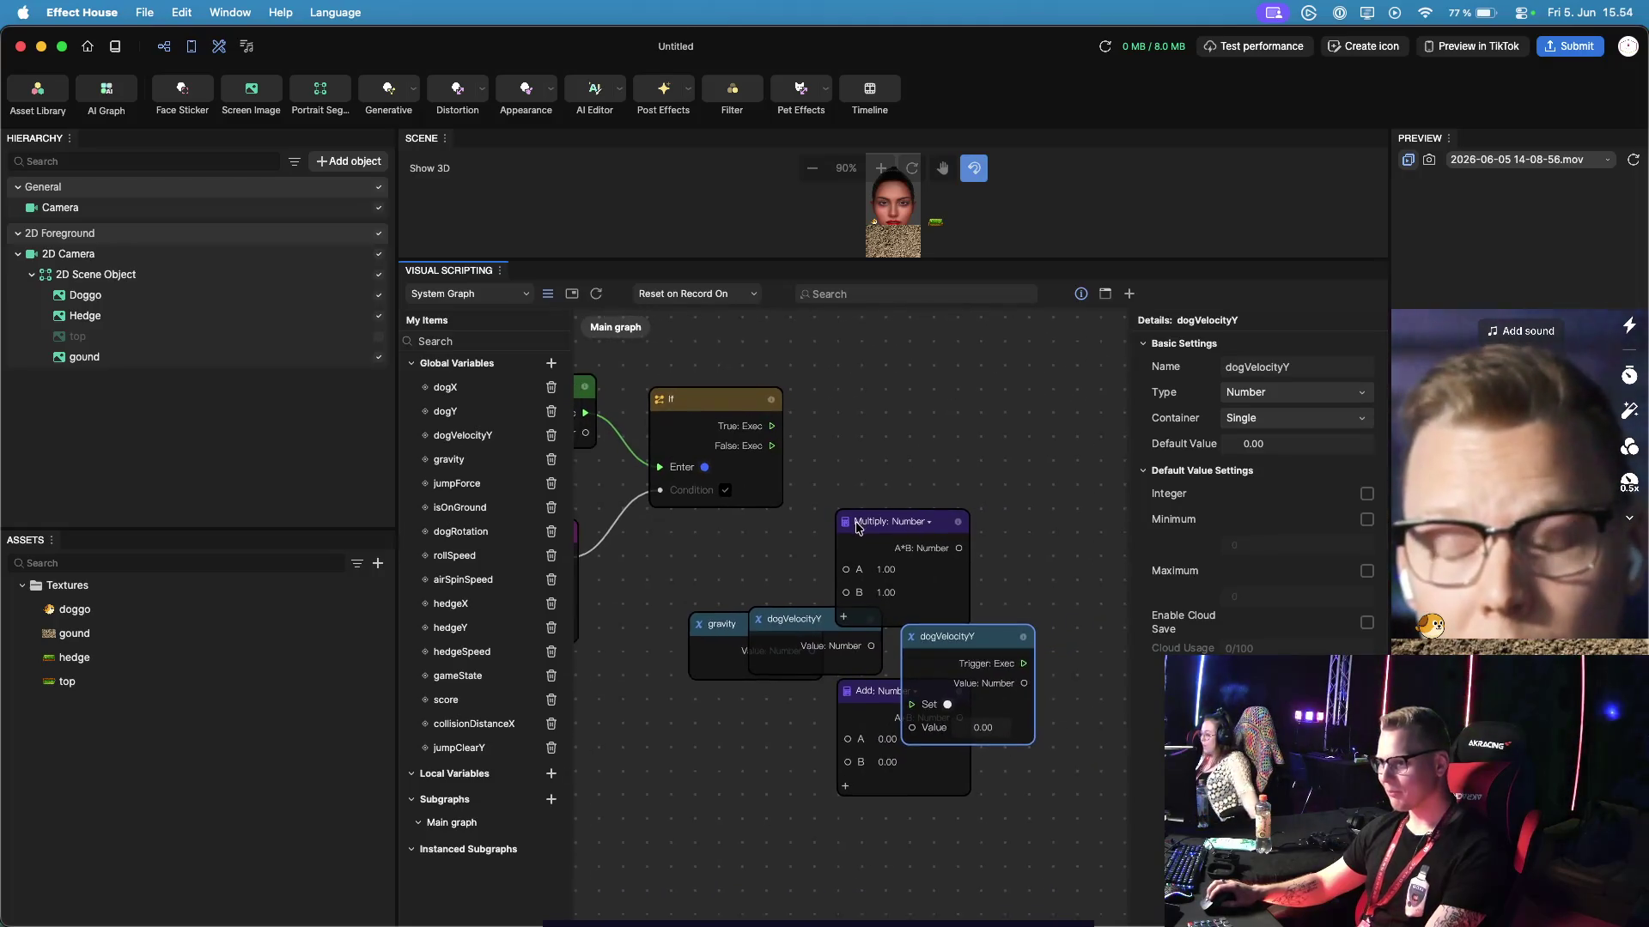
pyautogui.scroll(-2, 850, 525)
pyautogui.scroll(-1, 841, 526)
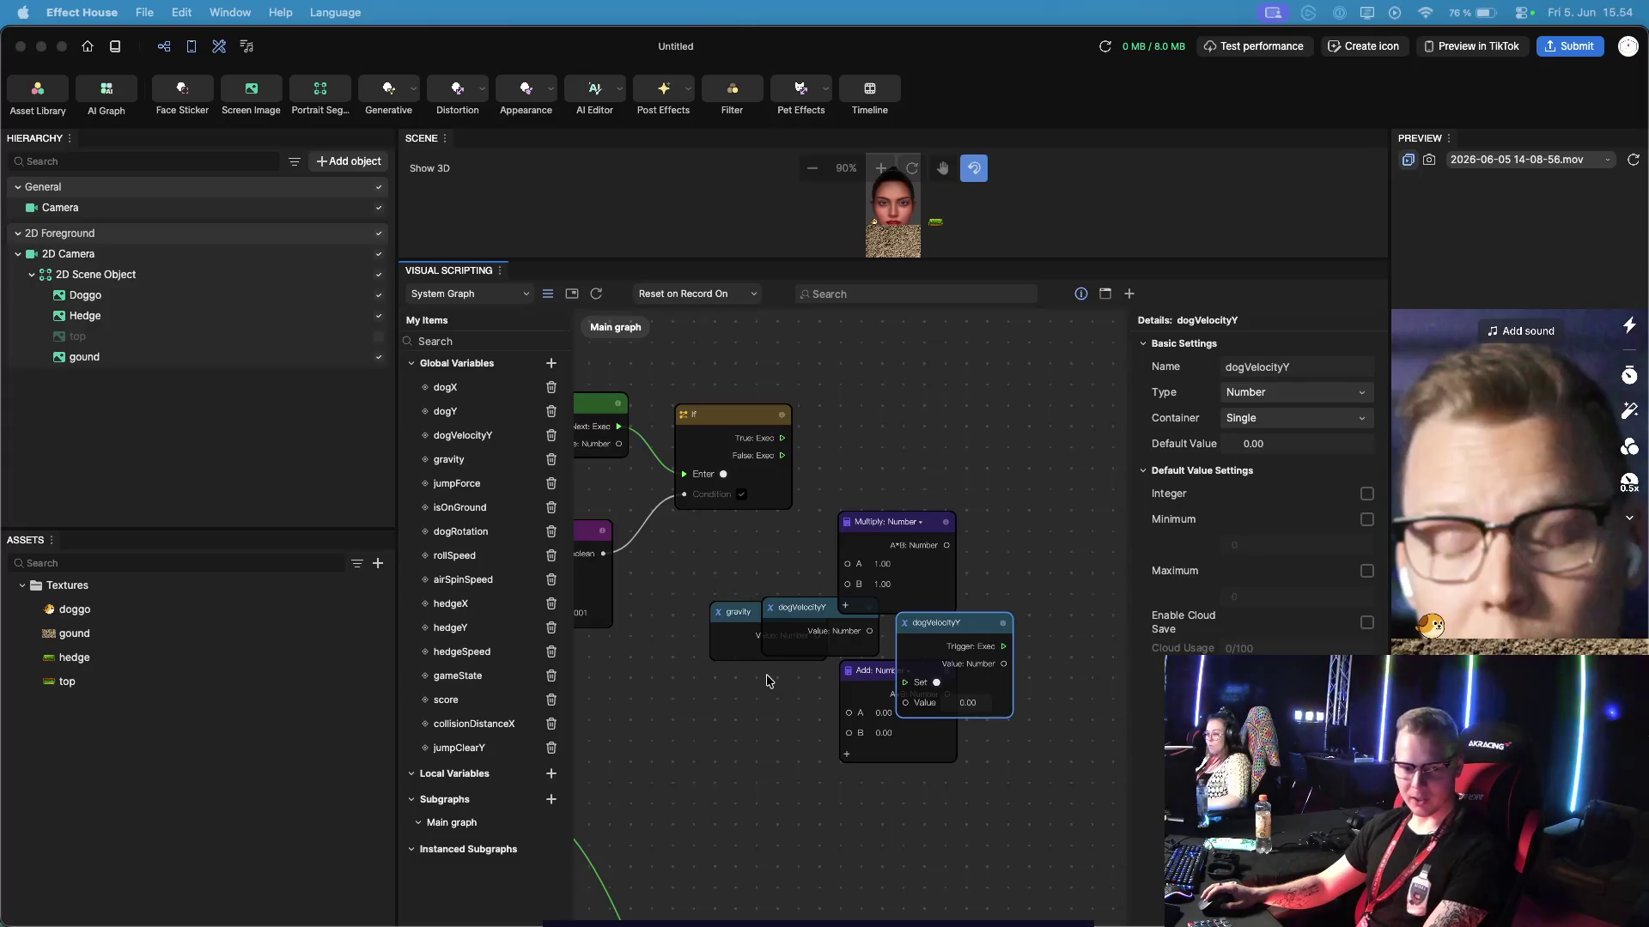
pyautogui.moveTo(974, 629); pyautogui.dragTo(1016, 612)
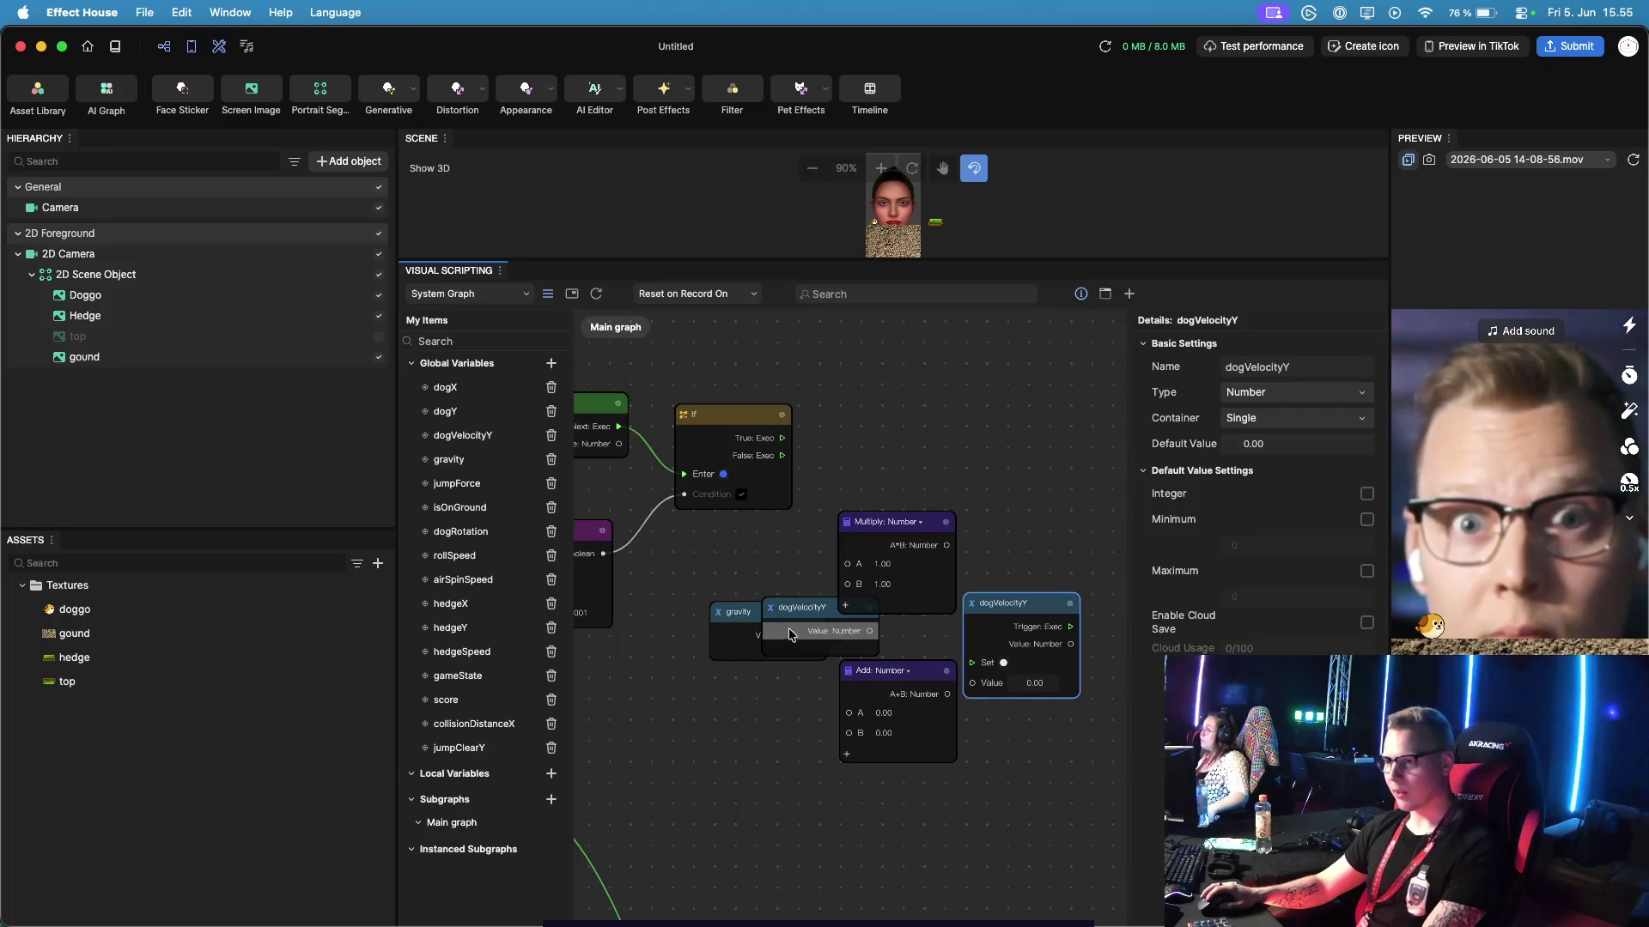
# Step: Pan the graph to check the dogVelocityY setter clears the Add node
pyautogui.scroll(-3, 886, 618)
pyautogui.hscroll(-3, 886, 618)
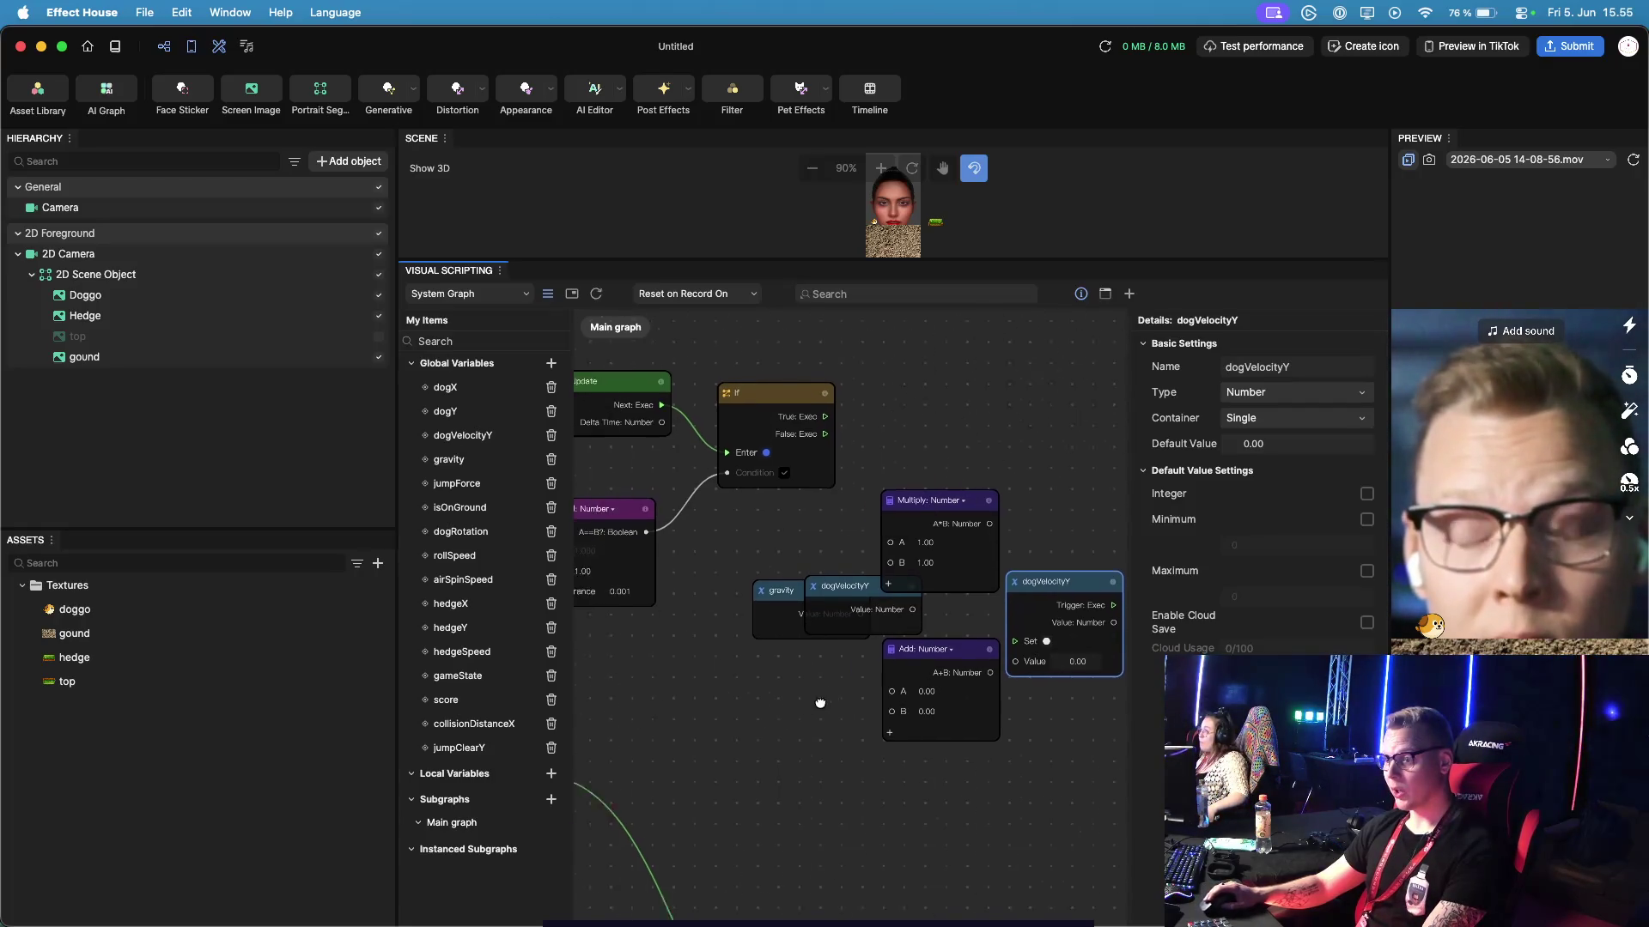
pyautogui.hscroll(3, 913, 472)
pyautogui.scroll(1, 912, 471)
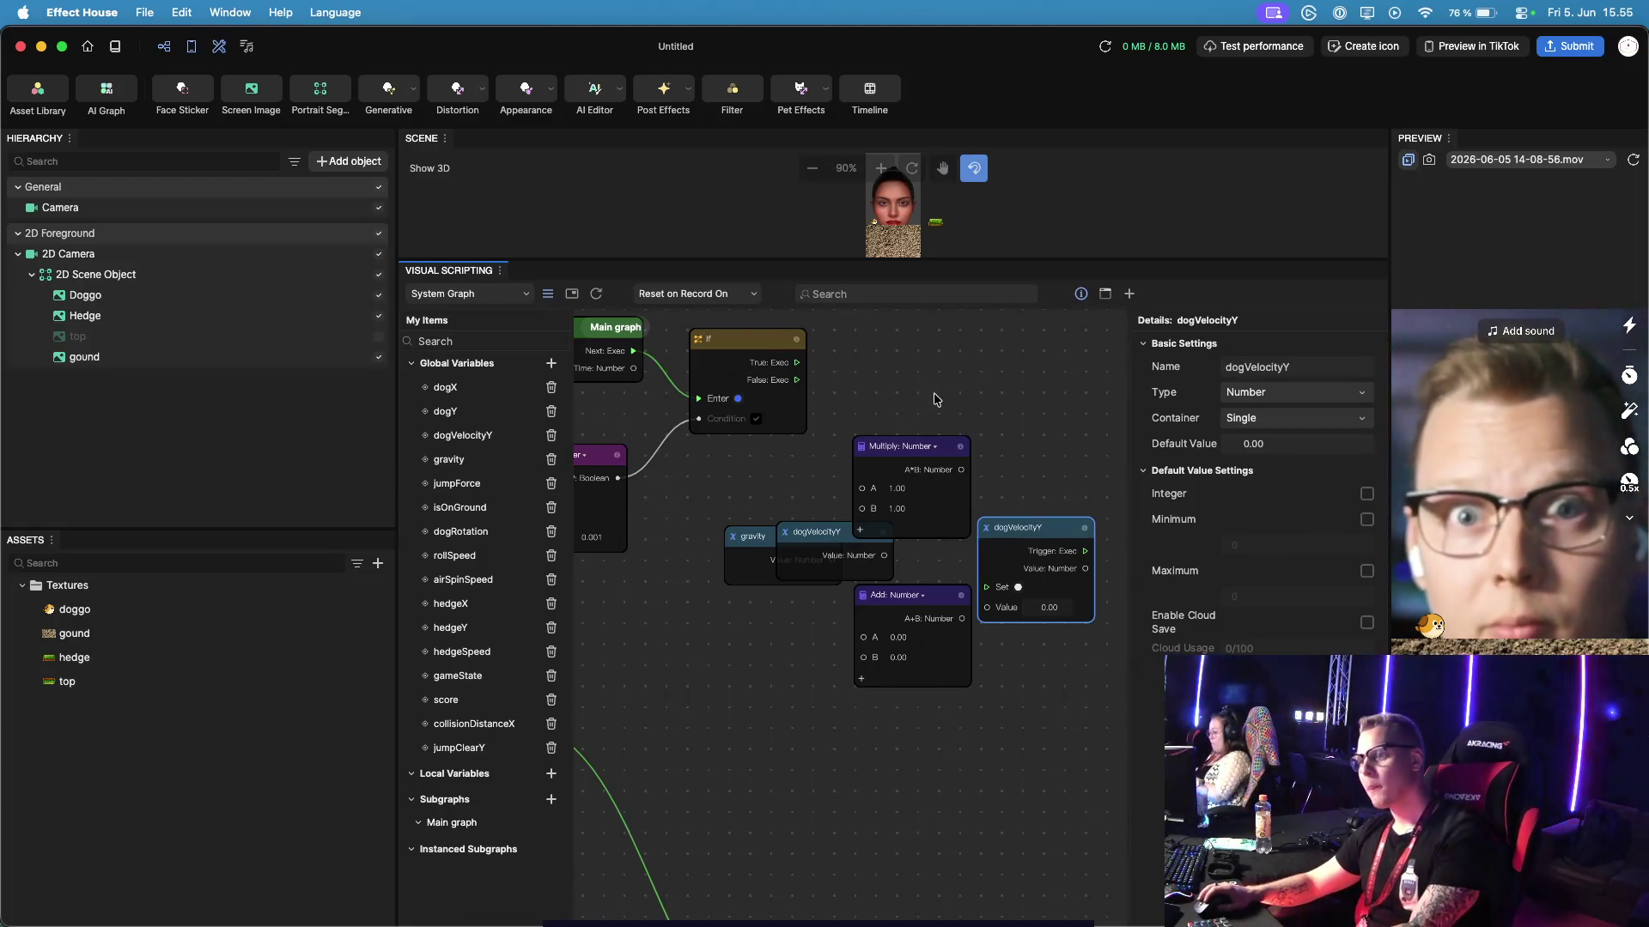
# Step: Move the dogVelocityY getter, gravity, Add and Multiply nodes apart, then open the node library
pyautogui.moveTo(814, 550); pyautogui.dragTo(753, 496)
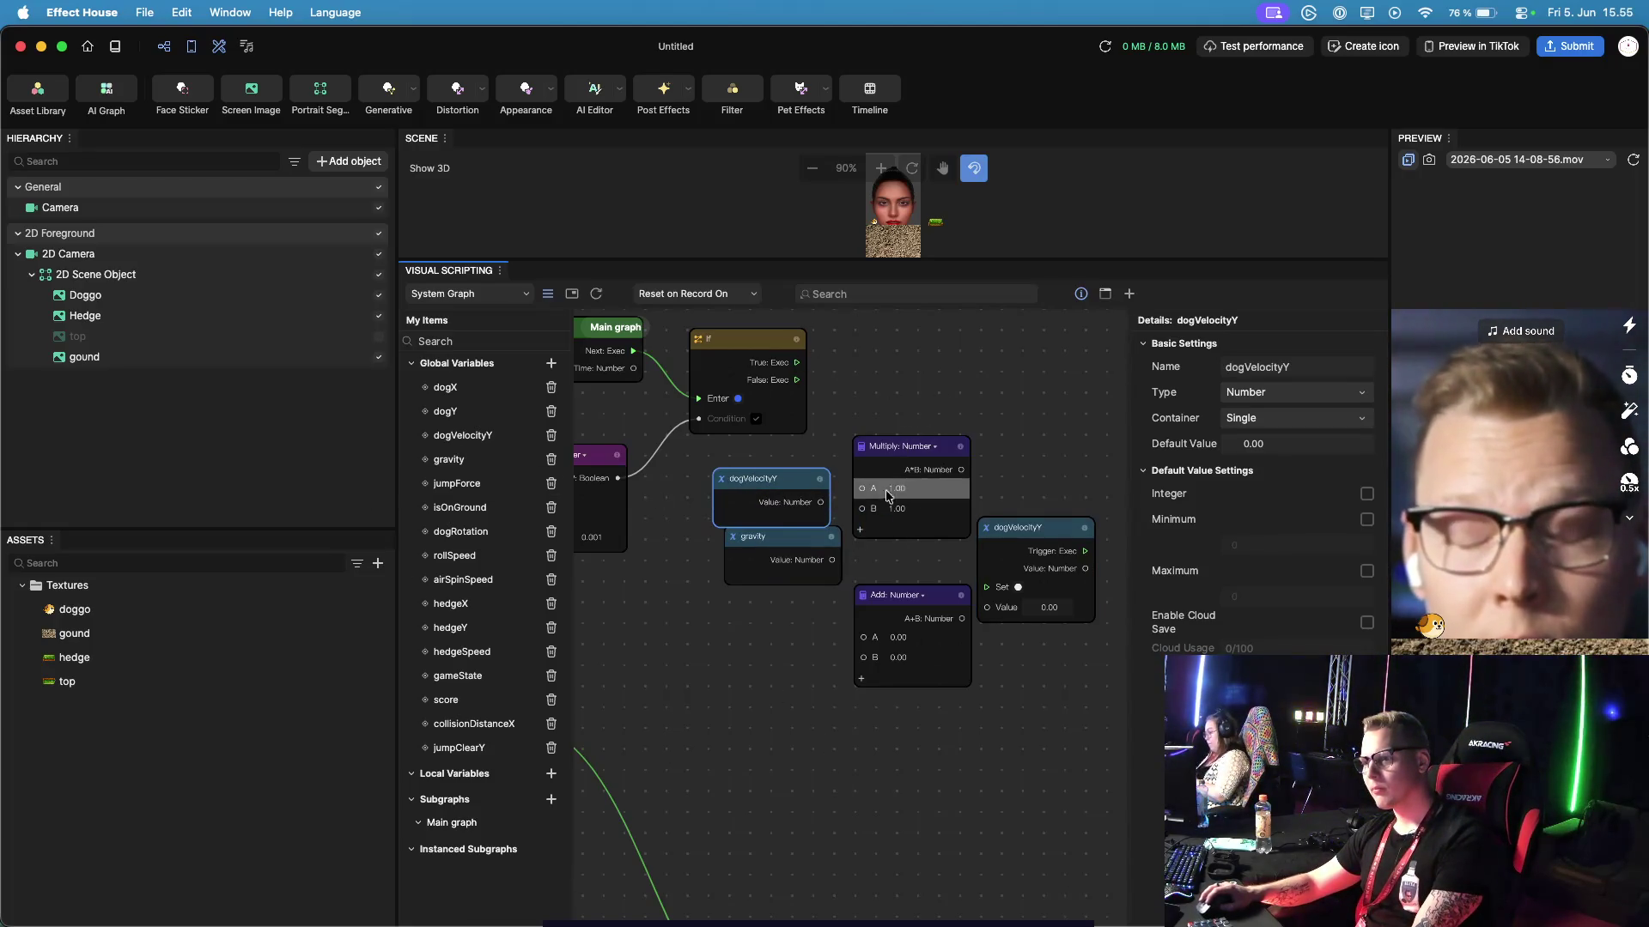
pyautogui.click(896, 492)
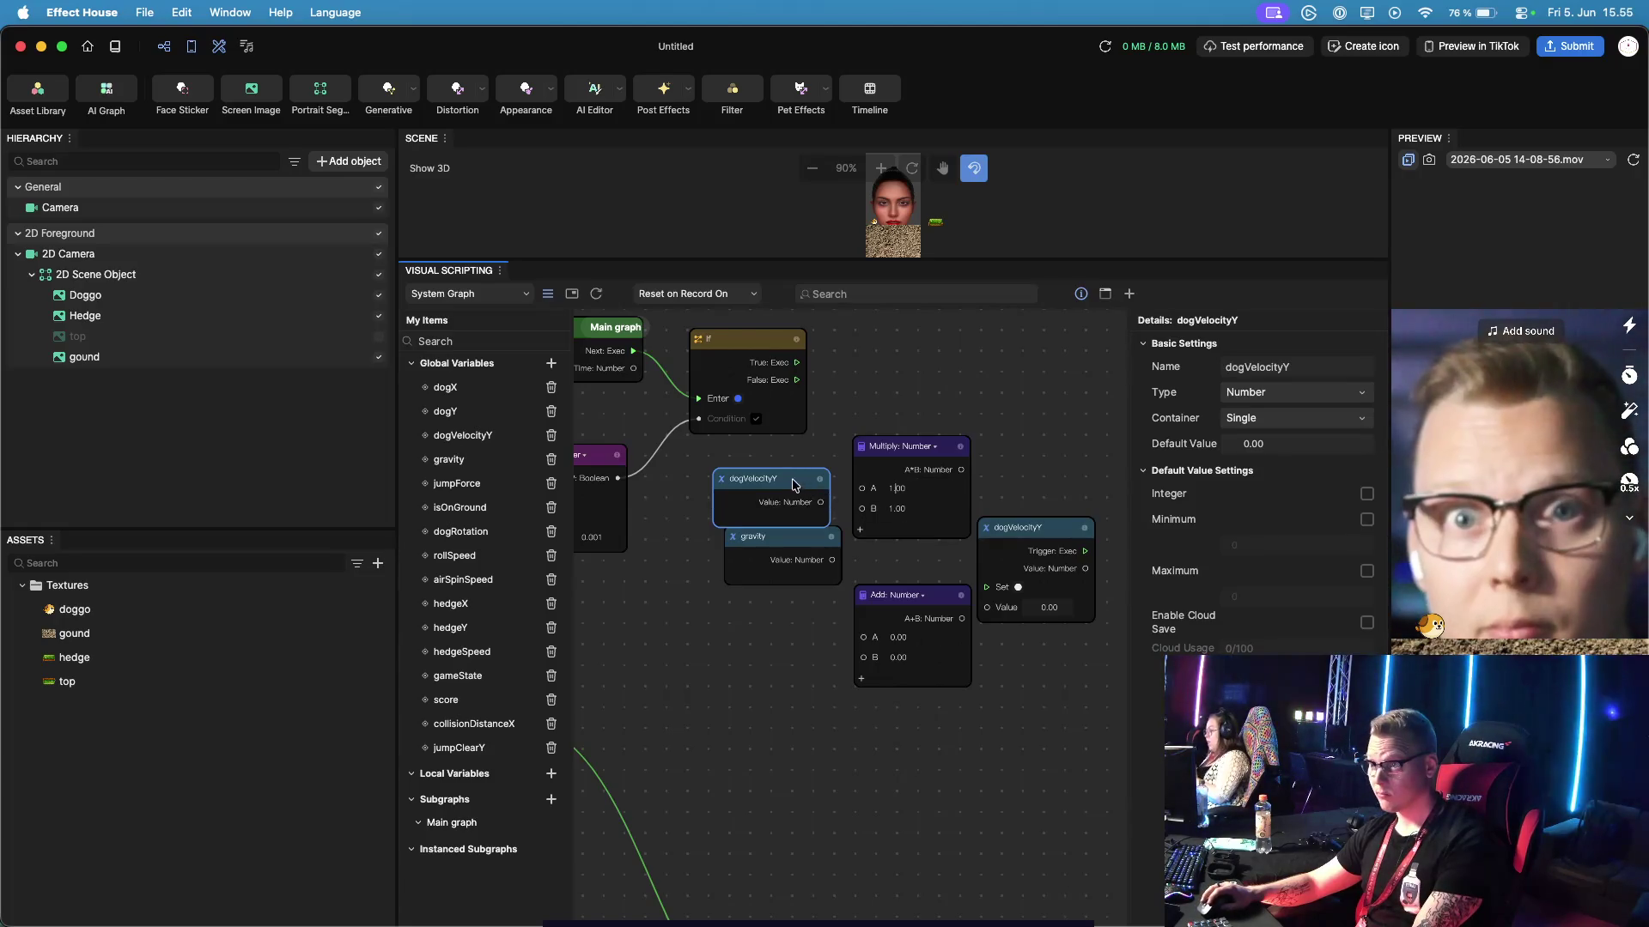
pyautogui.moveTo(795, 485); pyautogui.dragTo(796, 470)
pyautogui.moveTo(796, 541); pyautogui.dragTo(750, 578)
pyautogui.moveTo(894, 605); pyautogui.dragTo(852, 635)
pyautogui.moveTo(894, 448); pyautogui.dragTo(933, 438)
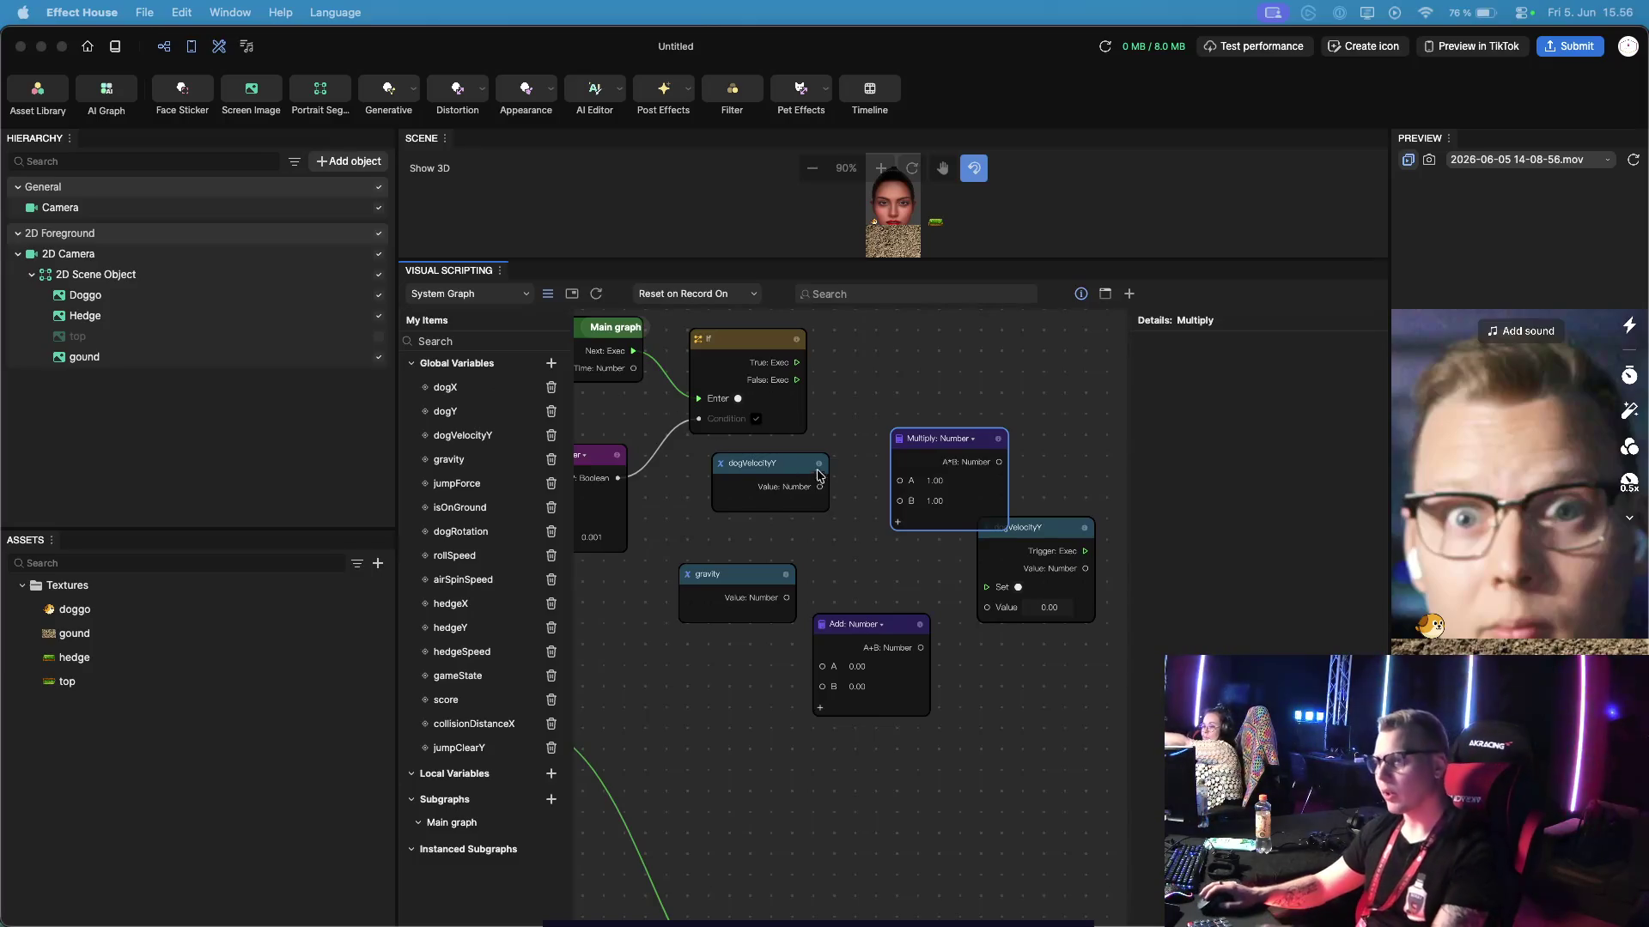
pyautogui.click(905, 354)
pyautogui.click(1129, 293)
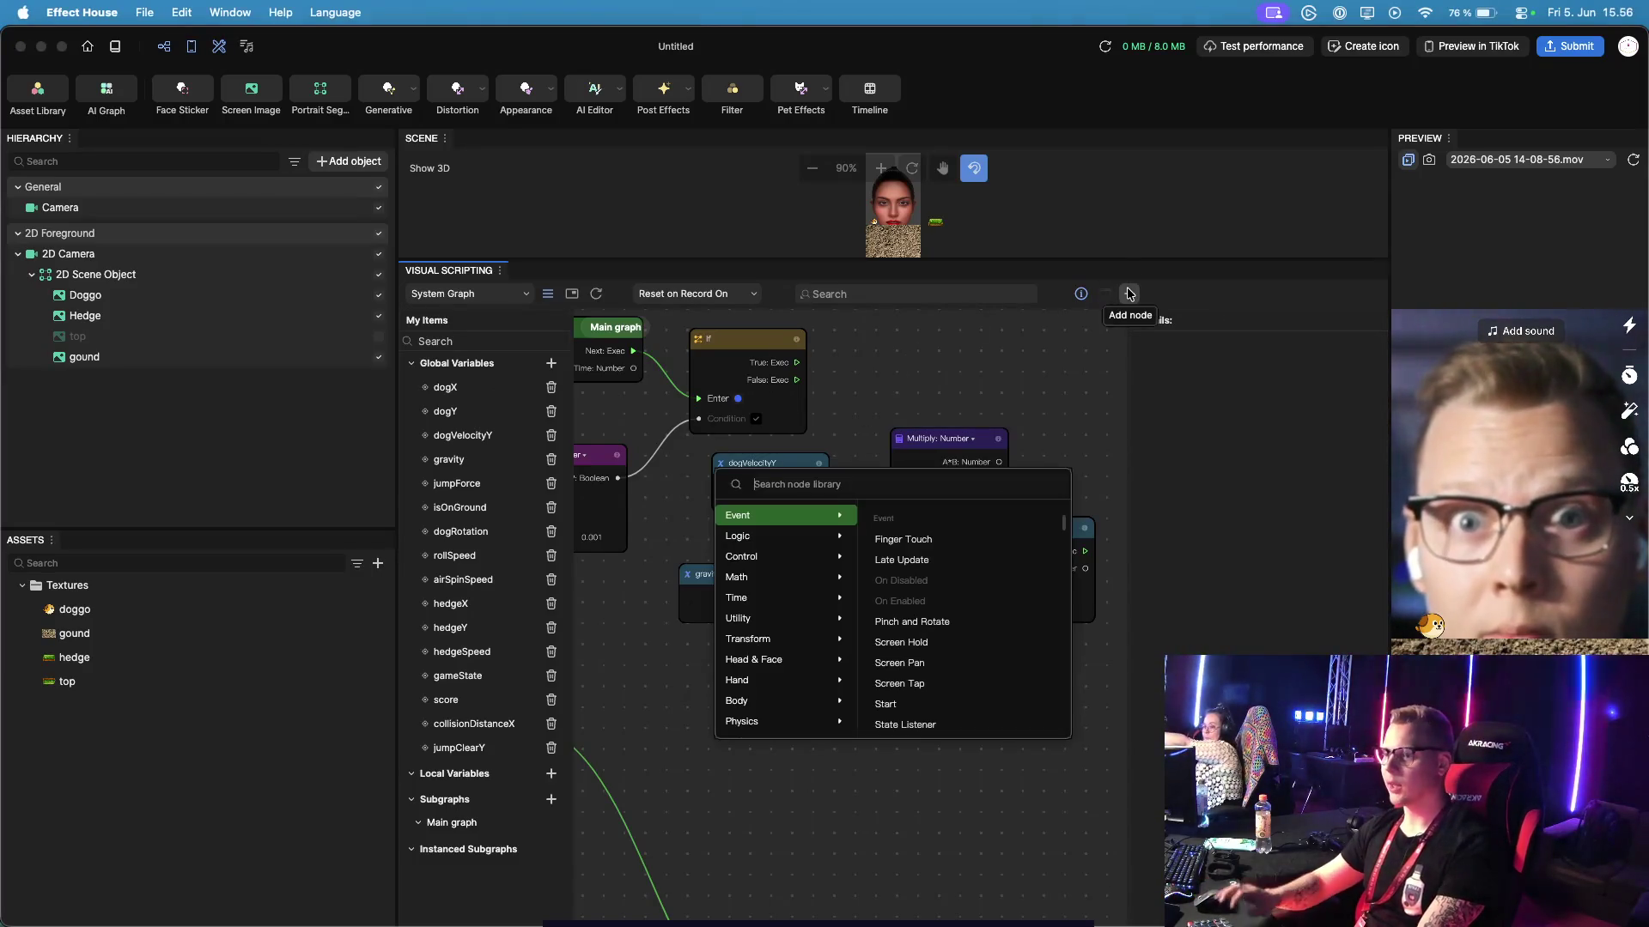
# Step: Search the node library for 'Get time' and add the Get Time node with its Delta Time output
pyautogui.write('Delta')
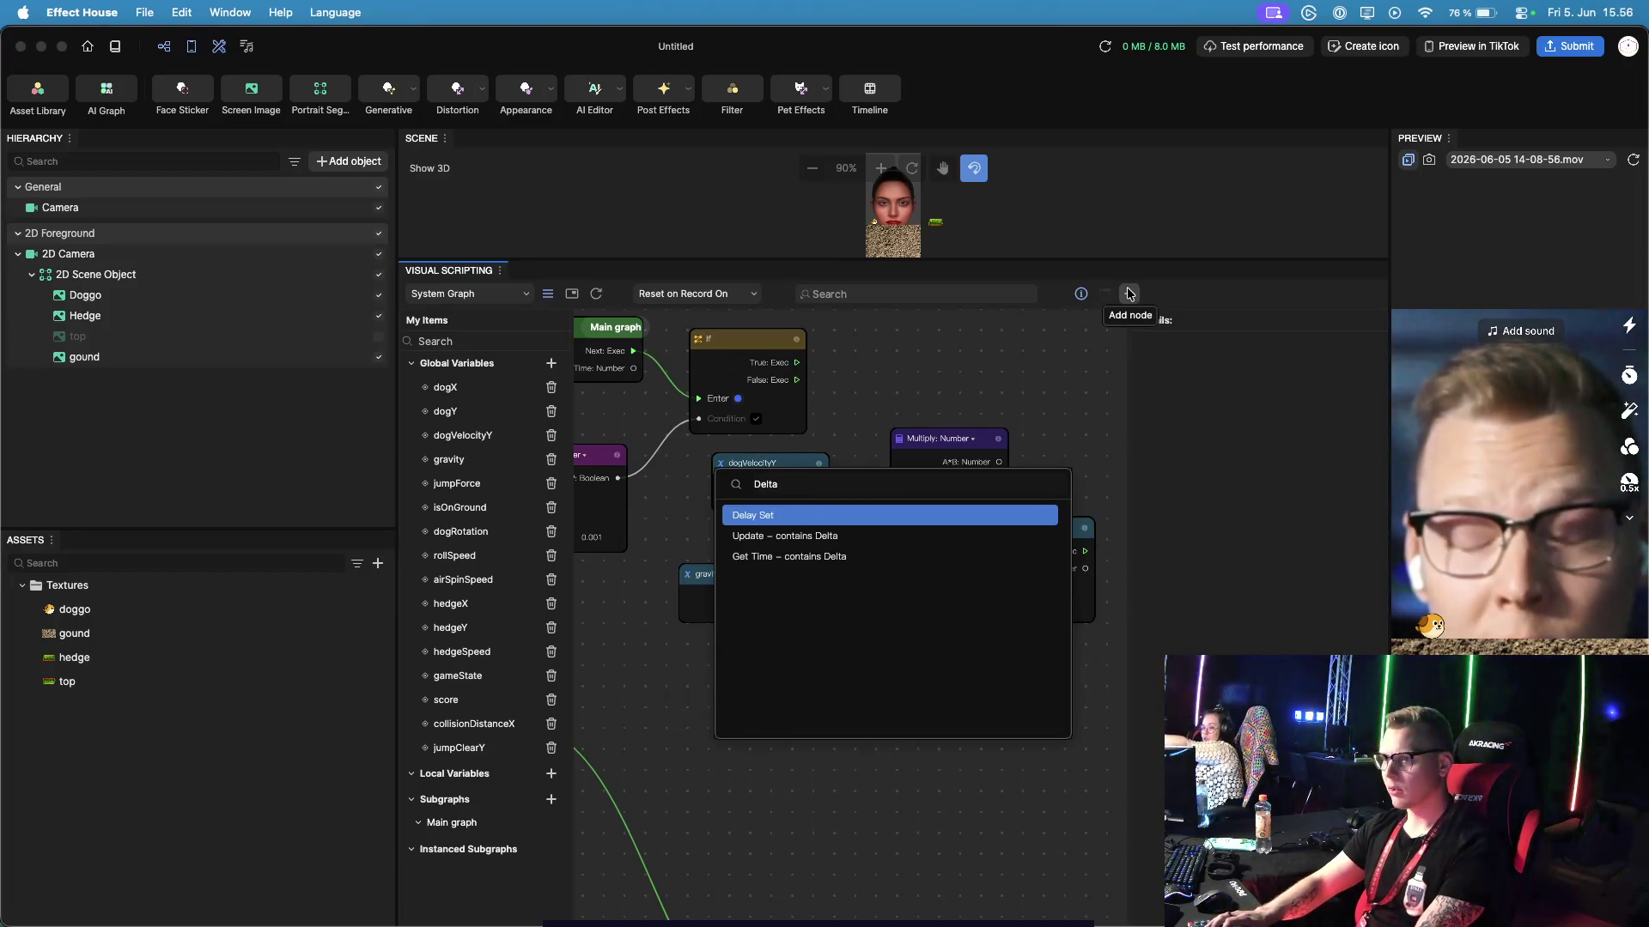
pyautogui.press('BackSpace')
pyautogui.press('BackSpace')
pyautogui.press('BackSpace')
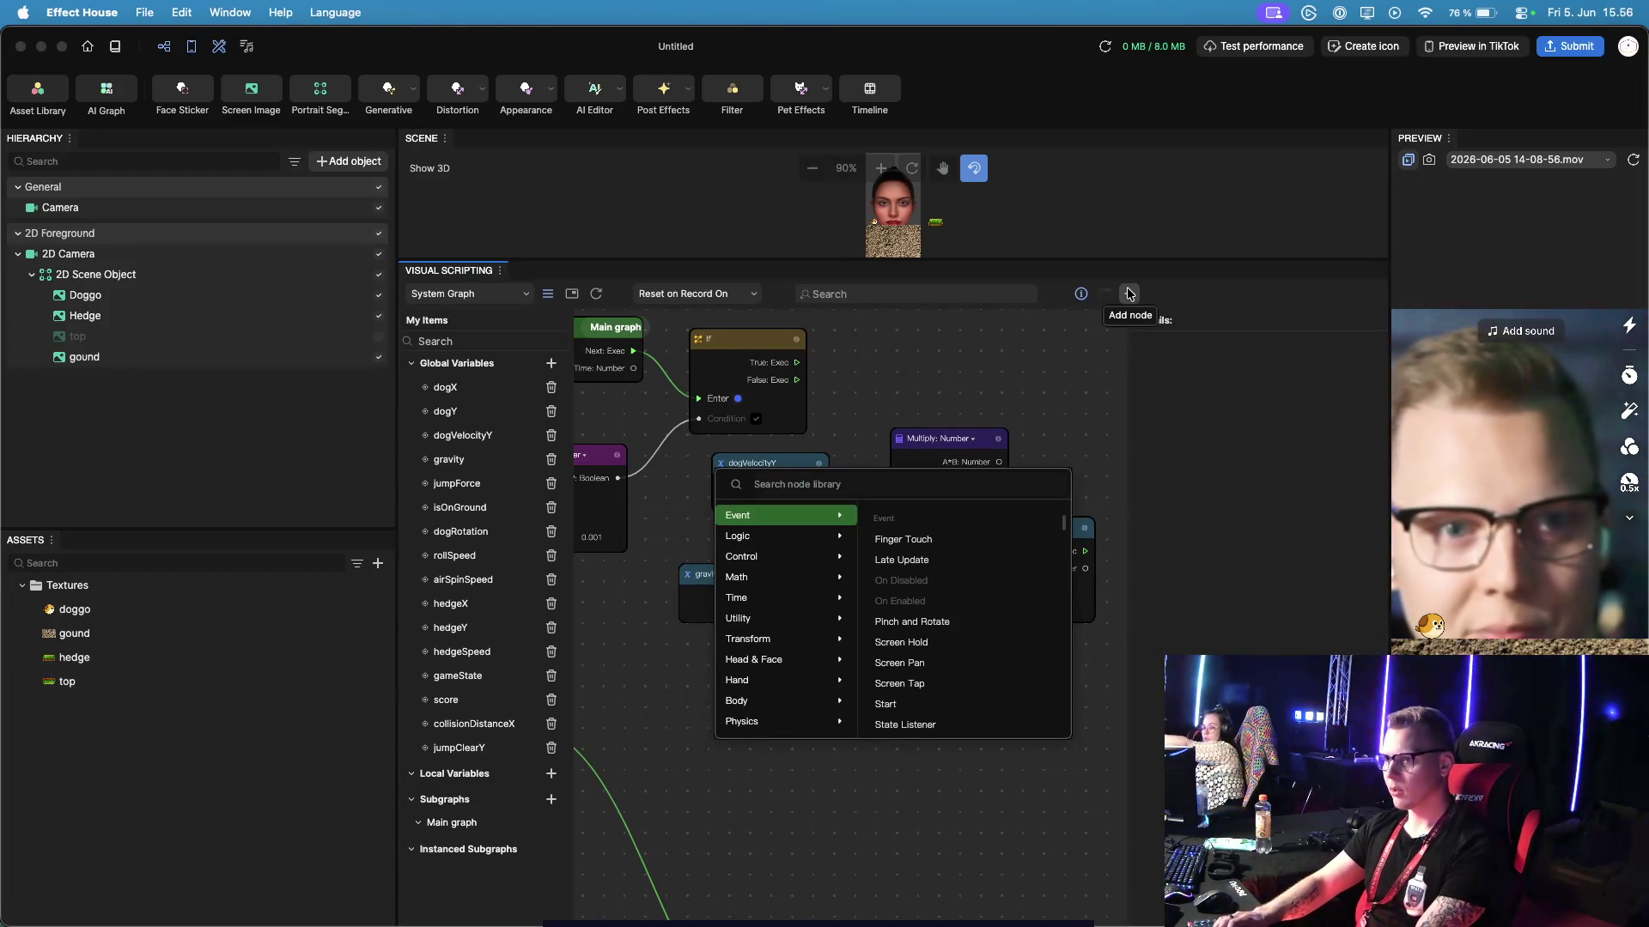
pyautogui.write('Get time')
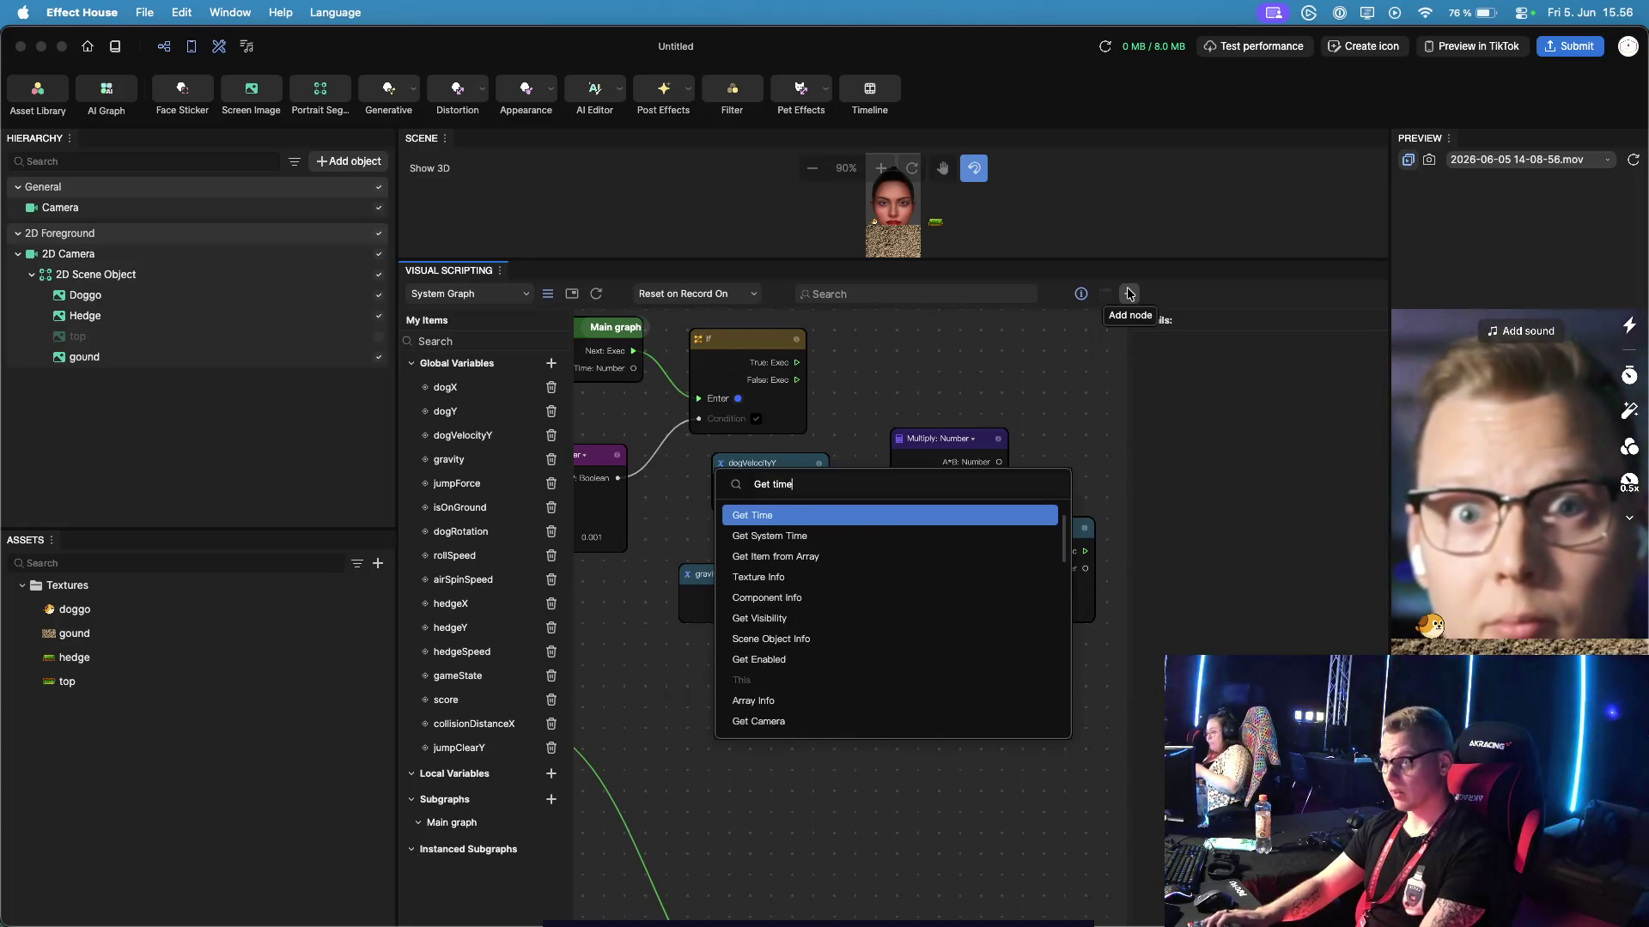
pyautogui.press('Return')
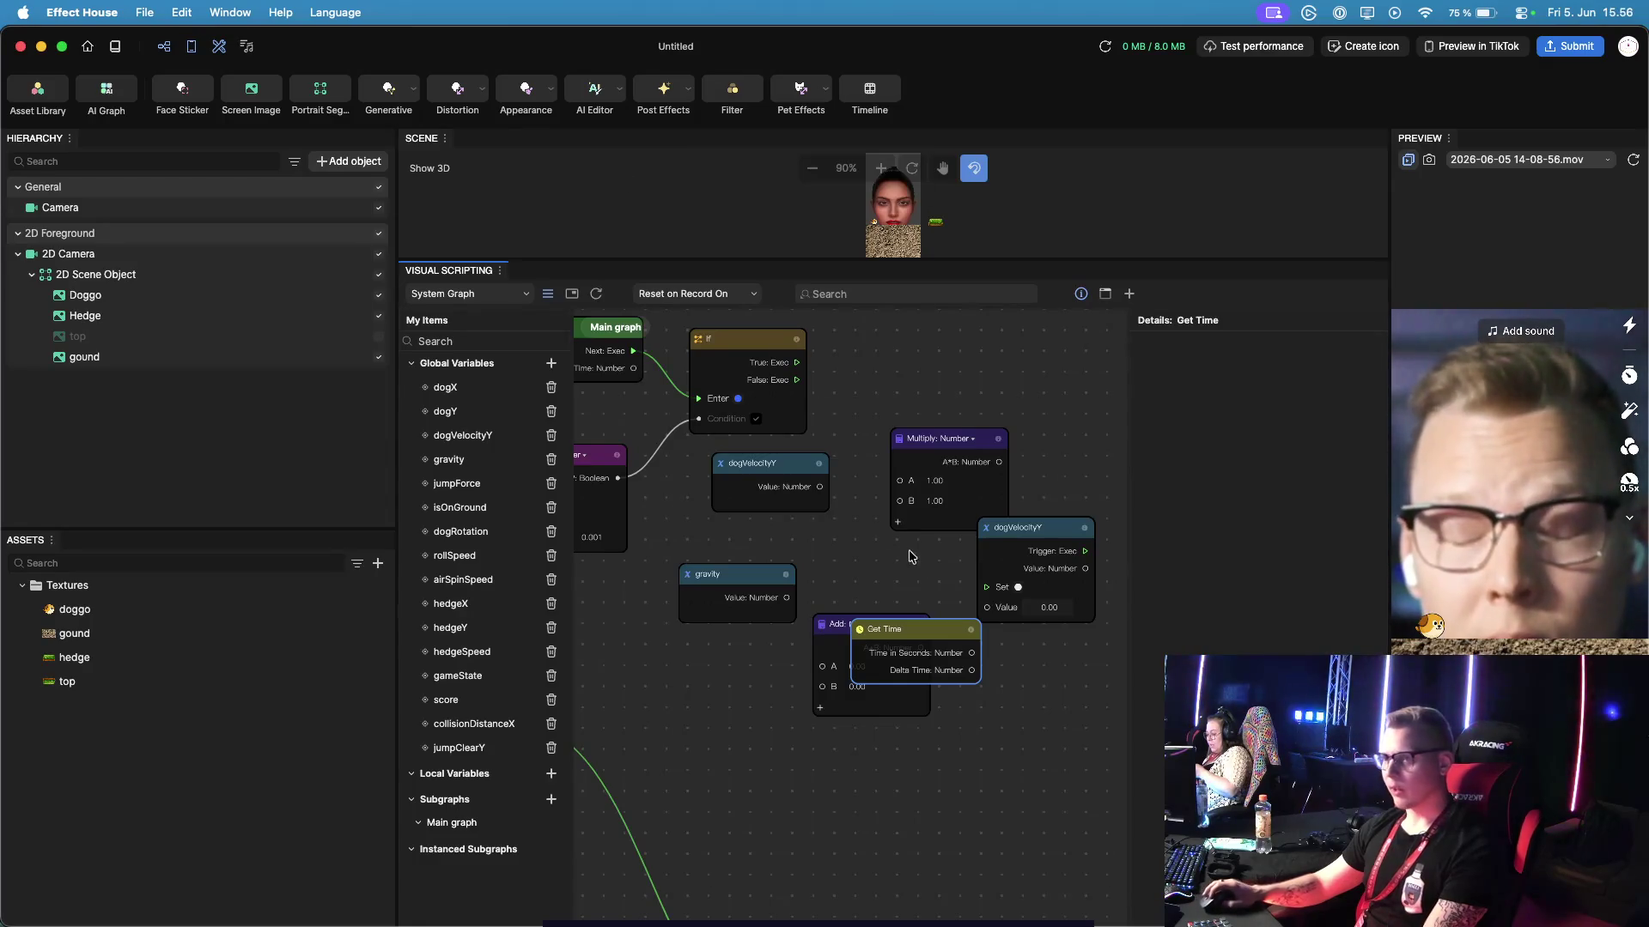
pyautogui.click(959, 443)
# Step: Wire gravity's value into Multiply's A input and Get Time's Delta Time into its B input
pyautogui.click(846, 498)
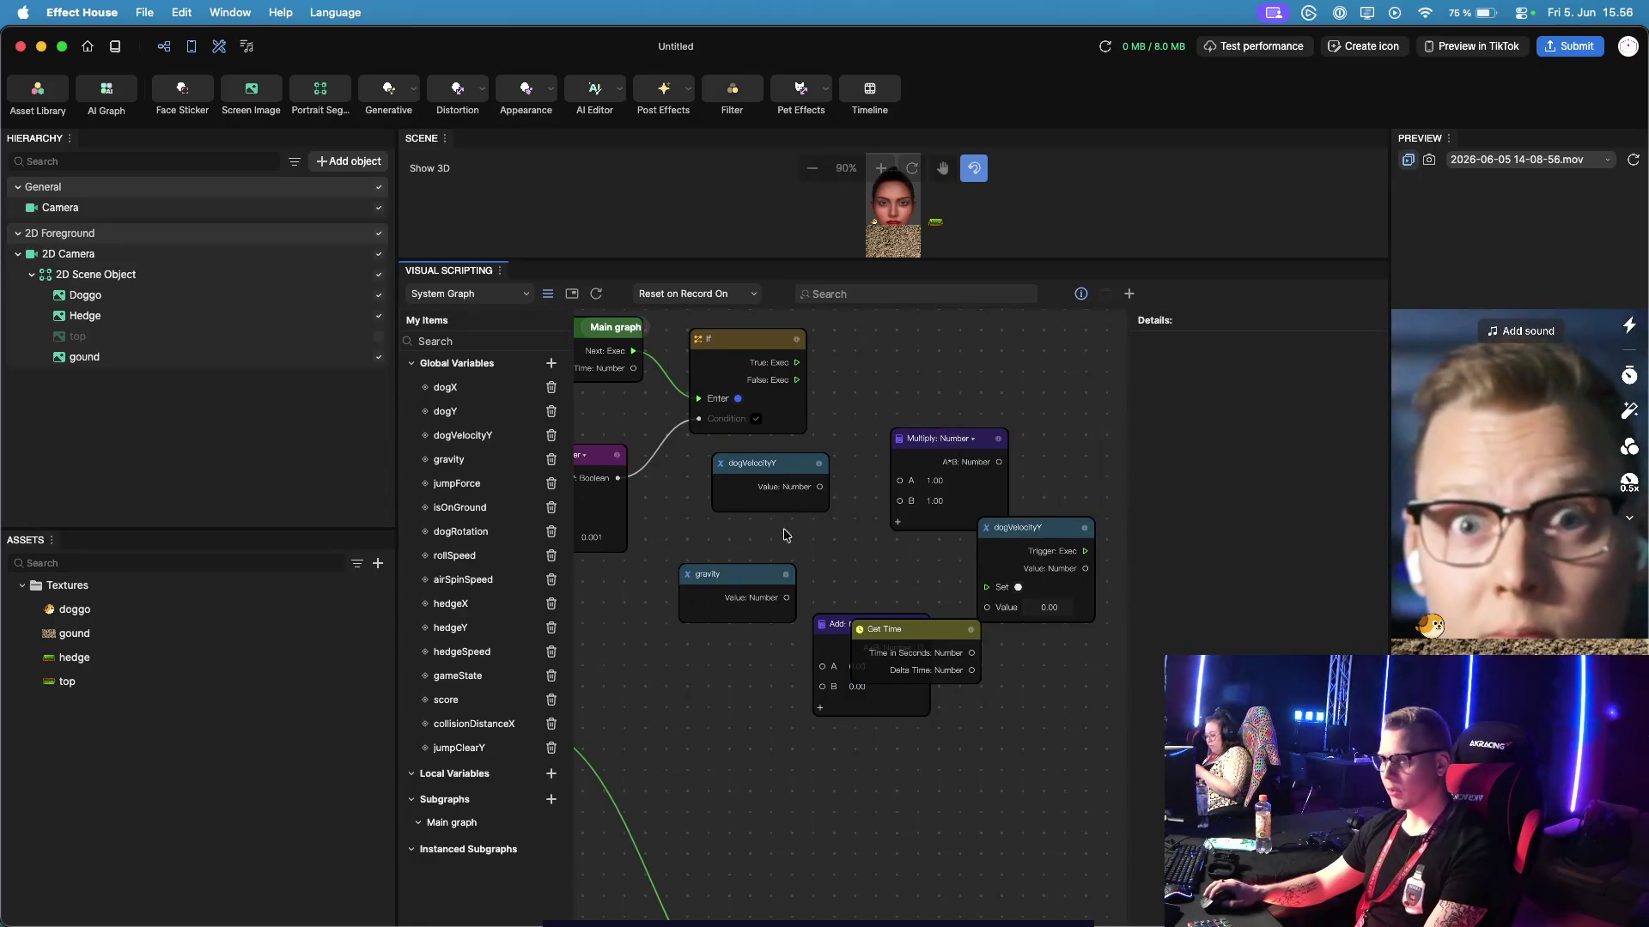
pyautogui.moveTo(771, 468); pyautogui.dragTo(747, 519)
pyautogui.moveTo(724, 592)
pyautogui.mouseDown()
pyautogui.moveTo(820, 477)
pyautogui.moveTo(793, 475)
pyautogui.mouseUp()
pyautogui.moveTo(710, 518); pyautogui.dragTo(665, 633)
pyautogui.moveTo(820, 461)
pyautogui.mouseDown()
pyautogui.moveTo(747, 477)
pyautogui.moveTo(890, 501)
pyautogui.moveTo(899, 480)
pyautogui.mouseUp()
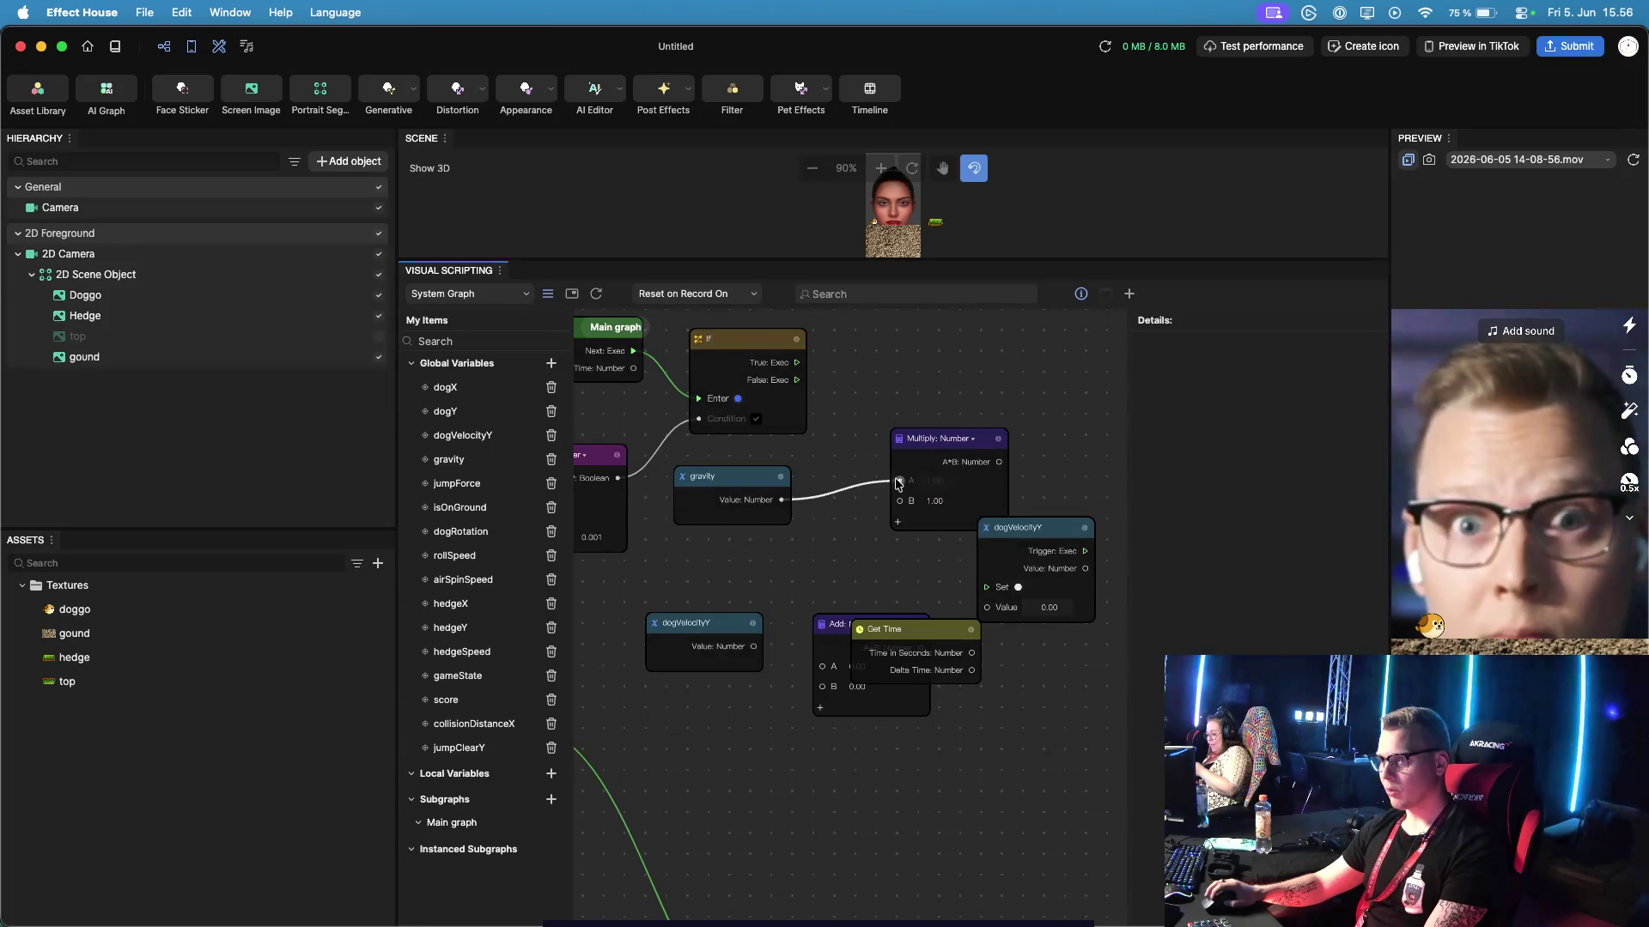
pyautogui.moveTo(934, 637)
pyautogui.mouseDown()
pyautogui.moveTo(749, 542)
pyautogui.moveTo(885, 522)
pyautogui.moveTo(899, 501)
pyautogui.mouseUp()
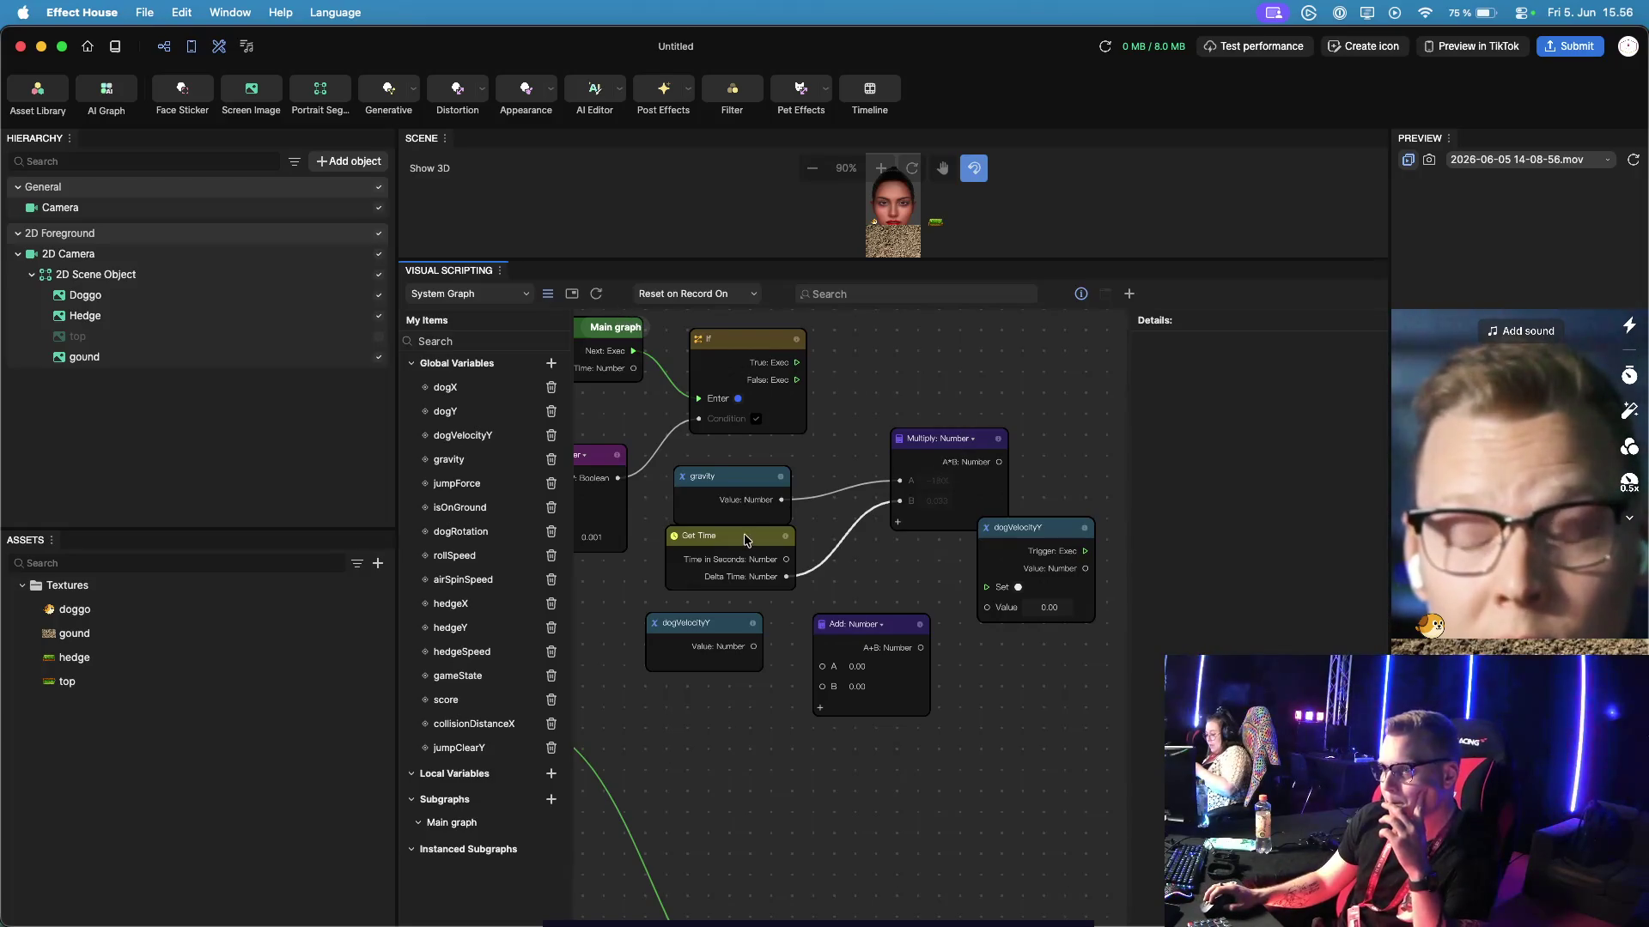
# Step: Rearrange the Get Time, gravity, dogVelocityY getter, Multiply and Add nodes into a tidier layout
pyautogui.moveTo(746, 532); pyautogui.dragTo(708, 563)
pyautogui.moveTo(747, 483); pyautogui.dragTo(709, 495)
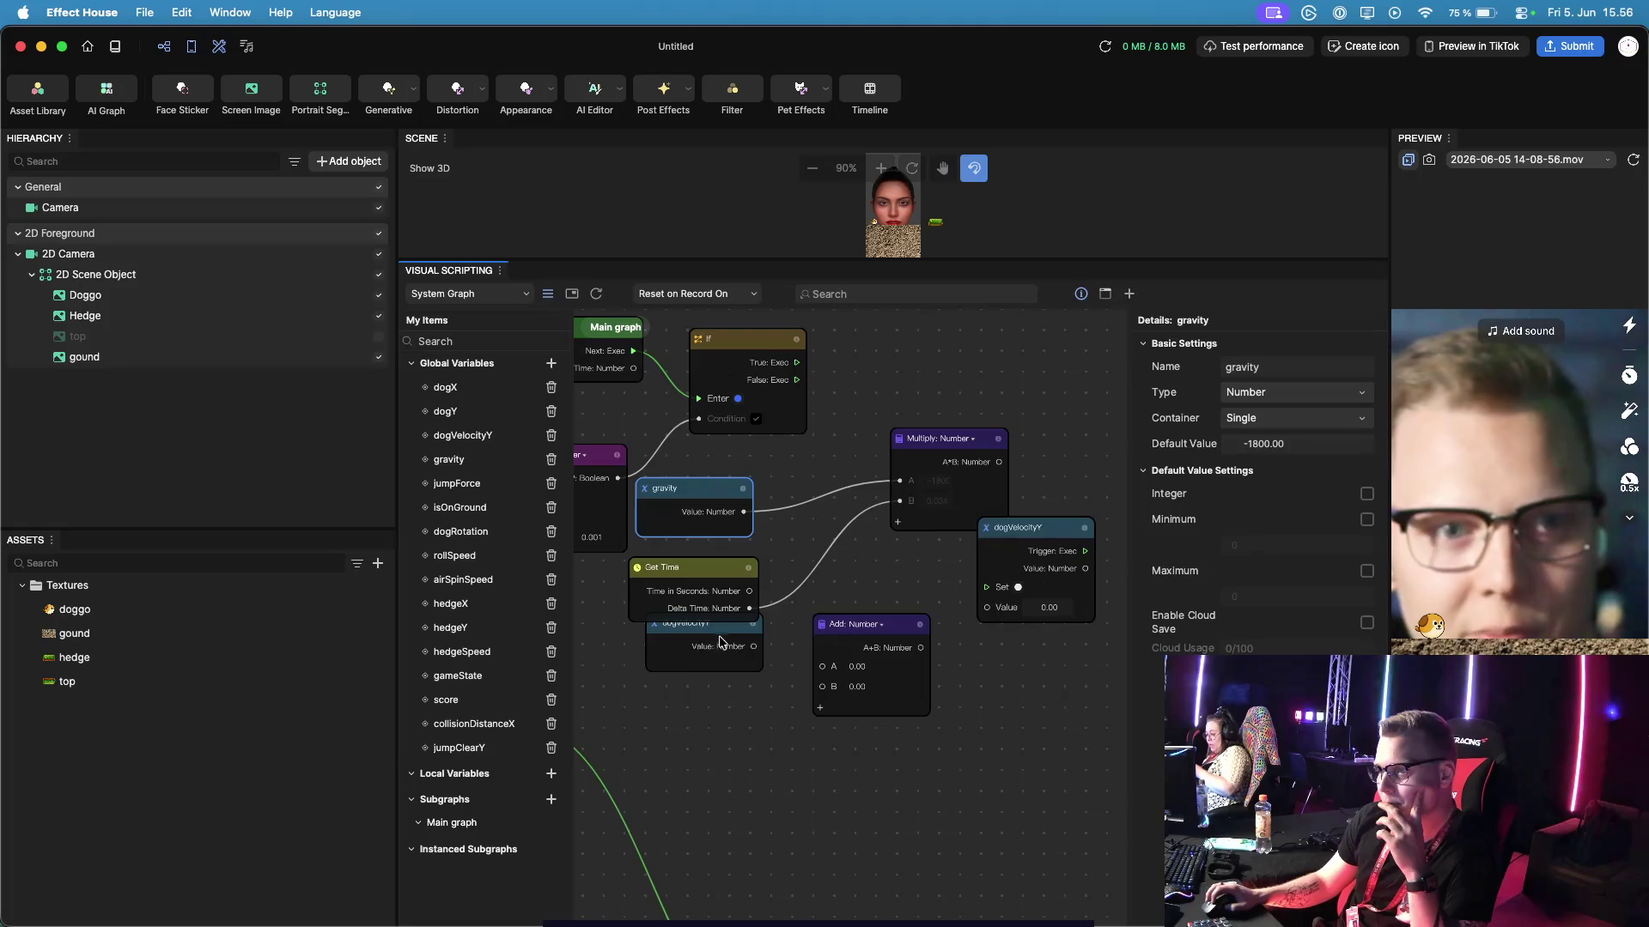
pyautogui.moveTo(696, 638)
pyautogui.mouseDown()
pyautogui.moveTo(770, 669)
pyautogui.moveTo(718, 713)
pyautogui.mouseUp()
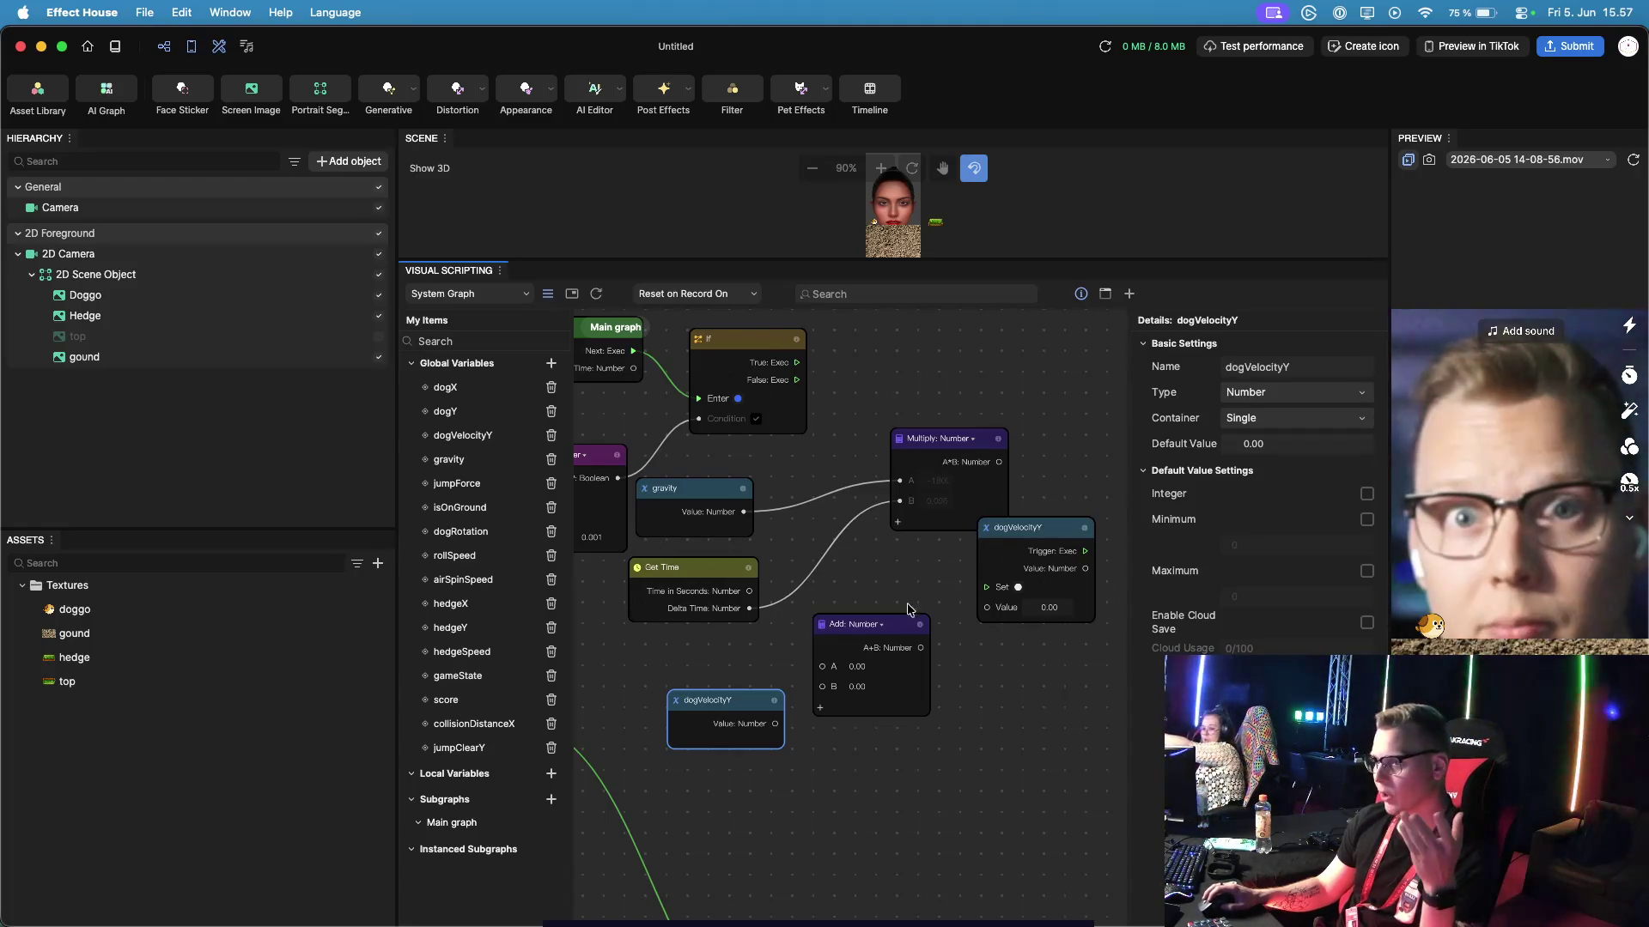
pyautogui.moveTo(950, 450); pyautogui.dragTo(876, 471)
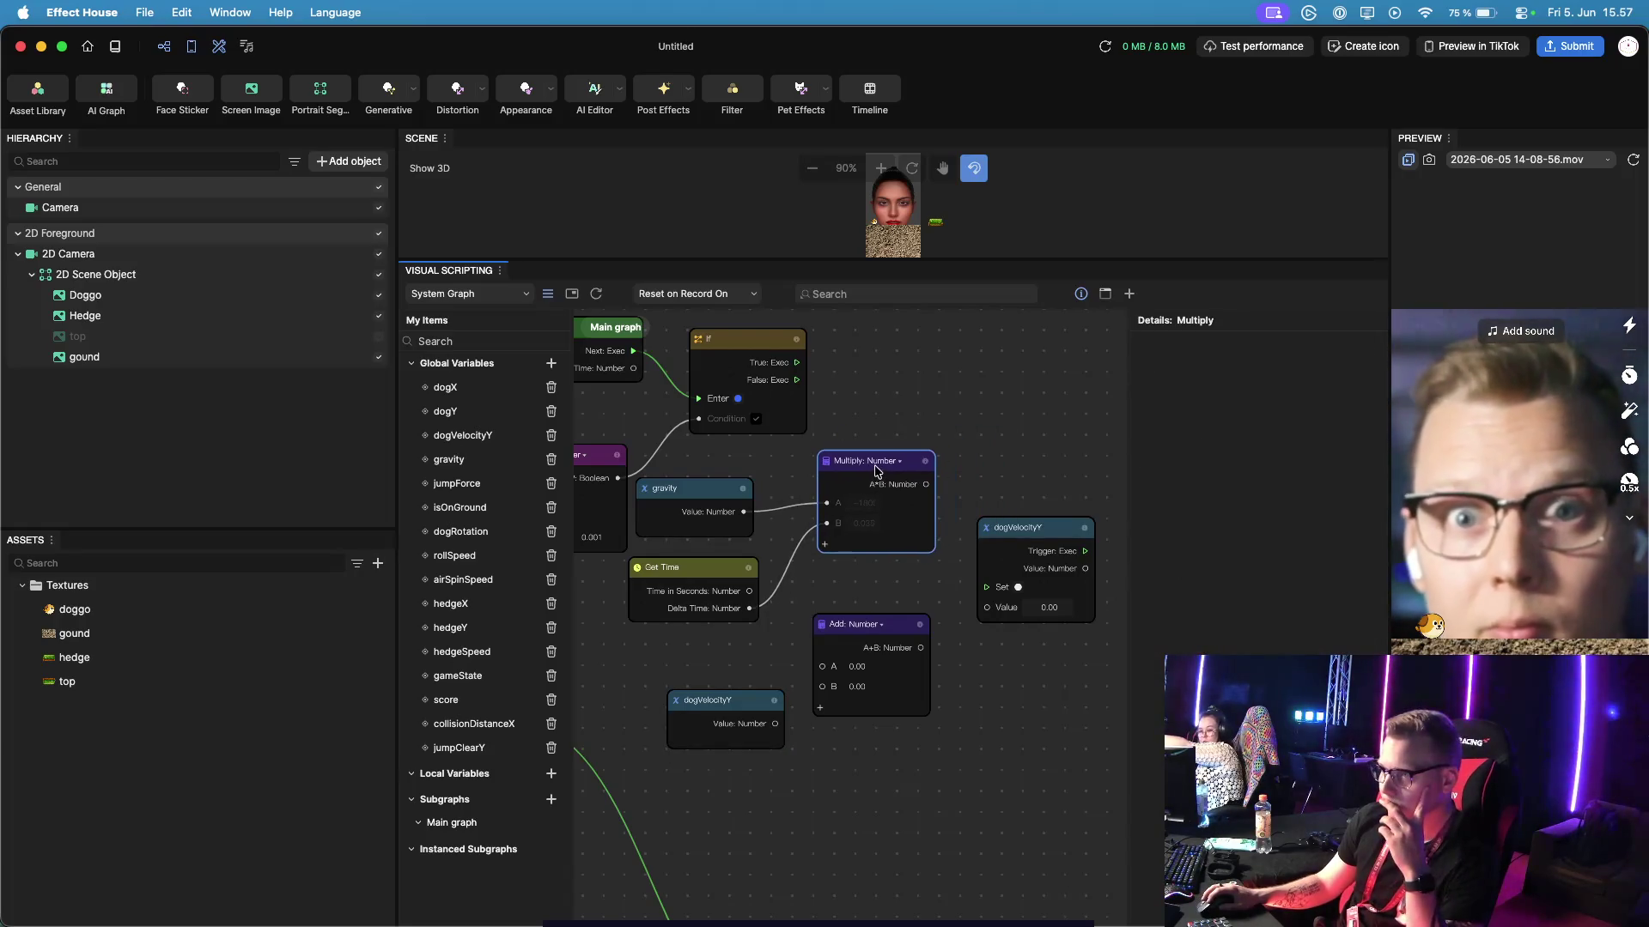
pyautogui.click(876, 470)
pyautogui.moveTo(722, 708); pyautogui.dragTo(783, 678)
pyautogui.moveTo(902, 633); pyautogui.dragTo(988, 703)
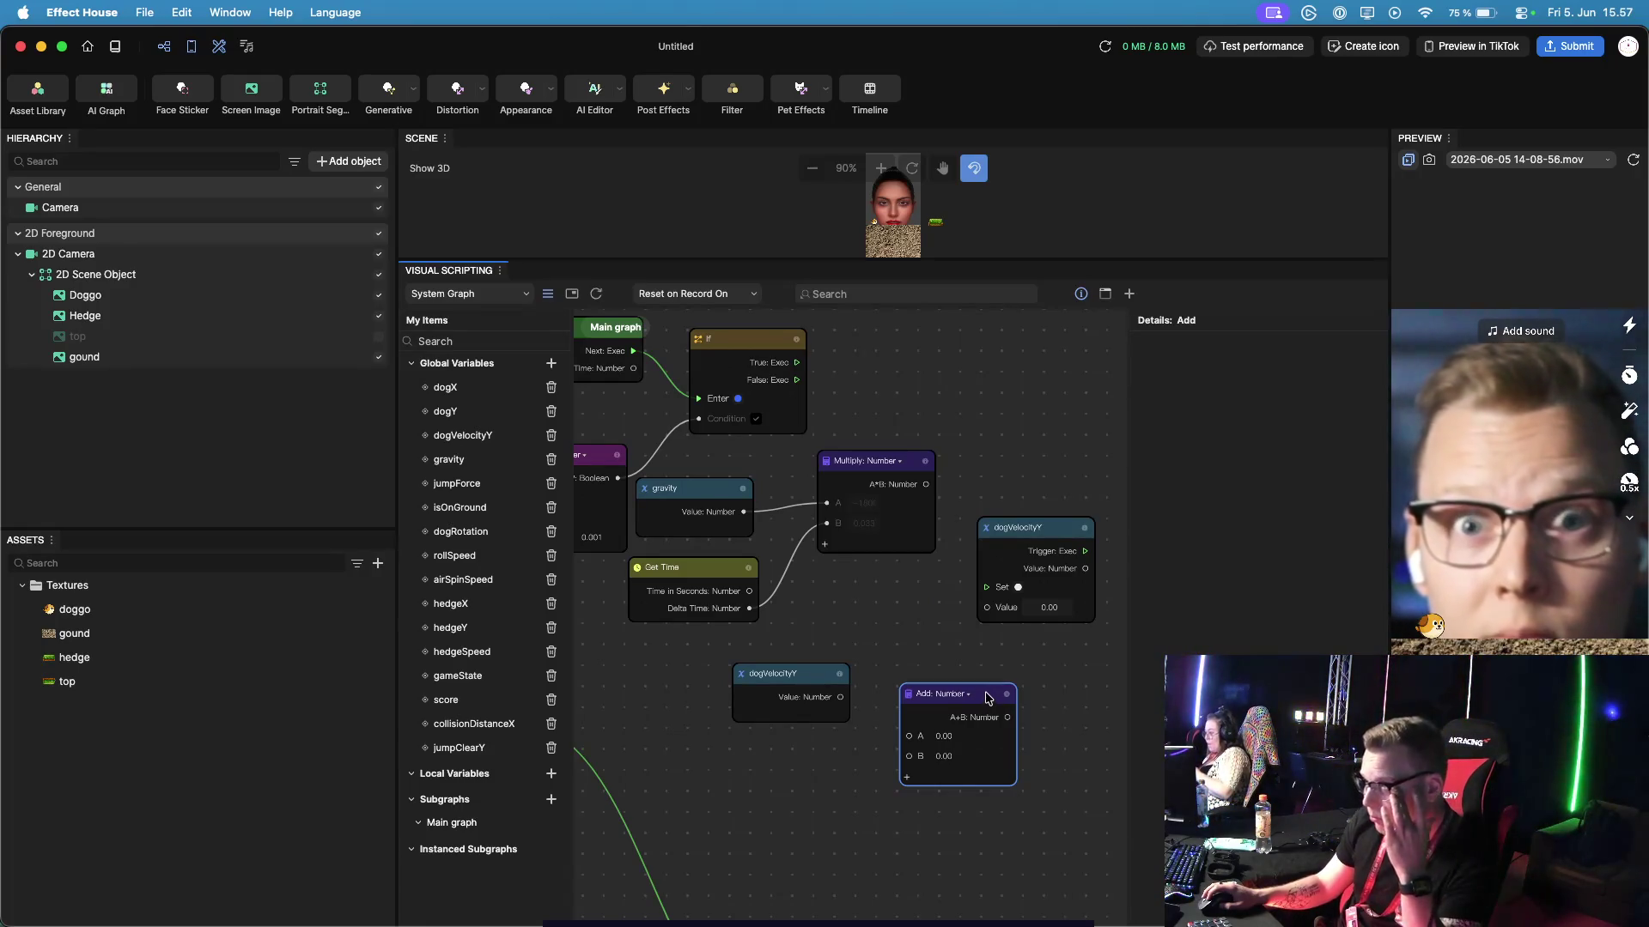
# Step: Line up the Add node and the dogVelocityY nodes side by side near Multiply
pyautogui.moveTo(1059, 538); pyautogui.dragTo(1104, 587)
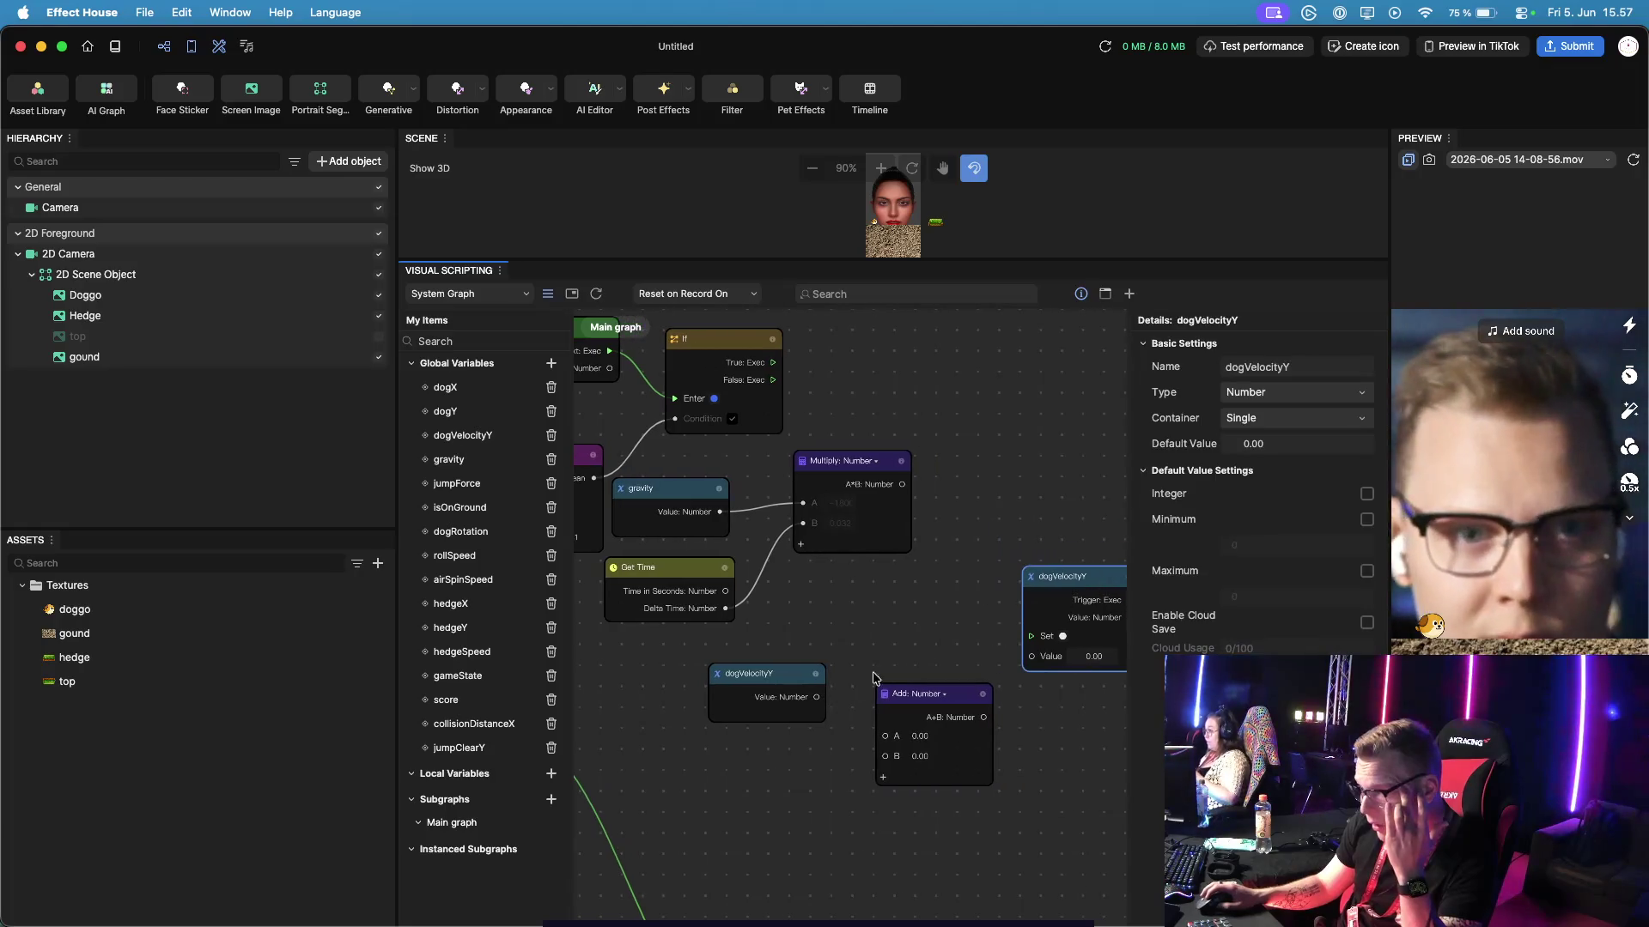
pyautogui.moveTo(983, 701)
pyautogui.mouseDown()
pyautogui.moveTo(963, 467)
pyautogui.moveTo(1058, 441)
pyautogui.mouseUp()
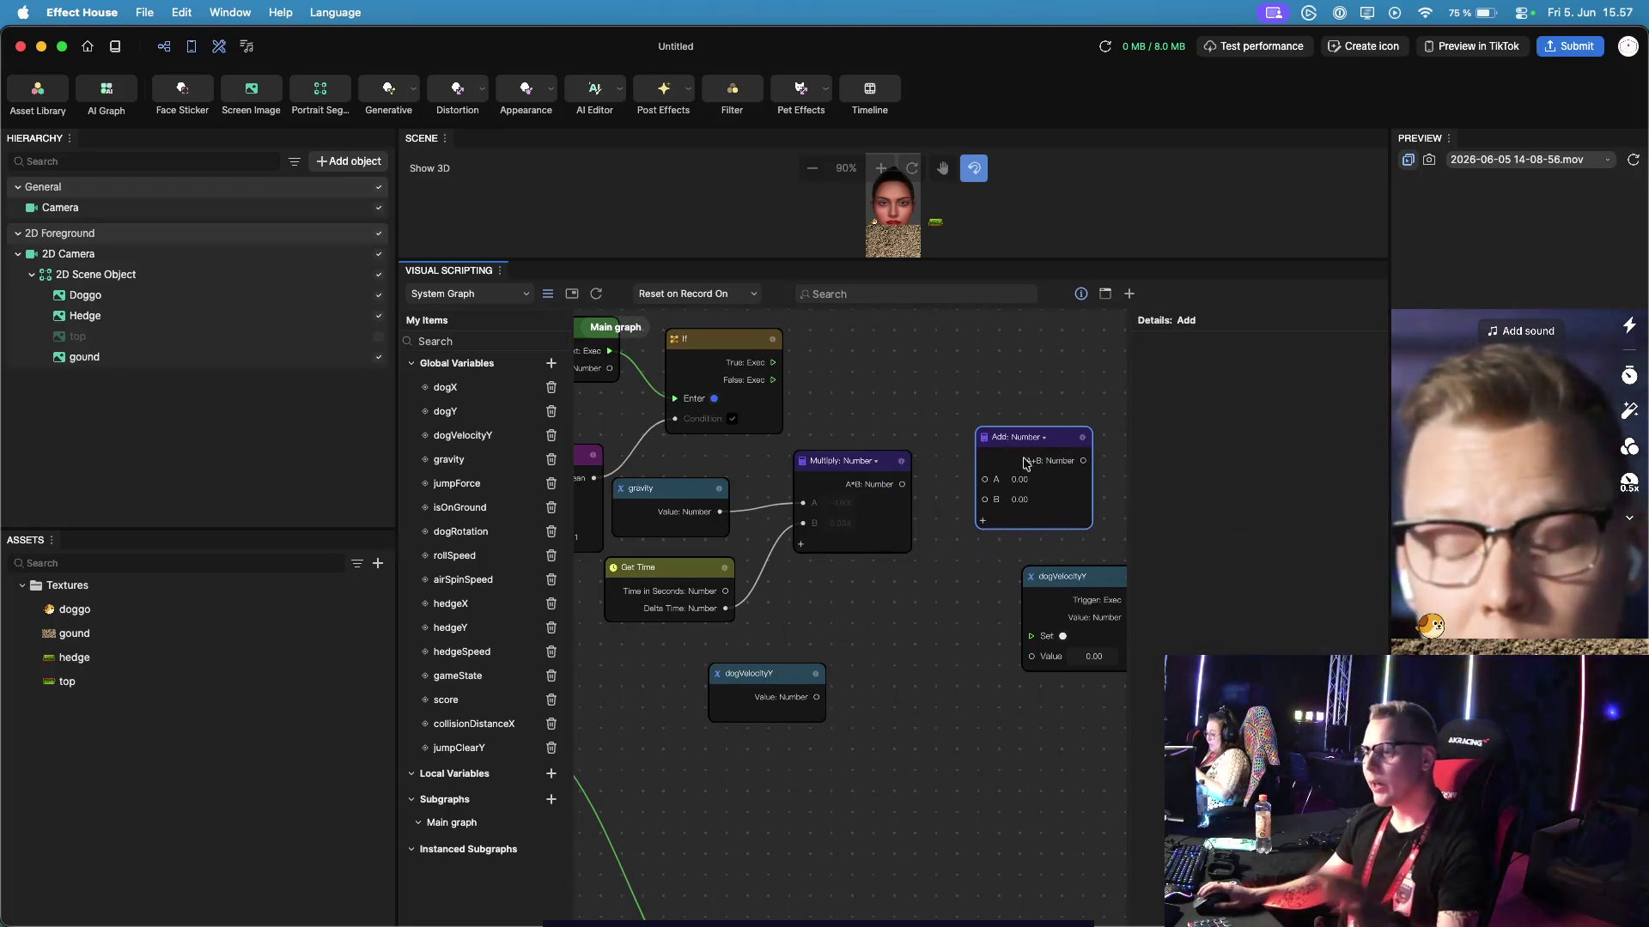
pyautogui.moveTo(765, 672); pyautogui.dragTo(886, 592)
# Step: Wire Multiply's A*B to Add A, dogVelocityY's value to Add B, and the sum into the dogVelocityY setter
pyautogui.moveTo(901, 484); pyautogui.dragTo(984, 479)
pyautogui.moveTo(937, 617)
pyautogui.mouseDown()
pyautogui.moveTo(971, 488)
pyautogui.moveTo(984, 500)
pyautogui.mouseUp()
pyautogui.moveTo(1055, 552)
pyautogui.mouseDown()
pyautogui.moveTo(839, 566)
pyautogui.moveTo(981, 480)
pyautogui.mouseUp()
pyautogui.moveTo(874, 478); pyautogui.dragTo(941, 558)
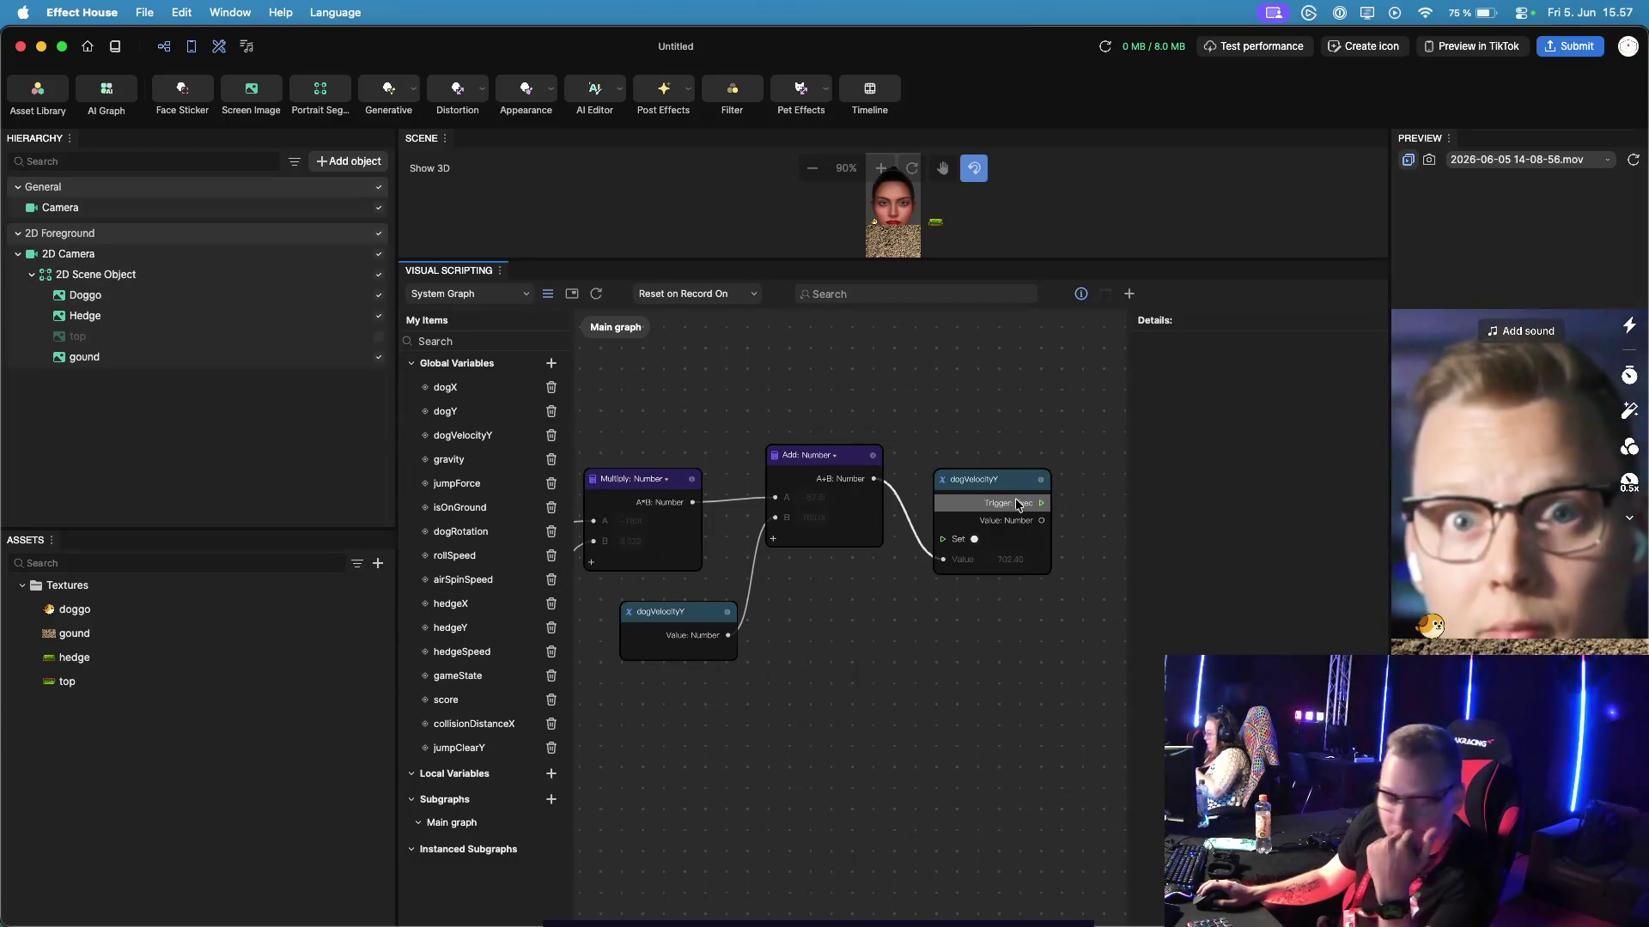
pyautogui.hscroll(2, 945, 653)
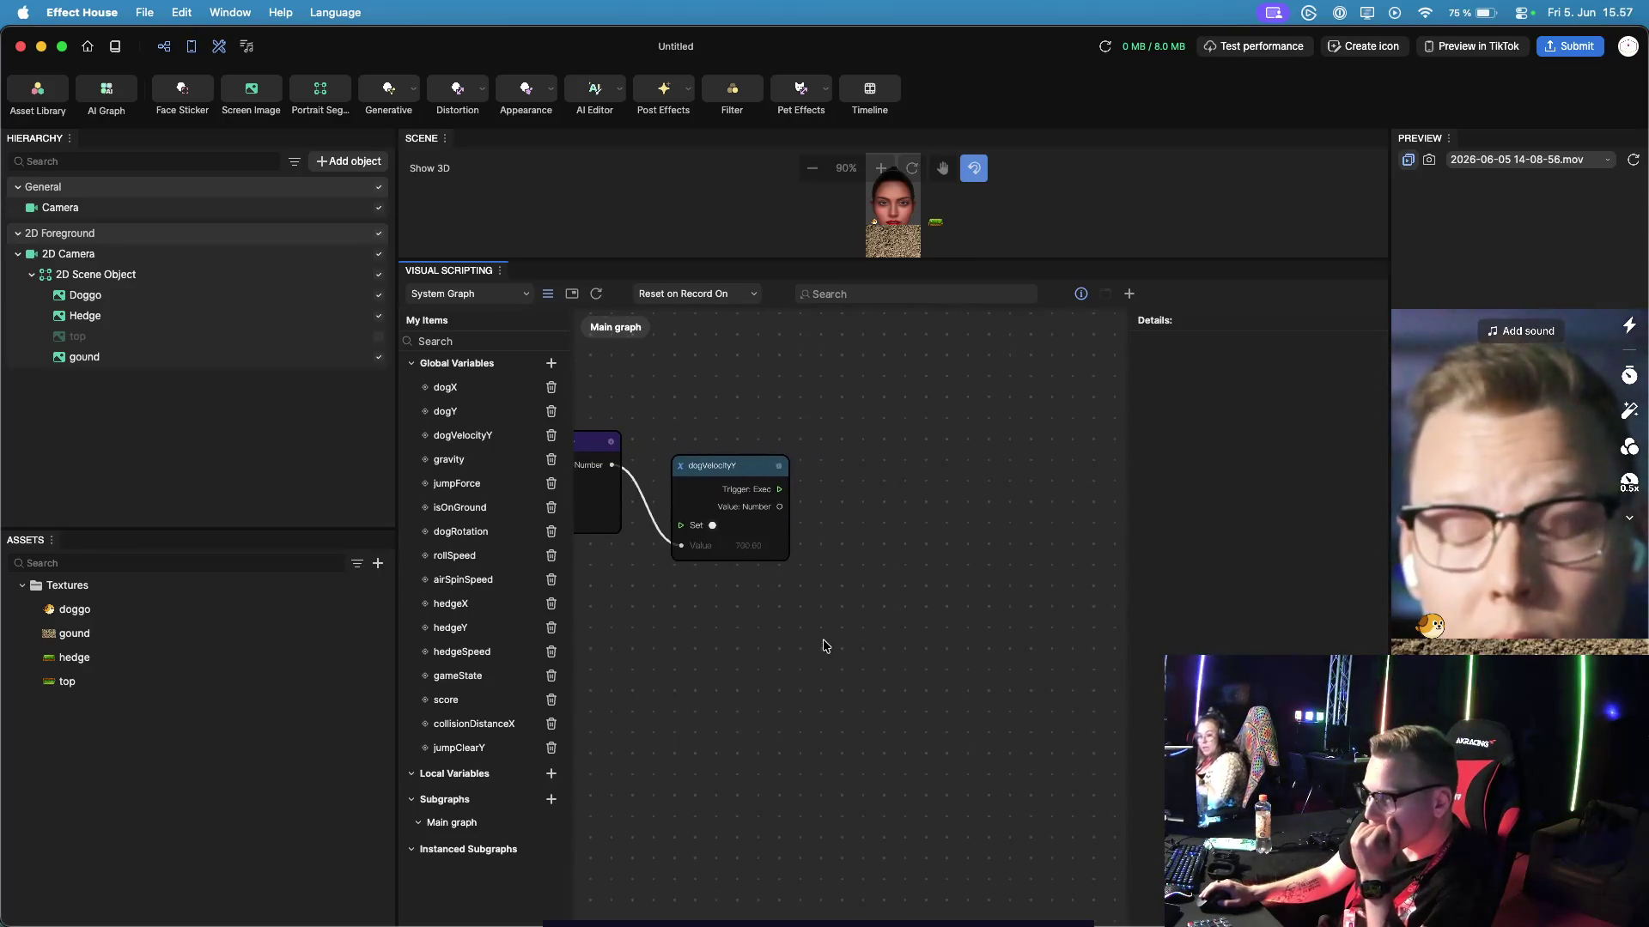
pyautogui.scroll(-6, 824, 644)
pyautogui.hscroll(2, 881, 656)
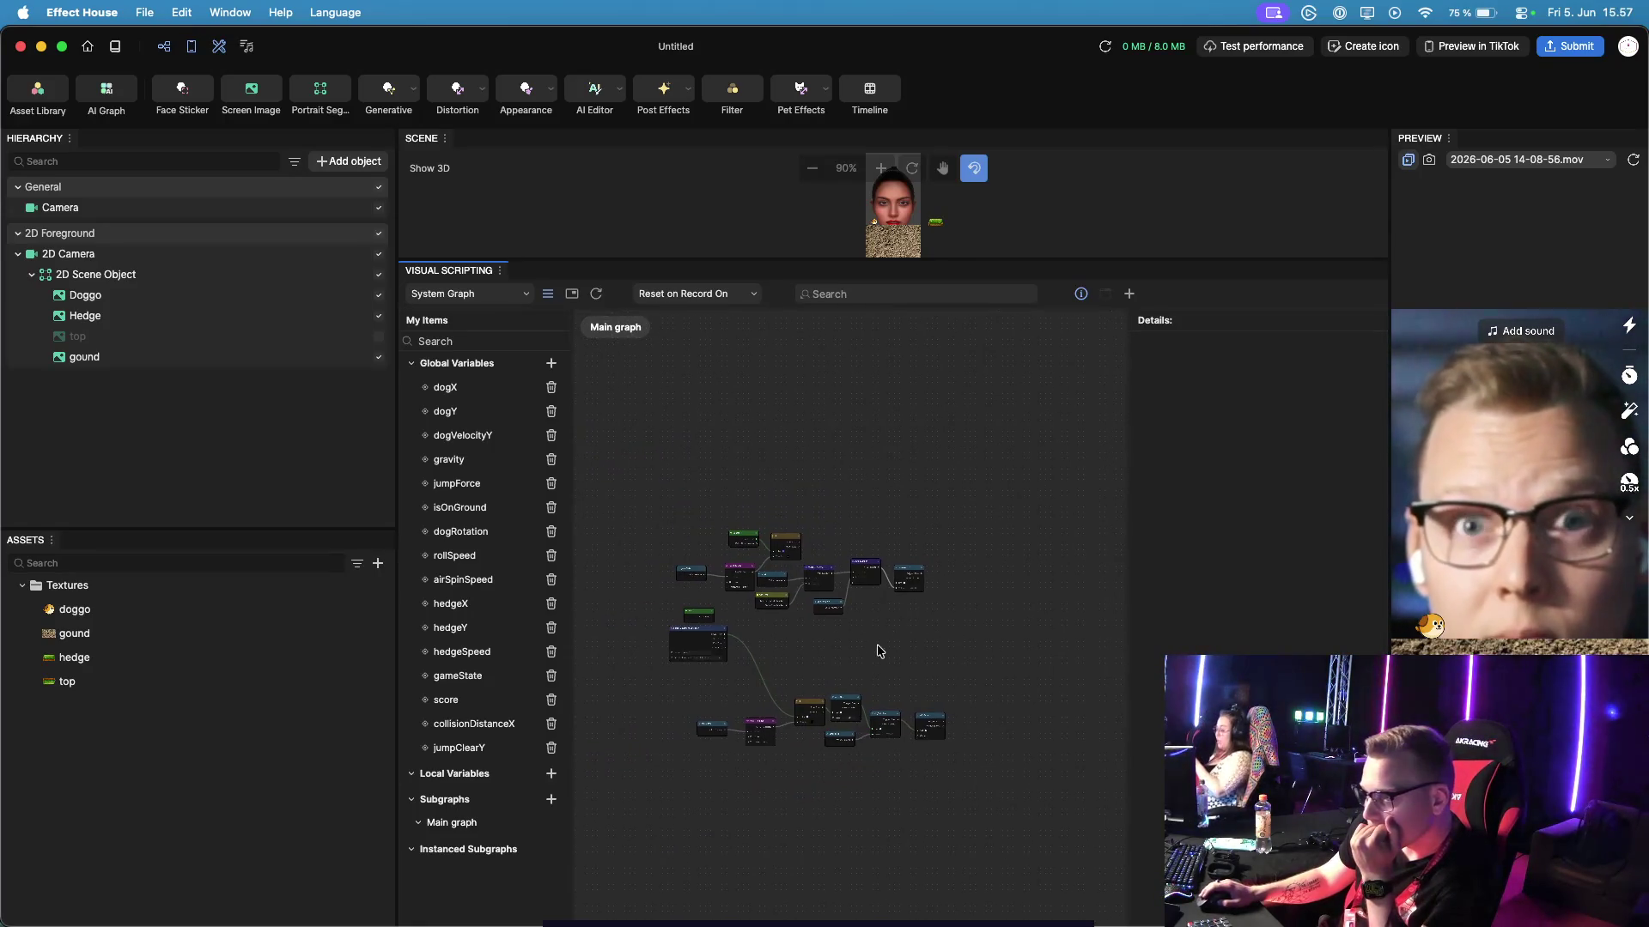
pyautogui.scroll(6, 944, 584)
pyautogui.scroll(2, 850, 494)
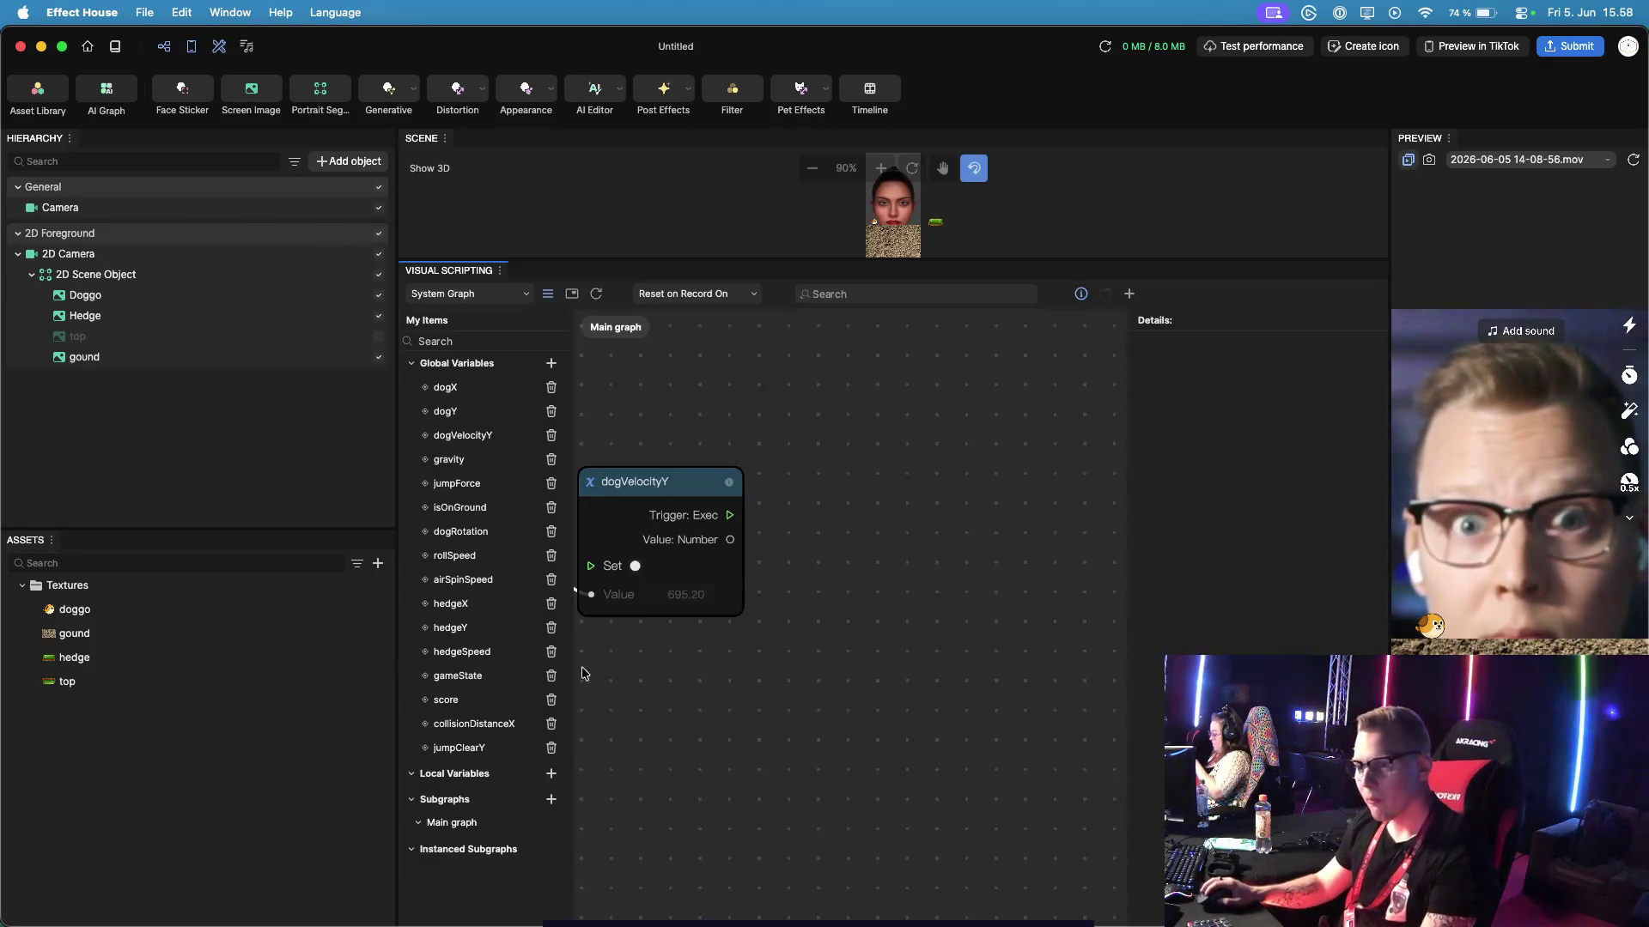
pyautogui.rightClick(421, 420)
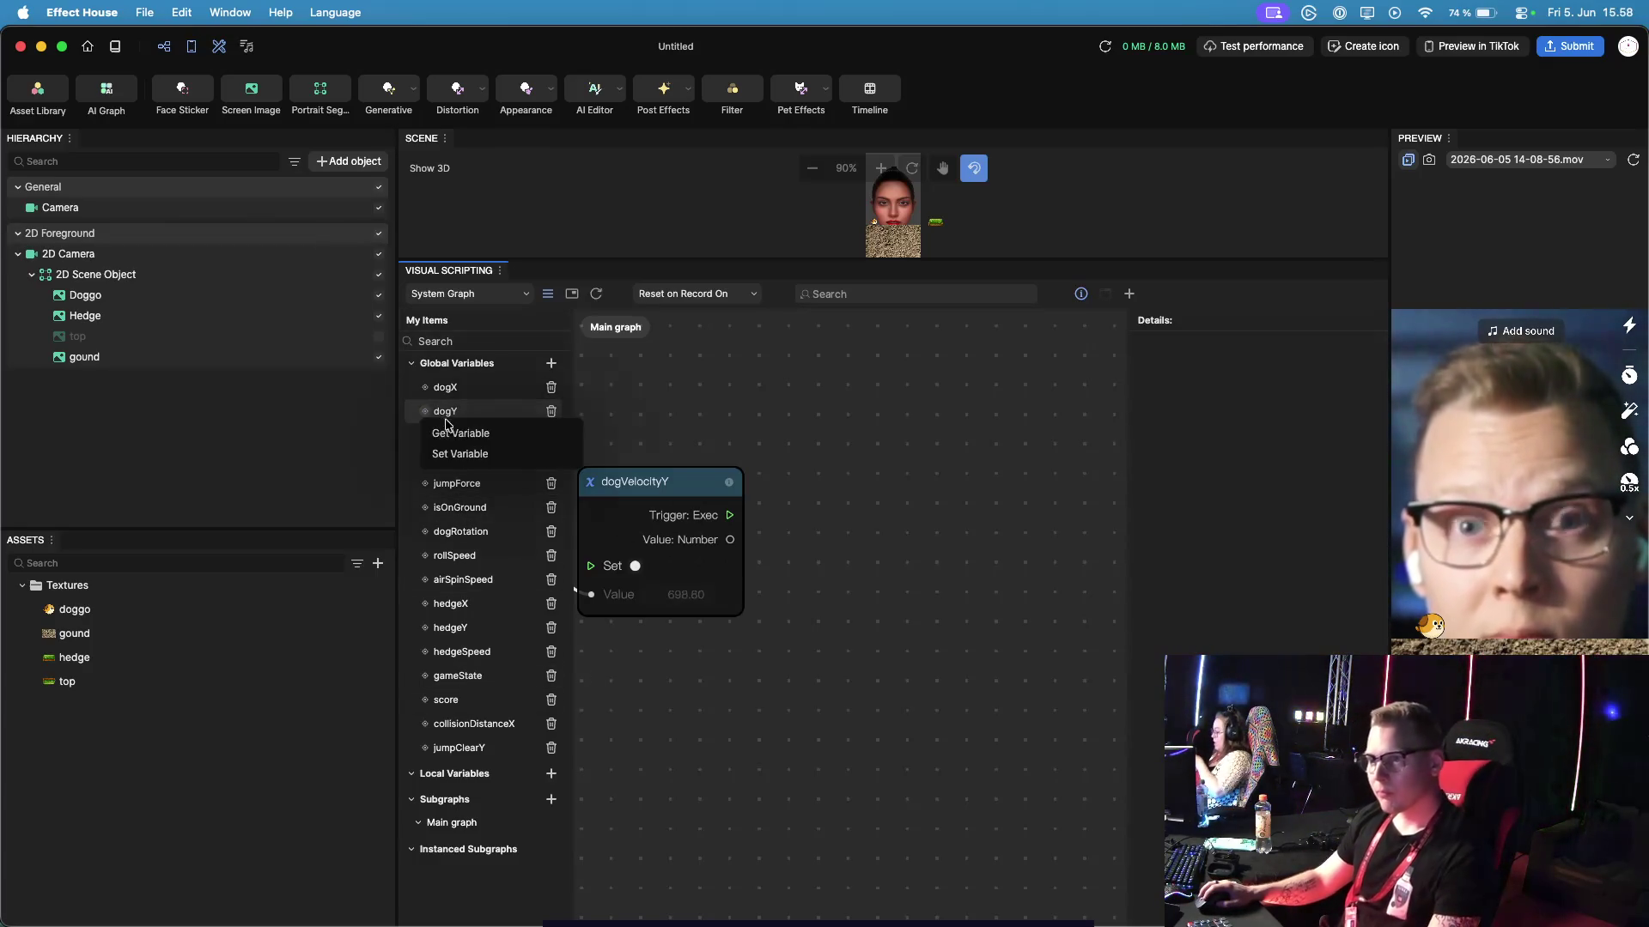
# Step: Add a dogY Get Variable node and a dogX Set Variable node, placed apart on the graph
pyautogui.click(448, 433)
pyautogui.moveTo(942, 648); pyautogui.dragTo(939, 541)
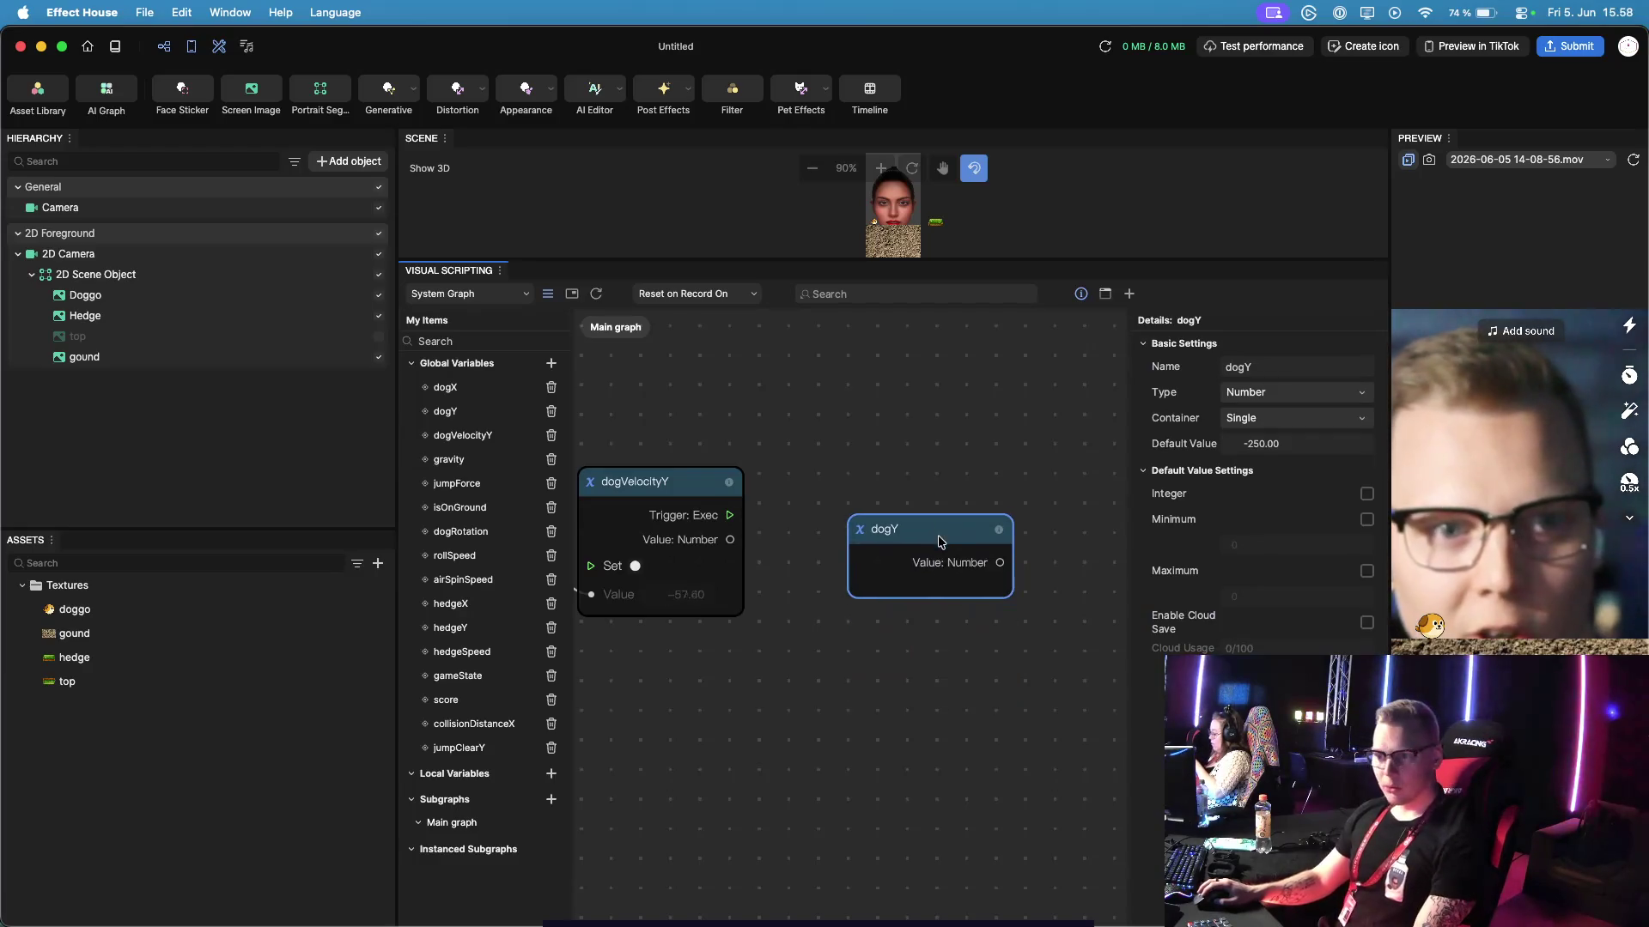
pyautogui.rightClick(435, 399)
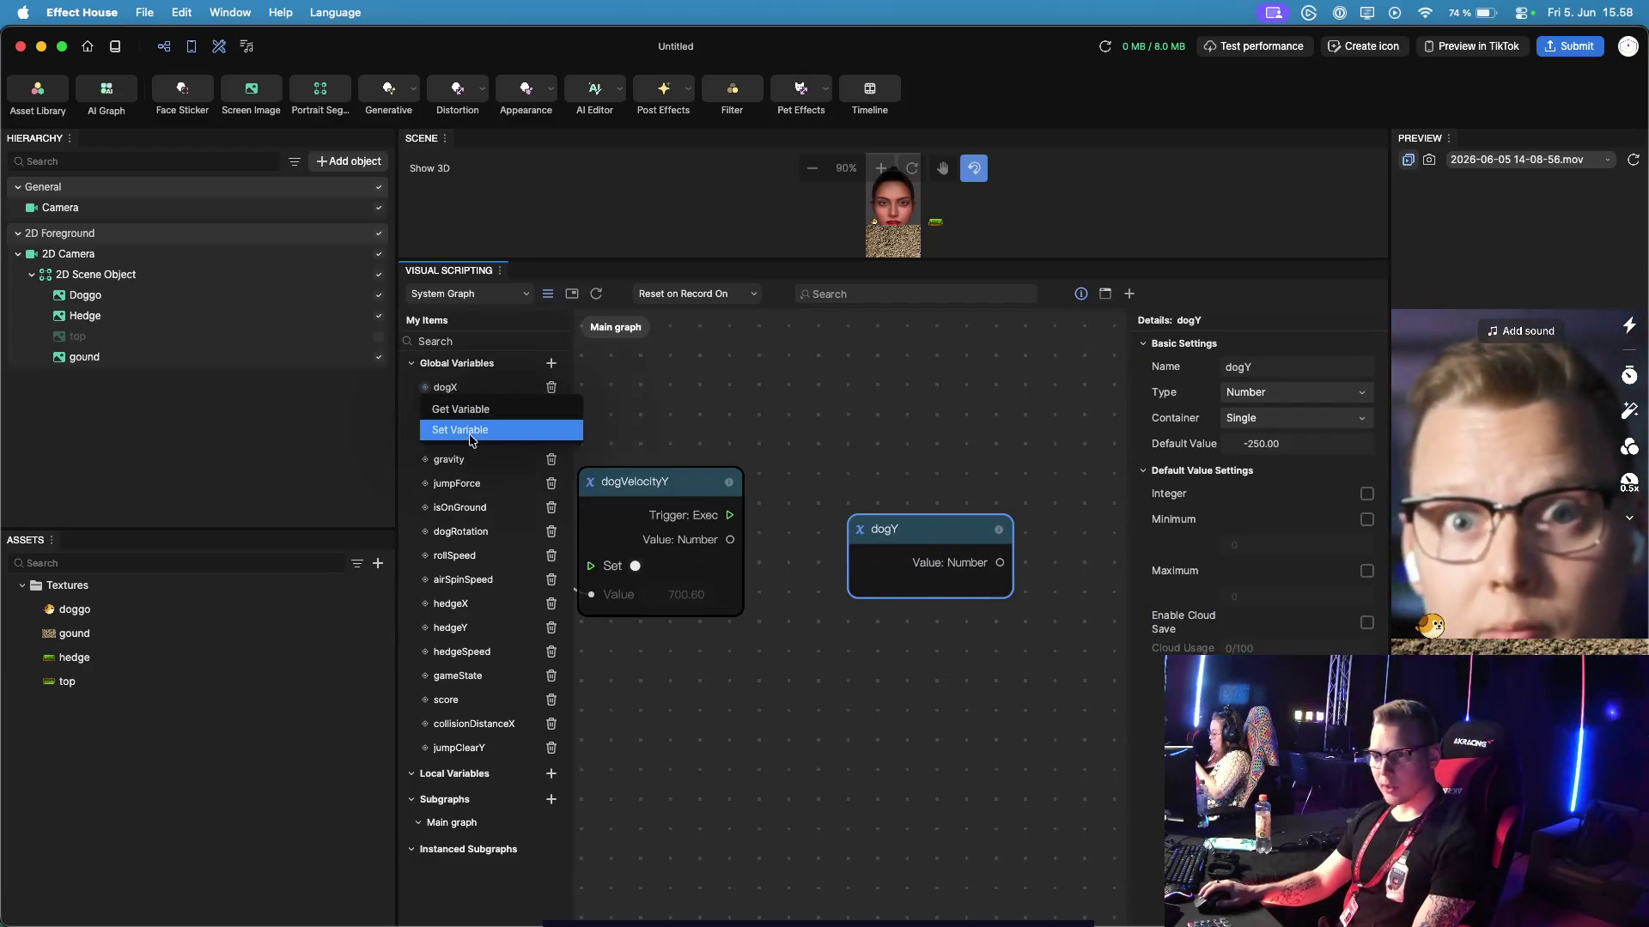
pyautogui.click(451, 433)
pyautogui.moveTo(924, 640); pyautogui.dragTo(1072, 668)
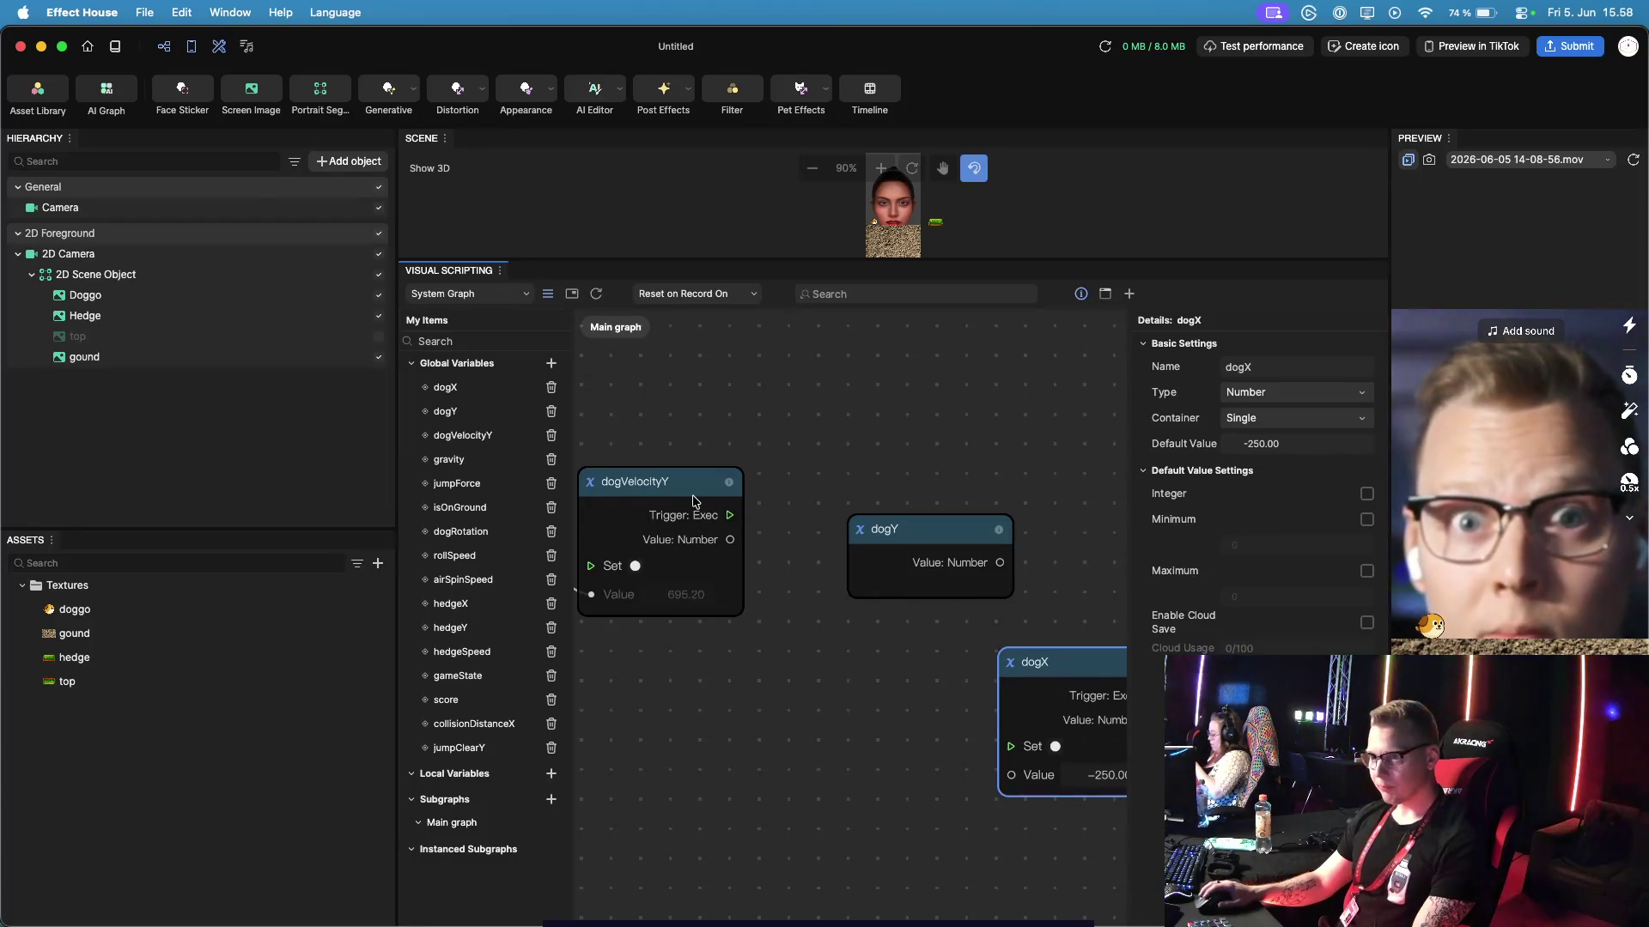
pyautogui.moveTo(938, 543); pyautogui.dragTo(1010, 509)
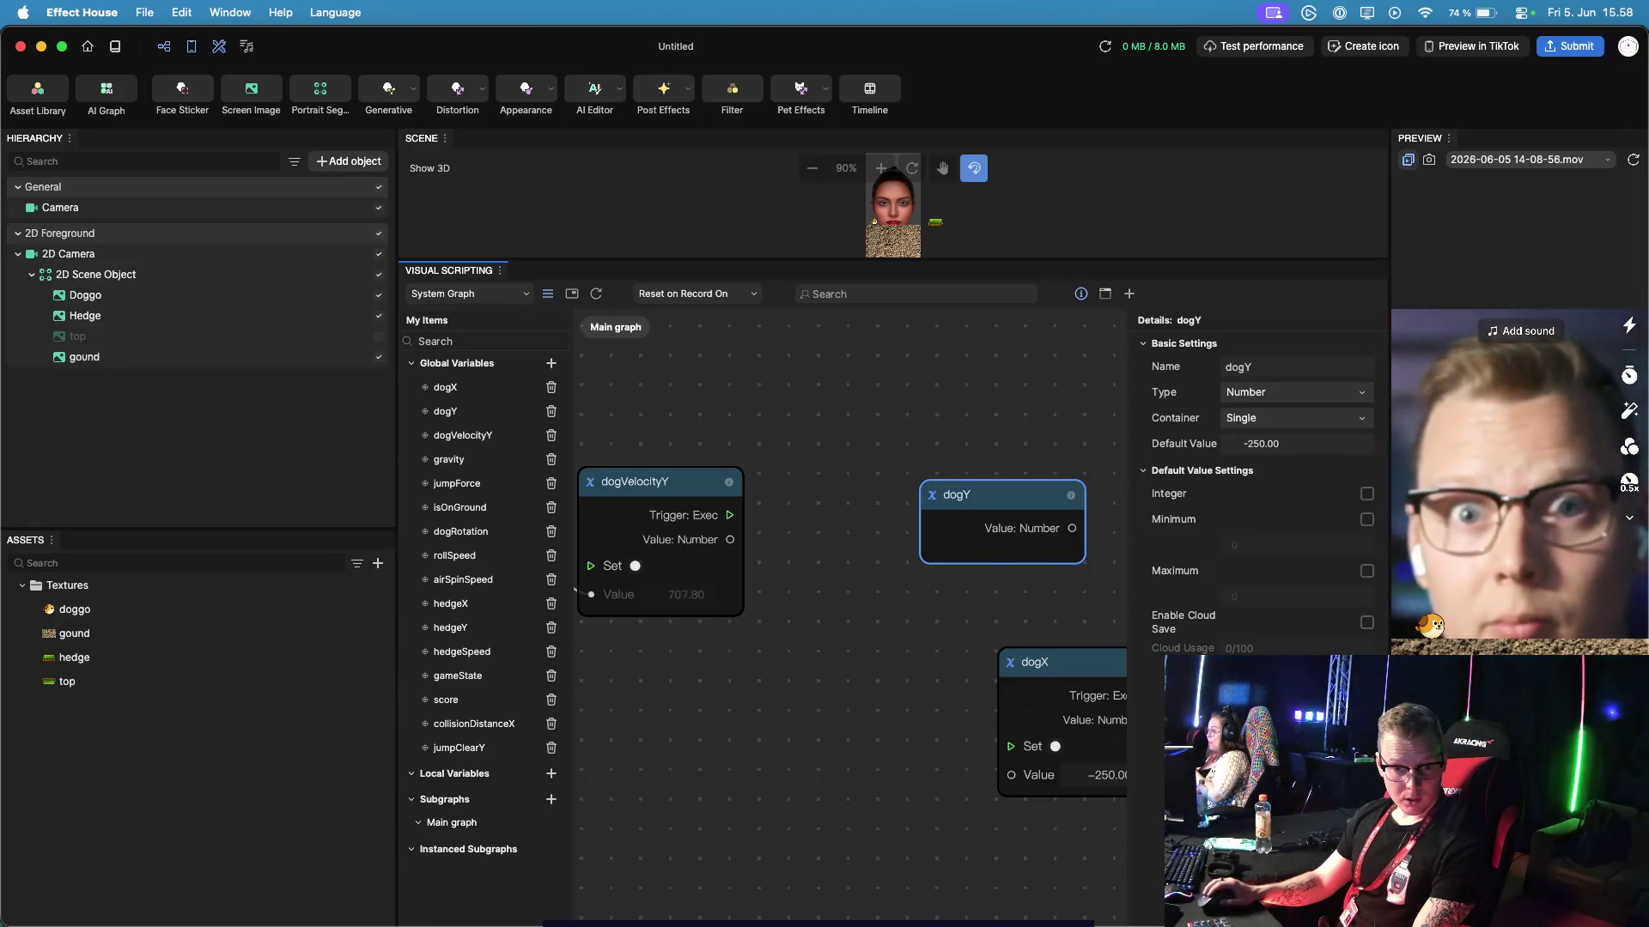
# Step: Add an Add: Number node beside dogY and wire dogY's value into its A input
pyautogui.click(1130, 293)
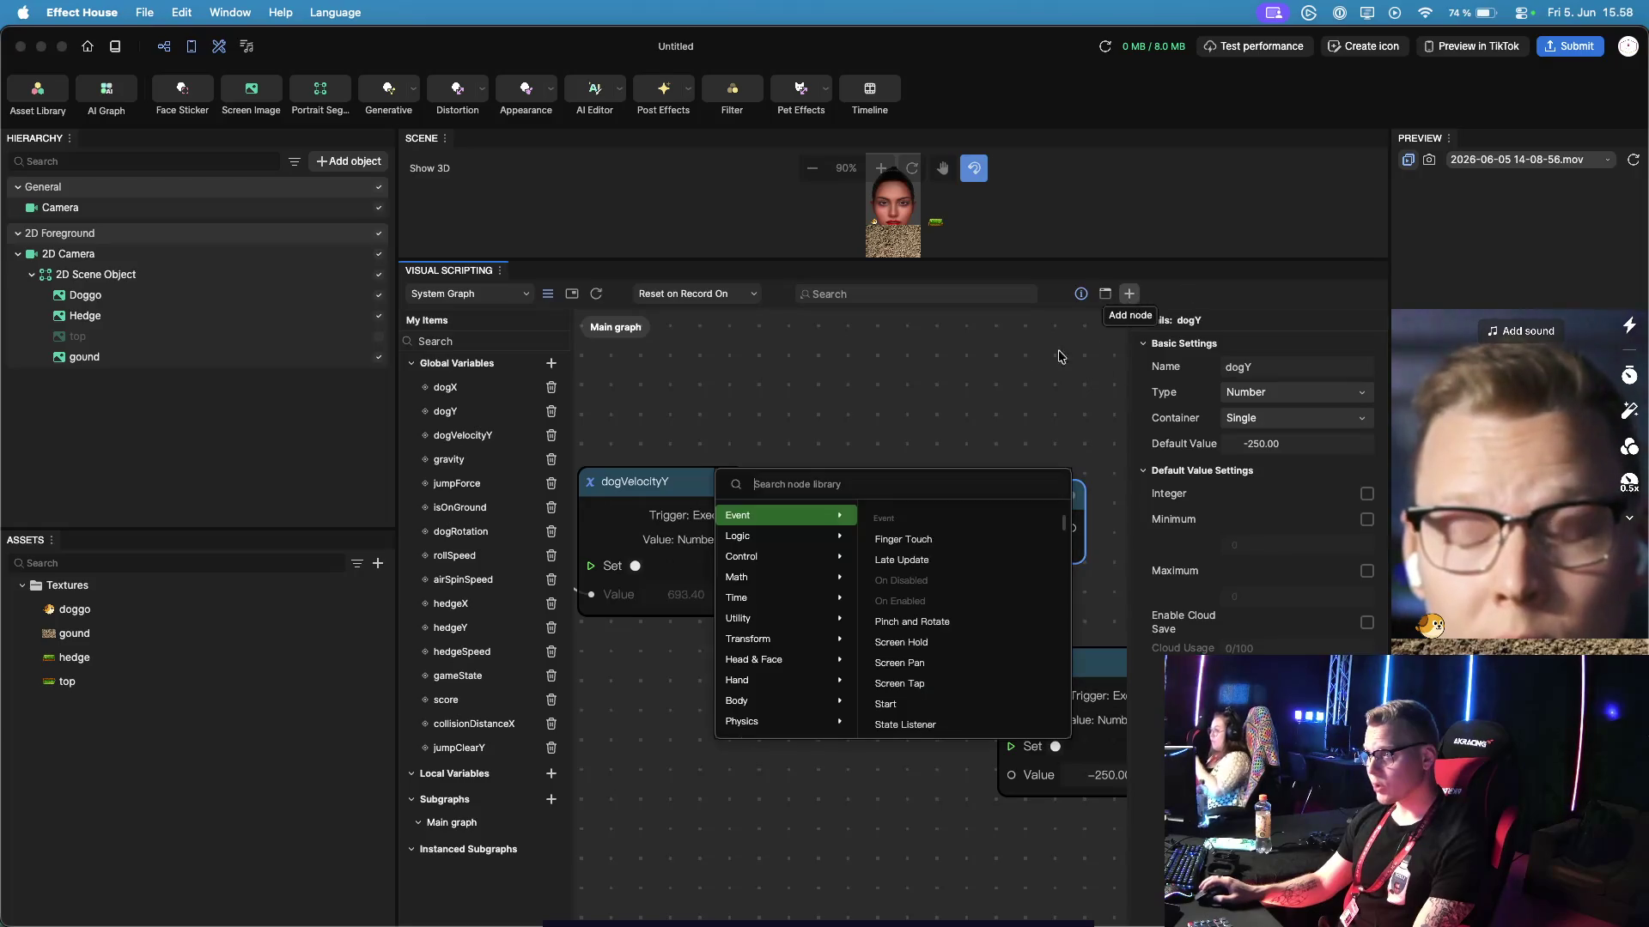
pyautogui.write('add')
pyautogui.click(891, 507)
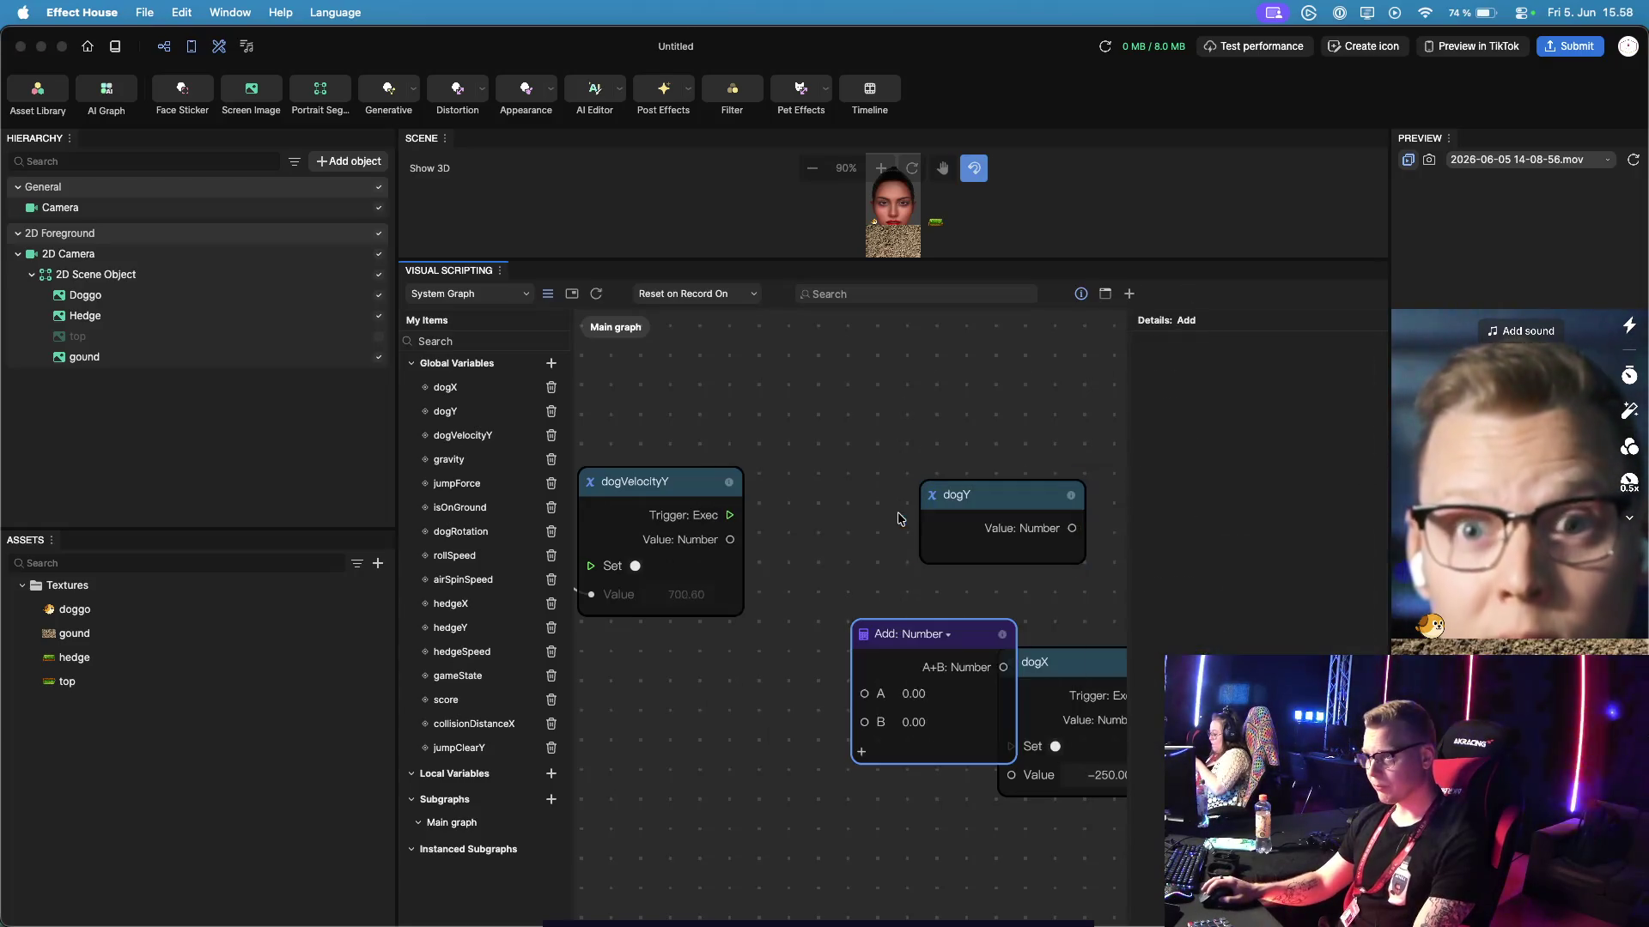
pyautogui.moveTo(906, 635); pyautogui.dragTo(936, 632)
pyautogui.click(975, 632)
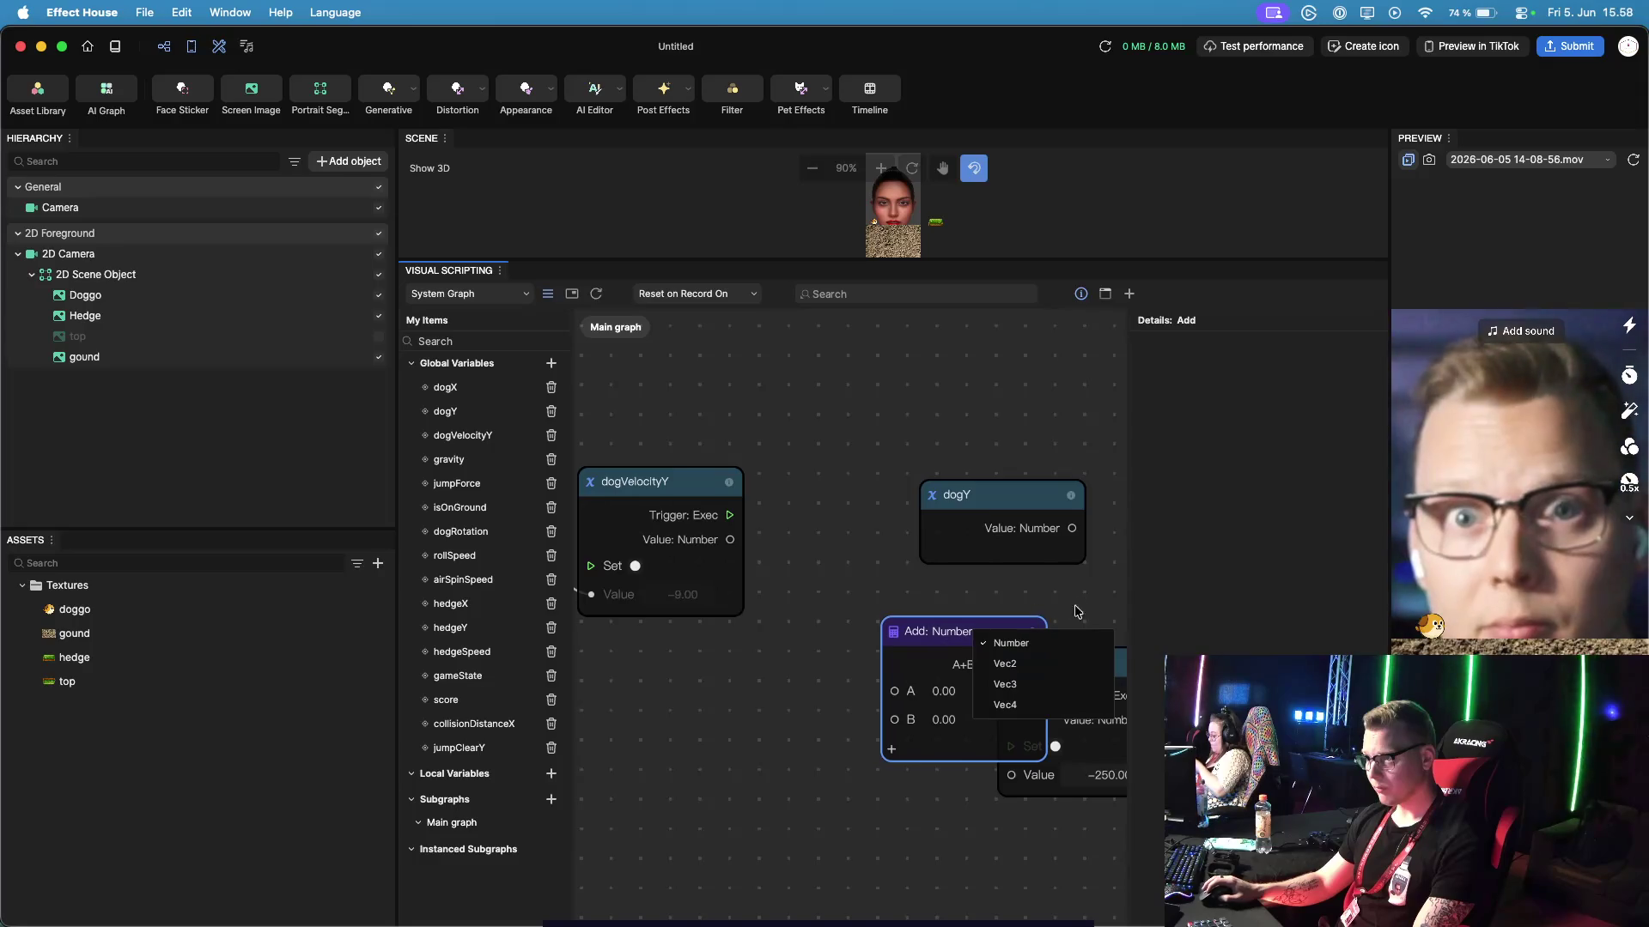
pyautogui.click(1042, 603)
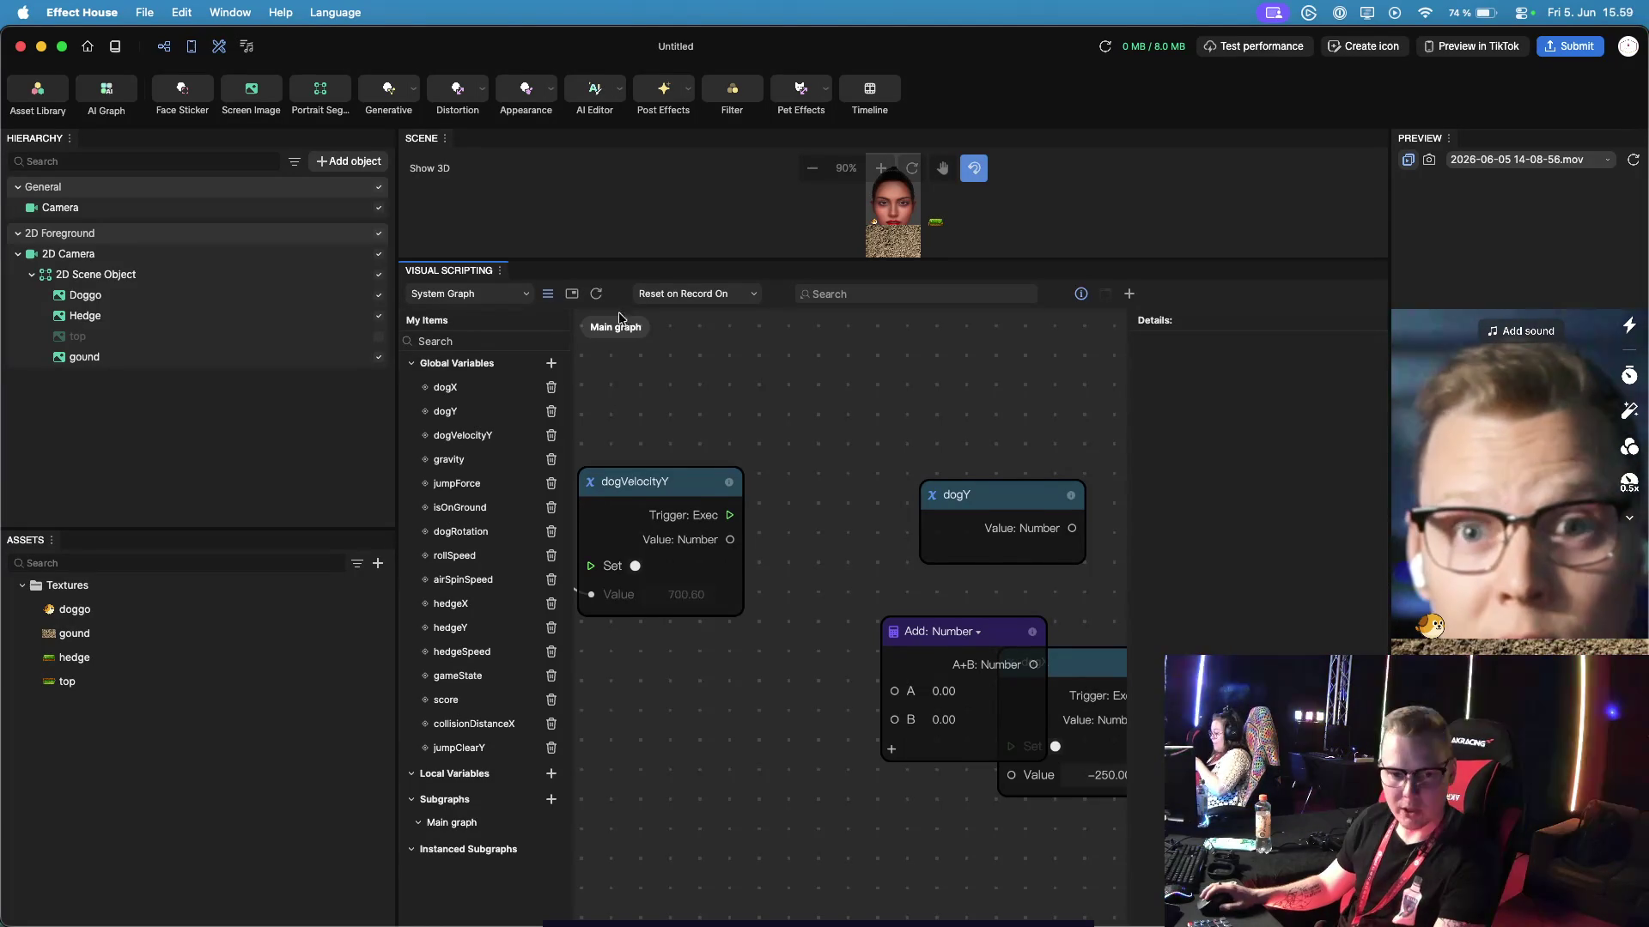
pyautogui.moveTo(885, 488)
pyautogui.mouseDown()
pyautogui.moveTo(862, 445)
pyautogui.moveTo(728, 408)
pyautogui.mouseUp()
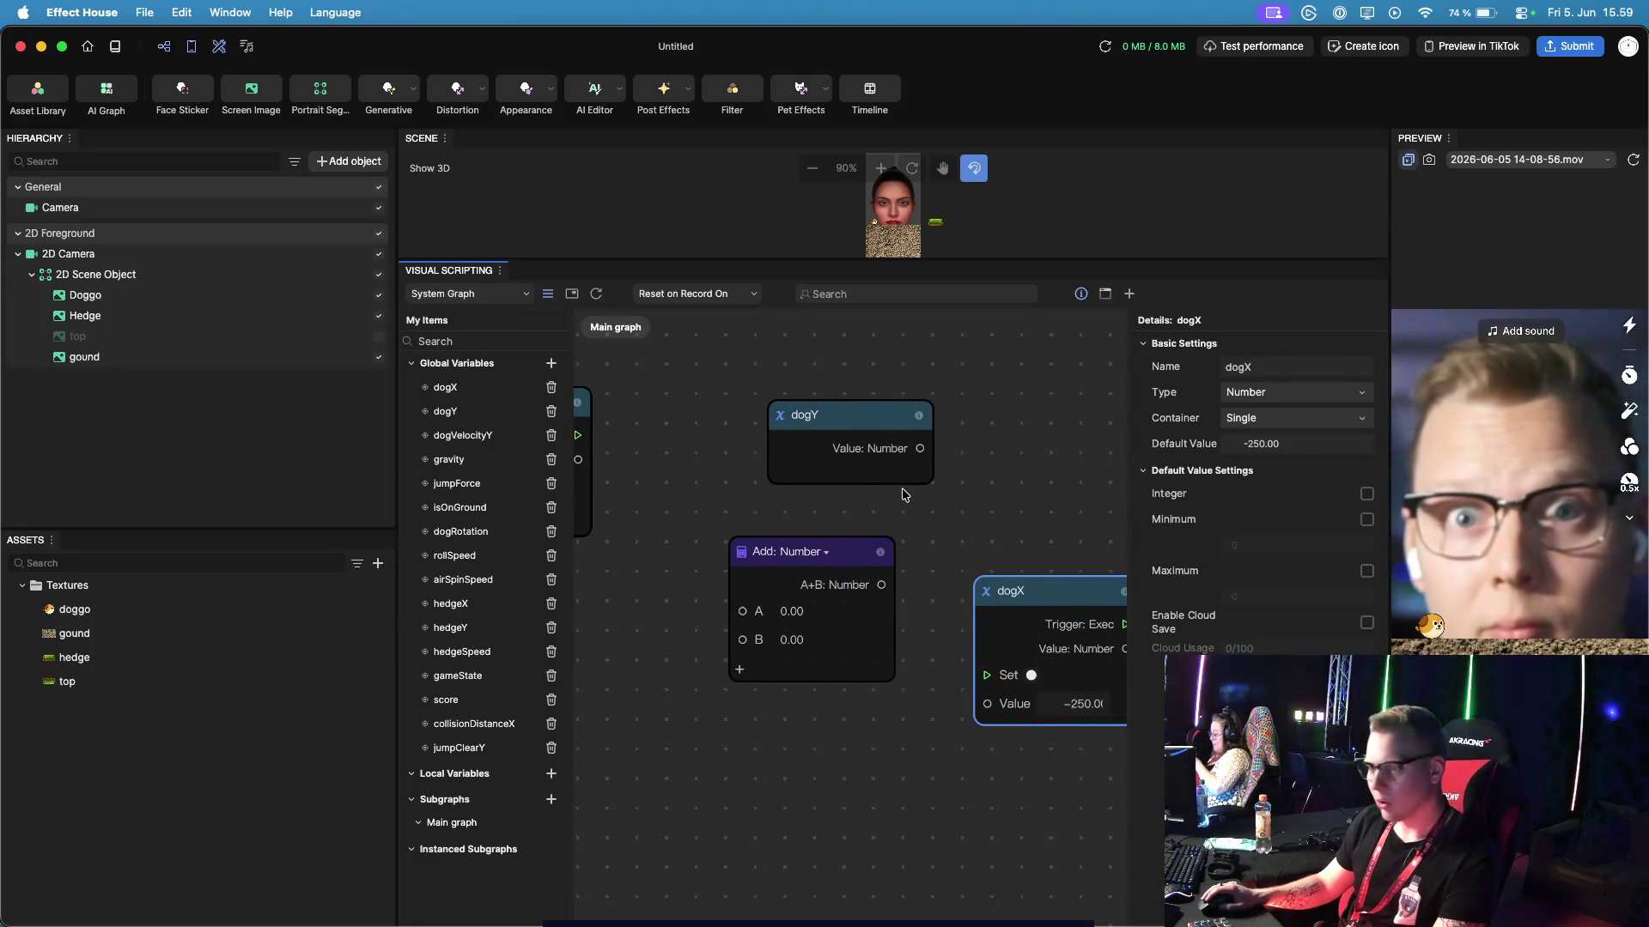
pyautogui.moveTo(830, 560)
pyautogui.mouseDown()
pyautogui.moveTo(1043, 477)
pyautogui.moveTo(1033, 427)
pyautogui.mouseUp()
pyautogui.moveTo(850, 417)
pyautogui.mouseDown()
pyautogui.moveTo(772, 375)
pyautogui.moveTo(944, 478)
pyautogui.mouseUp()
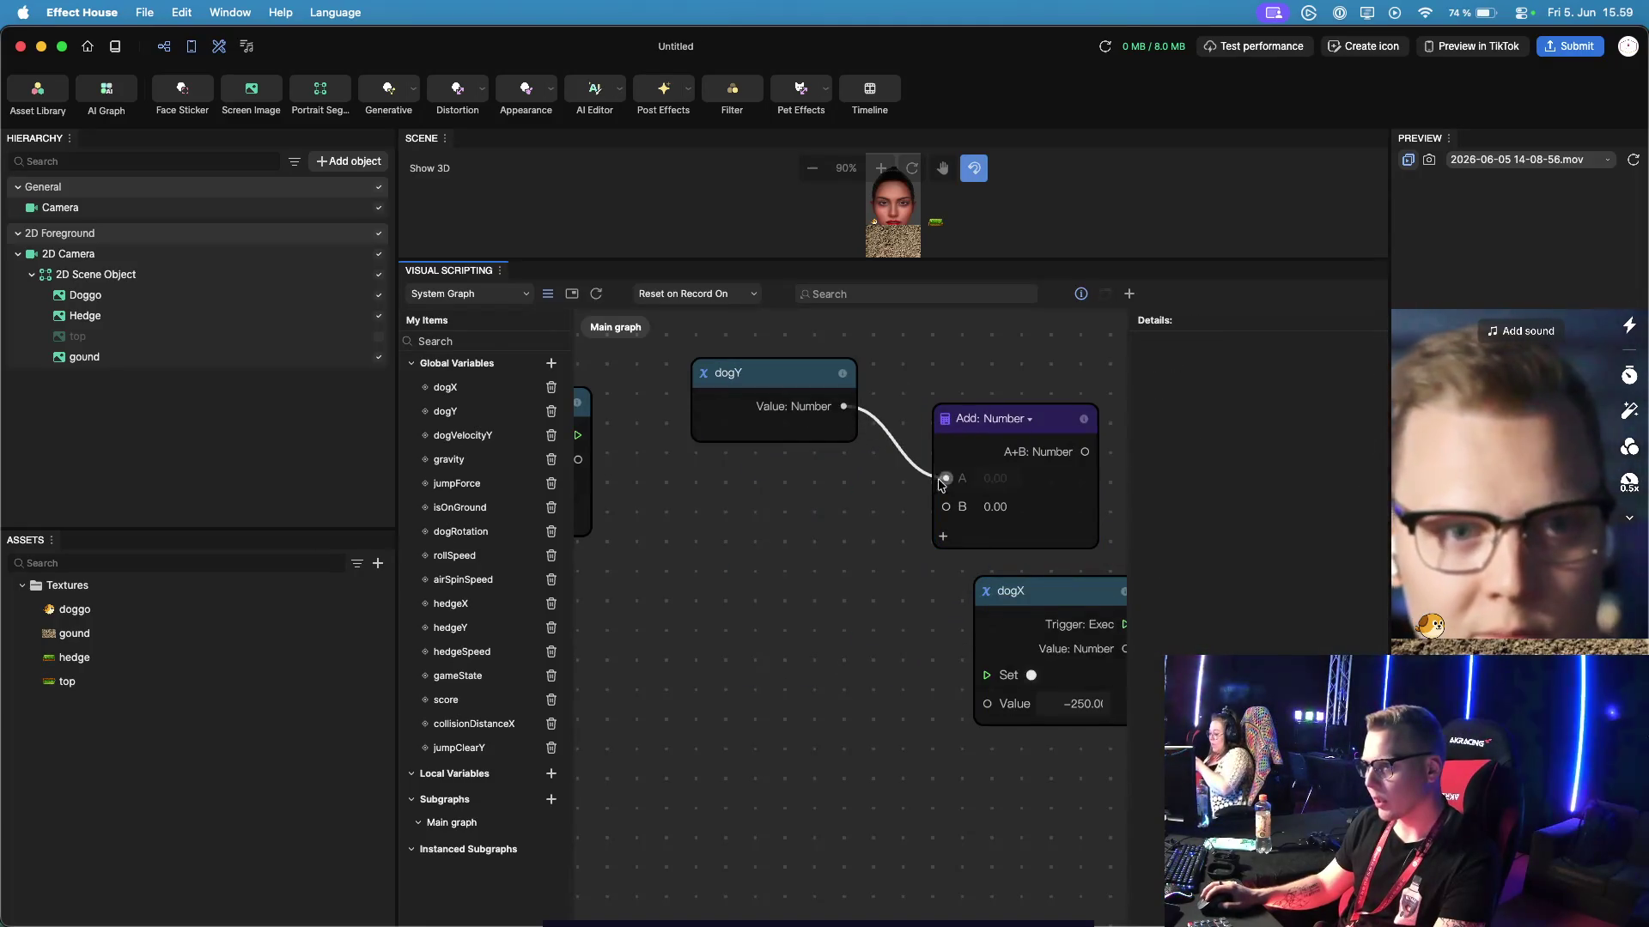
# Step: Add Multiply and Get Time nodes and wire Delta Time into Multiply's B input
pyautogui.click(1129, 293)
pyautogui.write('mul')
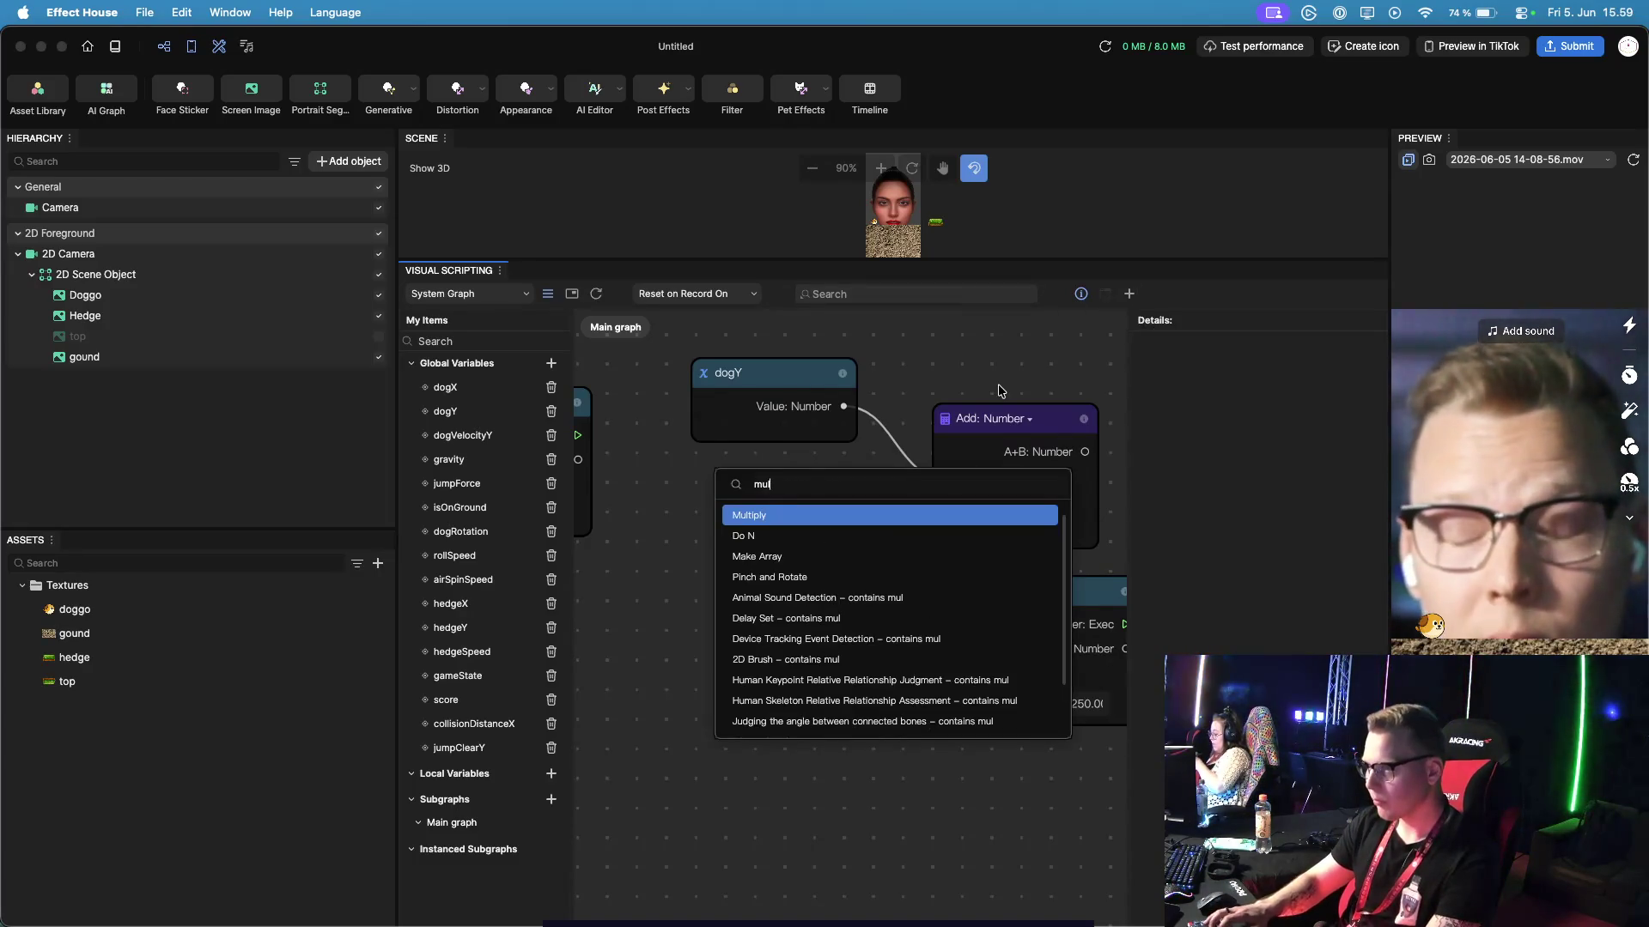
pyautogui.press('Return')
pyautogui.moveTo(927, 638); pyautogui.dragTo(805, 576)
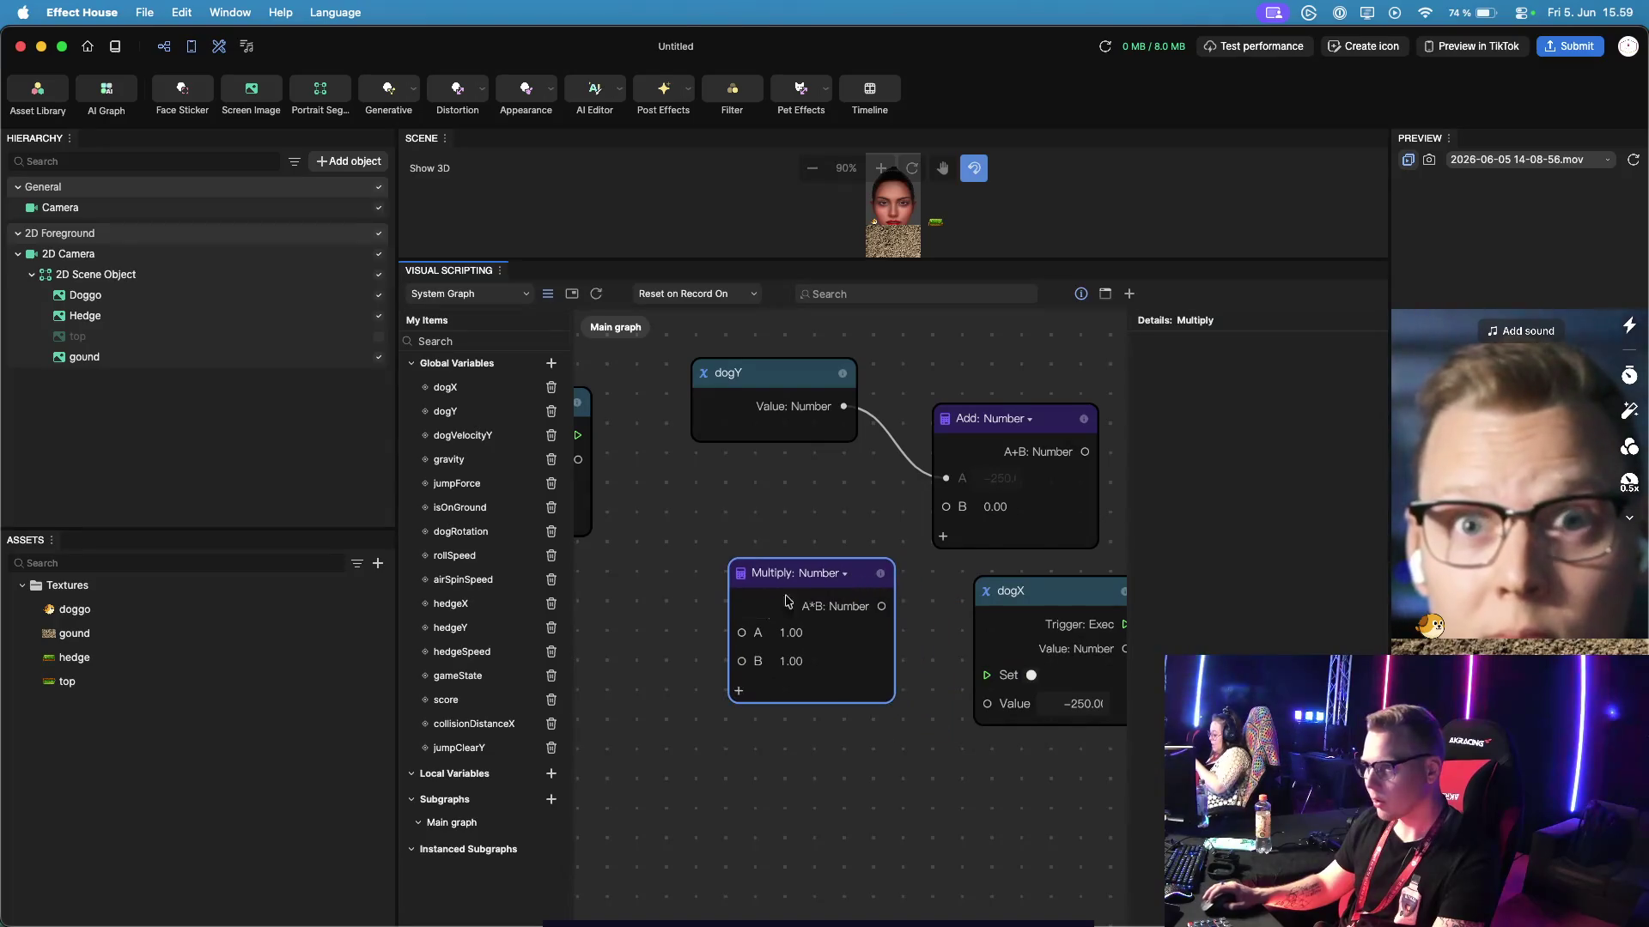
pyautogui.click(1129, 294)
pyautogui.write('time')
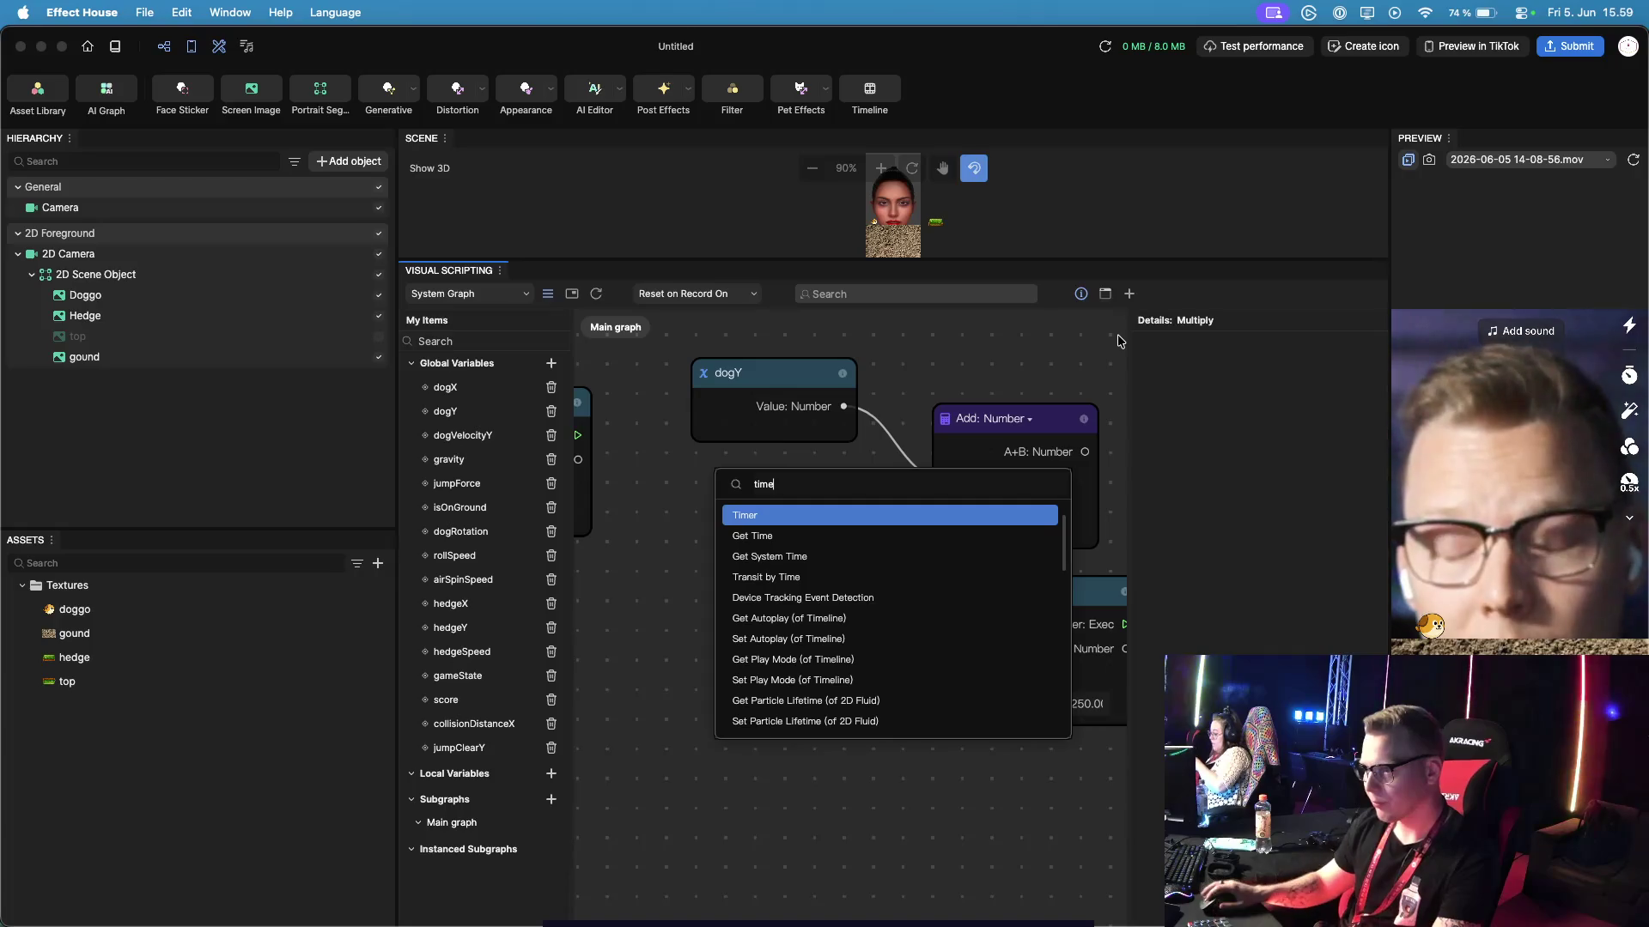
pyautogui.click(915, 541)
pyautogui.moveTo(953, 640)
pyautogui.mouseDown()
pyautogui.moveTo(665, 629)
pyautogui.moveTo(875, 668)
pyautogui.moveTo(849, 675)
pyautogui.mouseUp()
pyautogui.moveTo(918, 724); pyautogui.dragTo(1079, 661)
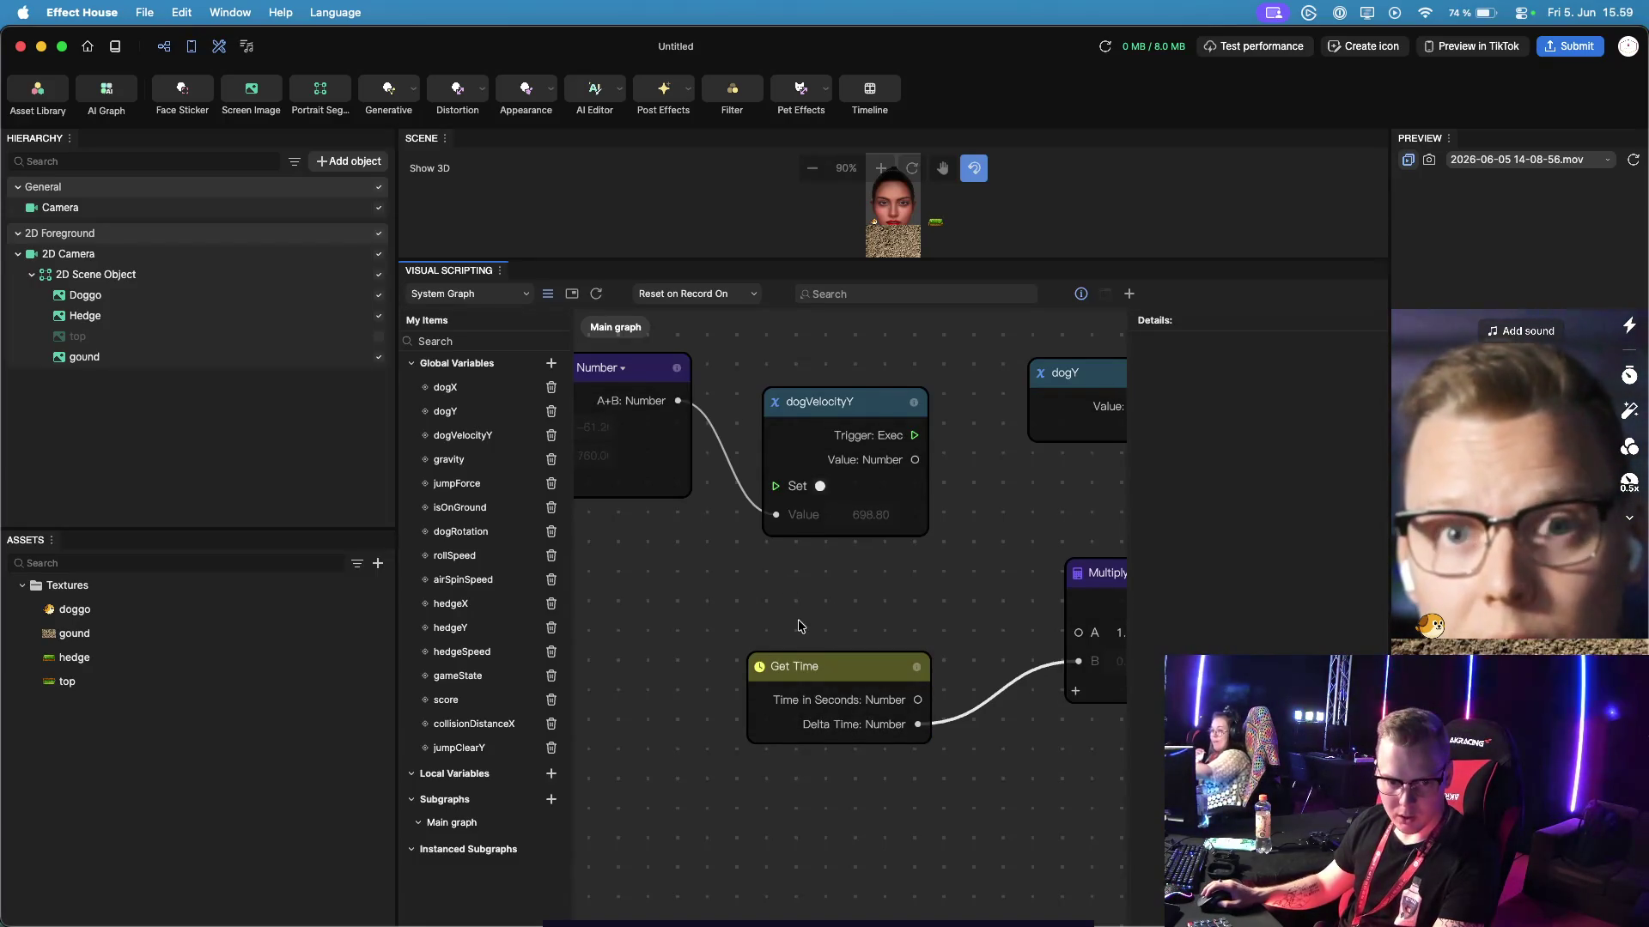
# Step: Connect dogVelocityY's value to Multiply's A input and check the dogX setter's options
pyautogui.moveTo(907, 583); pyautogui.dragTo(803, 607)
pyautogui.scroll(-4, 814, 607)
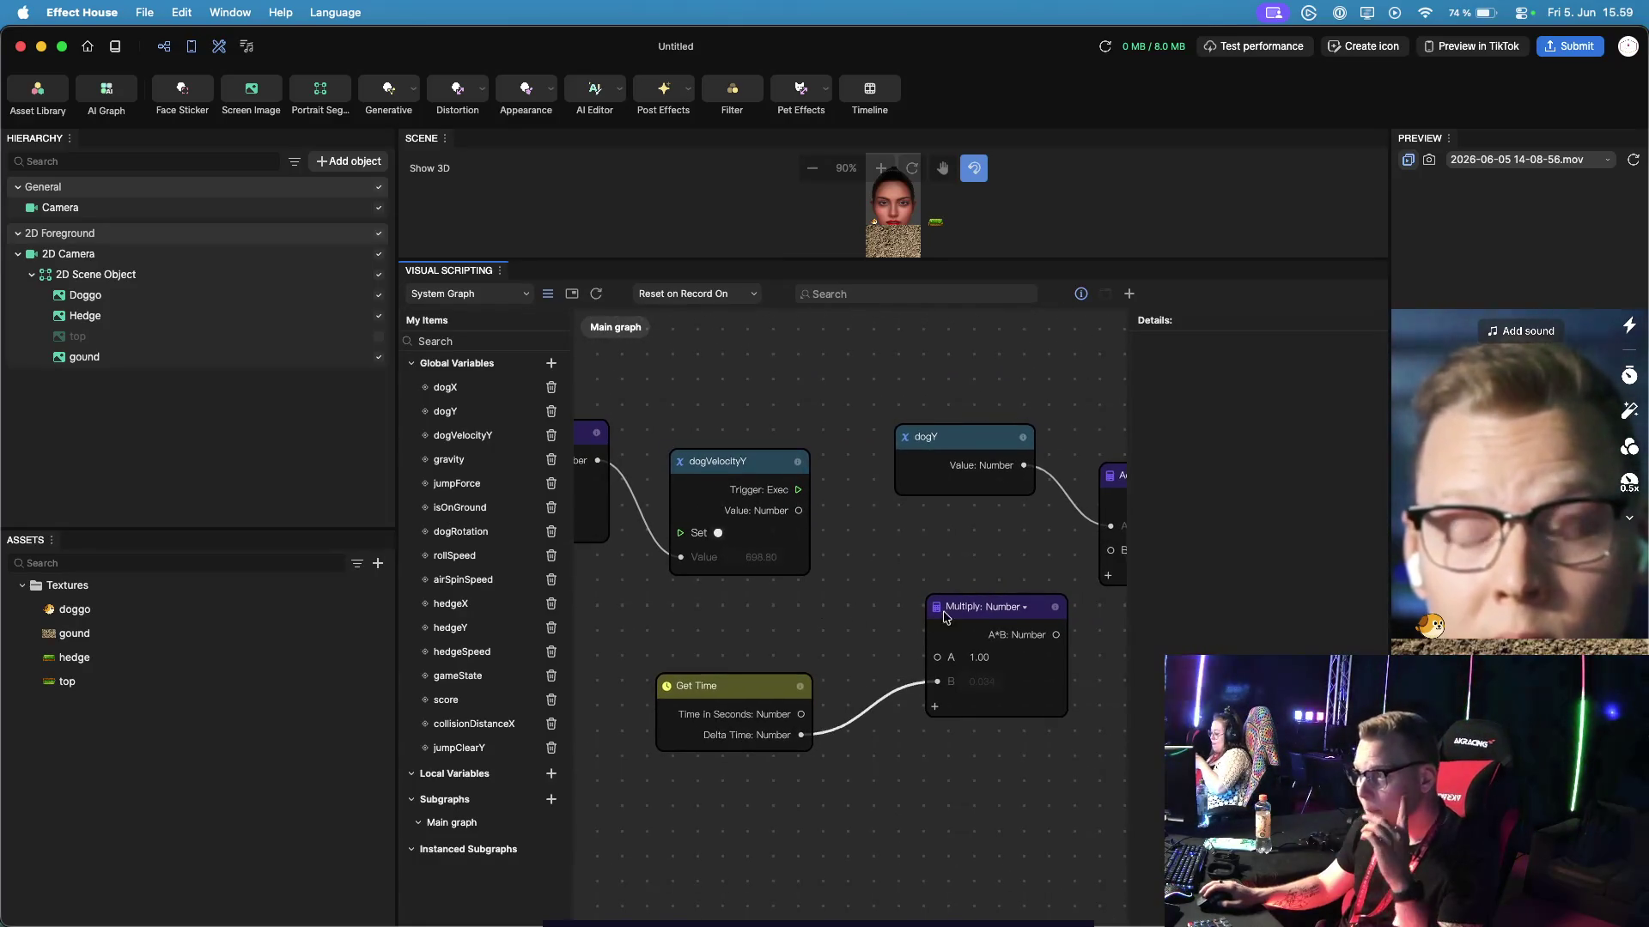
pyautogui.moveTo(799, 511); pyautogui.dragTo(930, 661)
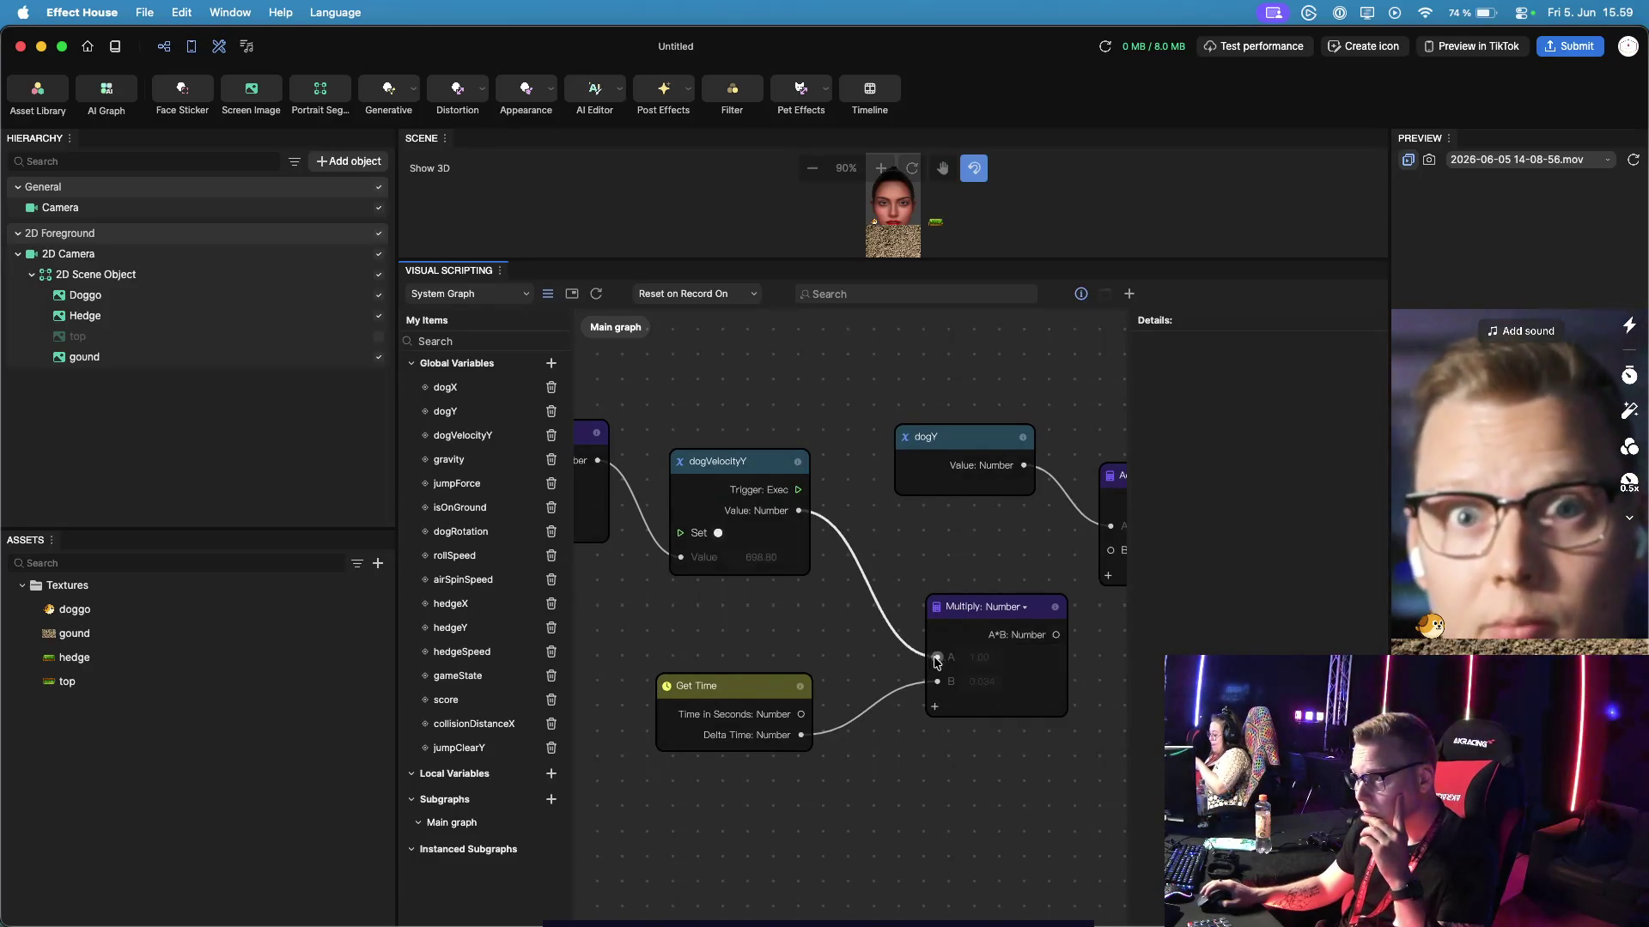
pyautogui.moveTo(1076, 642); pyautogui.dragTo(827, 640)
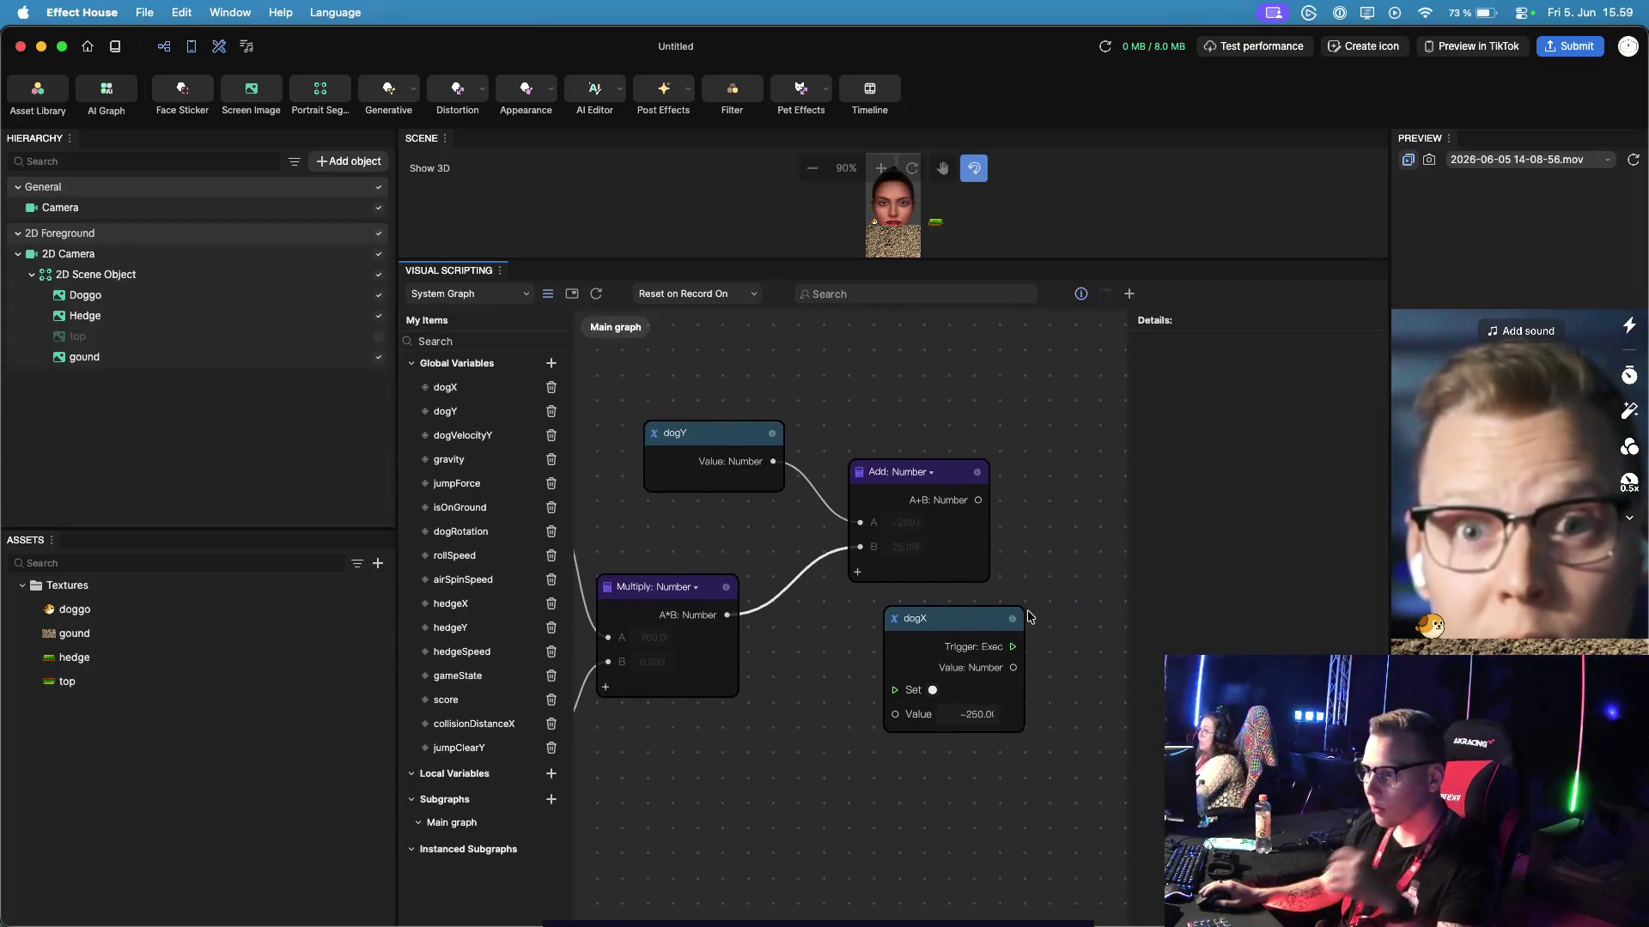
pyautogui.click(980, 633)
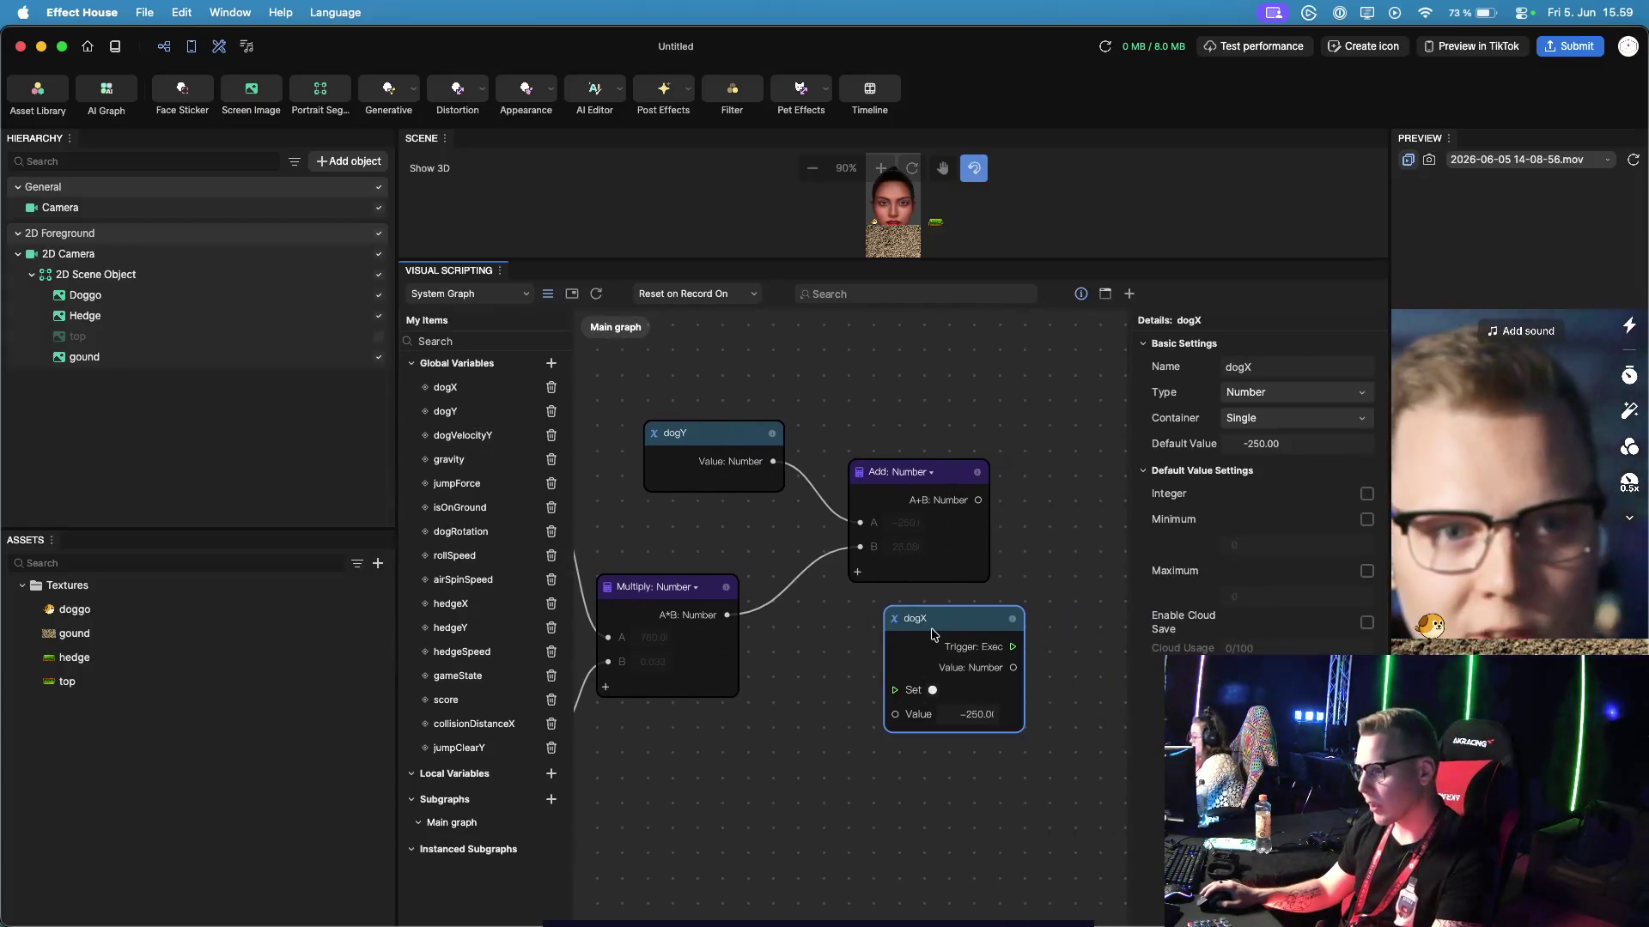
pyautogui.rightClick(980, 637)
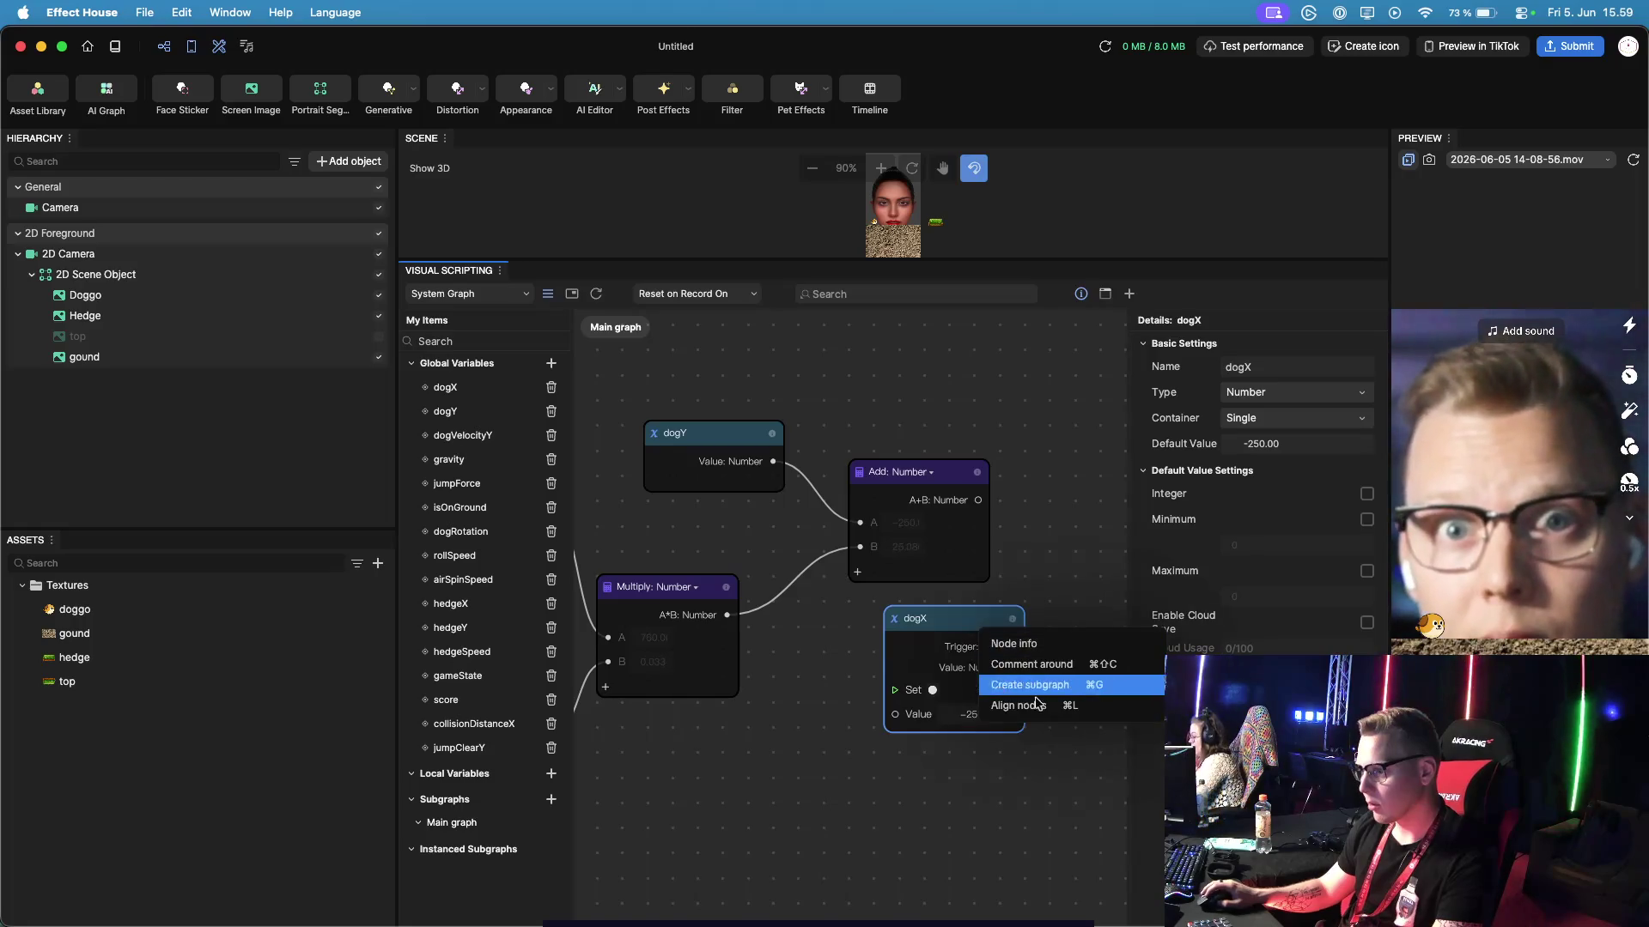
pyautogui.click(952, 628)
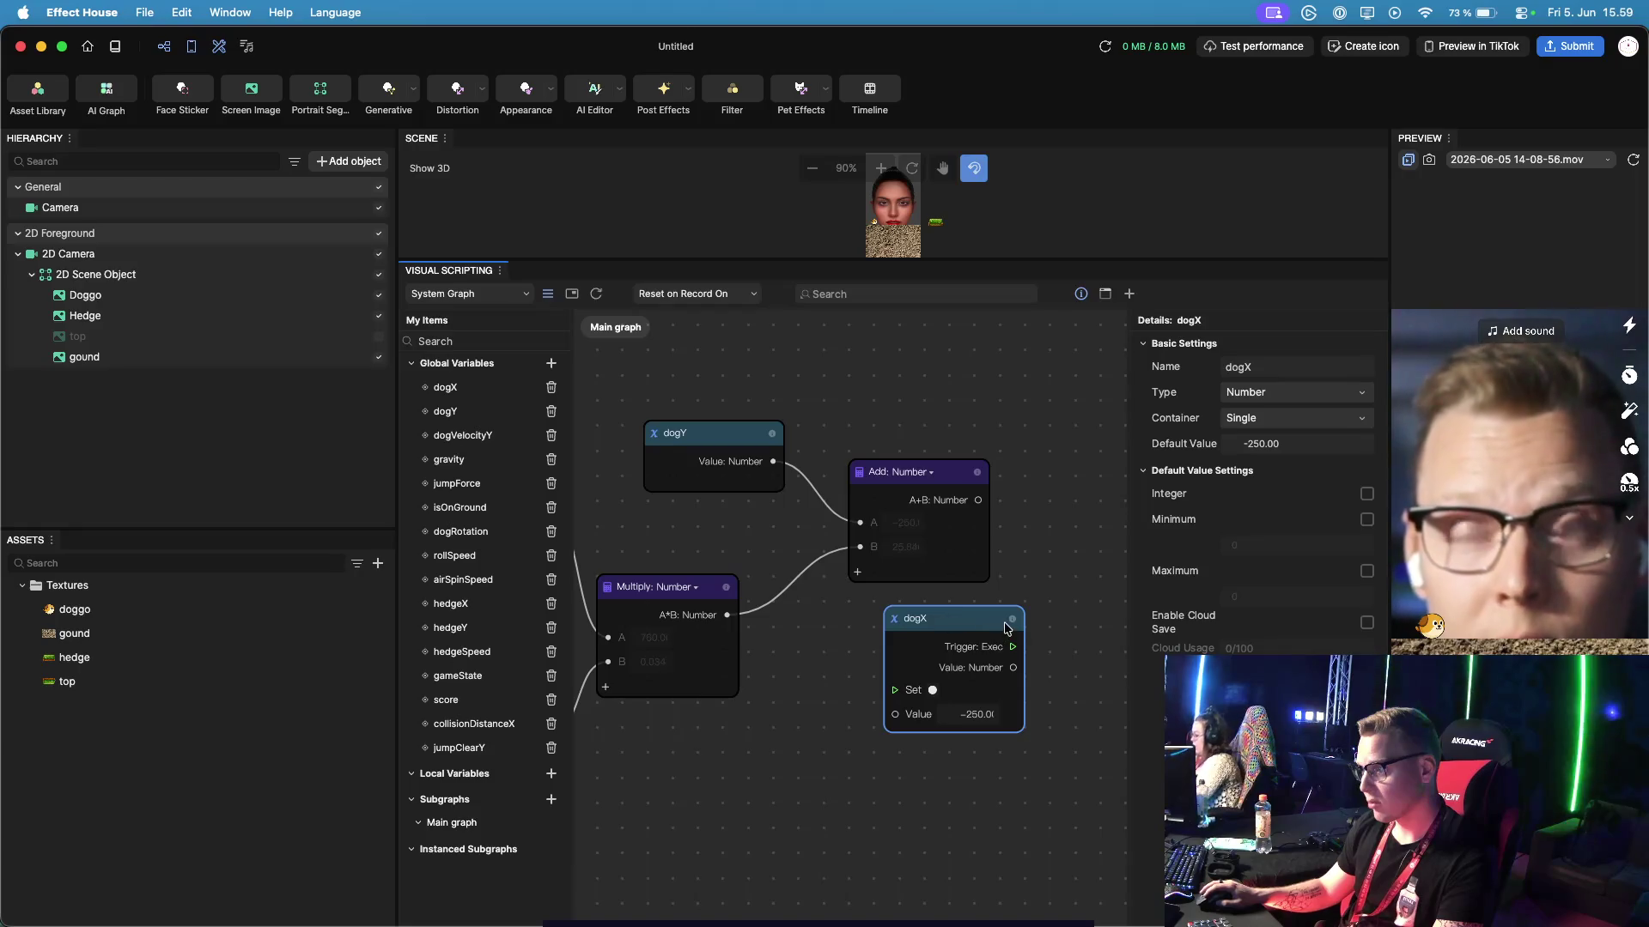
# Step: Move the dogX setter to the top right and drag the dogY variable onto the graph
pyautogui.moveTo(968, 627)
pyautogui.mouseDown()
pyautogui.moveTo(1036, 347)
pyautogui.moveTo(923, 335)
pyautogui.moveTo(914, 285)
pyautogui.mouseUp()
pyautogui.scroll(-5, 861, 641)
pyautogui.scroll(5, 858, 636)
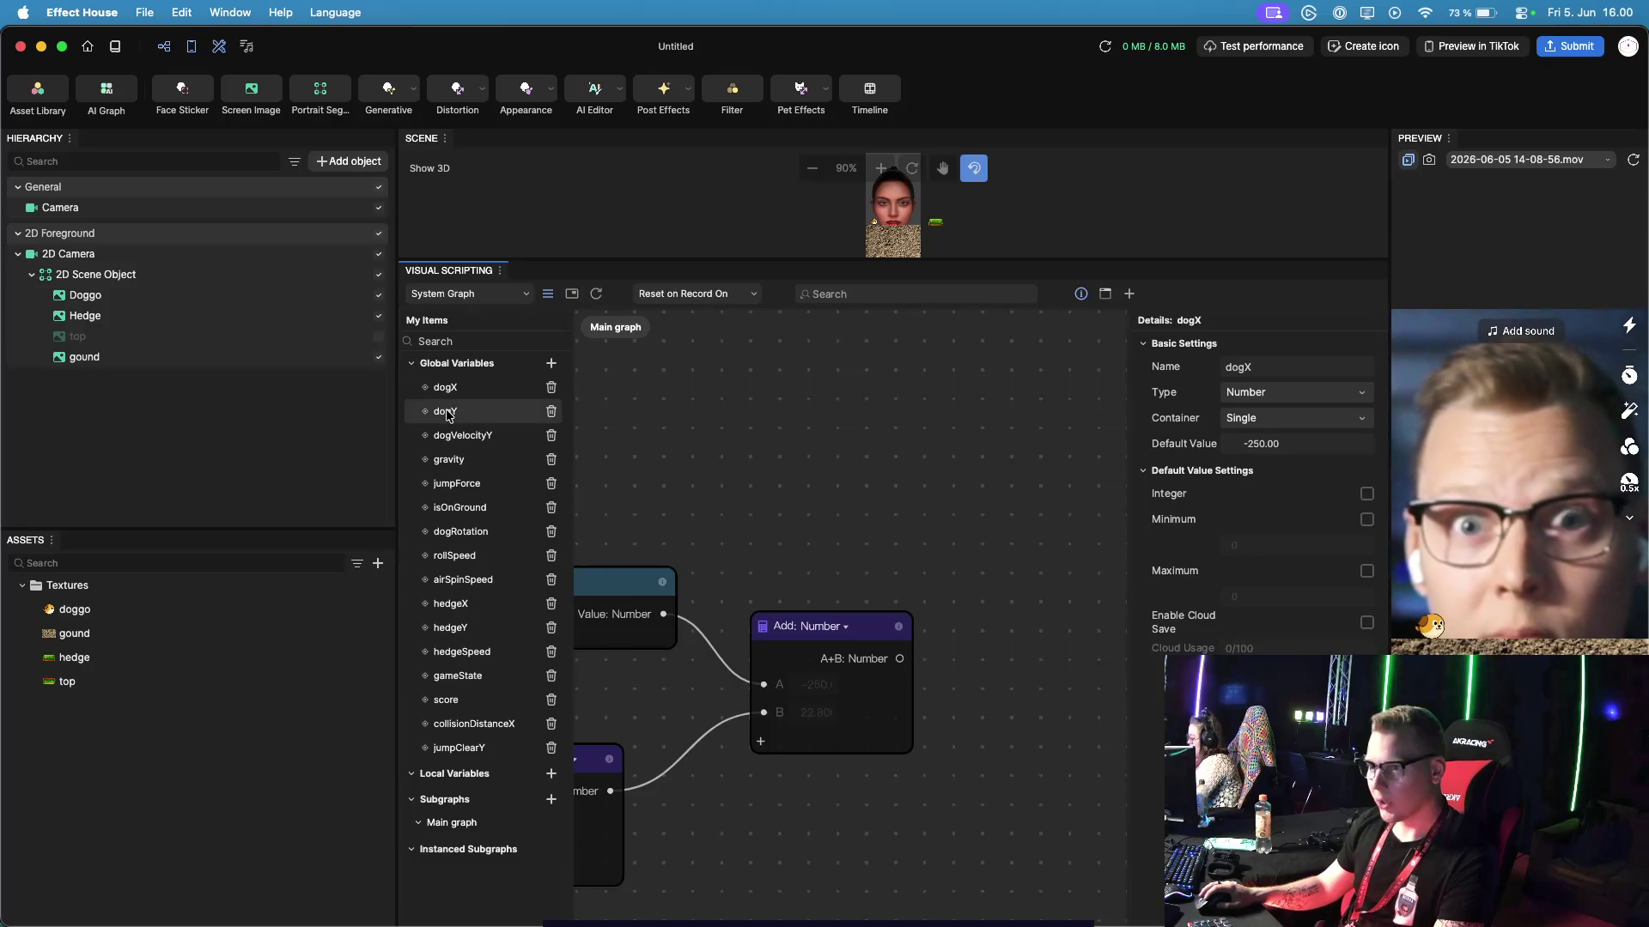
pyautogui.moveTo(447, 415)
pyautogui.mouseDown()
pyautogui.moveTo(765, 444)
pyautogui.moveTo(823, 533)
pyautogui.moveTo(917, 603)
pyautogui.mouseUp()
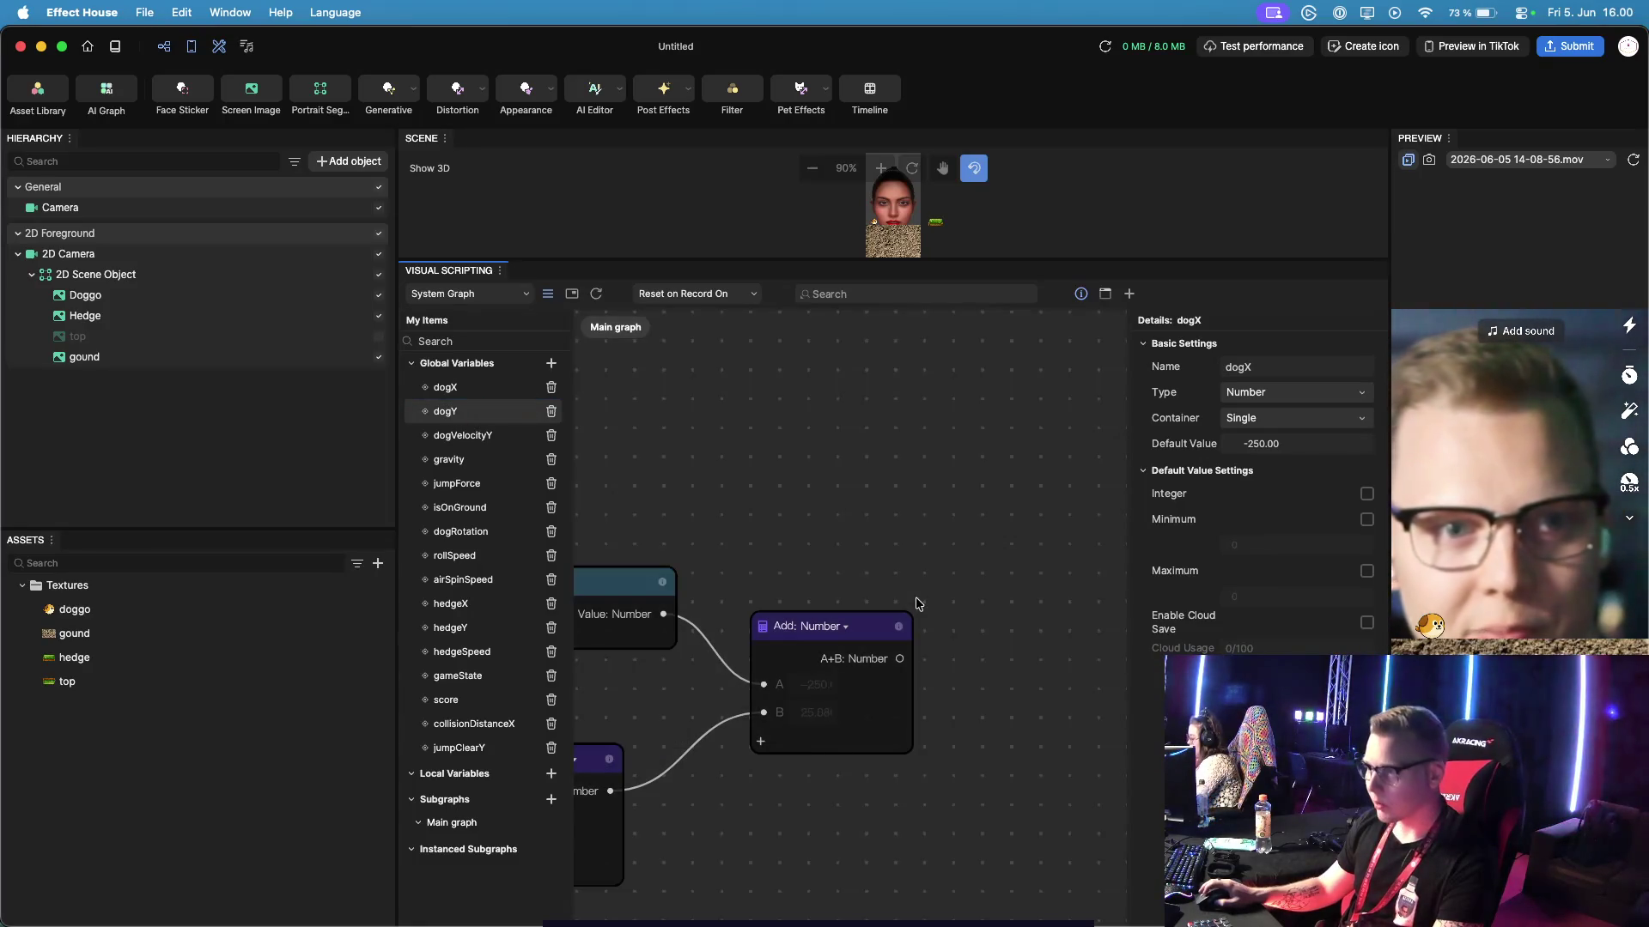
pyautogui.click(481, 412)
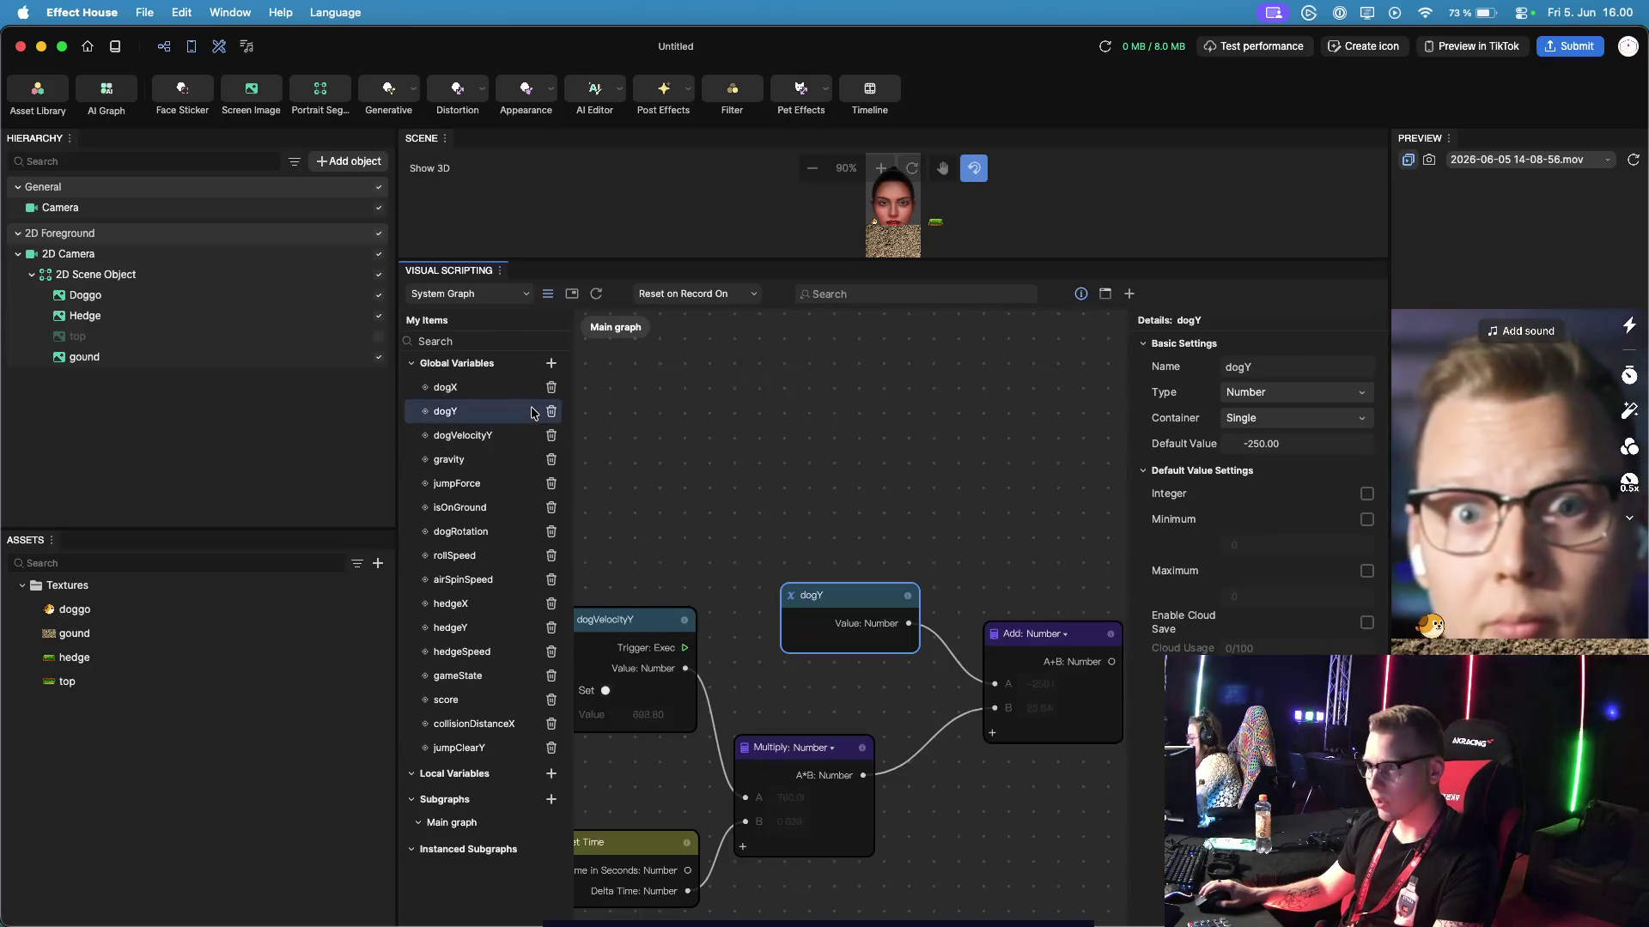
pyautogui.click(928, 514)
# Step: Add a dogY Set Variable node beside Add and feed Add's A+B result into its Value
pyautogui.click(424, 415)
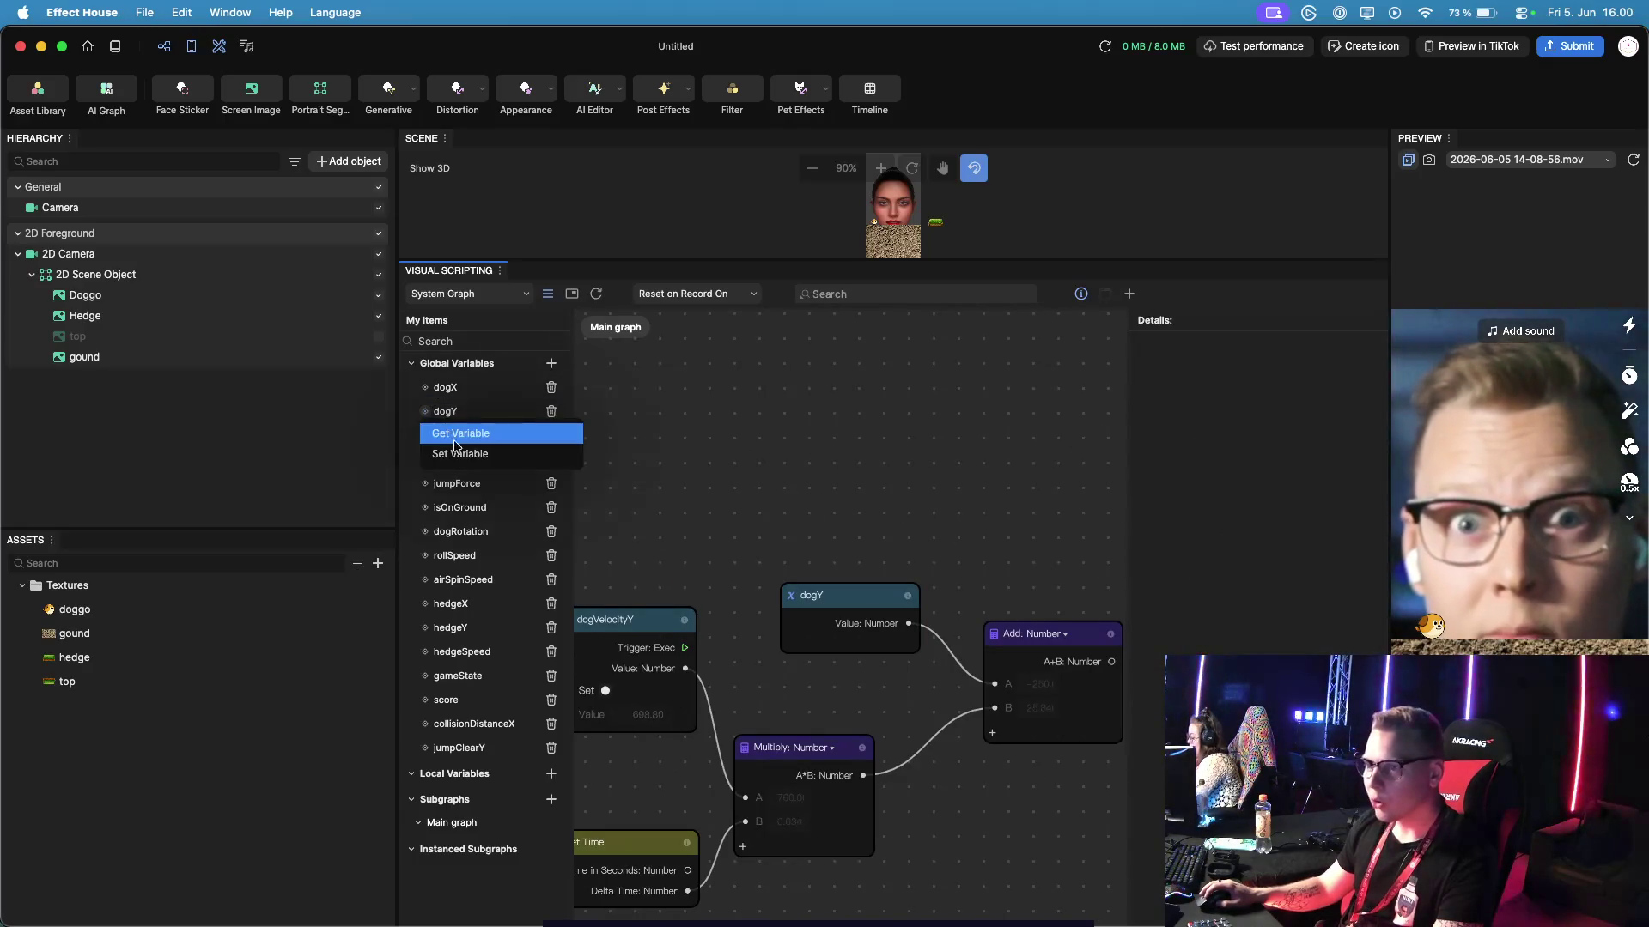
pyautogui.click(467, 448)
pyautogui.moveTo(739, 591); pyautogui.dragTo(1031, 593)
pyautogui.click(939, 631)
pyautogui.moveTo(938, 632); pyautogui.dragTo(976, 687)
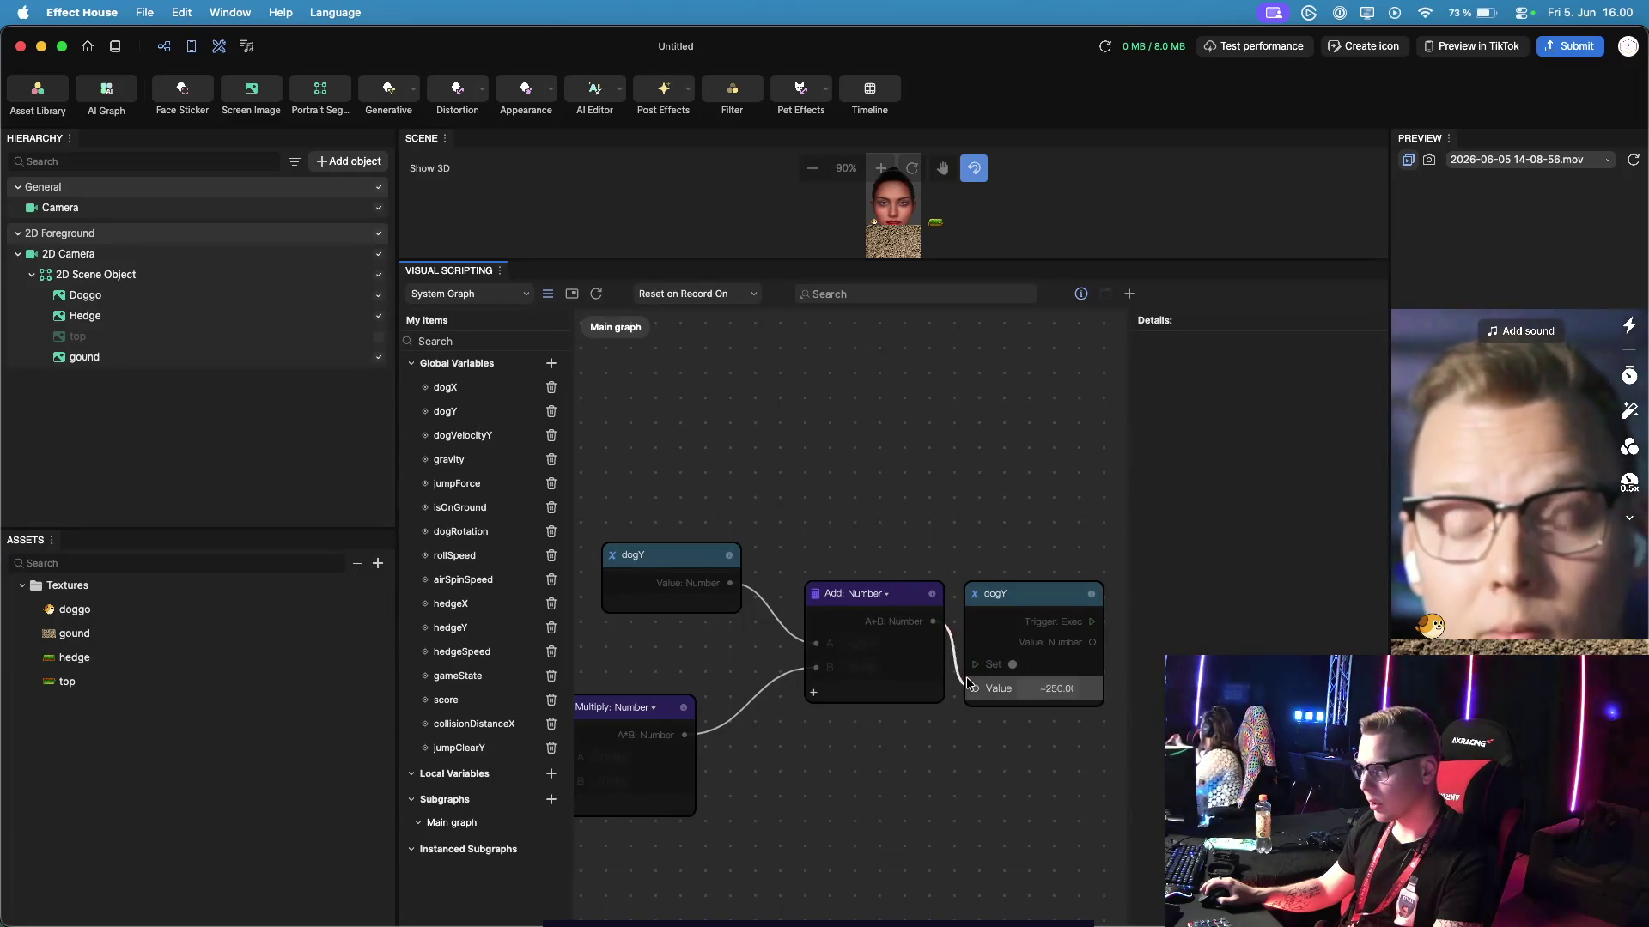
pyautogui.click(1048, 595)
pyautogui.moveTo(1043, 594); pyautogui.dragTo(1063, 542)
# Step: Pan and zoom out the canvas to view the whole graph, with dogY running near -224
pyautogui.moveTo(965, 477); pyautogui.dragTo(873, 472)
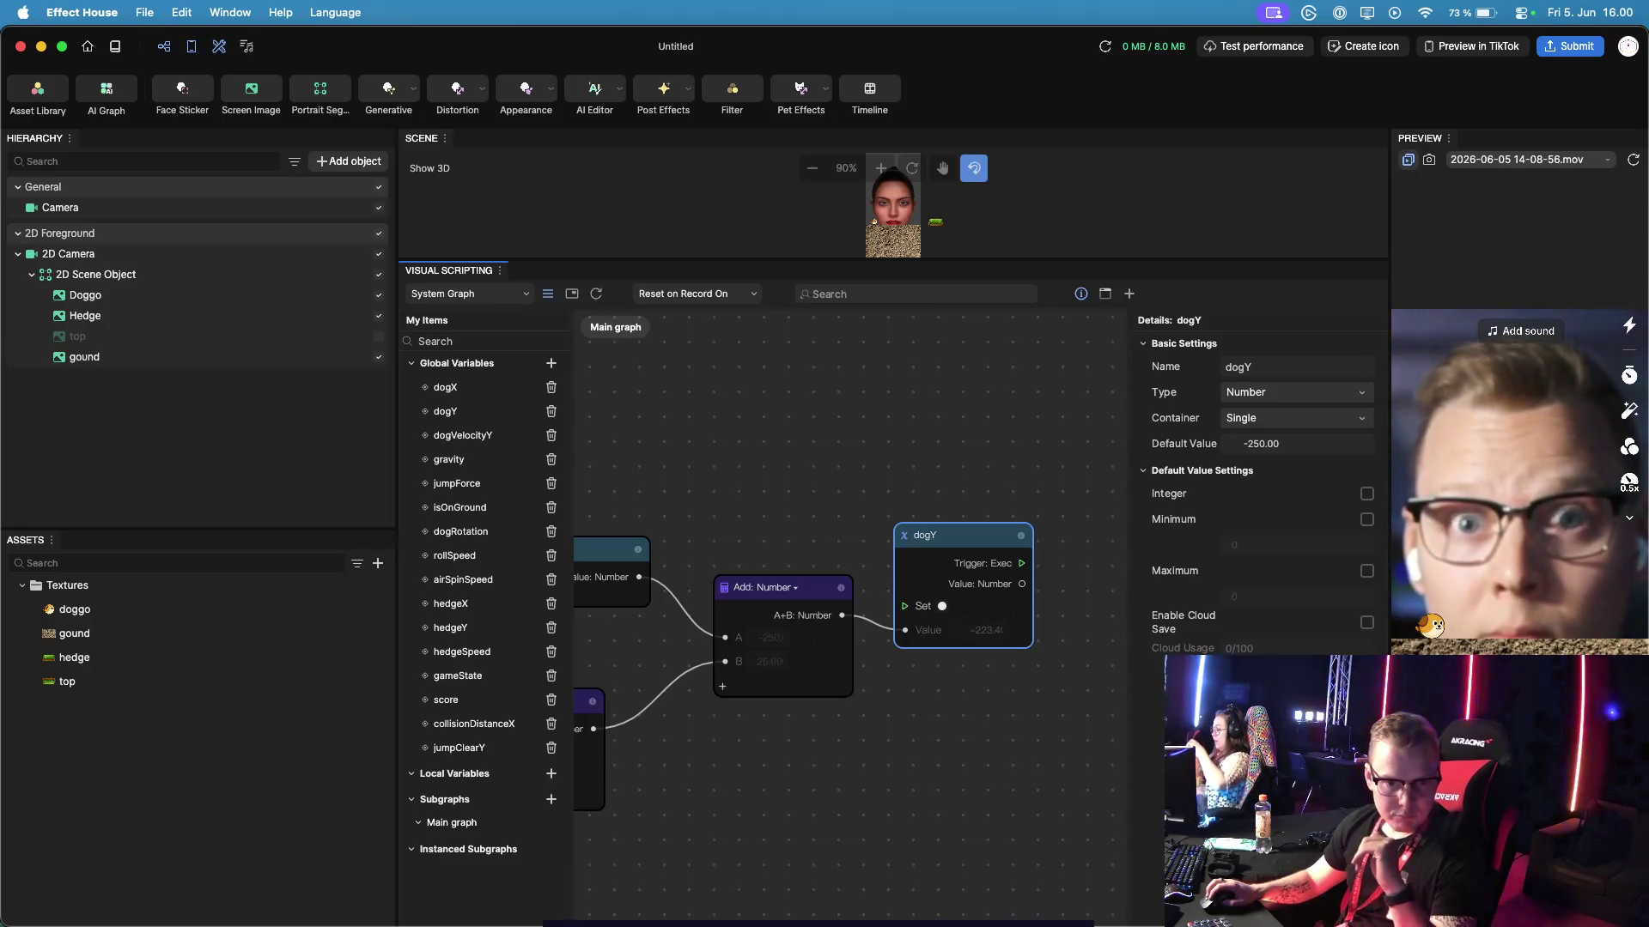
pyautogui.scroll(-4, 740, 563)
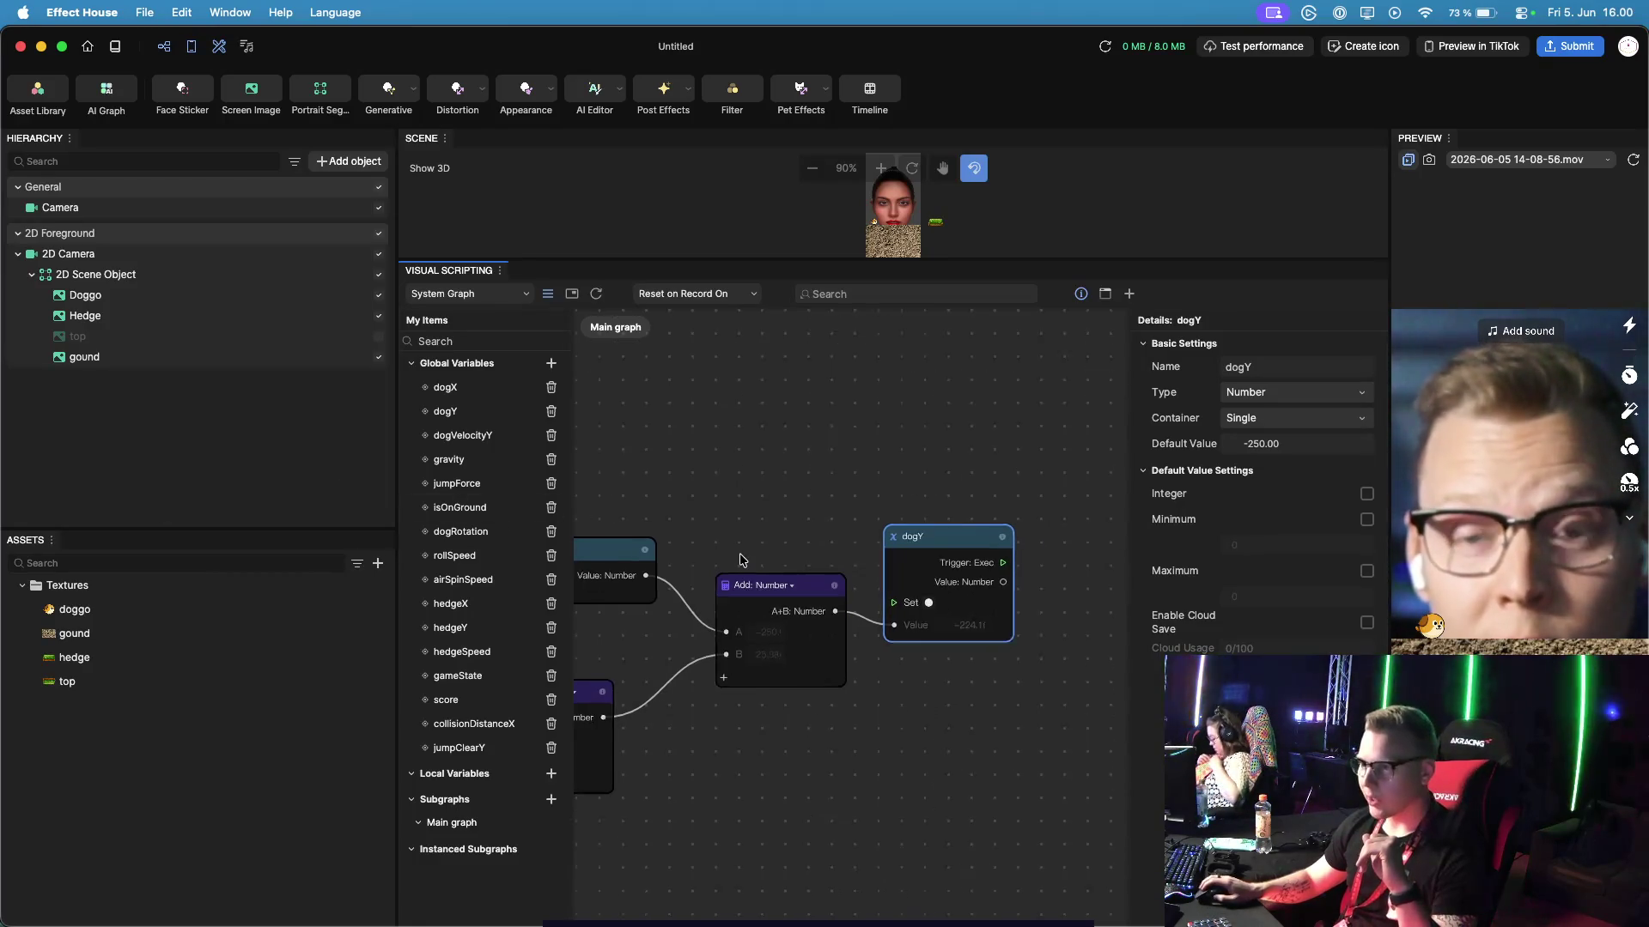
pyautogui.scroll(3, 764, 687)
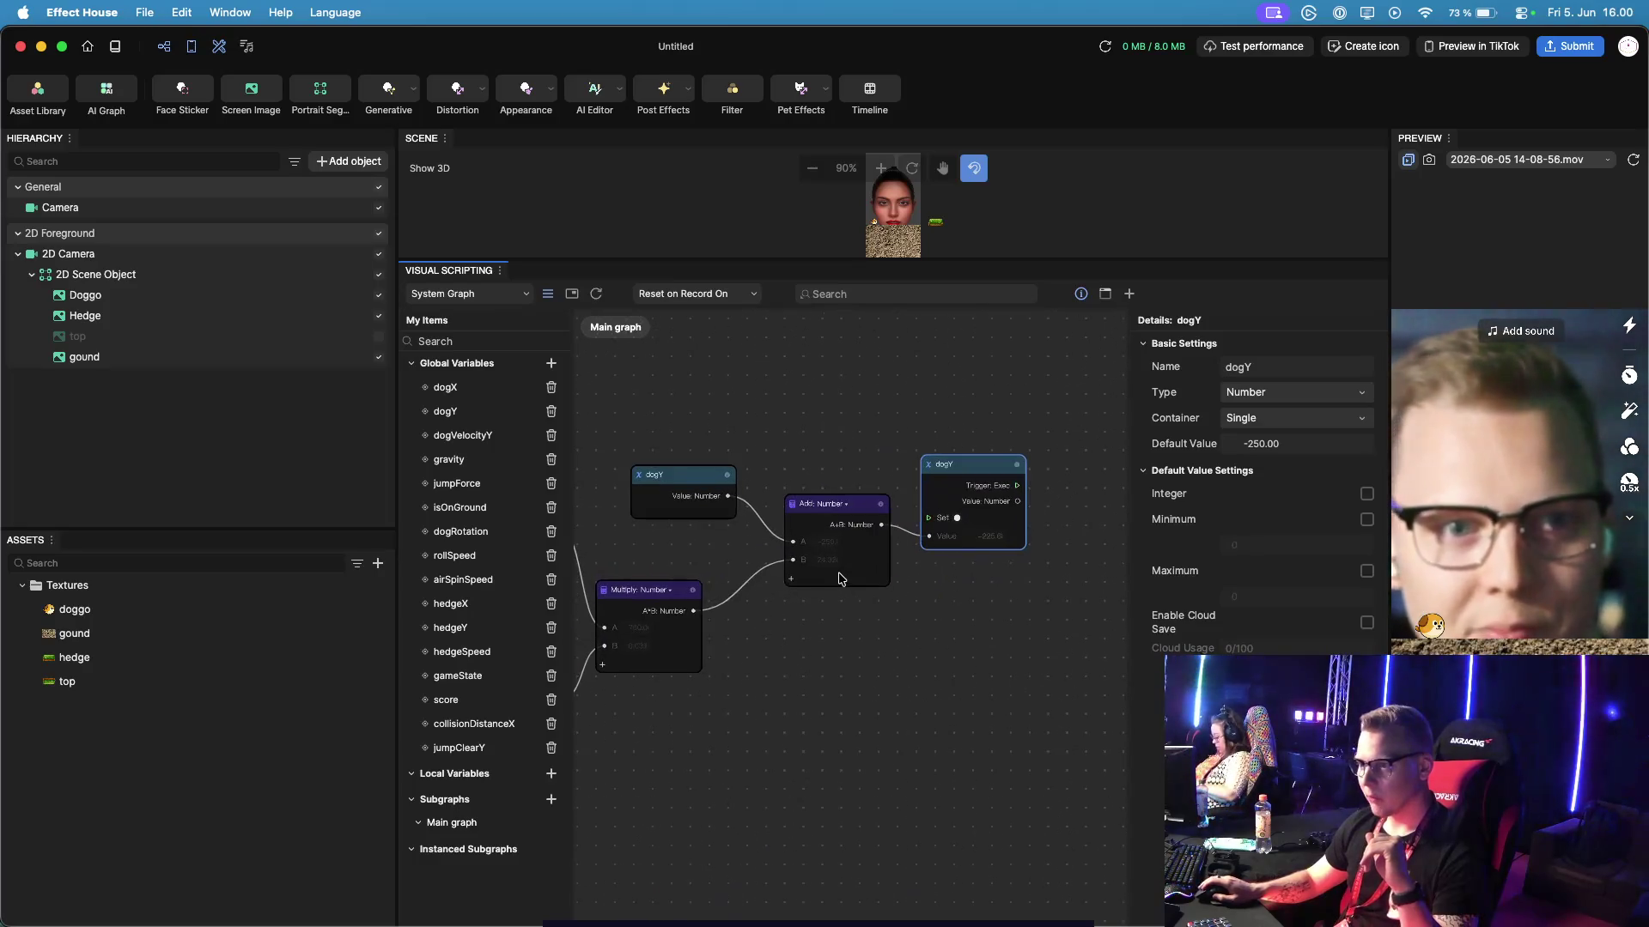
pyautogui.hscroll(-3, 820, 588)
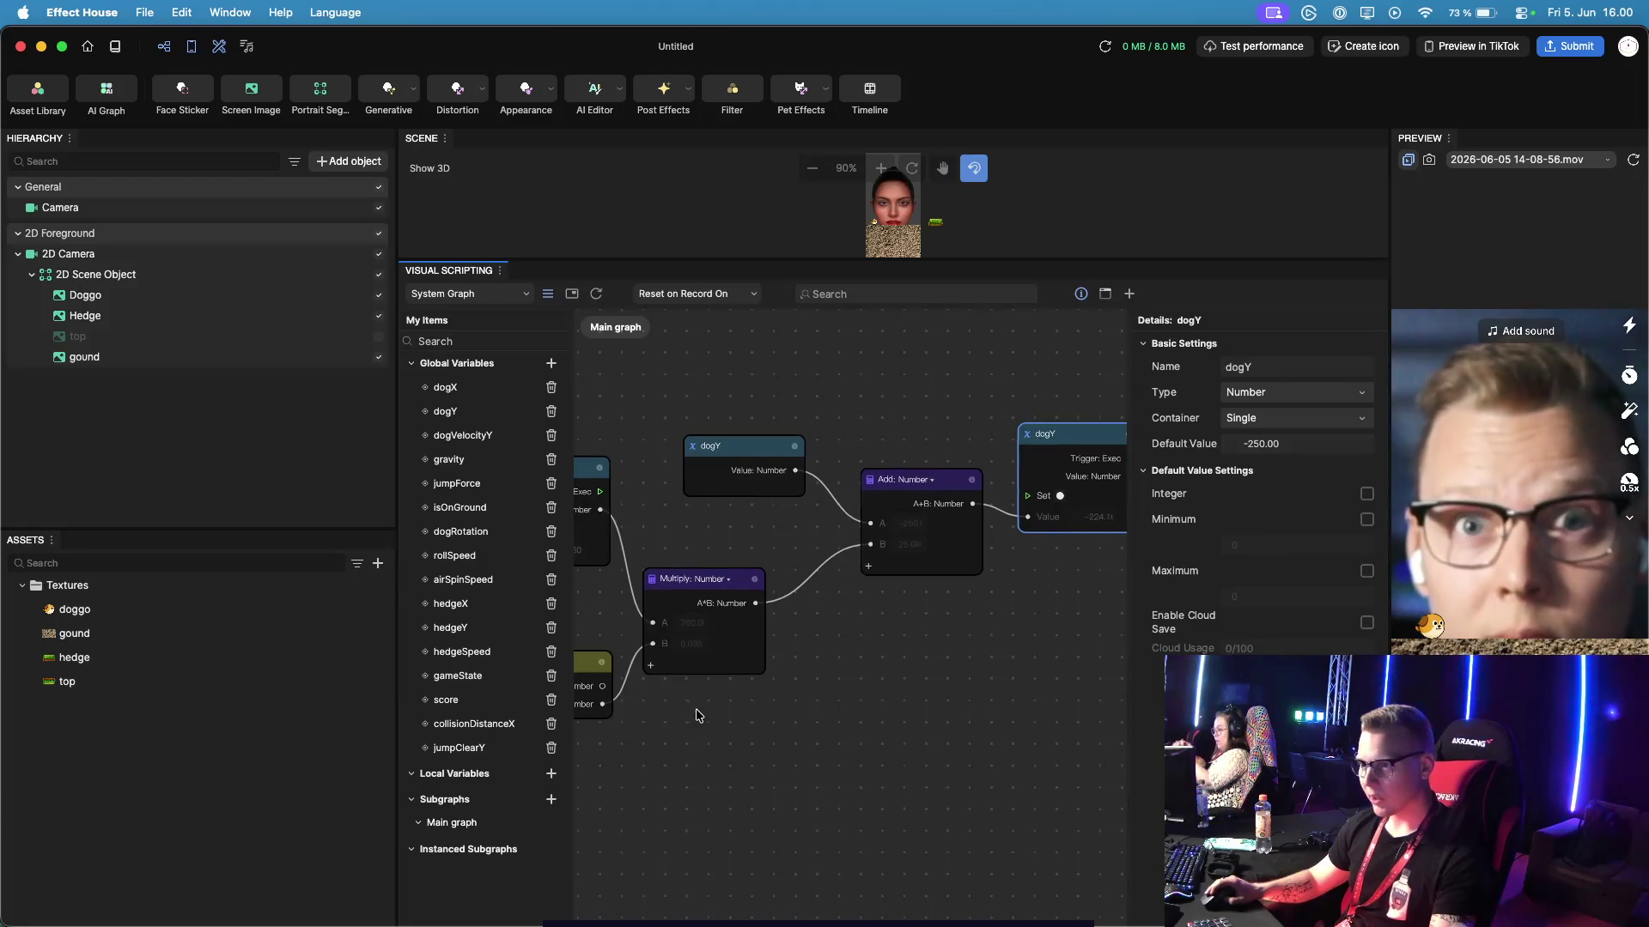
pyautogui.hscroll(-5, 773, 678)
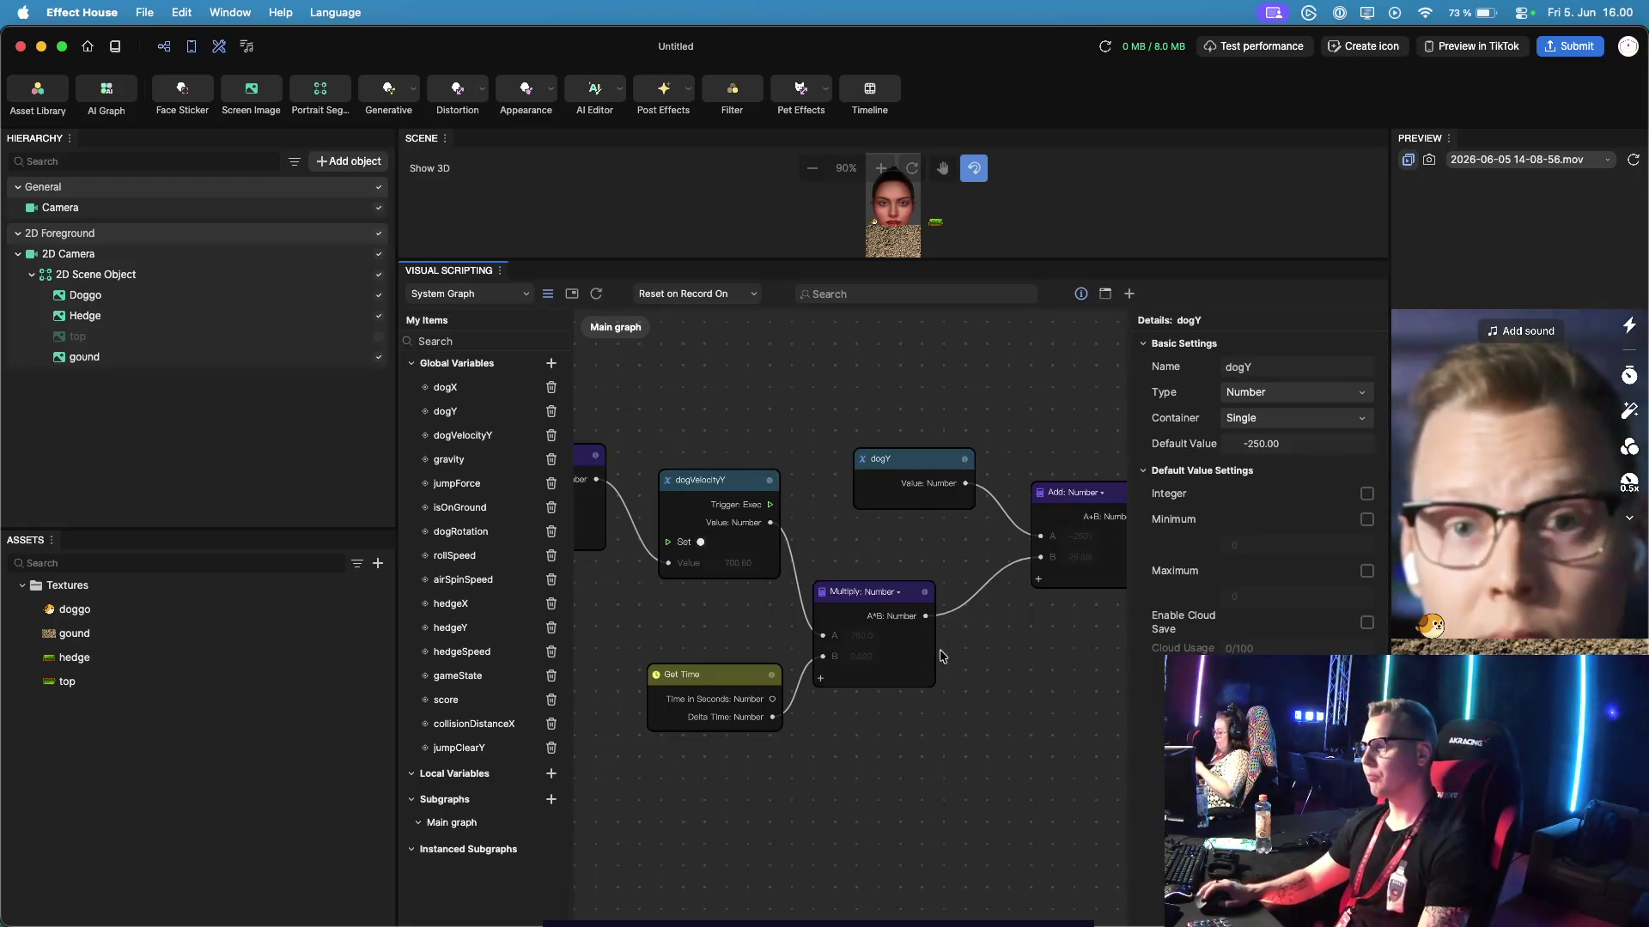
pyautogui.scroll(-3, 944, 651)
pyautogui.scroll(-5, 969, 715)
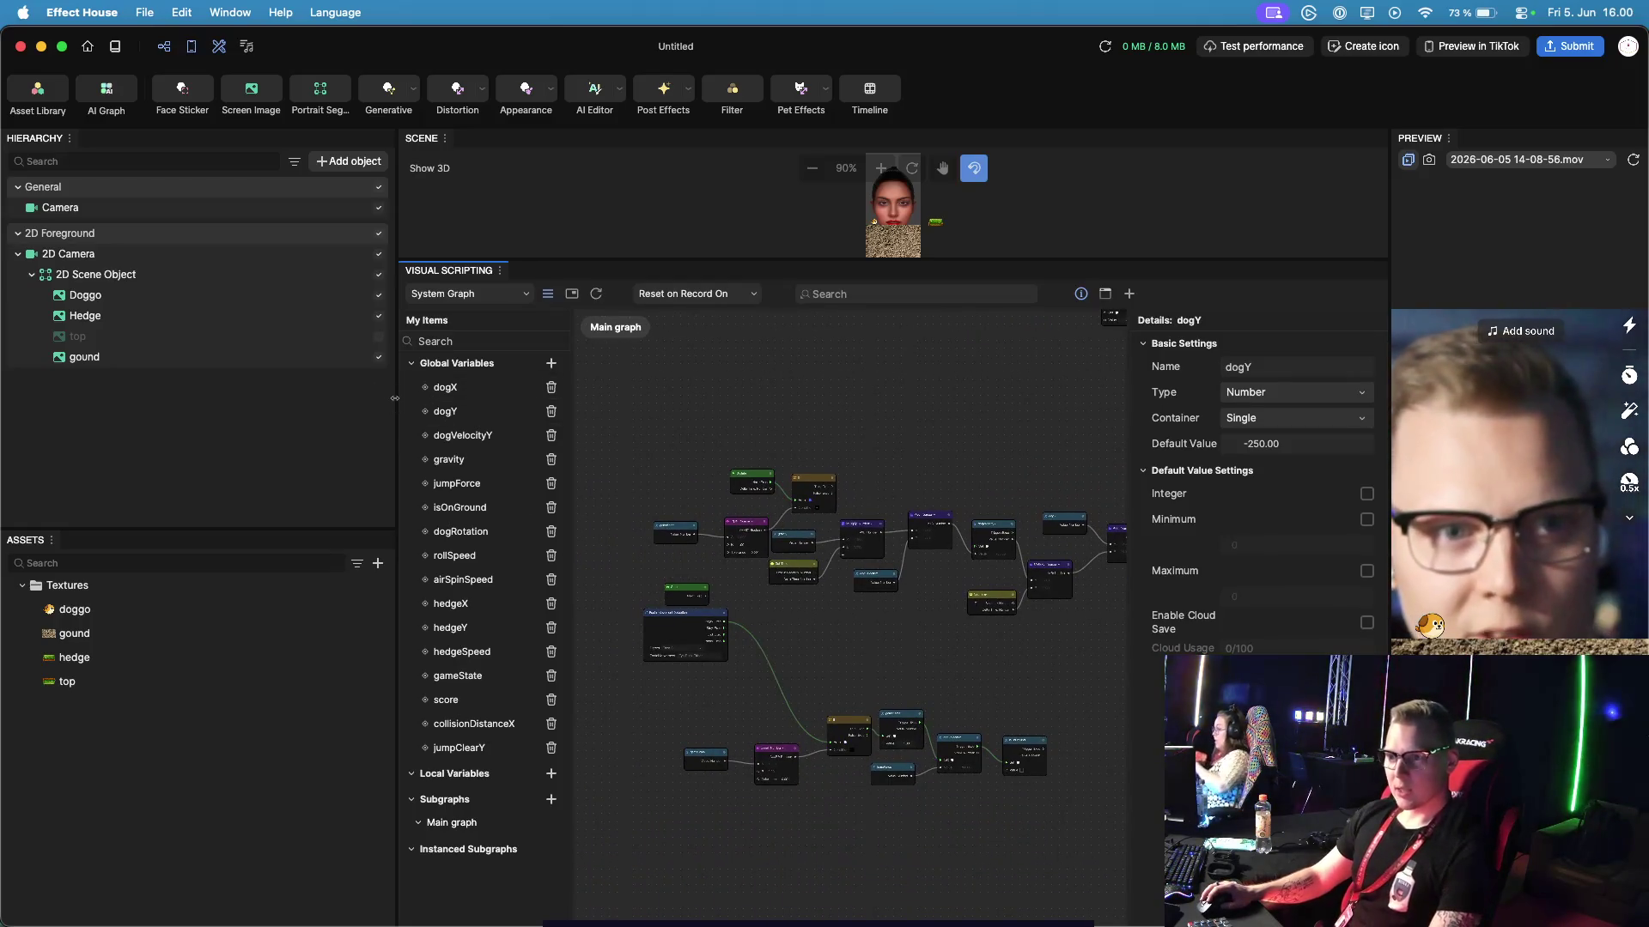
# Step: Narrow the Hierarchy/Assets column to widen the graph, then zoom in on the dogY setter
pyautogui.moveTo(395, 397); pyautogui.dragTo(259, 397)
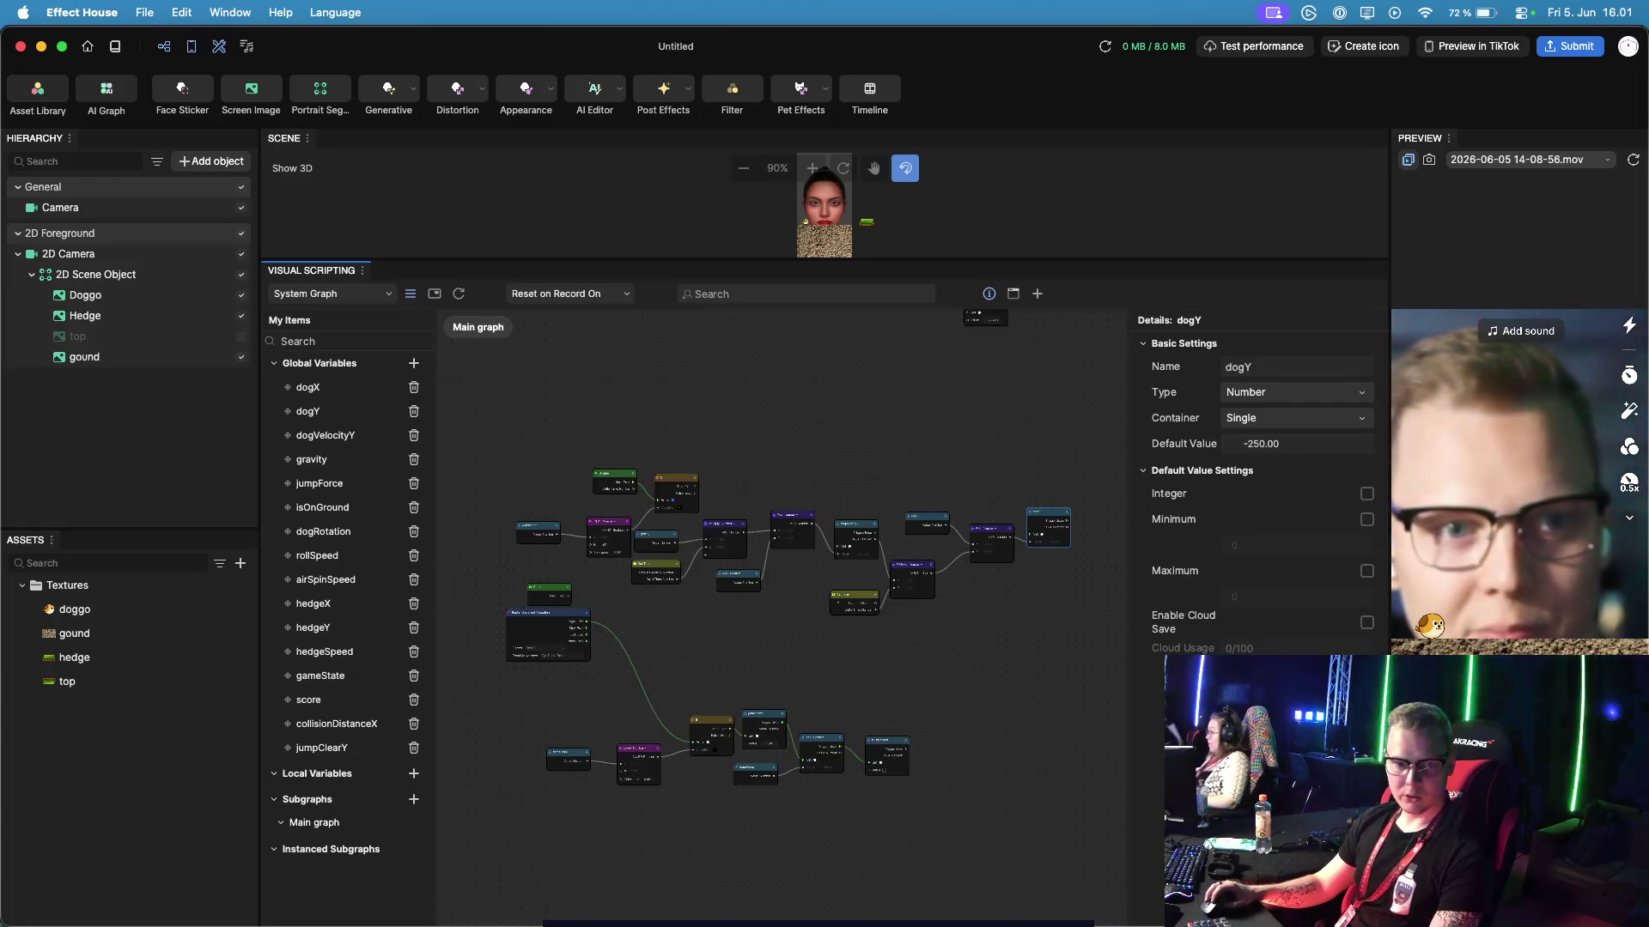
pyautogui.click(1095, 618)
pyautogui.scroll(5, 1087, 551)
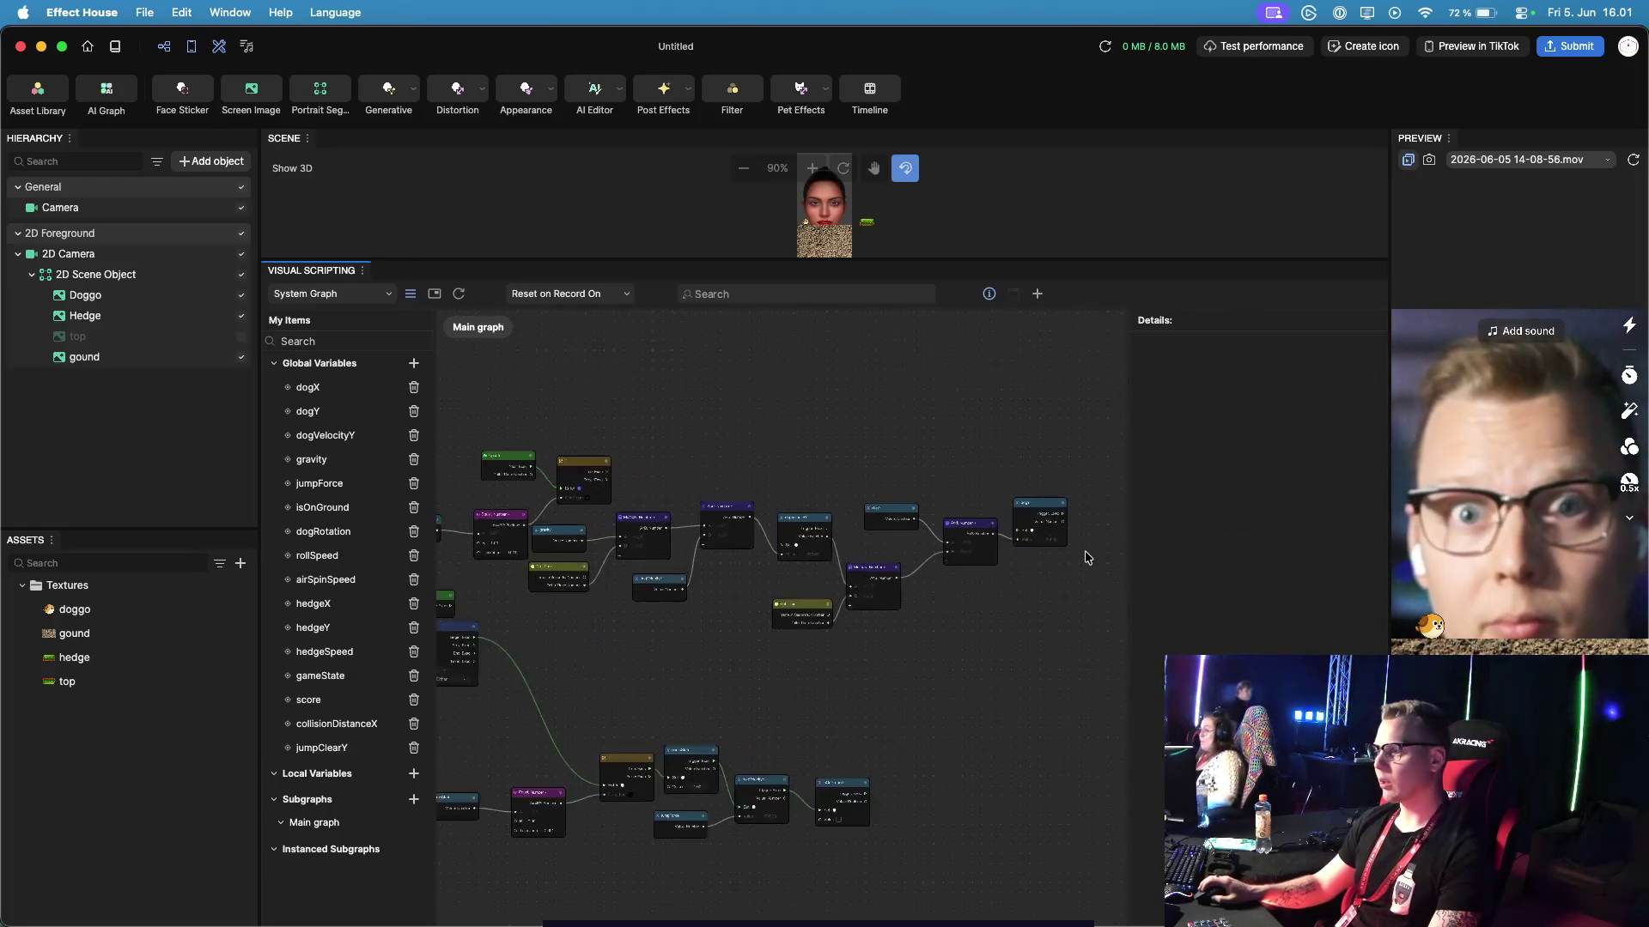
pyautogui.hscroll(10, 1070, 546)
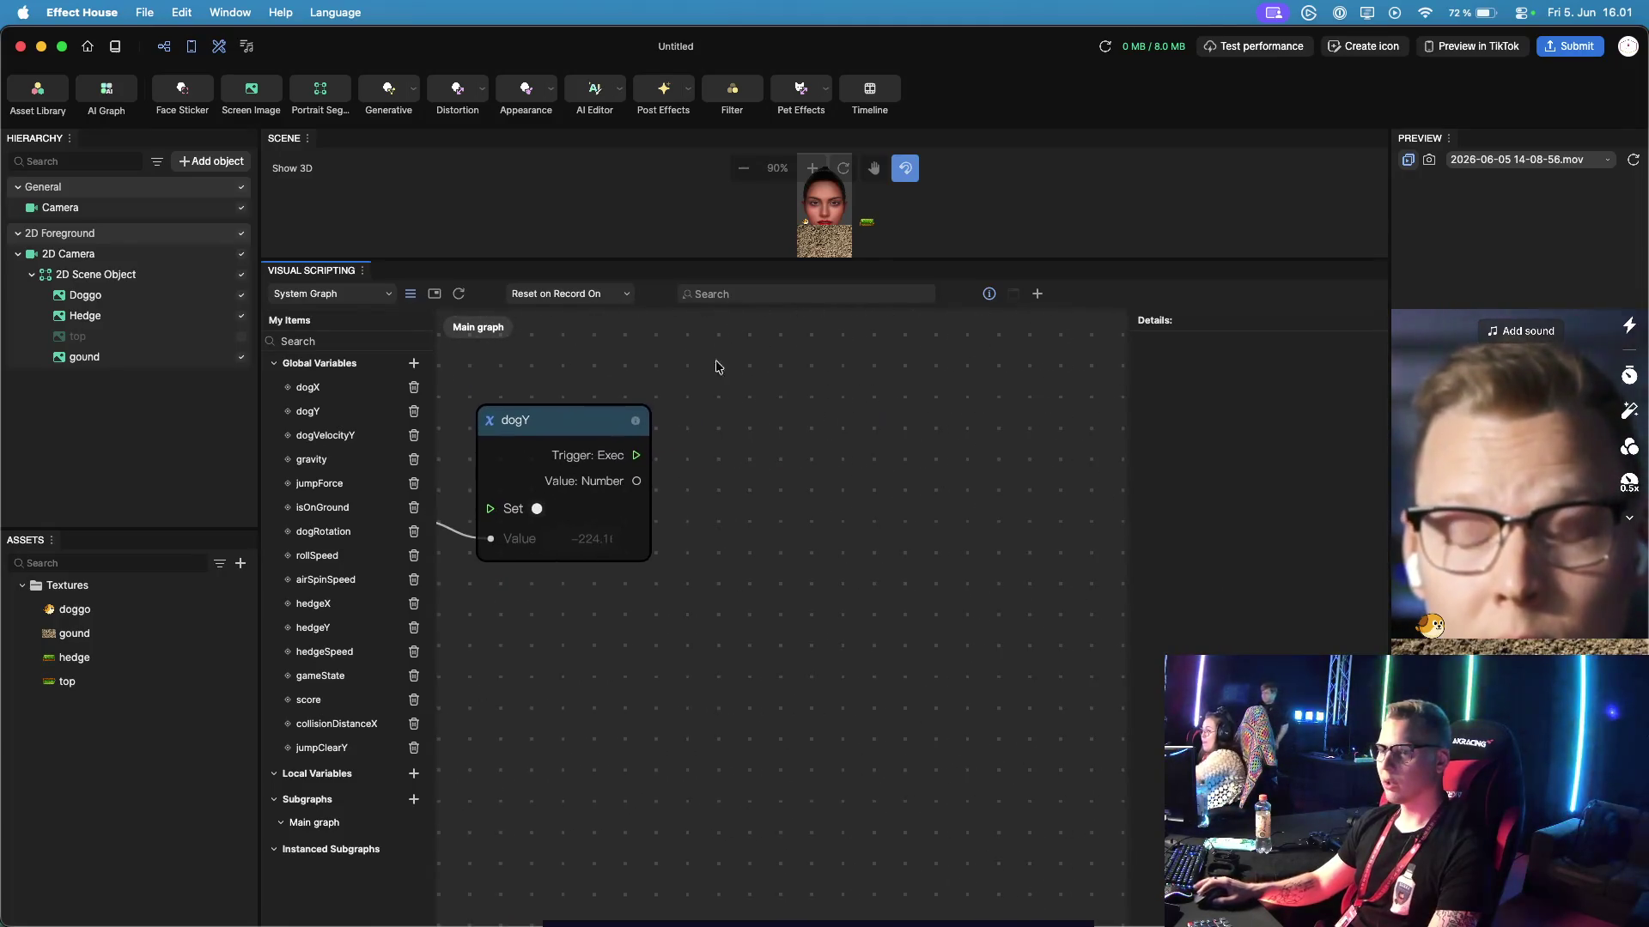
# Step: Add a Control > If node and place it just below the dogY setter
pyautogui.click(1036, 294)
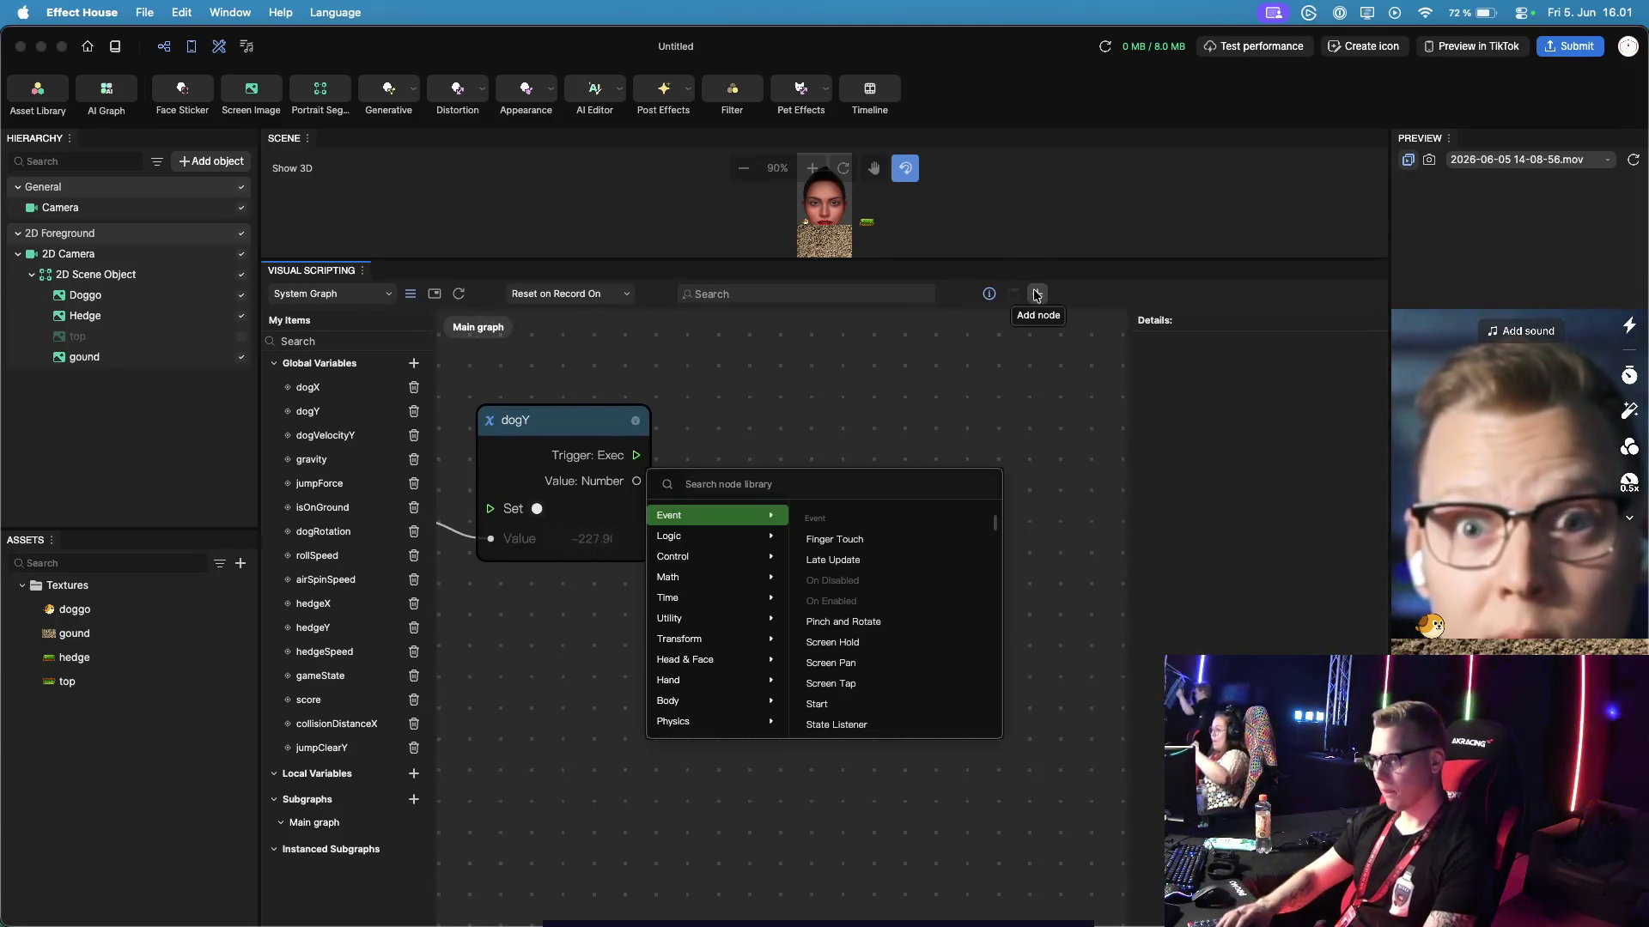
pyautogui.moveTo(769, 556)
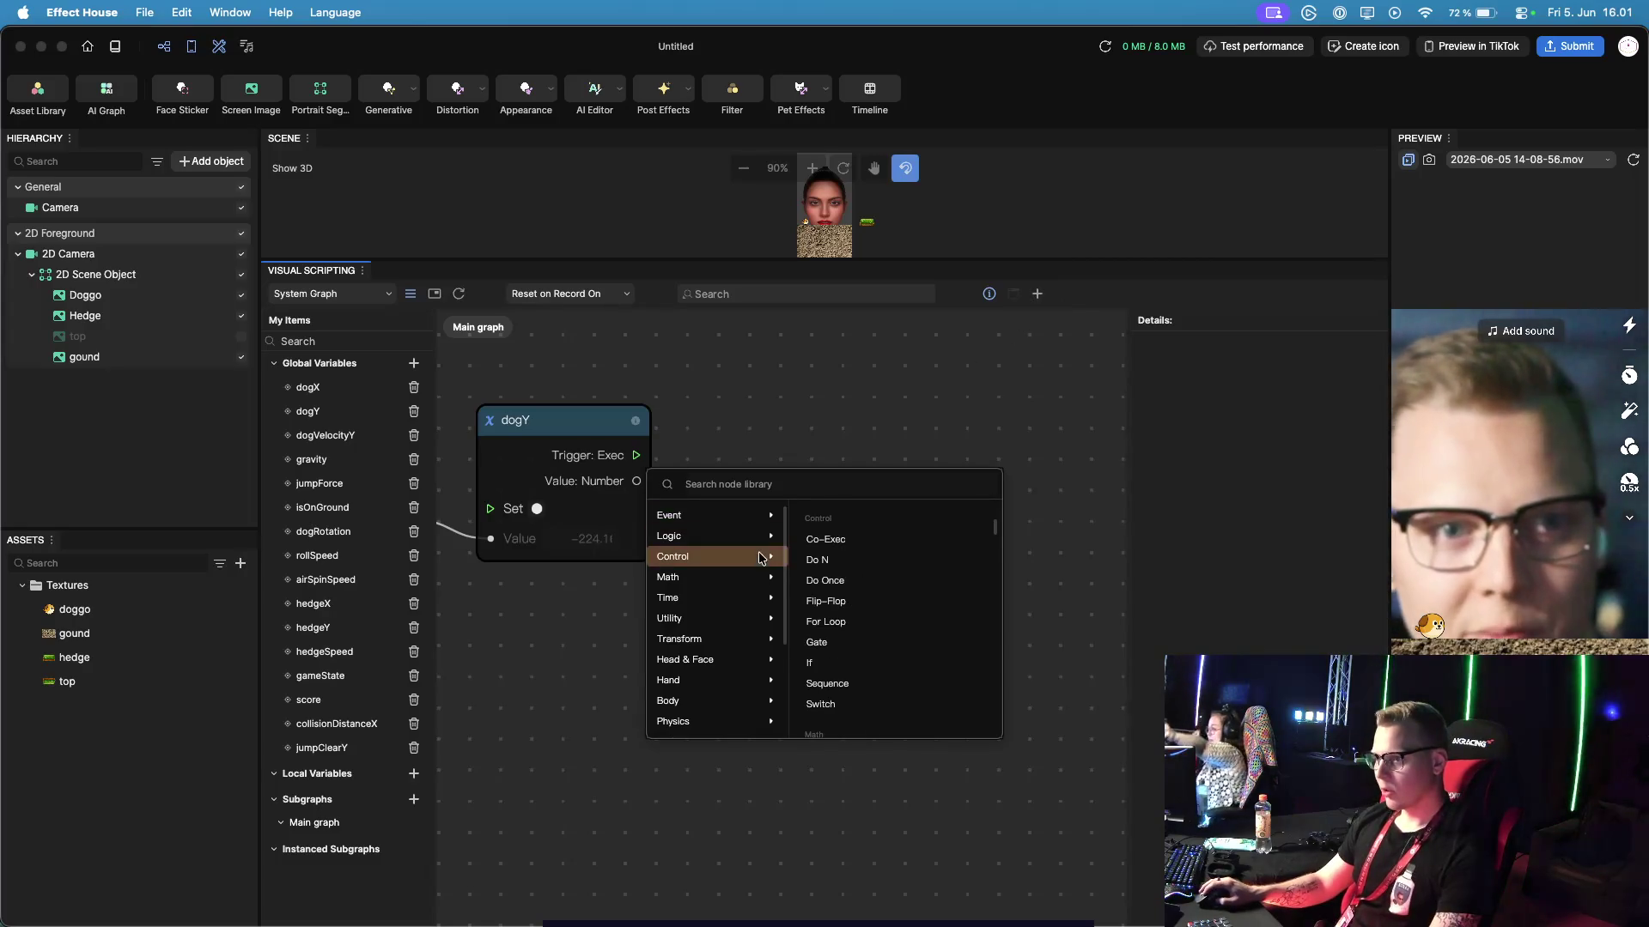
pyautogui.click(856, 673)
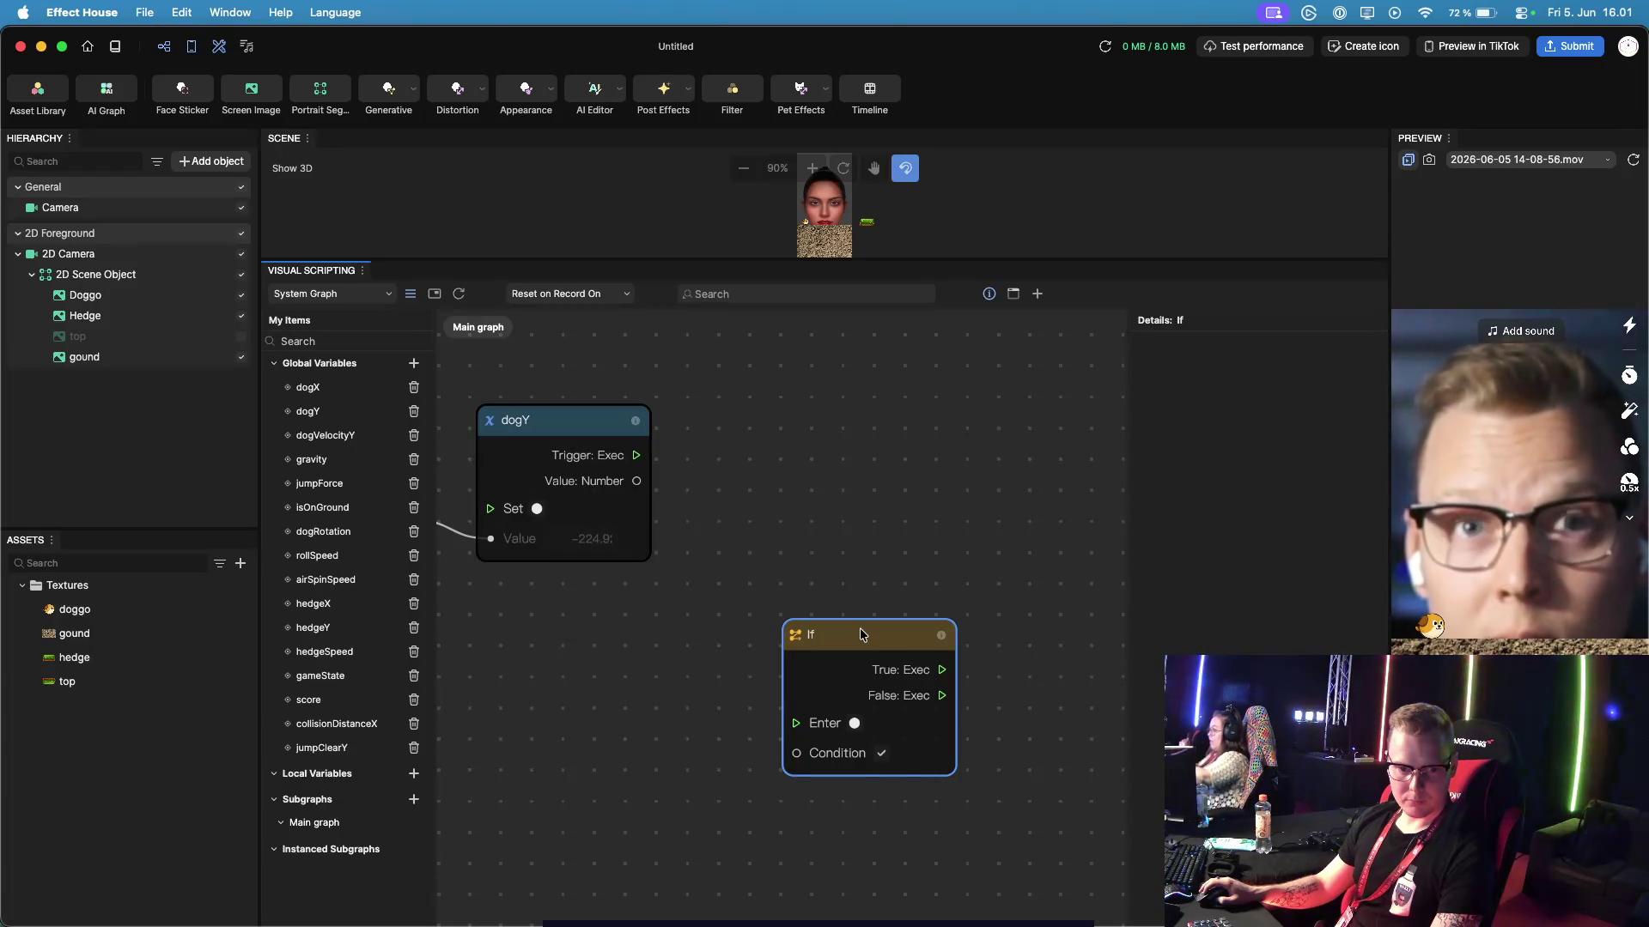
pyautogui.moveTo(862, 634); pyautogui.dragTo(875, 555)
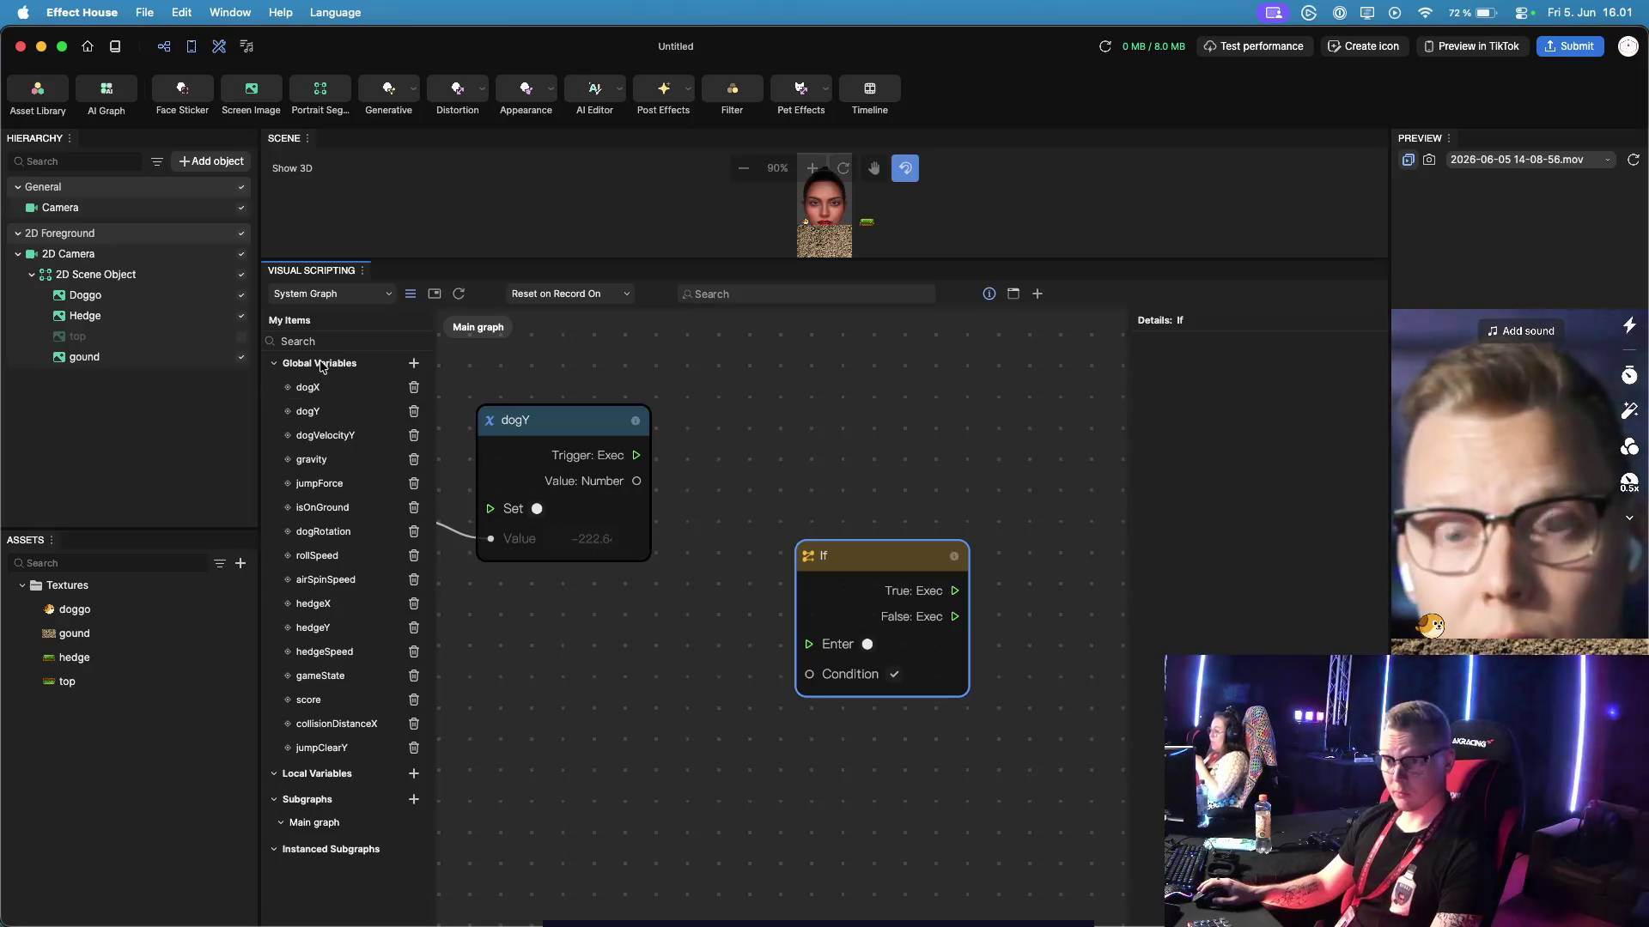
# Step: Add a new global variable and name it groundY
pyautogui.click(415, 367)
pyautogui.press('BackSpace')
pyautogui.write('groundY')
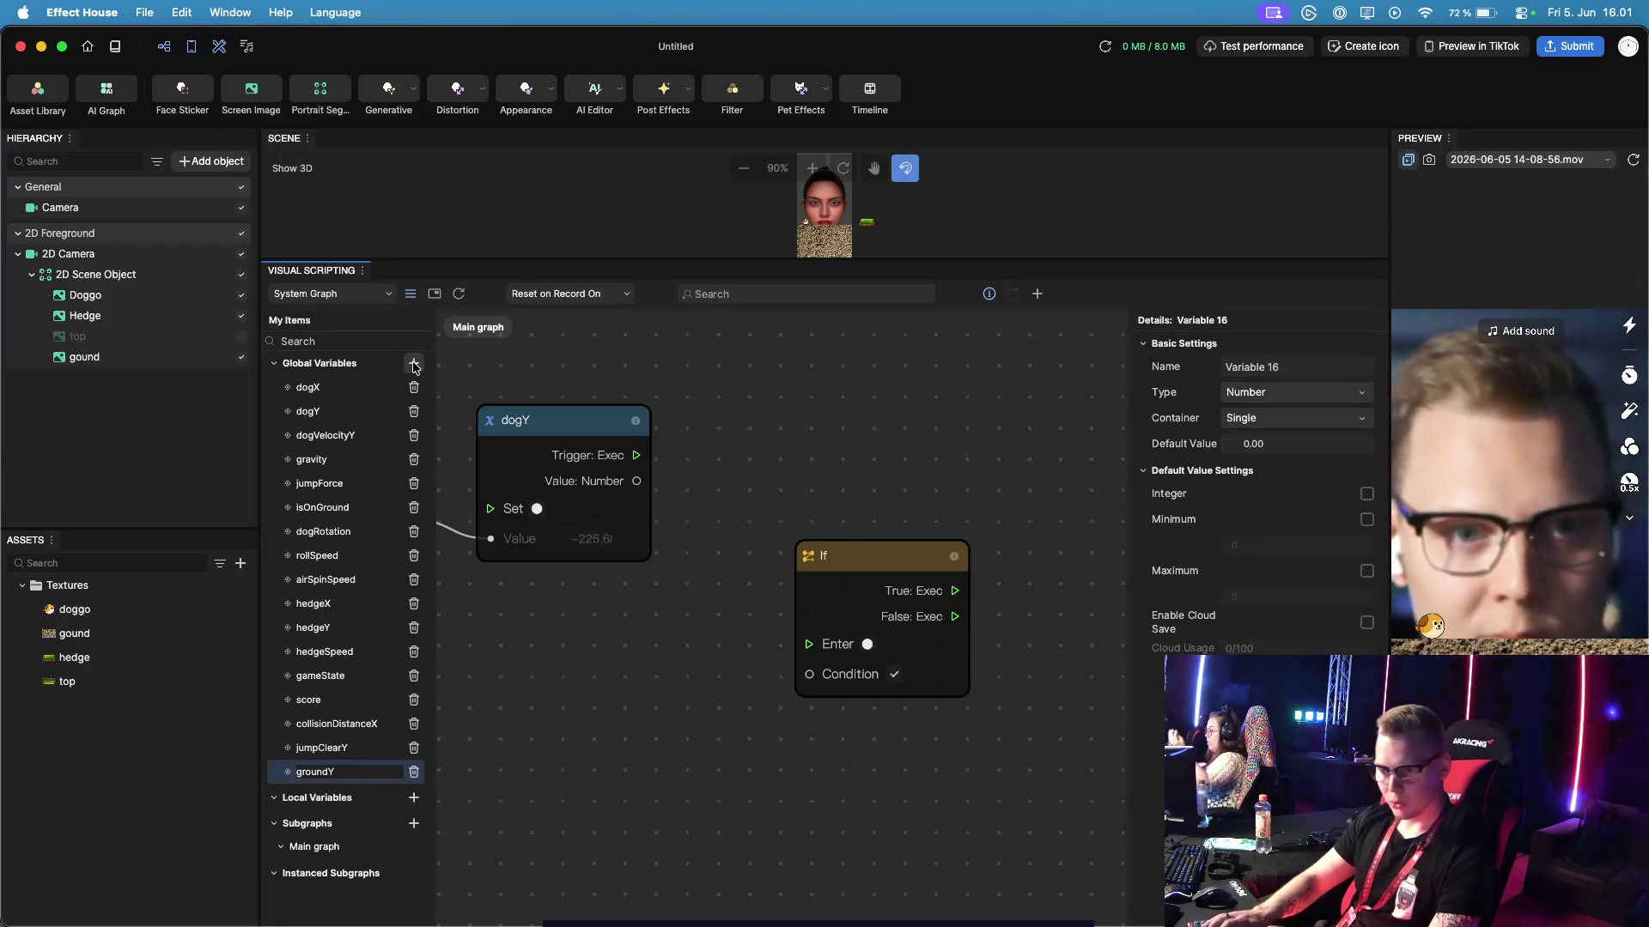
pyautogui.press('Return')
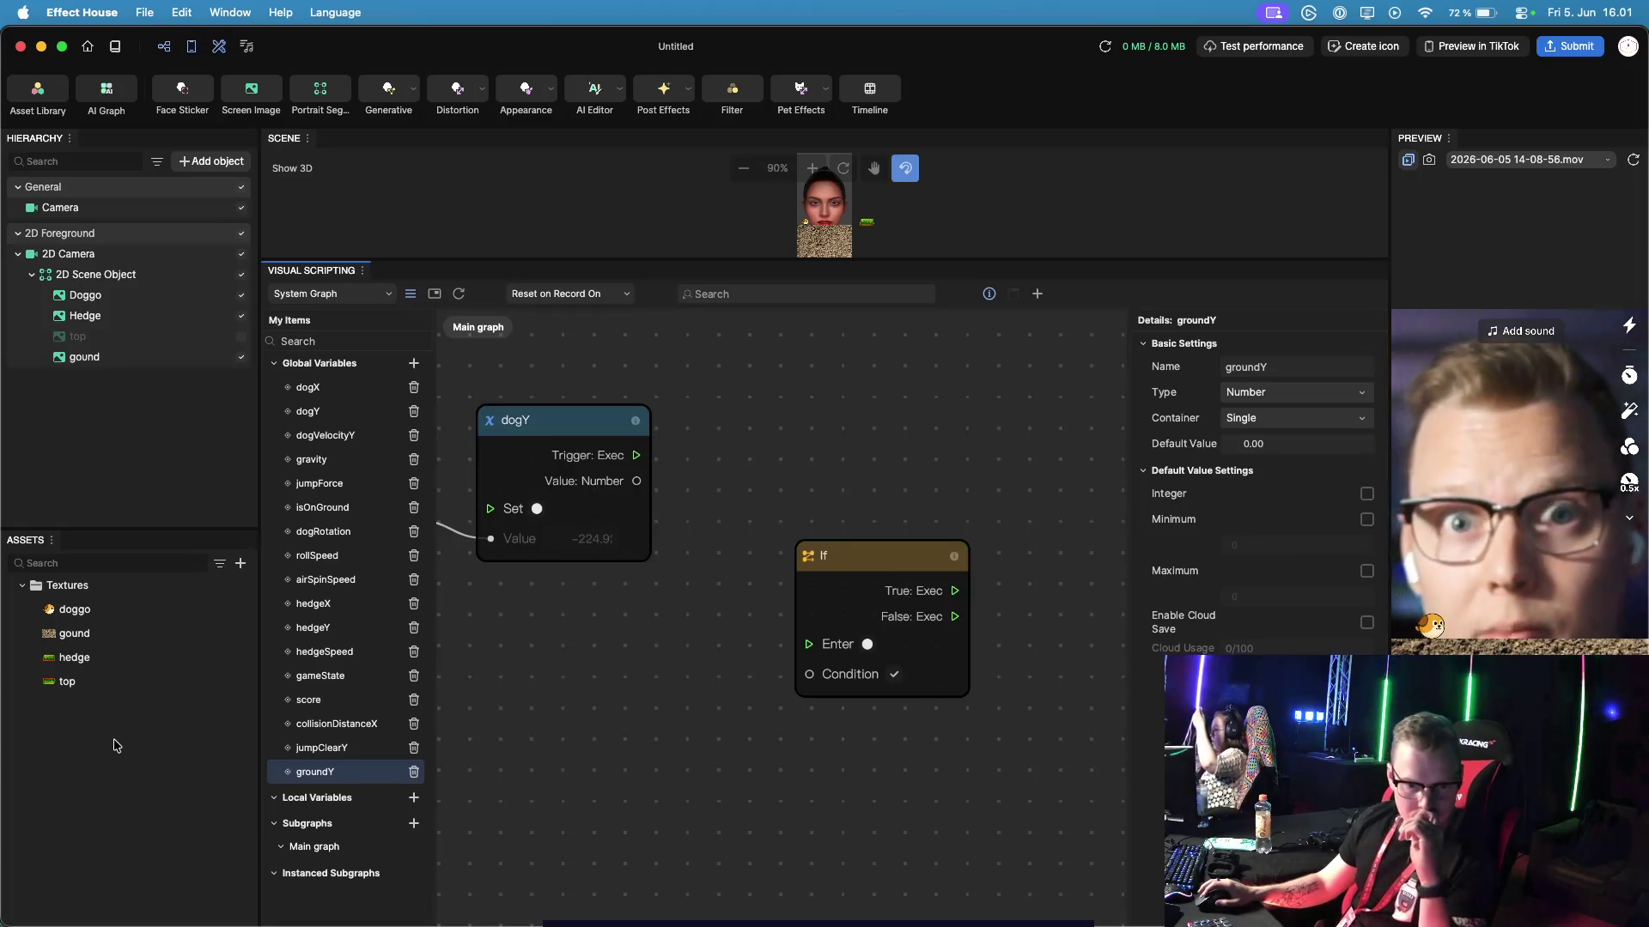
pyautogui.doubleClick(379, 776)
pyautogui.press('Return')
# Step: Set groundY's default value to -250 in the Details panel
pyautogui.click(1300, 451)
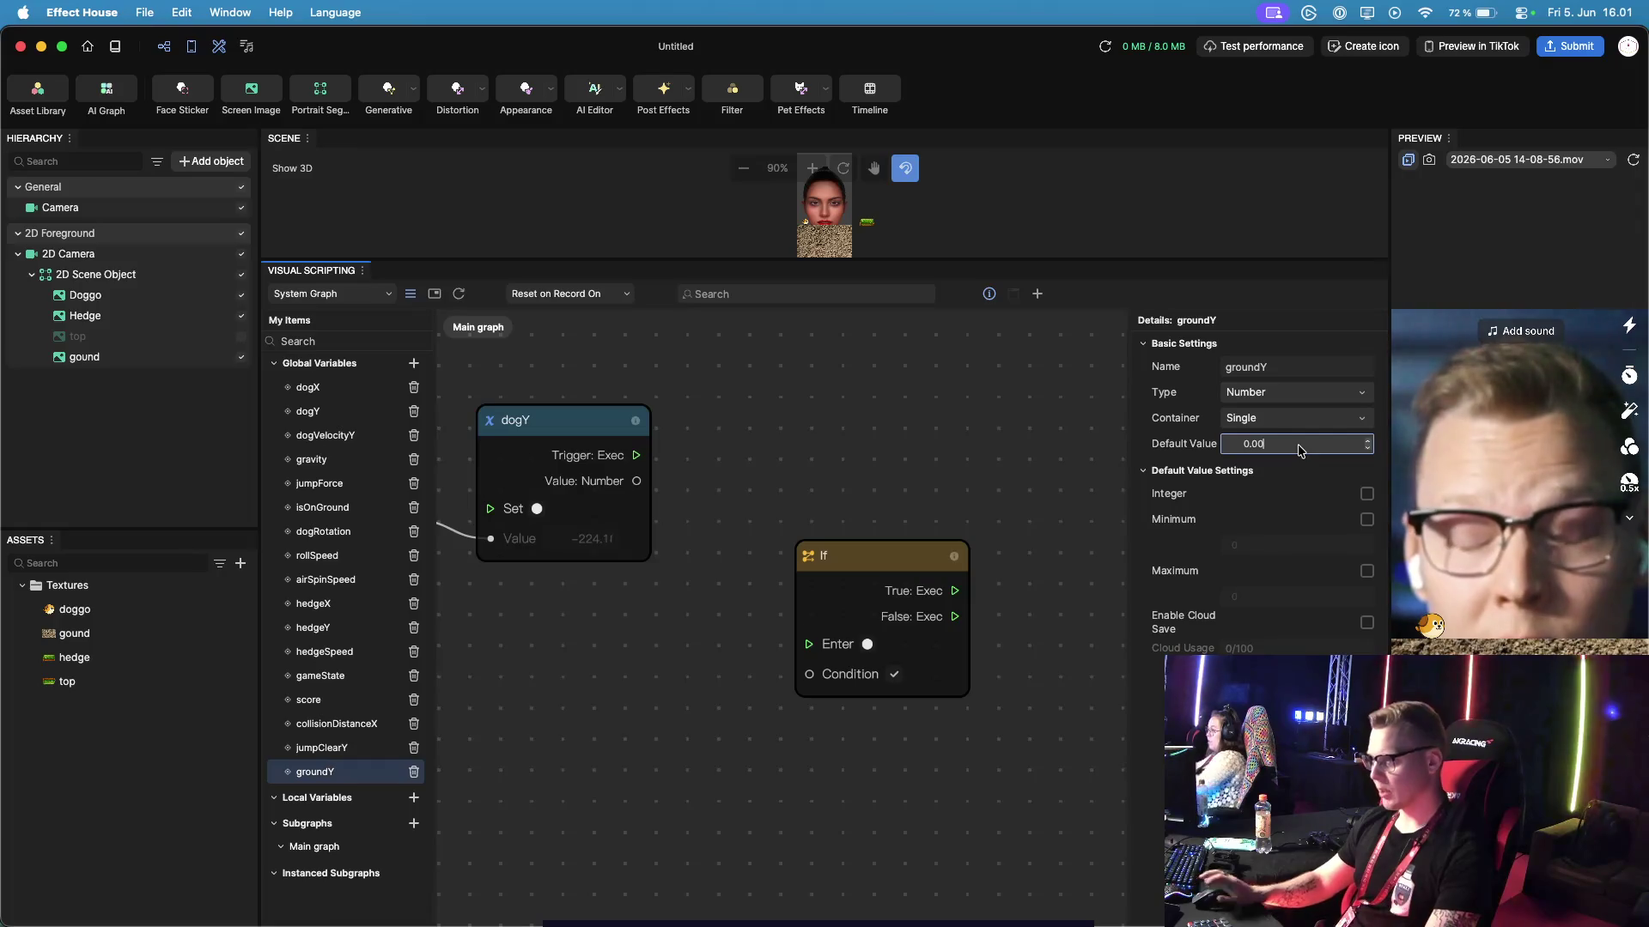
pyautogui.doubleClick(1301, 451)
pyautogui.write('2')
pyautogui.press('Return')
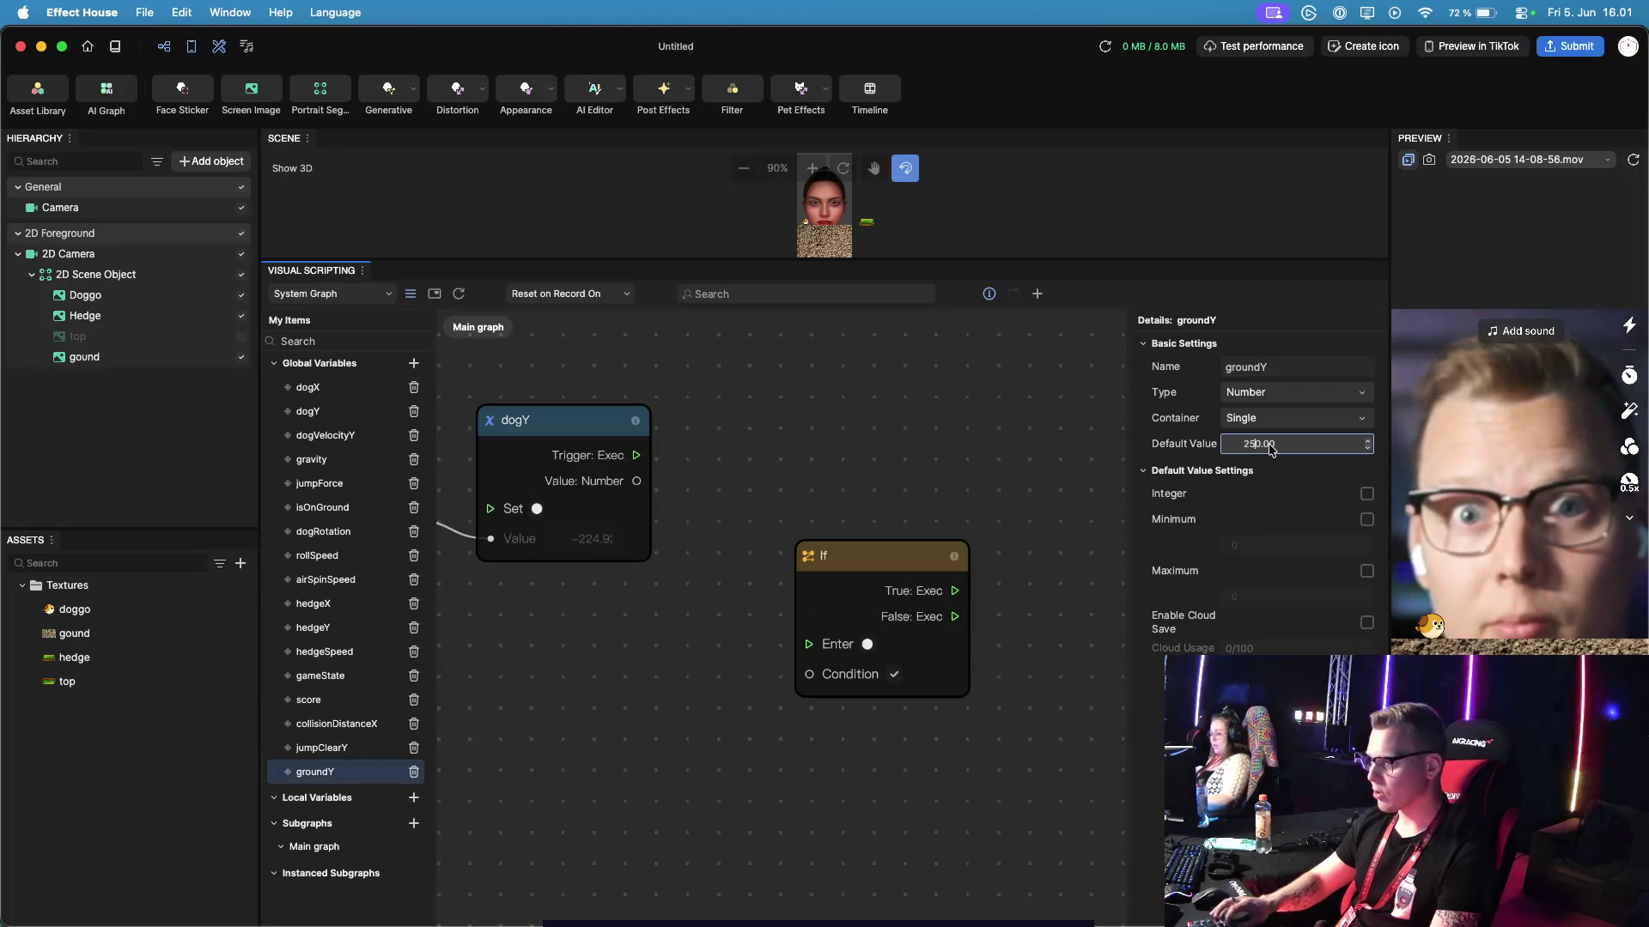
pyautogui.write('-')
pyautogui.press('Return')
pyautogui.click(847, 424)
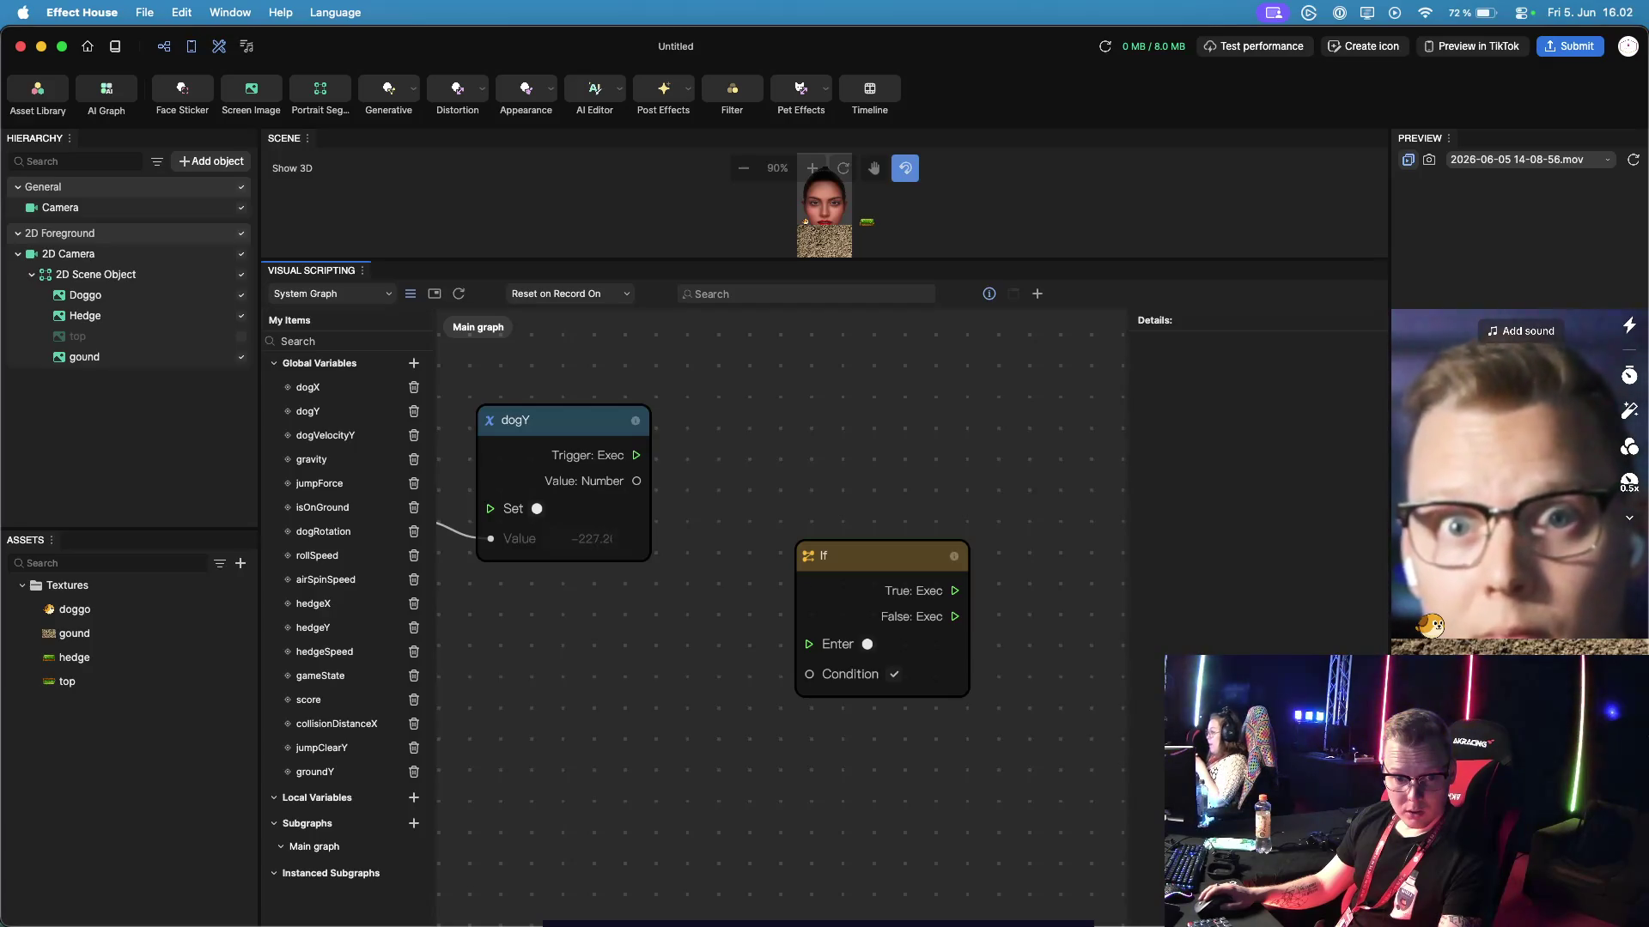
# Step: Try wiring dogY to the If node, cancel the wire, and shift If down-right
pyautogui.moveTo(636, 455)
pyautogui.mouseDown()
pyautogui.moveTo(767, 478)
pyautogui.moveTo(755, 625)
pyautogui.moveTo(792, 639)
pyautogui.moveTo(754, 434)
pyautogui.mouseUp()
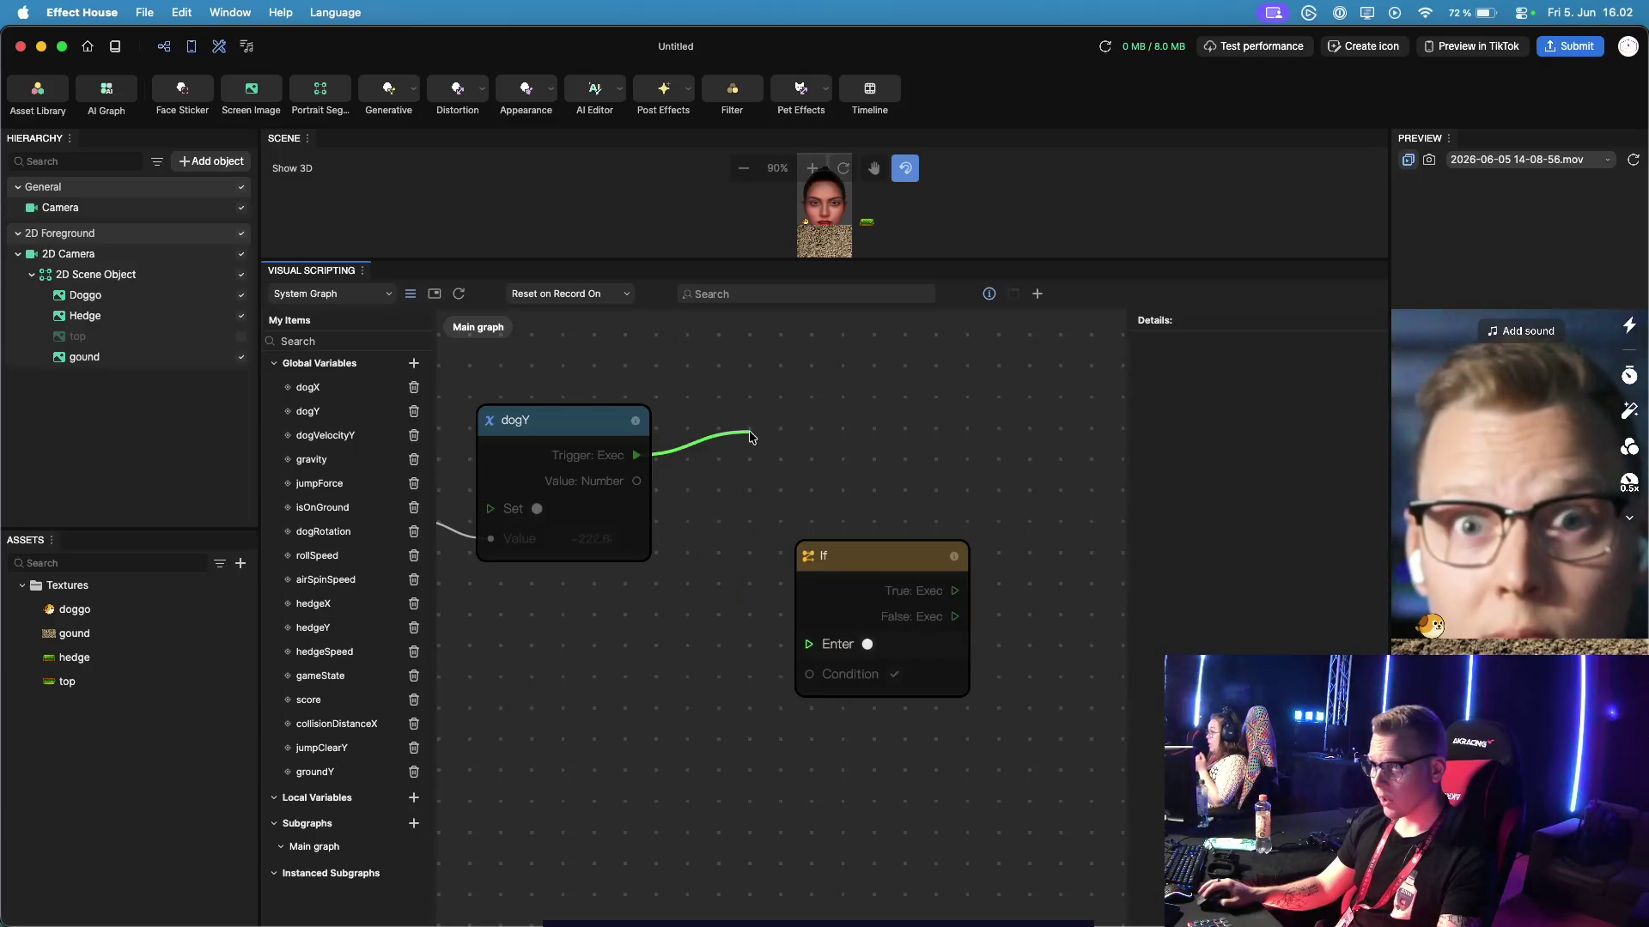
pyautogui.rightClick(753, 346)
pyautogui.click(661, 482)
pyautogui.moveTo(637, 481)
pyautogui.mouseDown()
pyautogui.moveTo(801, 651)
pyautogui.moveTo(806, 682)
pyautogui.moveTo(652, 482)
pyautogui.mouseUp()
pyautogui.click(759, 444)
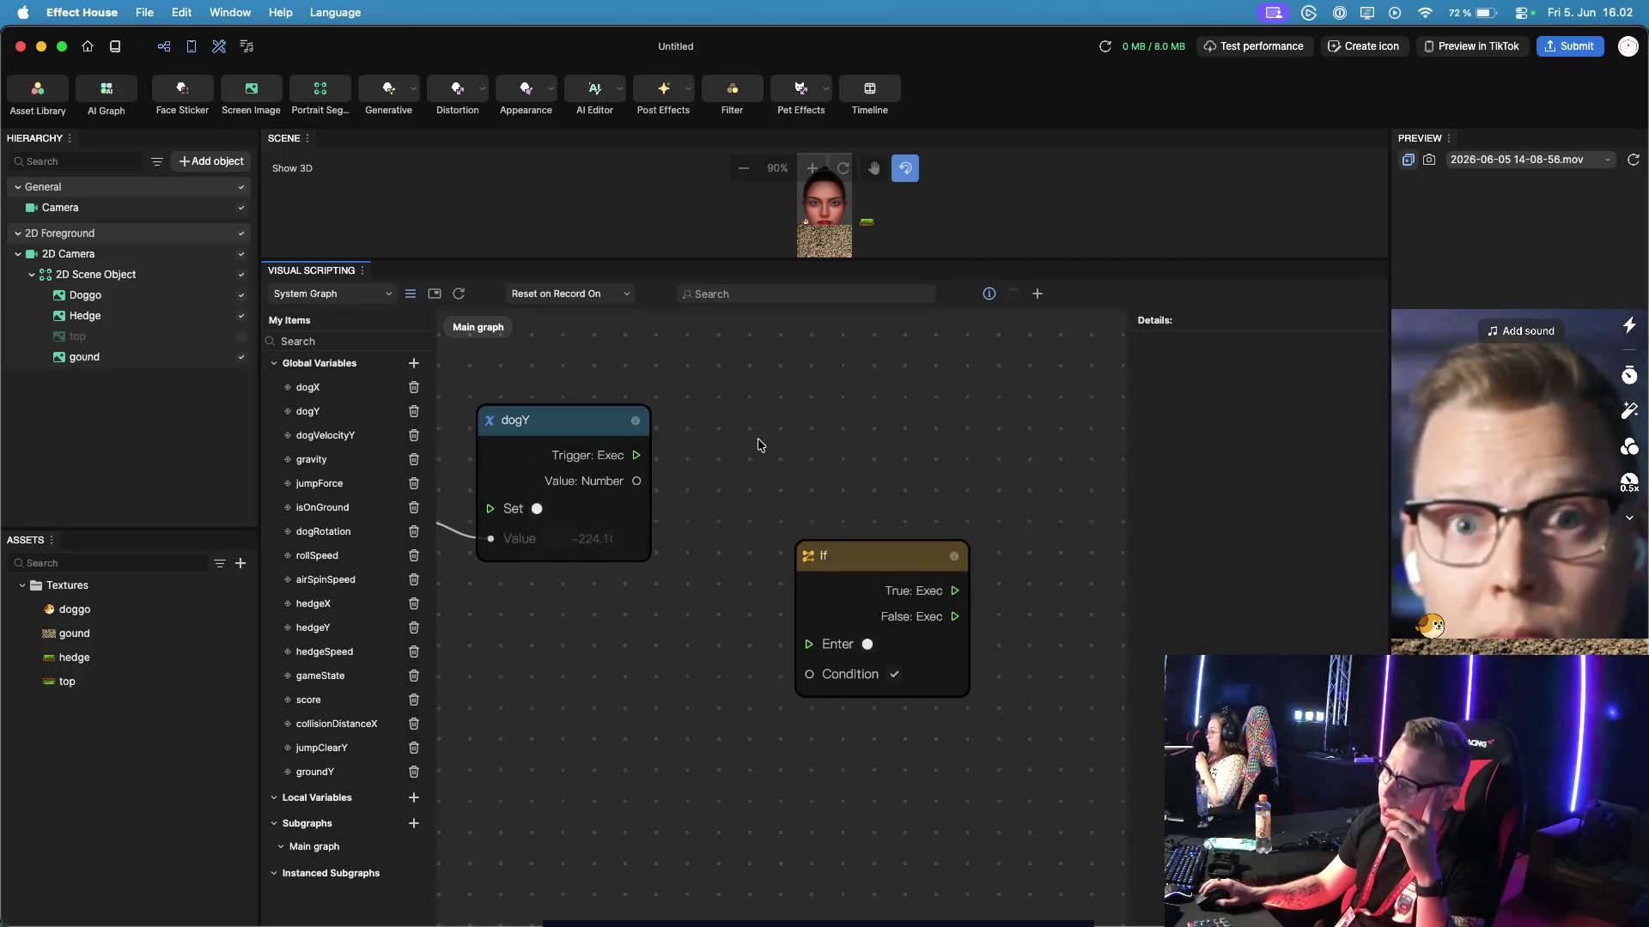
pyautogui.moveTo(885, 567); pyautogui.dragTo(961, 608)
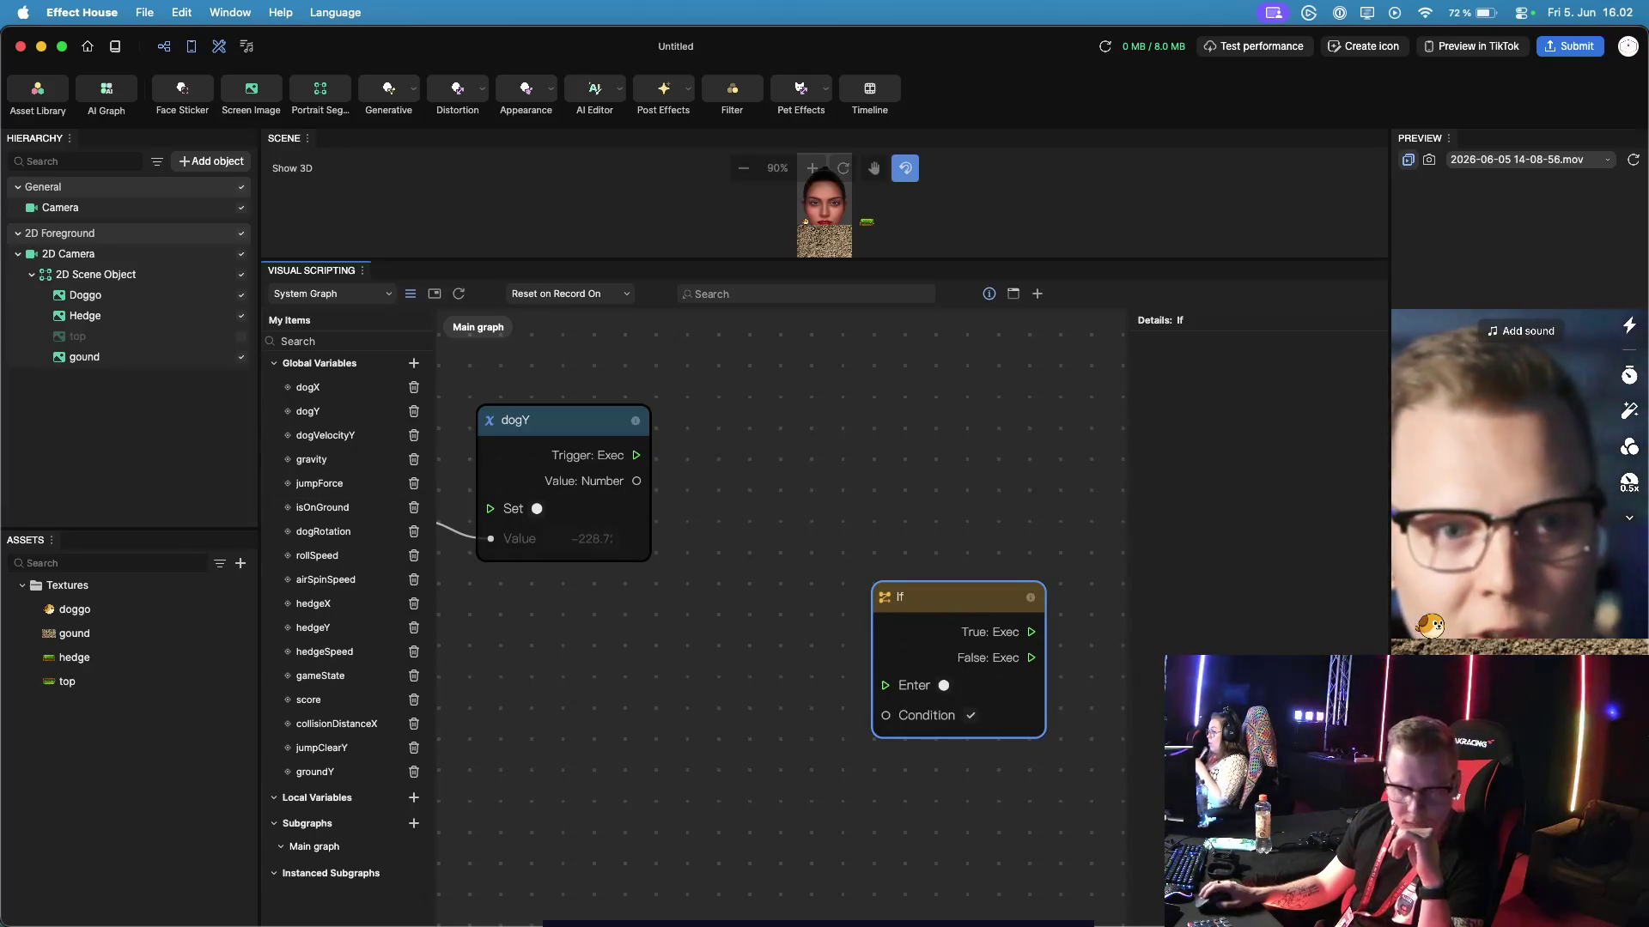
# Step: Add a dogY getter below the setter, delete it again, and nudge If right
pyautogui.rightClick(292, 416)
pyautogui.click(382, 427)
pyautogui.moveTo(870, 653)
pyautogui.mouseDown()
pyautogui.moveTo(653, 692)
pyautogui.moveTo(599, 622)
pyautogui.mouseUp()
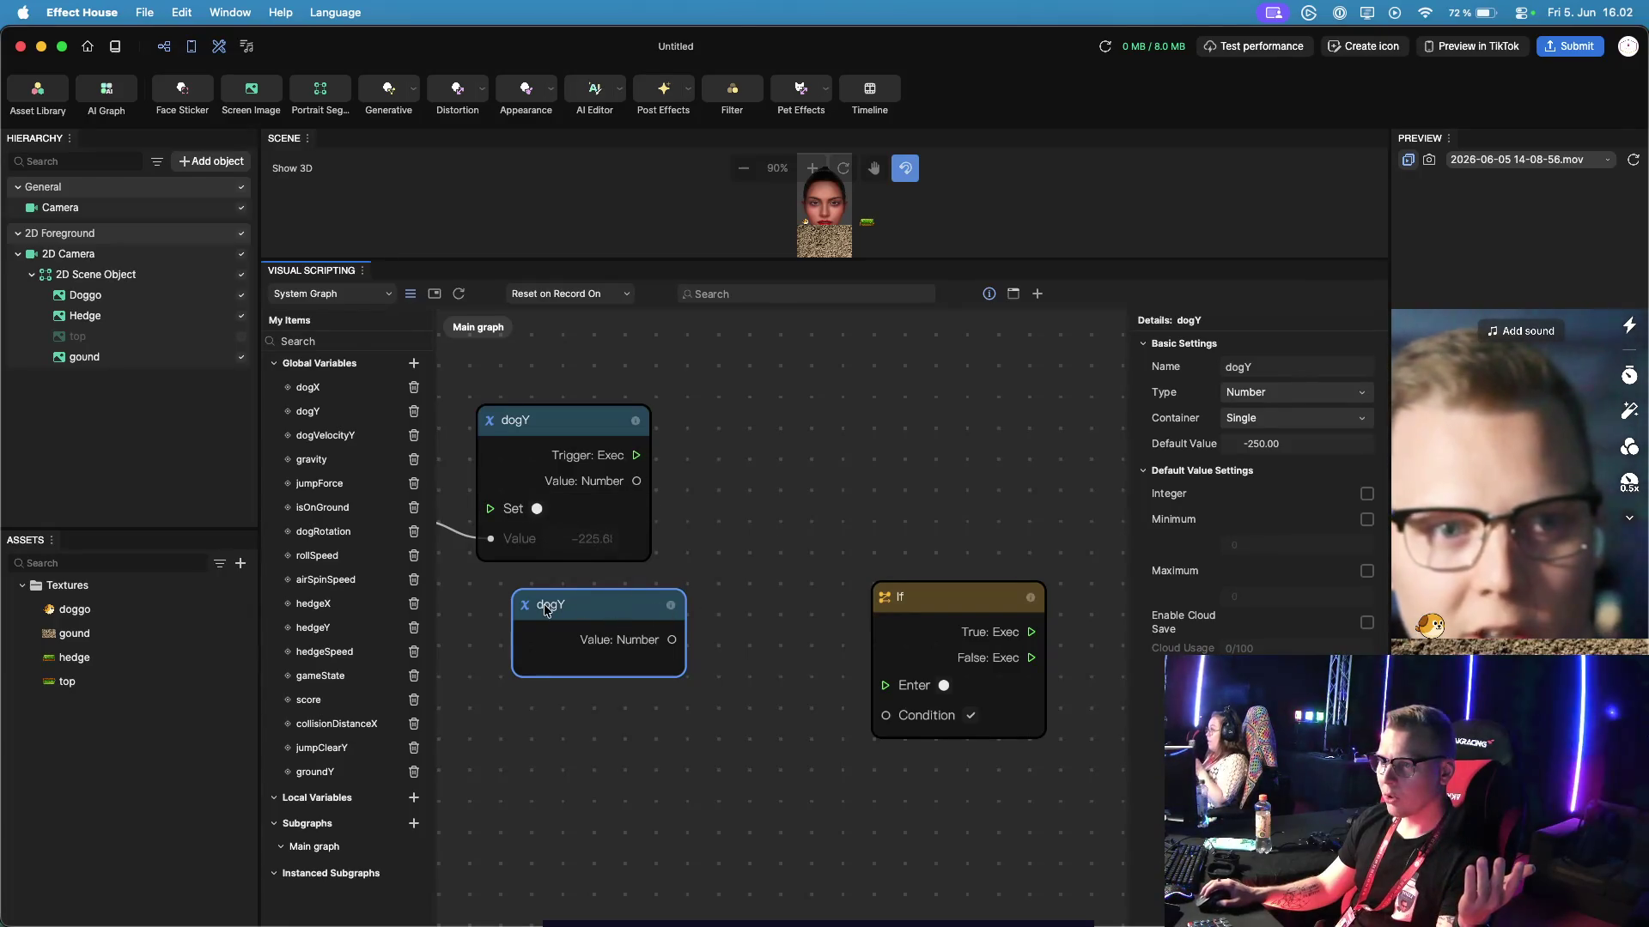
pyautogui.rightClick(644, 614)
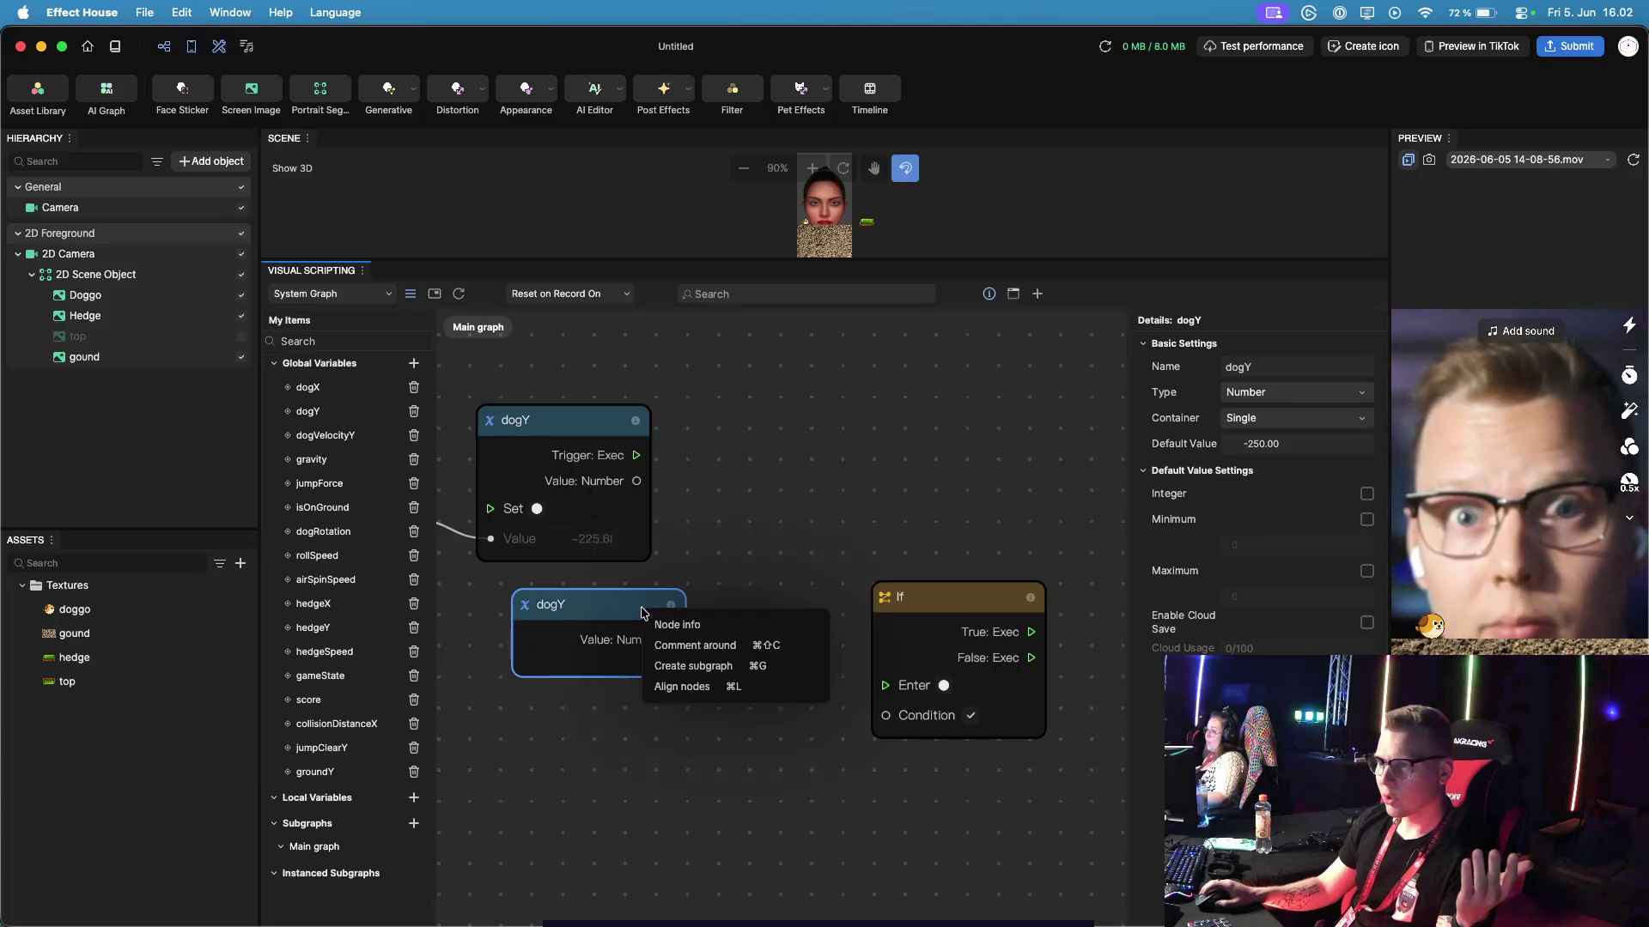
pyautogui.click(629, 620)
pyautogui.press('BackSpace')
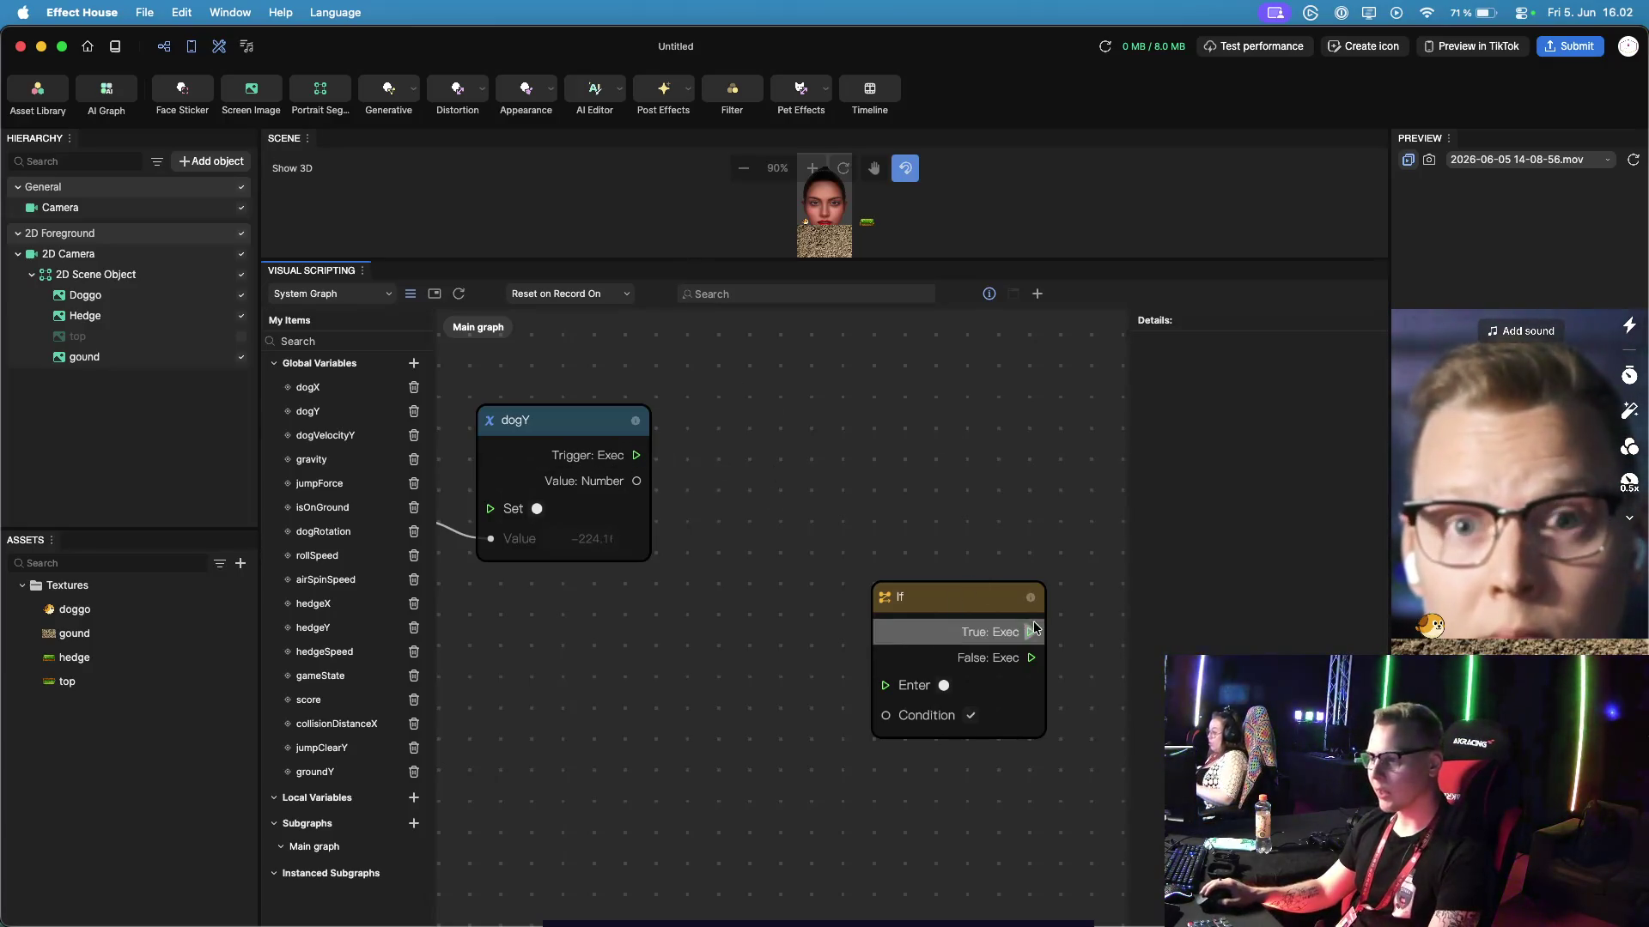
pyautogui.moveTo(971, 595); pyautogui.dragTo(1034, 608)
# Step: Add a Less or Equal node beside dogY and wire dogY's value into input A
pyautogui.moveTo(981, 535); pyautogui.dragTo(974, 469)
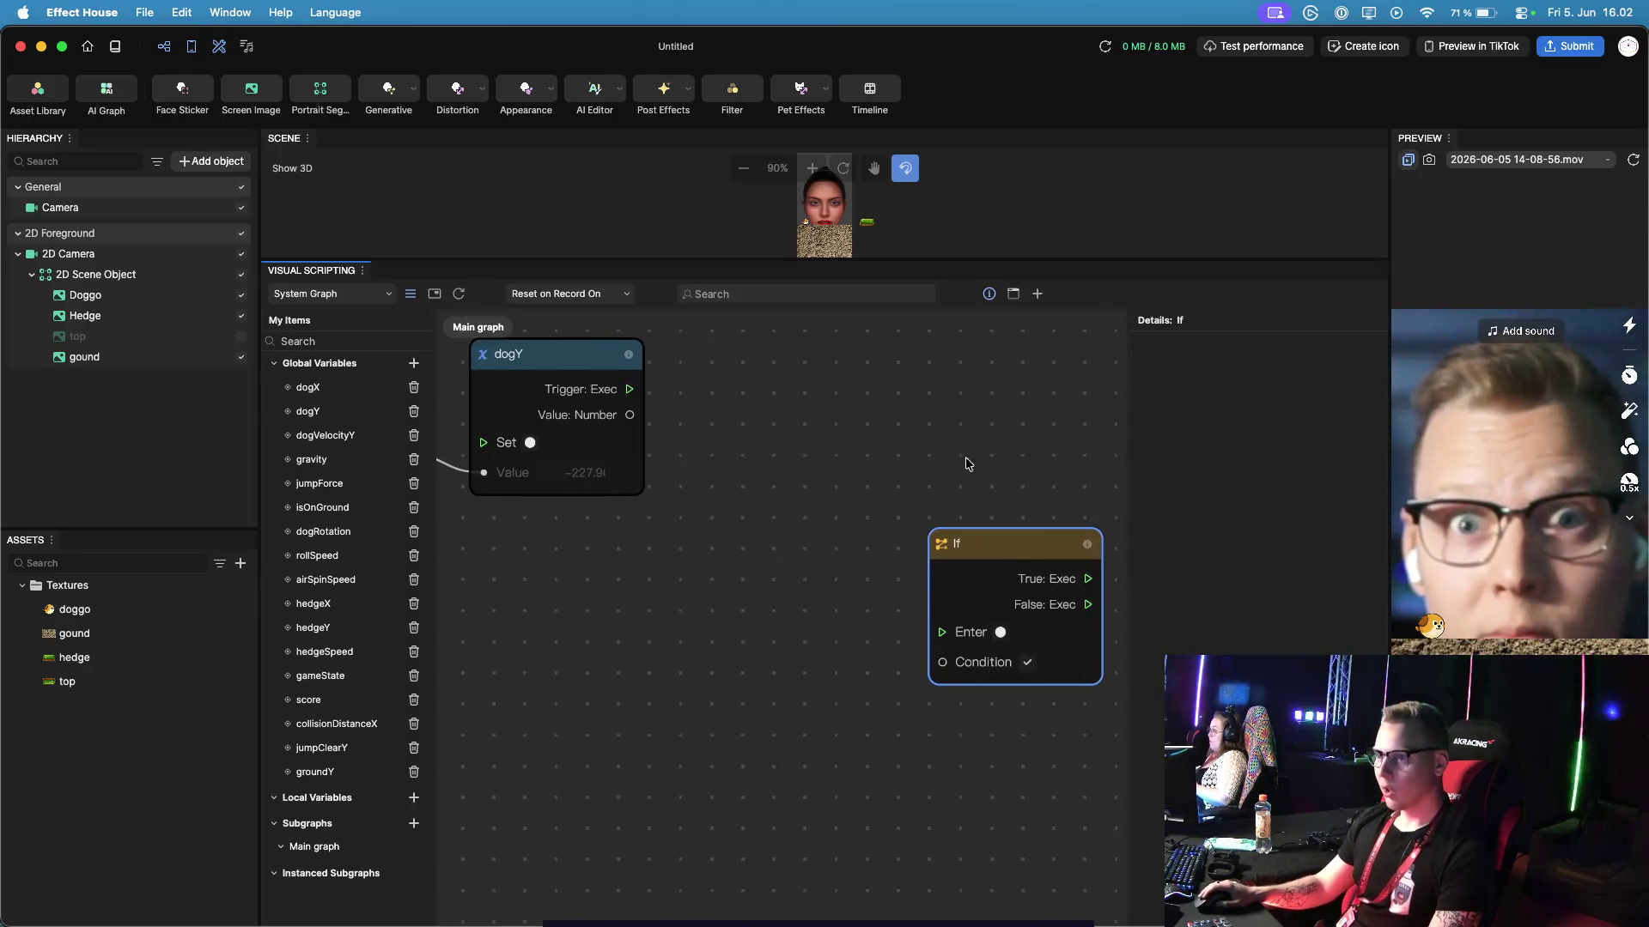
pyautogui.click(1038, 294)
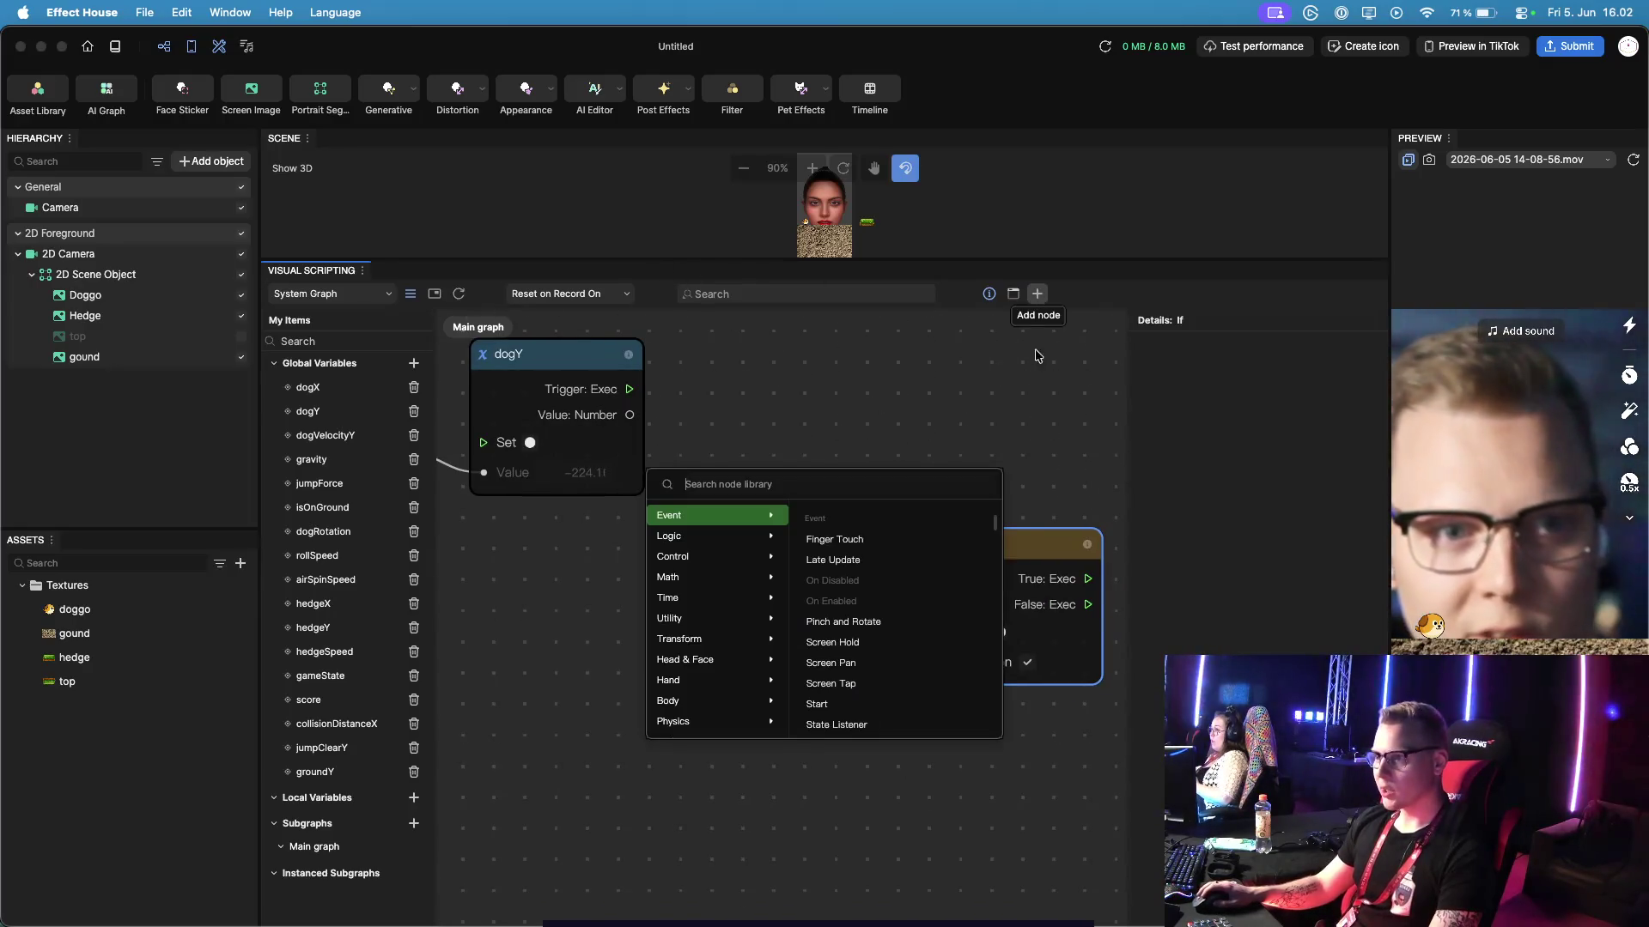
pyautogui.write('equ')
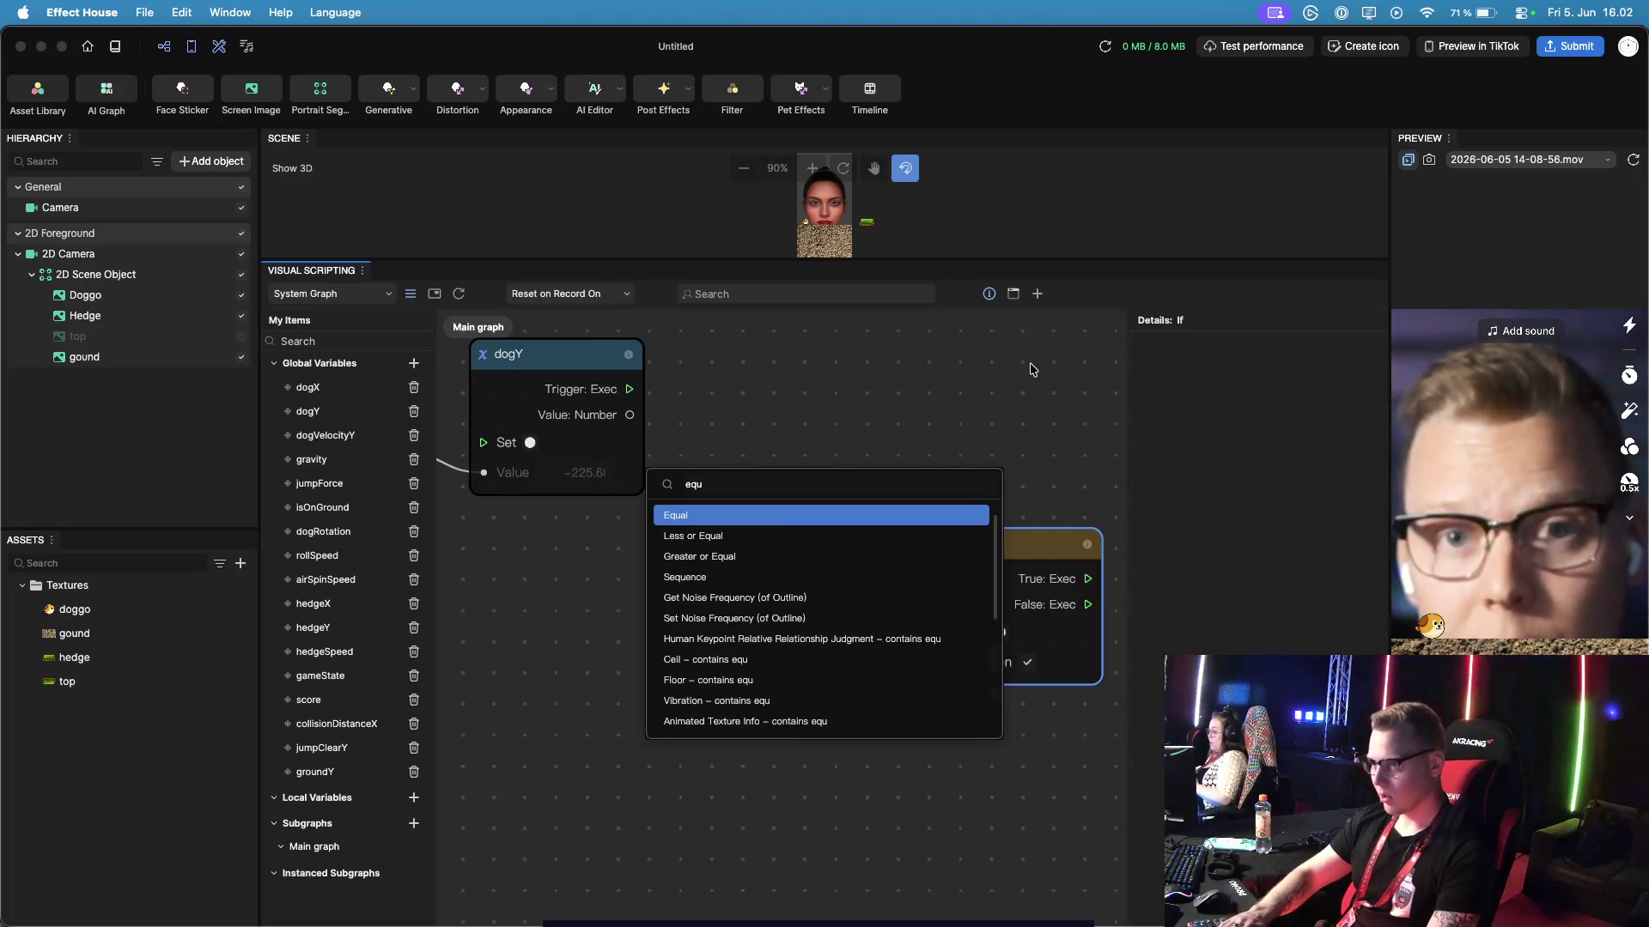
pyautogui.click(884, 539)
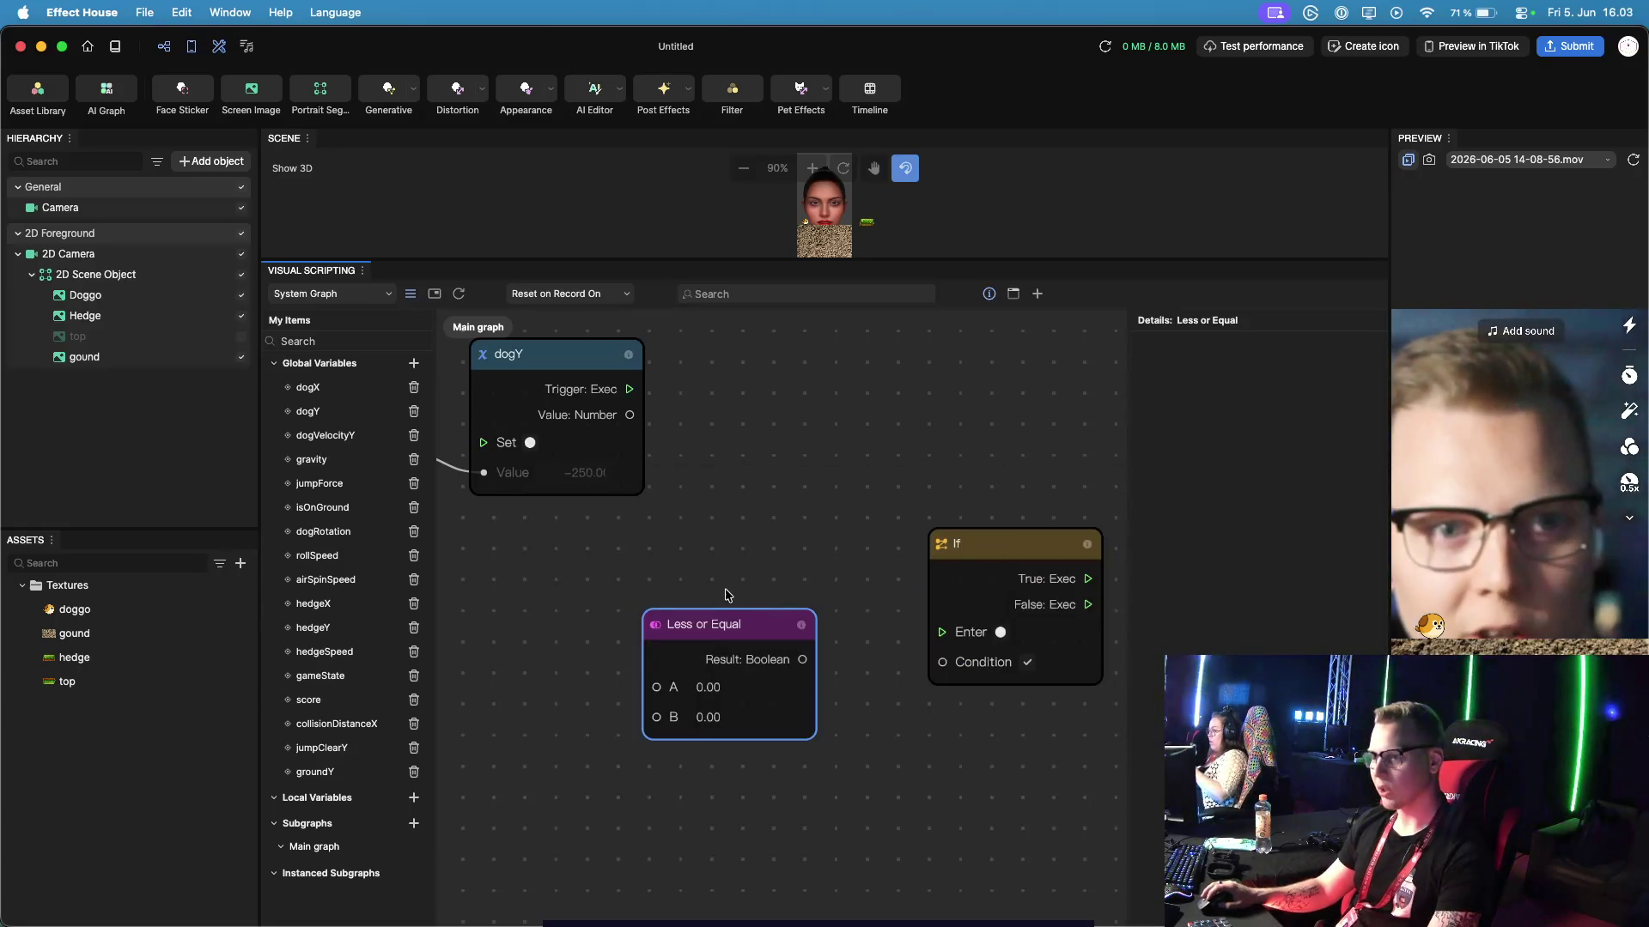
pyautogui.moveTo(760, 628); pyautogui.dragTo(818, 468)
pyautogui.moveTo(630, 415); pyautogui.dragTo(716, 526)
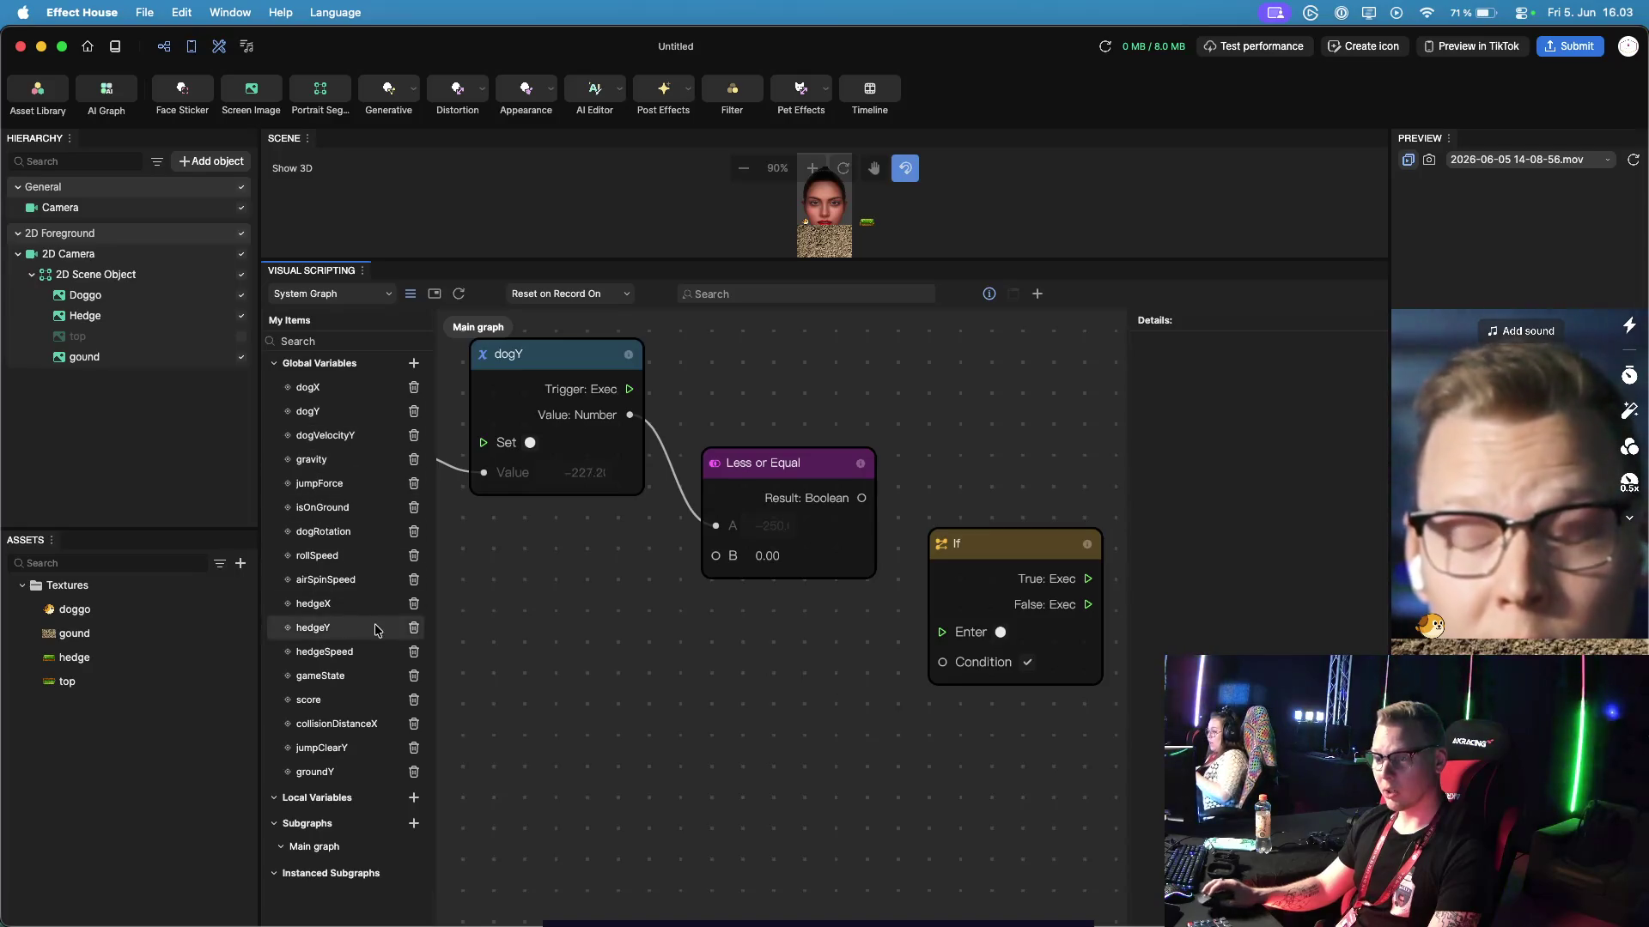
# Step: Add a groundY getter under dogY and wire it into input B
pyautogui.click(295, 773)
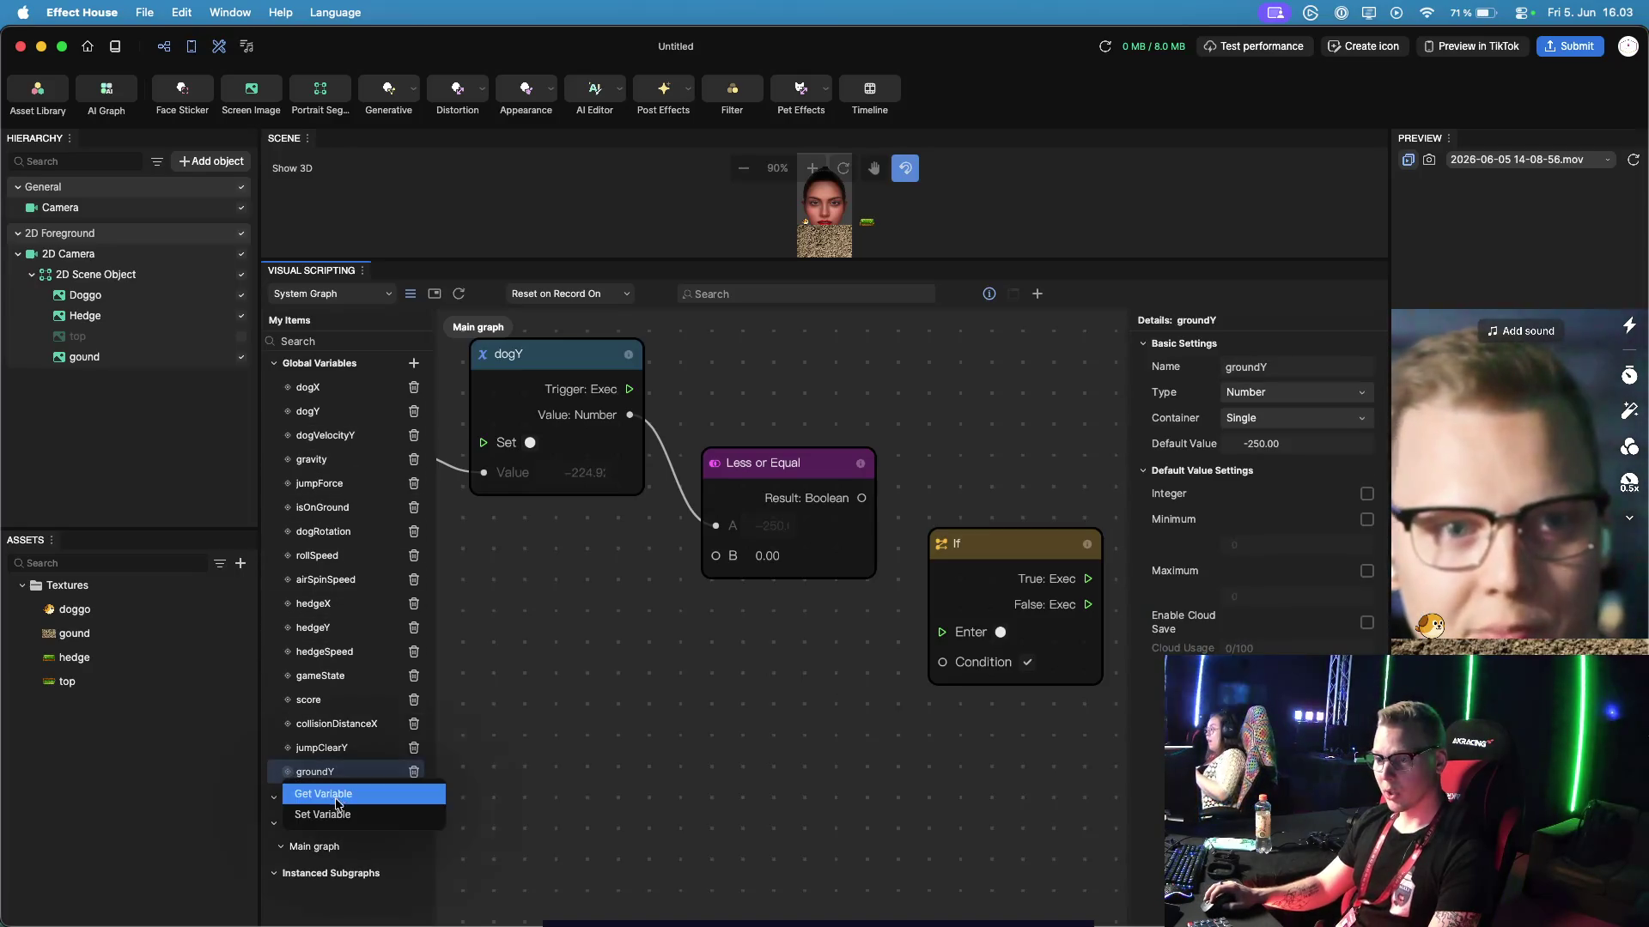
pyautogui.click(333, 795)
pyautogui.moveTo(893, 640)
pyautogui.mouseDown()
pyautogui.moveTo(598, 588)
pyautogui.moveTo(668, 625)
pyautogui.moveTo(715, 555)
pyautogui.mouseUp()
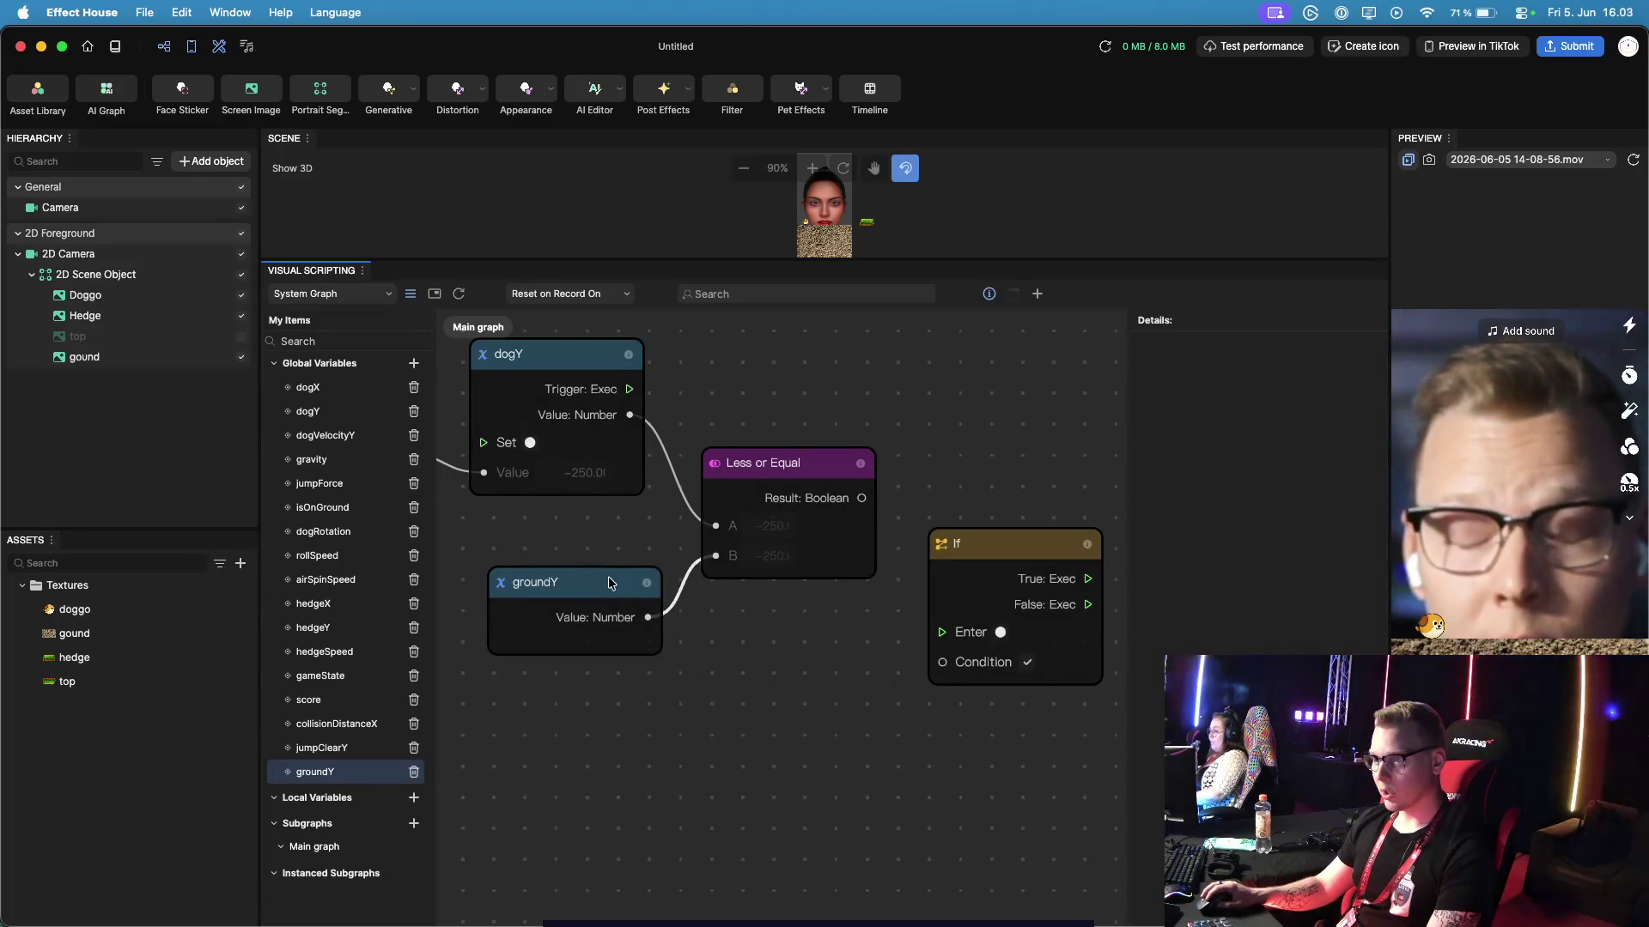
pyautogui.moveTo(550, 582); pyautogui.dragTo(517, 549)
pyautogui.click(887, 511)
# Step: Line up the If node and feed the comparison result into its Condition
pyautogui.moveTo(1046, 477); pyautogui.dragTo(950, 469)
pyautogui.moveTo(945, 532); pyautogui.dragTo(1008, 492)
pyautogui.moveTo(770, 488); pyautogui.dragTo(916, 626)
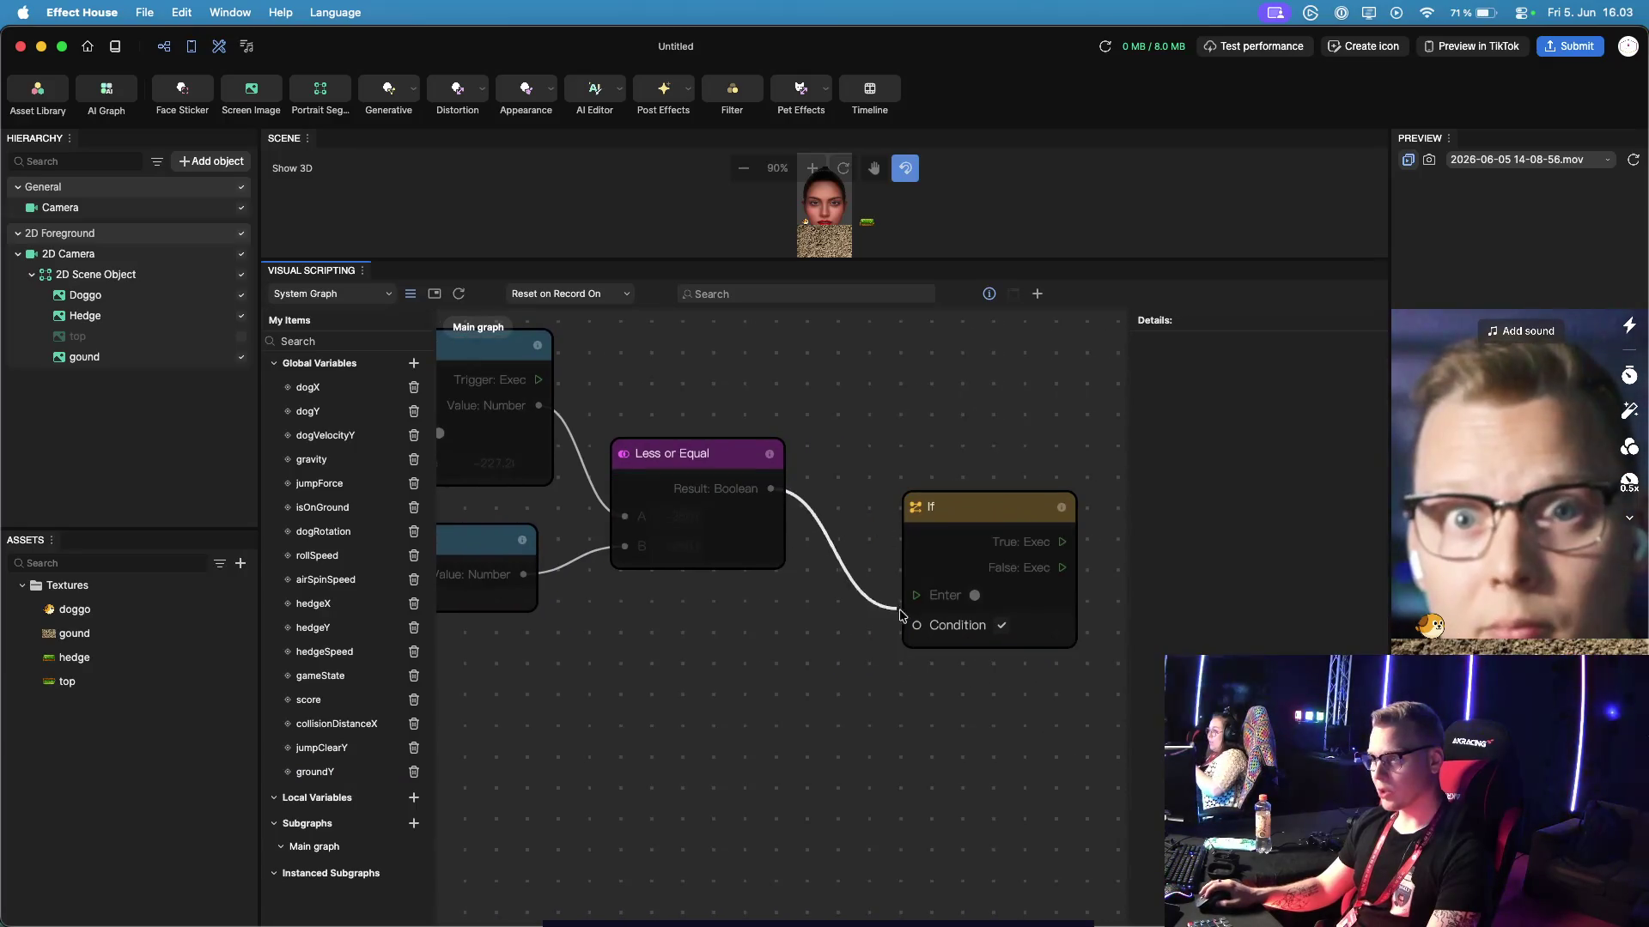
pyautogui.moveTo(1027, 441); pyautogui.dragTo(915, 421)
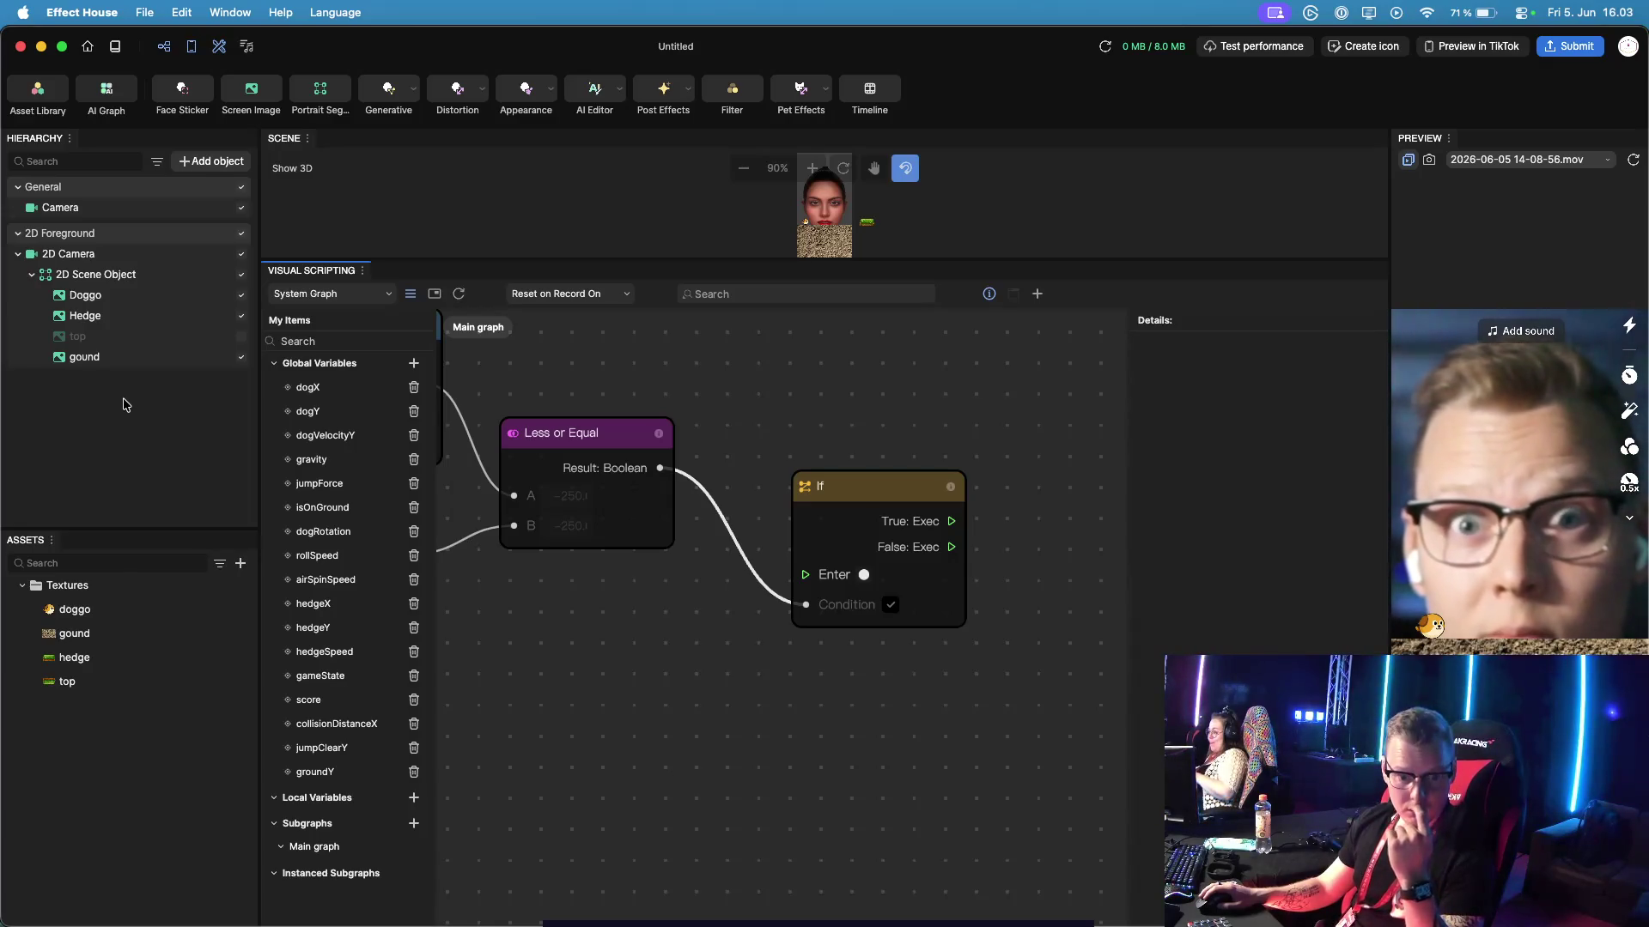
pyautogui.moveTo(659, 616); pyautogui.dragTo(905, 668)
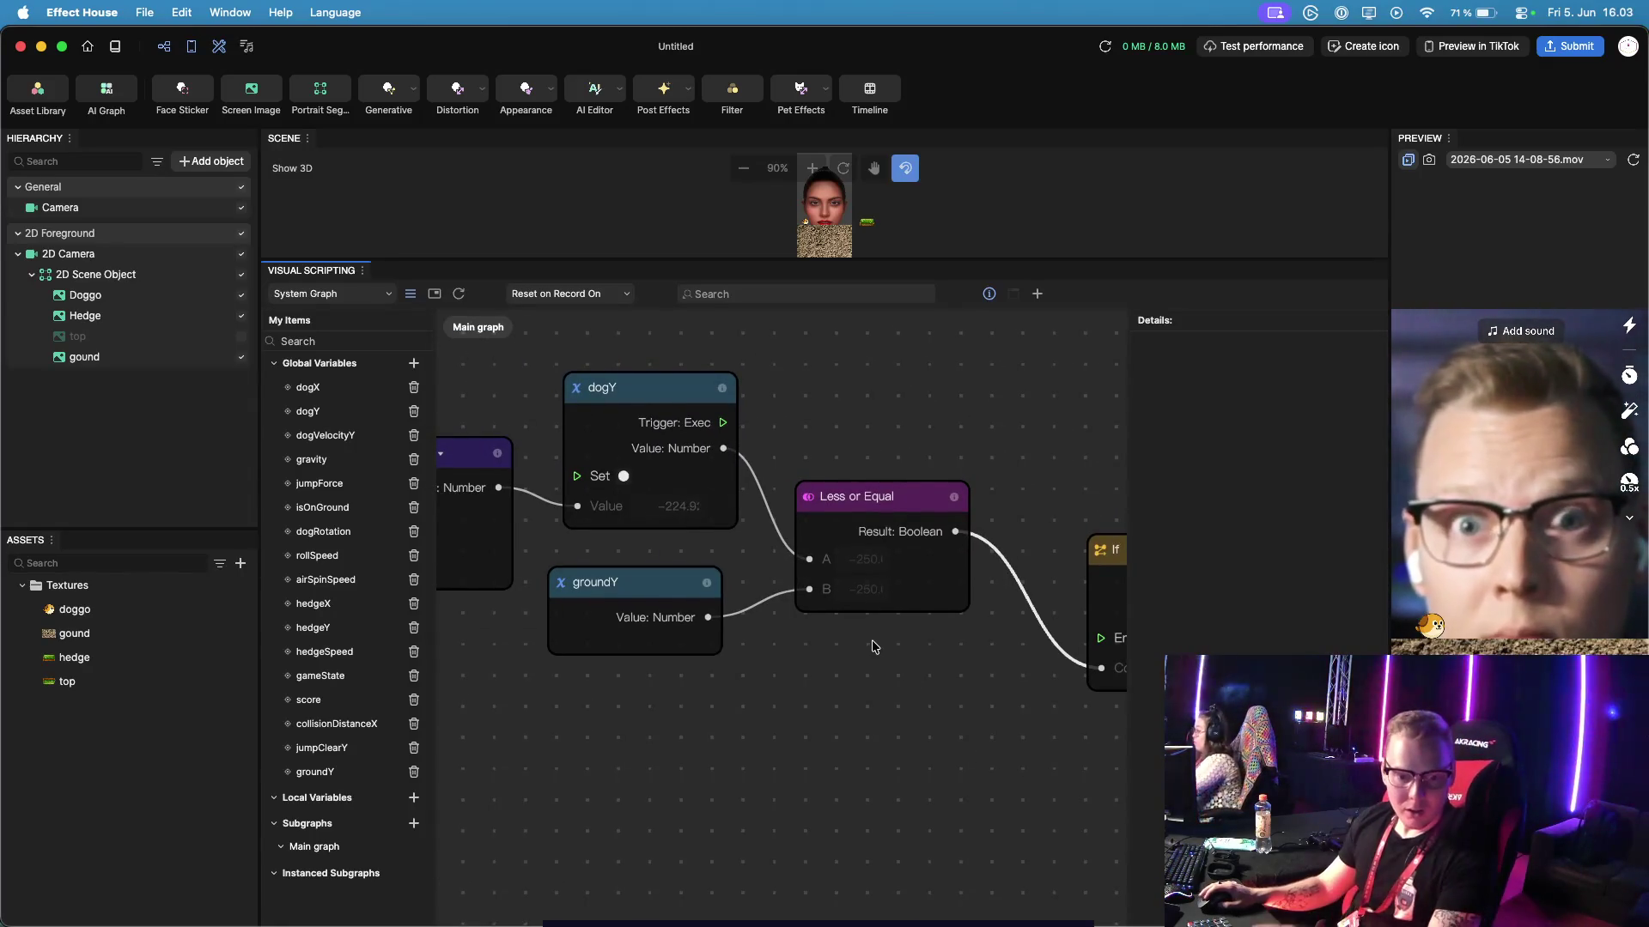
# Step: Add a dogVelocityY setter (0.00) right of the If node and run its True branch into it
pyautogui.moveTo(928, 657); pyautogui.dragTo(529, 629)
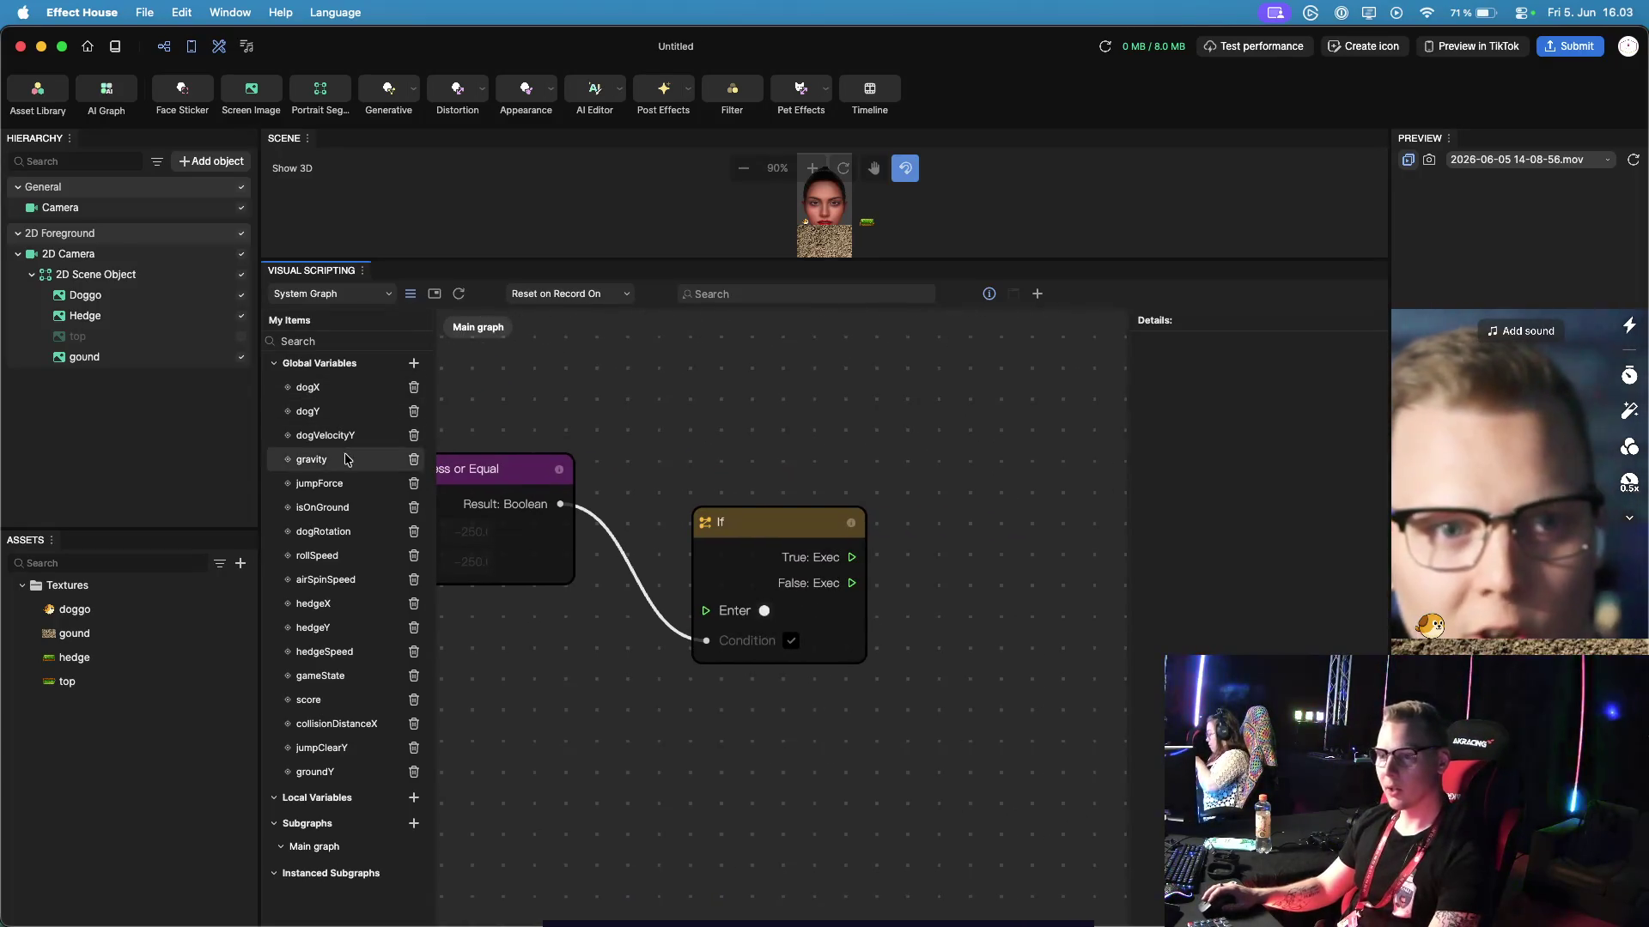
pyautogui.rightClick(309, 438)
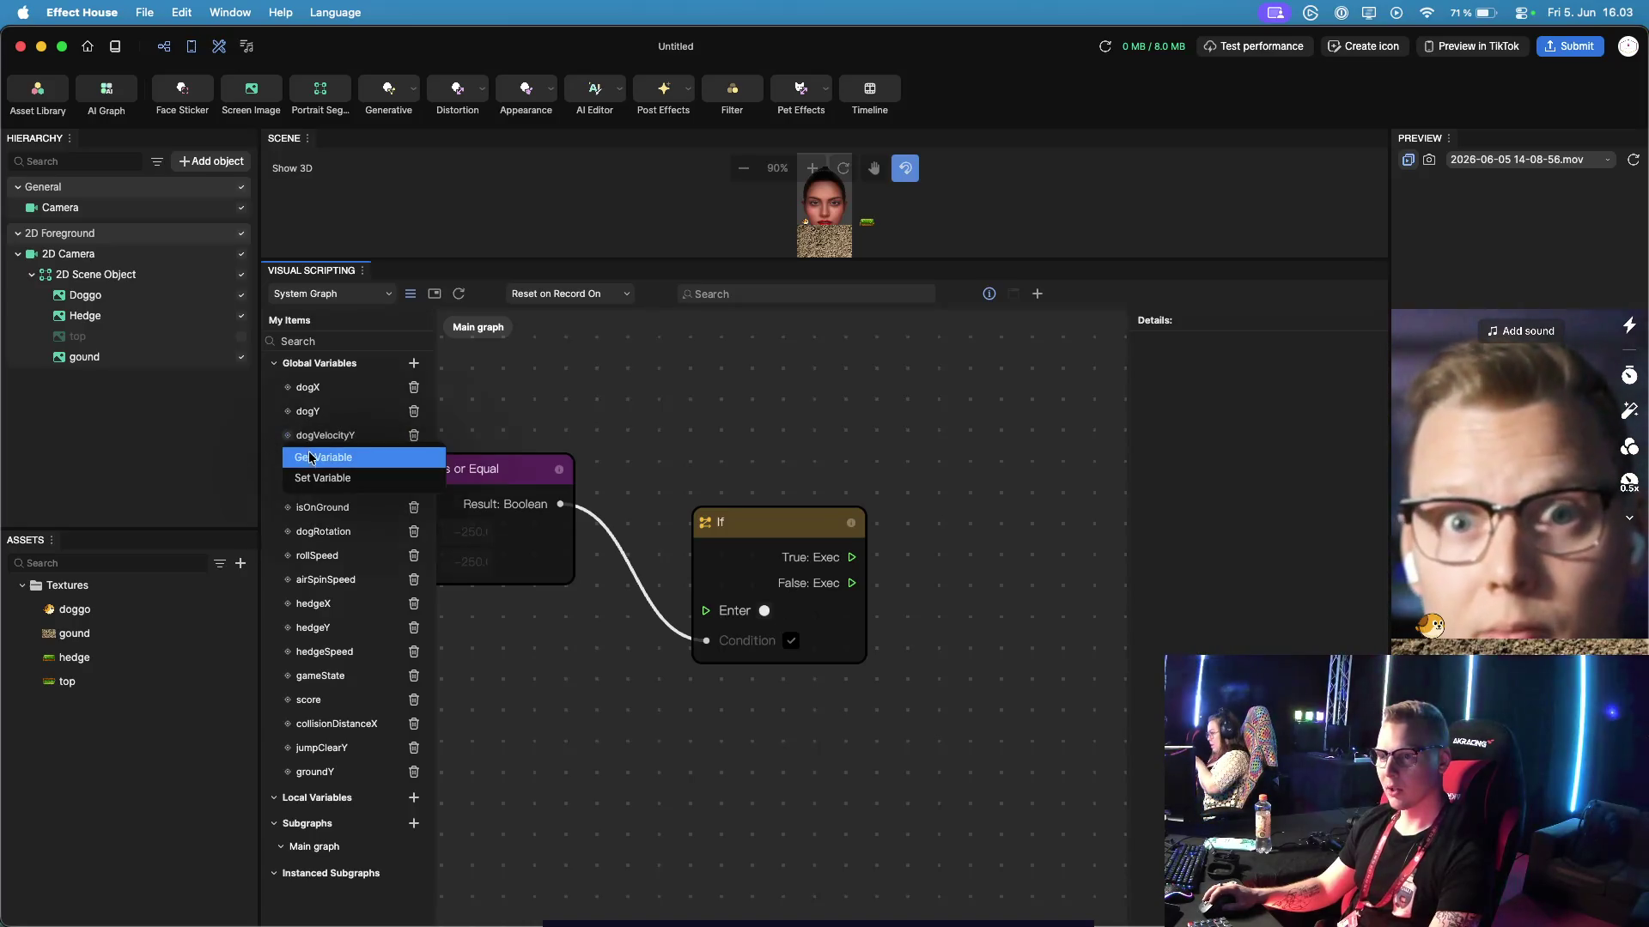
pyautogui.click(344, 481)
pyautogui.moveTo(867, 636); pyautogui.dragTo(976, 544)
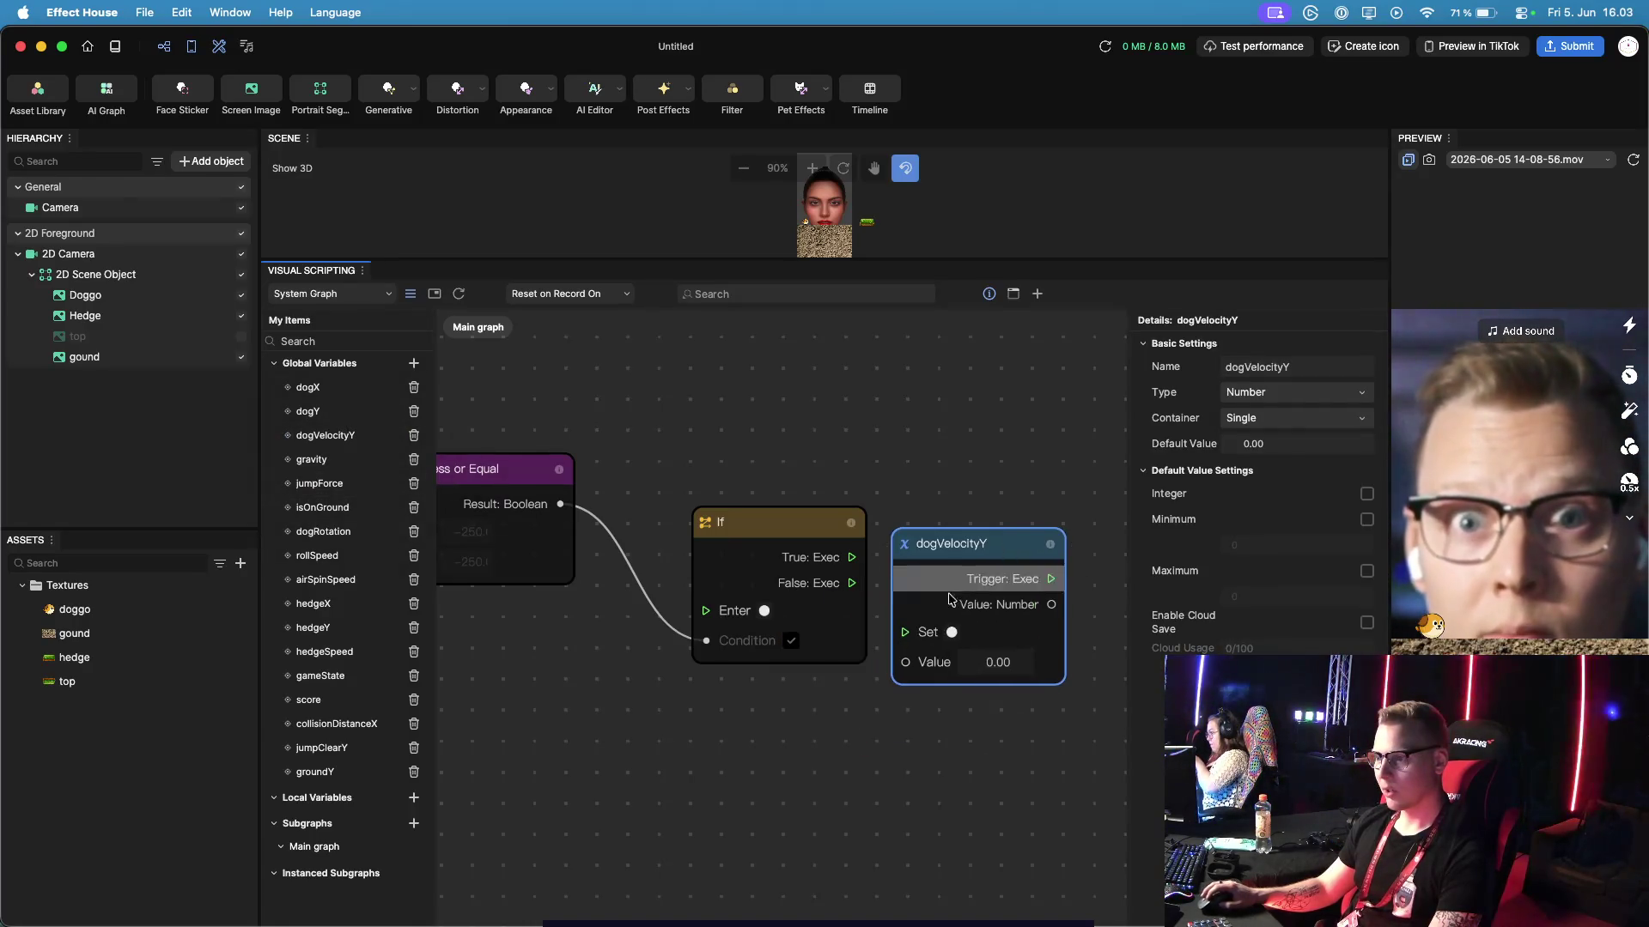
pyautogui.moveTo(849, 561); pyautogui.dragTo(895, 634)
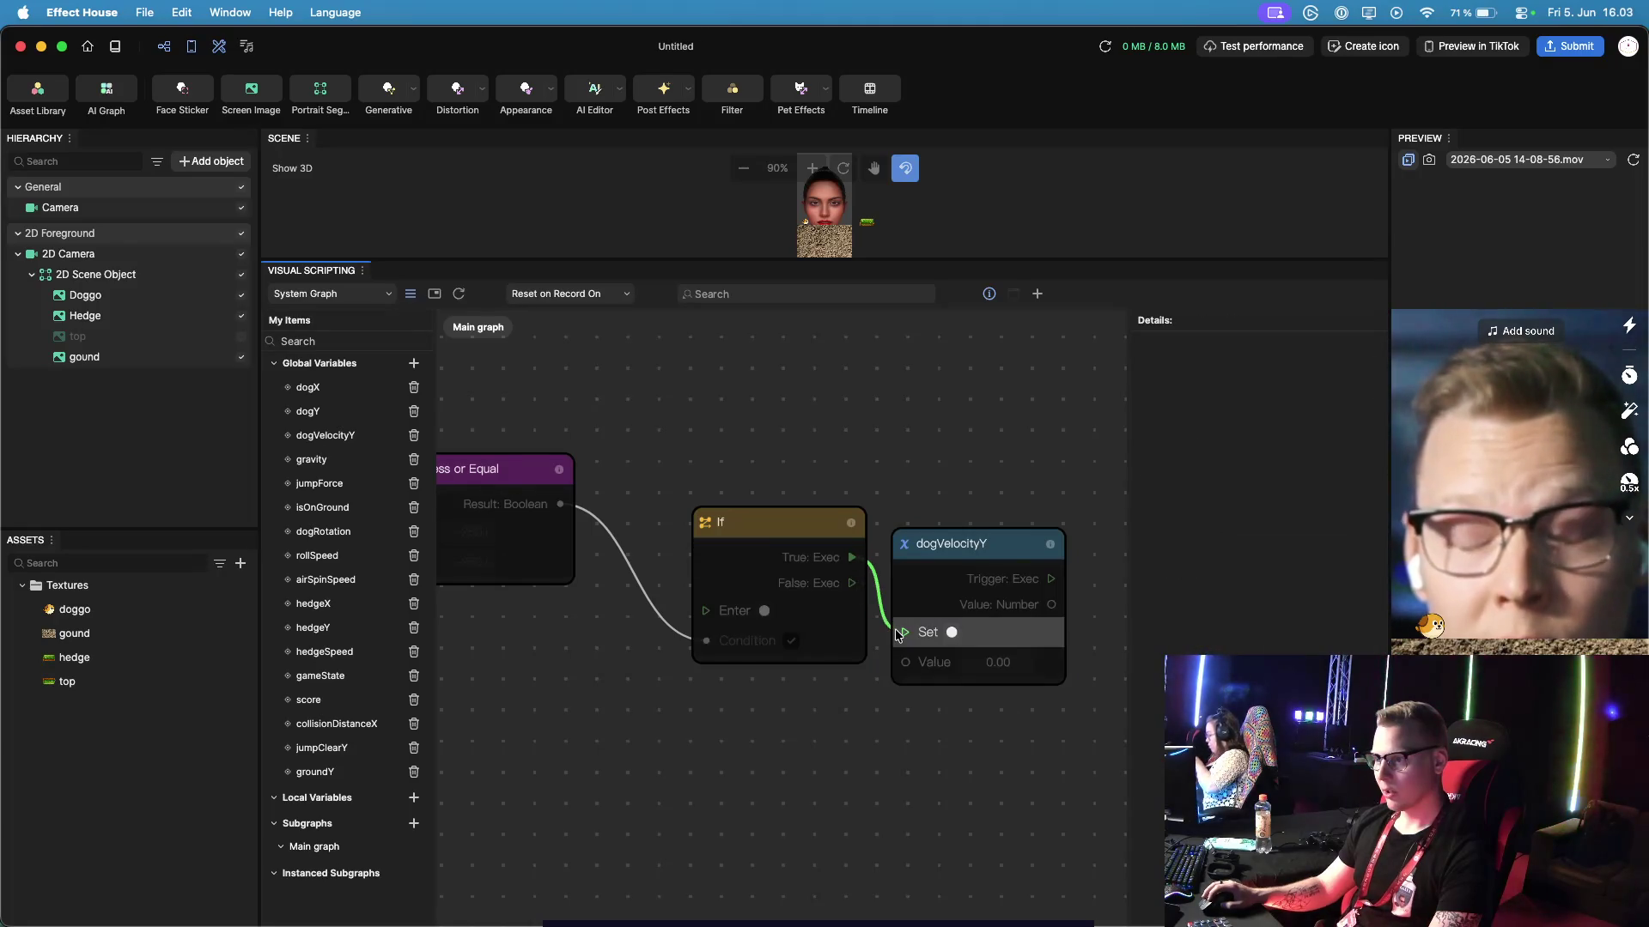
pyautogui.moveTo(983, 542); pyautogui.dragTo(1033, 467)
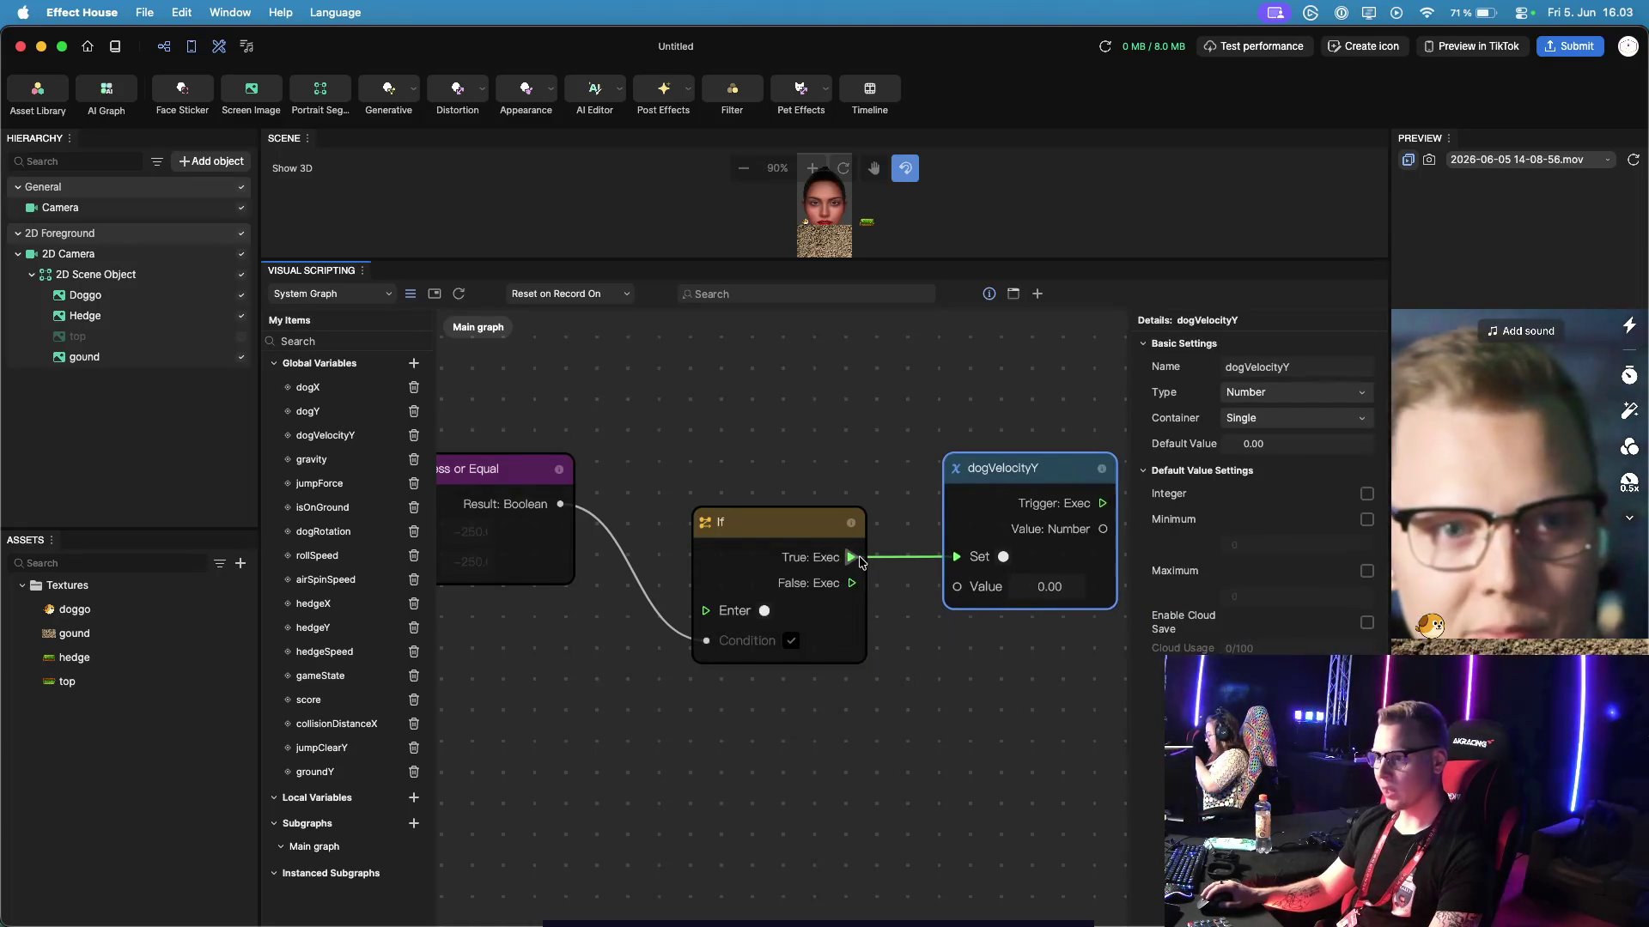
pyautogui.moveTo(861, 563); pyautogui.dragTo(917, 617)
pyautogui.click(919, 455)
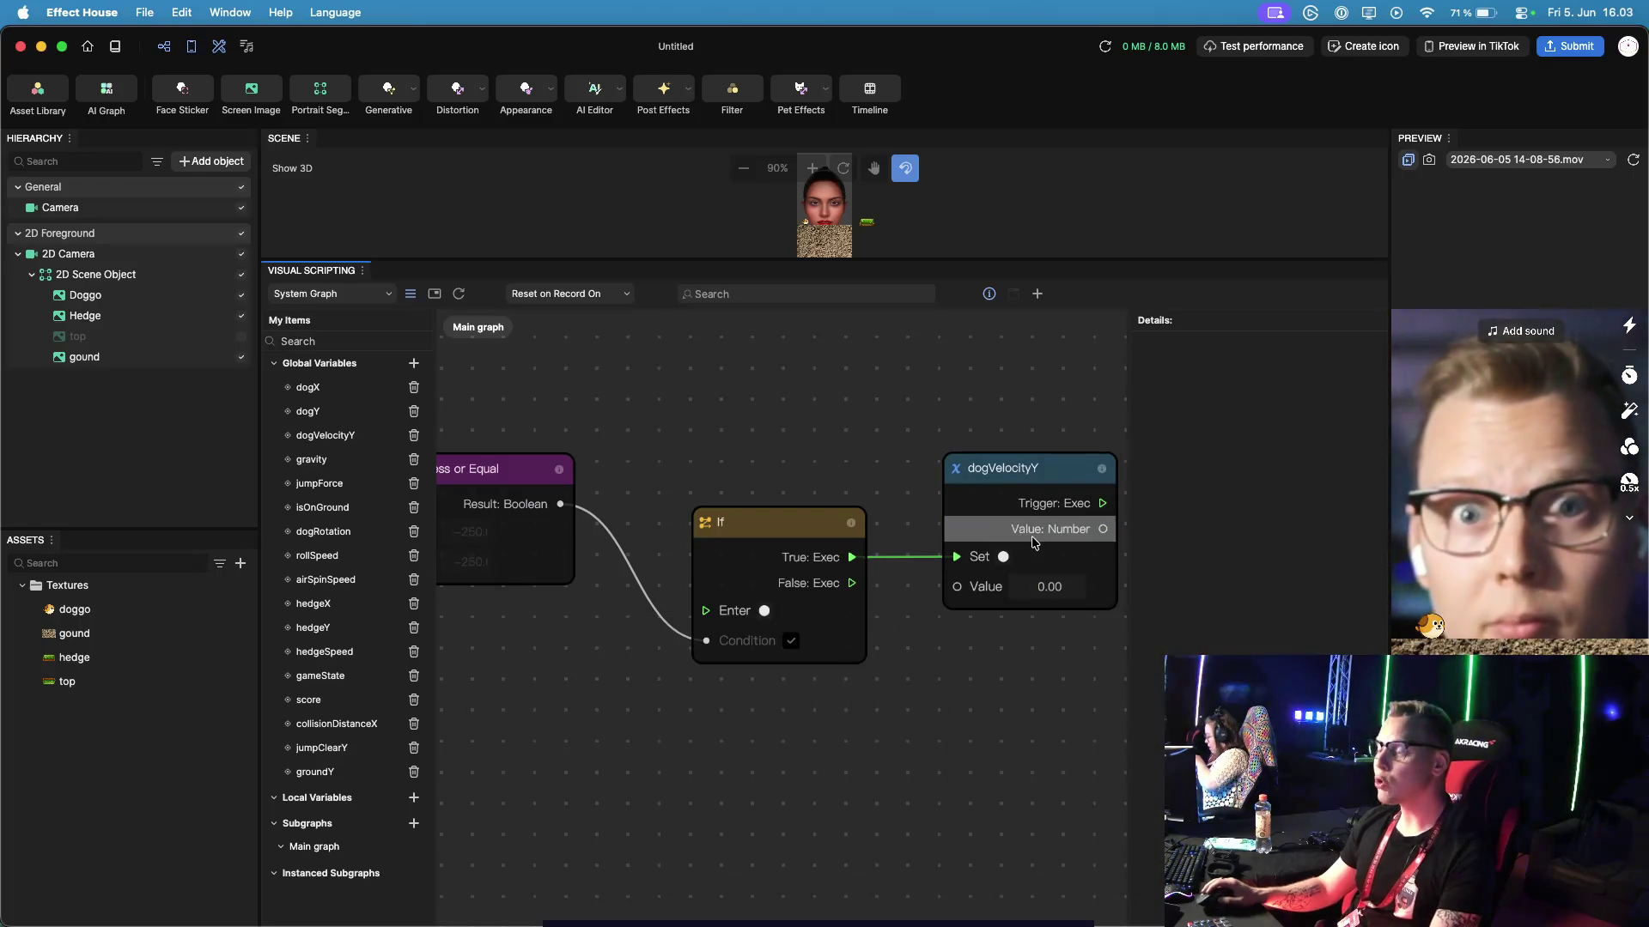
pyautogui.moveTo(1065, 474); pyautogui.dragTo(1042, 396)
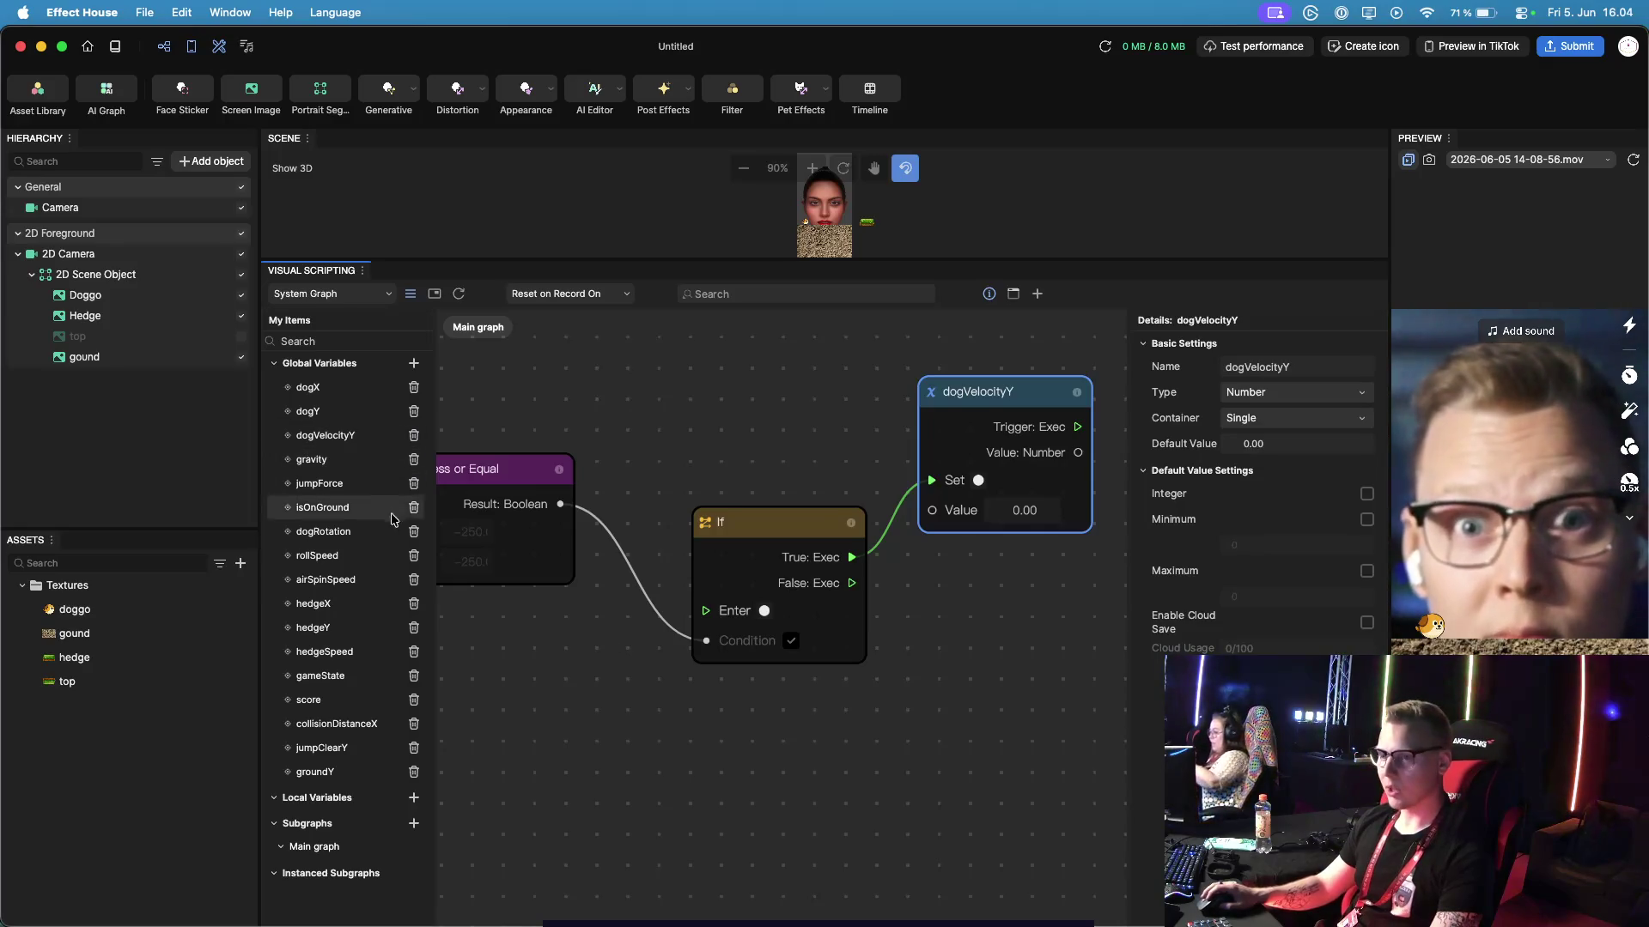
# Step: Add an isOnGround setter and chain dogVelocityY's trigger into its Set
pyautogui.moveTo(286, 512)
pyautogui.mouseDown()
pyautogui.moveTo(318, 535)
pyautogui.moveTo(837, 640)
pyautogui.moveTo(990, 605)
pyautogui.mouseUp()
pyautogui.moveTo(851, 583); pyautogui.dragTo(917, 681)
pyautogui.click(916, 568)
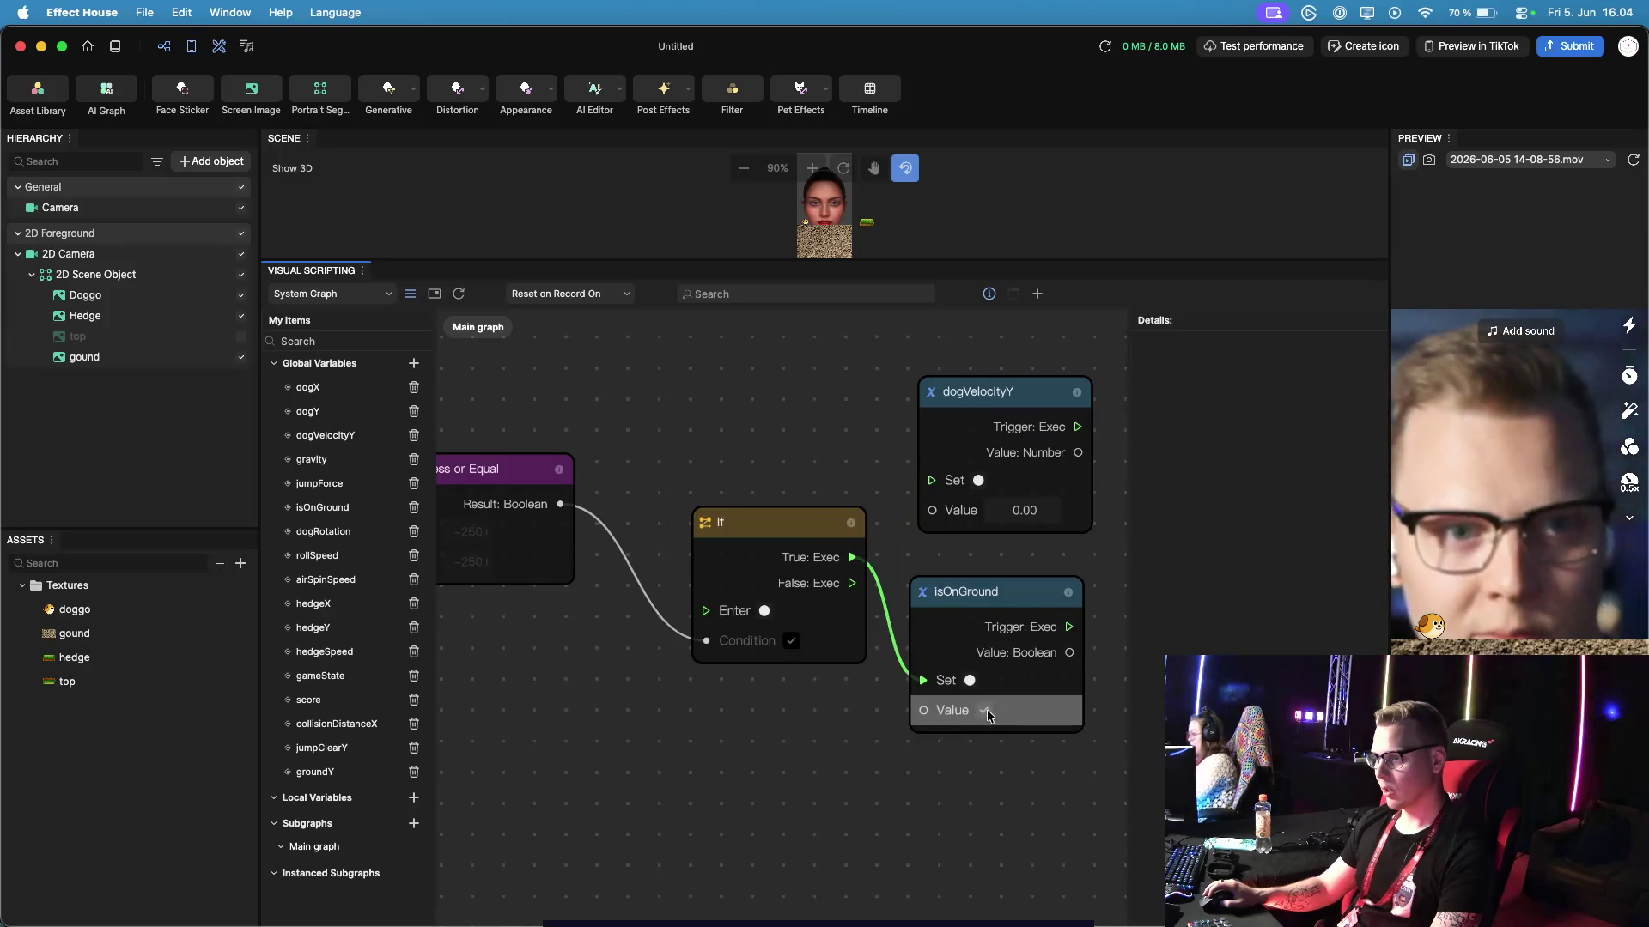
pyautogui.moveTo(852, 557); pyautogui.dragTo(927, 484)
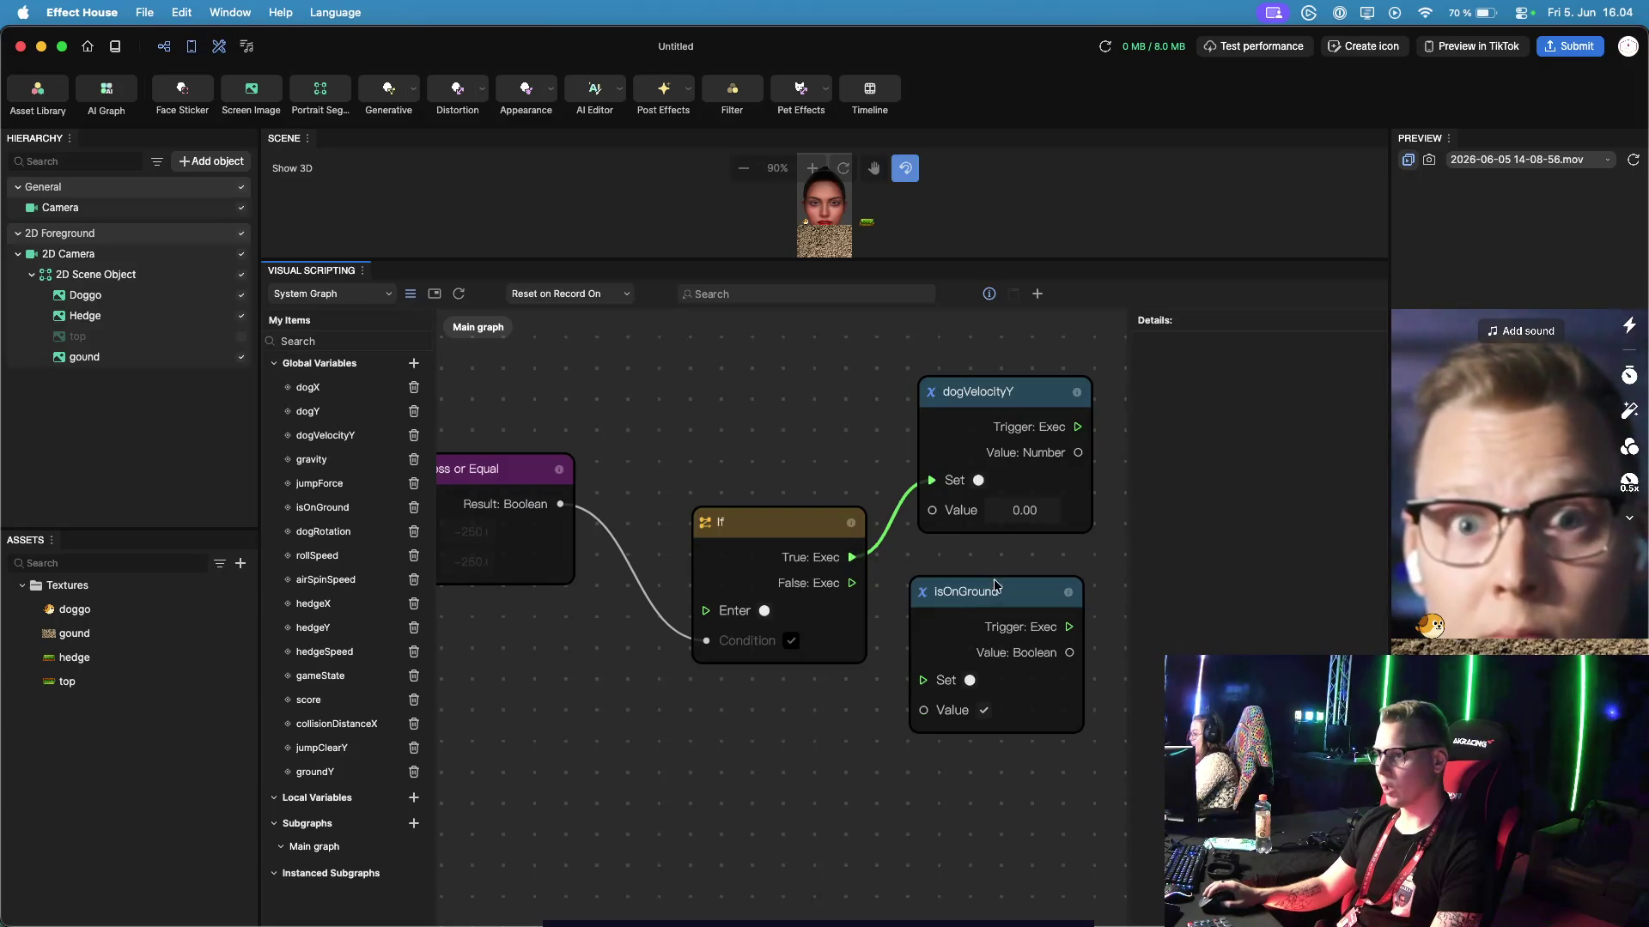
pyautogui.scroll(-1, 1009, 588)
pyautogui.moveTo(1006, 587)
pyautogui.mouseDown()
pyautogui.moveTo(1116, 571)
pyautogui.moveTo(846, 512)
pyautogui.mouseUp()
pyautogui.moveTo(695, 452); pyautogui.dragTo(760, 574)
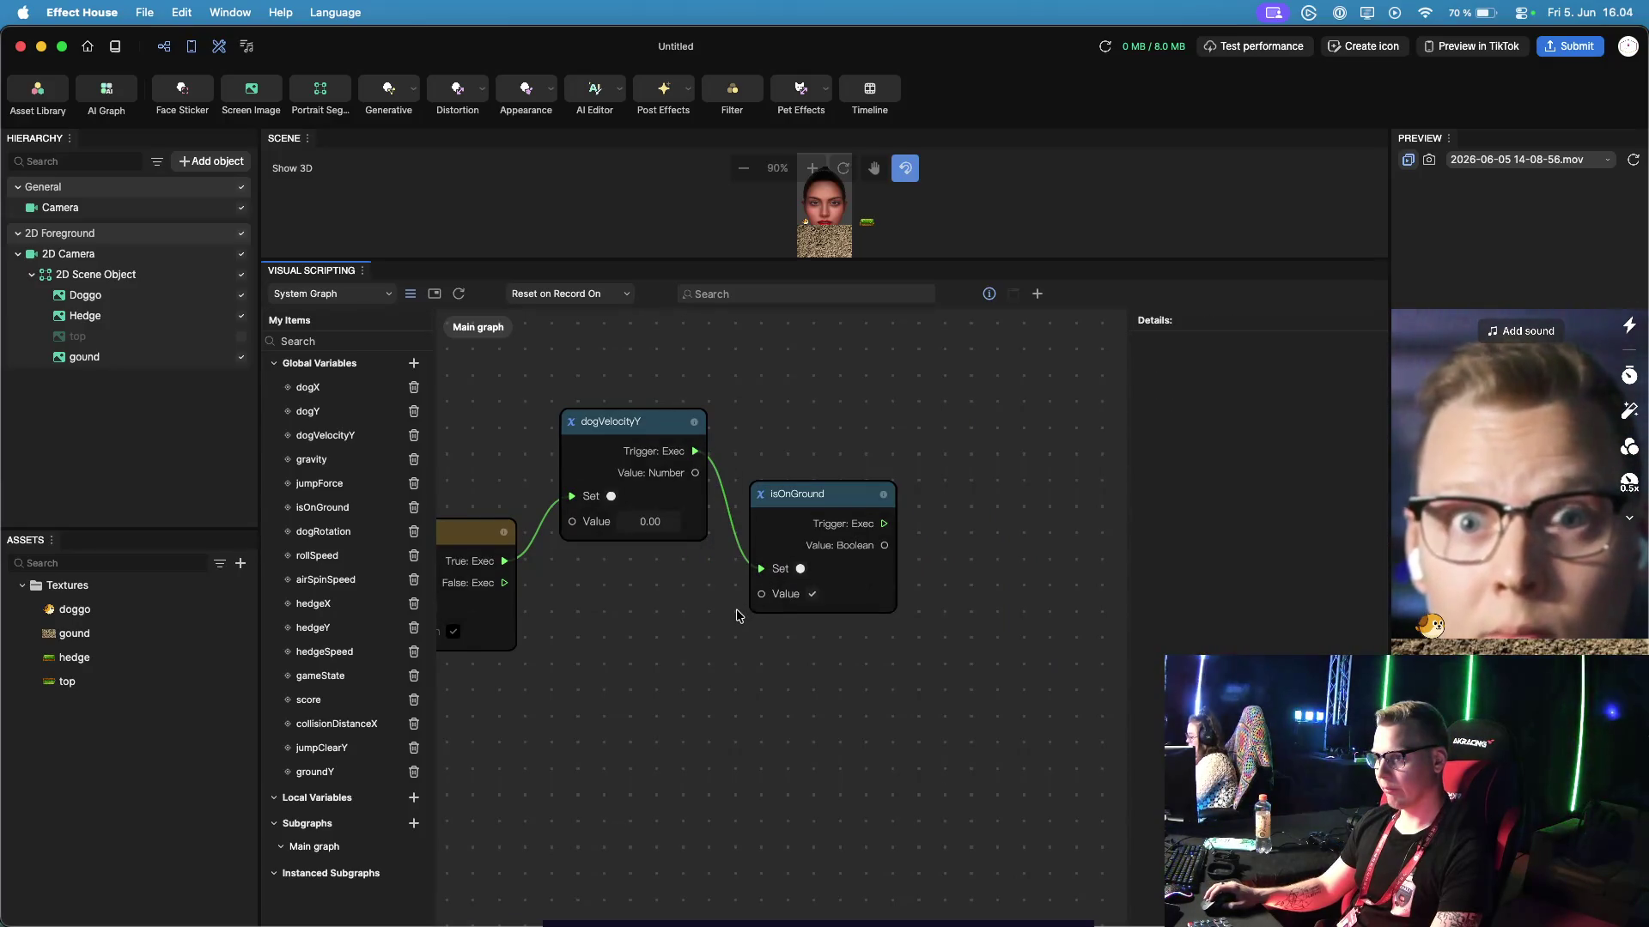
pyautogui.scroll(-10, 828, 726)
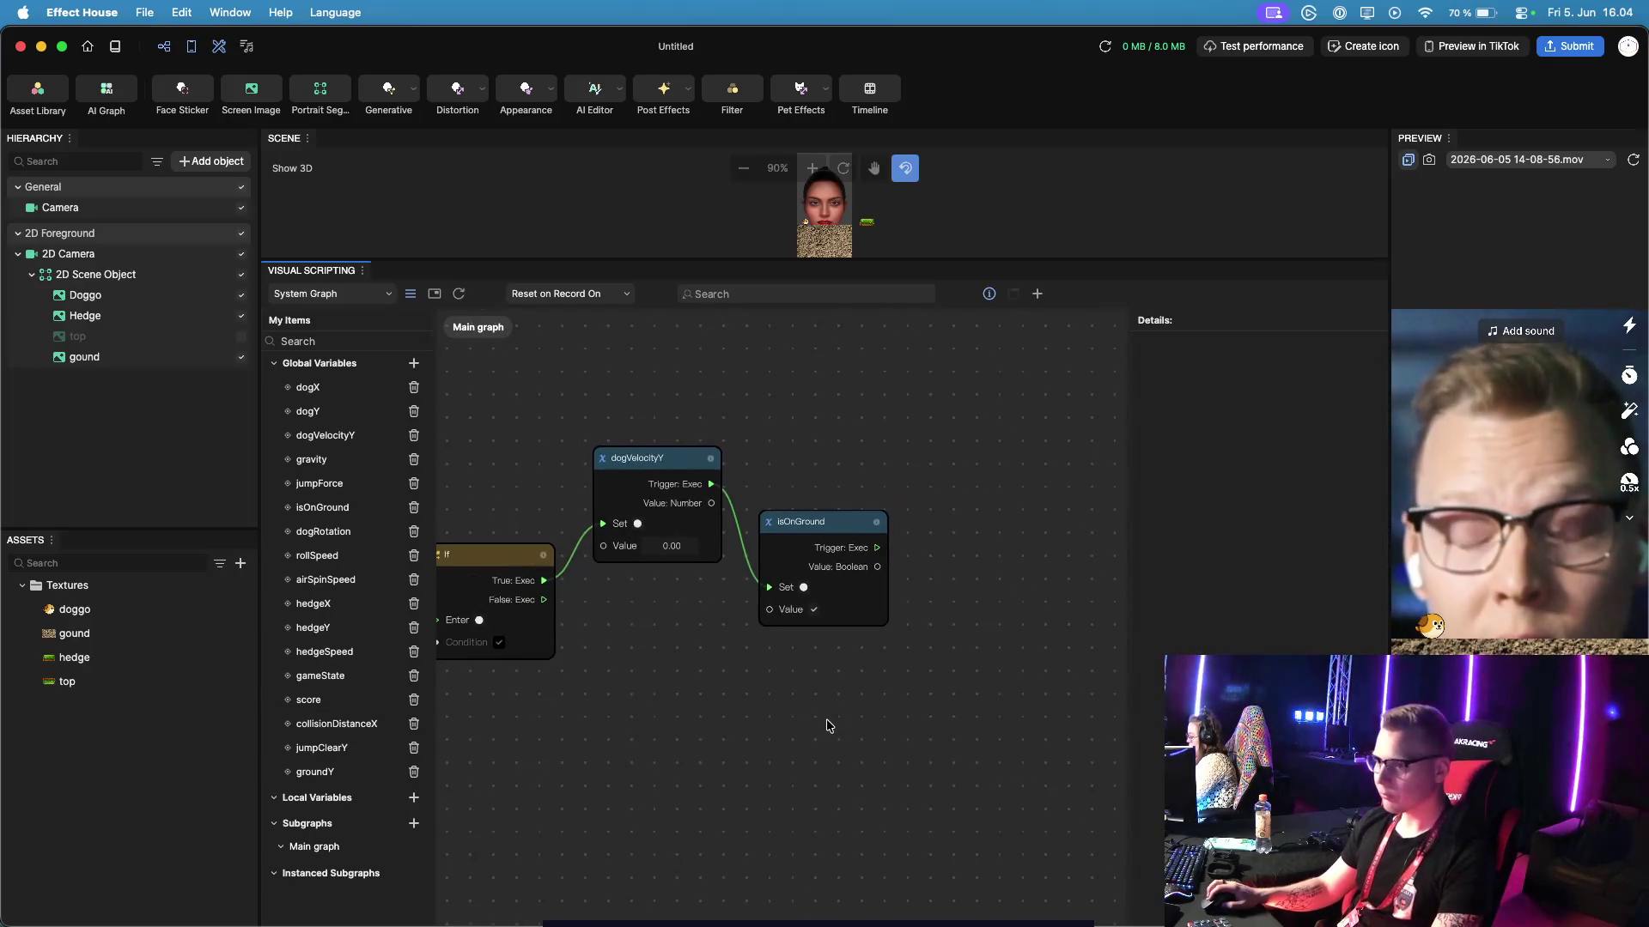
pyautogui.scroll(5, 570, 739)
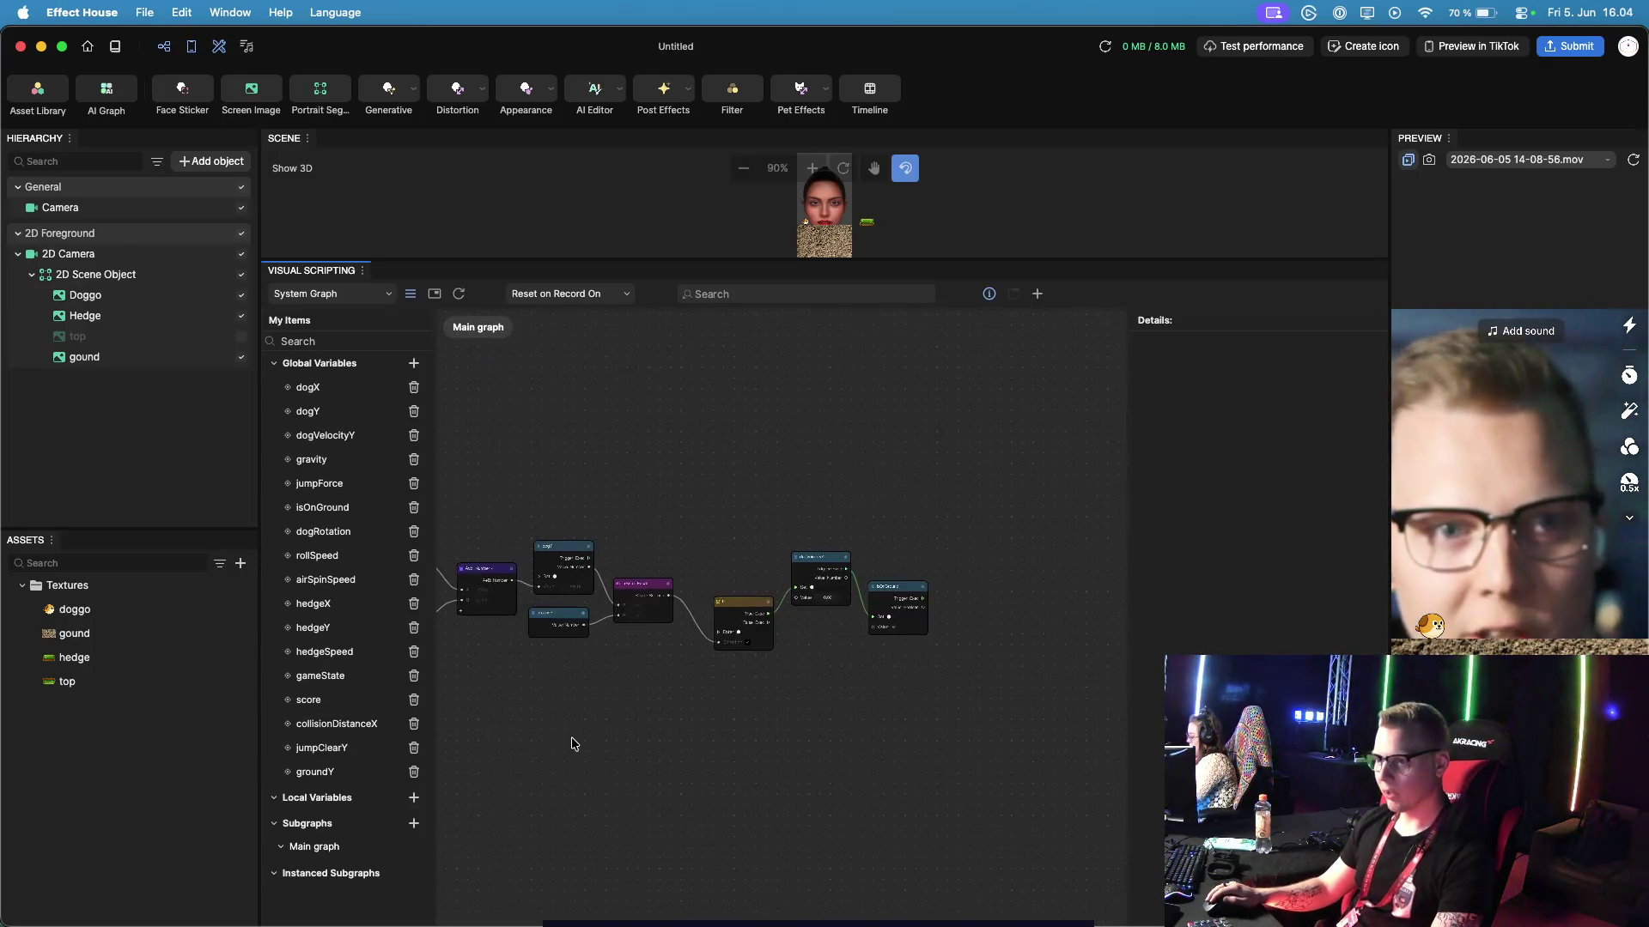
pyautogui.moveTo(578, 743)
pyautogui.mouseDown()
pyautogui.moveTo(1045, 626)
pyautogui.moveTo(949, 636)
pyautogui.moveTo(986, 633)
pyautogui.mouseUp()
pyautogui.scroll(5, 683, 599)
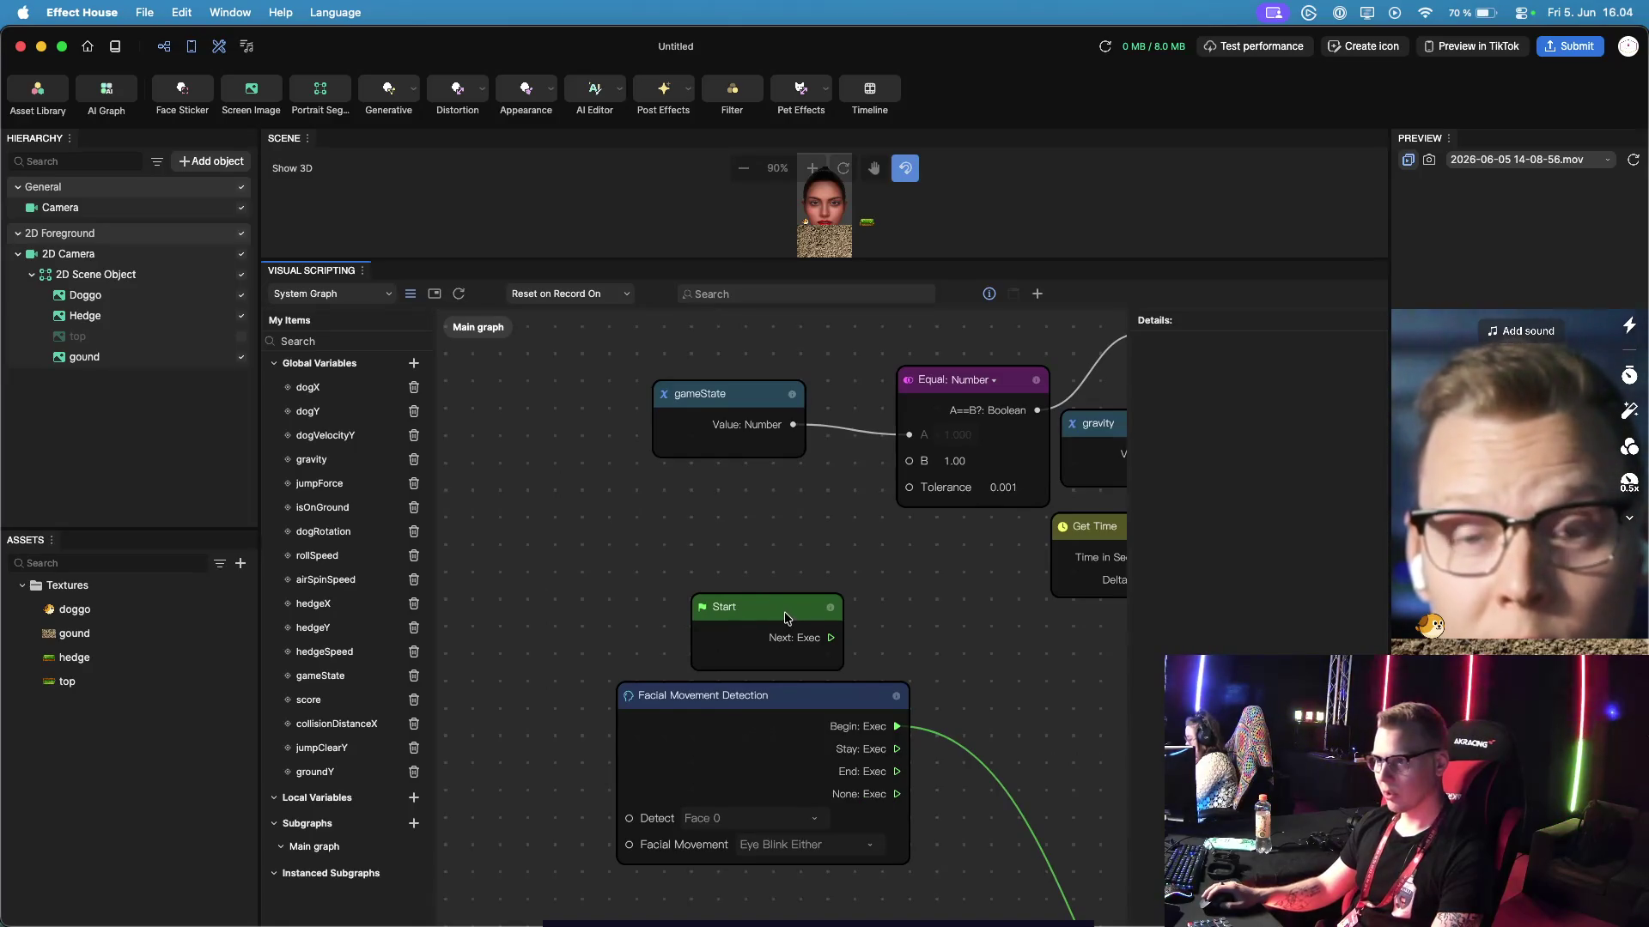
pyautogui.scroll(-10, 934, 591)
pyautogui.moveTo(898, 641); pyautogui.dragTo(751, 624)
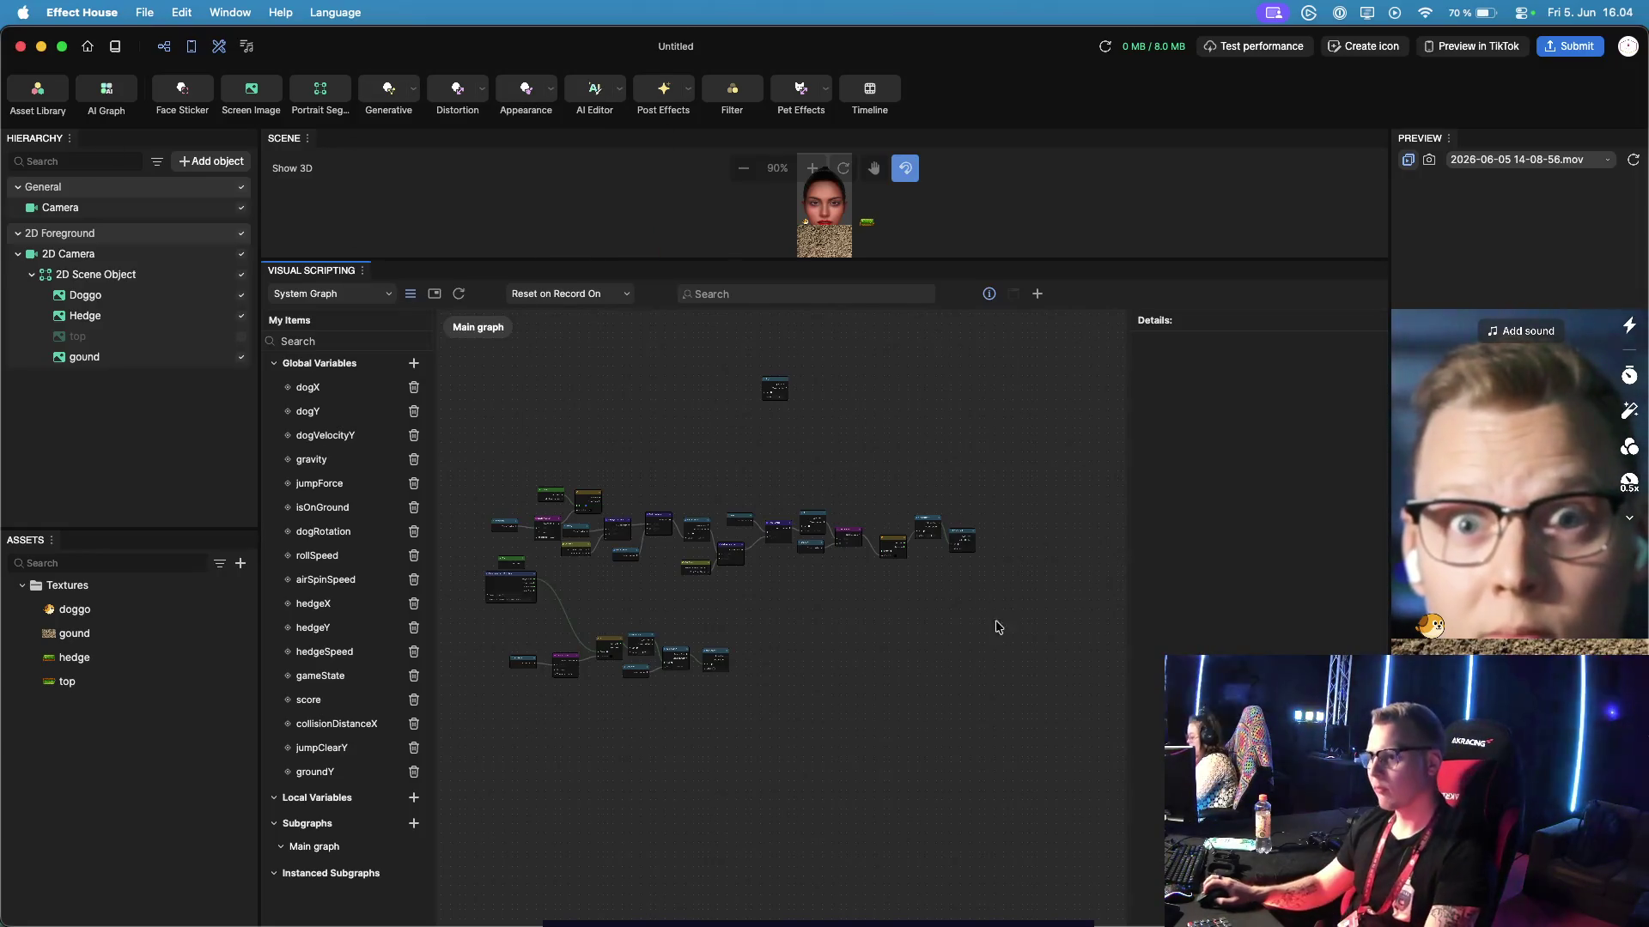
pyautogui.scroll(10, 959, 521)
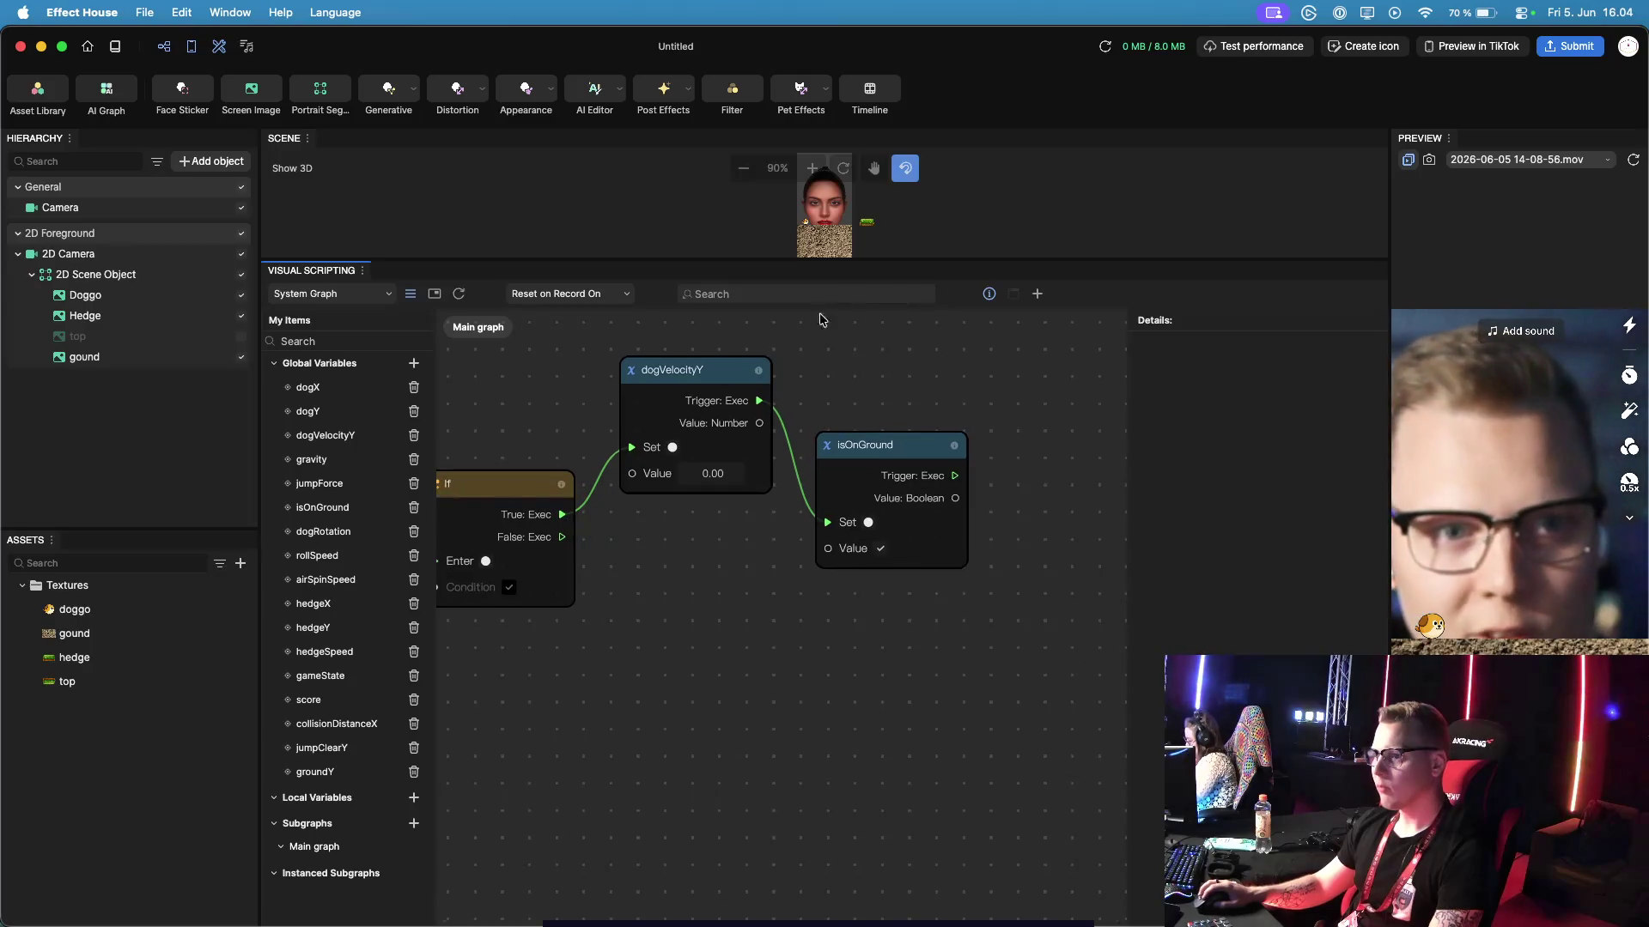
pyautogui.click(1038, 294)
# Step: Add a Set Transform node via 'transform' search and place it near isOnGround
pyautogui.write('transfo')
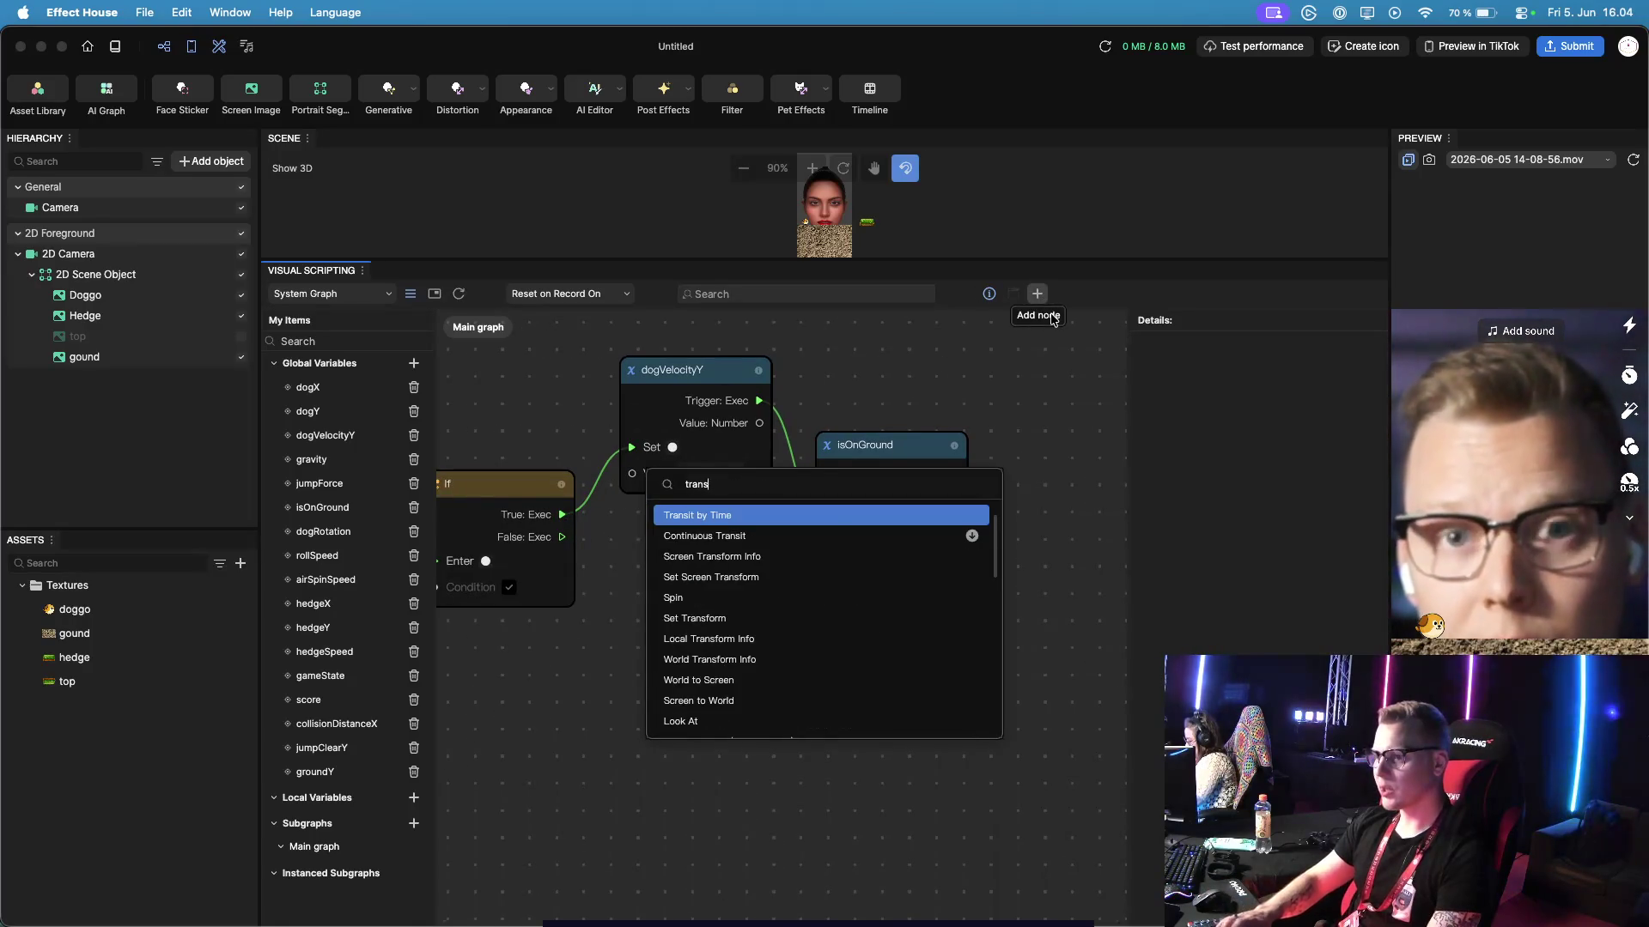
pyautogui.write('rm po')
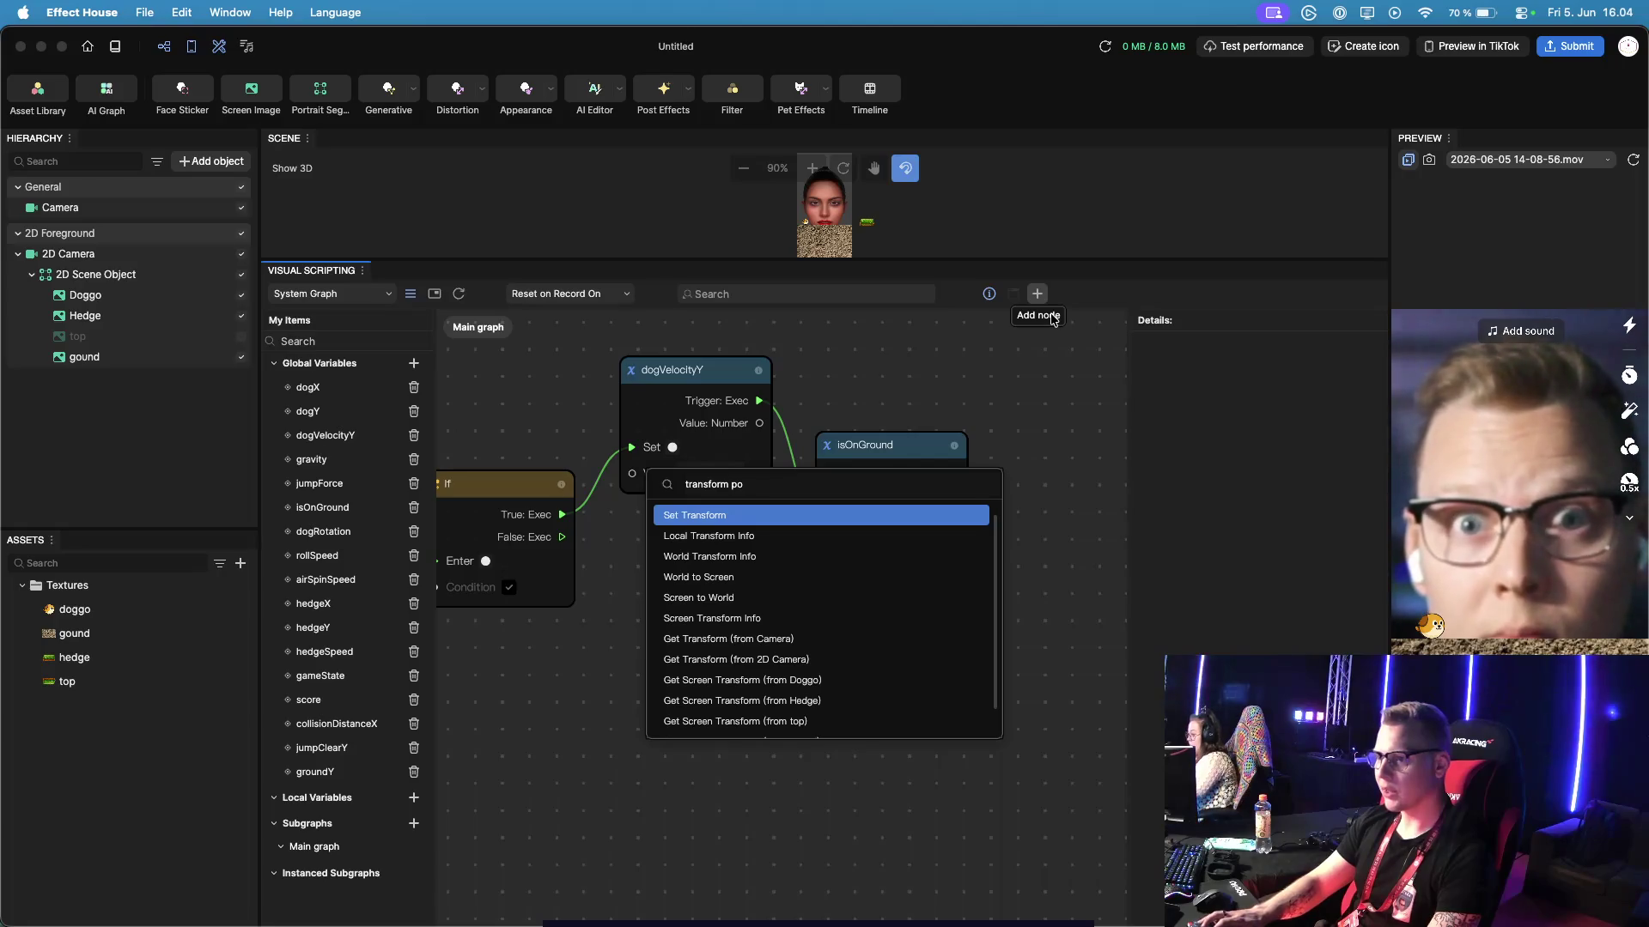
pyautogui.press('Return')
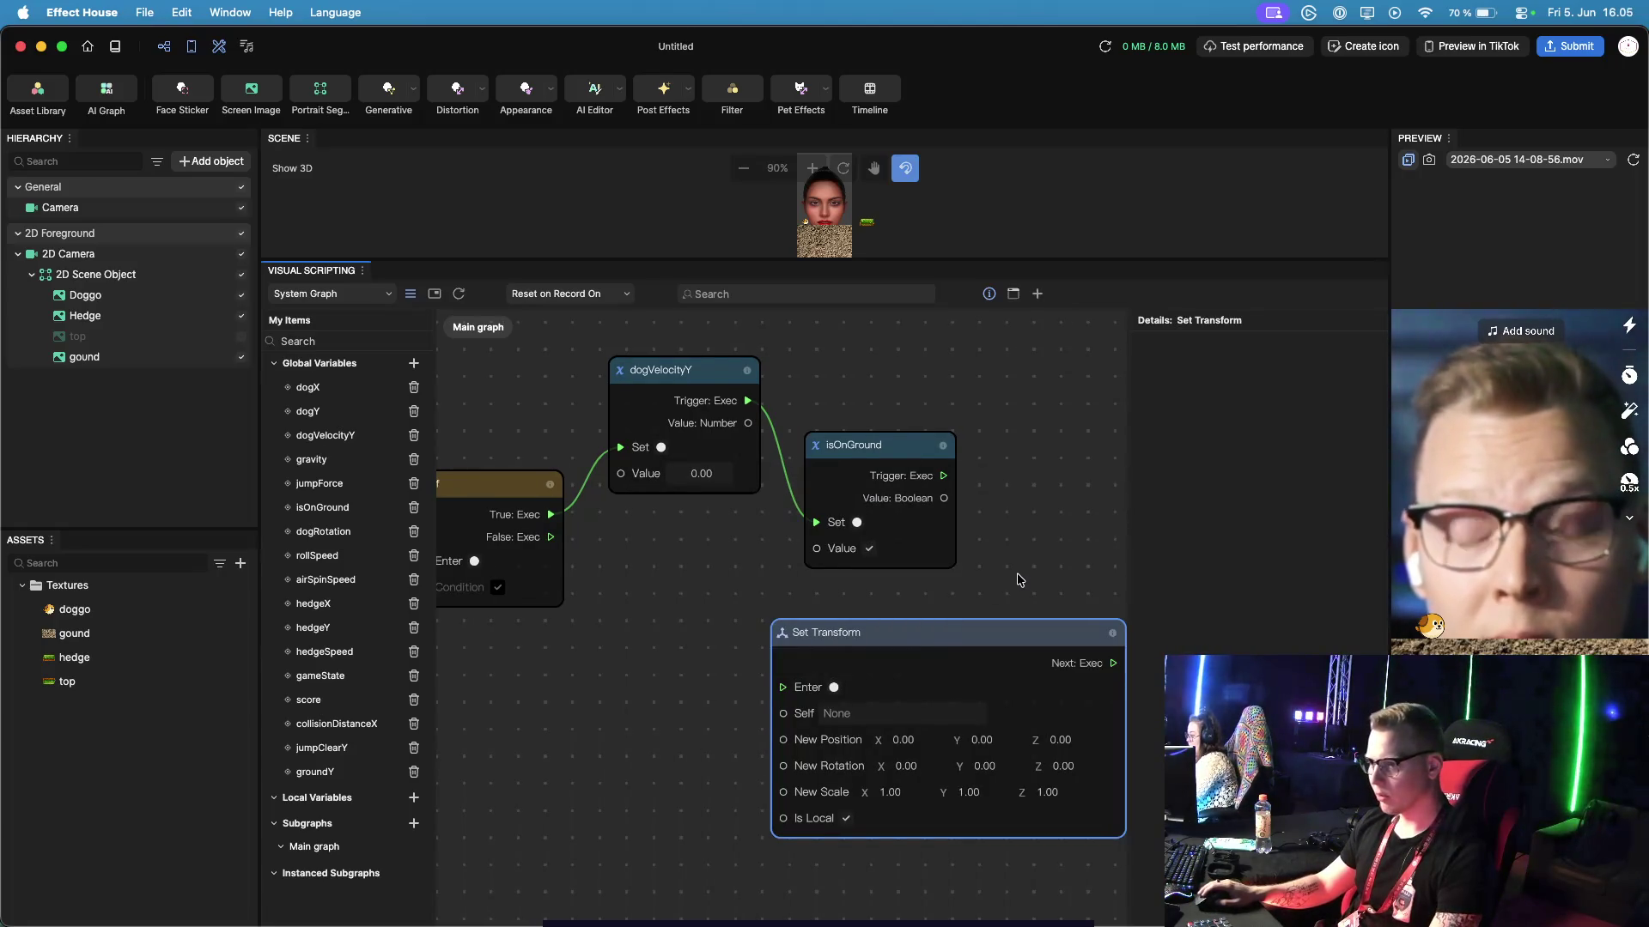
pyautogui.hscroll(5, 1017, 582)
pyautogui.moveTo(784, 600)
pyautogui.mouseDown()
pyautogui.moveTo(918, 562)
pyautogui.moveTo(876, 481)
pyautogui.moveTo(852, 470)
pyautogui.mouseUp()
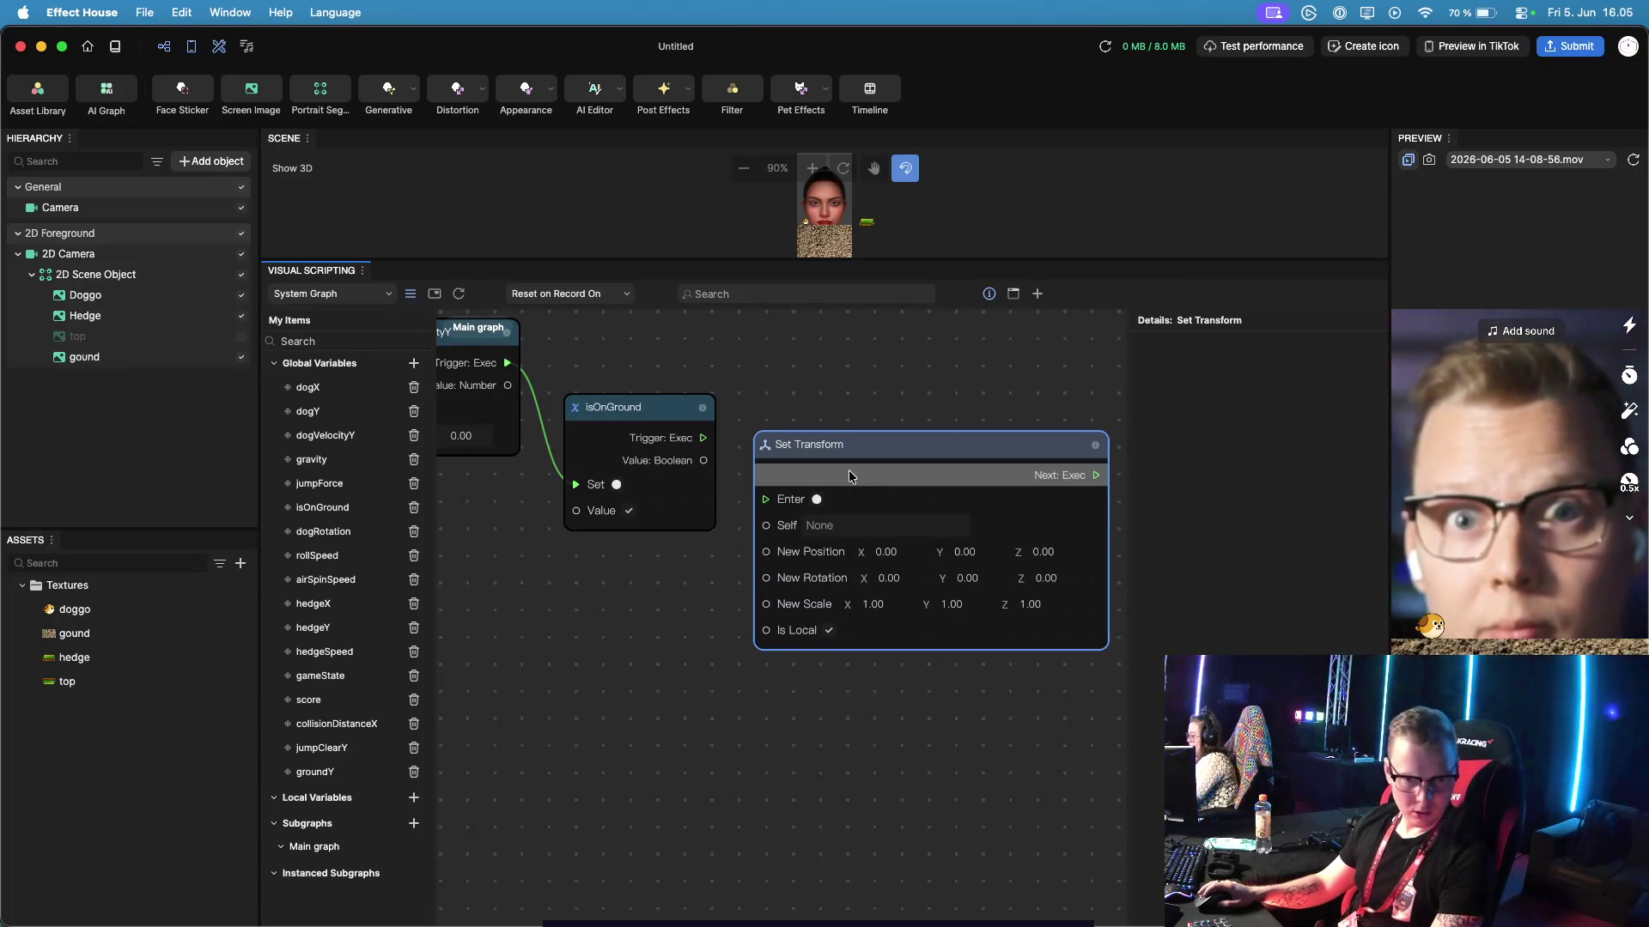
# Step: Add a Set Position (of Transform) node via a 'position' search
pyautogui.click(1037, 295)
pyautogui.write('position')
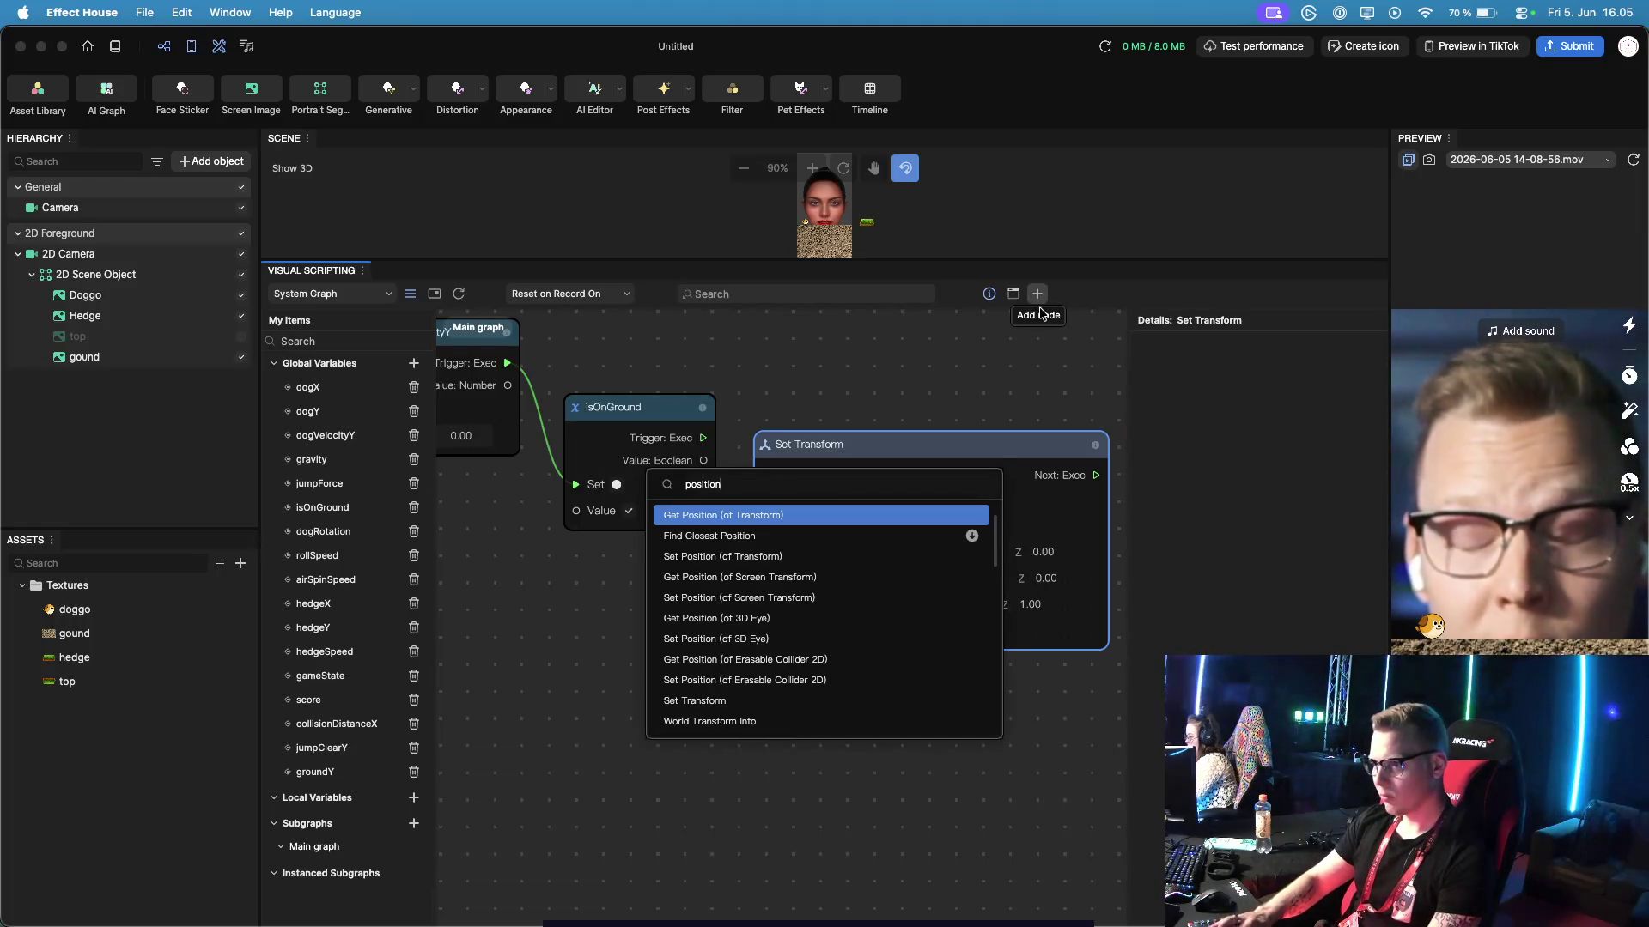
pyautogui.press('Down')
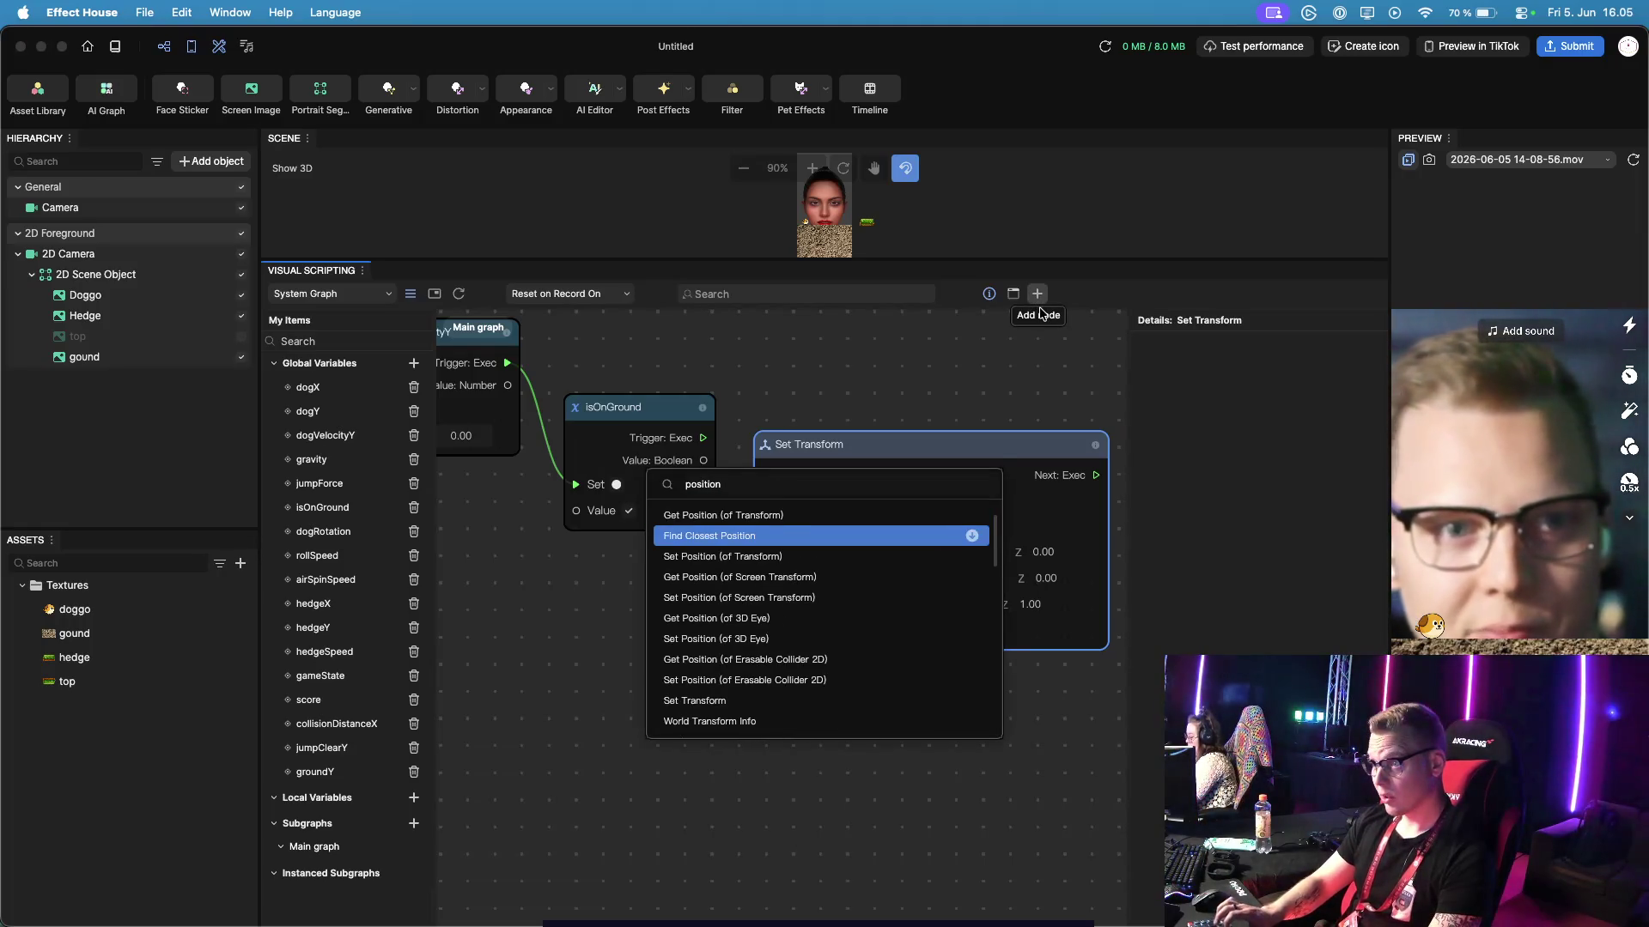
pyautogui.press('Down')
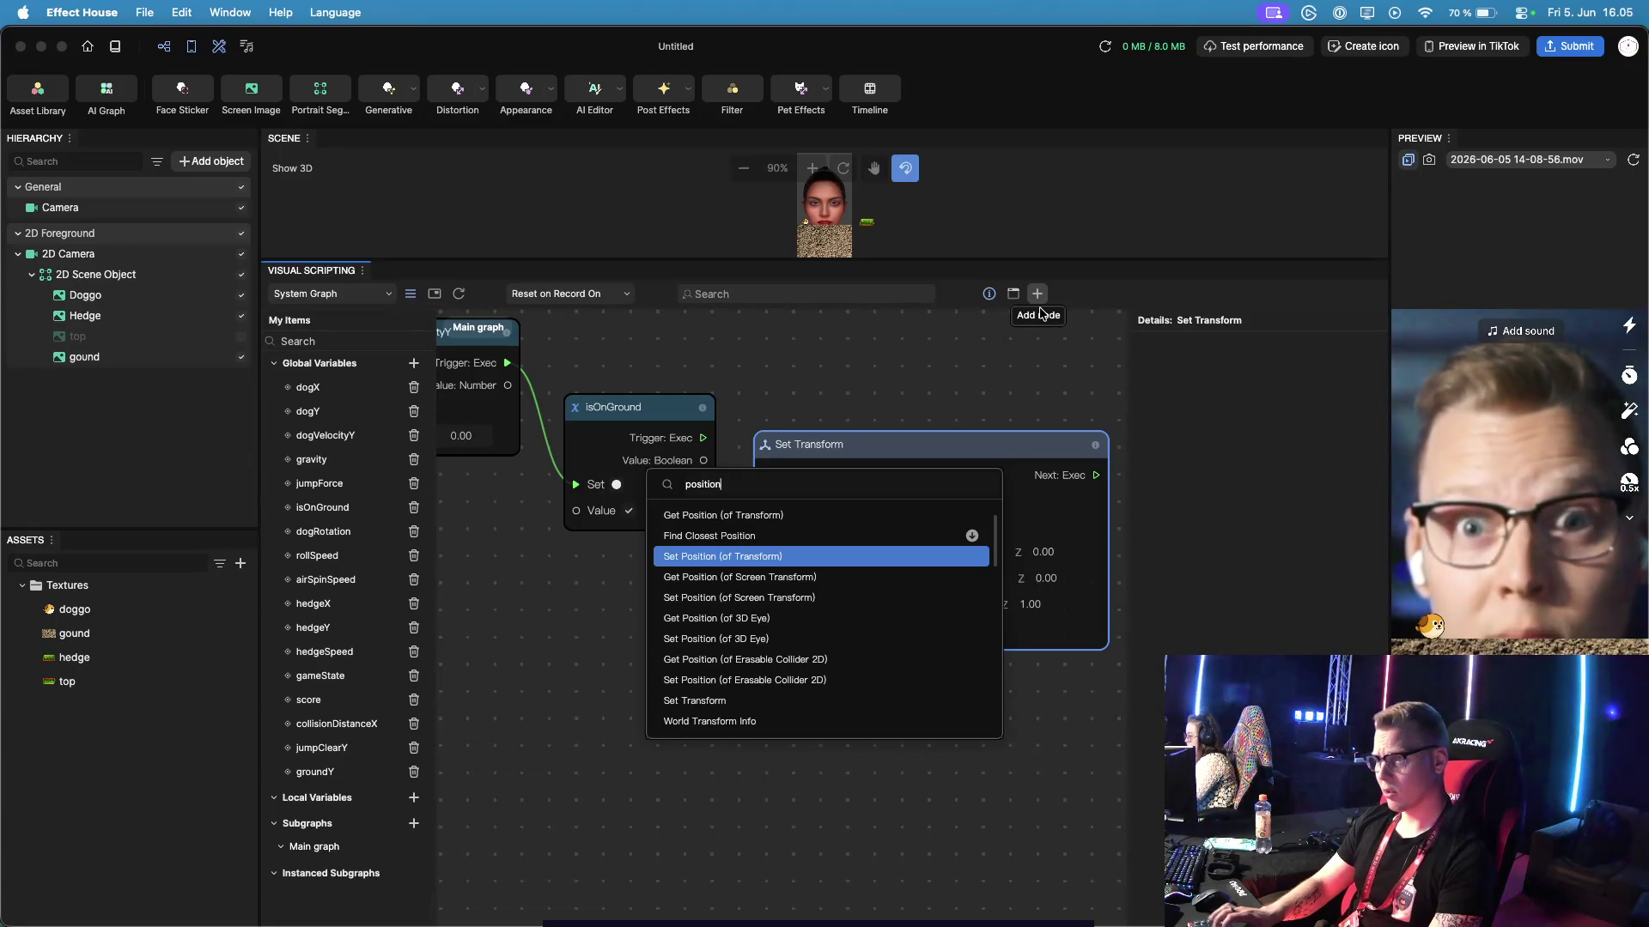
pyautogui.press('Return')
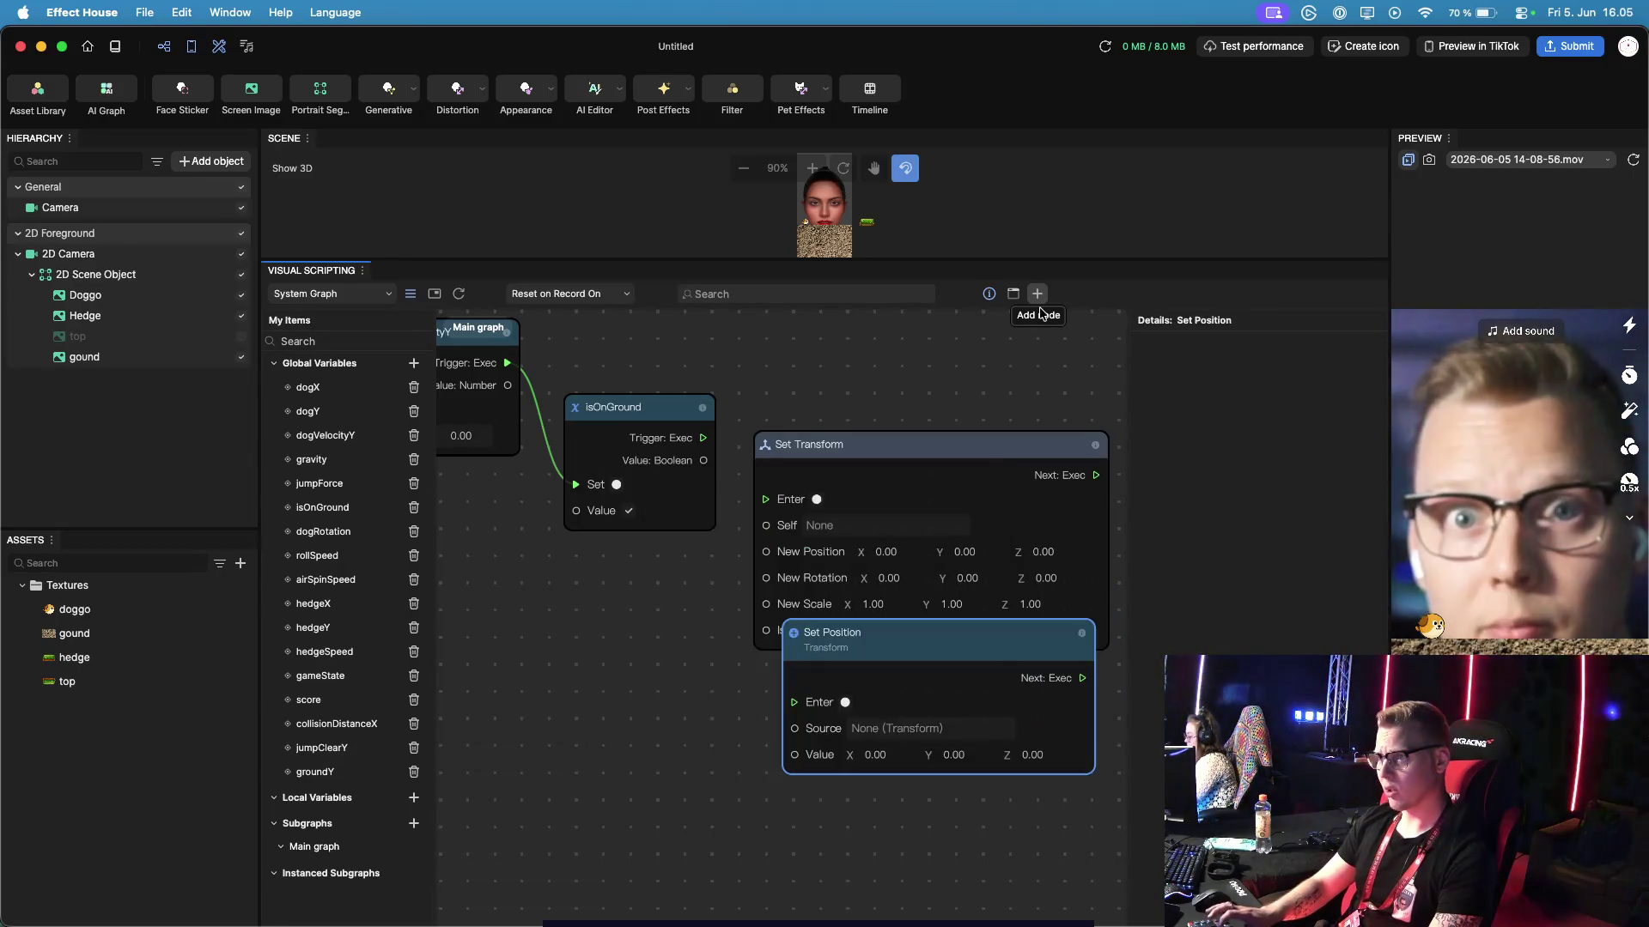
pyautogui.moveTo(884, 551); pyautogui.dragTo(876, 551)
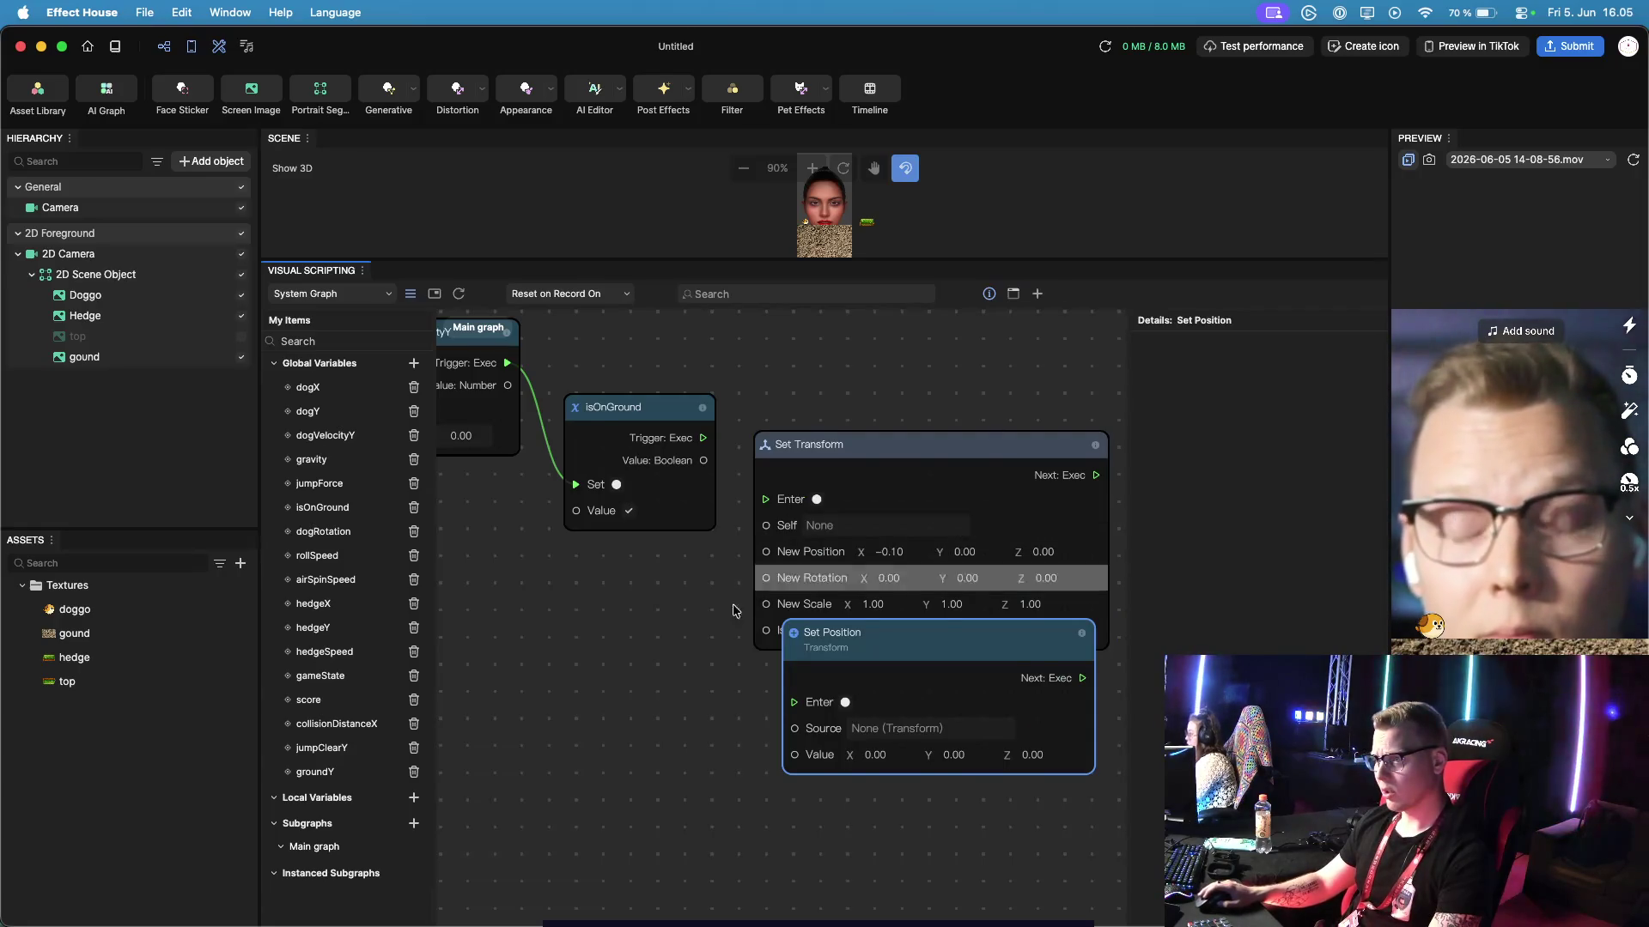
# Step: Set the position node's Source to Doggo
pyautogui.scroll(-2, 656, 609)
pyautogui.click(896, 692)
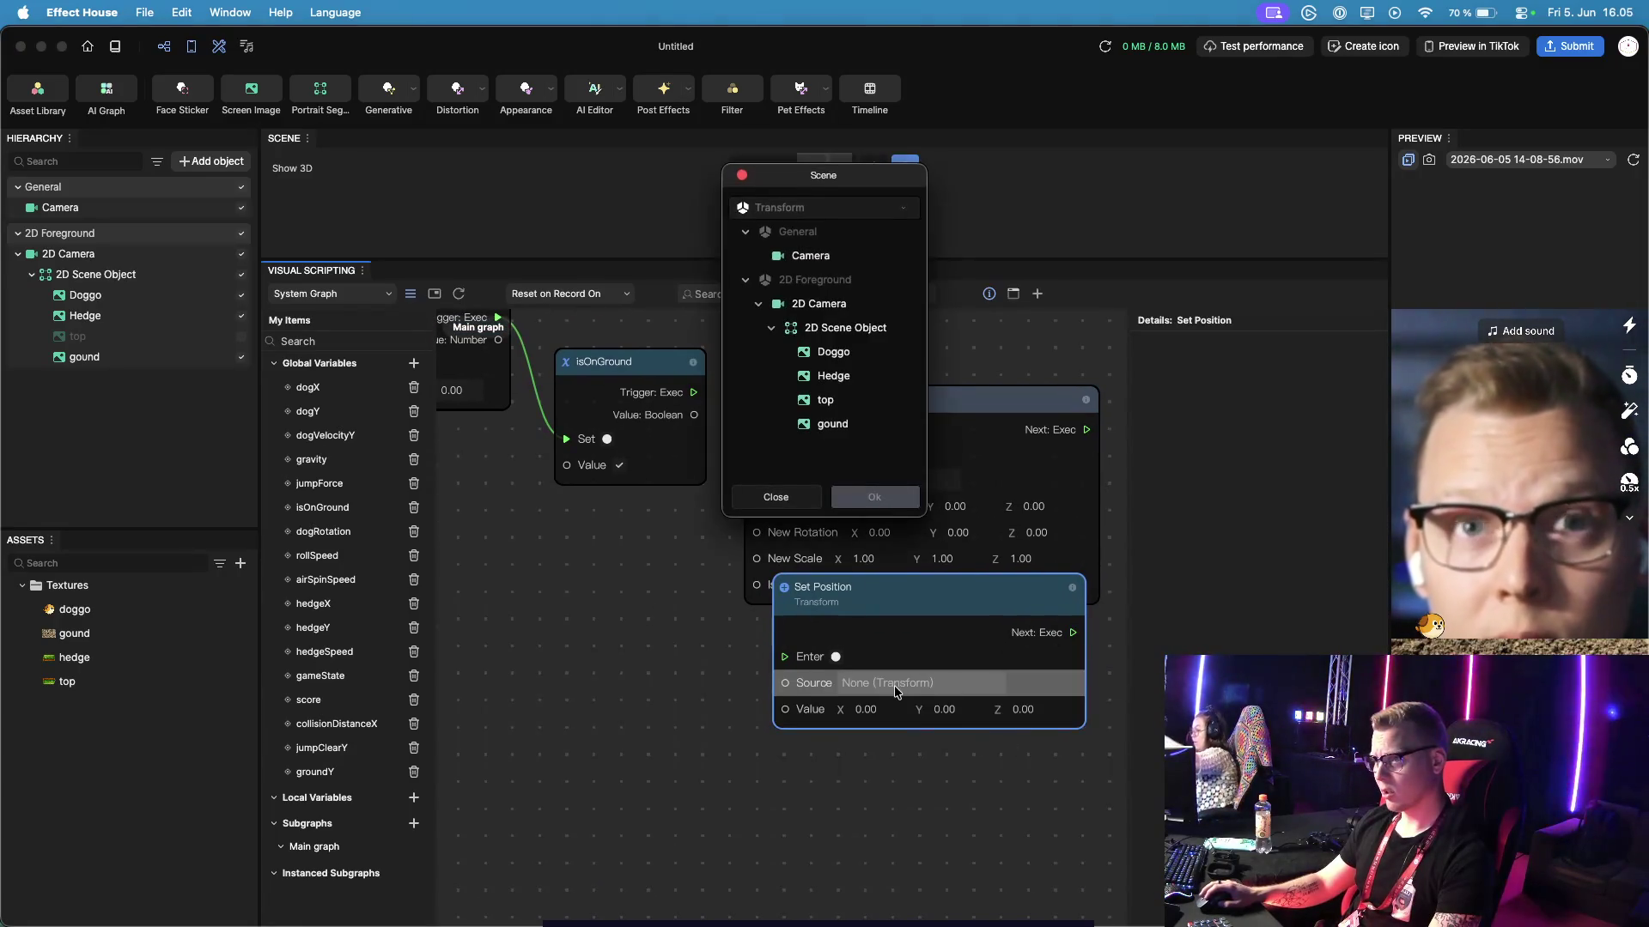
pyautogui.click(823, 354)
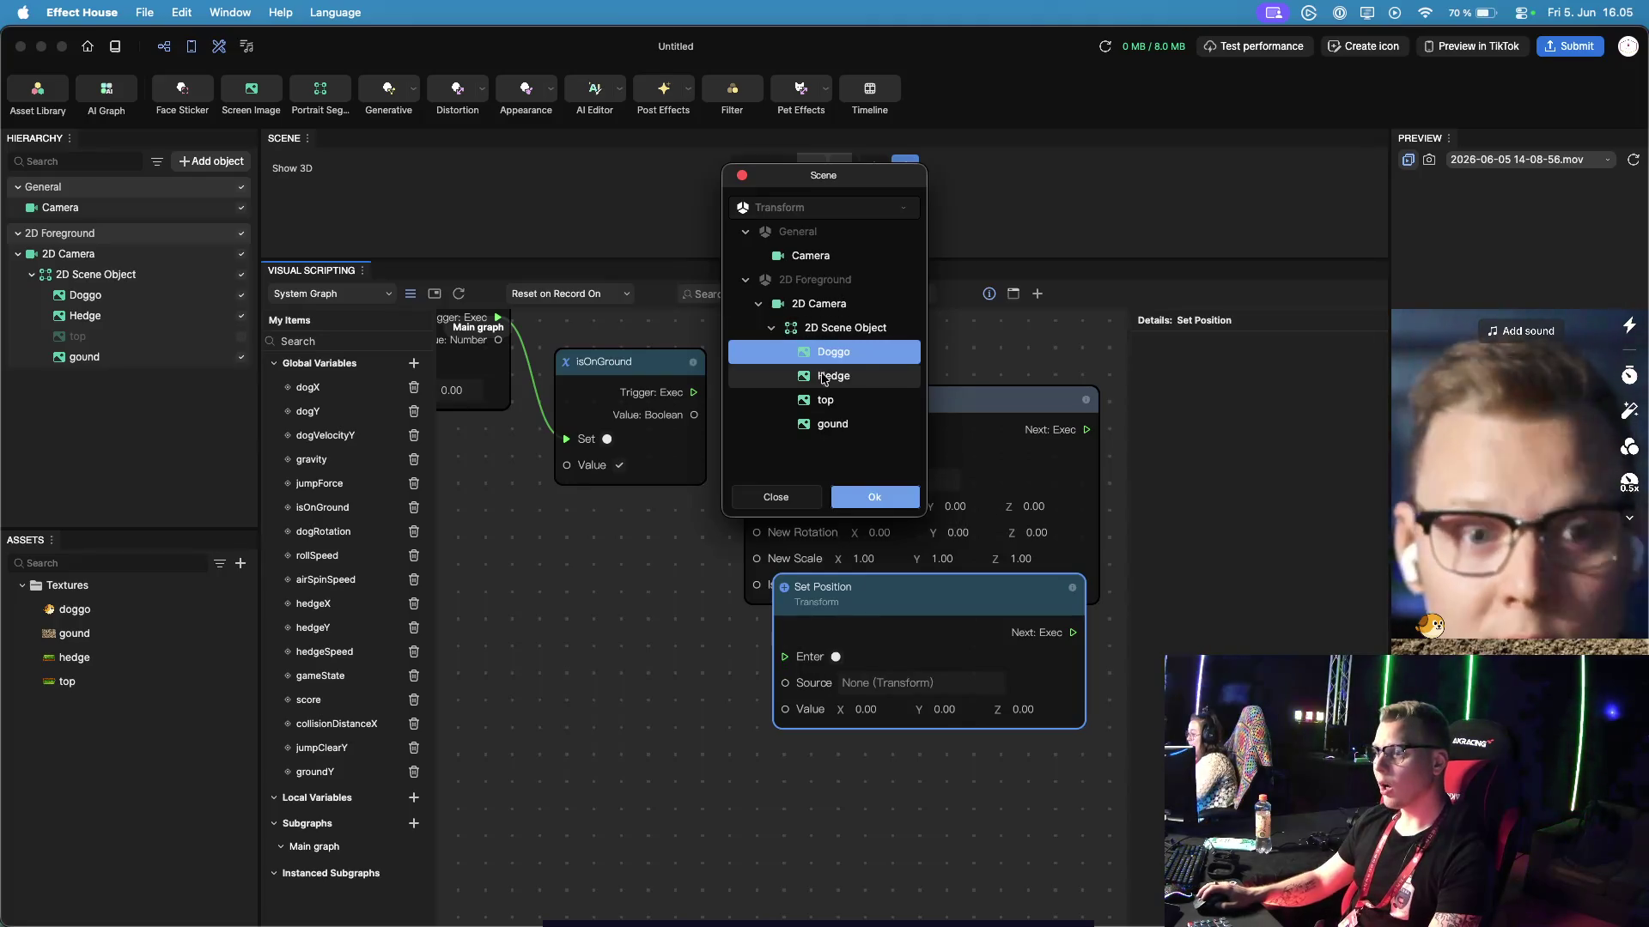
pyautogui.click(874, 498)
# Step: Delete the Set Transform node and connect isOnGround's trigger to Set localPosition's Enter
pyautogui.click(989, 400)
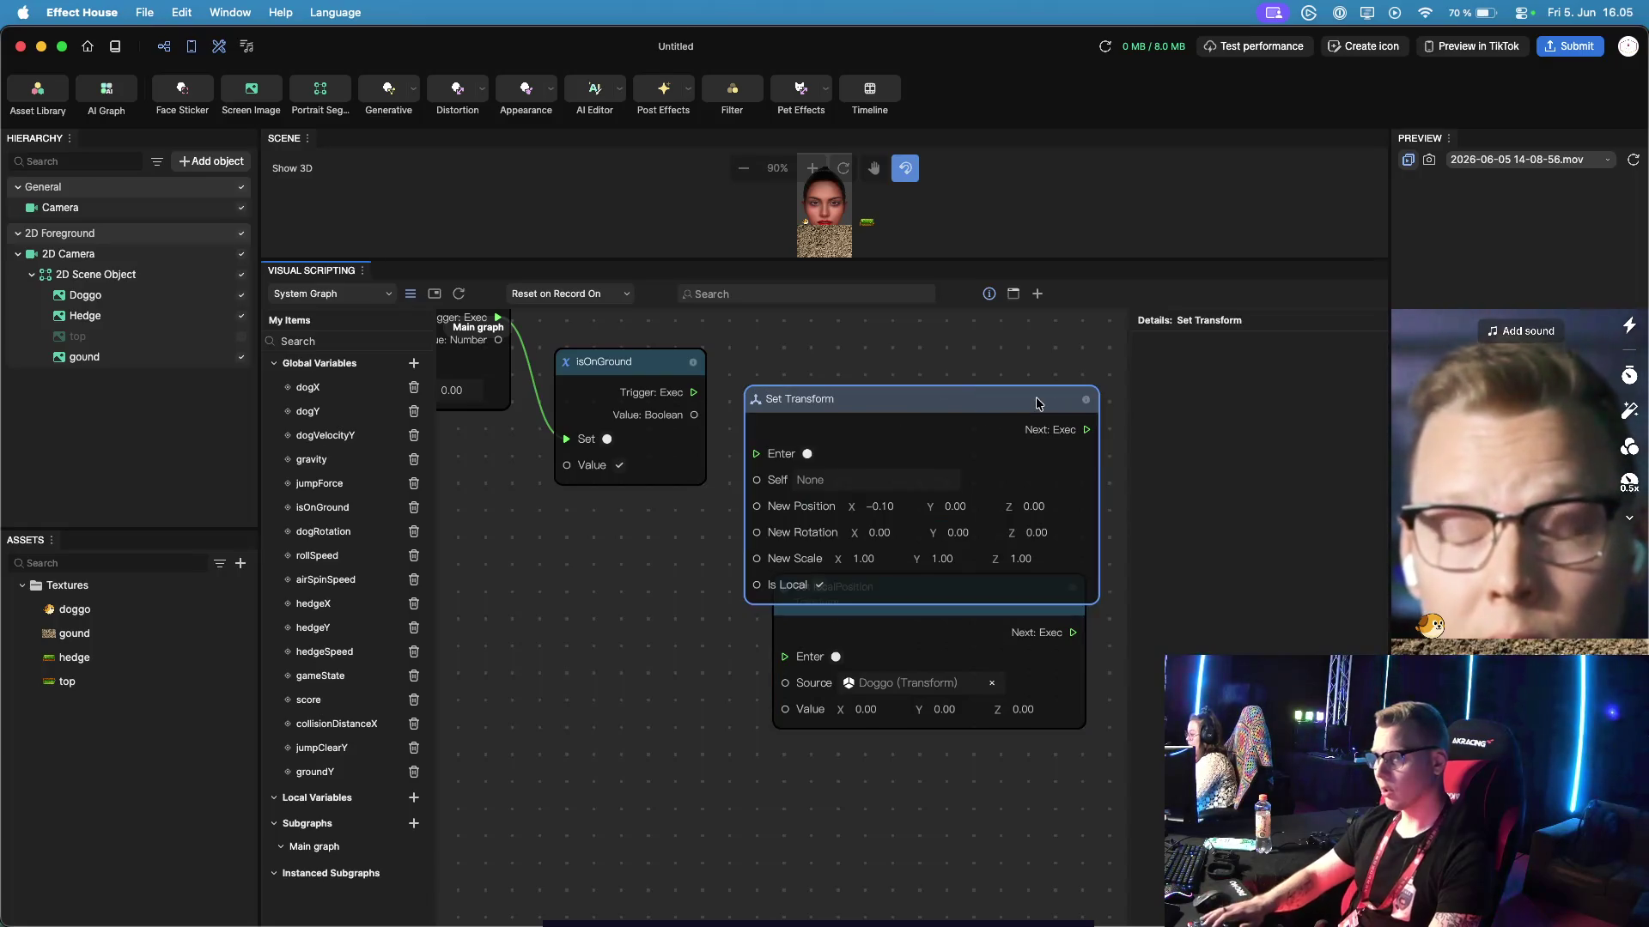
pyautogui.press('Delete')
pyautogui.moveTo(946, 595); pyautogui.dragTo(952, 444)
pyautogui.moveTo(694, 392); pyautogui.dragTo(789, 506)
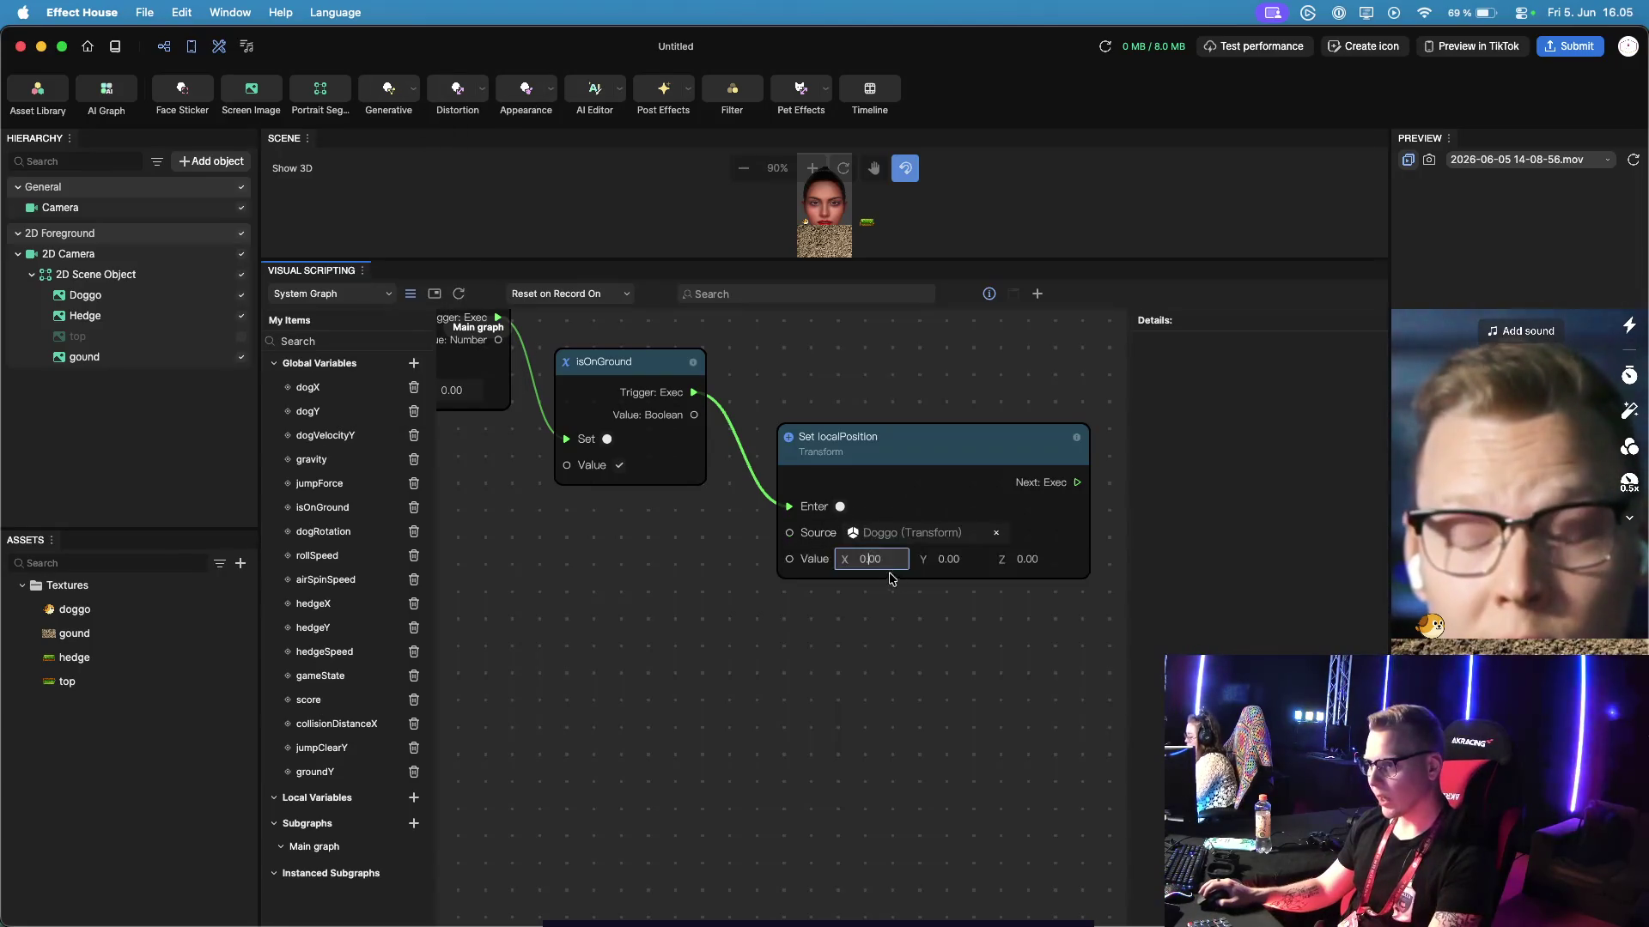
pyautogui.rightClick(686, 569)
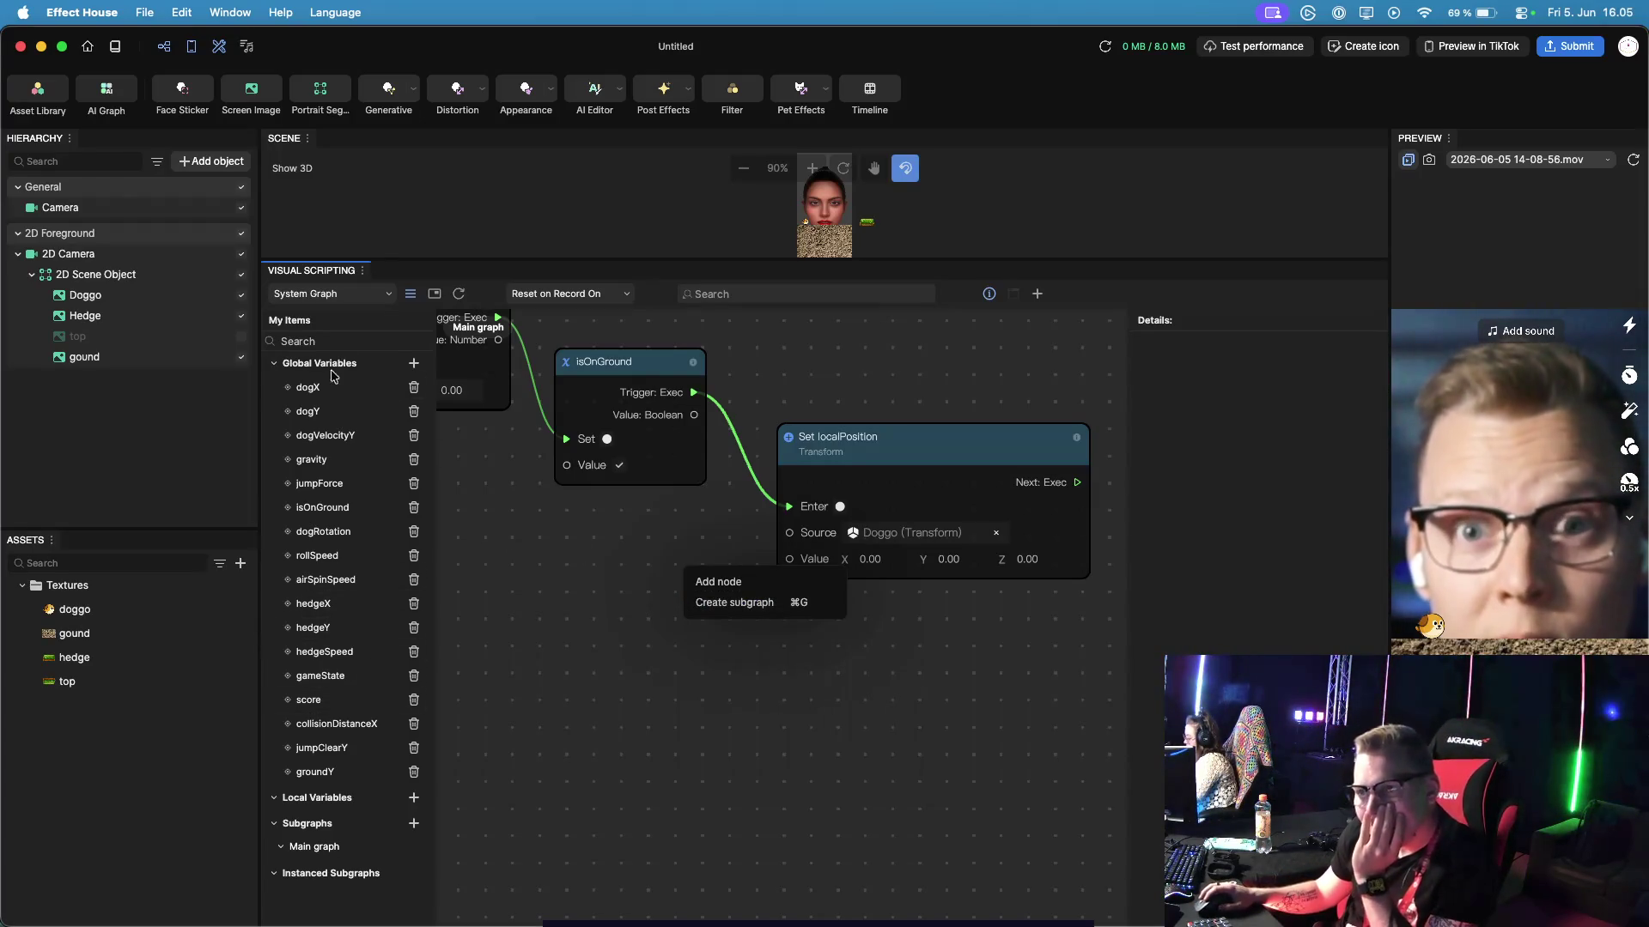
# Step: Add a dogX getter below isOnGround and arrange it with the Data Convert node
pyautogui.rightClick(308, 412)
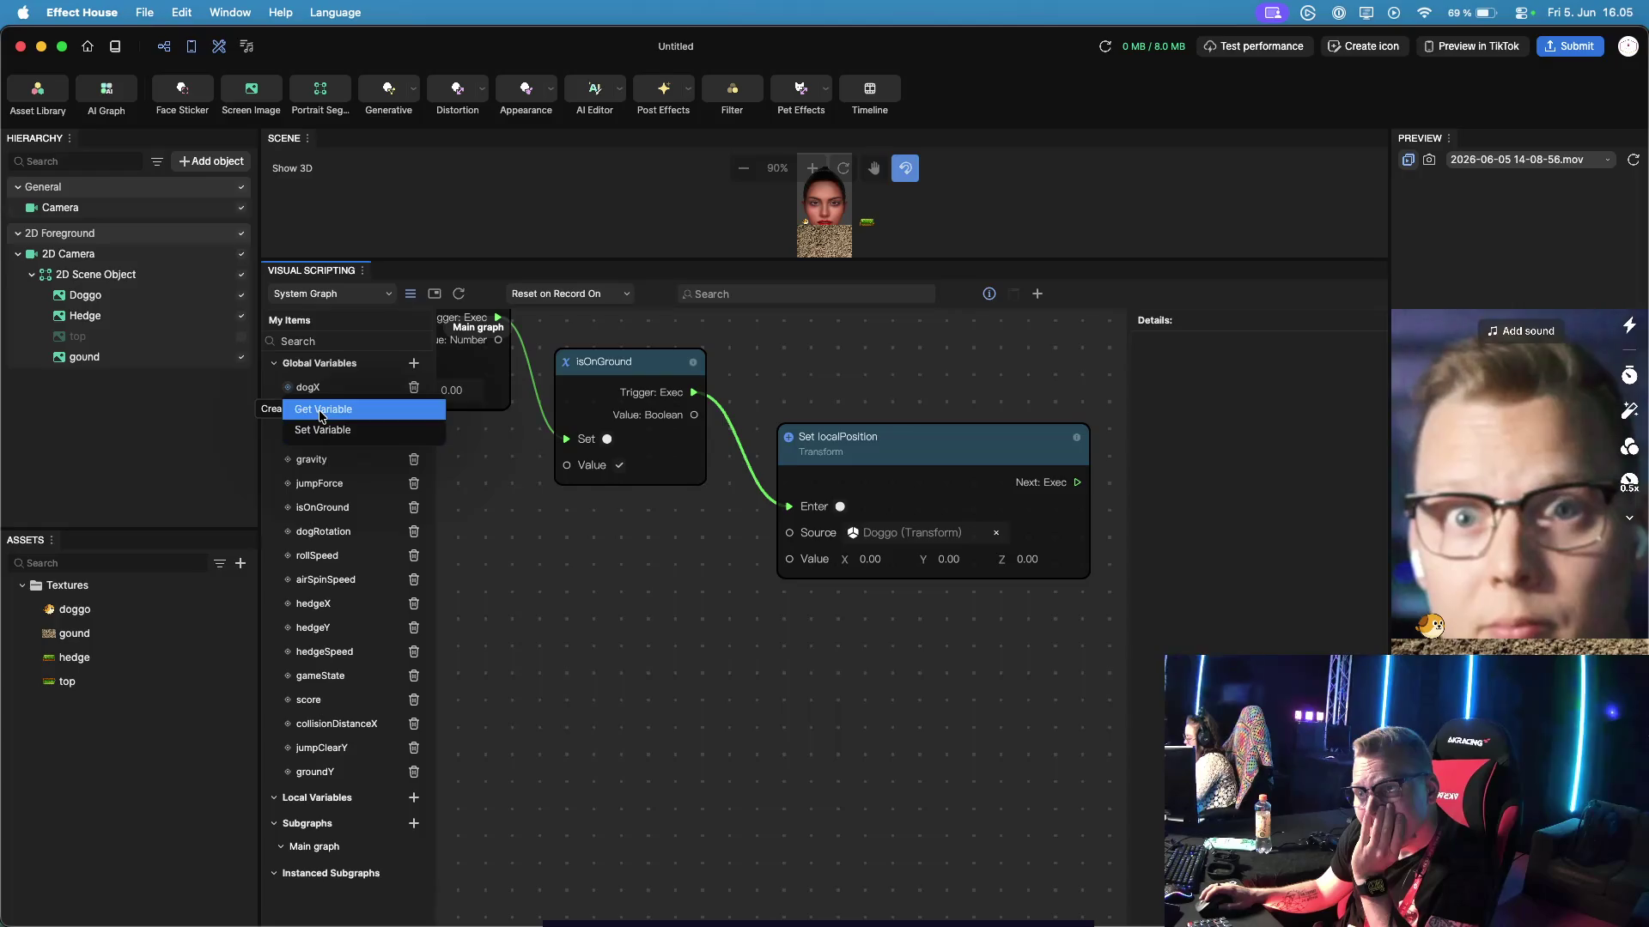
pyautogui.click(308, 415)
pyautogui.moveTo(896, 647)
pyautogui.mouseDown()
pyautogui.moveTo(667, 563)
pyautogui.moveTo(786, 564)
pyautogui.moveTo(700, 580)
pyautogui.moveTo(576, 530)
pyautogui.moveTo(595, 584)
pyautogui.moveTo(545, 603)
pyautogui.mouseUp()
pyautogui.click(735, 617)
pyautogui.moveTo(747, 674)
pyautogui.mouseDown()
pyautogui.moveTo(658, 594)
pyautogui.moveTo(654, 512)
pyautogui.mouseUp()
pyautogui.moveTo(523, 605); pyautogui.dragTo(504, 710)
pyautogui.moveTo(707, 524); pyautogui.dragTo(653, 534)
pyautogui.click(657, 524)
# Step: Delete the Data Convert node and move dogX up beside Set localPosition
pyautogui.moveTo(523, 717); pyautogui.dragTo(496, 745)
pyautogui.hscroll(-3, 718, 750)
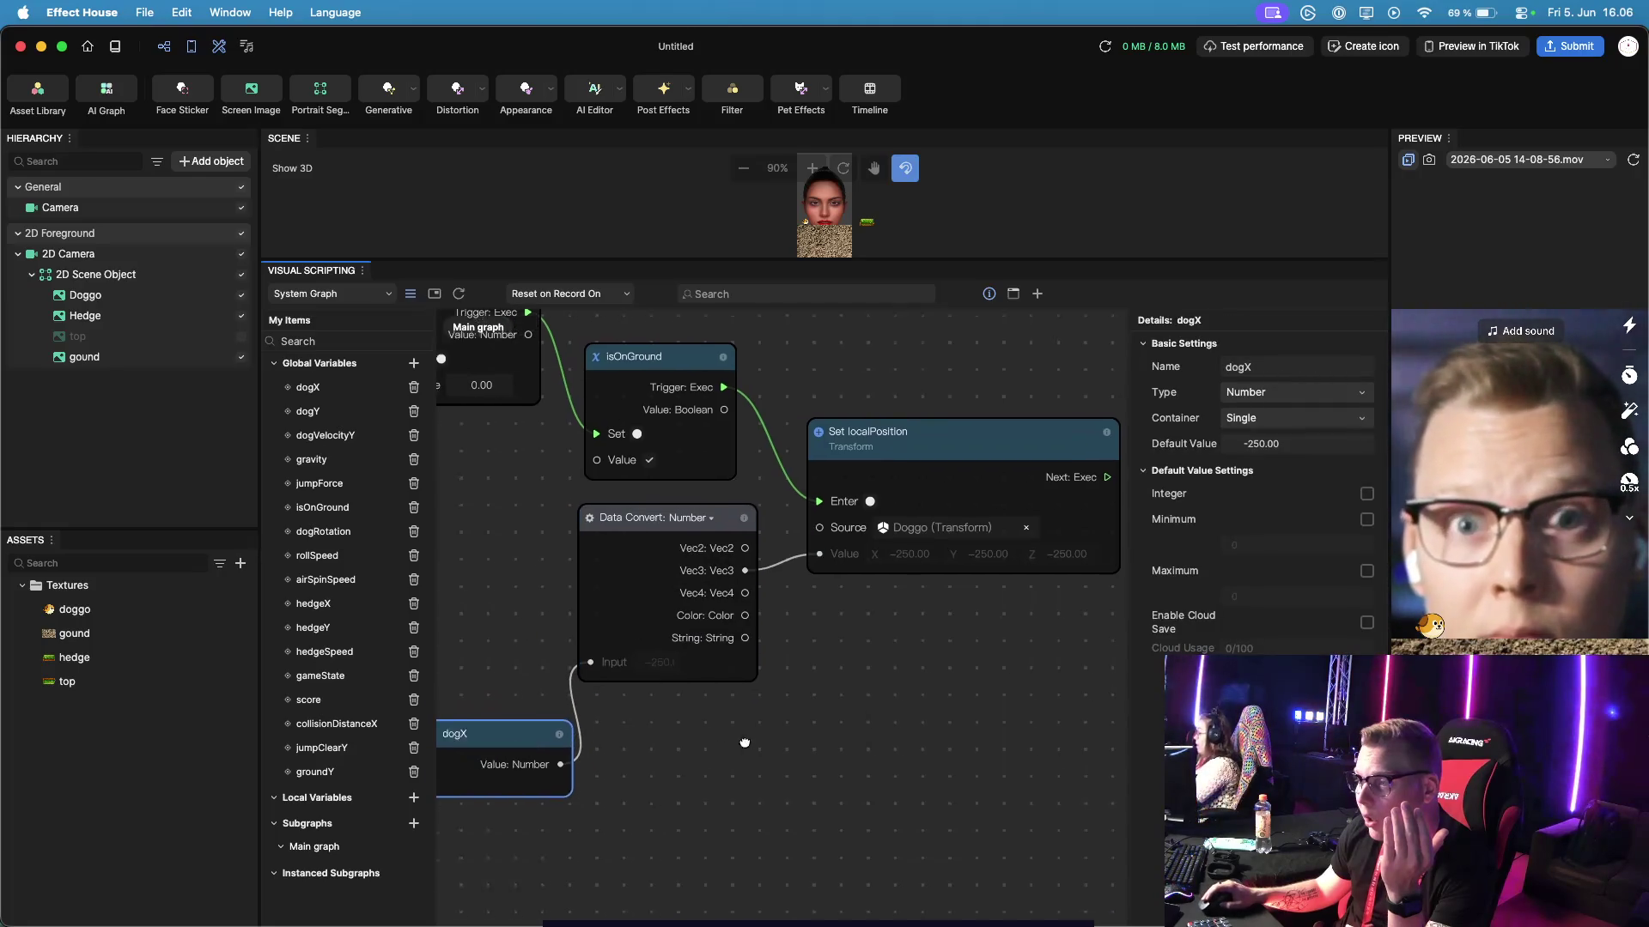
pyautogui.scroll(-3, 819, 727)
pyautogui.moveTo(893, 723)
pyautogui.mouseDown()
pyautogui.moveTo(738, 722)
pyautogui.moveTo(792, 714)
pyautogui.mouseUp()
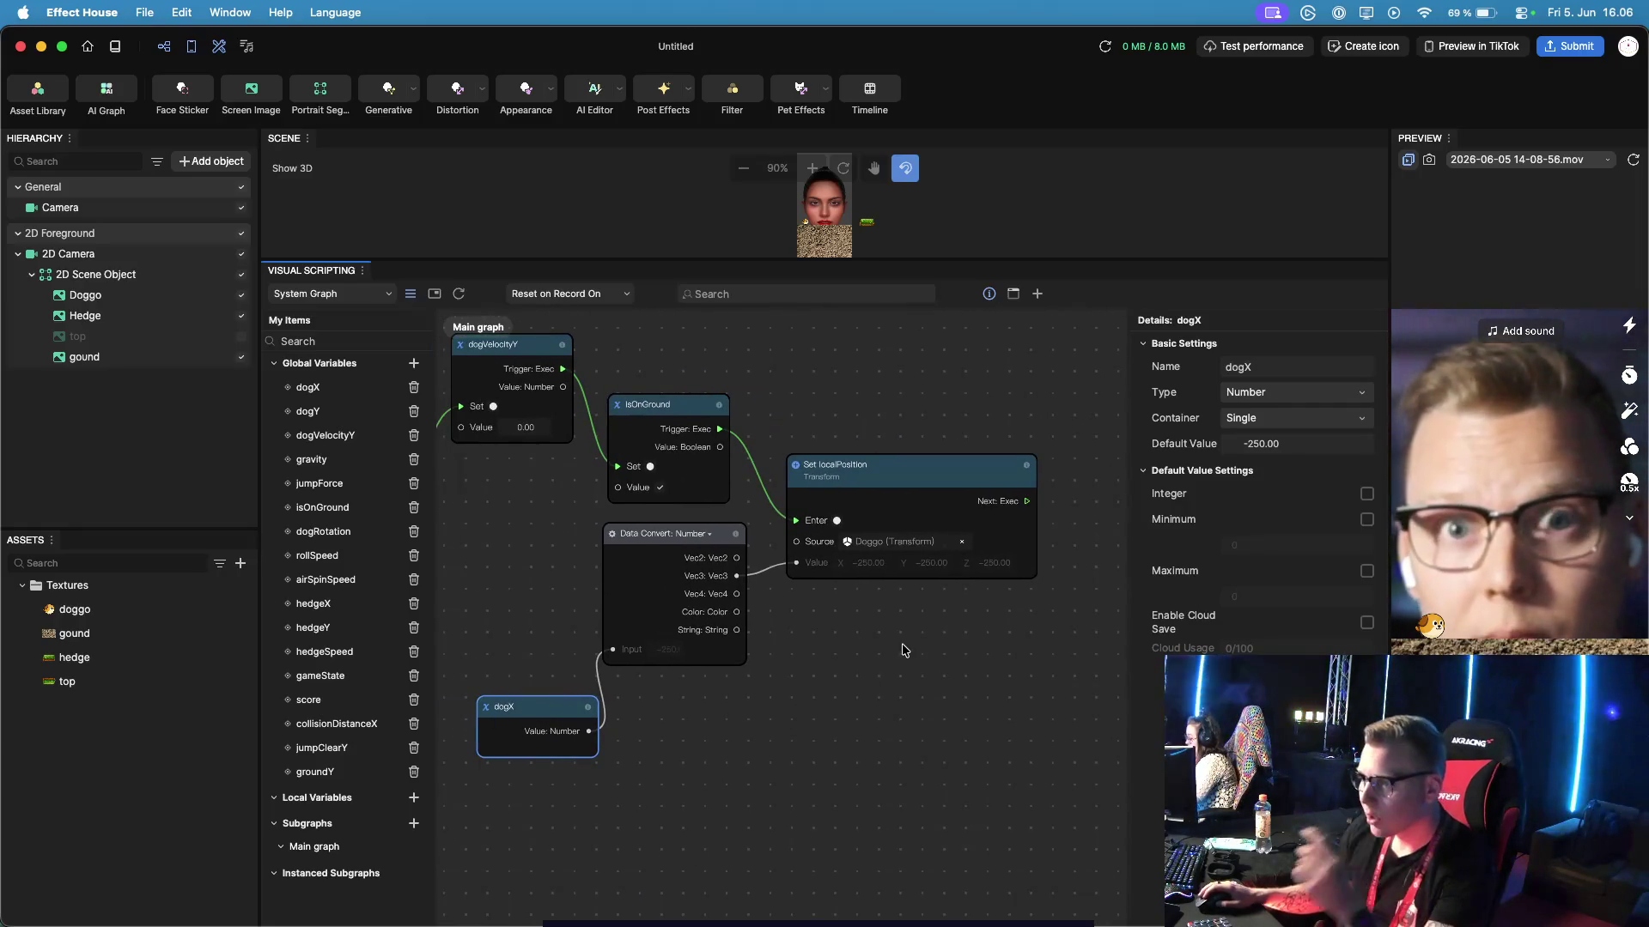
pyautogui.click(670, 543)
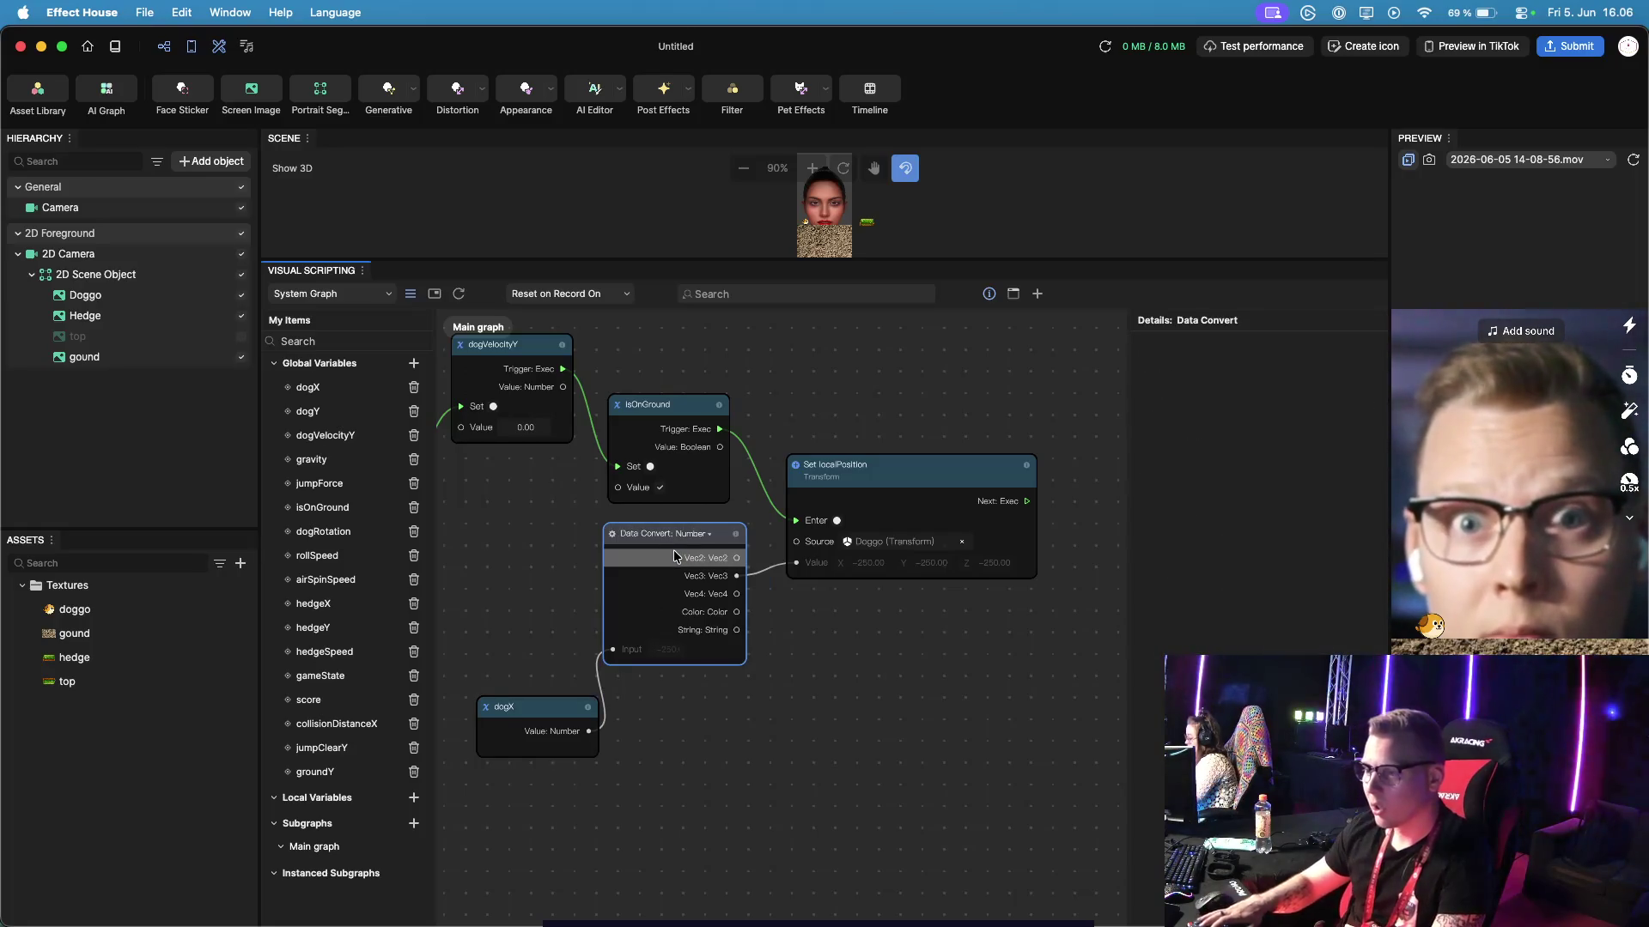
pyautogui.press('BackSpace')
pyautogui.moveTo(578, 743); pyautogui.dragTo(723, 601)
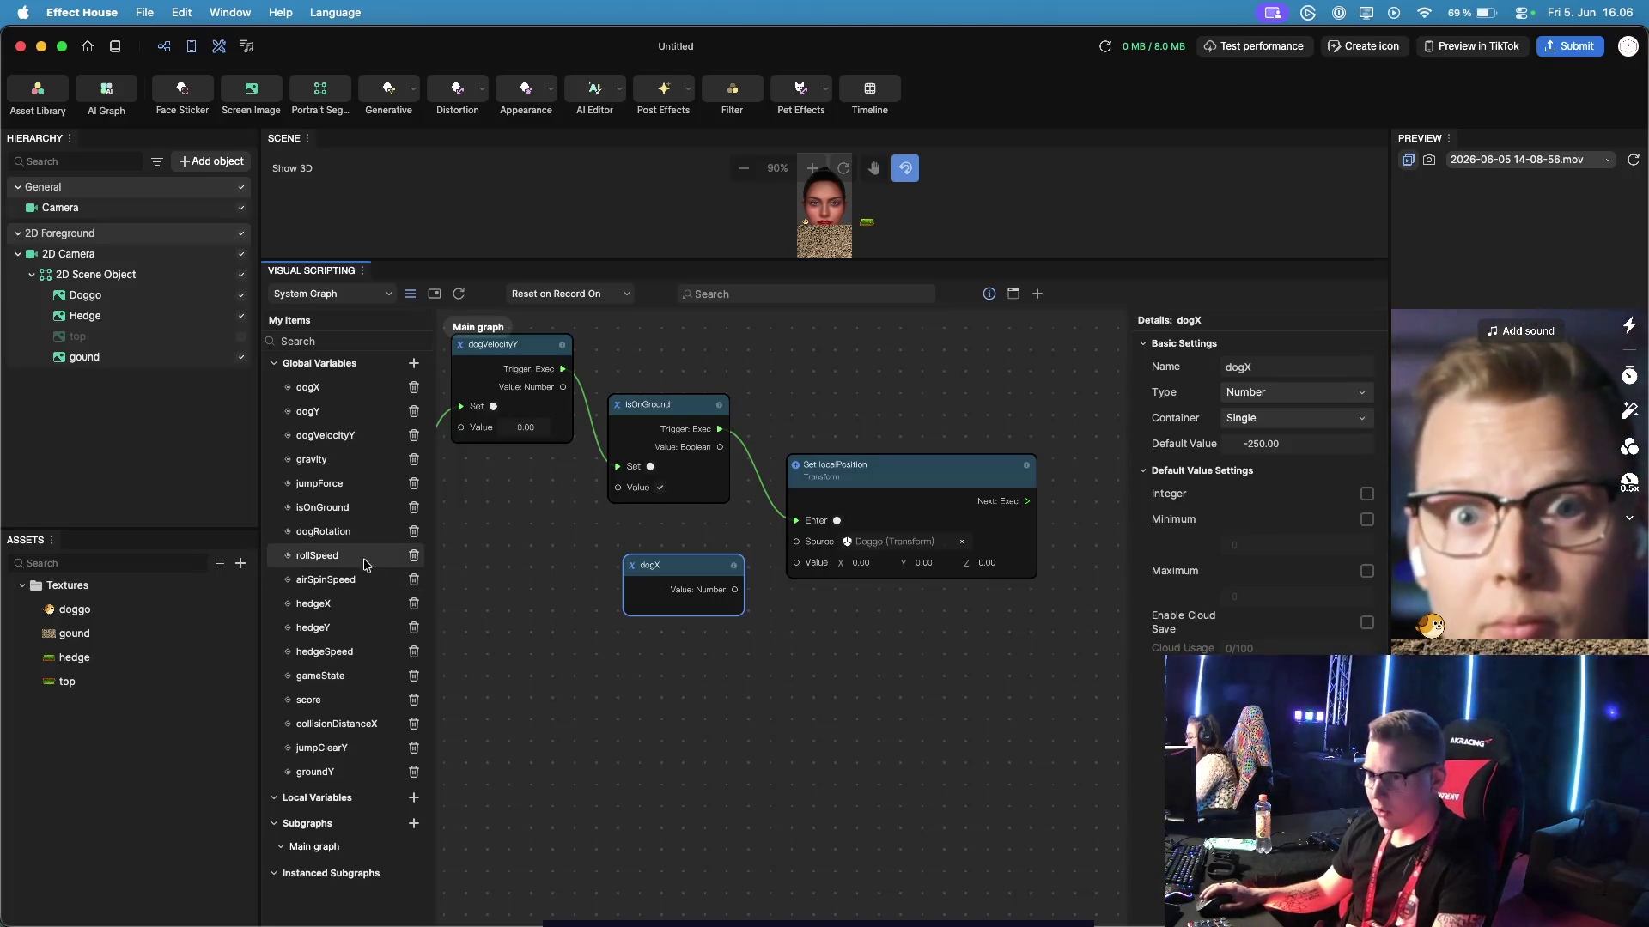
# Step: Add a dogY getter and line it up beneath the dogX node
pyautogui.rightClick(299, 416)
pyautogui.click(330, 430)
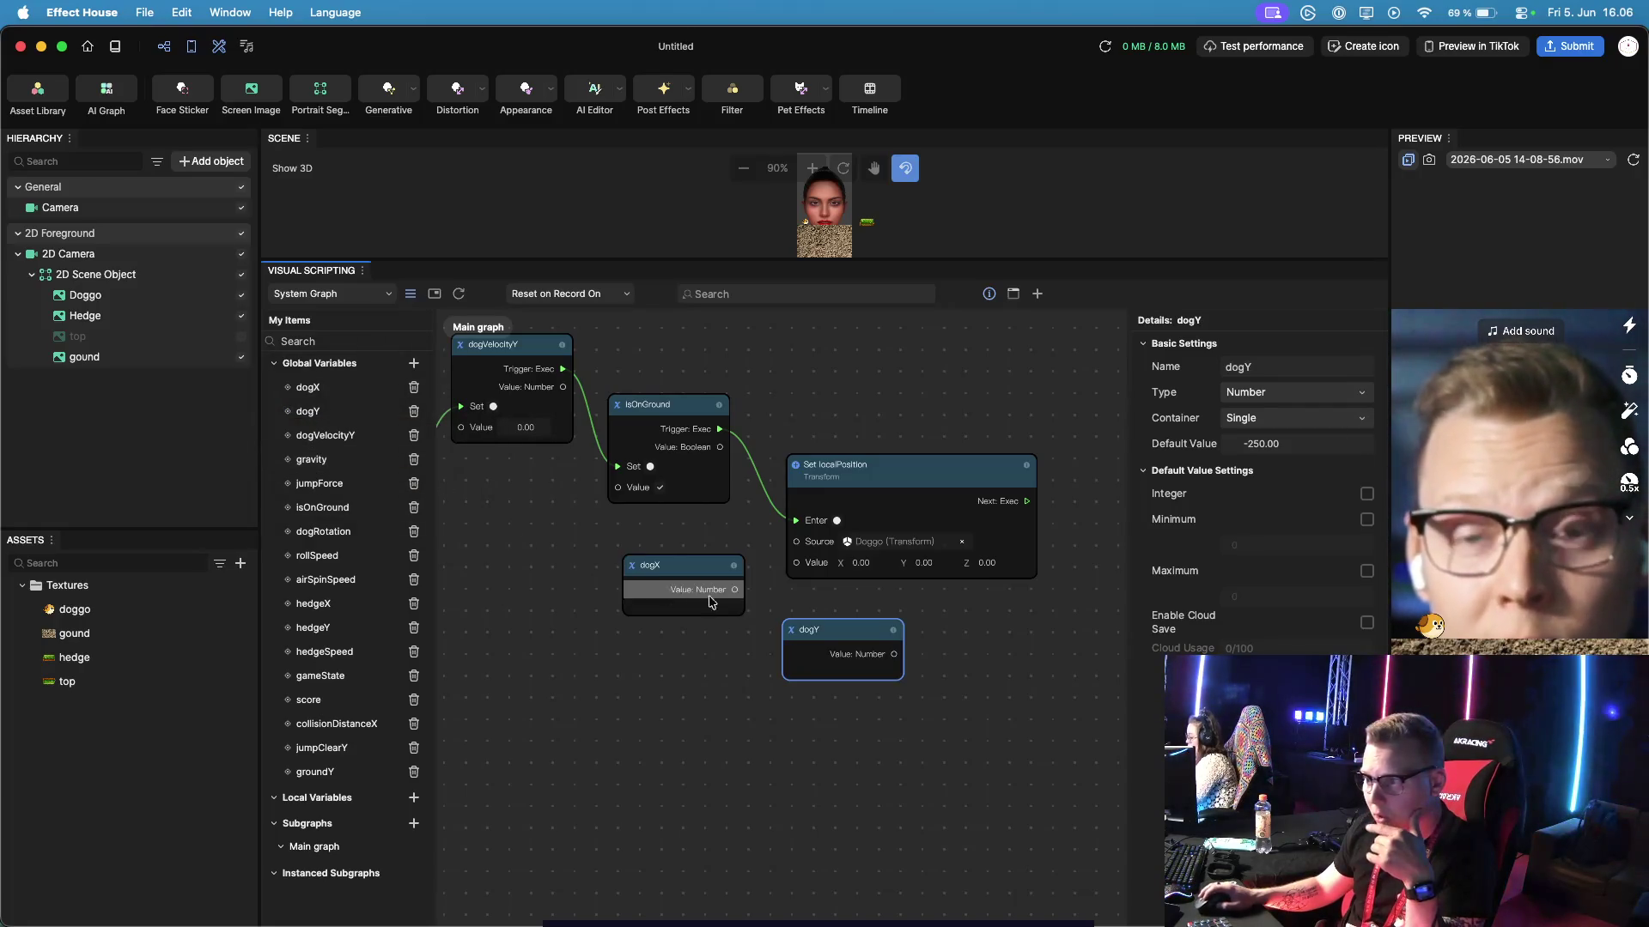
pyautogui.moveTo(834, 633); pyautogui.dragTo(682, 630)
pyautogui.moveTo(687, 562); pyautogui.dragTo(700, 544)
pyautogui.moveTo(696, 630); pyautogui.dragTo(700, 617)
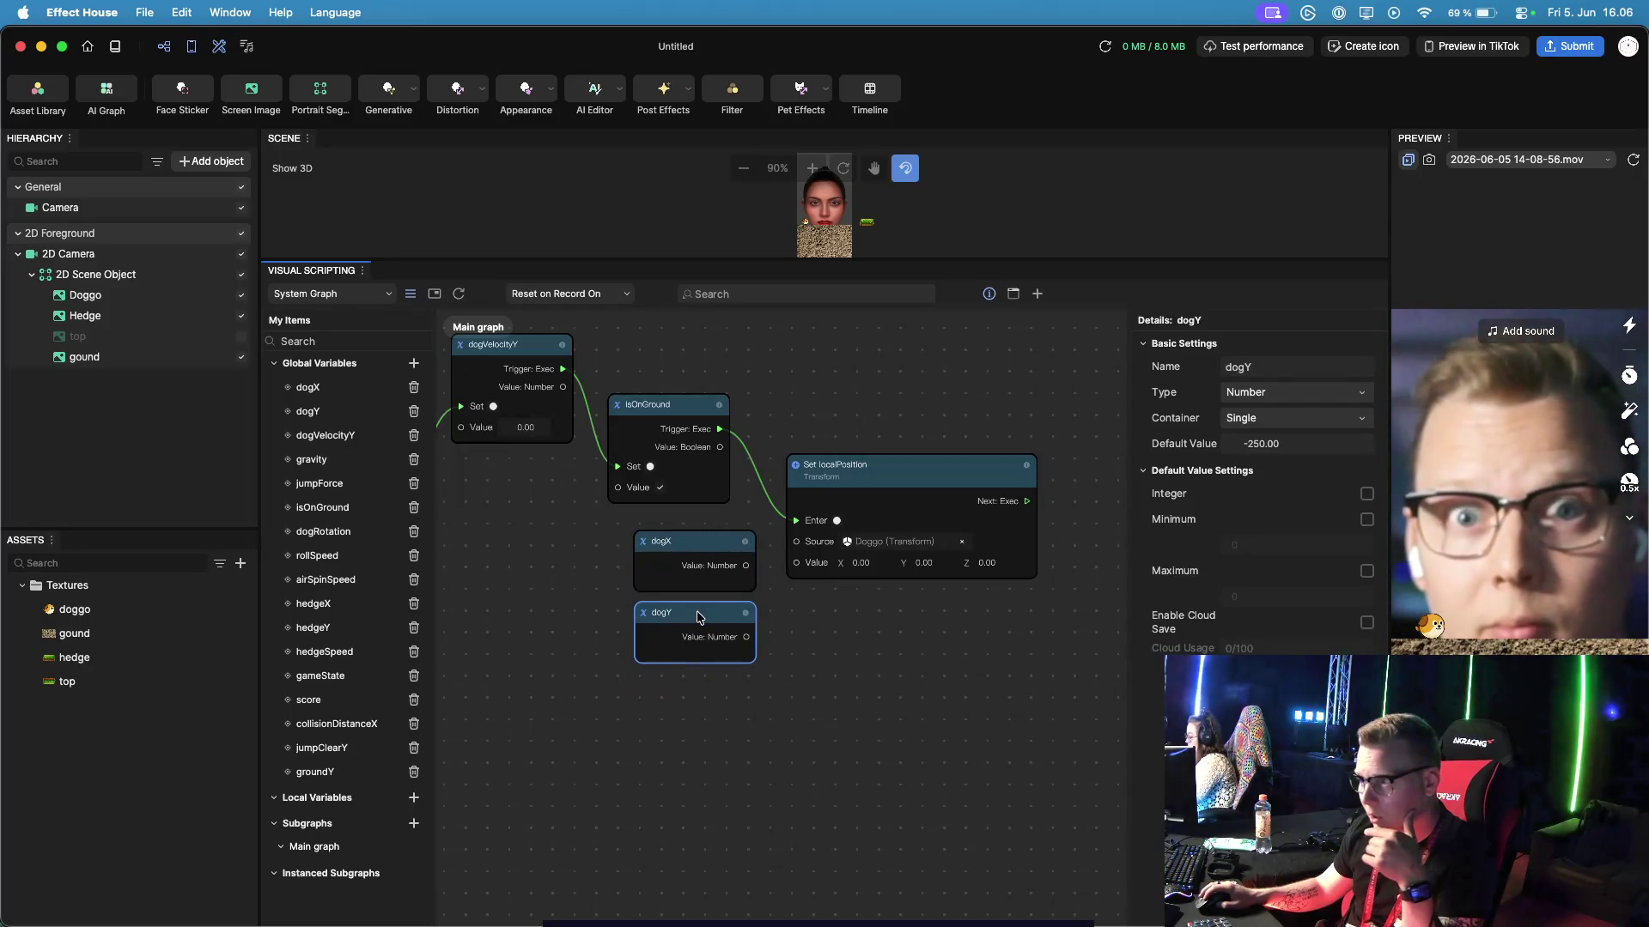
pyautogui.moveTo(602, 372)
pyautogui.mouseDown()
pyautogui.moveTo(717, 543)
pyautogui.moveTo(1044, 728)
pyautogui.mouseUp()
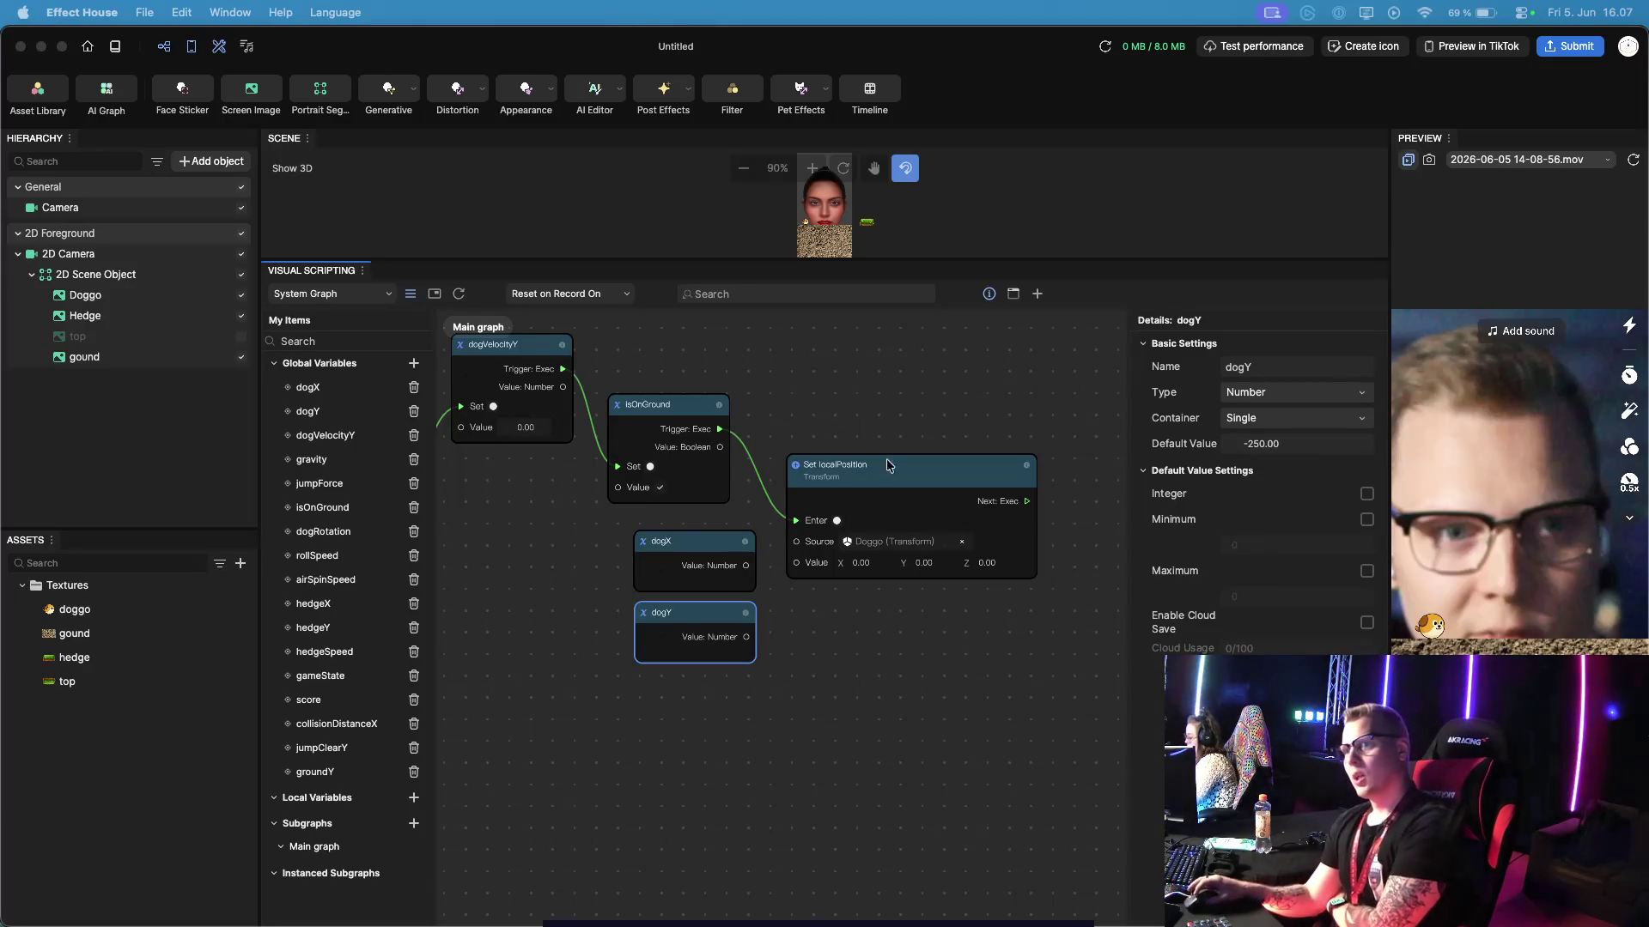
# Step: Link dogX into Set localPosition's Value input
pyautogui.click(1162, 197)
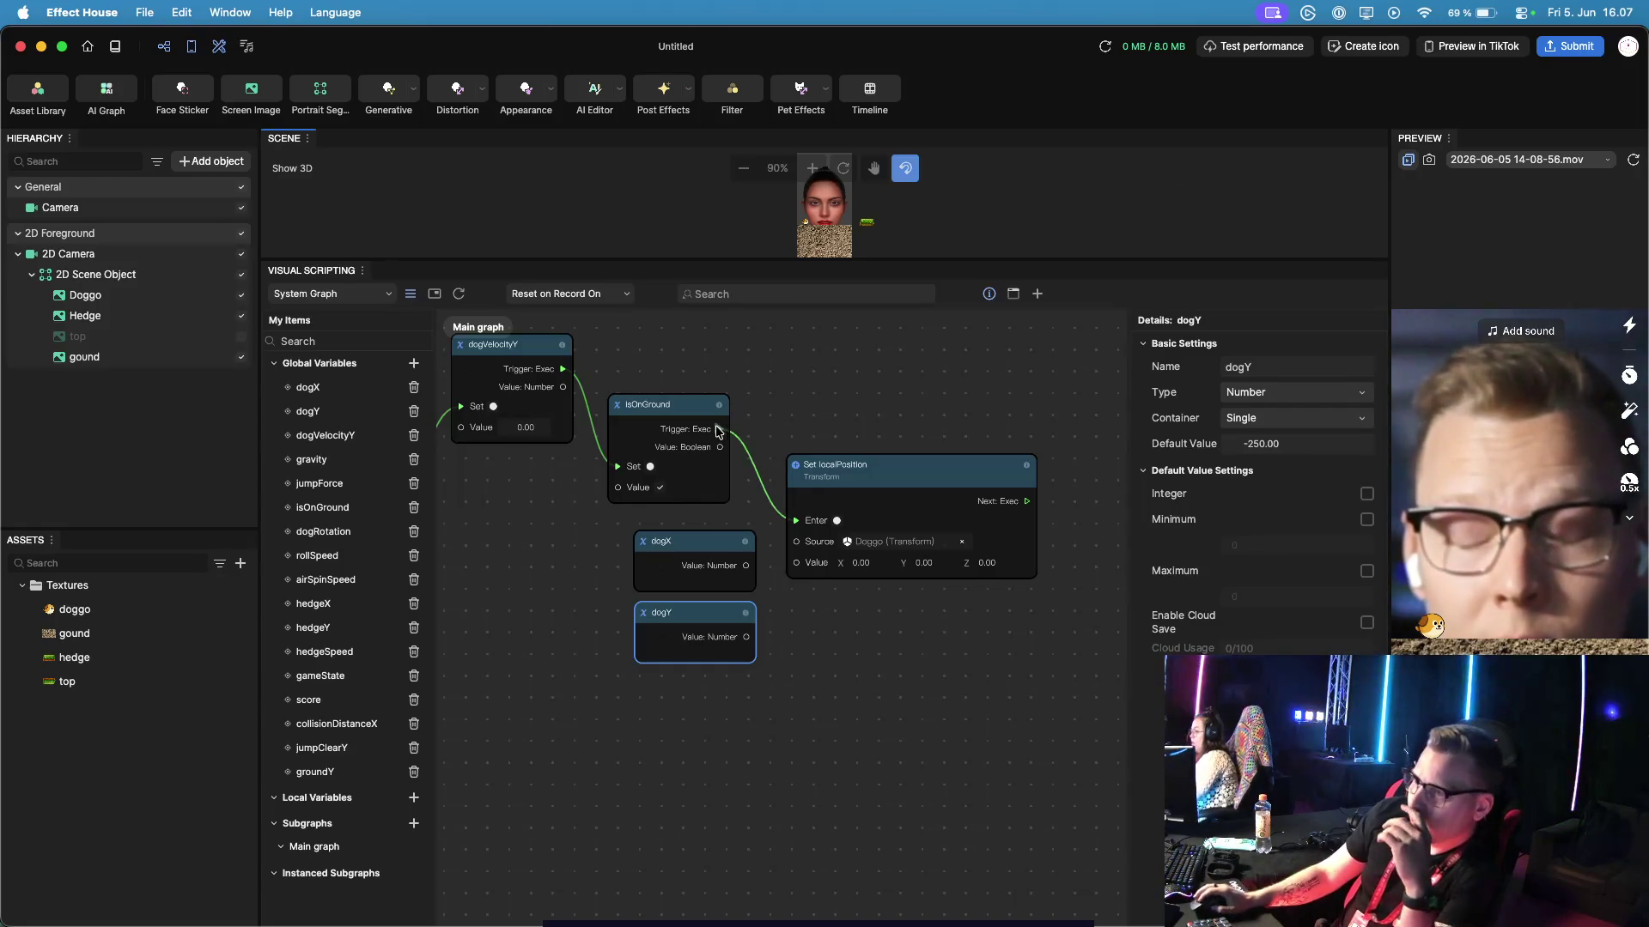
pyautogui.scroll(-2, 552, 491)
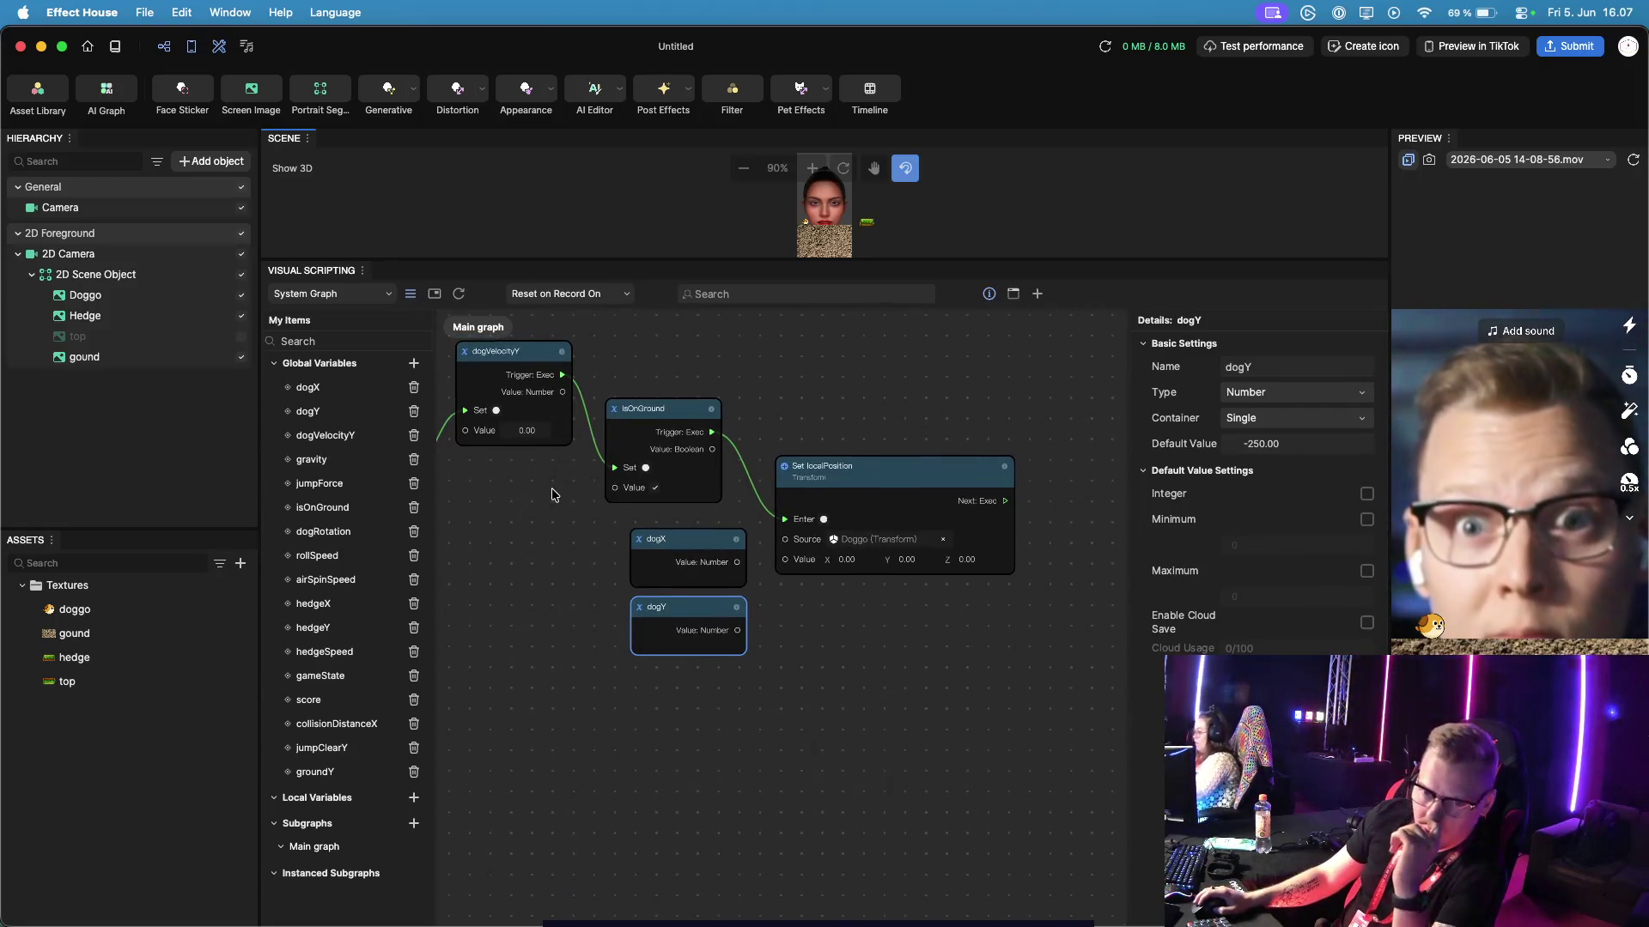
pyautogui.scroll(-1, 552, 488)
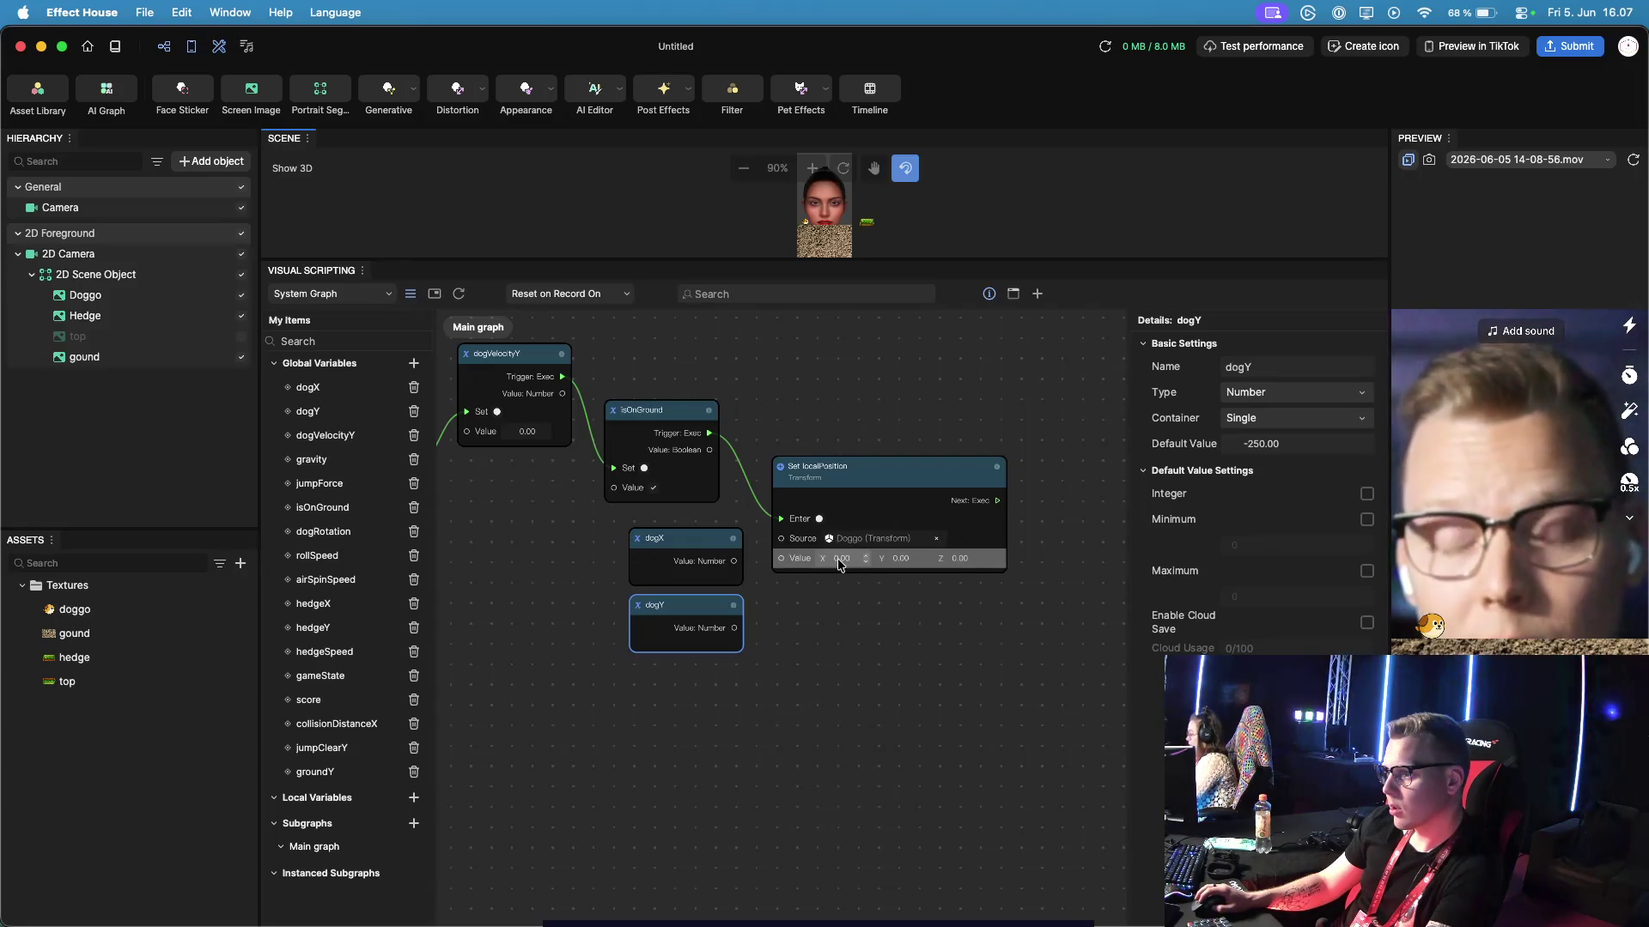
pyautogui.click(825, 558)
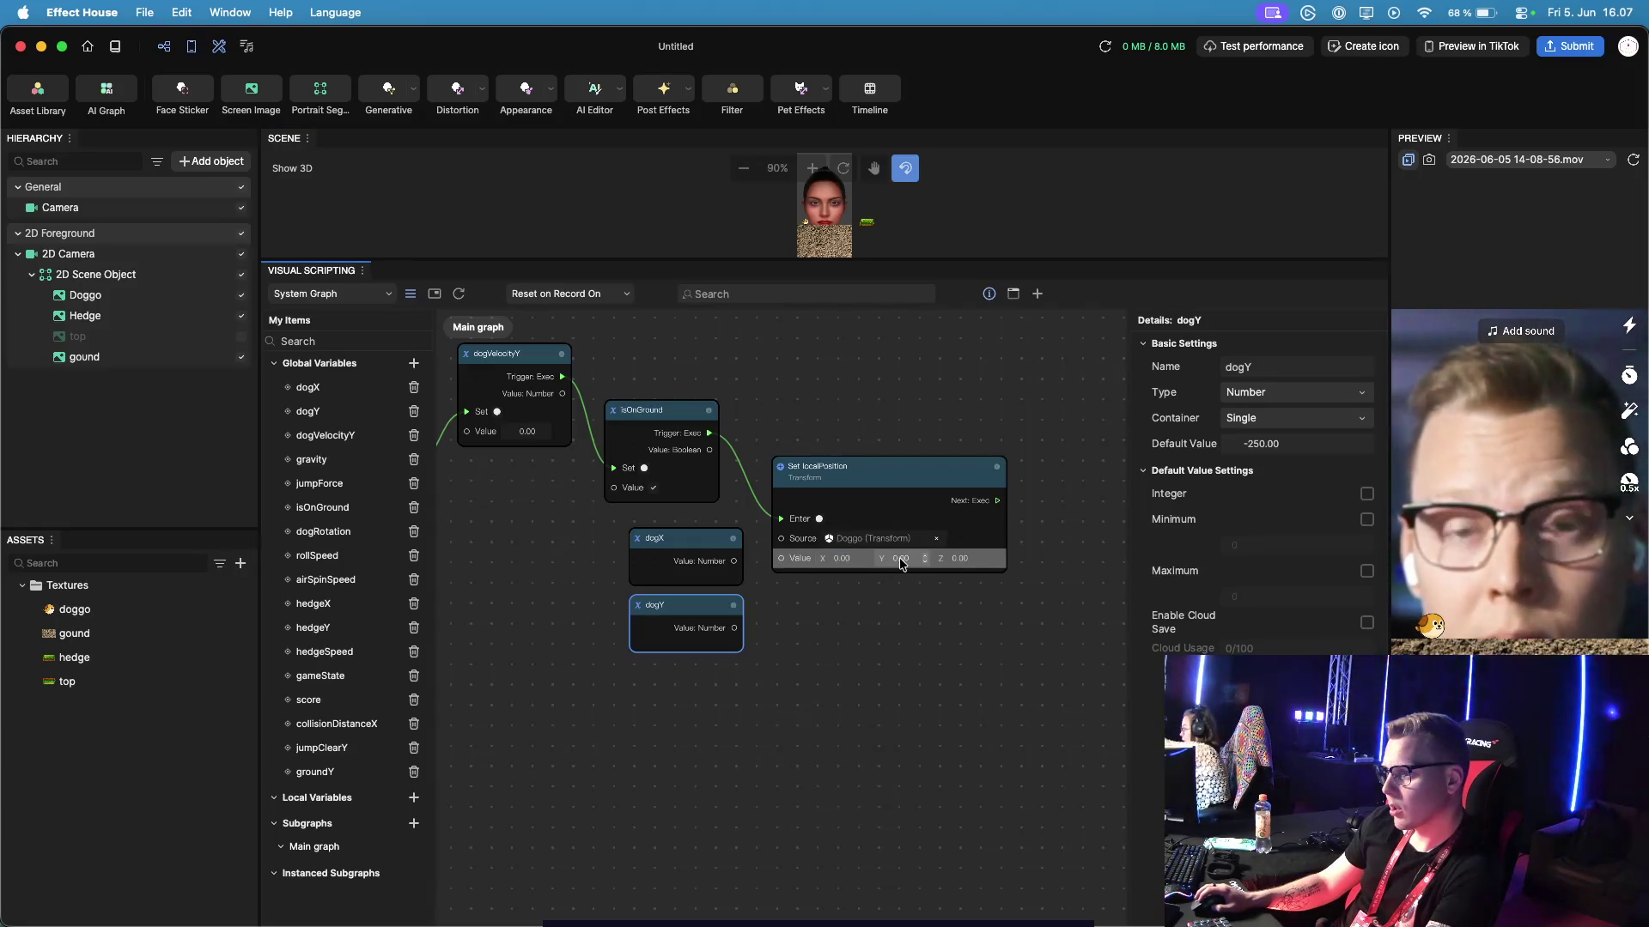
pyautogui.moveTo(781, 559); pyautogui.dragTo(734, 561)
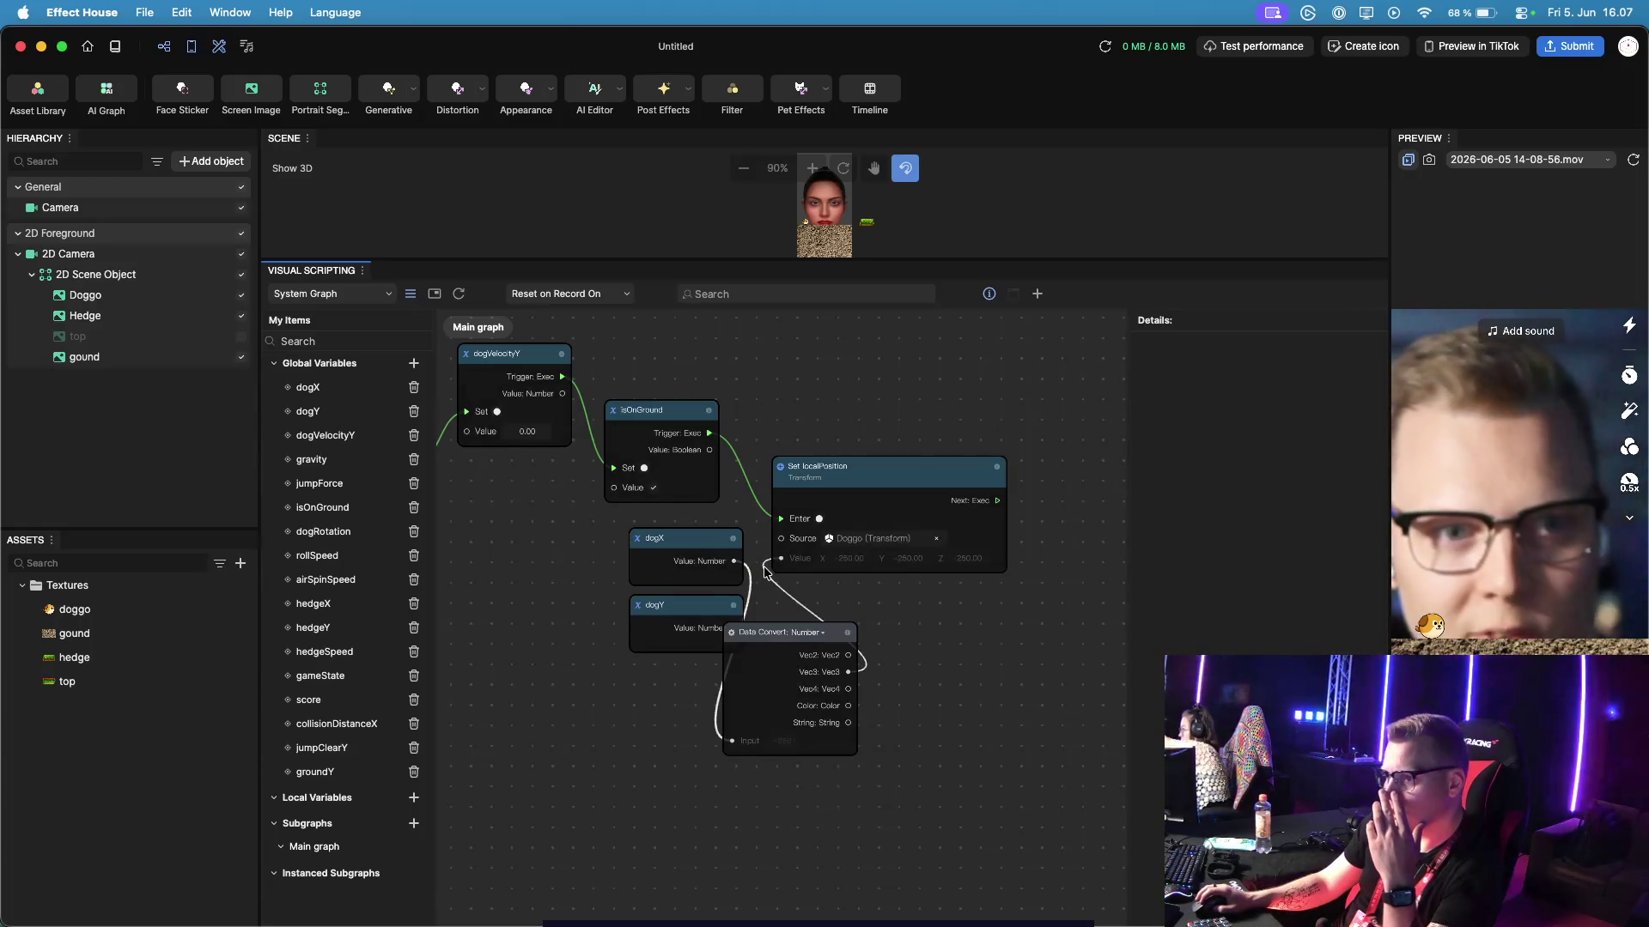
# Step: Delete the dogX node and its Data Convert node, leaving Set localPosition at 0, 0, 0
pyautogui.click(713, 550)
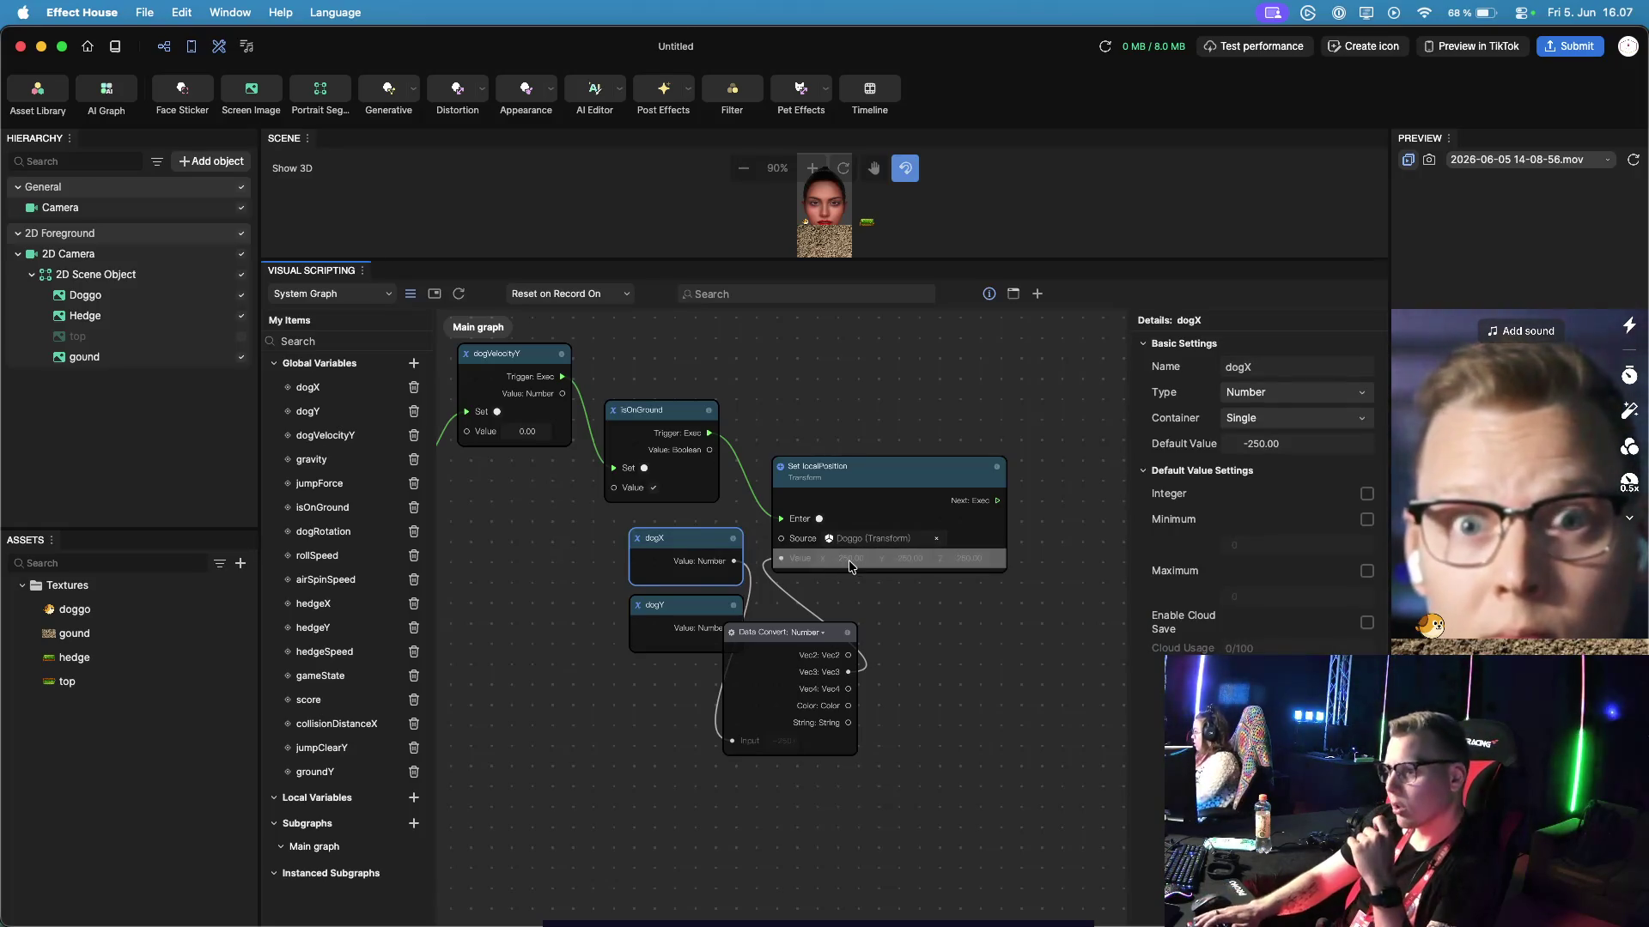
pyautogui.press('Delete')
pyautogui.click(794, 648)
pyautogui.press('Delete')
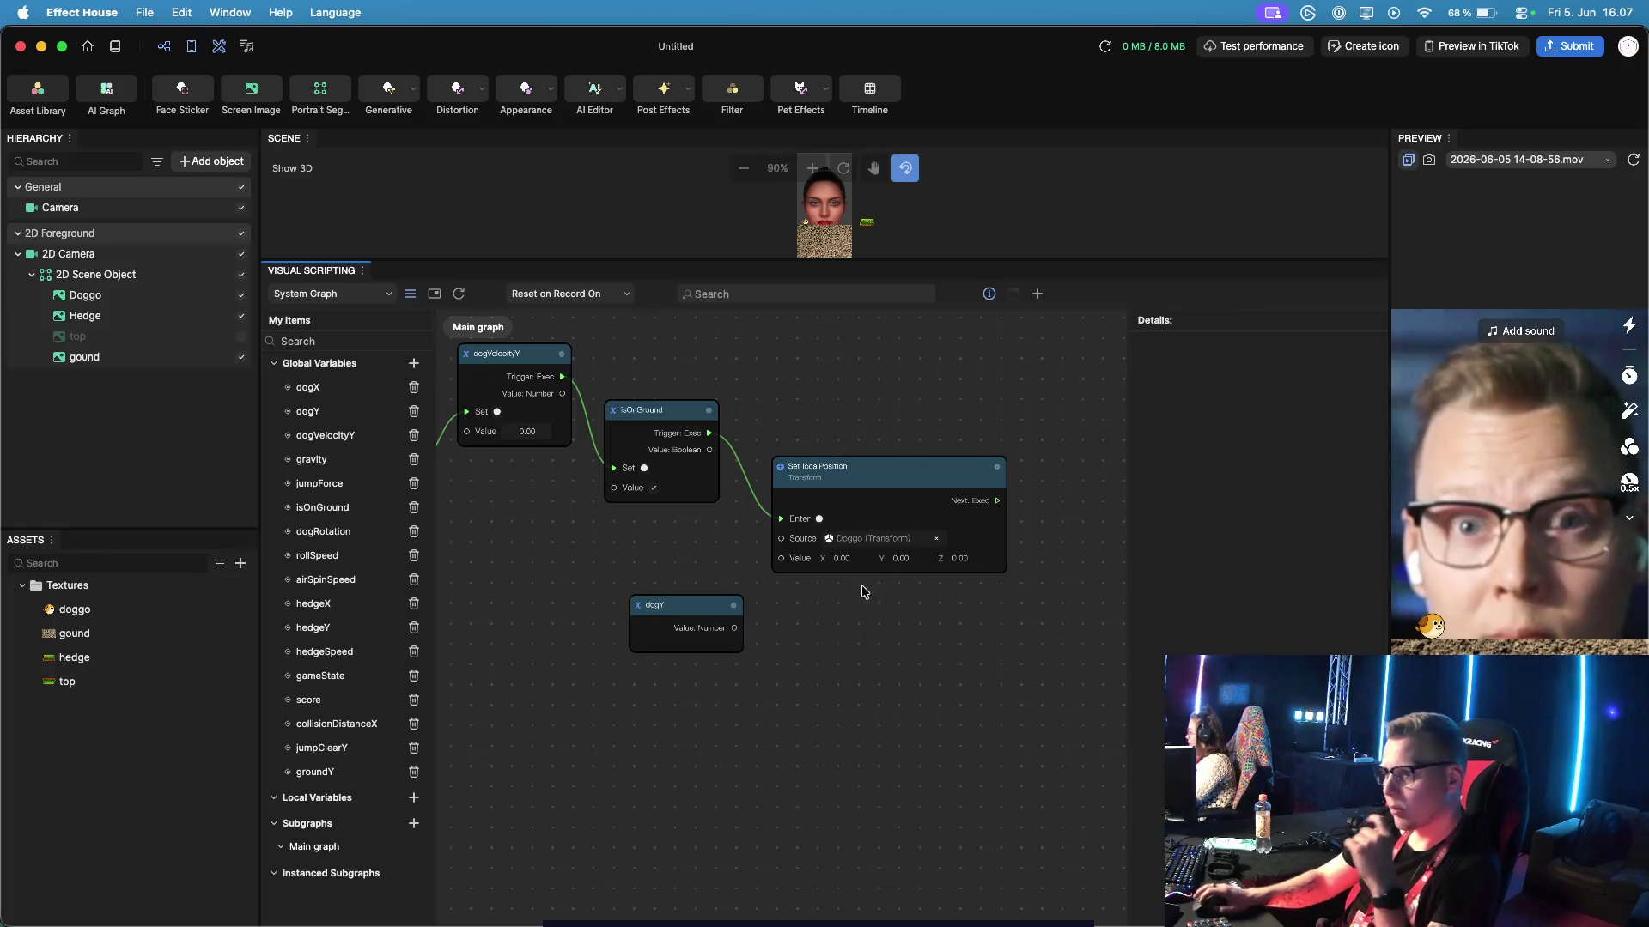
pyautogui.click(905, 495)
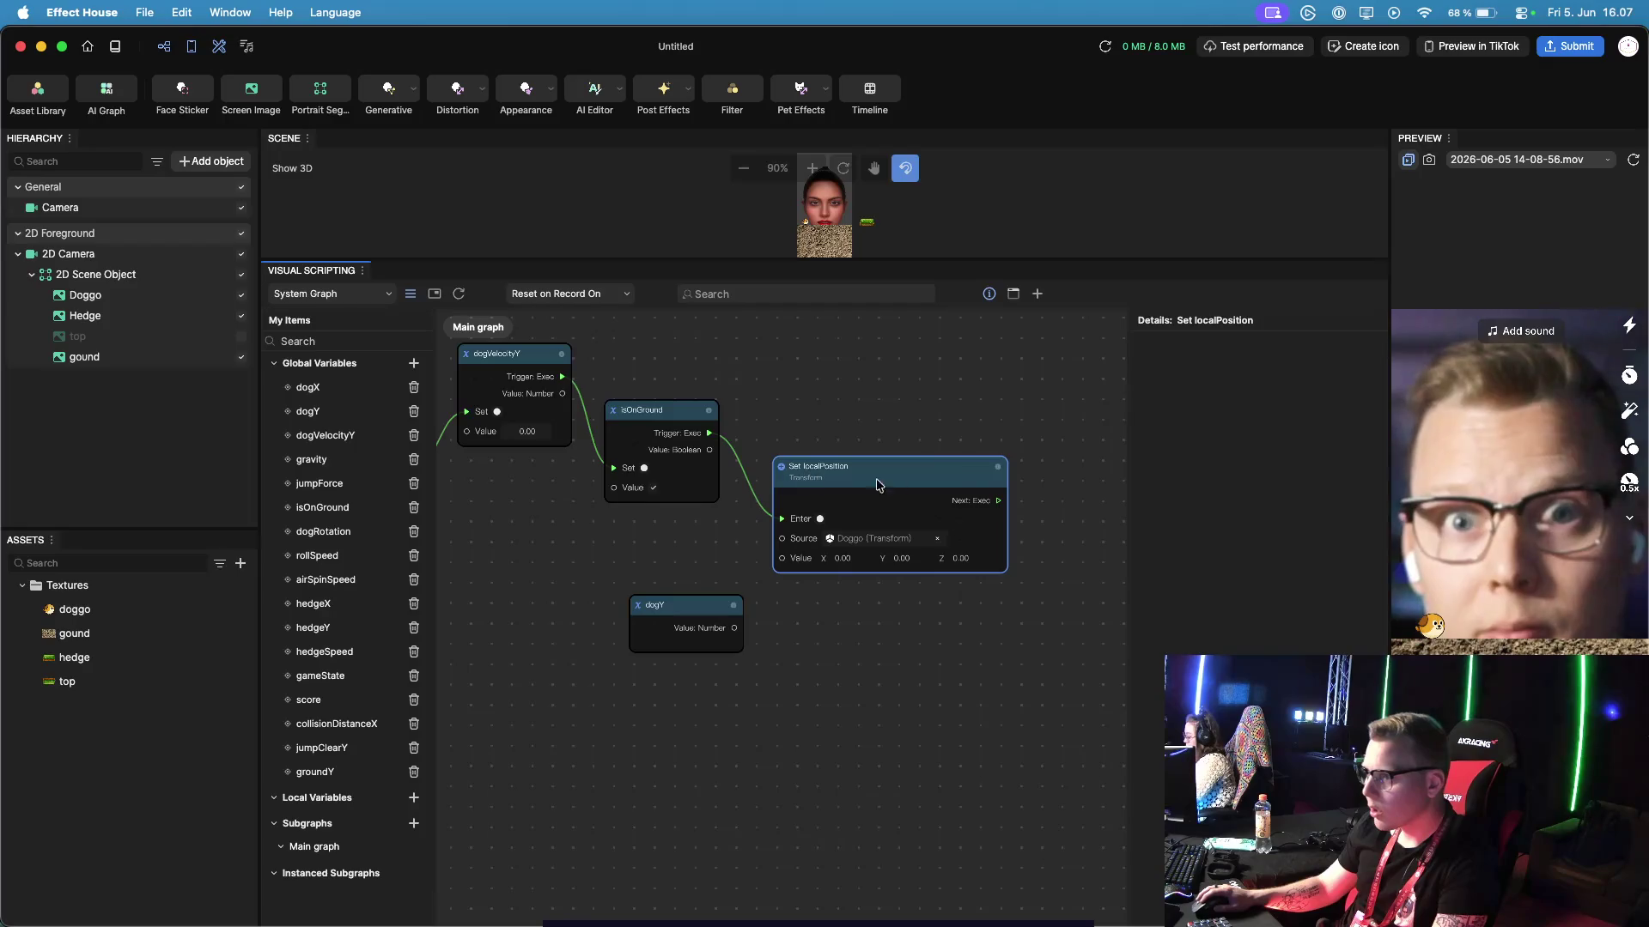
# Step: Connect dogY's value into Set localPosition's Value, inserting a Data Convert node
pyautogui.moveTo(996, 466)
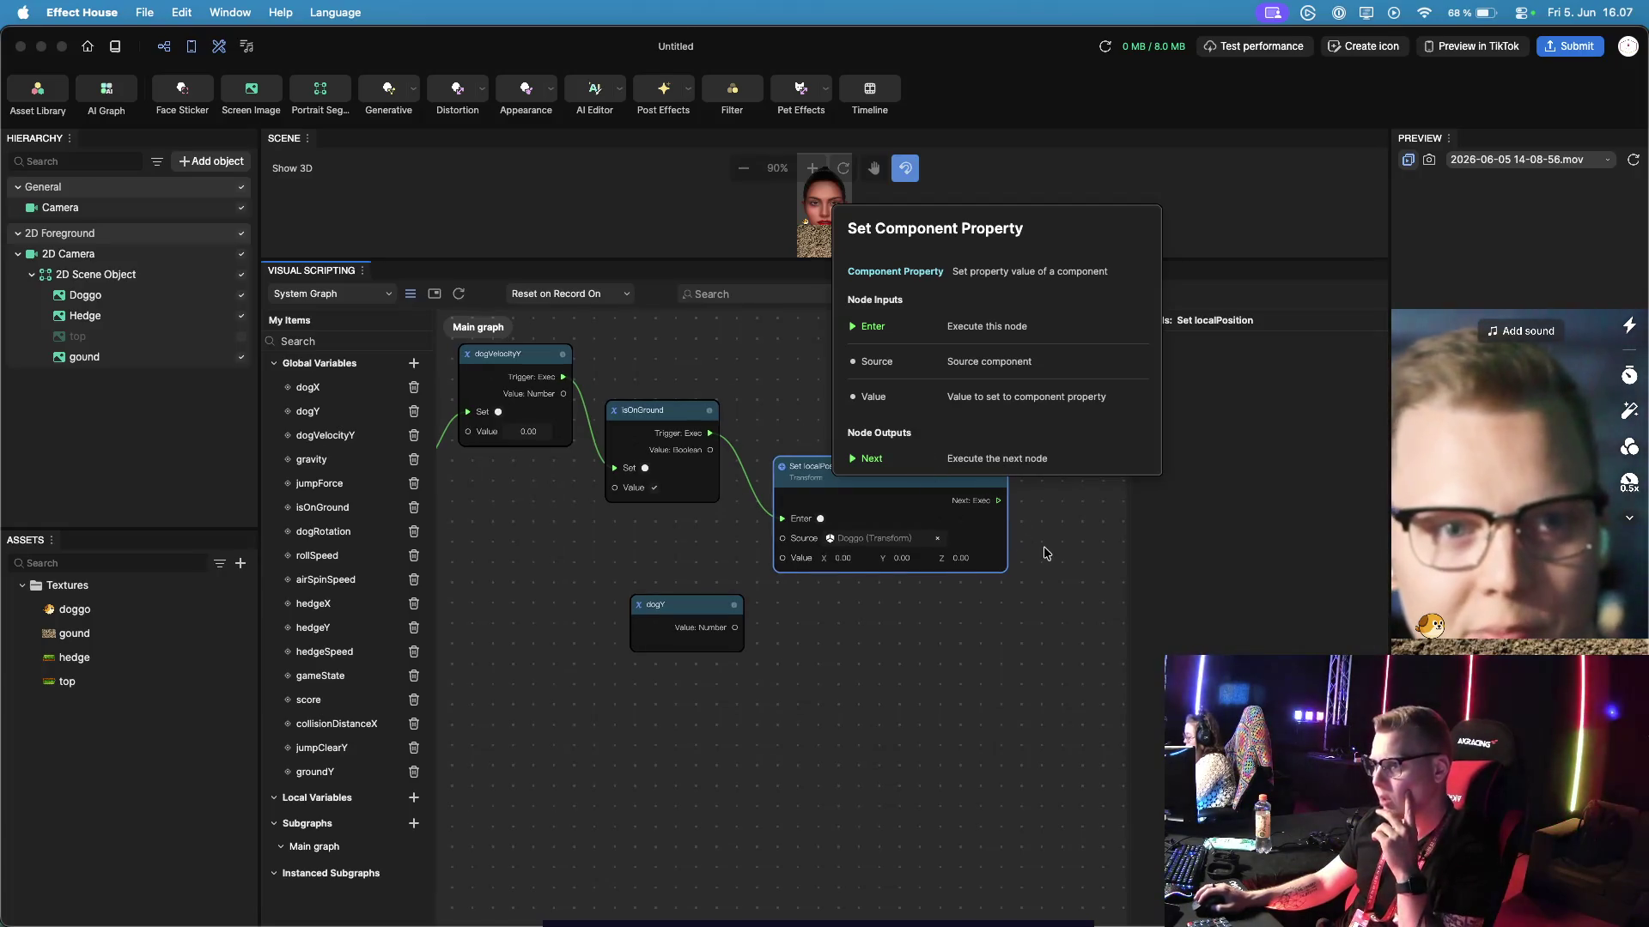
pyautogui.moveTo(705, 621)
pyautogui.mouseDown()
pyautogui.moveTo(703, 582)
pyautogui.moveTo(889, 567)
pyautogui.mouseUp()
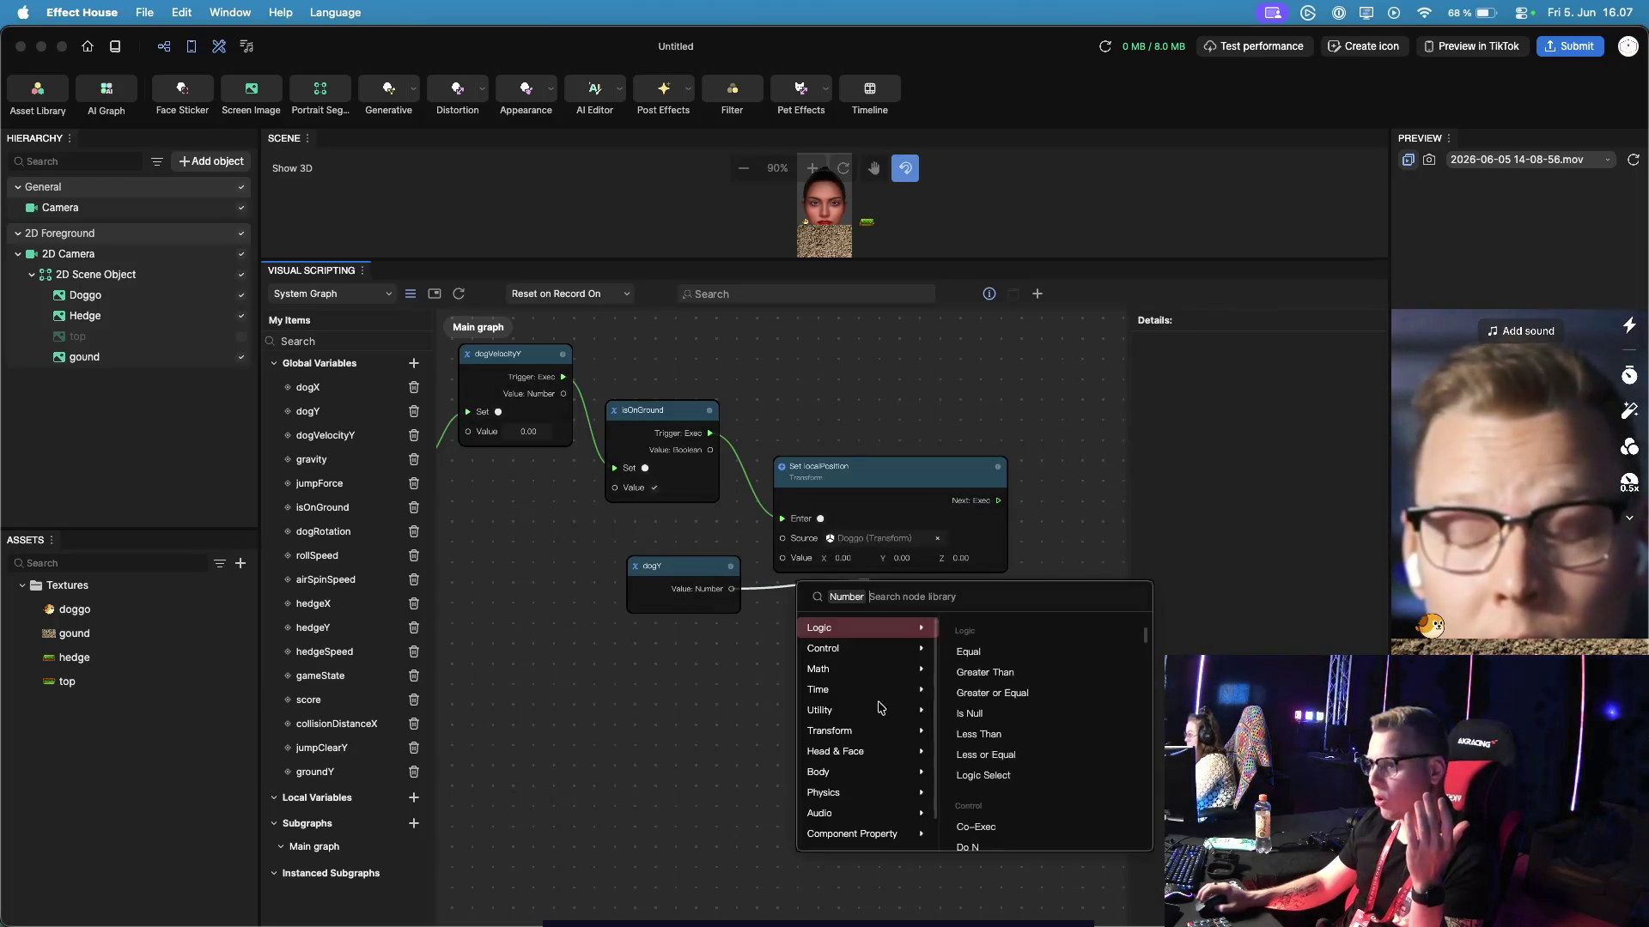
pyautogui.click(1159, 522)
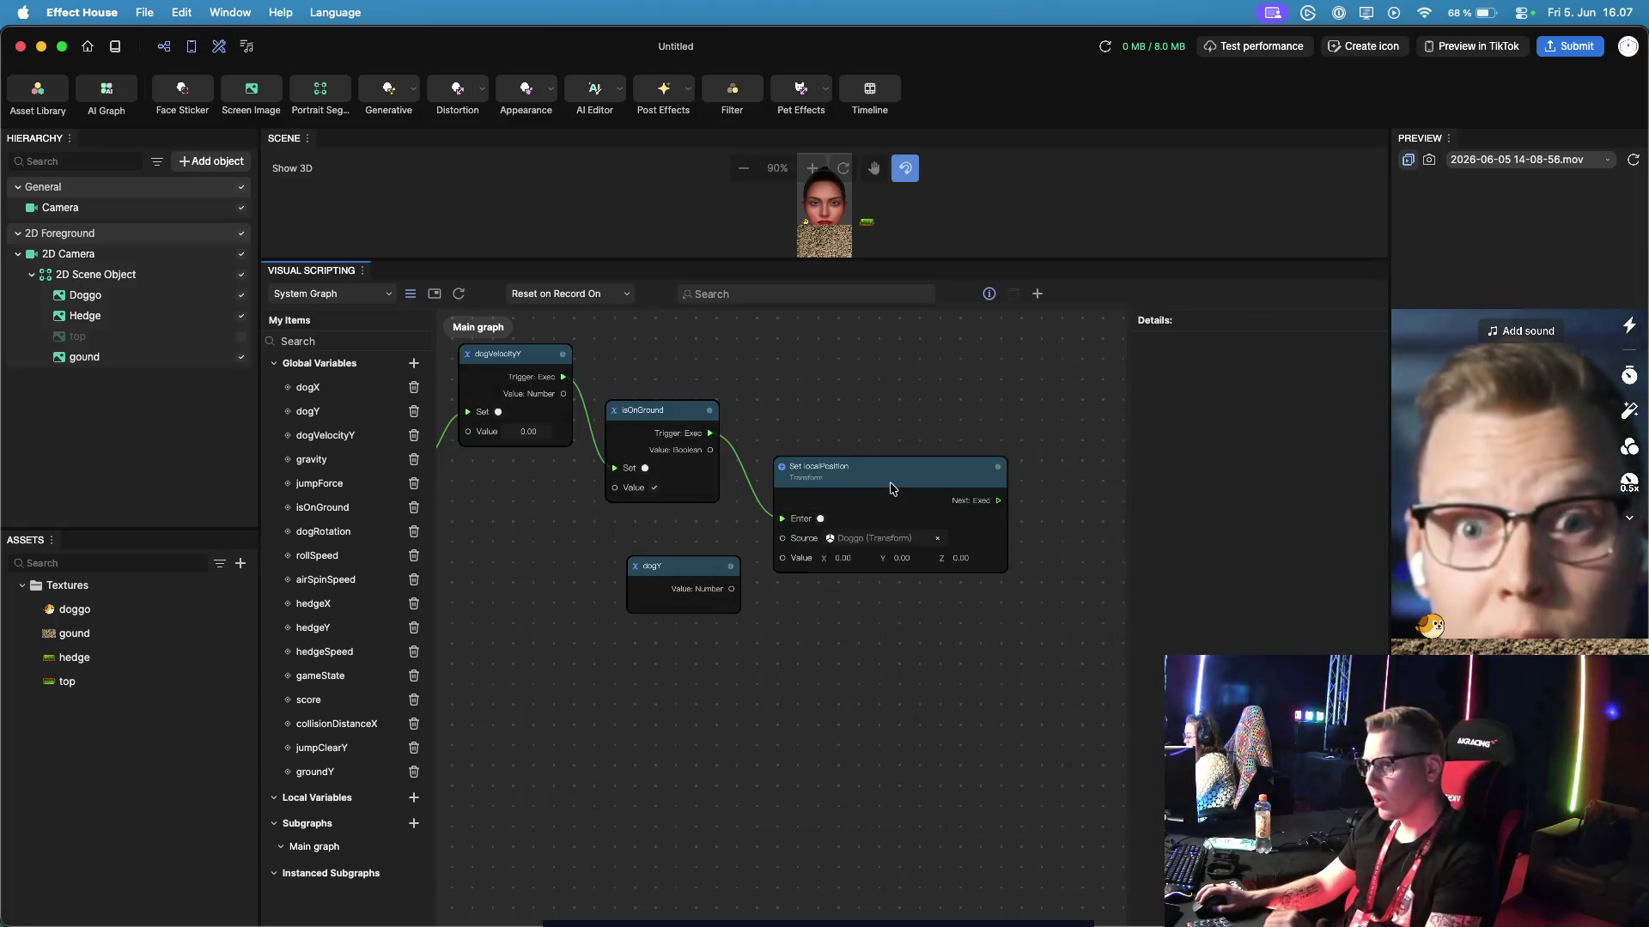
pyautogui.moveTo(890, 489); pyautogui.dragTo(947, 468)
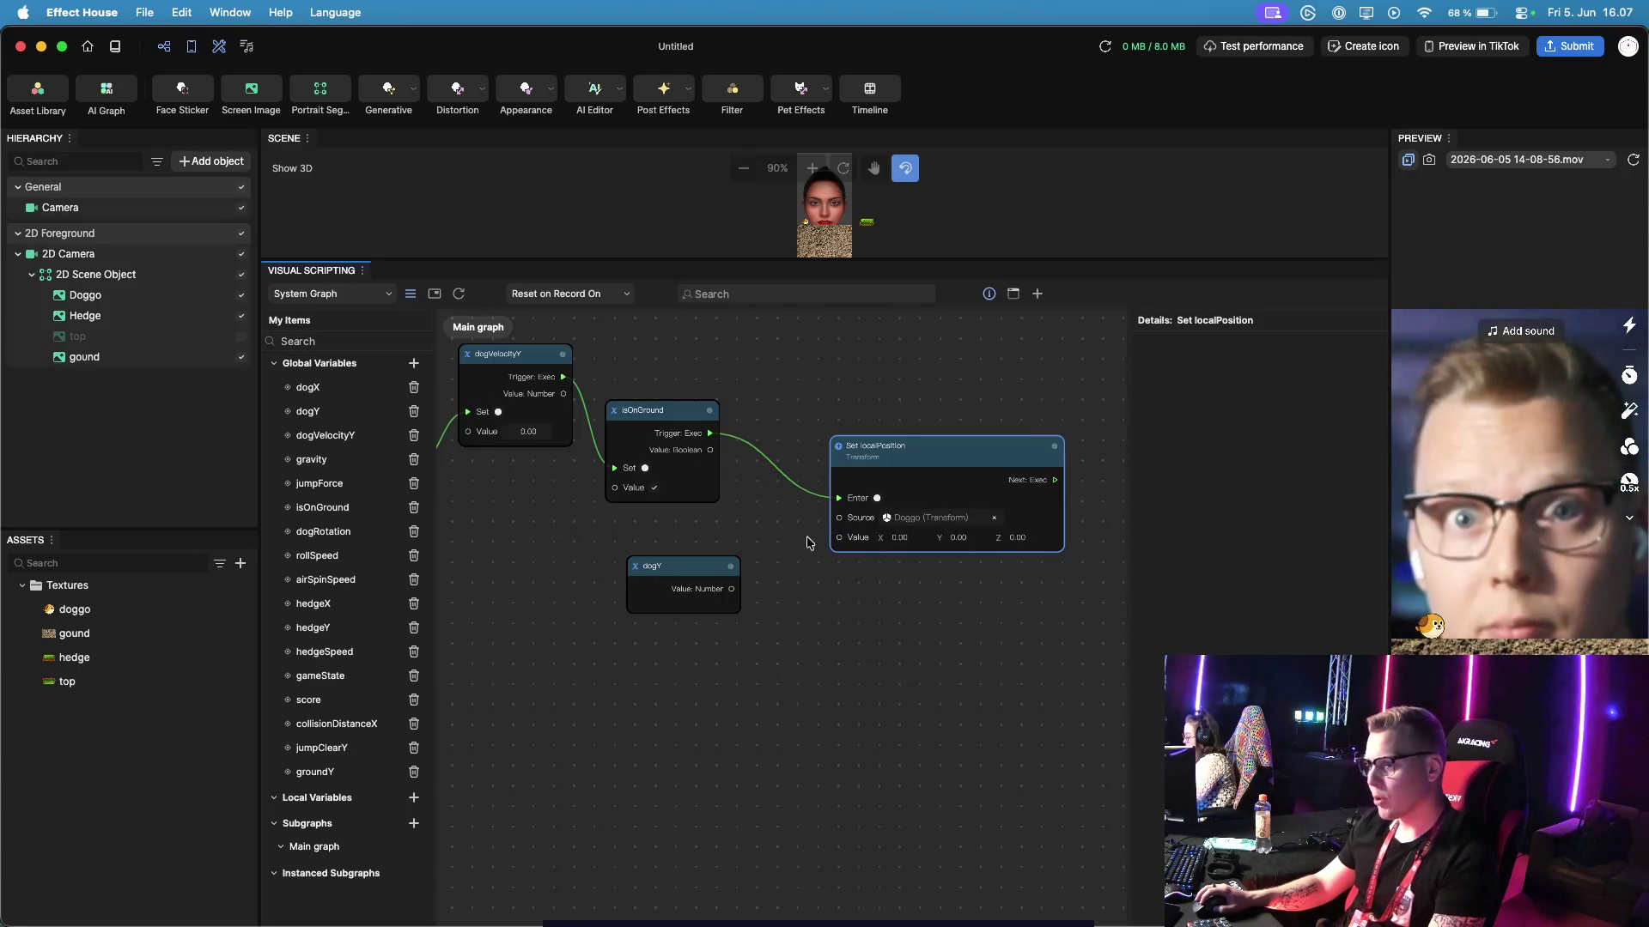
pyautogui.moveTo(731, 588)
pyautogui.mouseDown()
pyautogui.moveTo(949, 548)
pyautogui.moveTo(839, 537)
pyautogui.mouseUp()
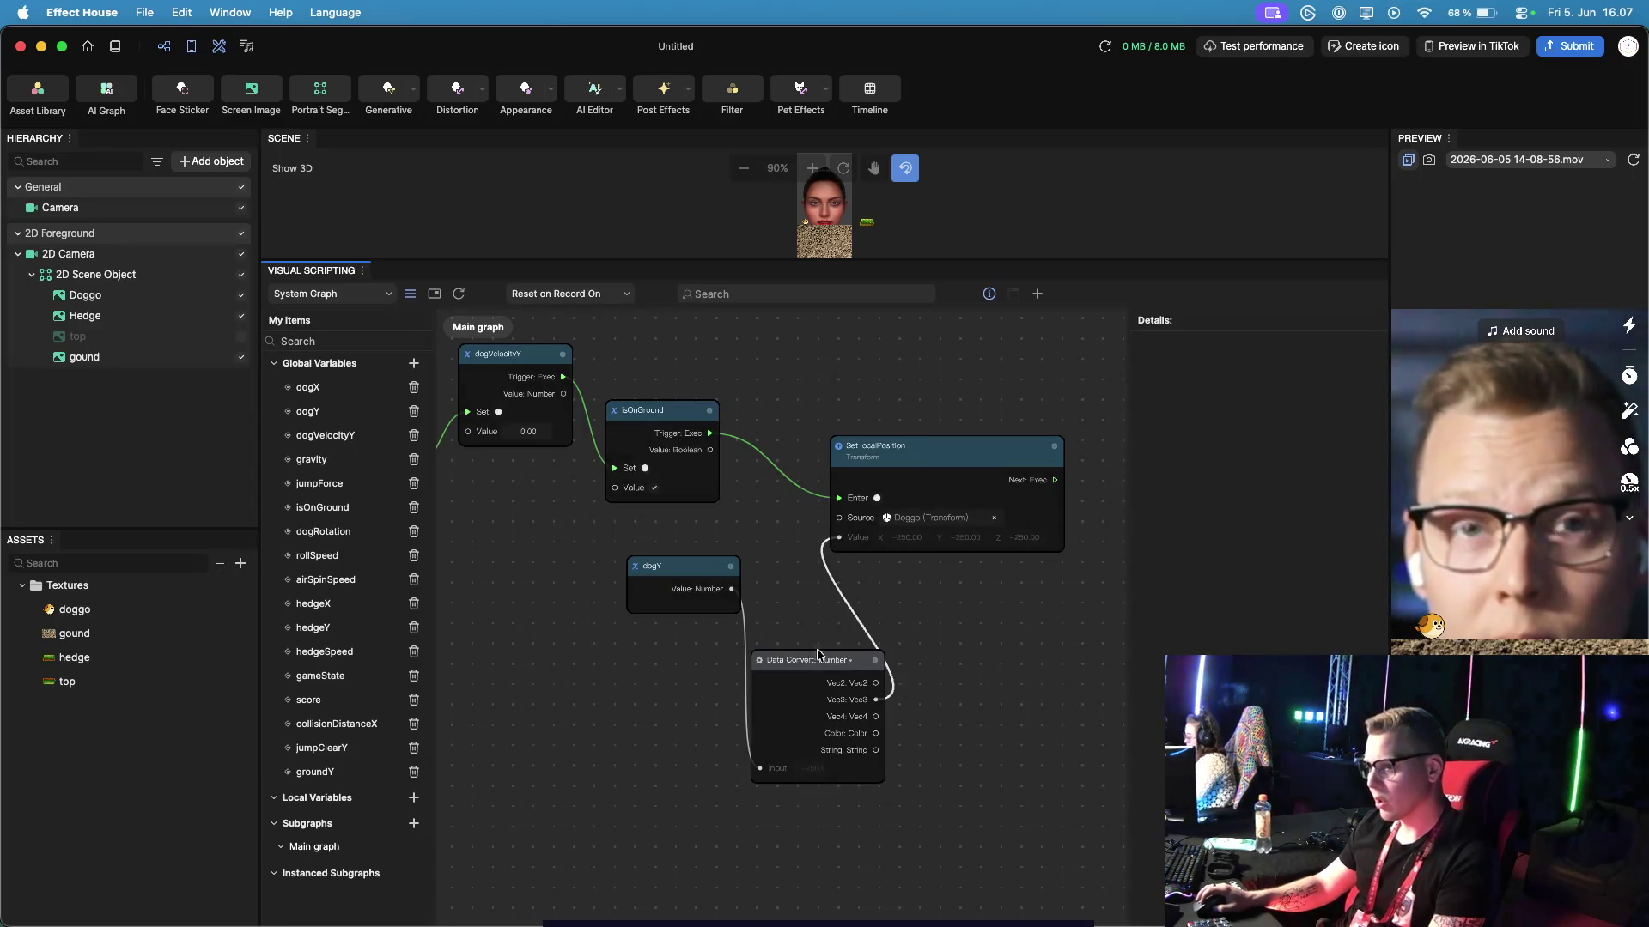
# Step: Arrange dogY and Data Convert left of Set localPosition, keeping conversion type Number
pyautogui.moveTo(684, 568); pyautogui.dragTo(648, 573)
pyautogui.moveTo(824, 679); pyautogui.dragTo(788, 652)
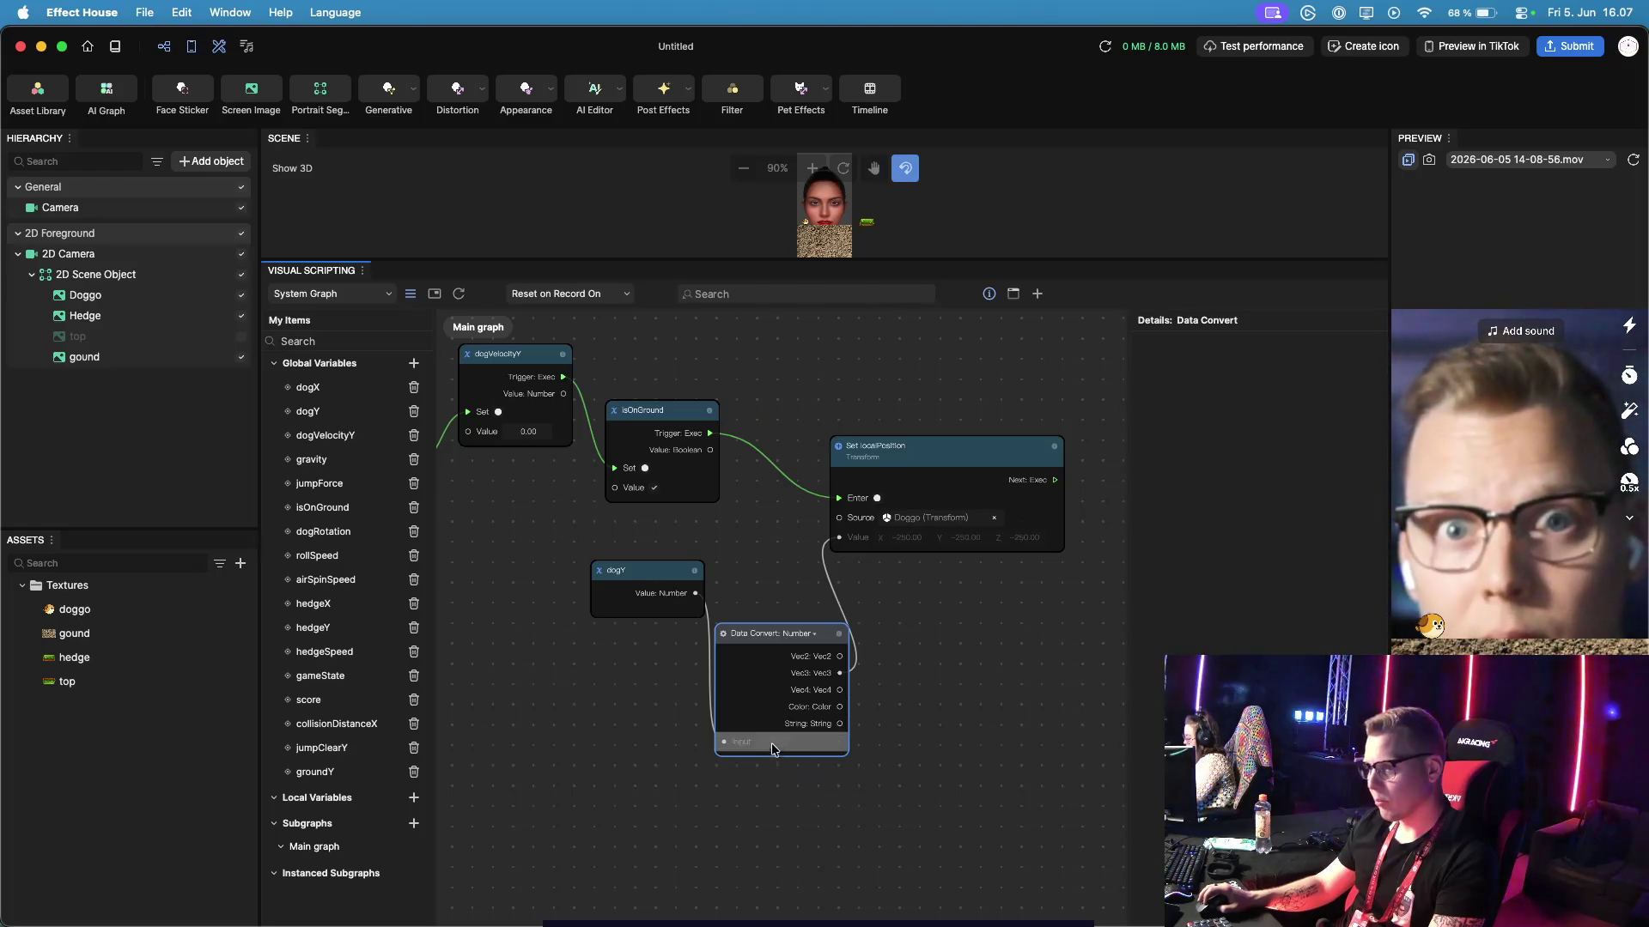
pyautogui.moveTo(649, 570); pyautogui.dragTo(562, 569)
pyautogui.moveTo(784, 633)
pyautogui.mouseDown()
pyautogui.moveTo(715, 612)
pyautogui.moveTo(724, 558)
pyautogui.mouseUp()
pyautogui.click(751, 558)
pyautogui.click(749, 532)
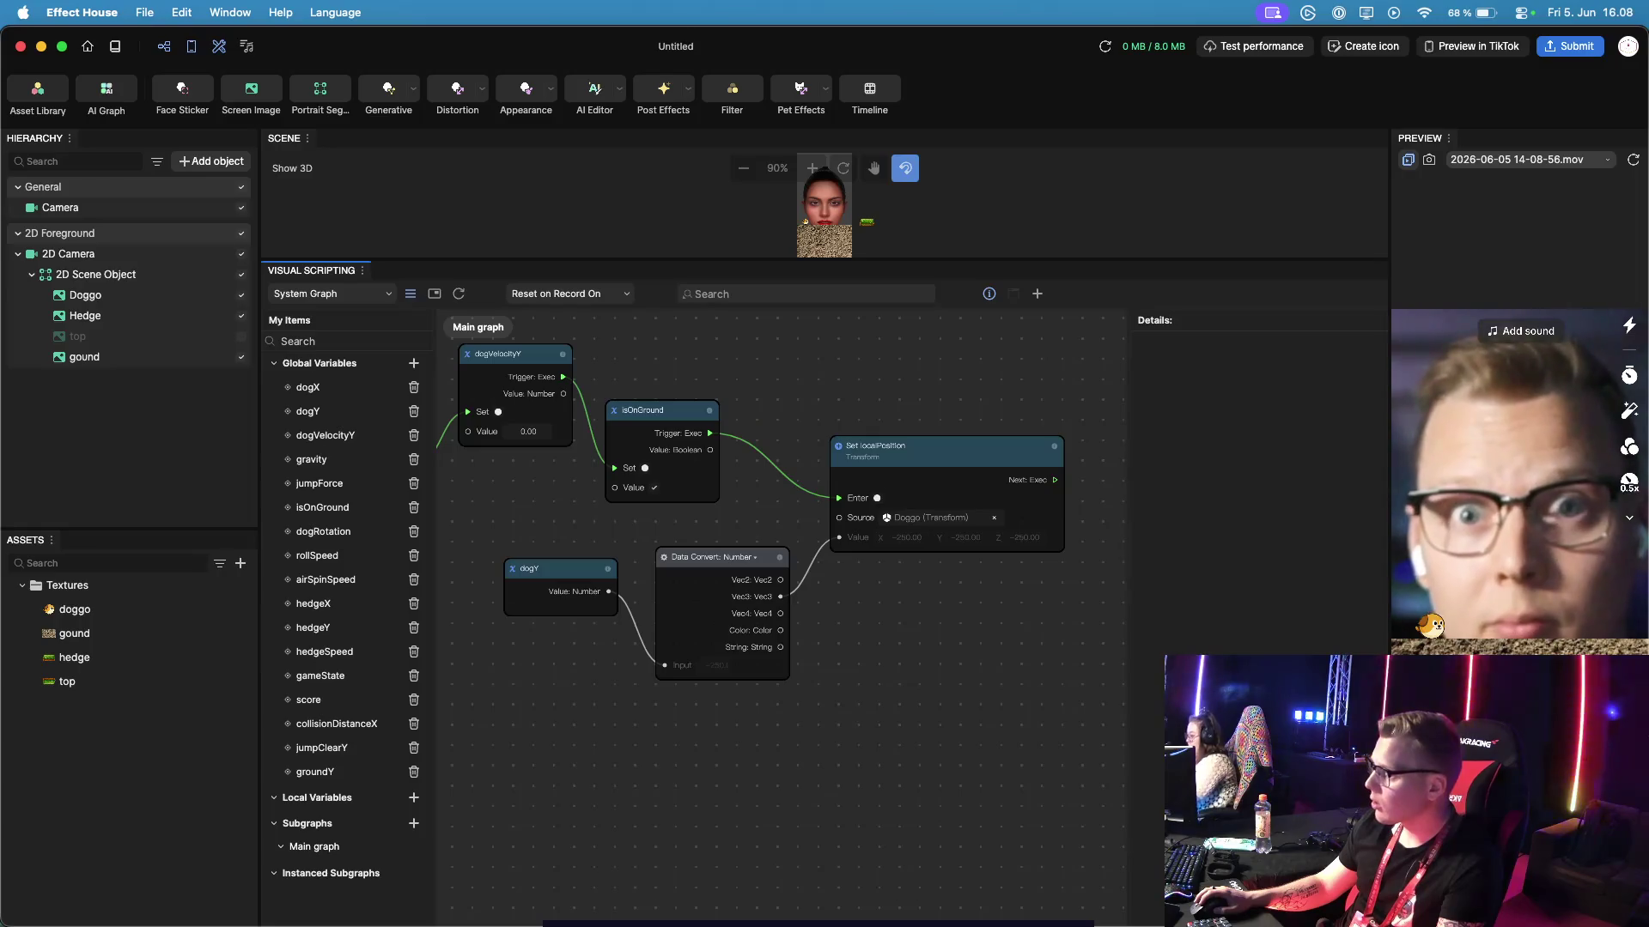
pyautogui.press('XF86AudioRaiseVolume')
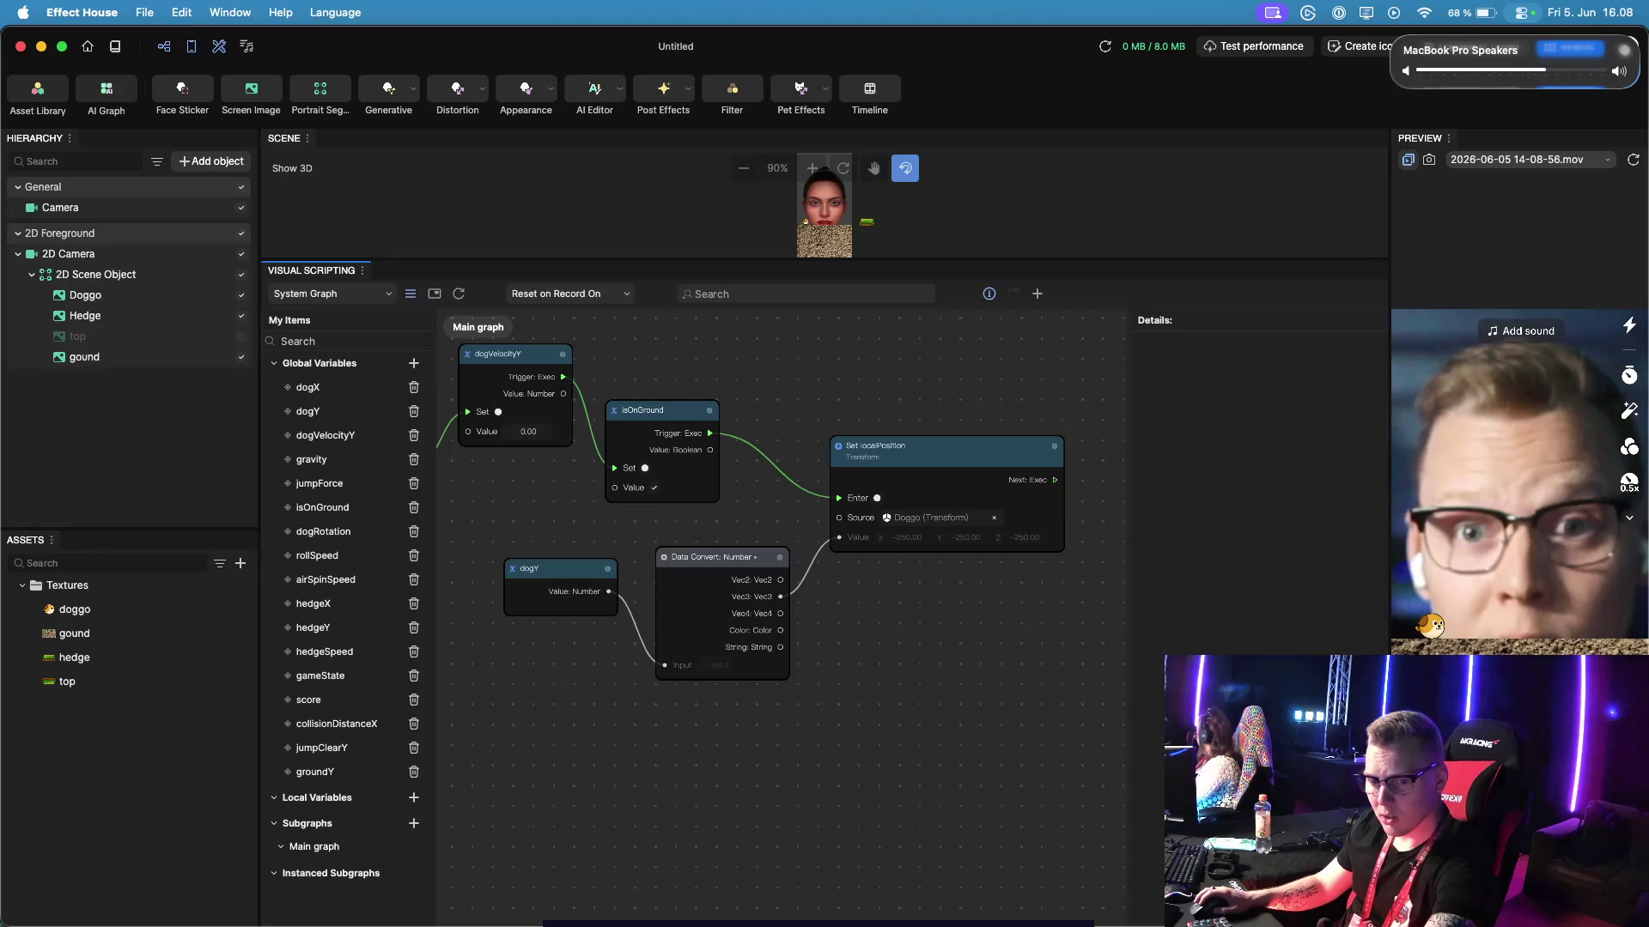
pyautogui.press('XF86AudioLowerVolume')
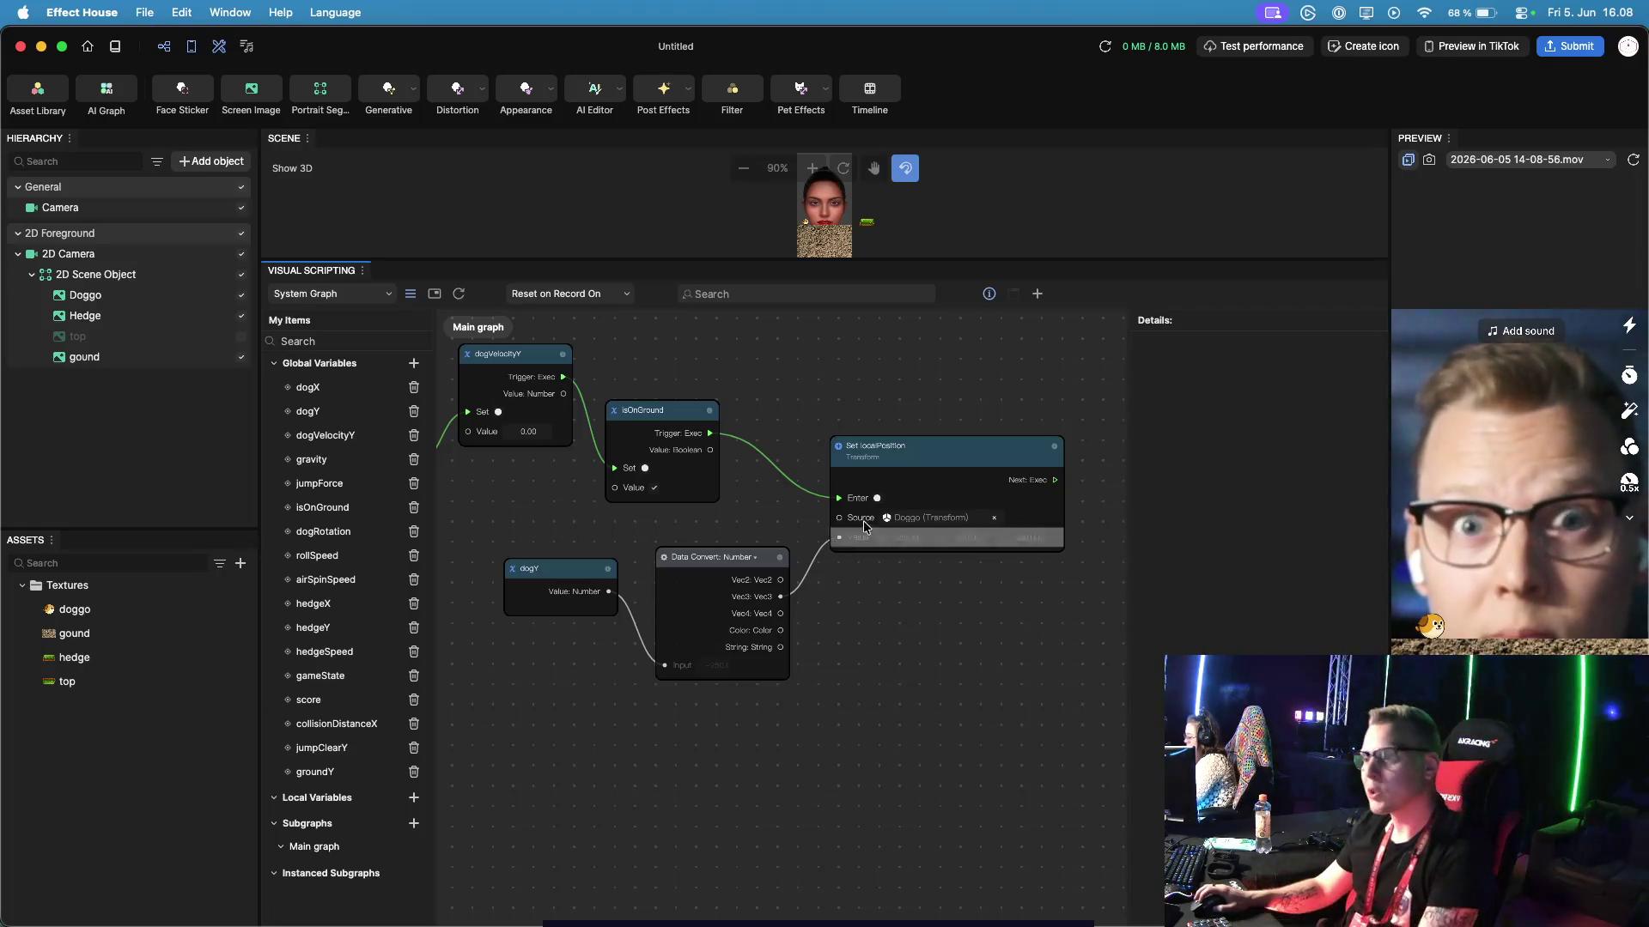
# Step: Search the node library for 'setLocalPos', then clear the search and dismiss it
pyautogui.click(1037, 293)
pyautogui.write('setLocal')
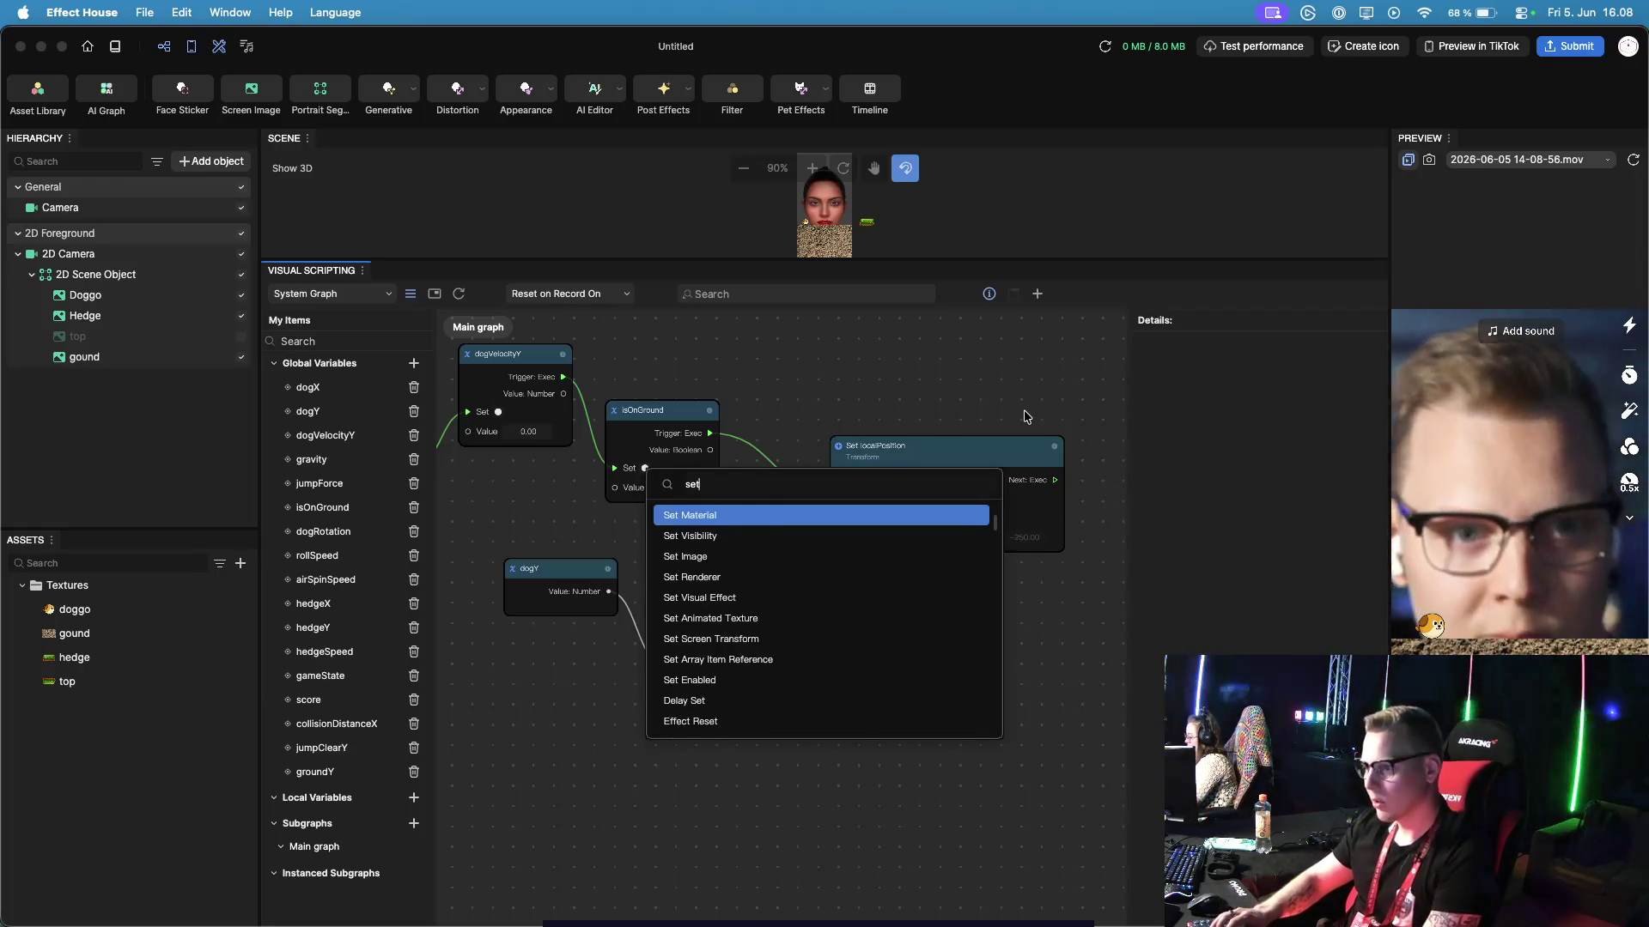
pyautogui.write('Posi')
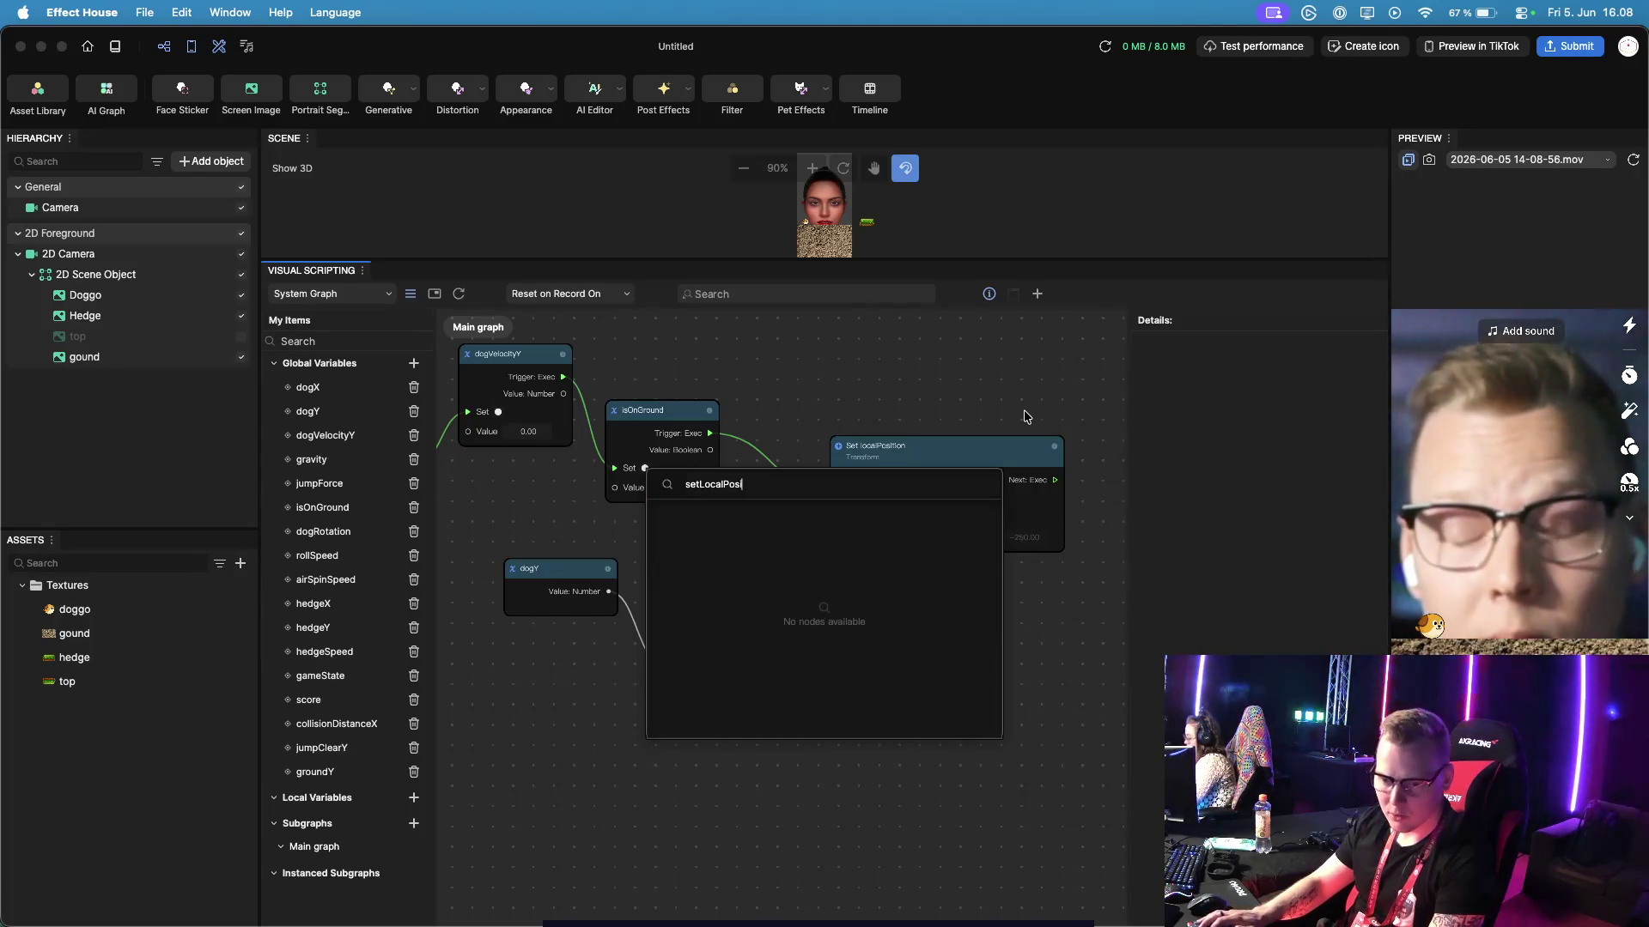
pyautogui.press('super+a')
pyautogui.press('BackSpace')
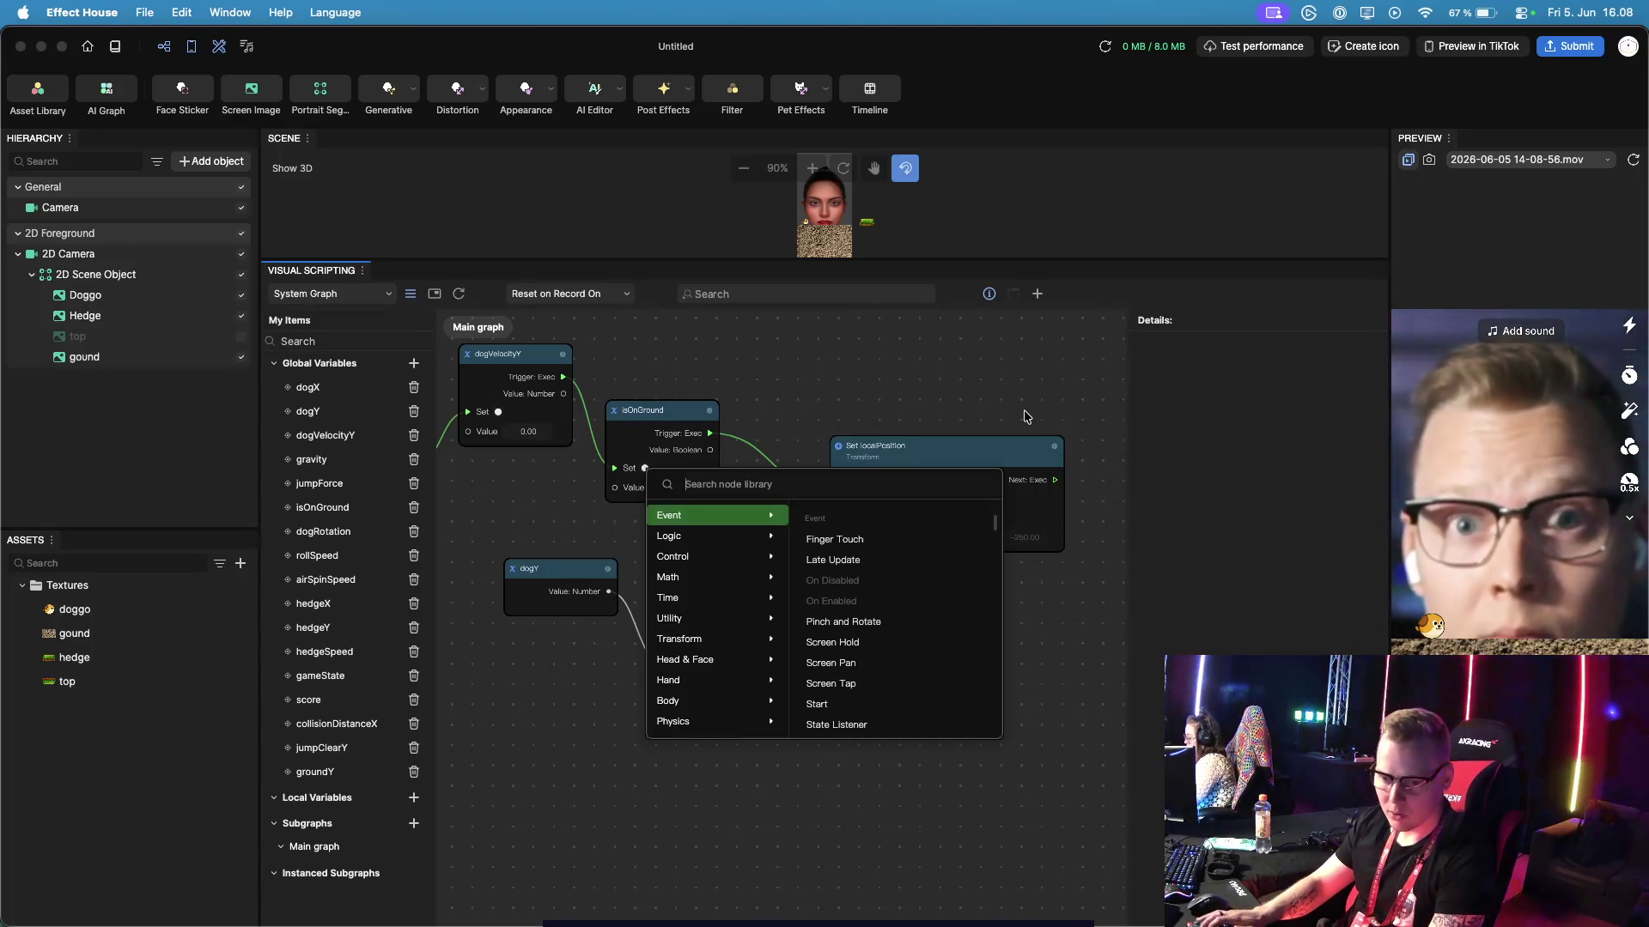
pyautogui.press('Escape')
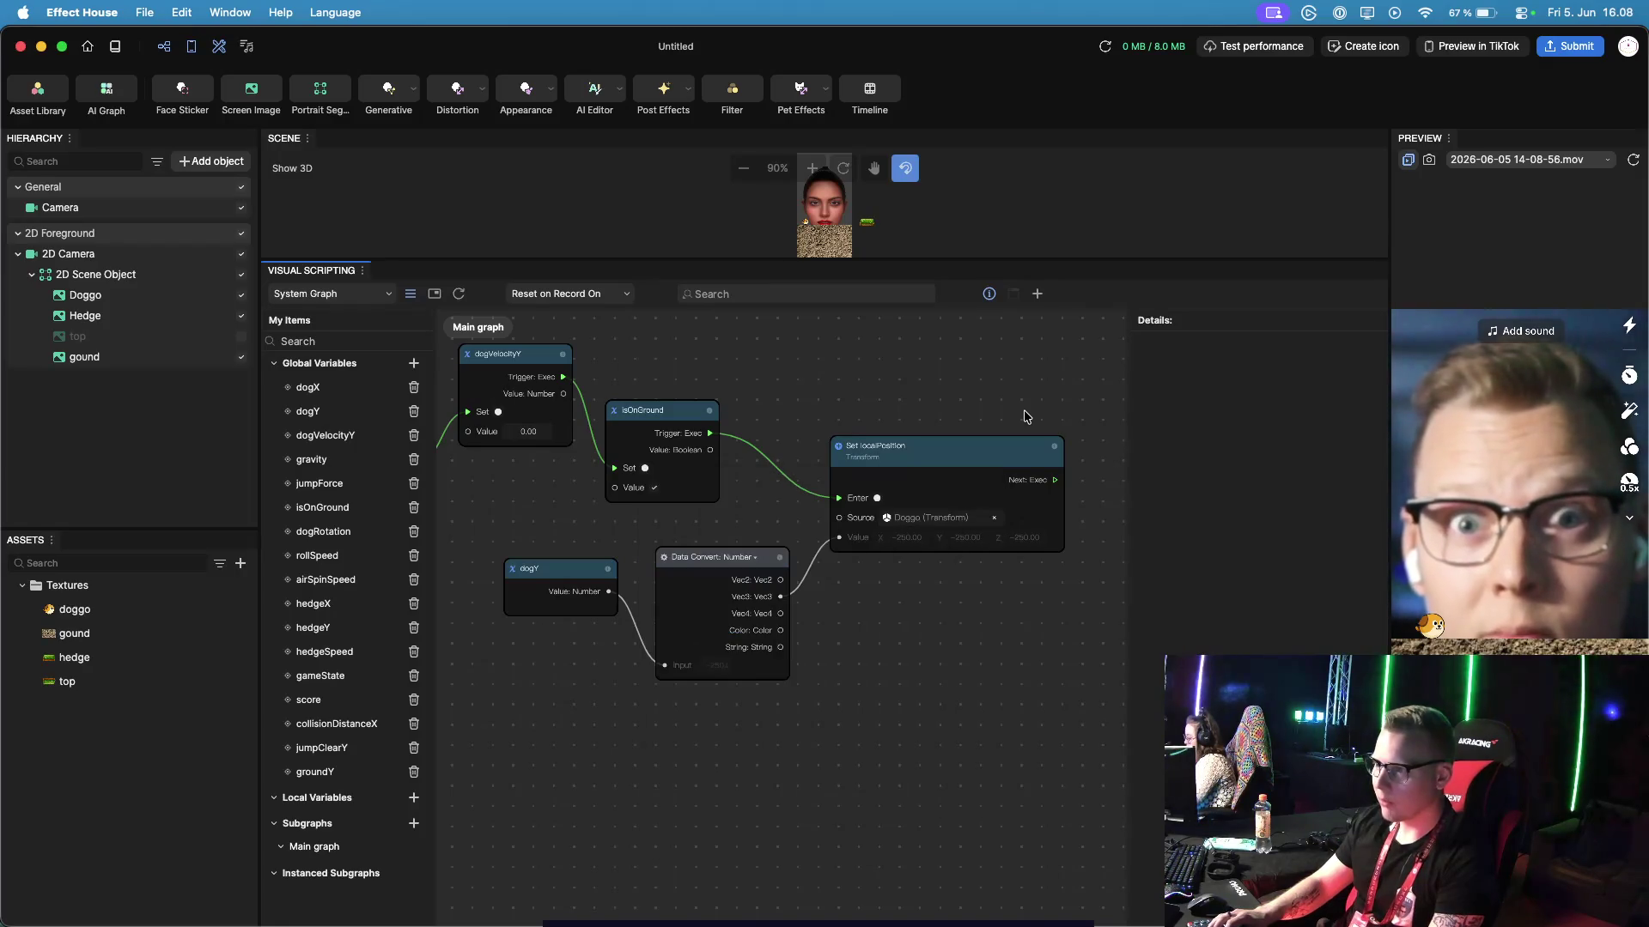
# Step: Nudge the Set localPosition node right and confirm Doggo as its source object
pyautogui.moveTo(906, 484); pyautogui.dragTo(923, 479)
pyautogui.click(949, 513)
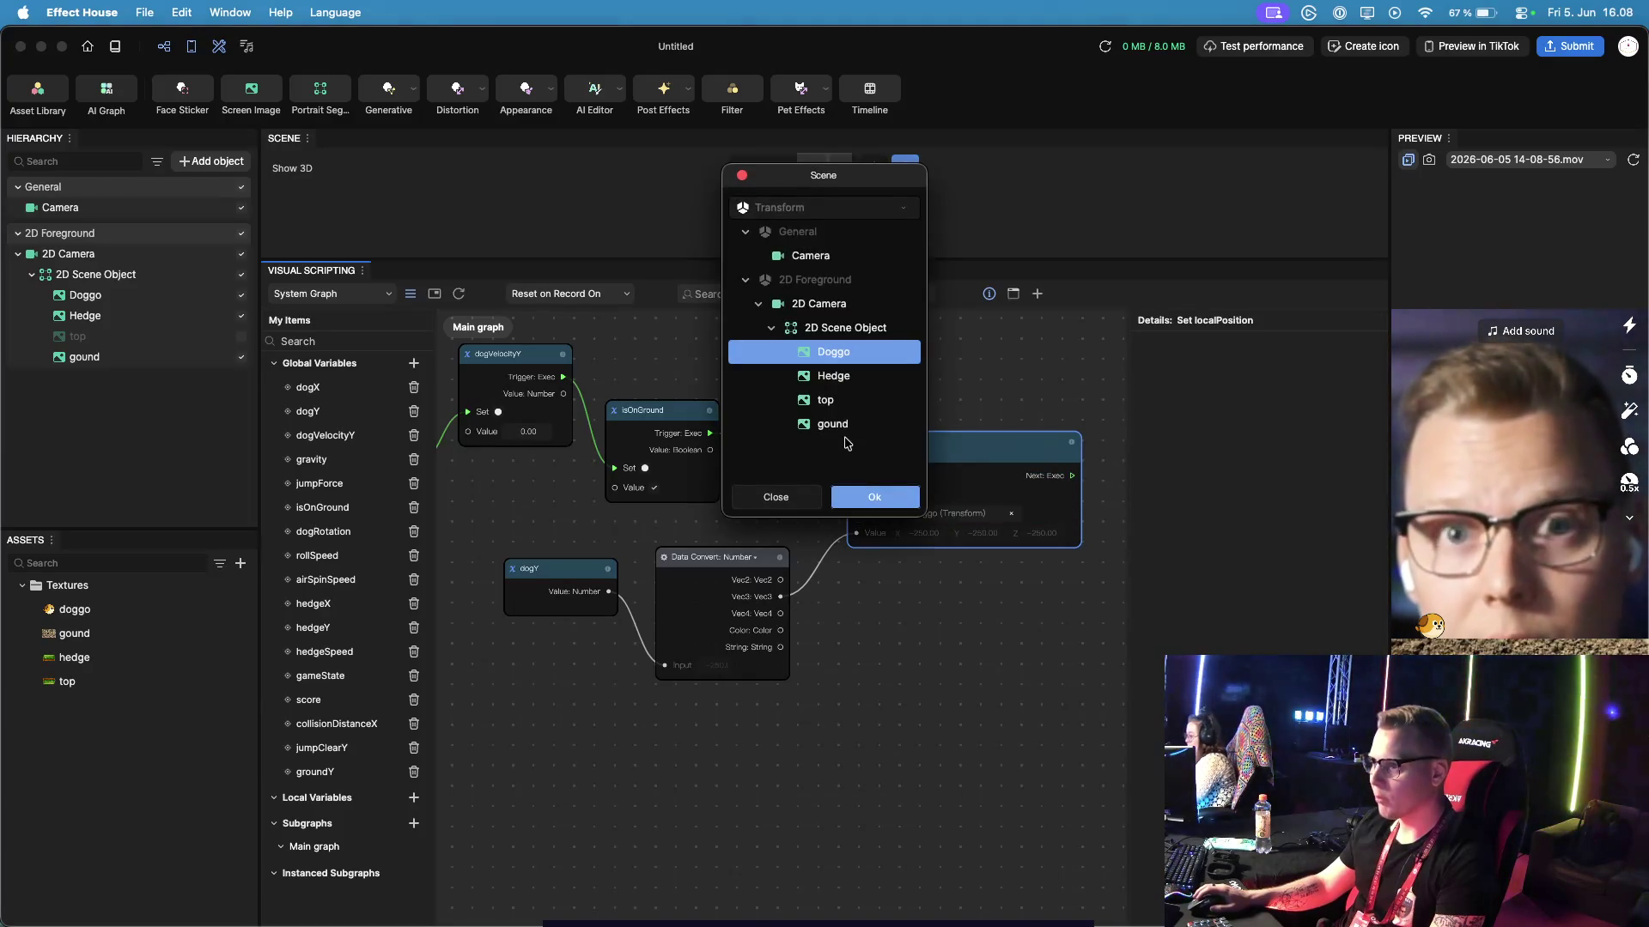
pyautogui.click(883, 497)
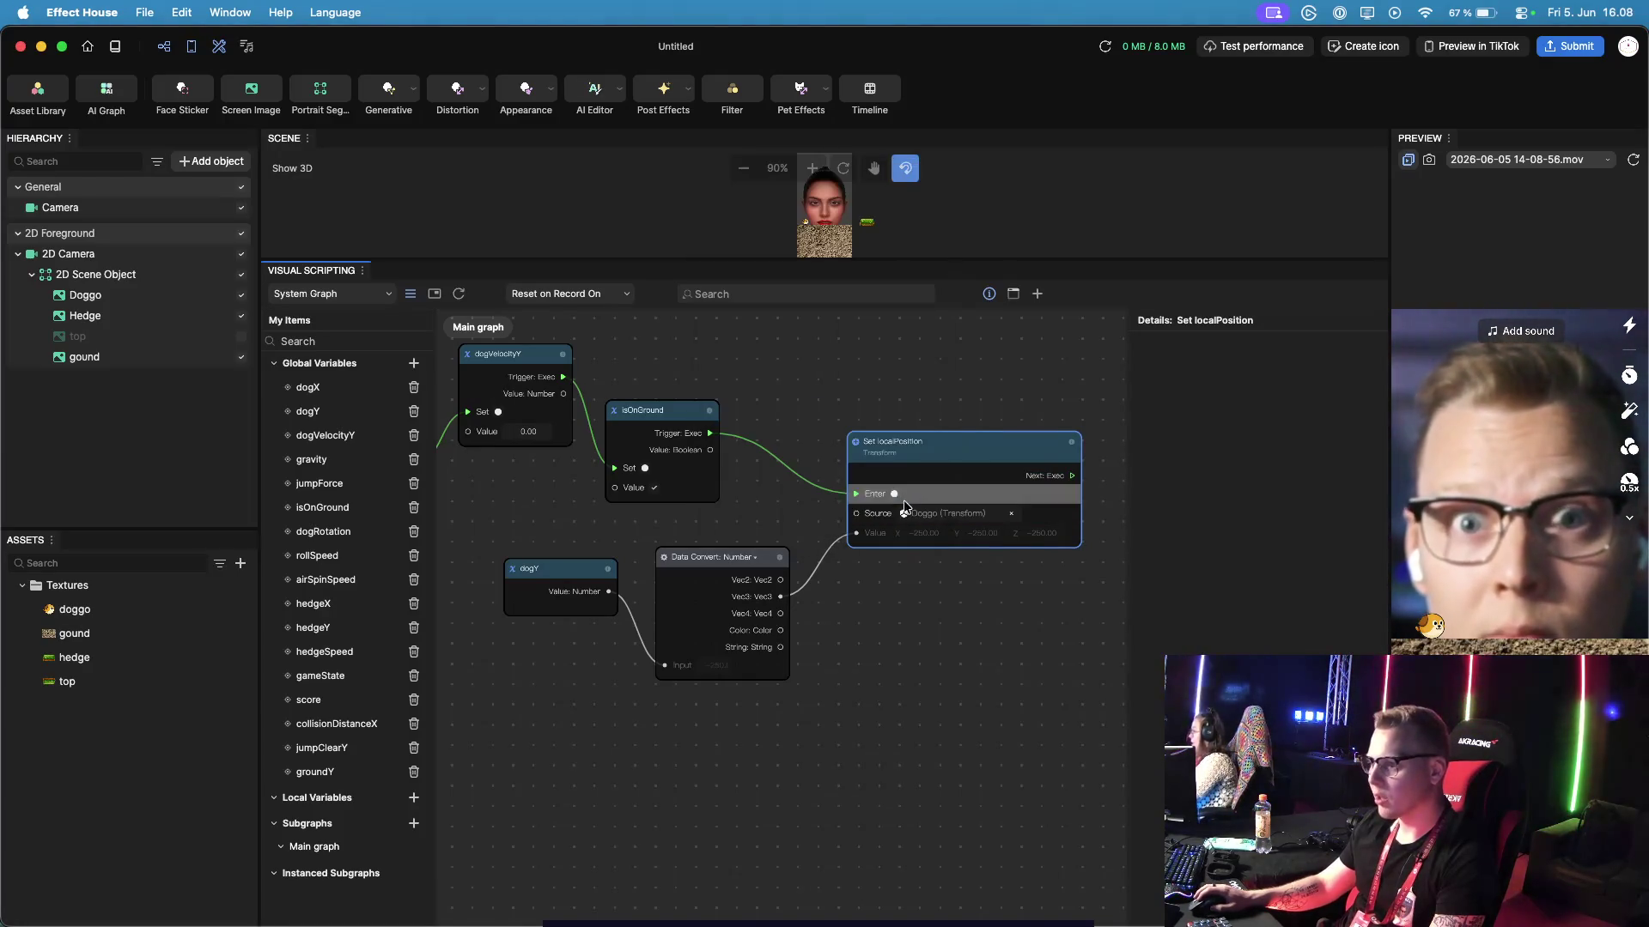
pyautogui.click(1036, 294)
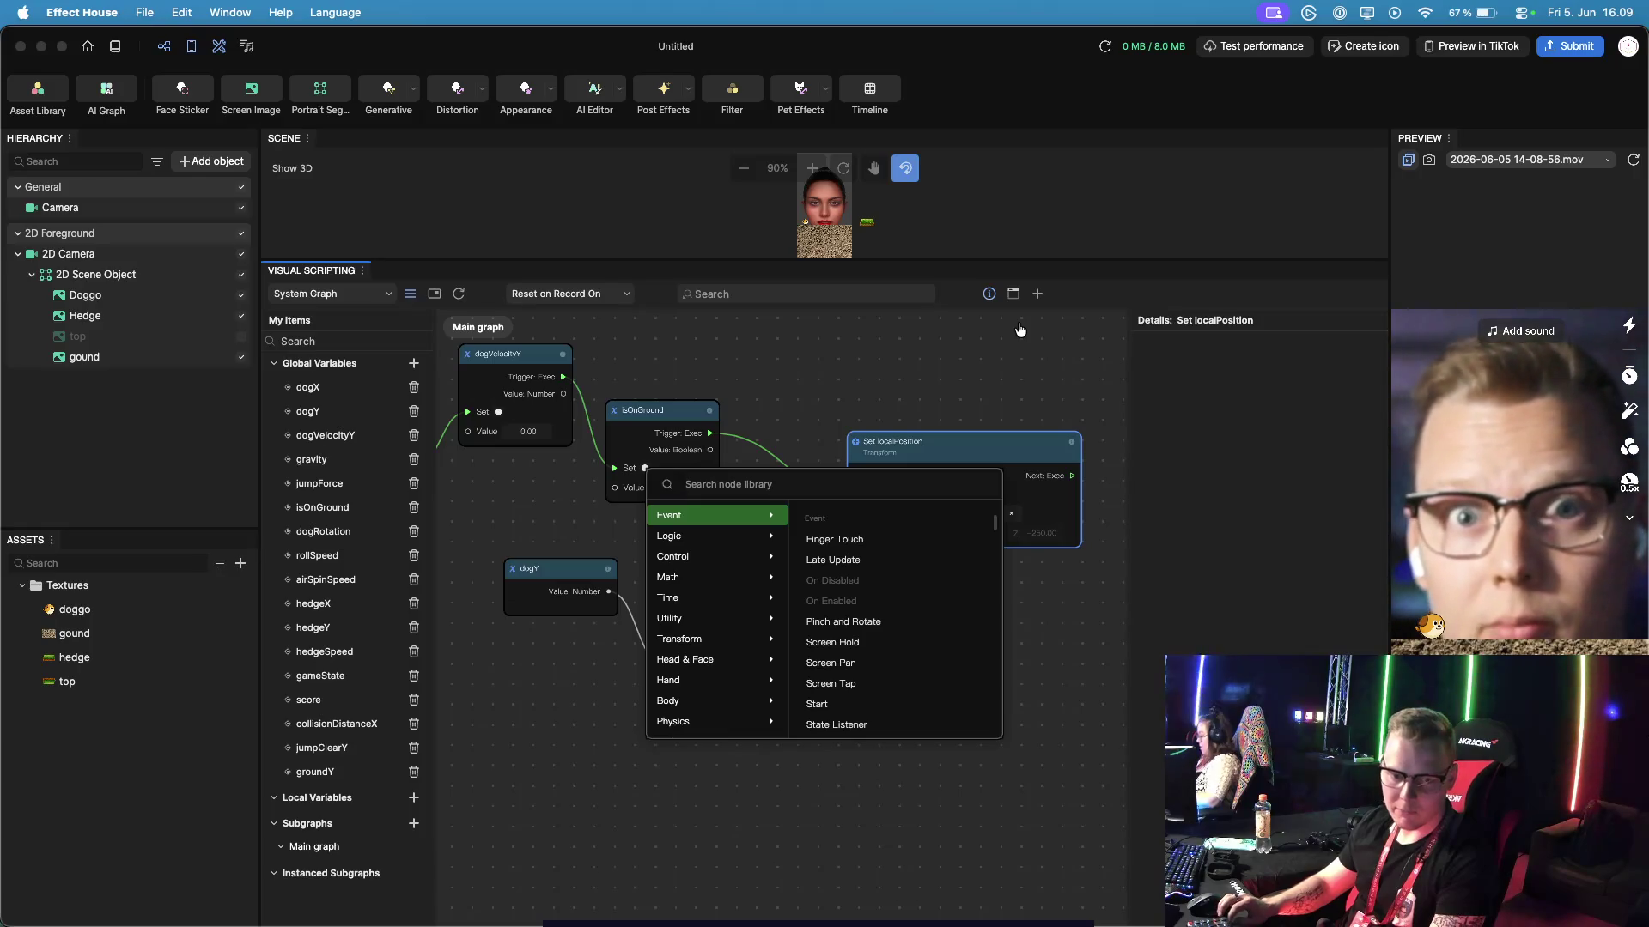
pyautogui.click(1172, 633)
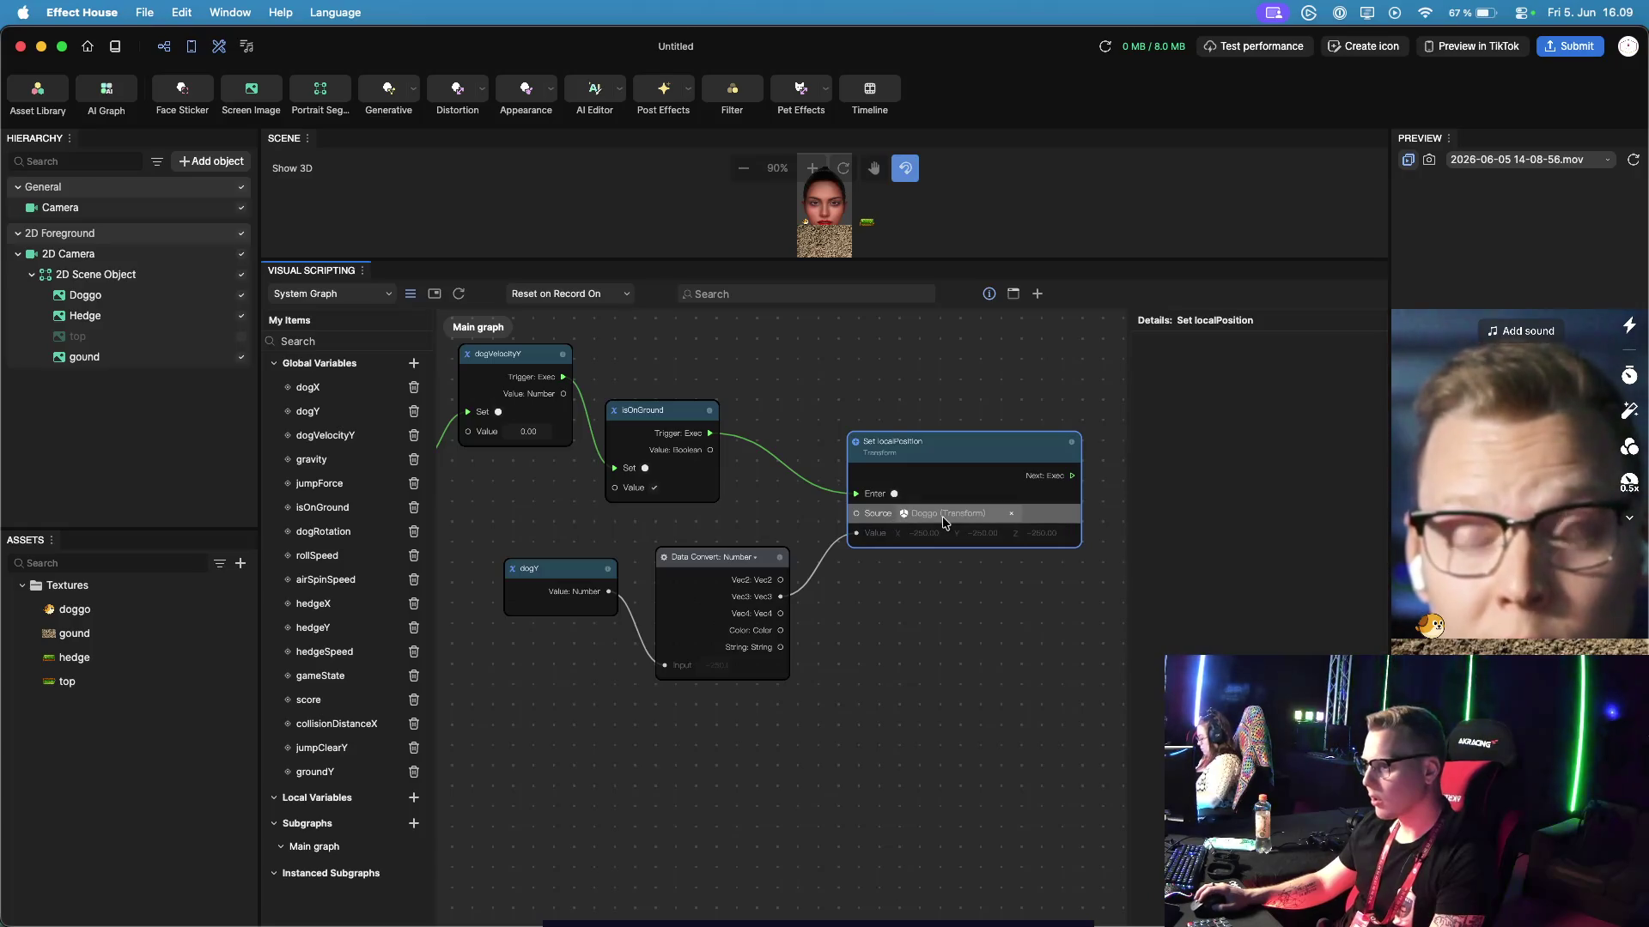
# Step: Check the Value row options on Set localPosition without changing anything
pyautogui.click(1073, 477)
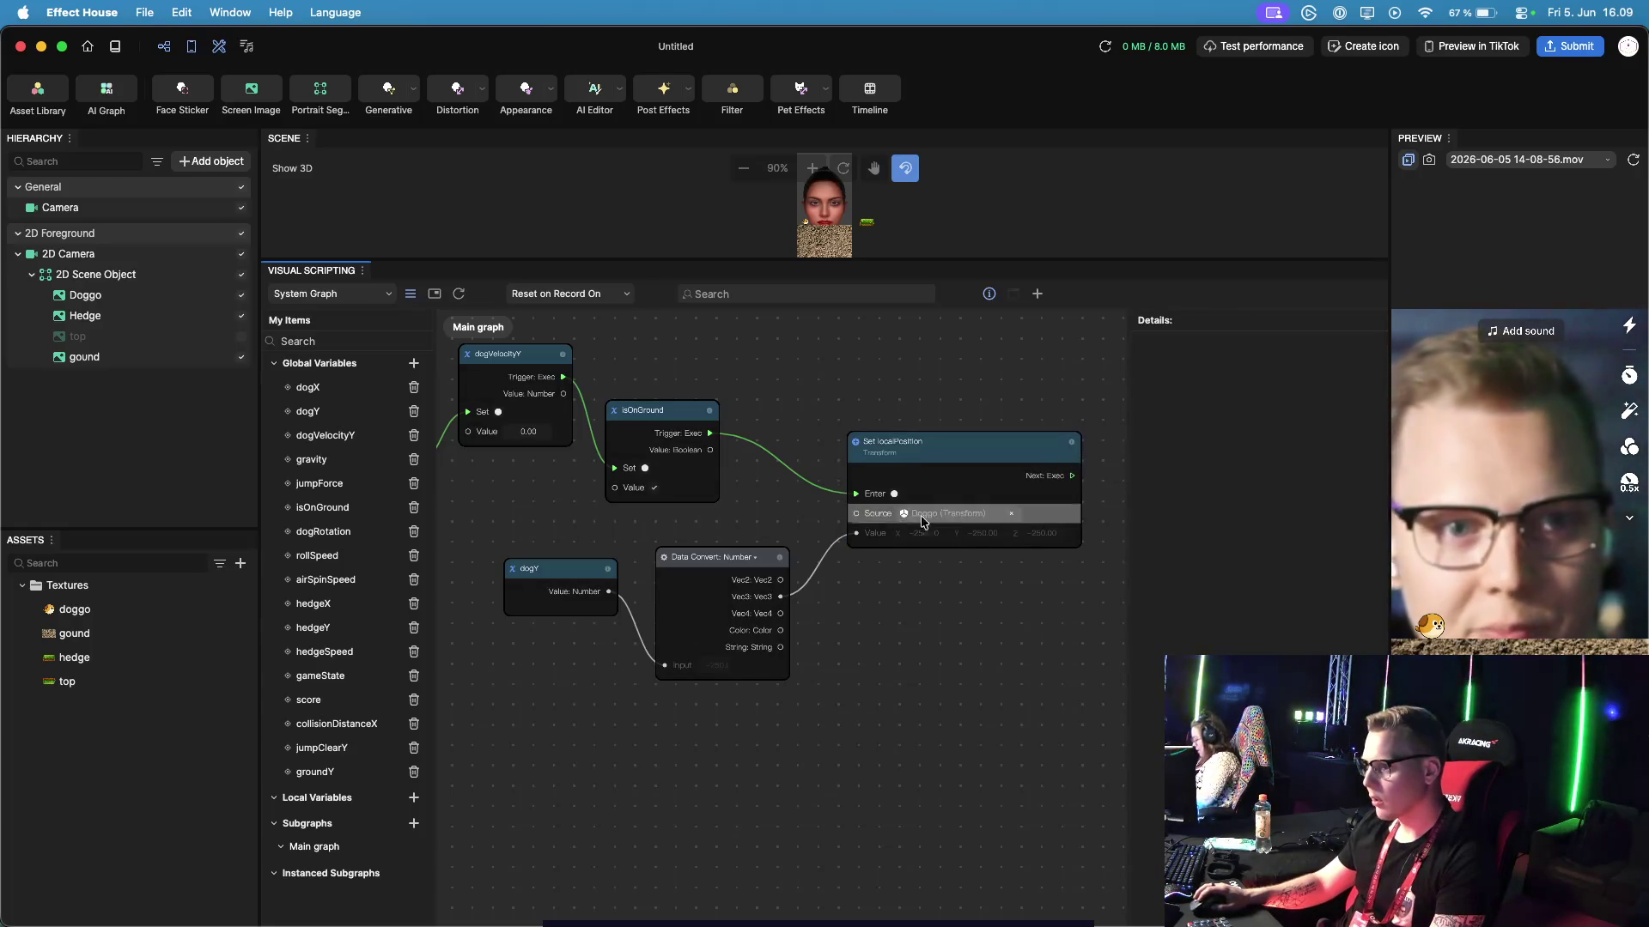
pyautogui.rightClick(857, 539)
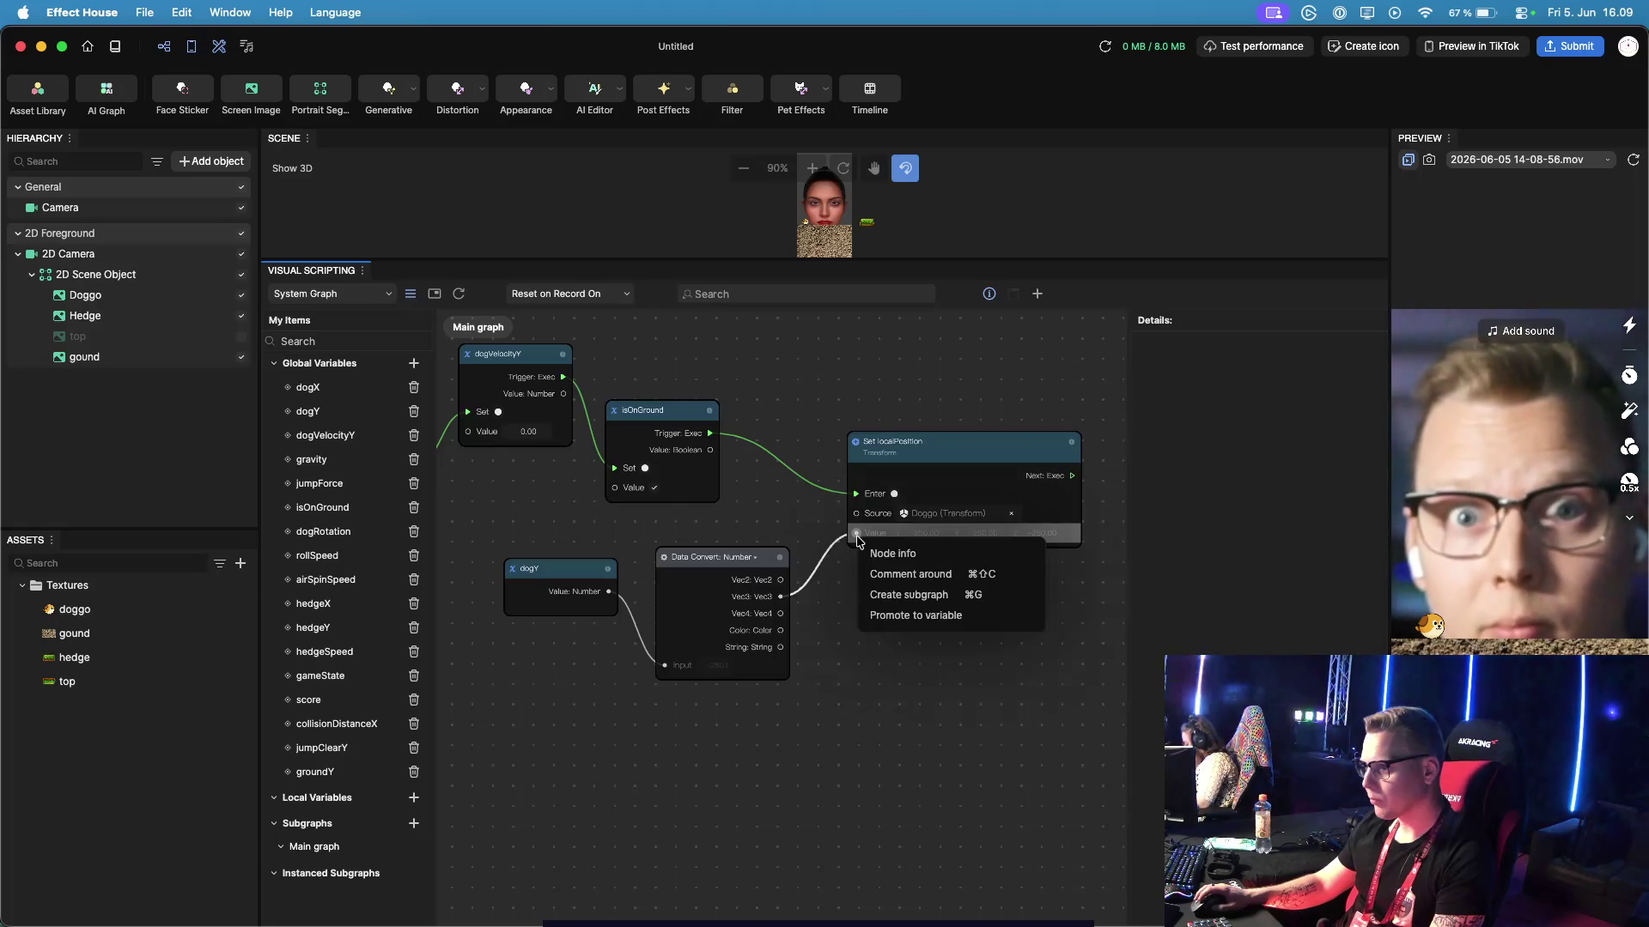
pyautogui.click(889, 534)
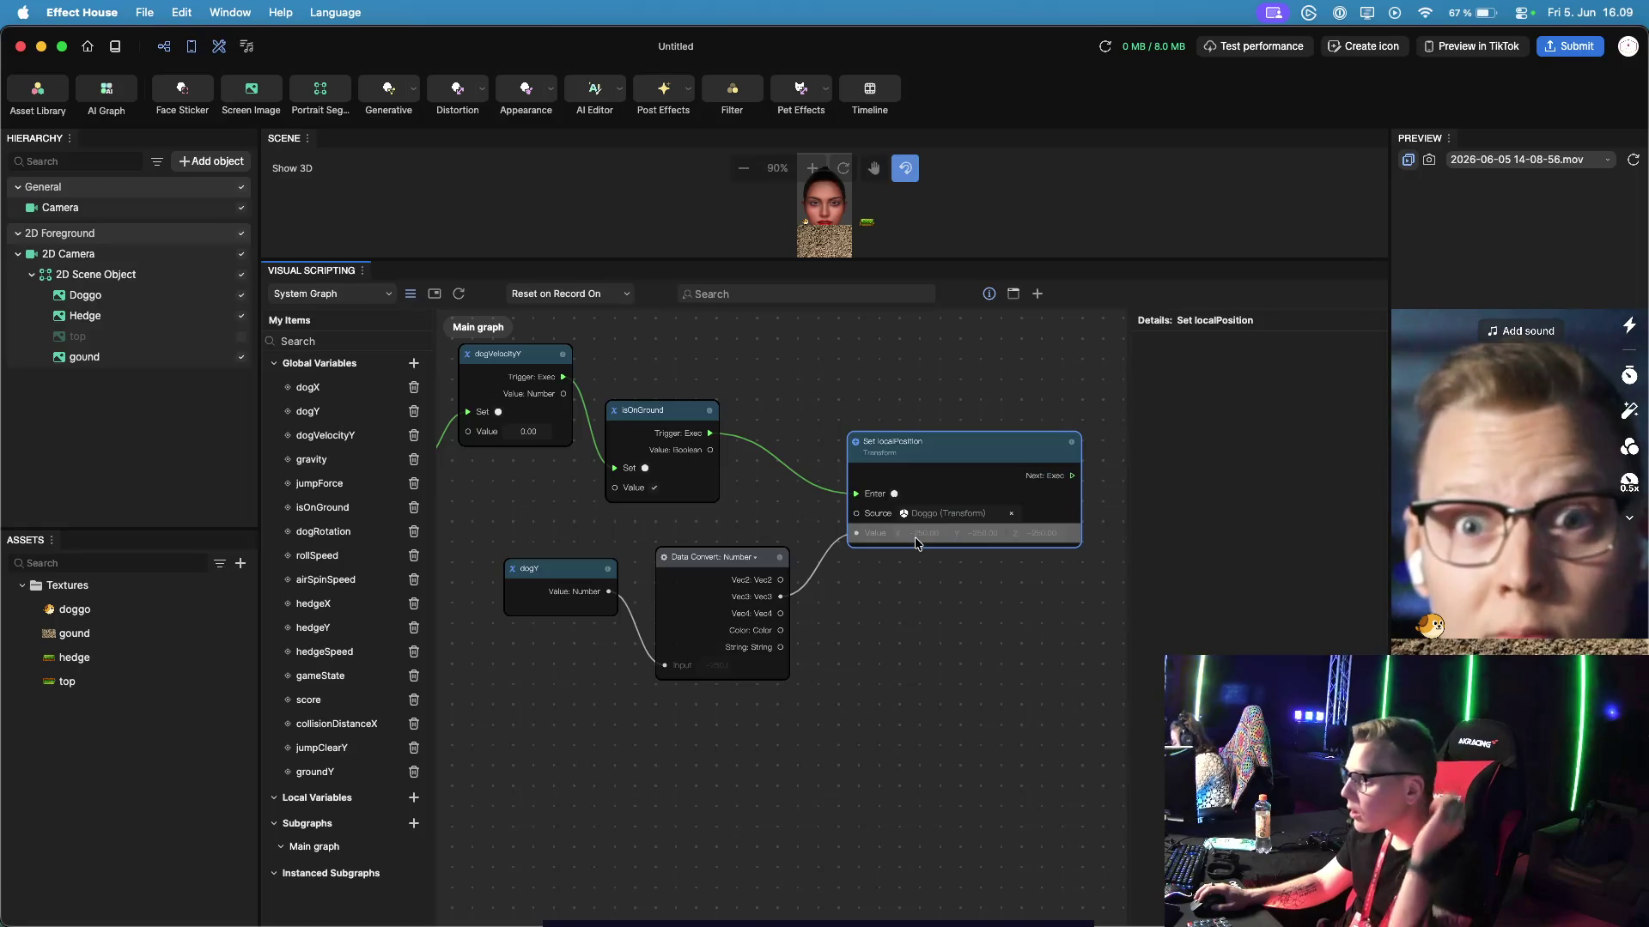
pyautogui.rightClick(1005, 540)
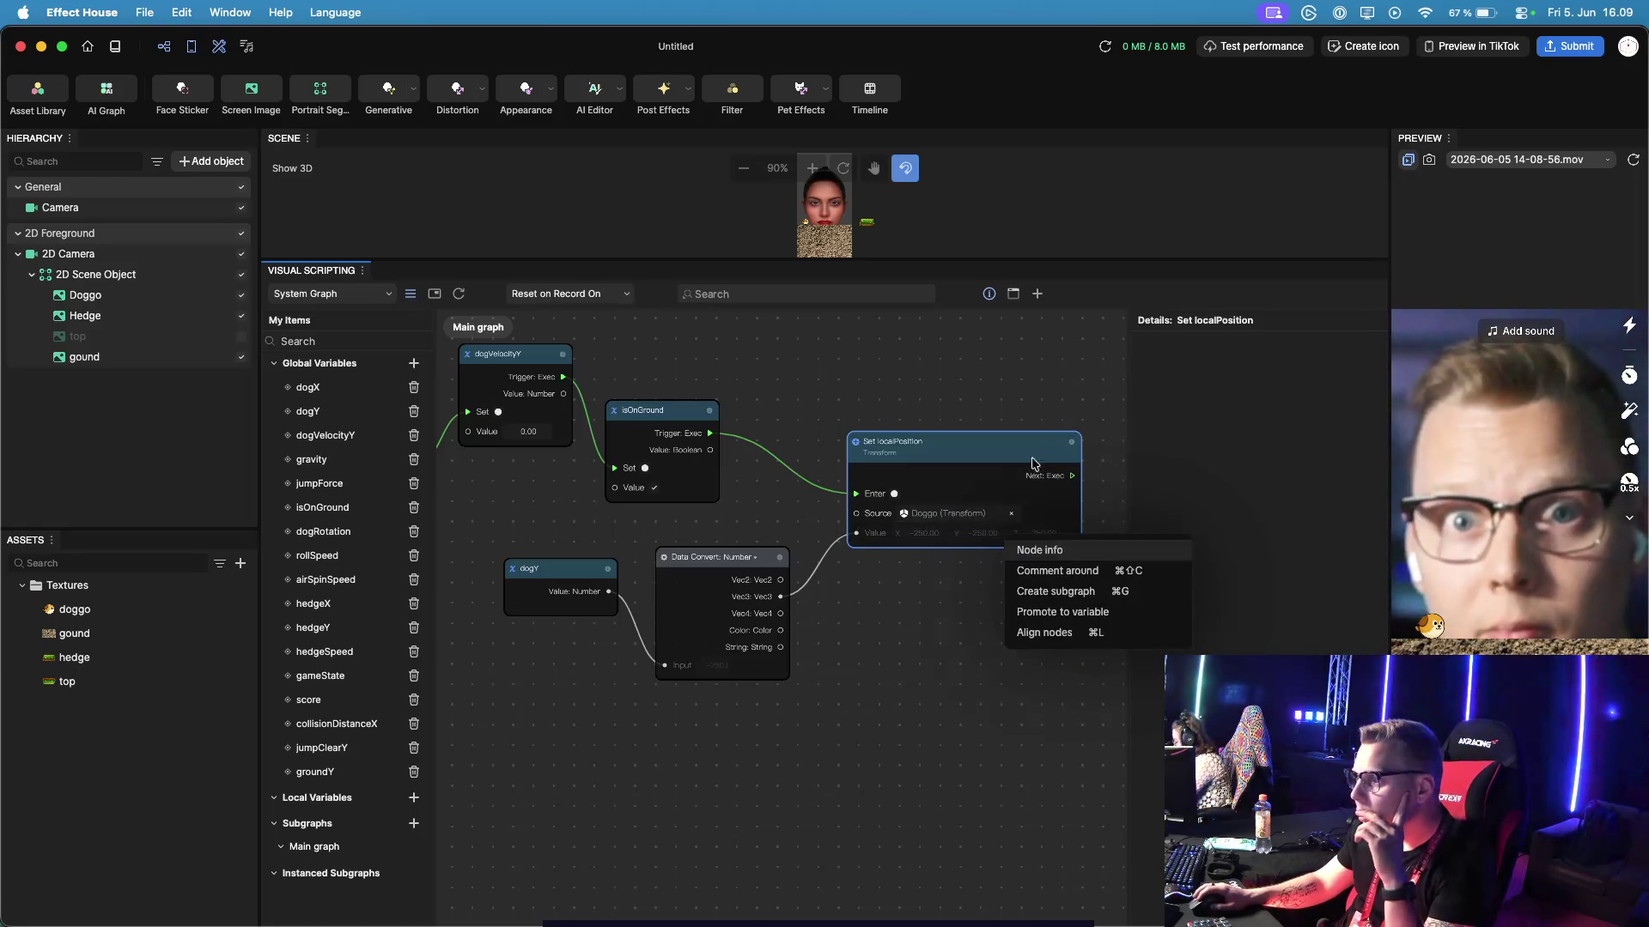
pyautogui.click(1080, 446)
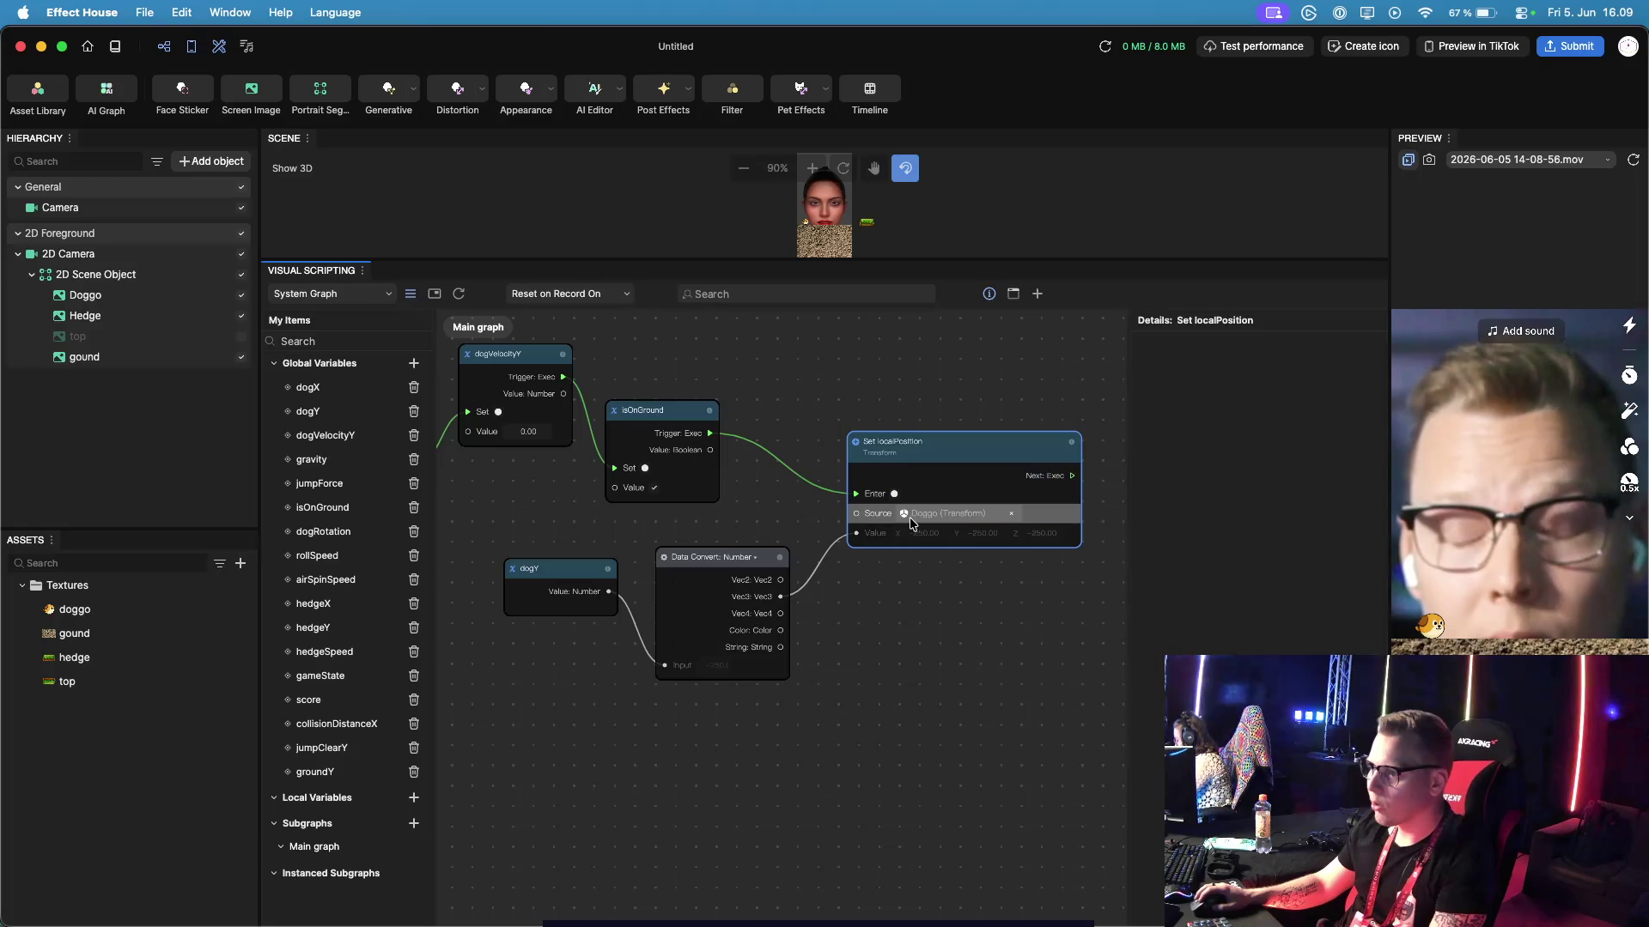
# Step: Reconfirm Doggo as the node's source and bring up the node library
pyautogui.click(953, 515)
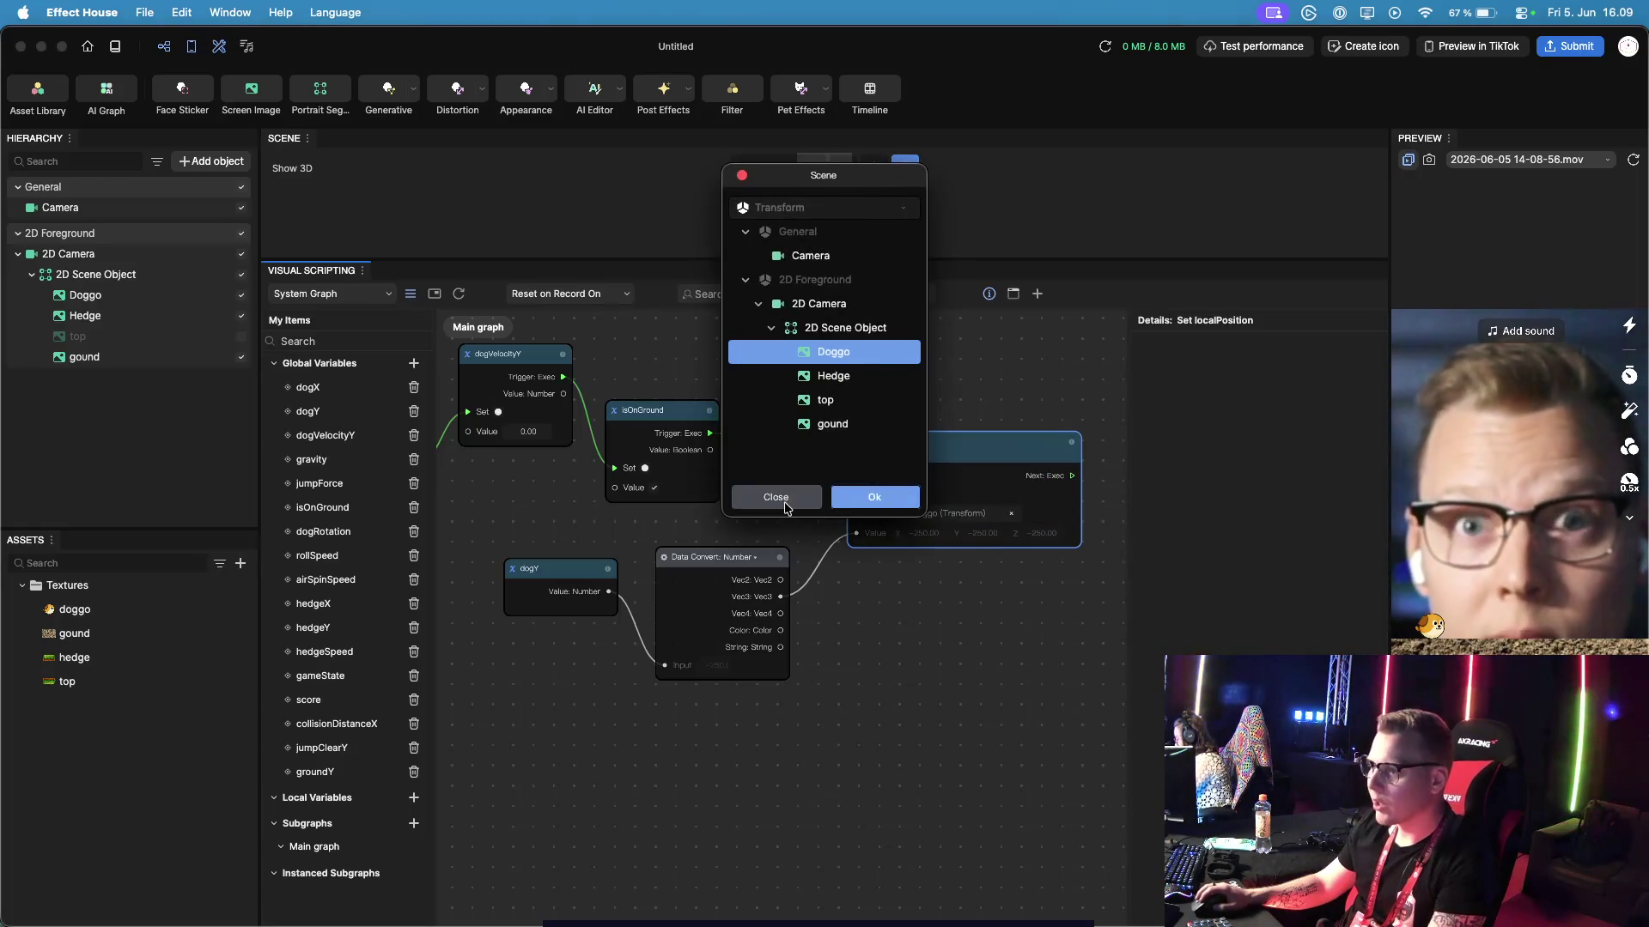
pyautogui.click(777, 498)
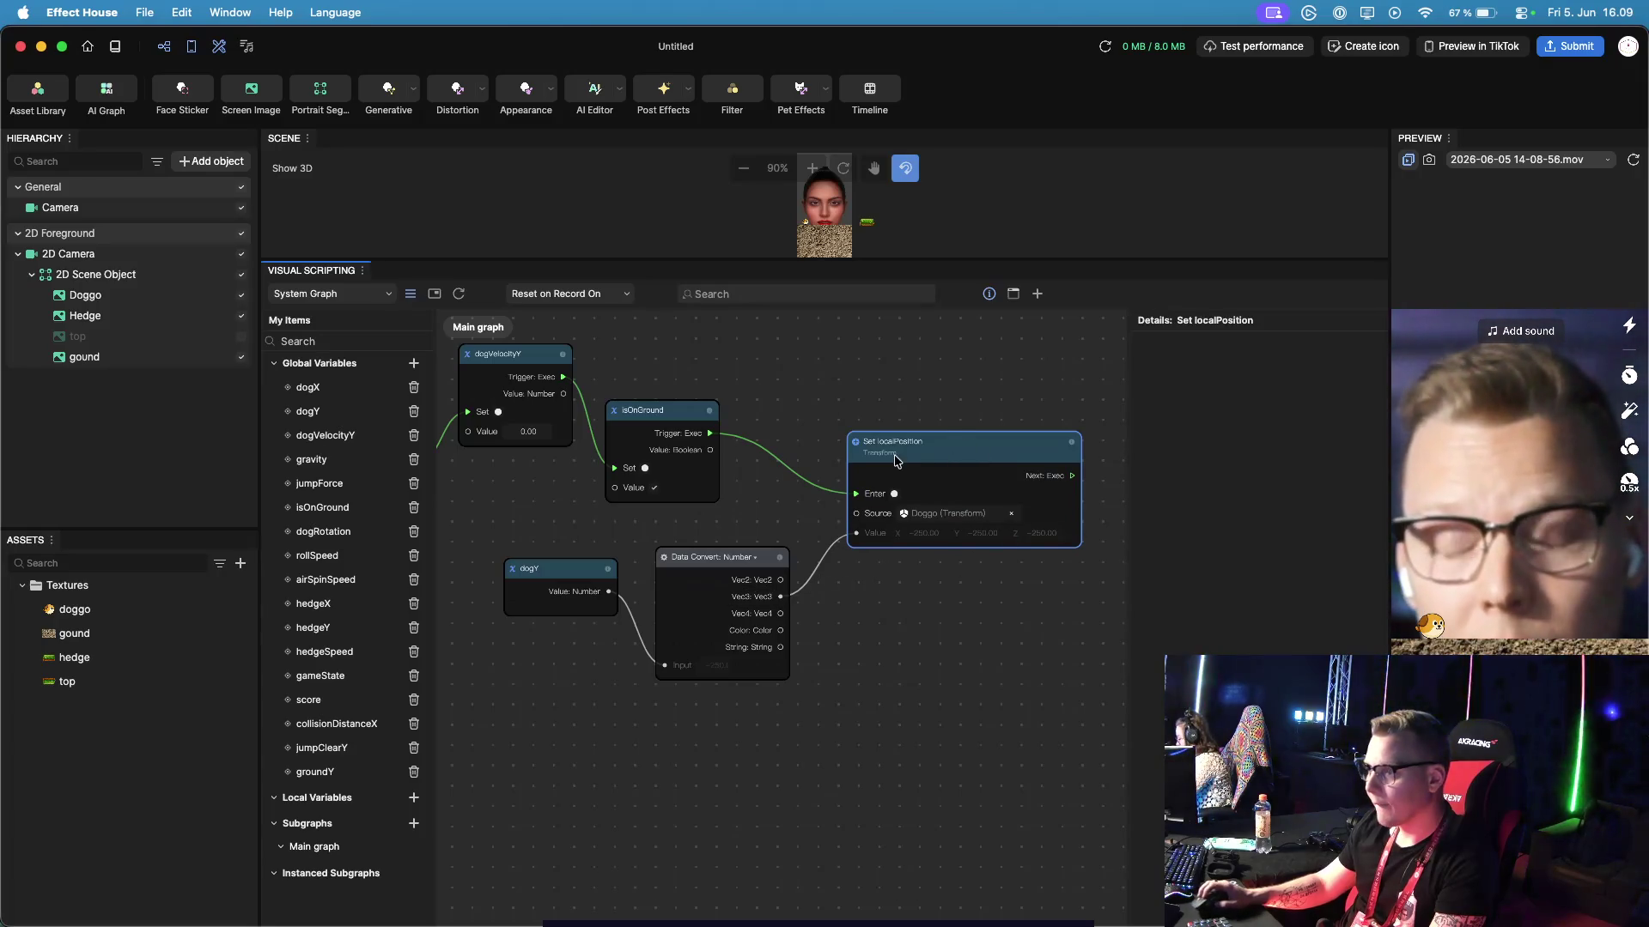
pyautogui.click(1038, 294)
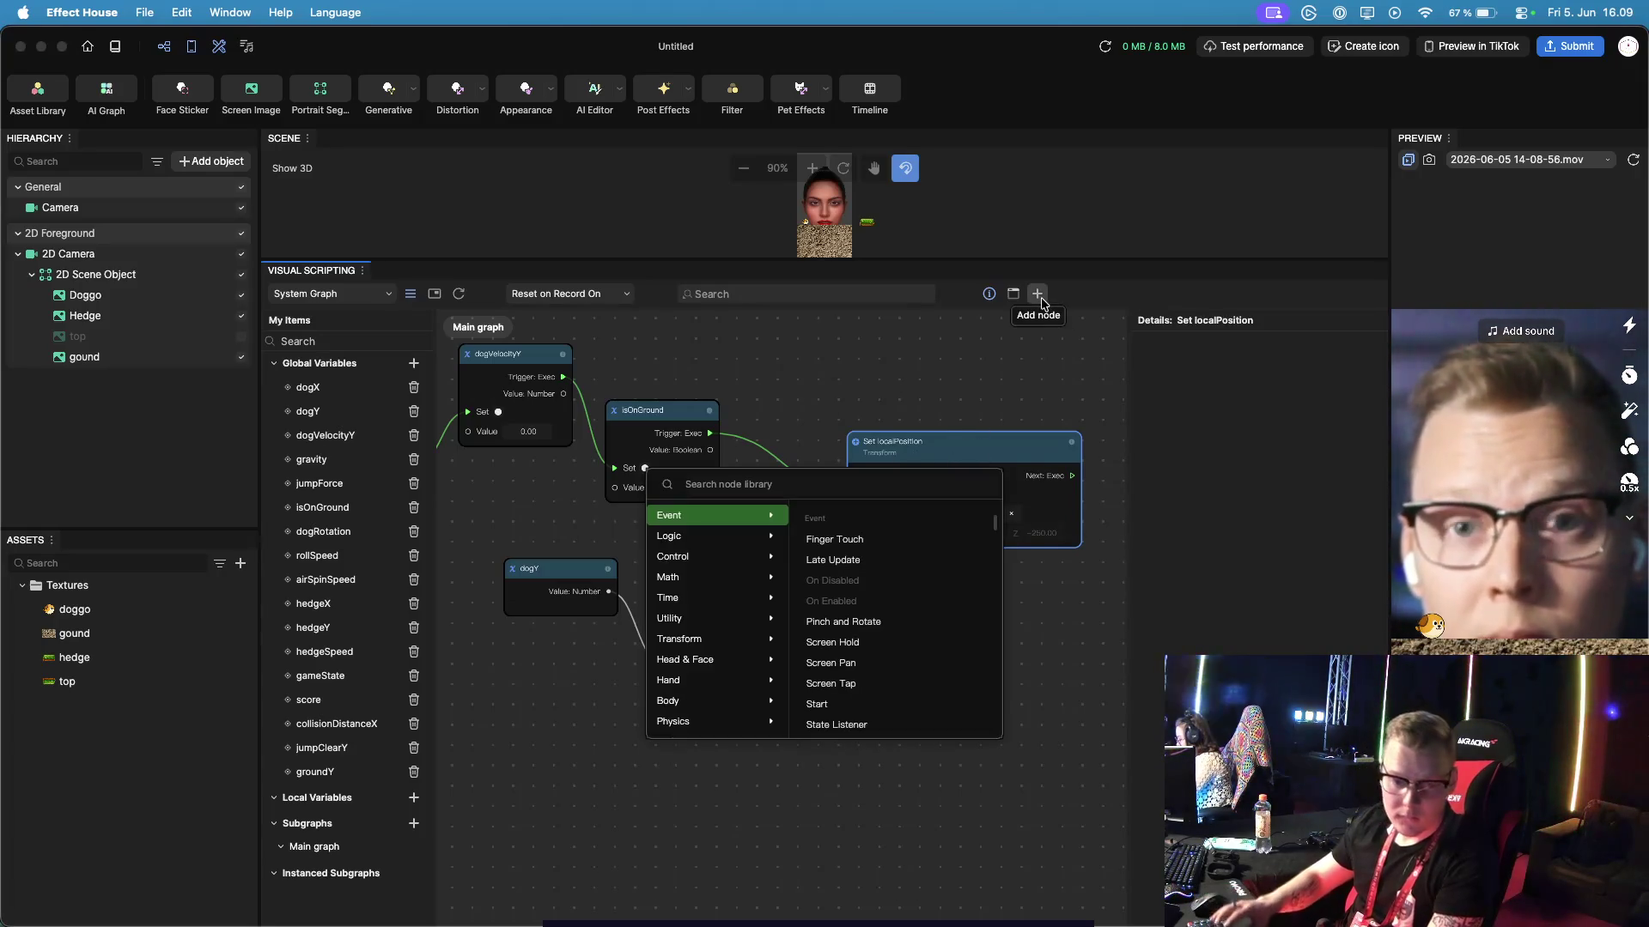
# Step: Add a Local Transform Info node from a 'local' search, then delete it
pyautogui.write('local')
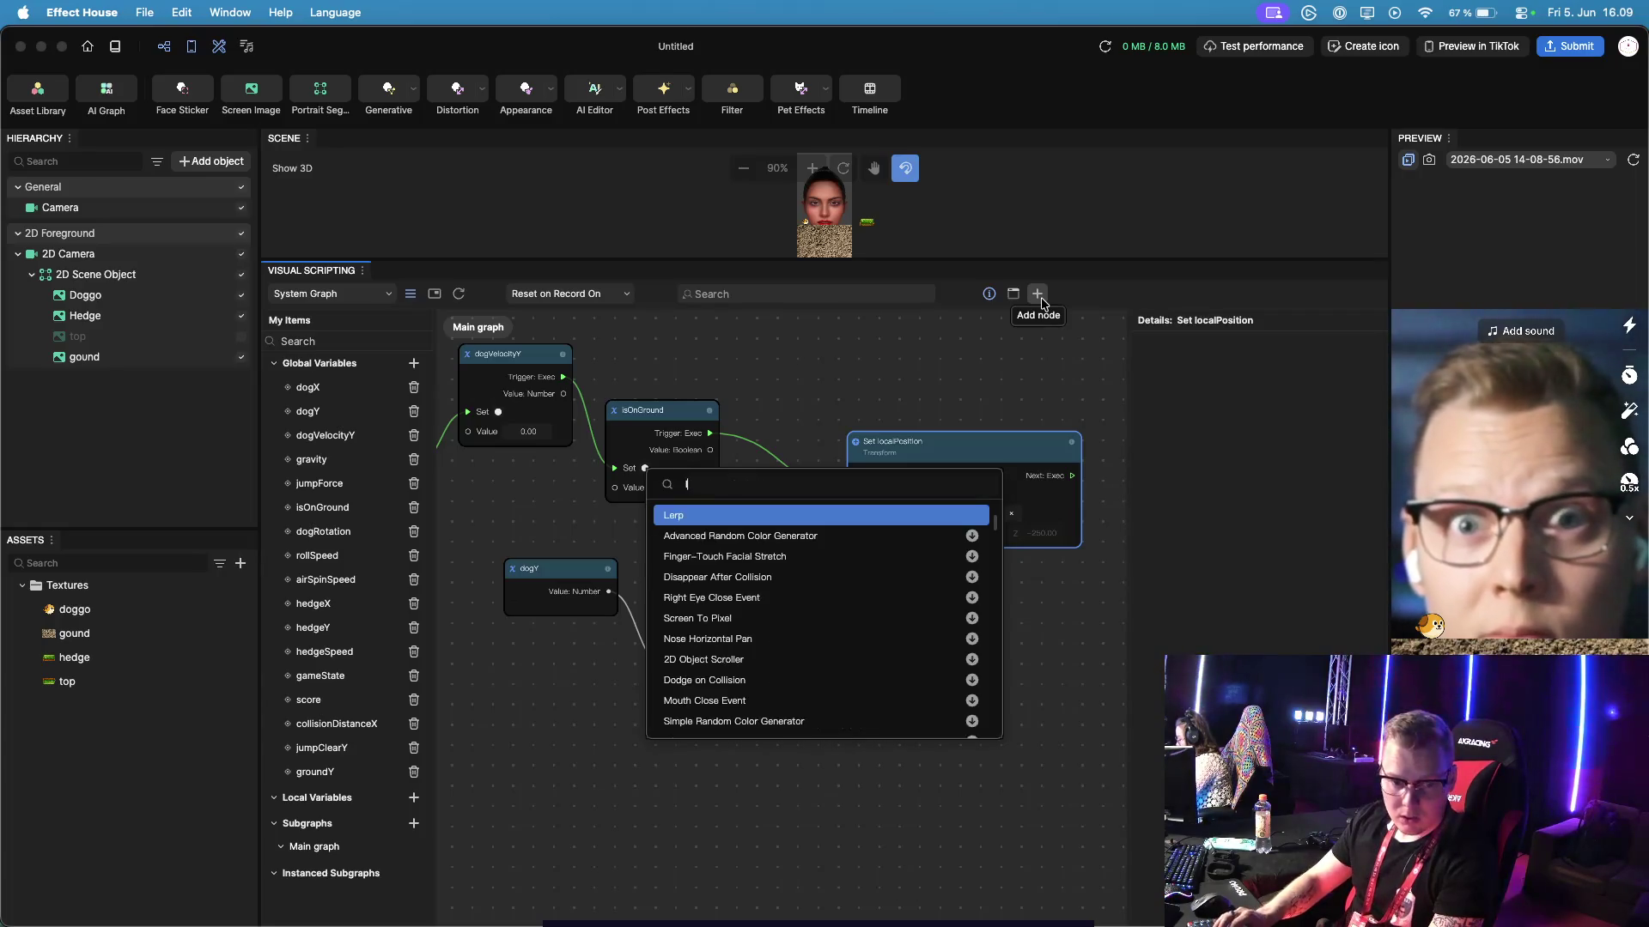
pyautogui.press('Return')
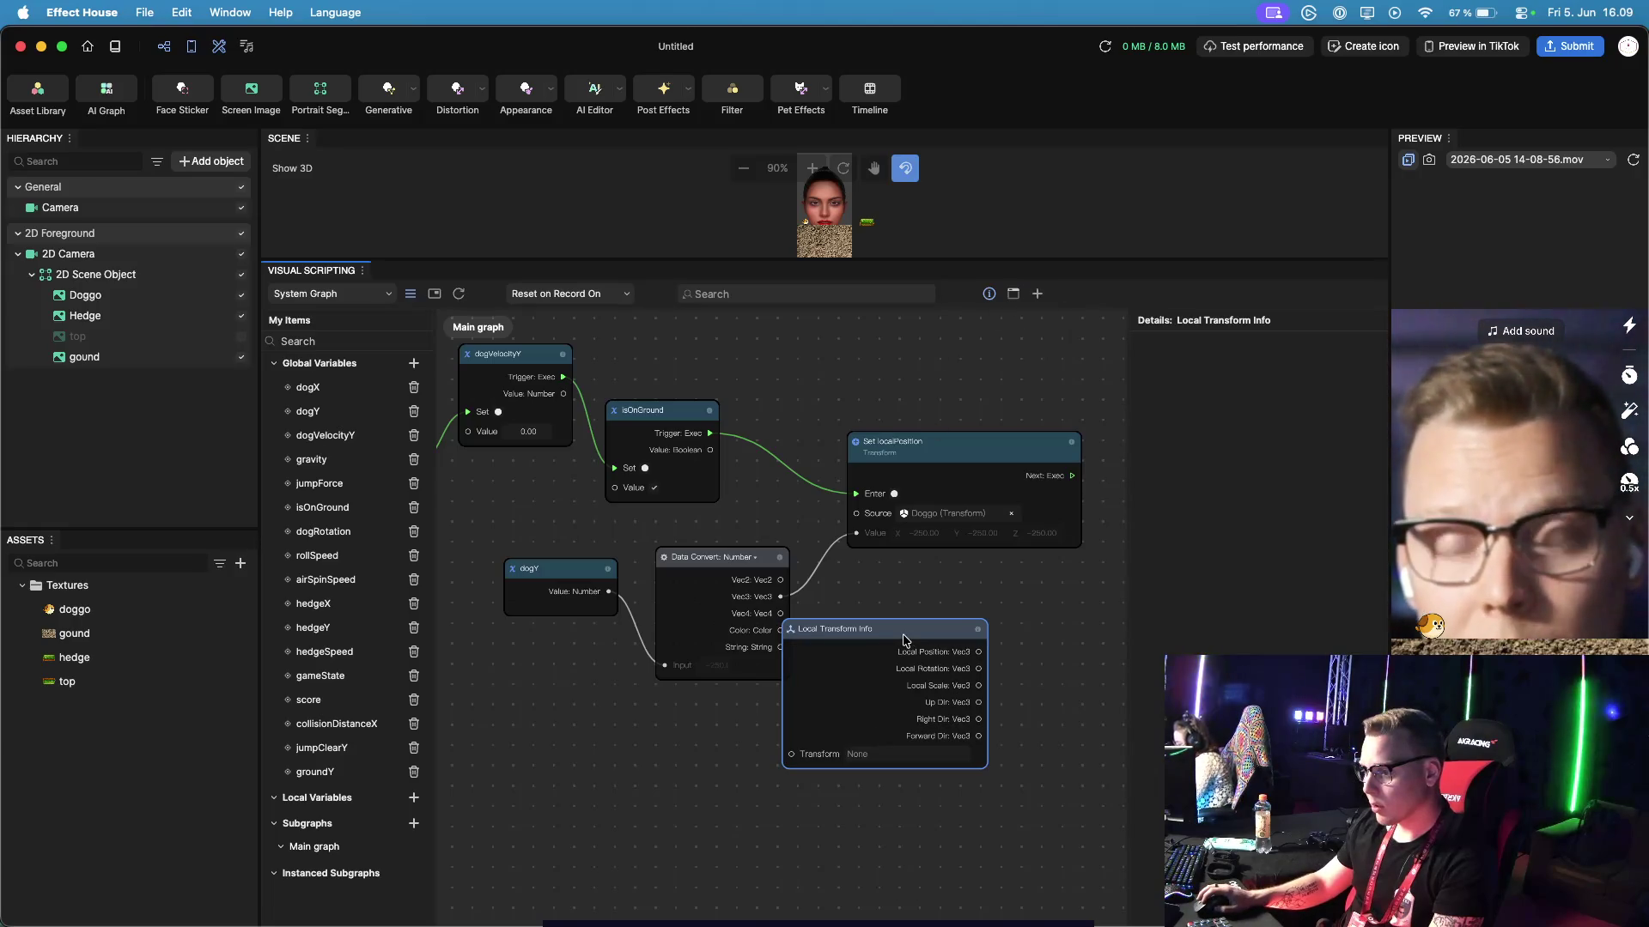
pyautogui.press('Delete')
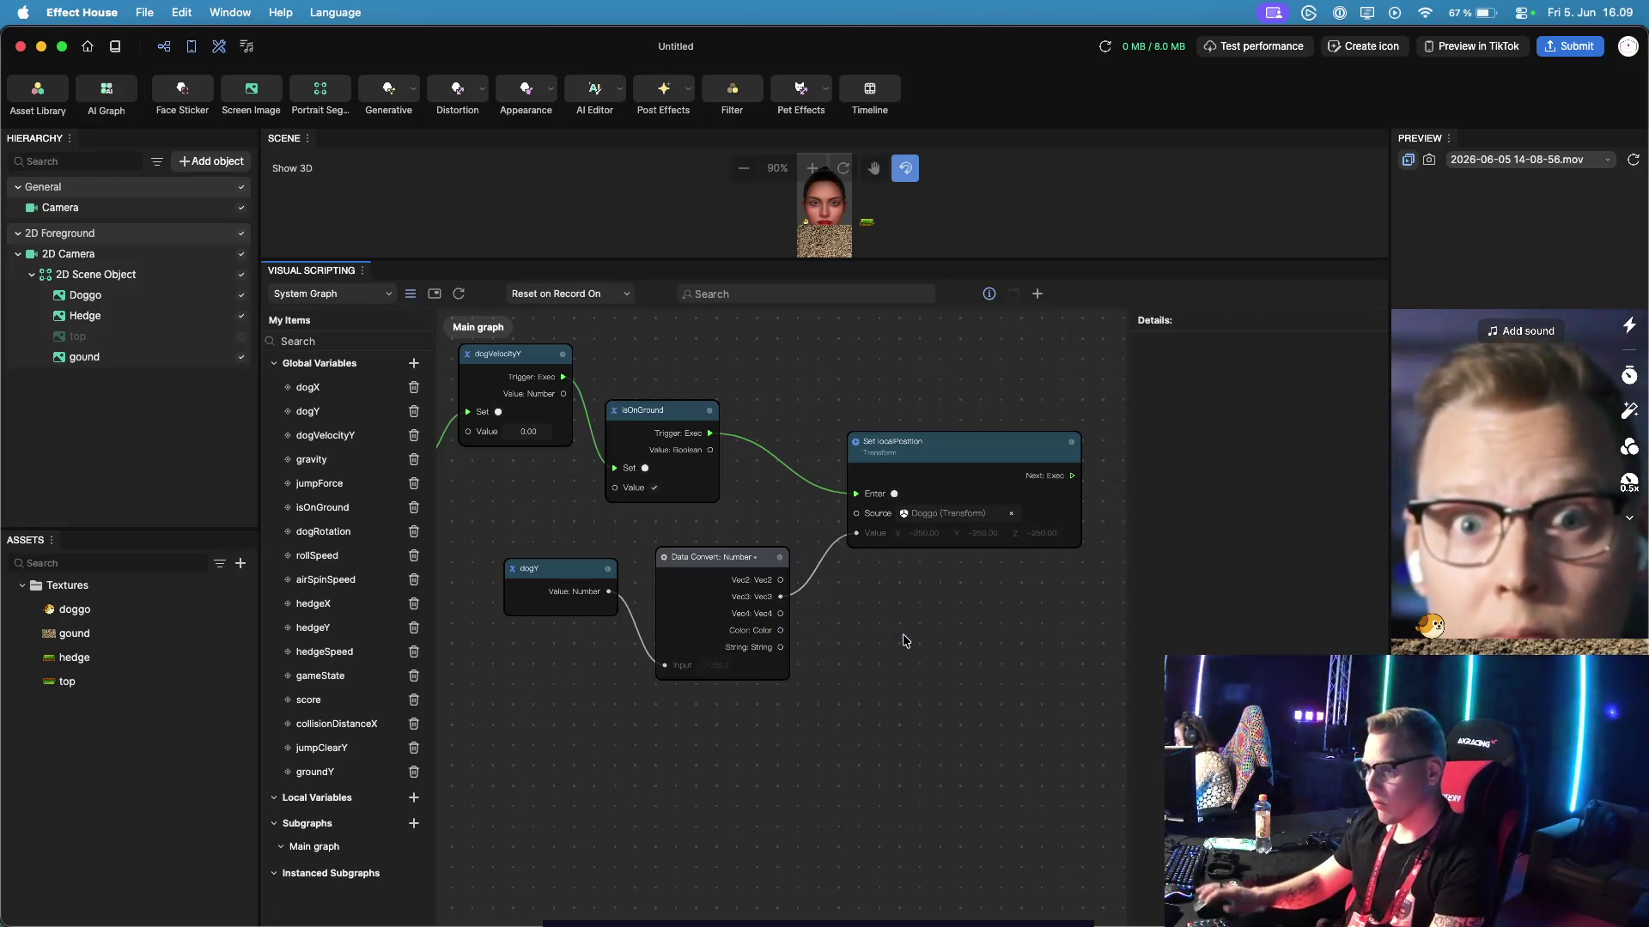
# Step: Add a Set Transform node by searching 'transform' and move it up and right
pyautogui.click(1039, 295)
pyautogui.write('transform')
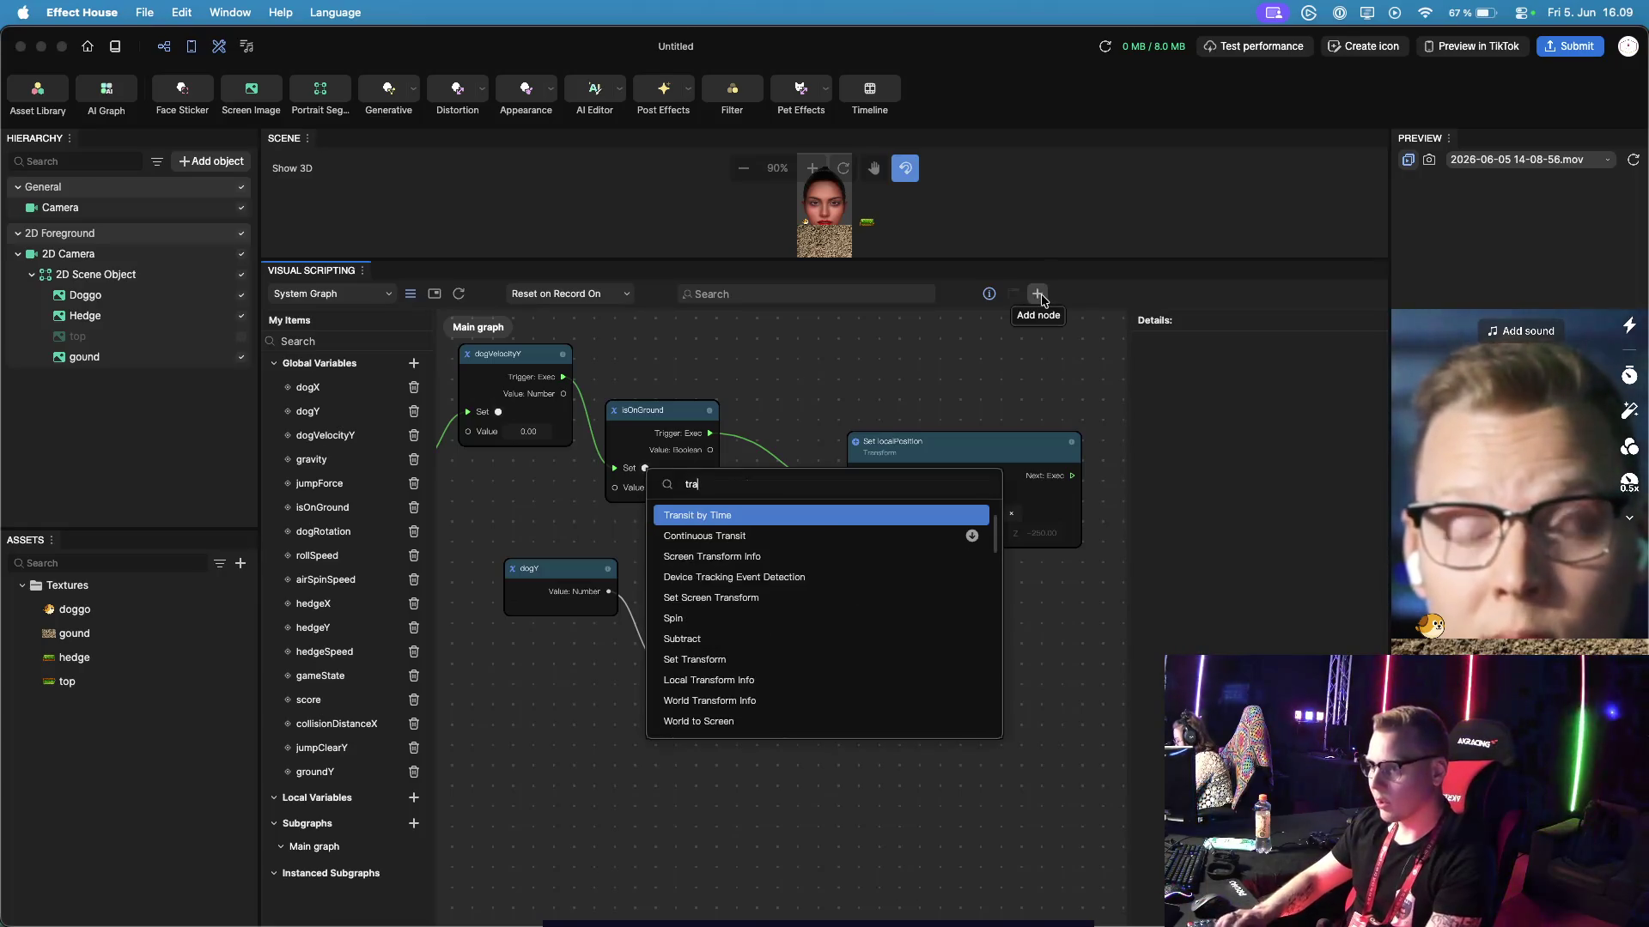
pyautogui.press('Return')
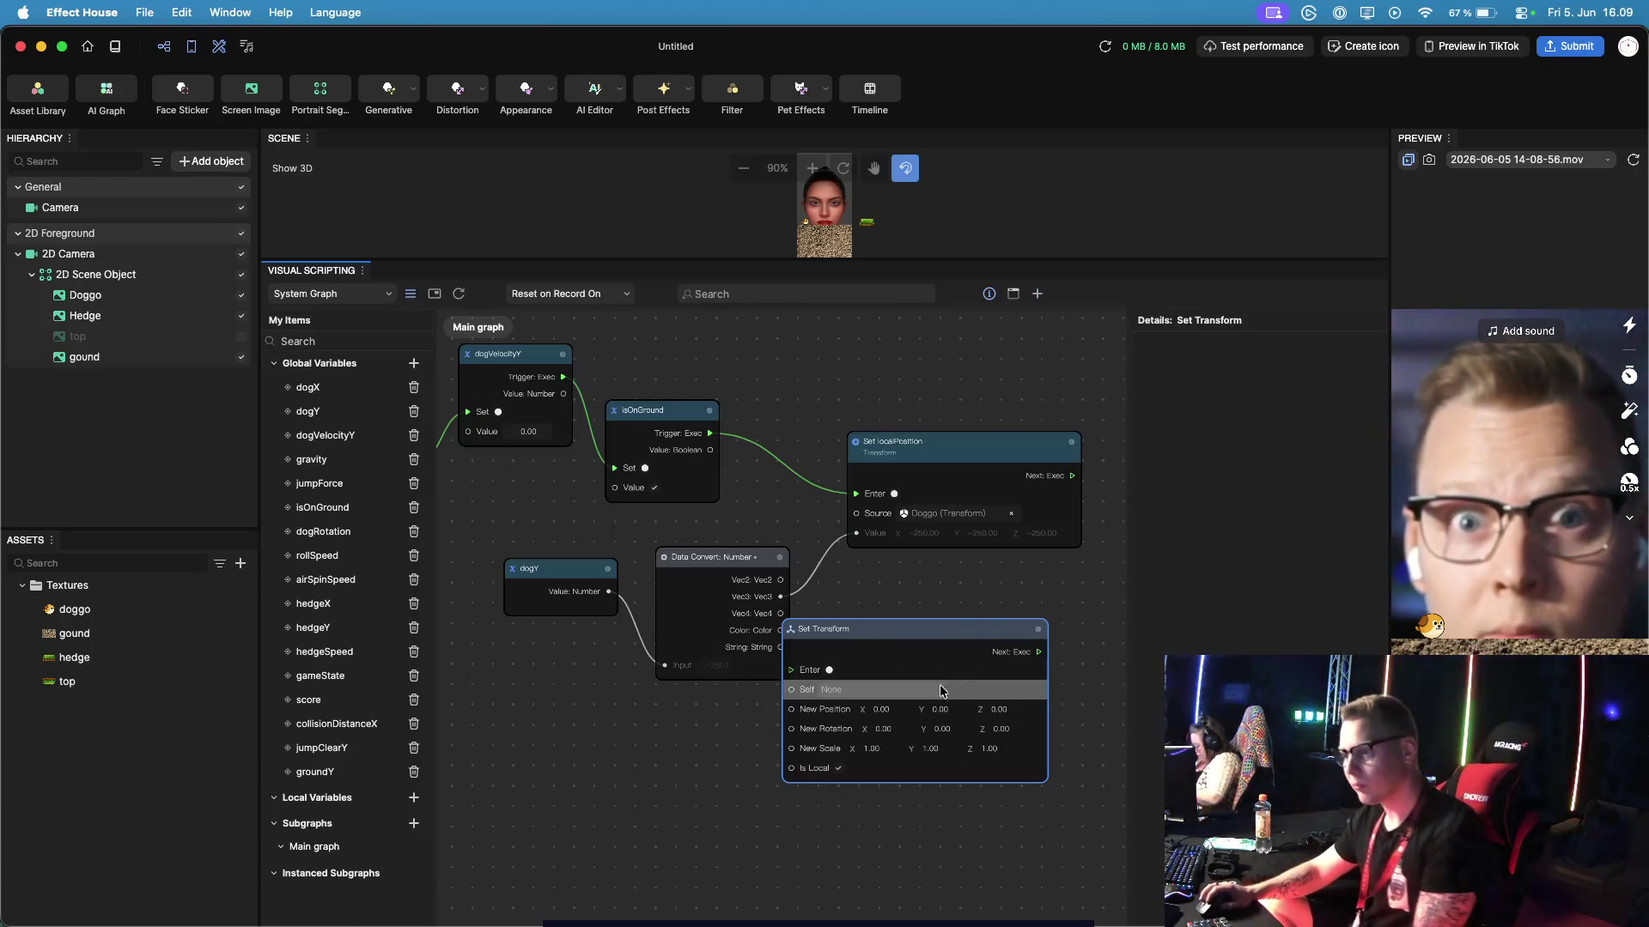
pyautogui.moveTo(930, 622); pyautogui.dragTo(996, 601)
# Step: Delete the Data Convert node with its wires and place Set Transform beside dogY
pyautogui.click(713, 557)
pyautogui.press('BackSpace')
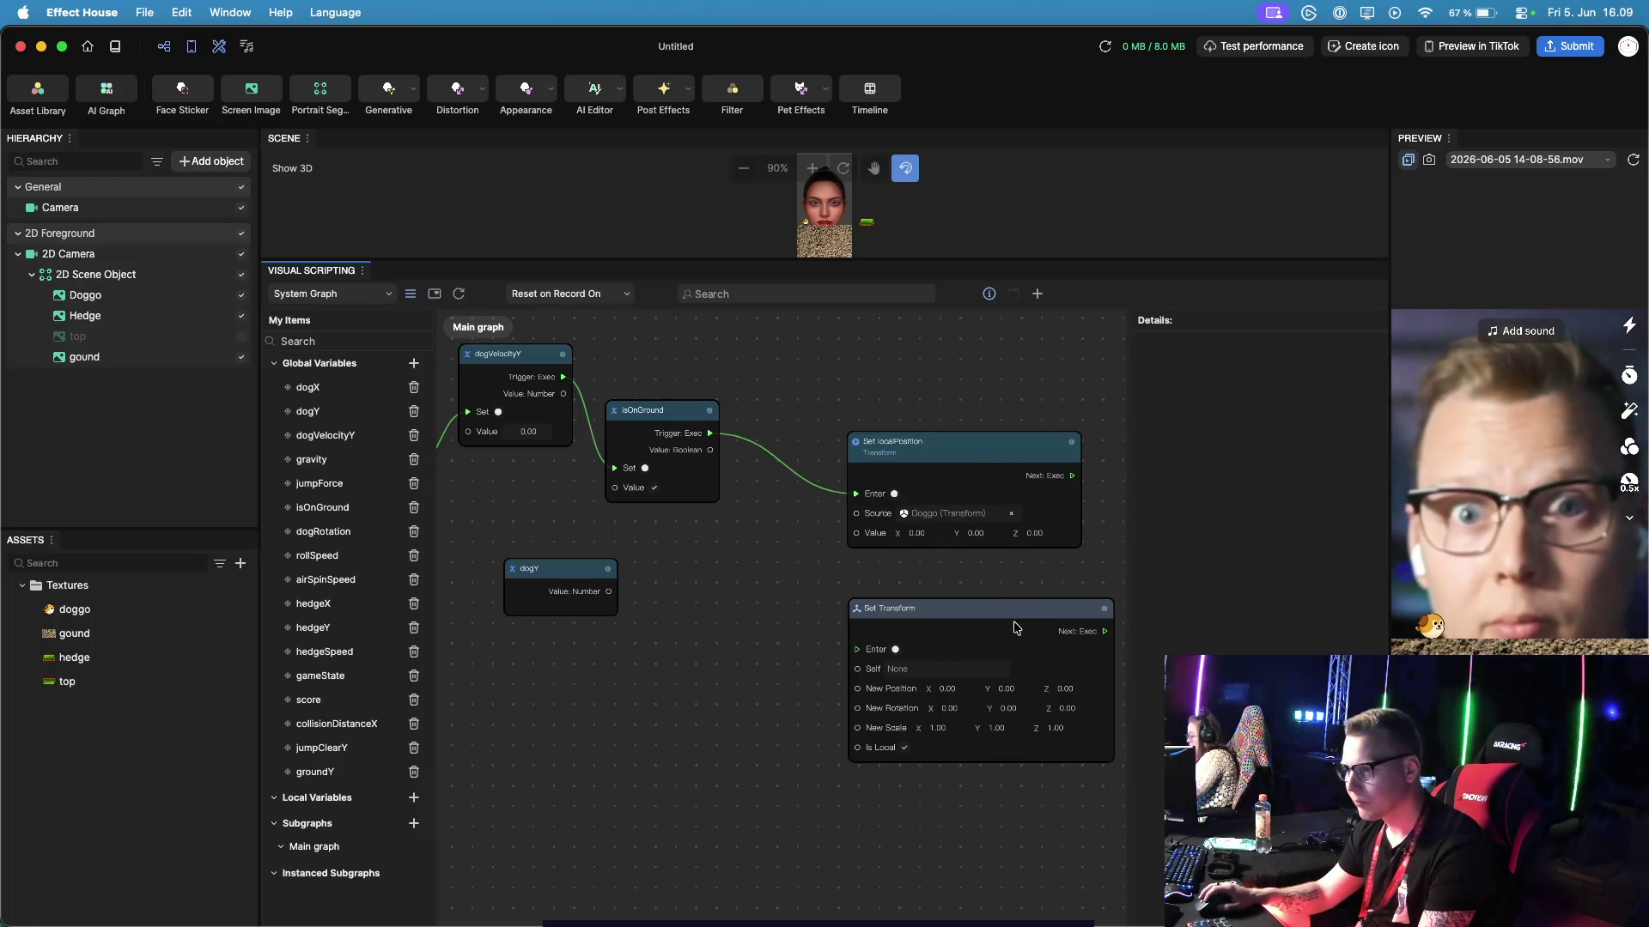
pyautogui.moveTo(597, 591); pyautogui.dragTo(573, 581)
pyautogui.moveTo(941, 612); pyautogui.dragTo(729, 590)
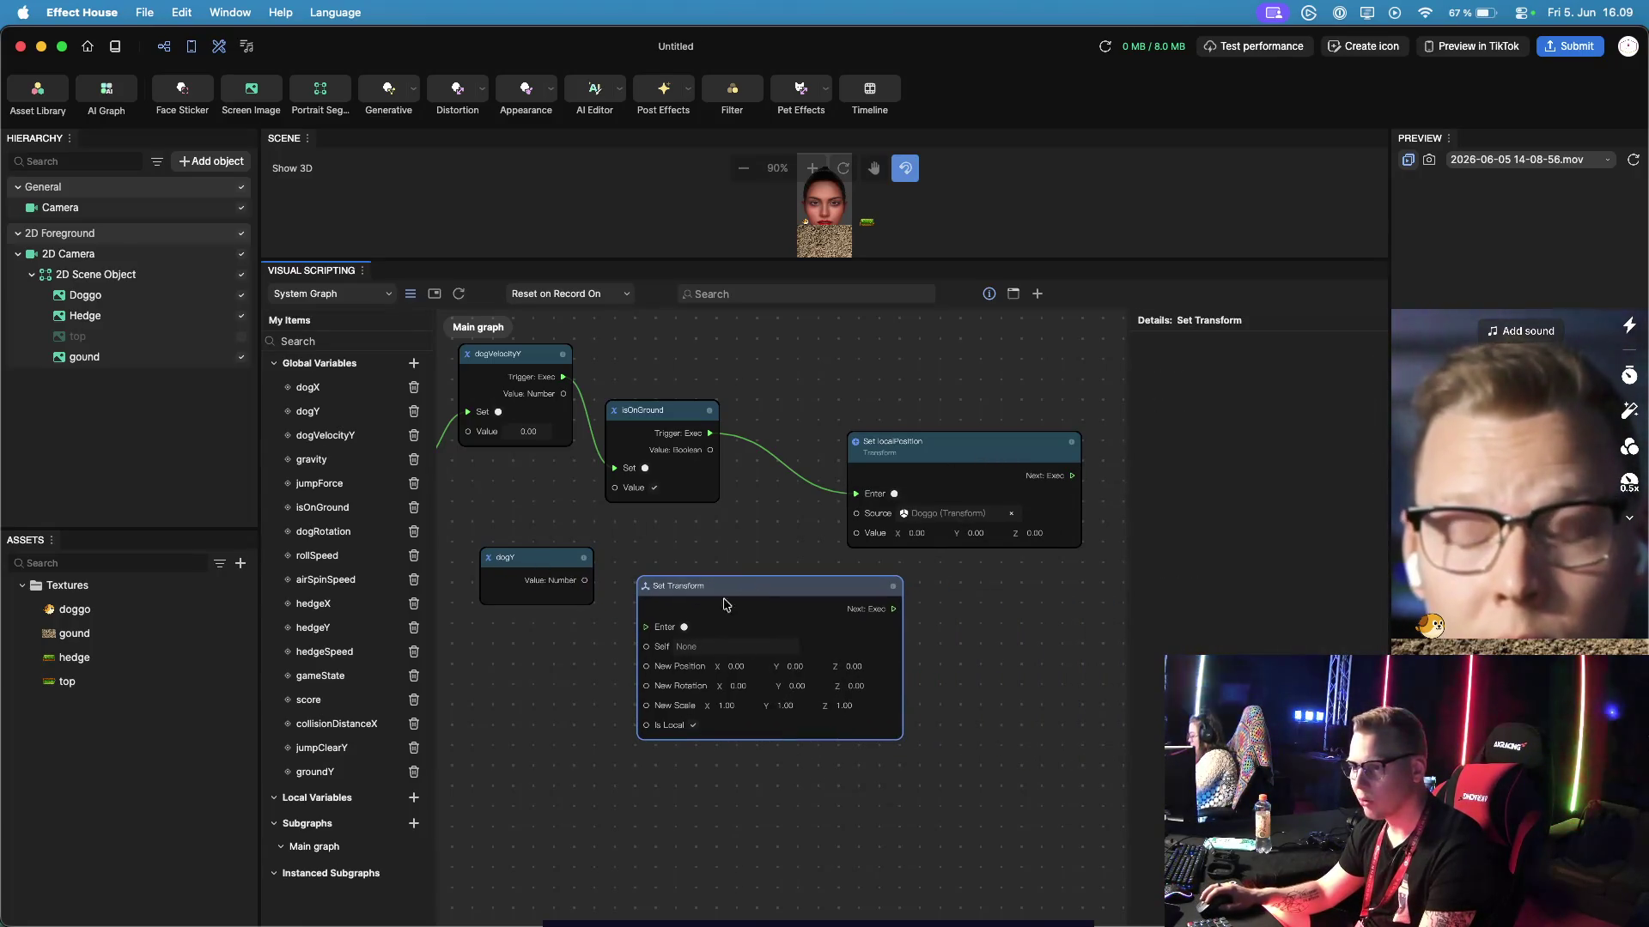
pyautogui.moveTo(563, 570)
pyautogui.mouseDown()
pyautogui.moveTo(523, 595)
pyautogui.moveTo(634, 634)
pyautogui.moveTo(646, 706)
pyautogui.moveTo(639, 683)
pyautogui.moveTo(644, 698)
pyautogui.moveTo(613, 704)
pyautogui.moveTo(648, 672)
pyautogui.mouseUp()
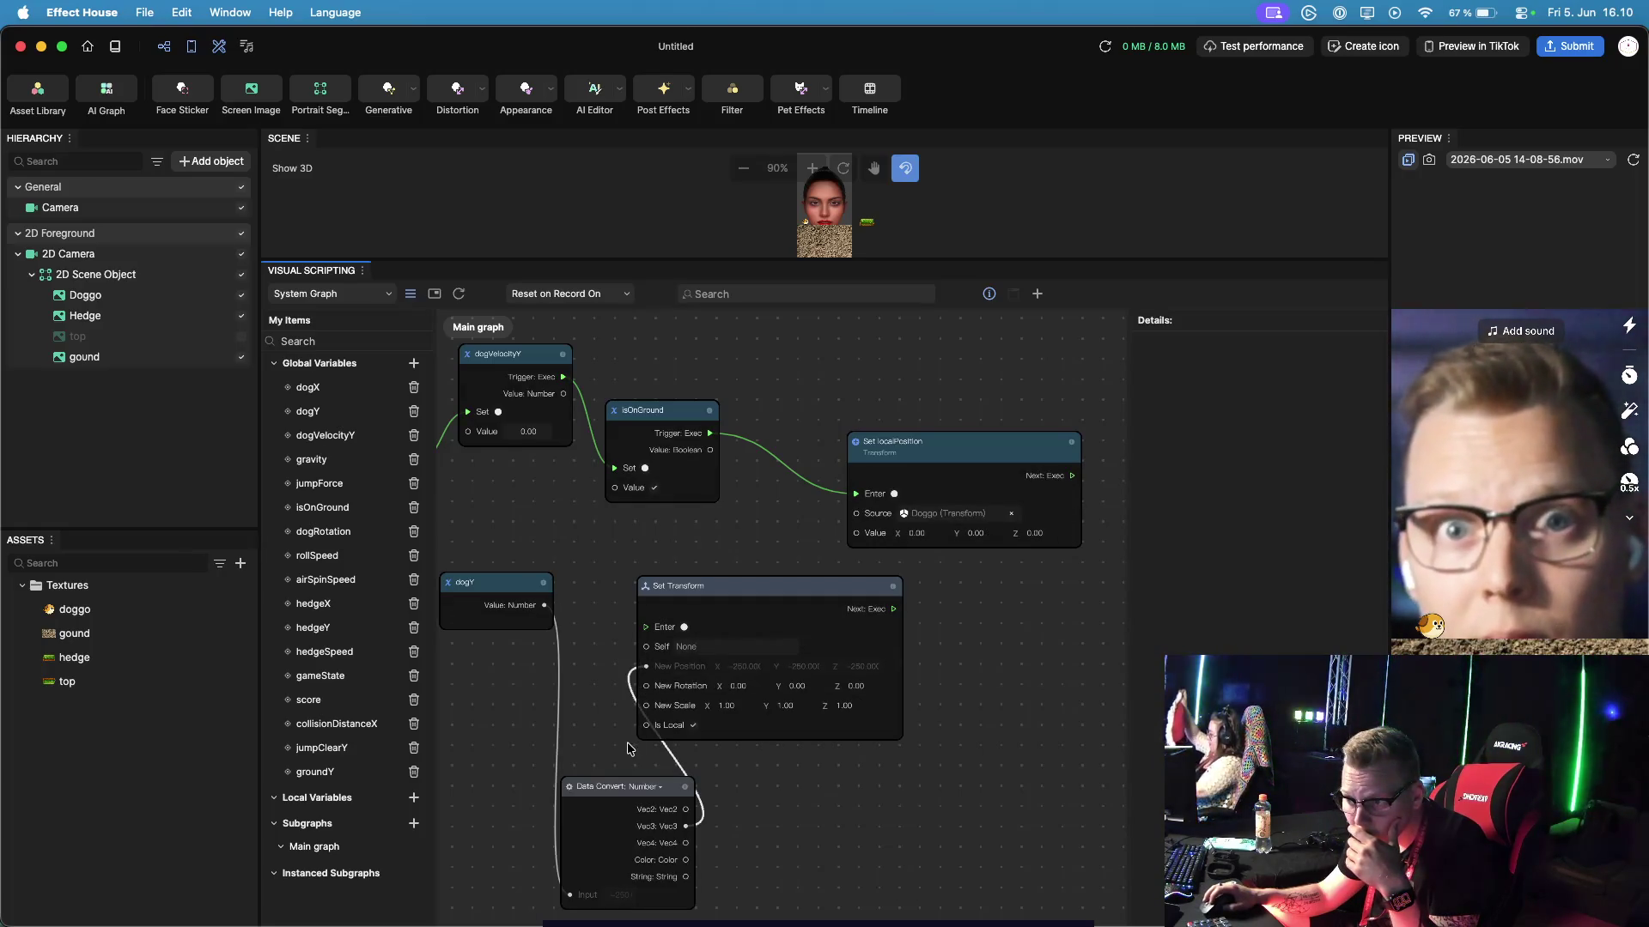
pyautogui.moveTo(792, 600); pyautogui.dragTo(909, 611)
pyautogui.moveTo(641, 793); pyautogui.dragTo(664, 575)
pyautogui.click(664, 575)
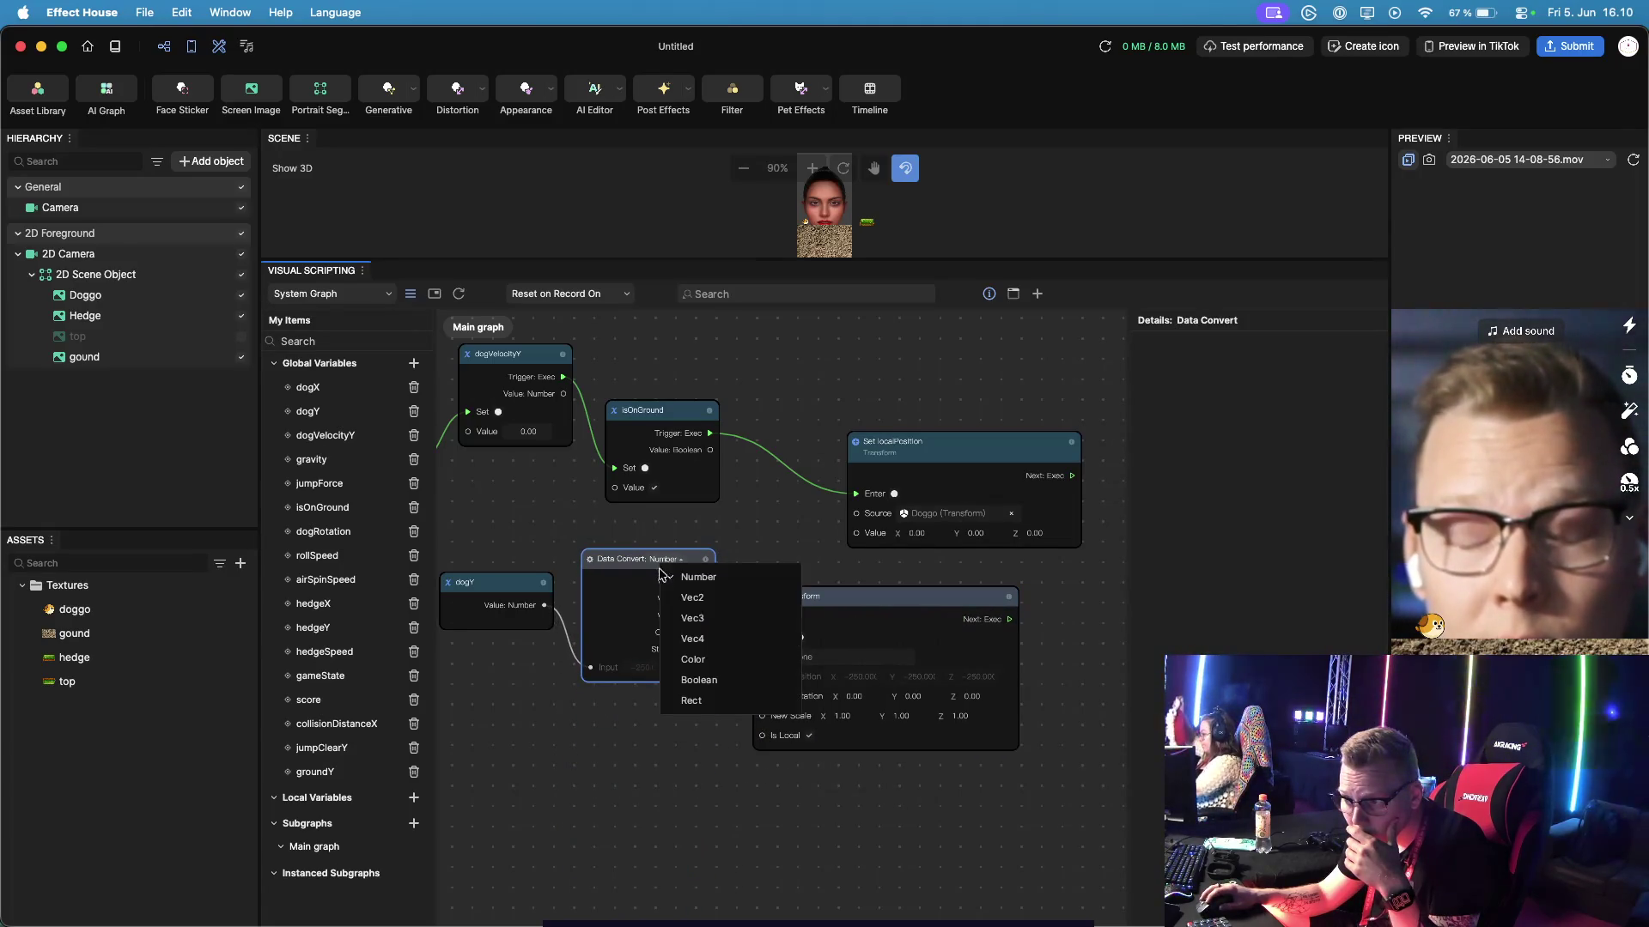
pyautogui.click(707, 615)
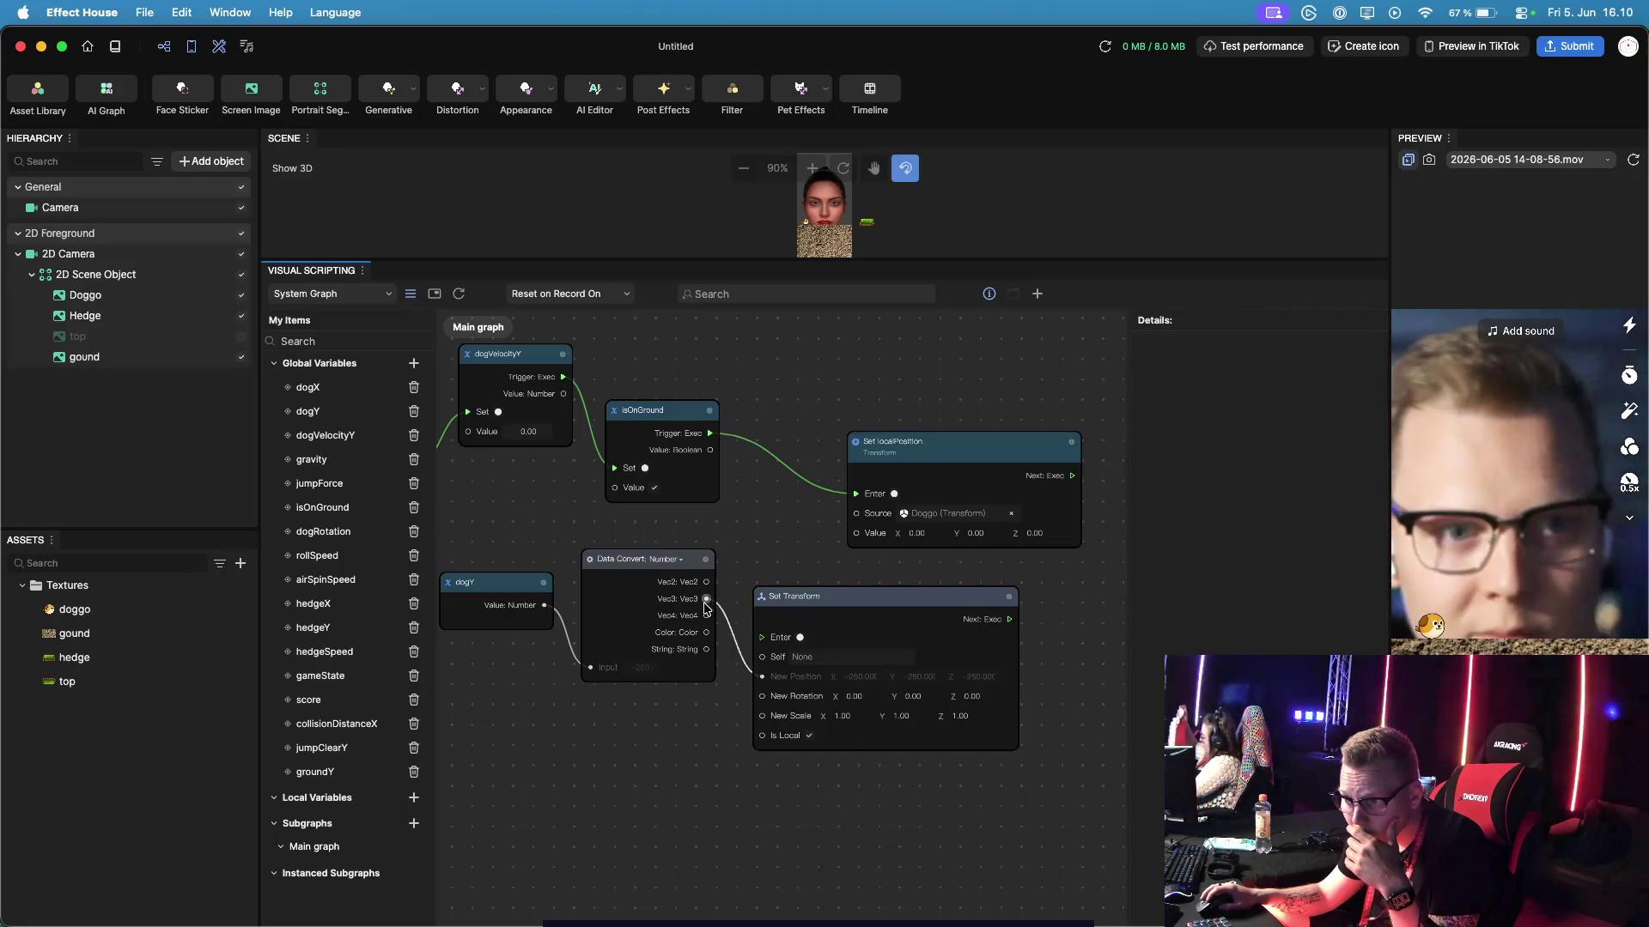
pyautogui.moveTo(515, 592); pyautogui.dragTo(514, 543)
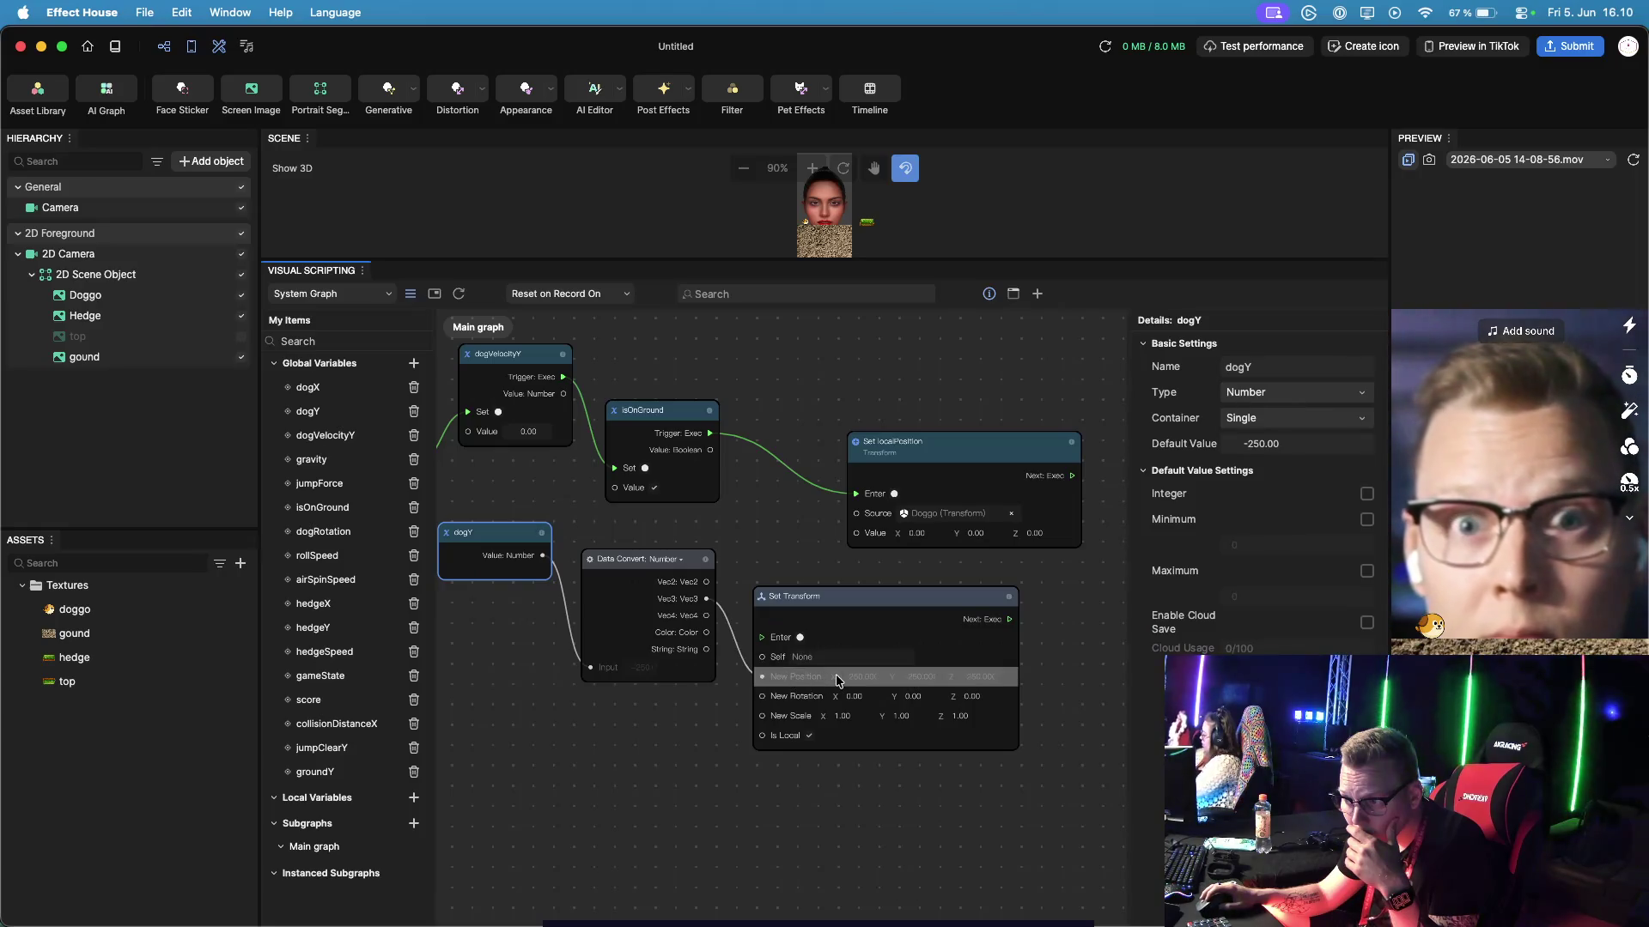
pyautogui.moveTo(706, 615)
pyautogui.mouseDown()
pyautogui.moveTo(756, 713)
pyautogui.moveTo(762, 697)
pyautogui.mouseUp()
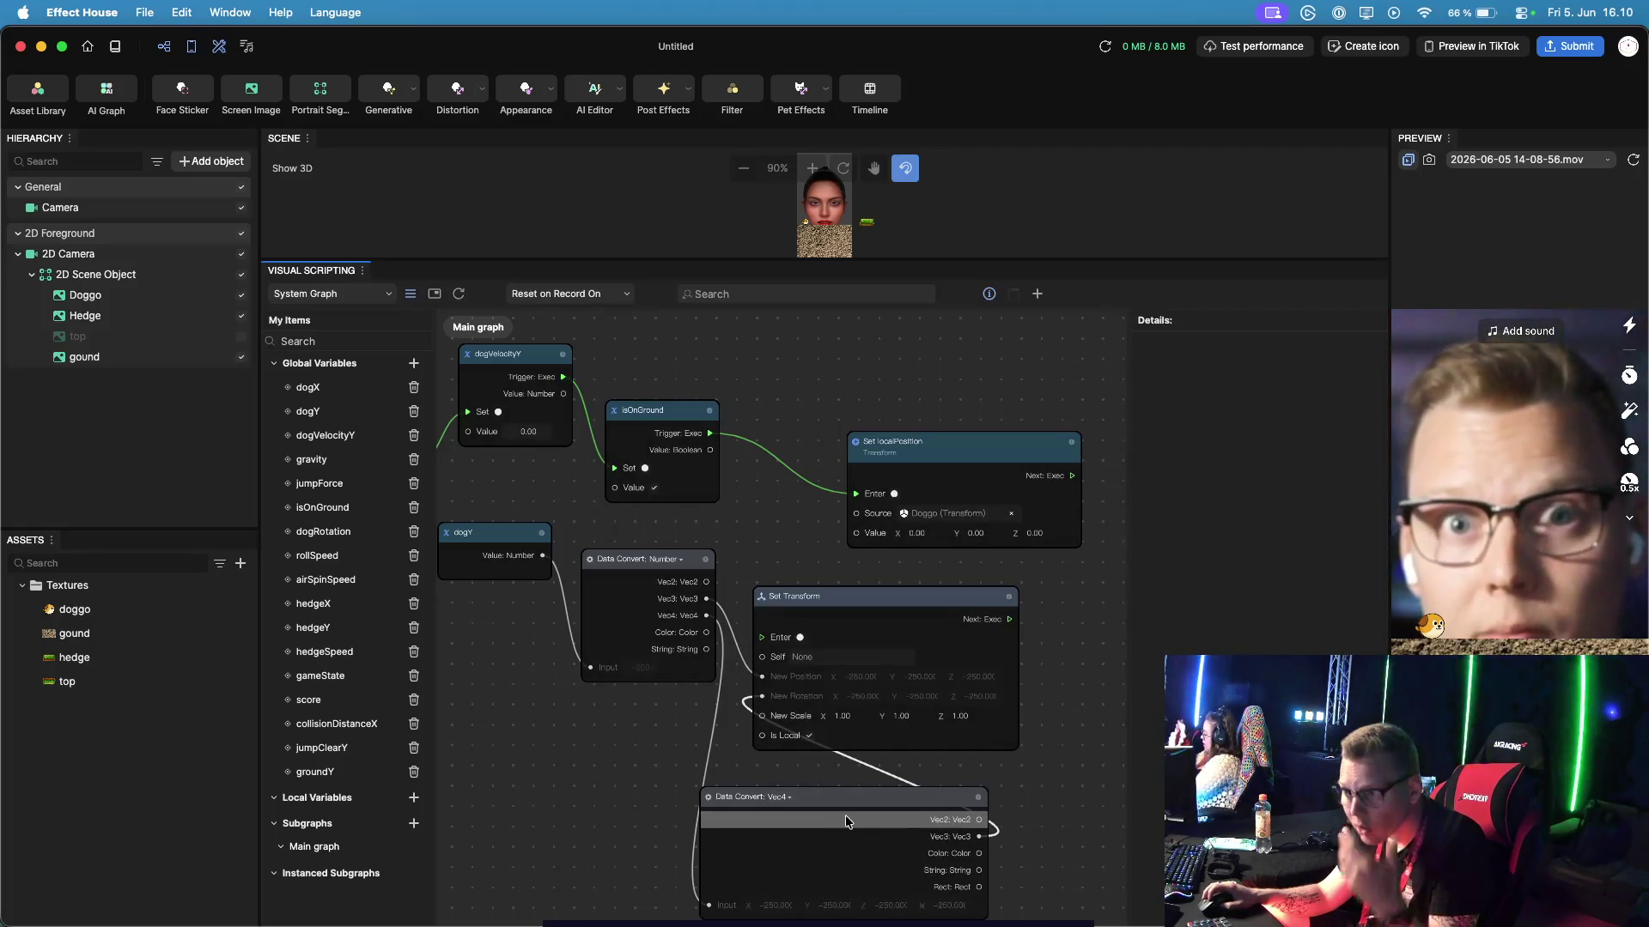
pyautogui.click(874, 798)
pyautogui.press('BackSpace')
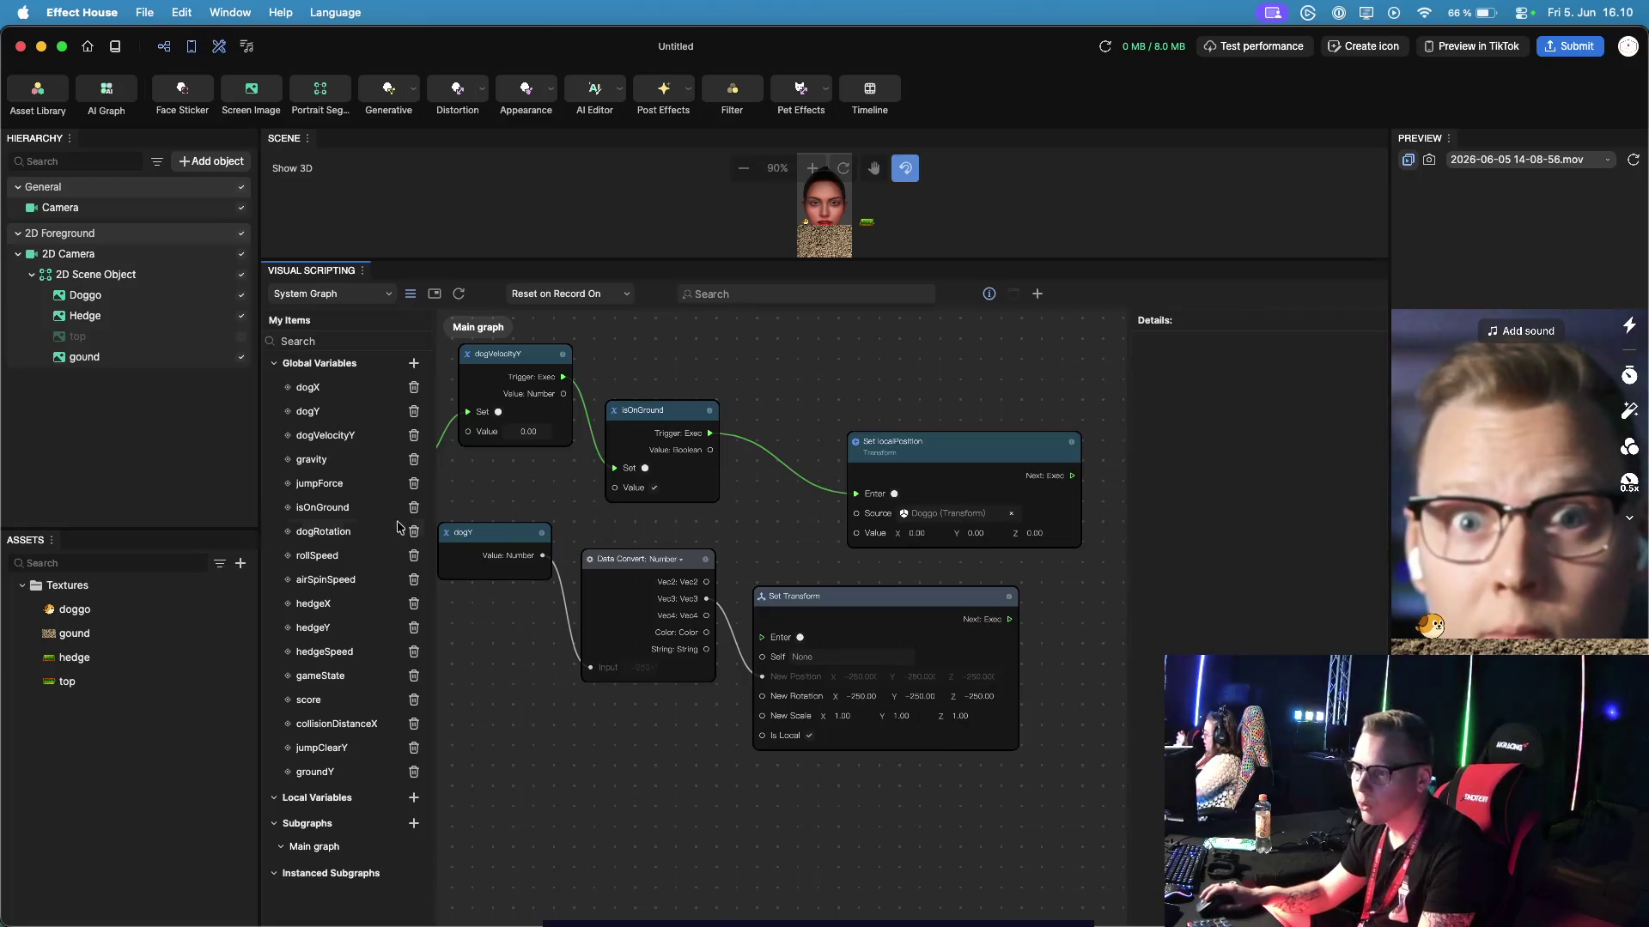
pyautogui.click(668, 561)
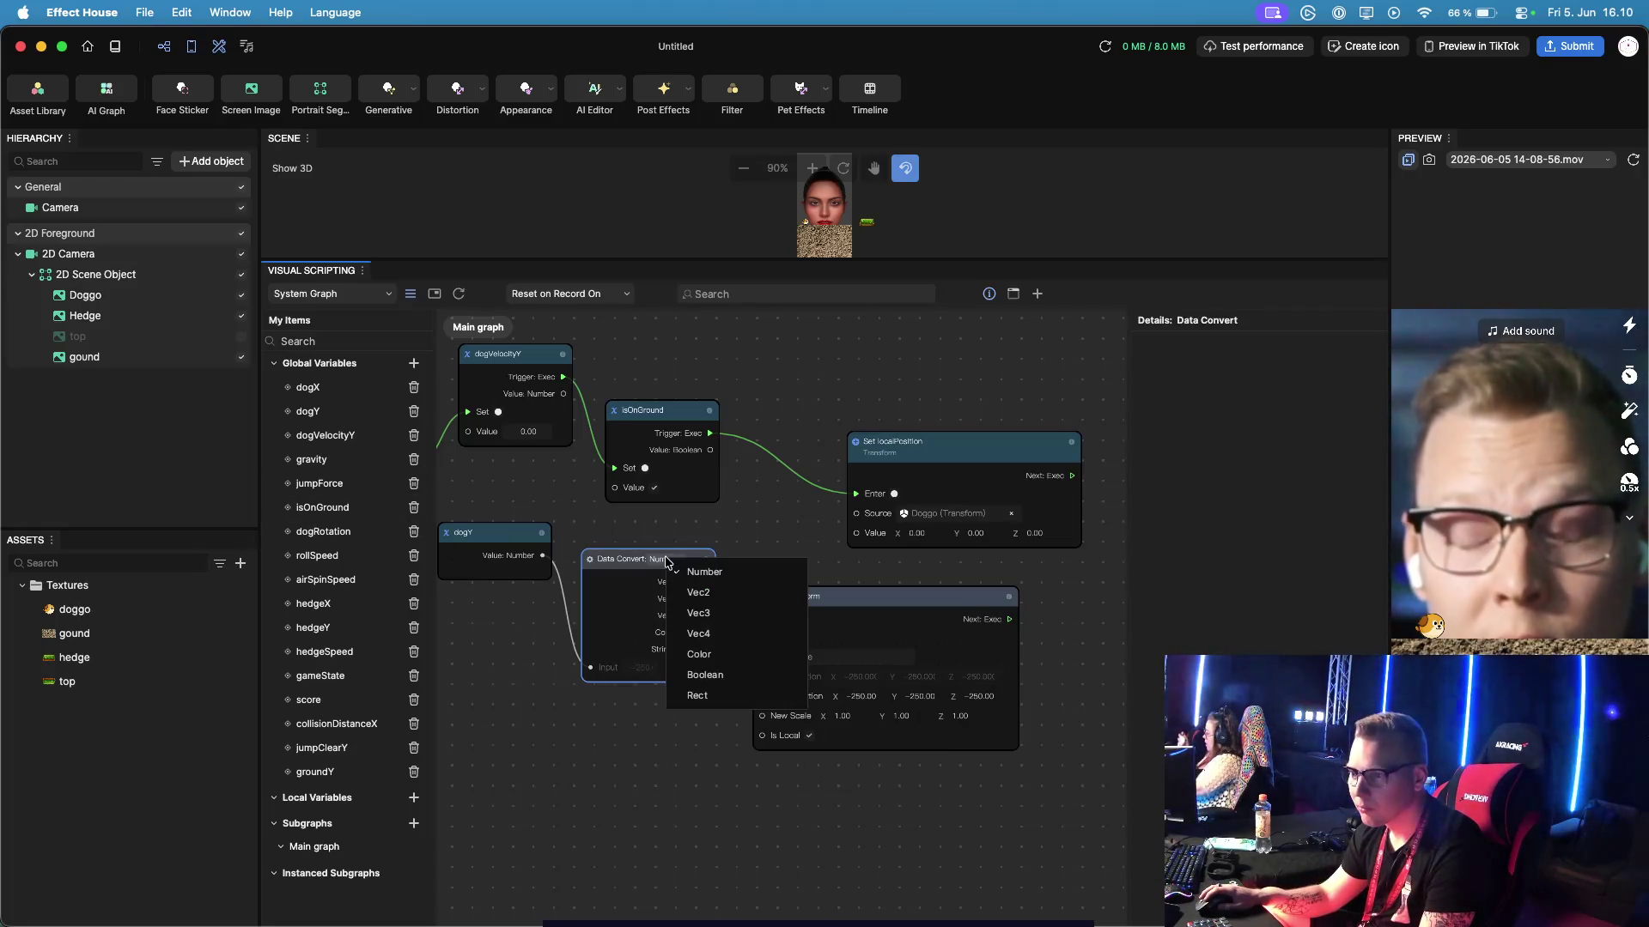
pyautogui.click(669, 562)
pyautogui.click(675, 563)
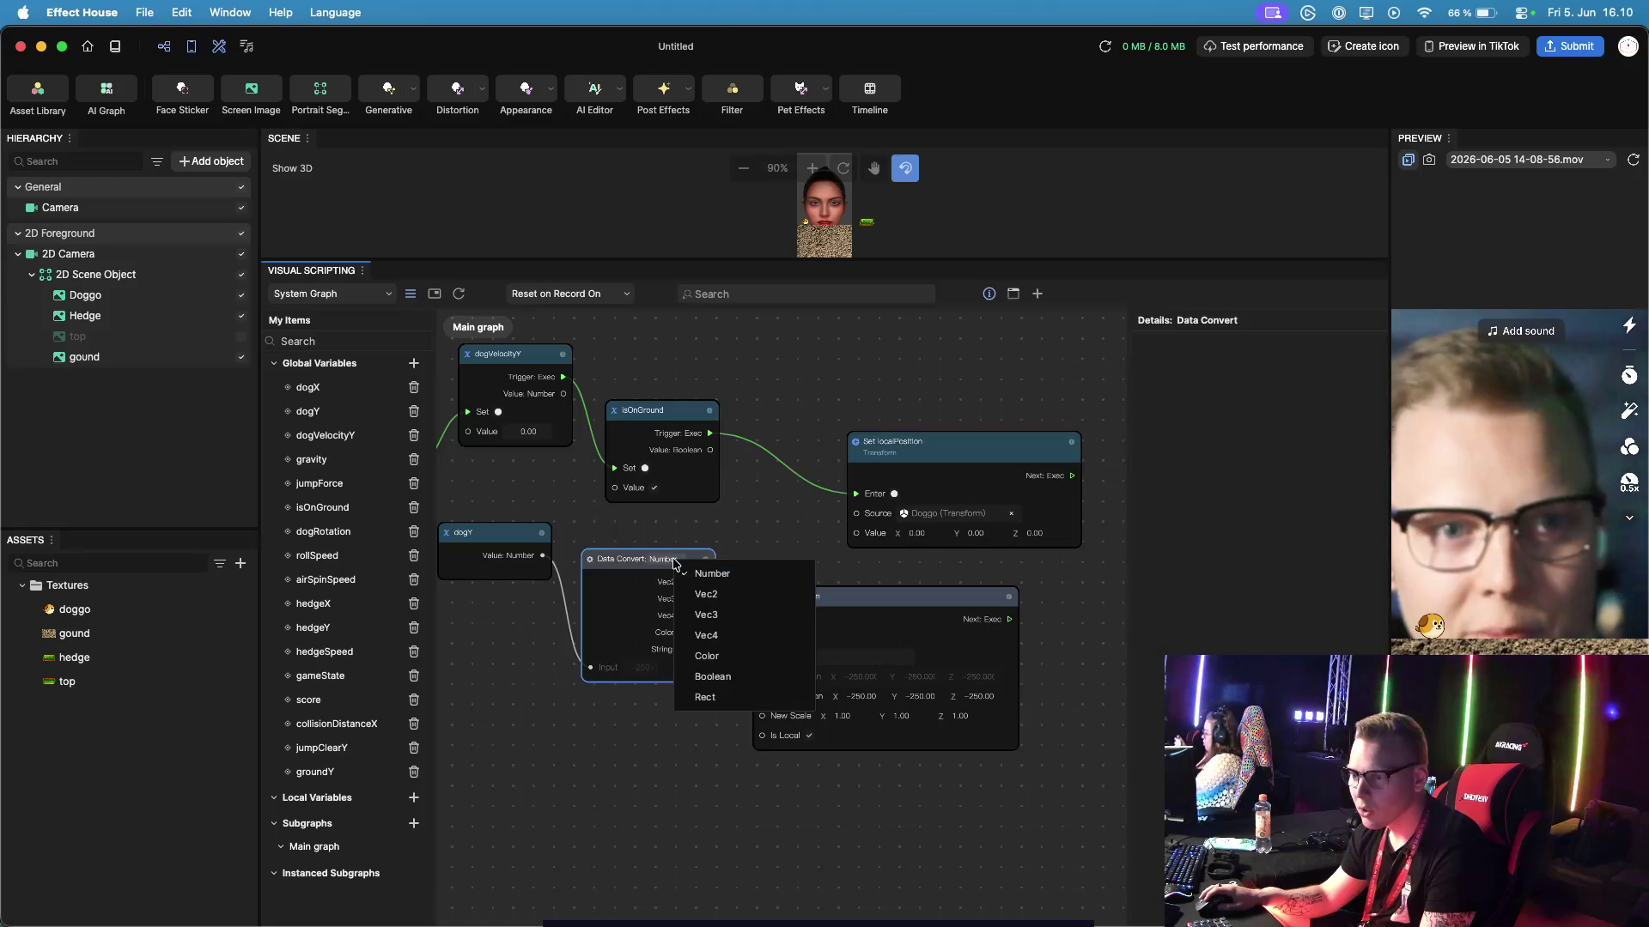
pyautogui.click(636, 623)
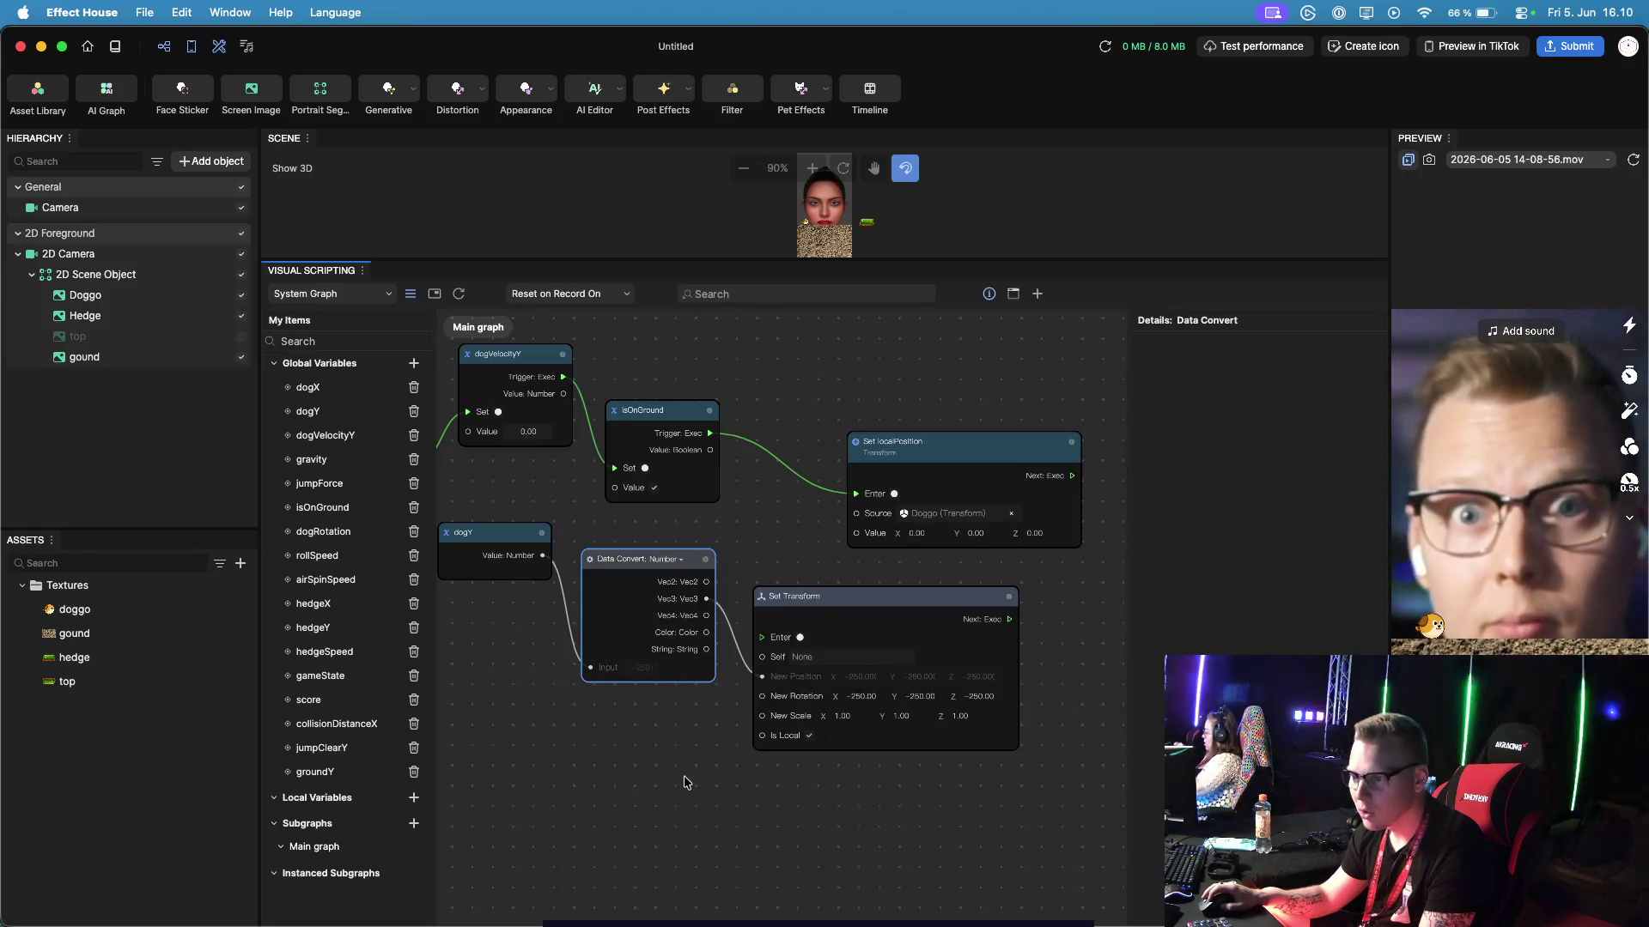
pyautogui.press('super+shift+4')
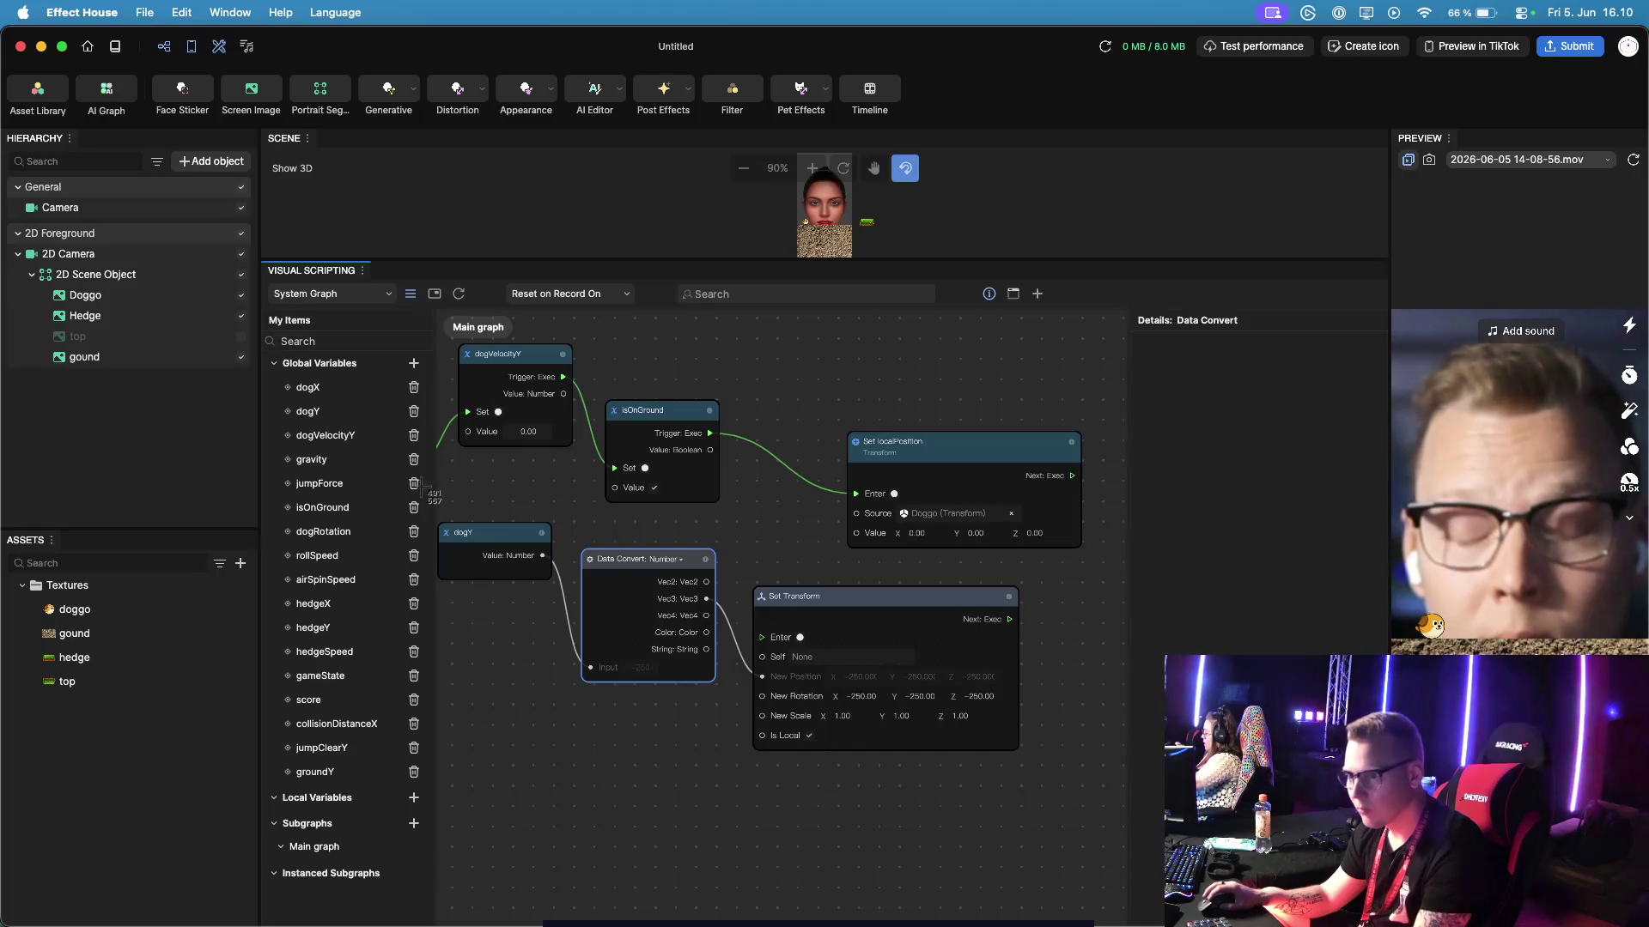
pyautogui.moveTo(434, 495); pyautogui.dragTo(1049, 762)
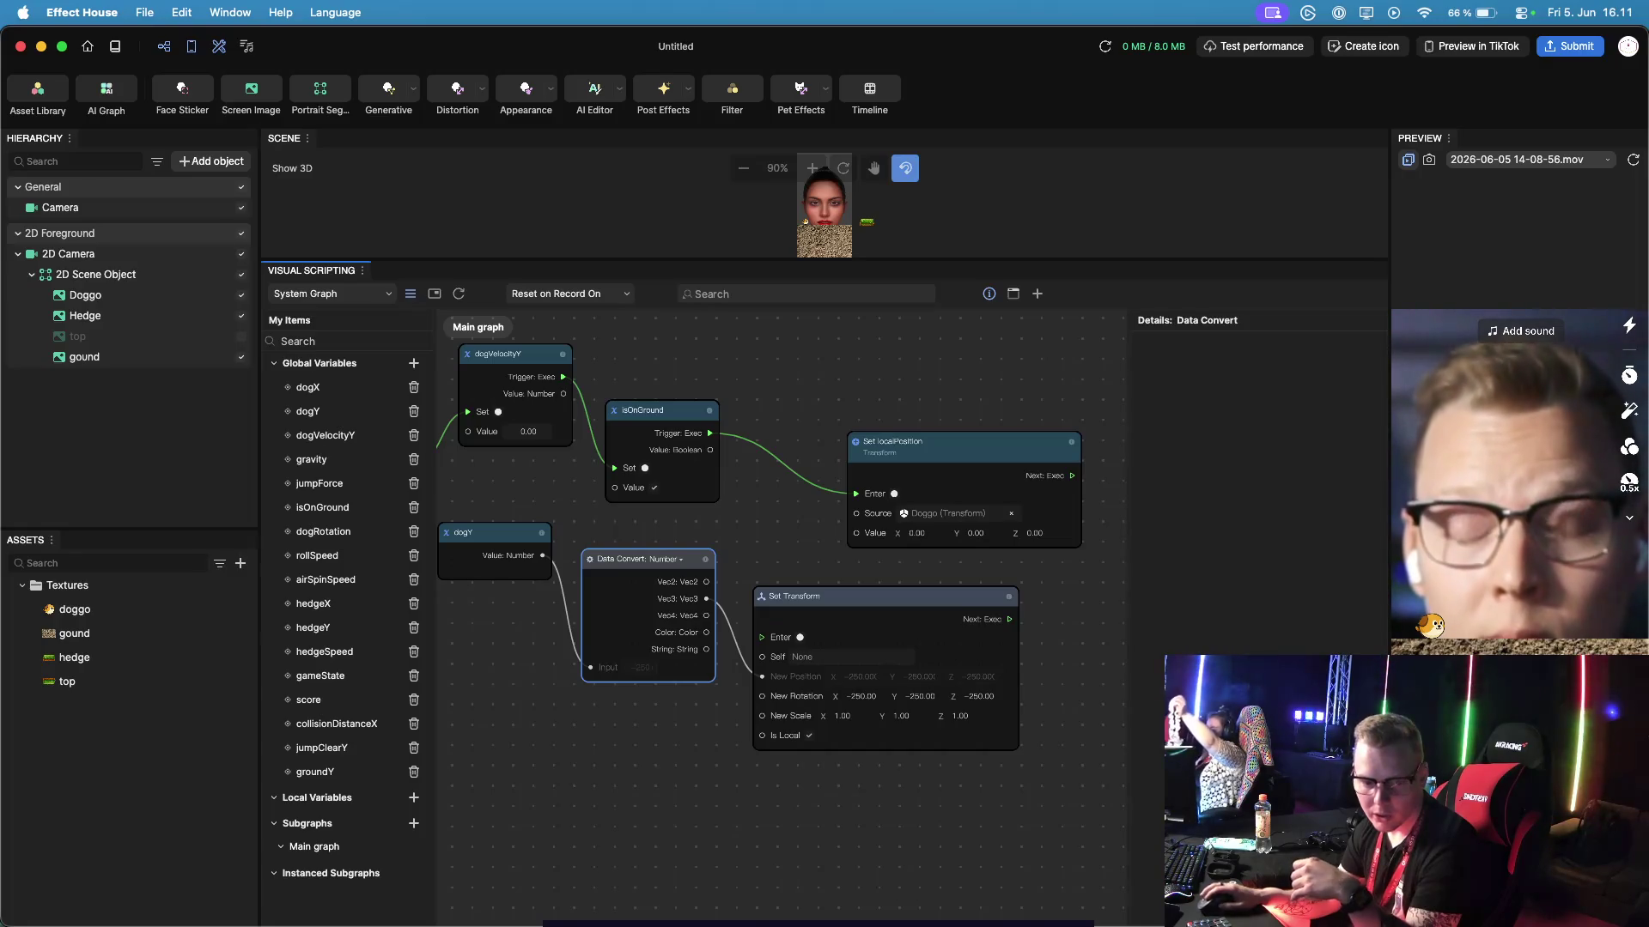
# Step: Delete the Data Convert node without changing its type, leaving dogY unwired
pyautogui.click(674, 560)
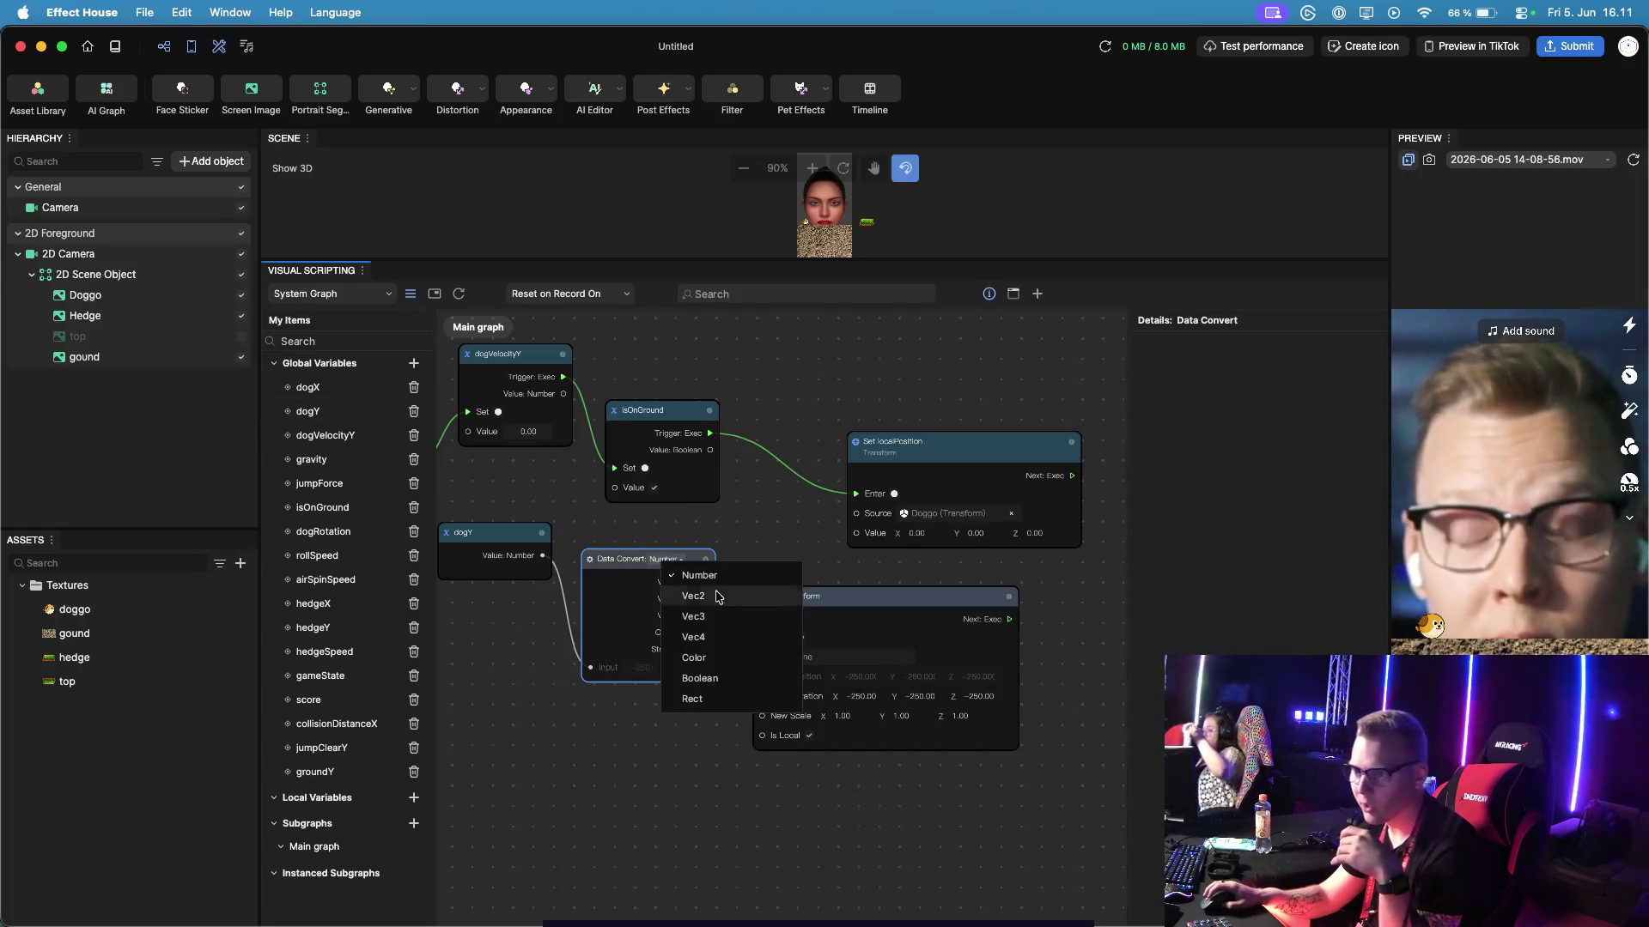
pyautogui.click(611, 585)
pyautogui.press('BackSpace')
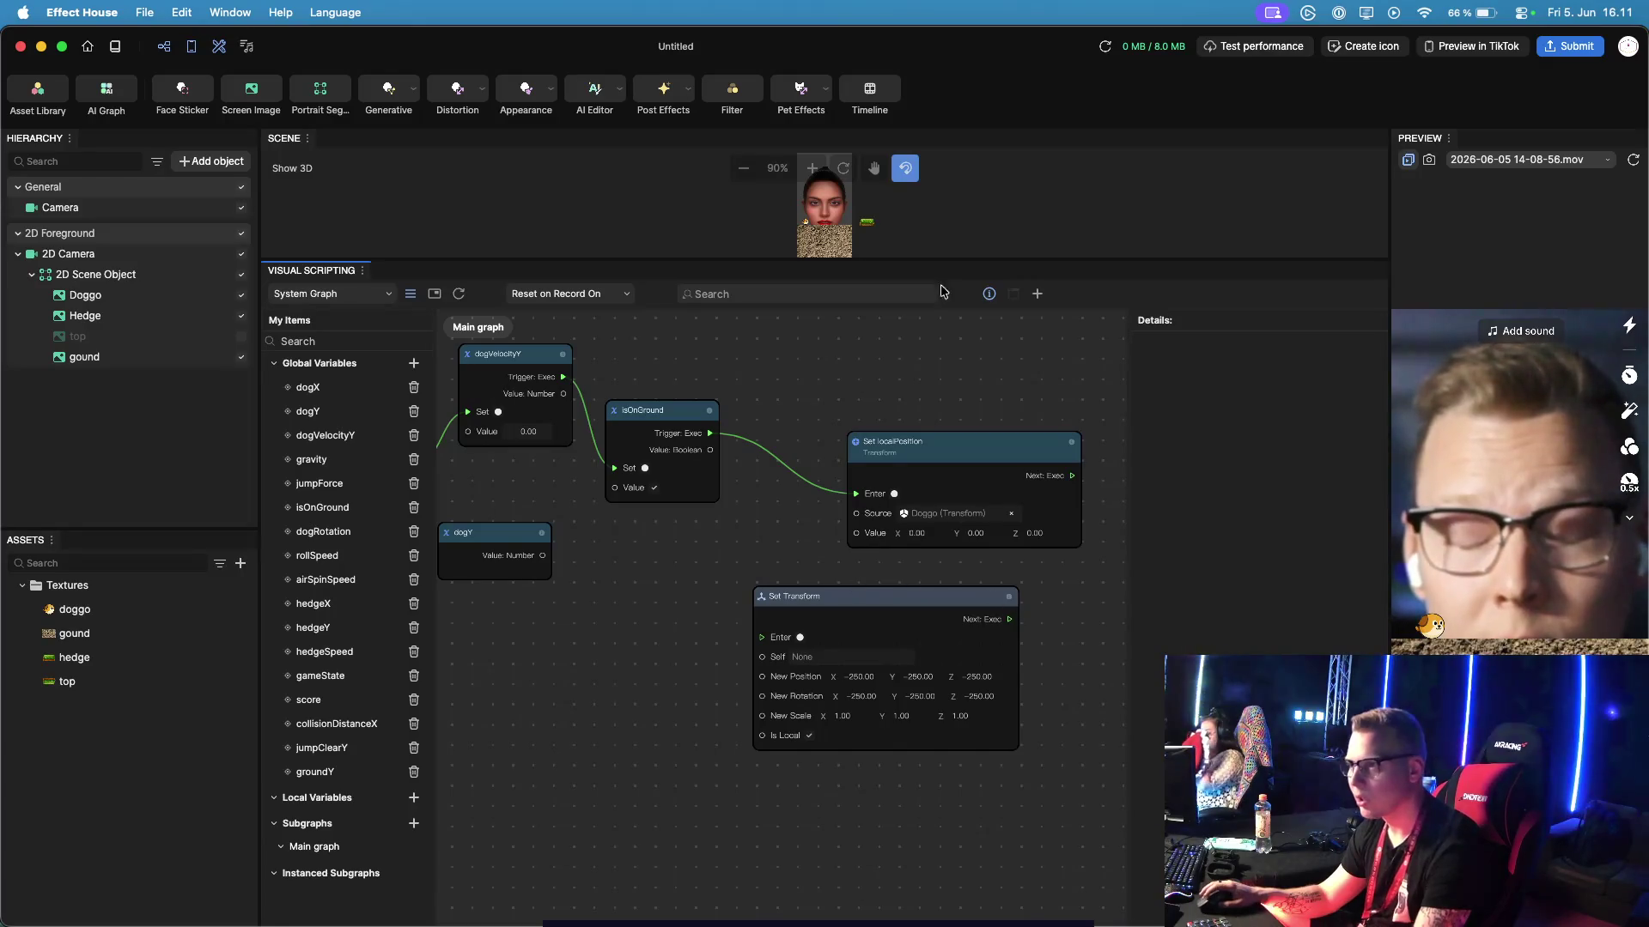
pyautogui.click(1034, 295)
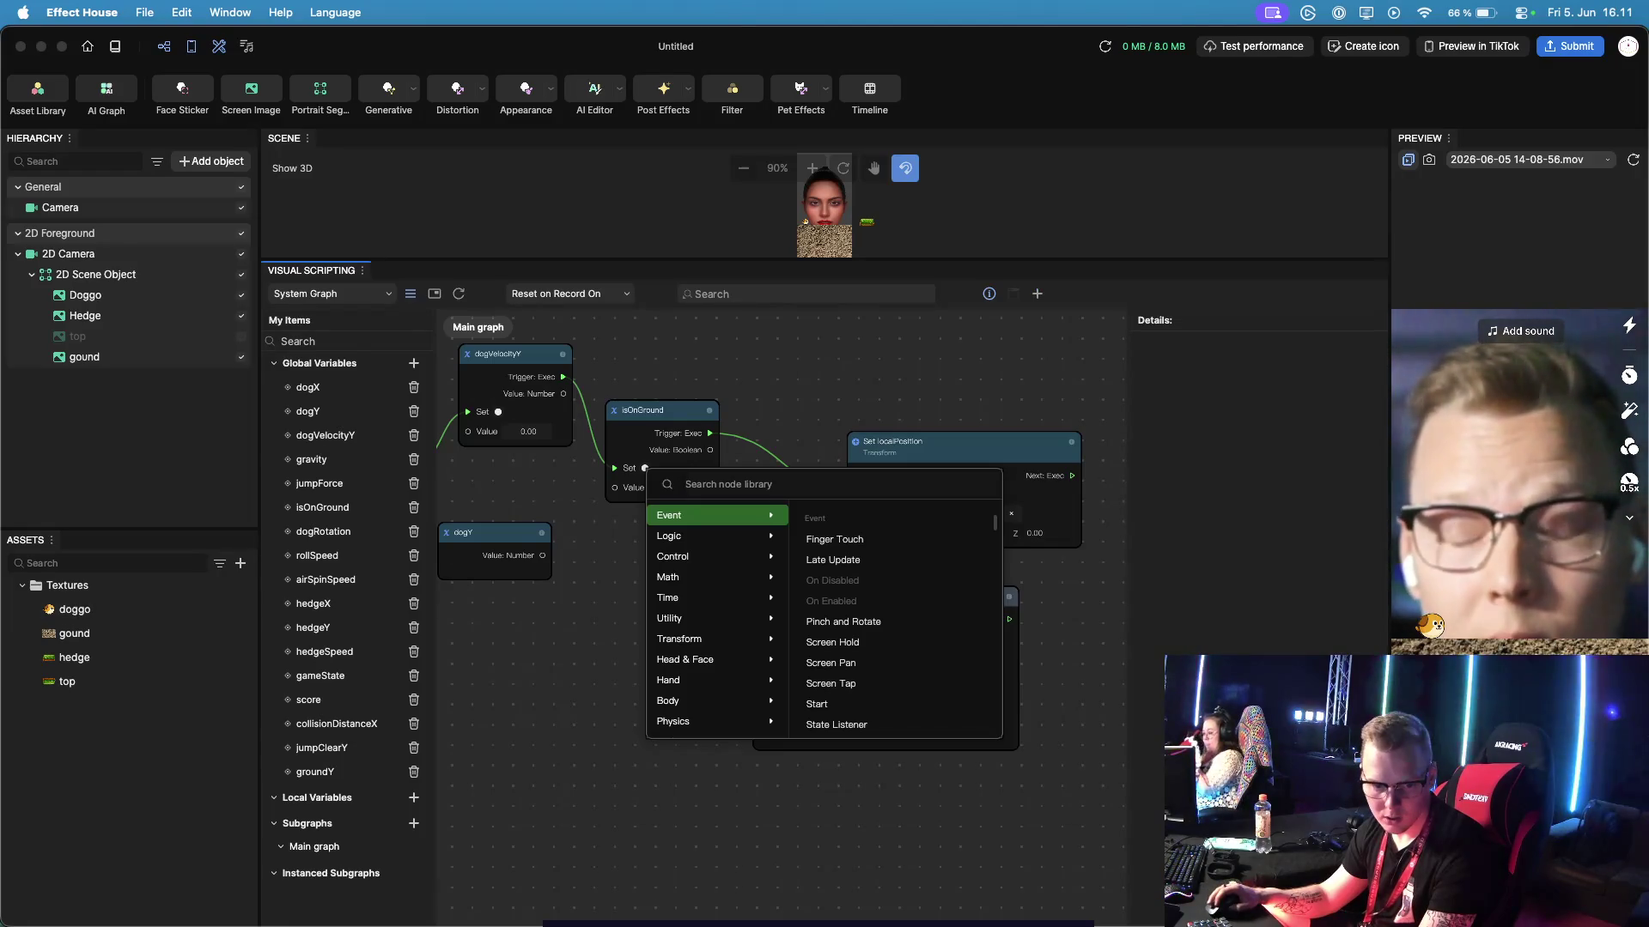
# Step: Add a Data Convert node from a 'vec3' search and wire dogY's Value into its Input
pyautogui.write('vex')
pyautogui.press('BackSpace')
pyautogui.write('c3')
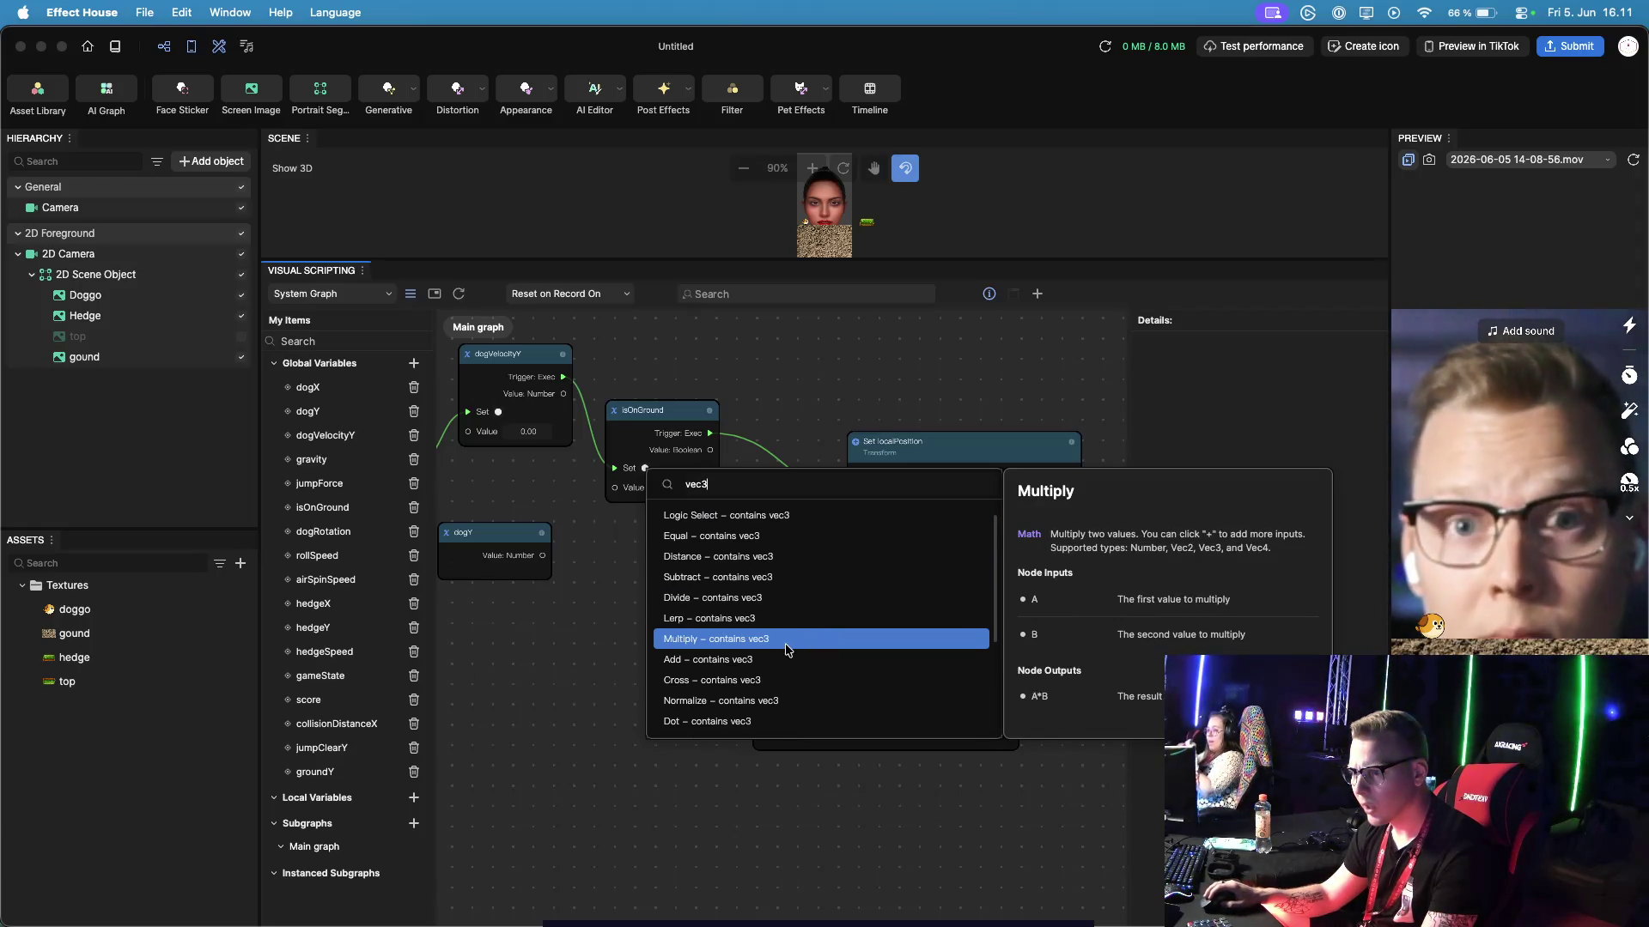
pyautogui.scroll(-2, 786, 711)
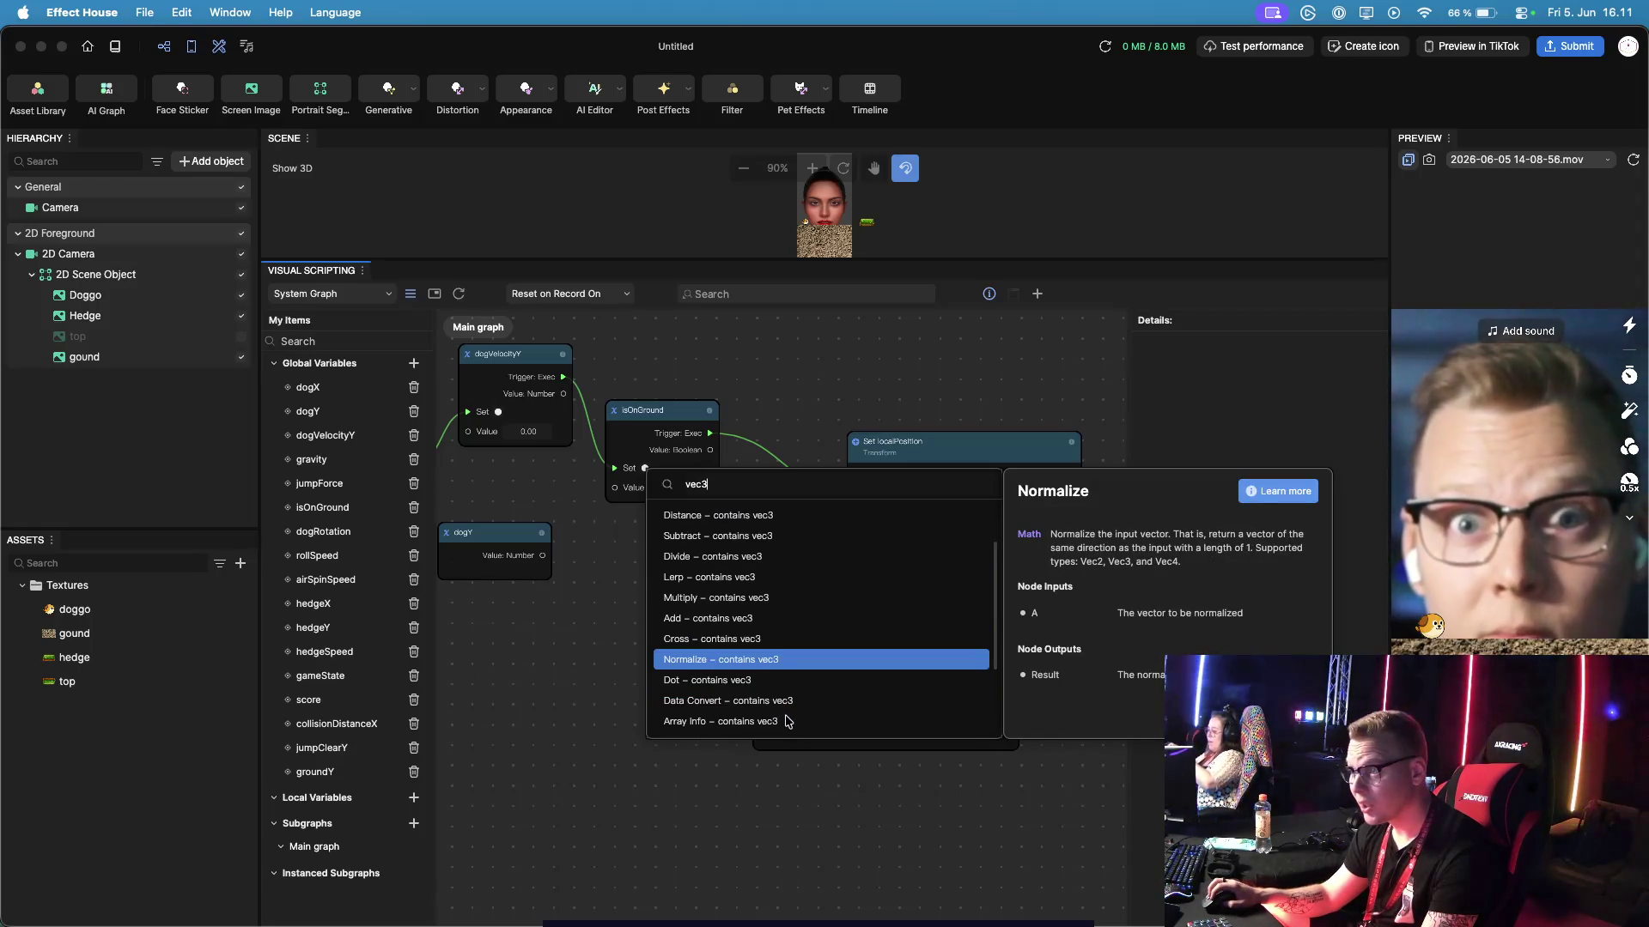
pyautogui.click(917, 703)
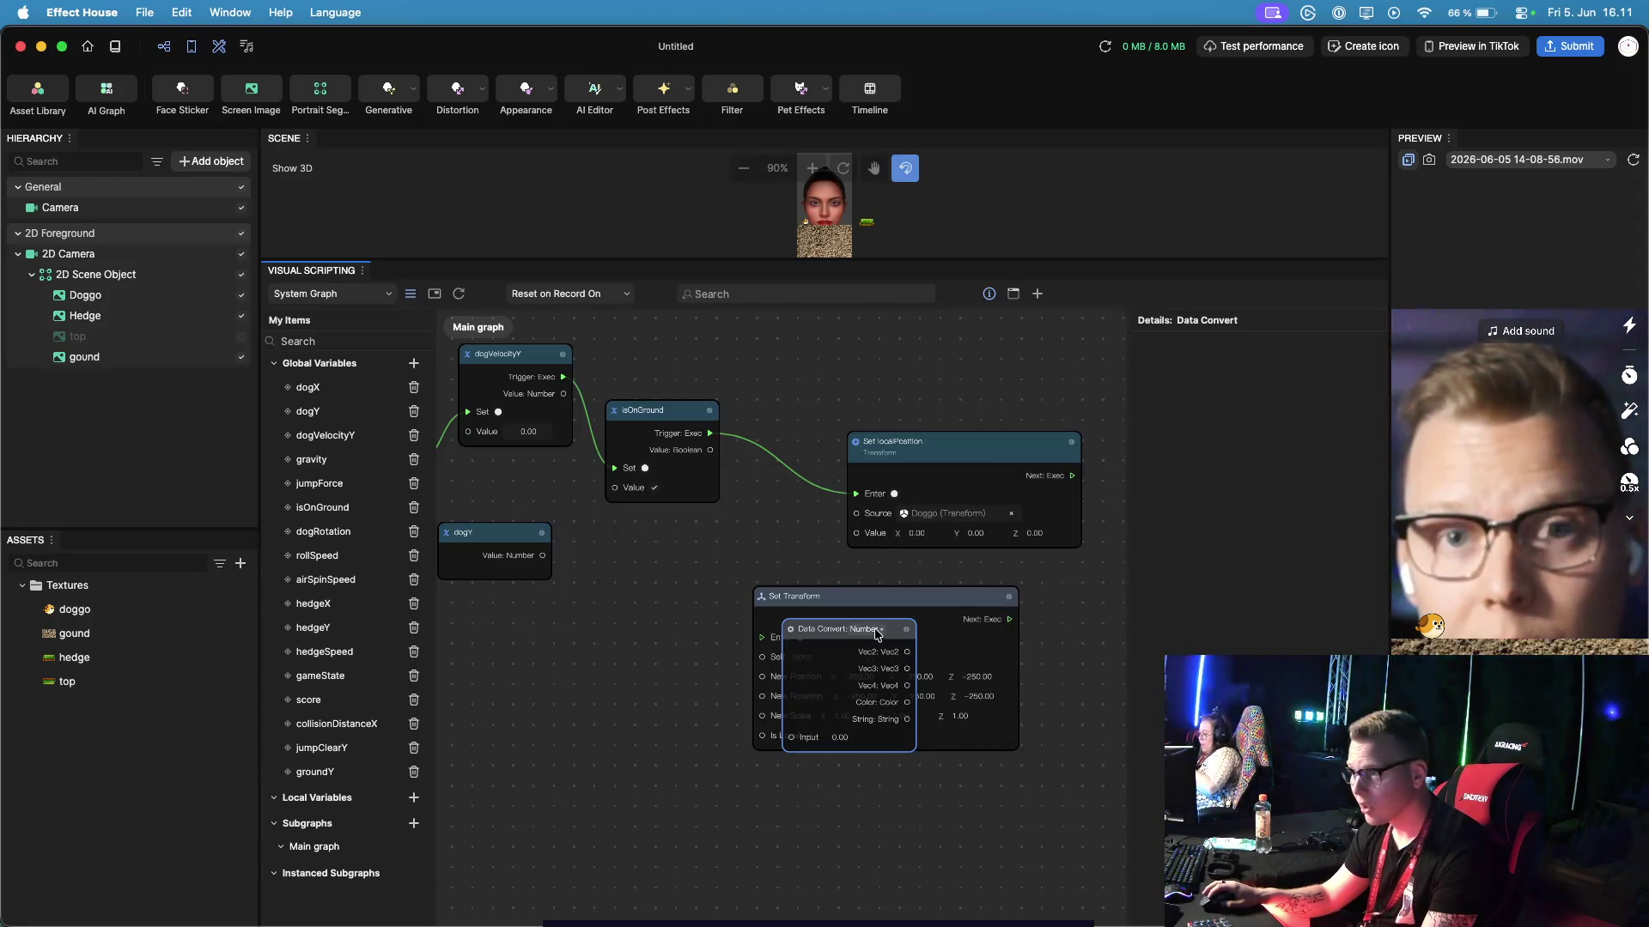
pyautogui.moveTo(841, 629); pyautogui.dragTo(662, 579)
pyautogui.click(701, 579)
pyautogui.click(543, 556)
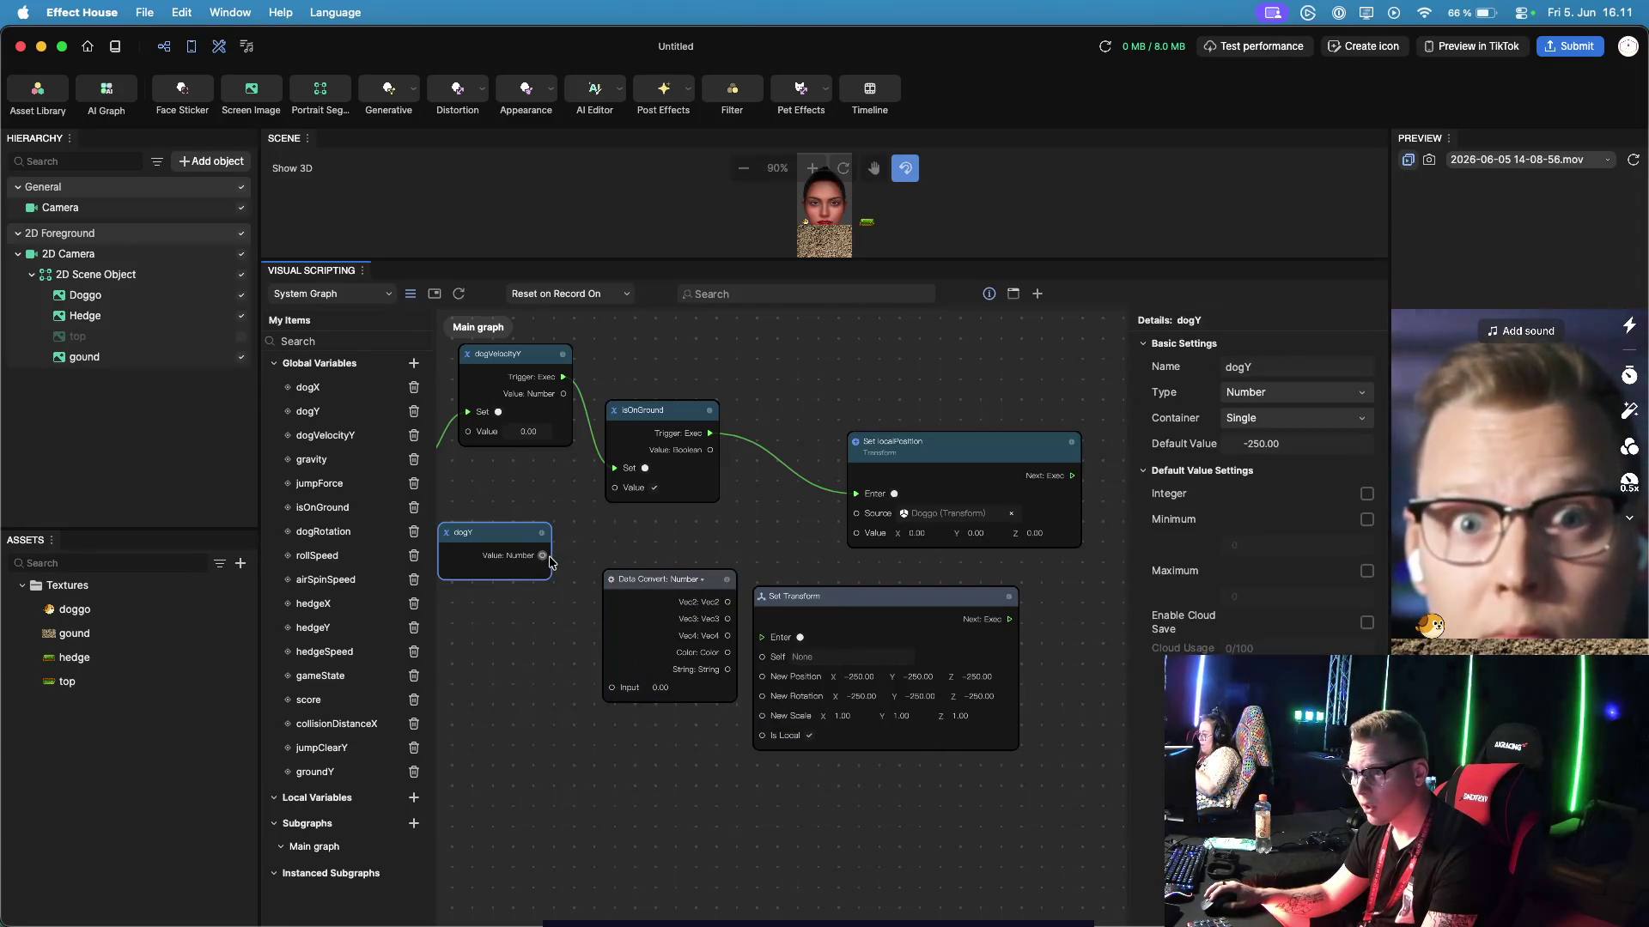
pyautogui.moveTo(542, 556); pyautogui.dragTo(618, 697)
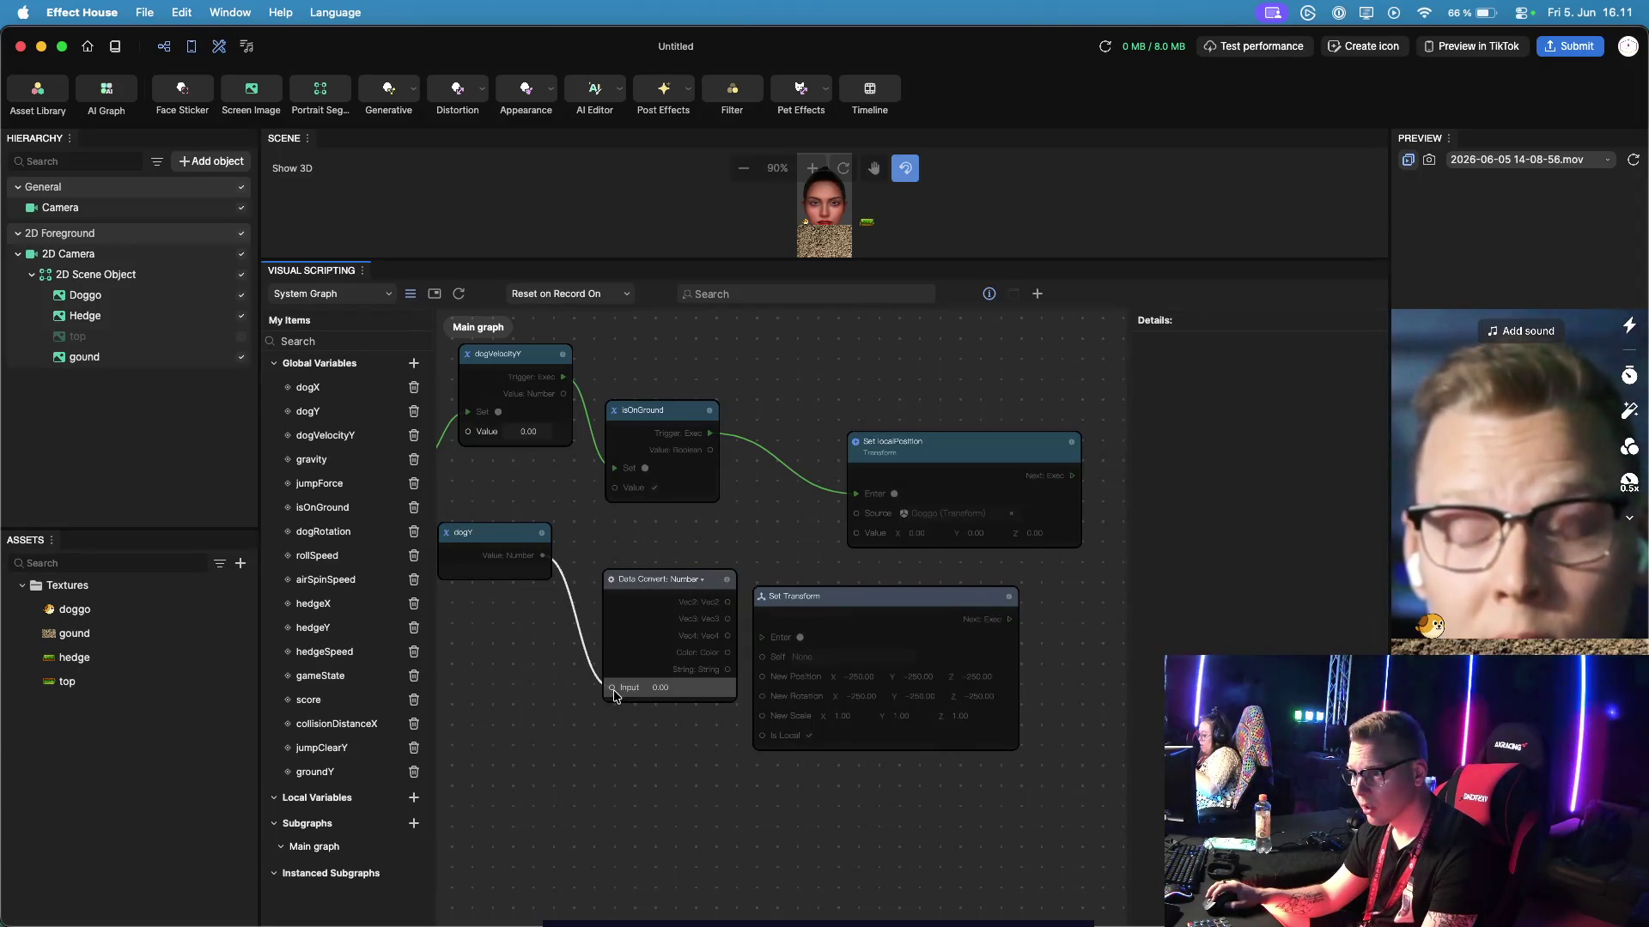
# Step: Move Set Transform further right, delete Data Convert, and shift dogY right and down
pyautogui.moveTo(799, 617); pyautogui.dragTo(887, 612)
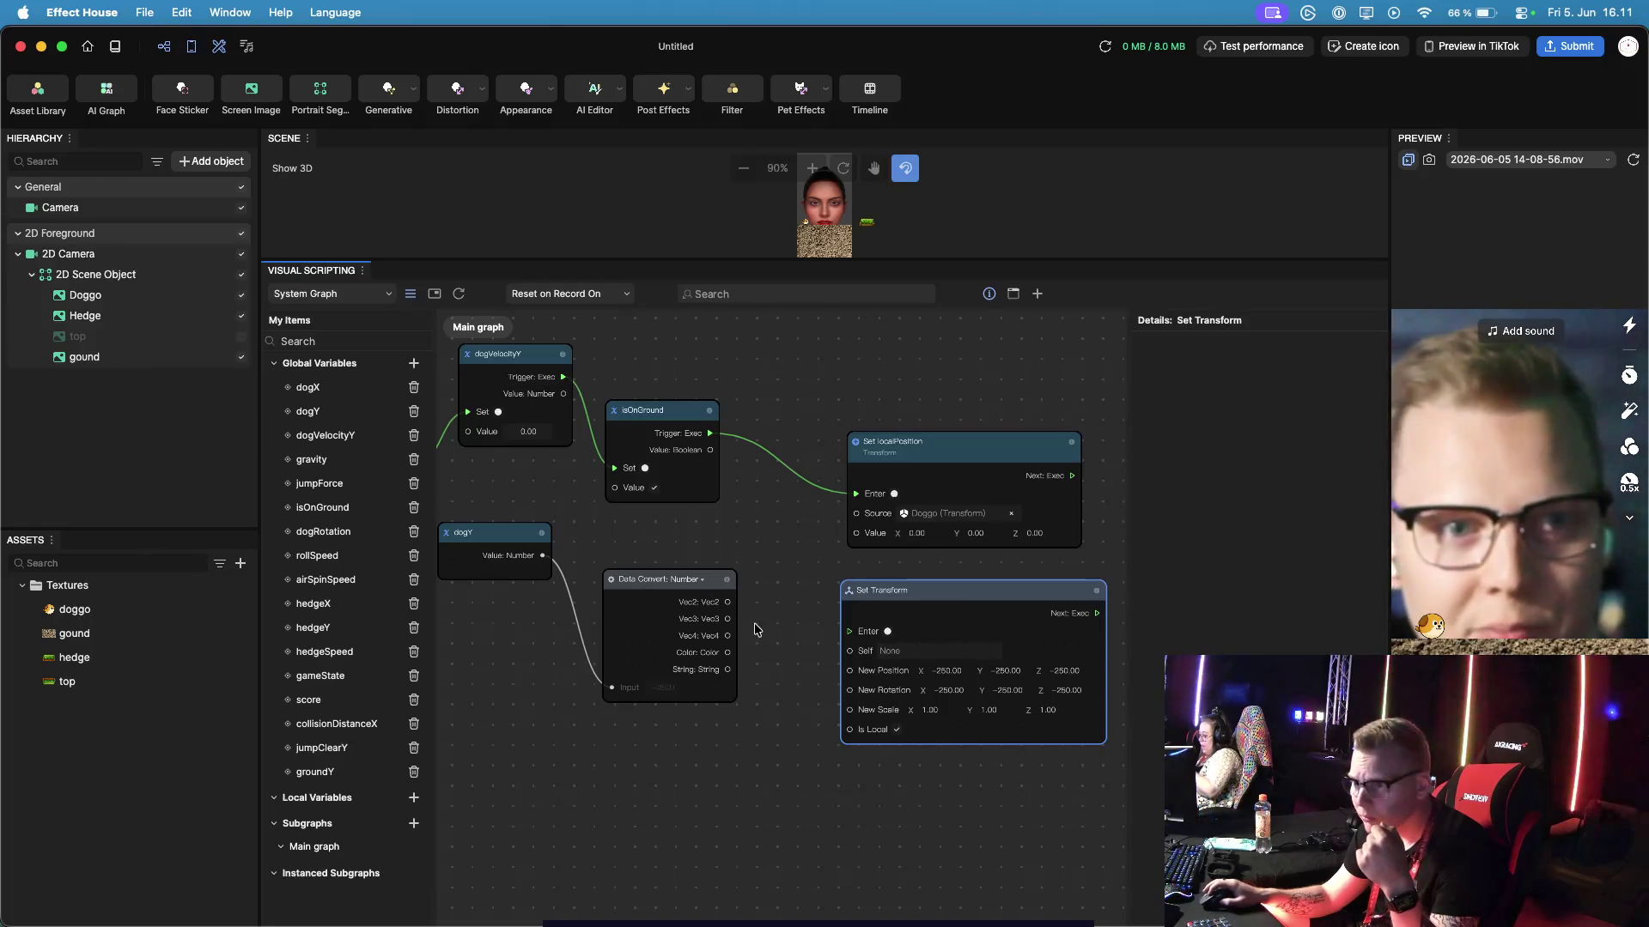
pyautogui.moveTo(728, 603); pyautogui.dragTo(550, 560)
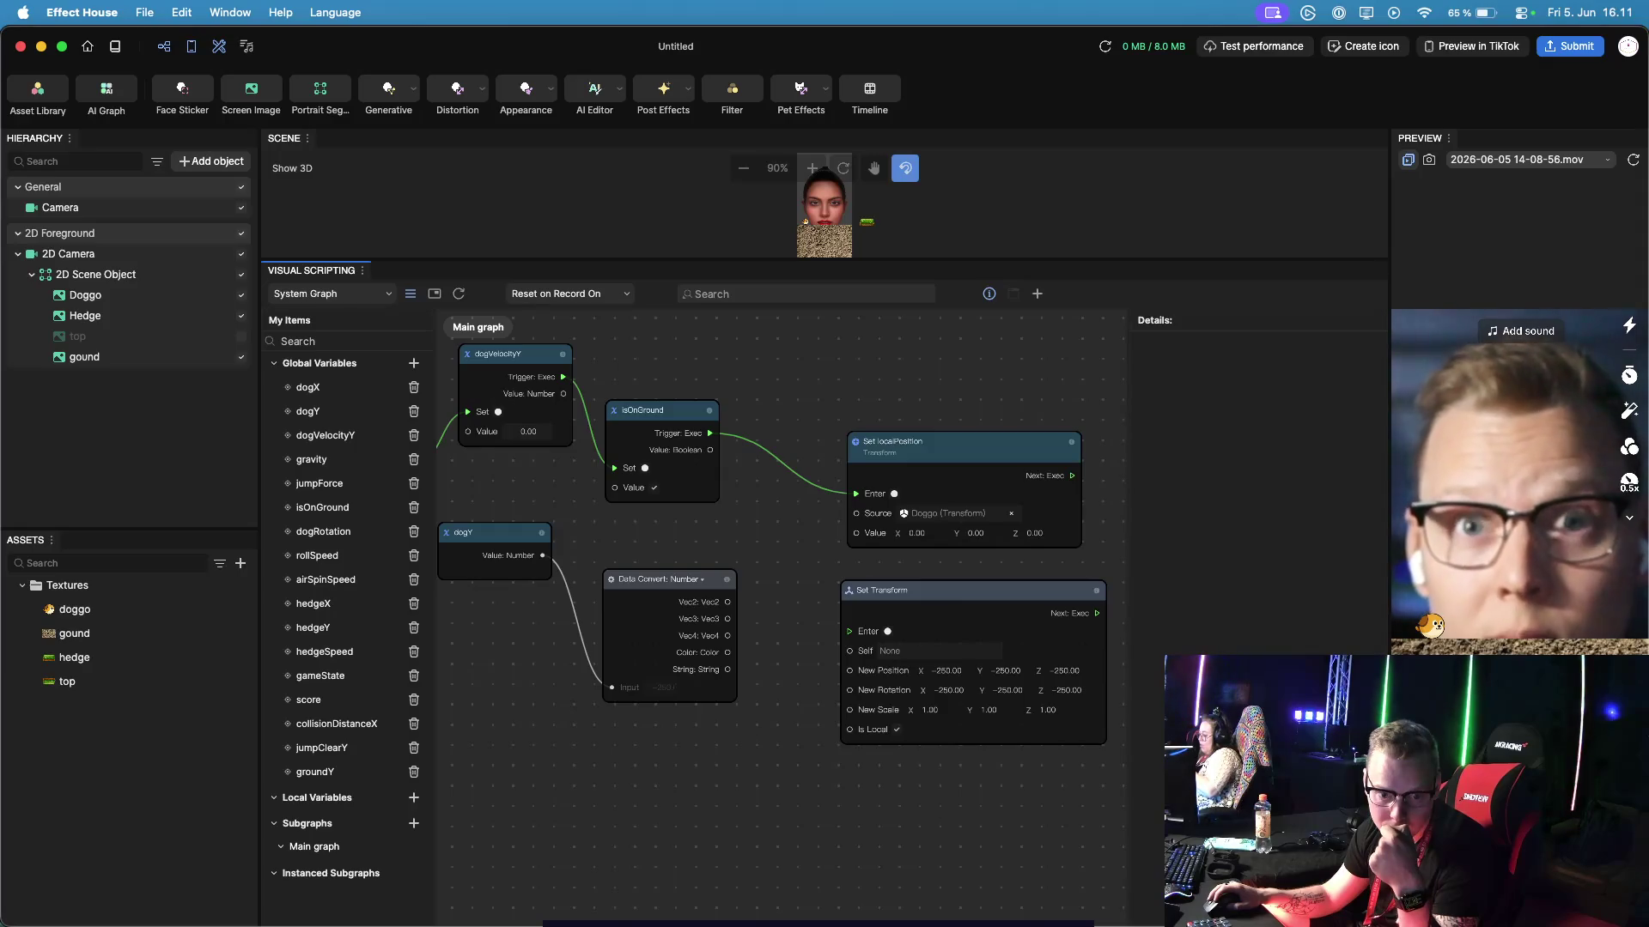
pyautogui.click(651, 582)
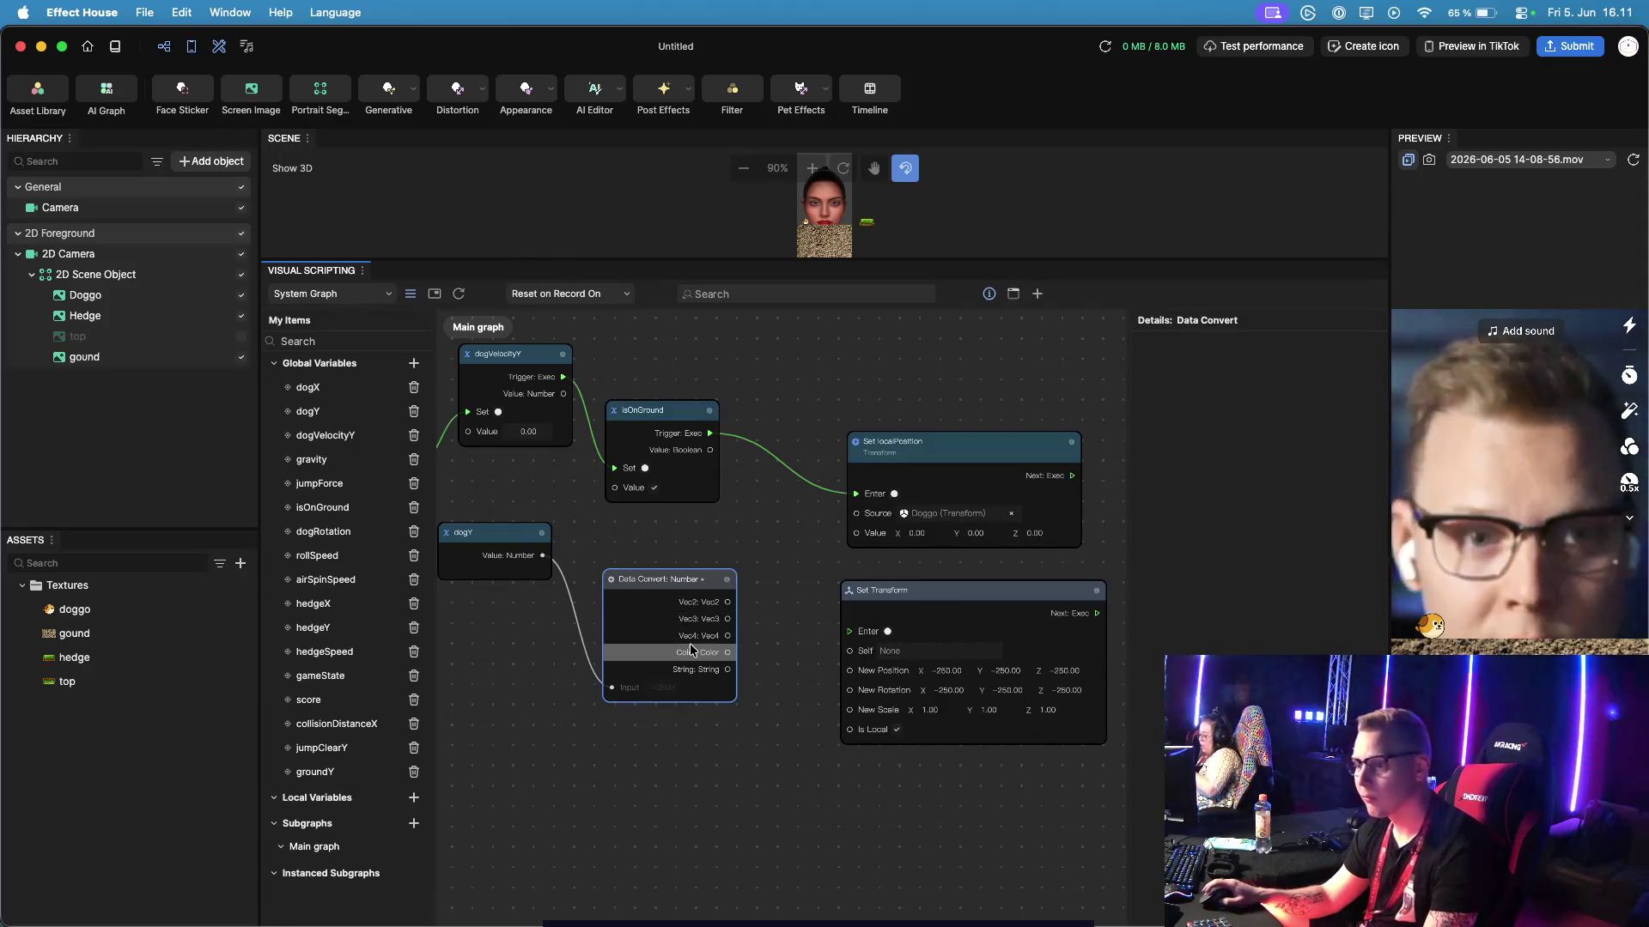
pyautogui.press('Delete')
pyautogui.moveTo(498, 529); pyautogui.dragTo(618, 562)
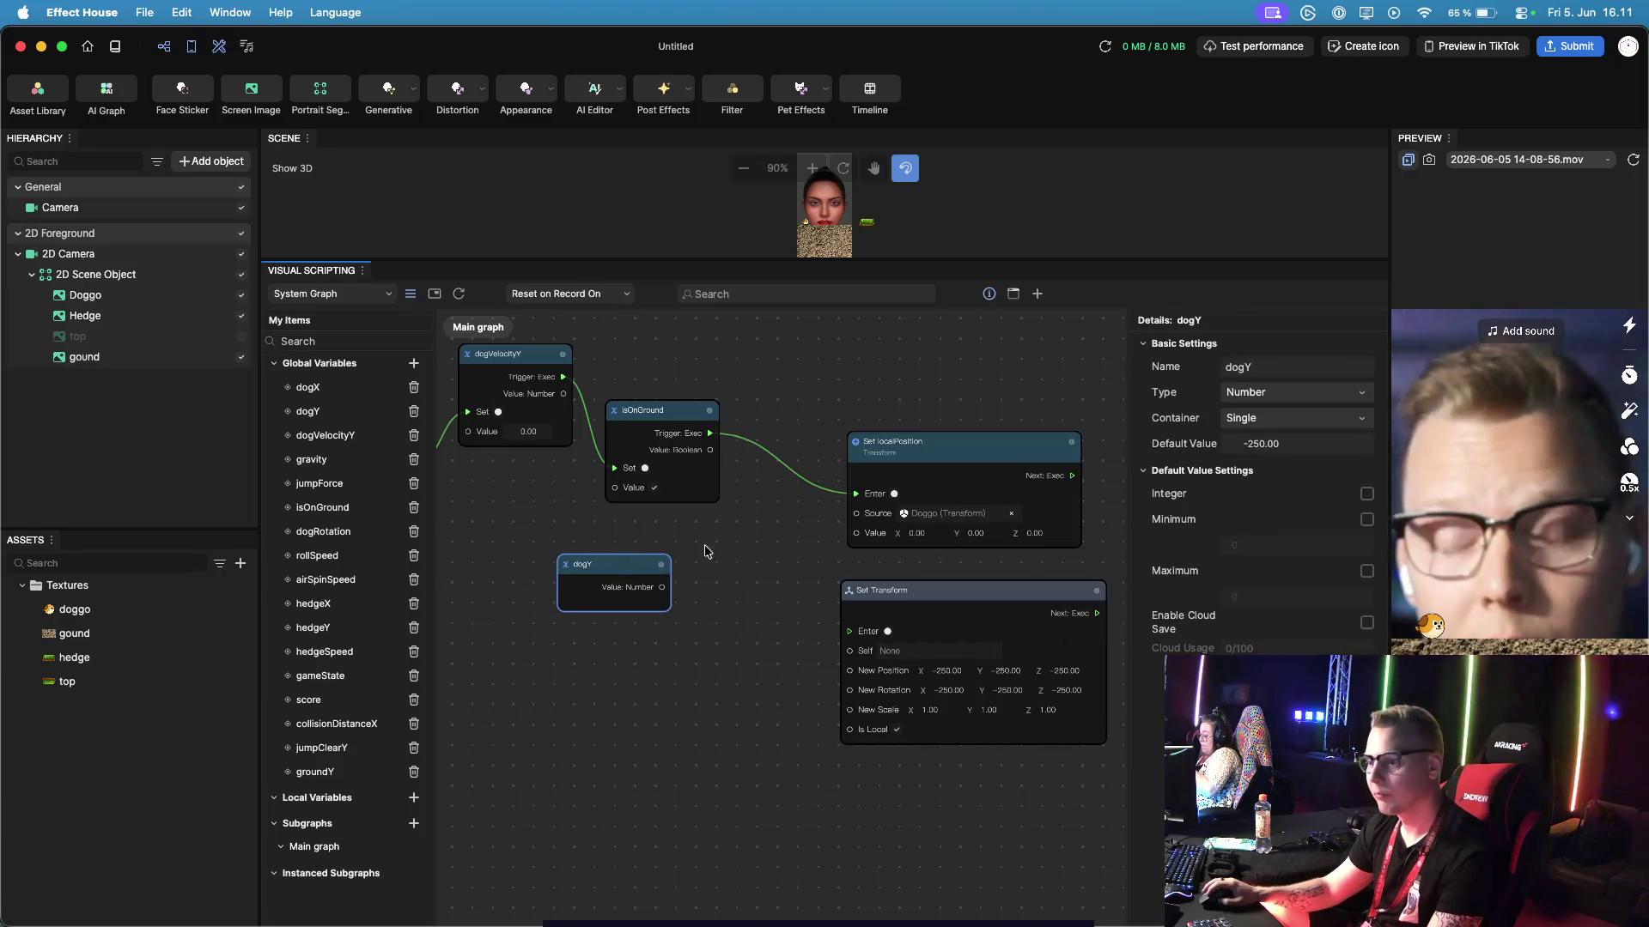
pyautogui.click(1041, 294)
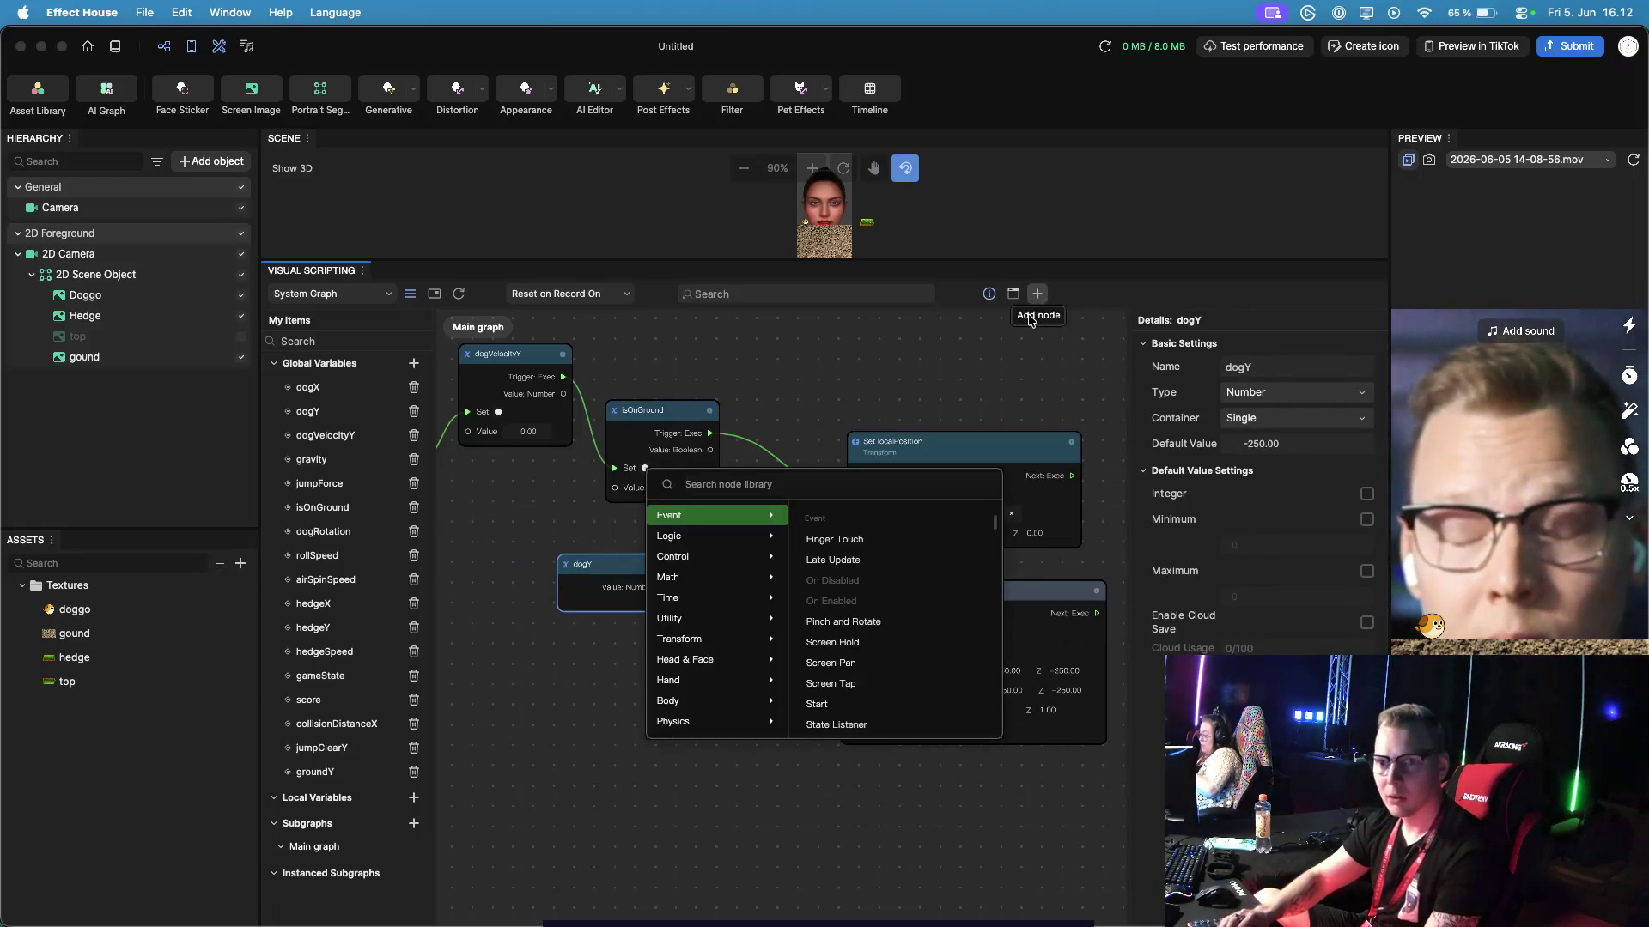
pyautogui.write('makeve')
pyautogui.press('BackSpace')
pyautogui.press('BackSpace')
pyautogui.press('BackSpace')
pyautogui.press('BackSpace')
pyautogui.press('BackSpace')
pyautogui.write('r')
pyautogui.press('BackSpace')
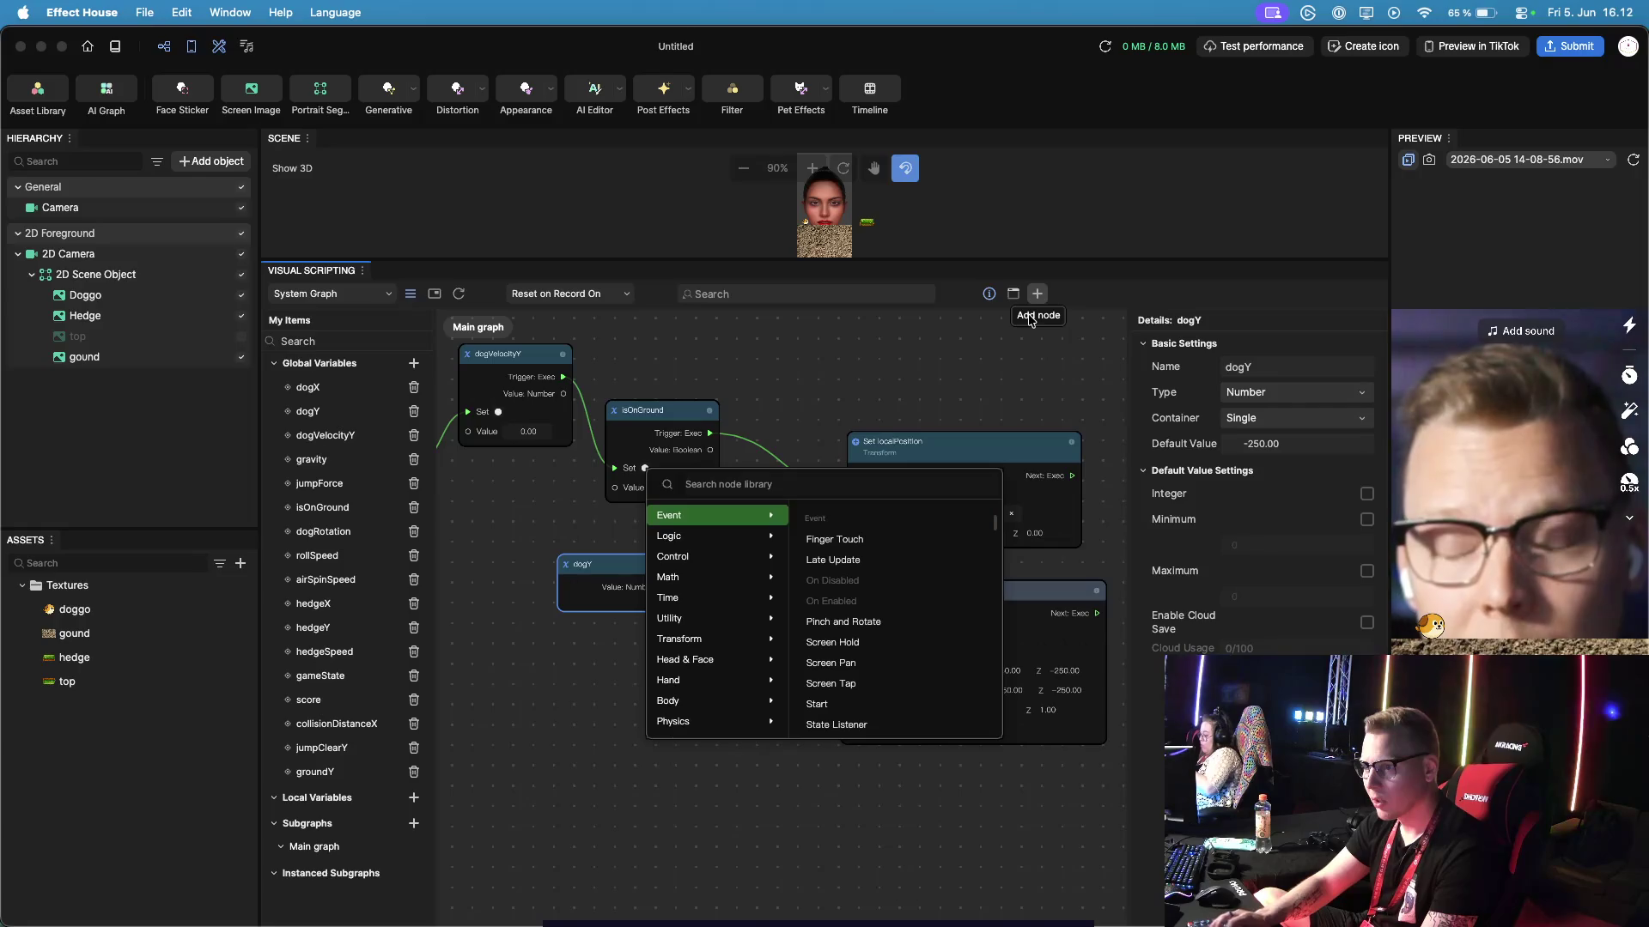
pyautogui.write('create')
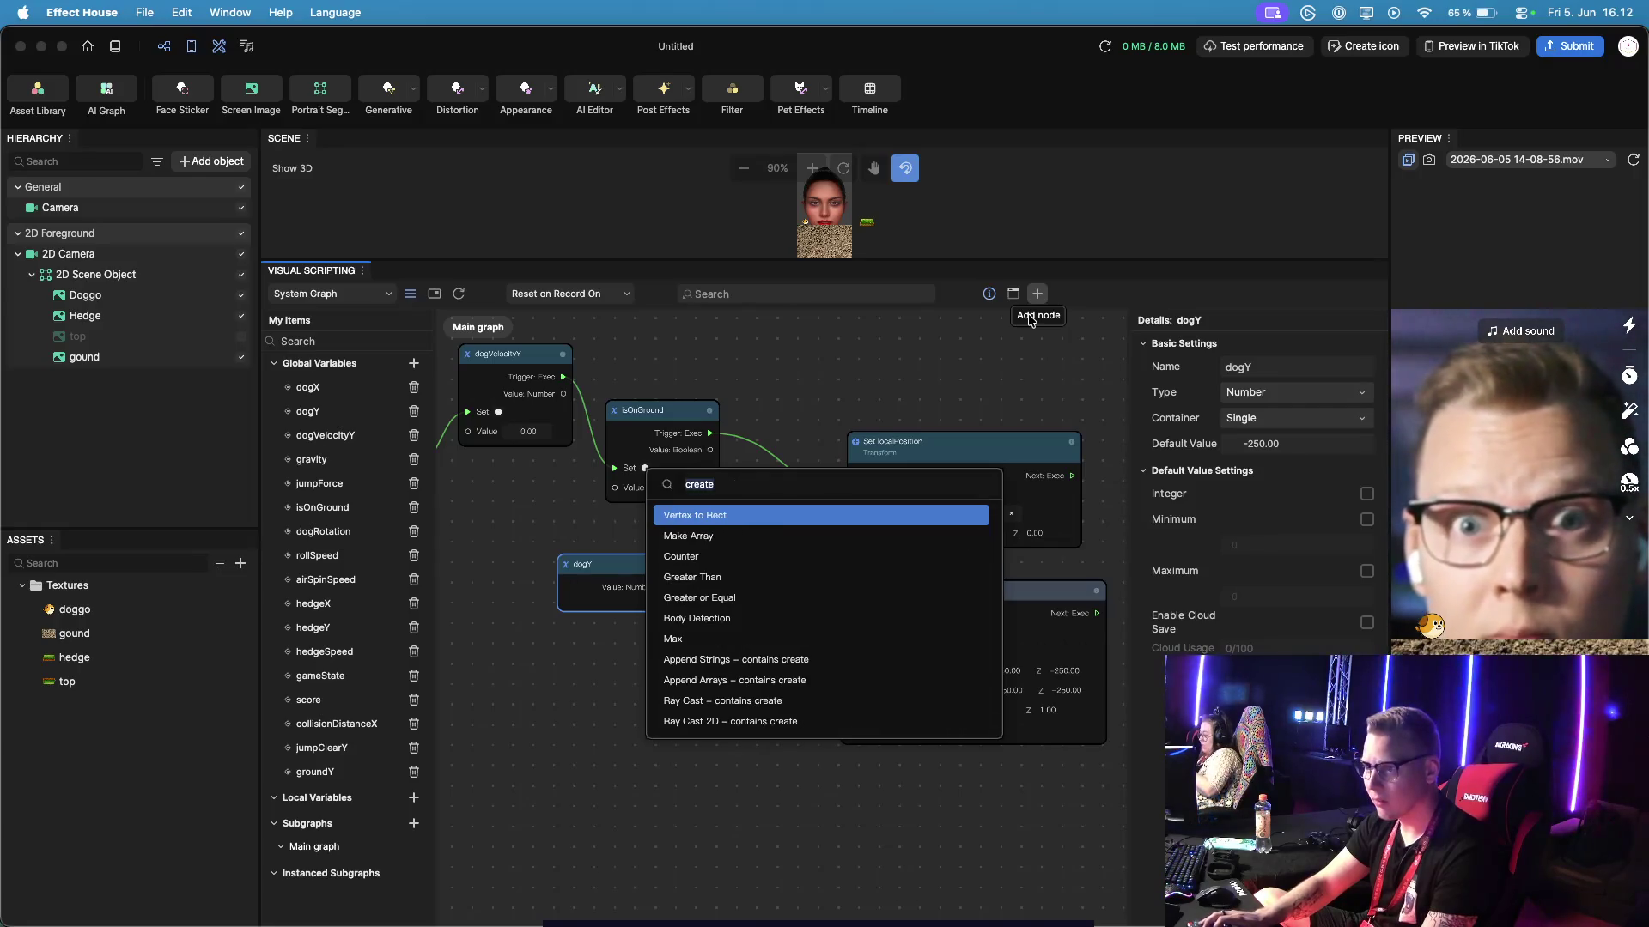
pyautogui.press('Down')
pyautogui.press('Down')
pyautogui.press('Down')
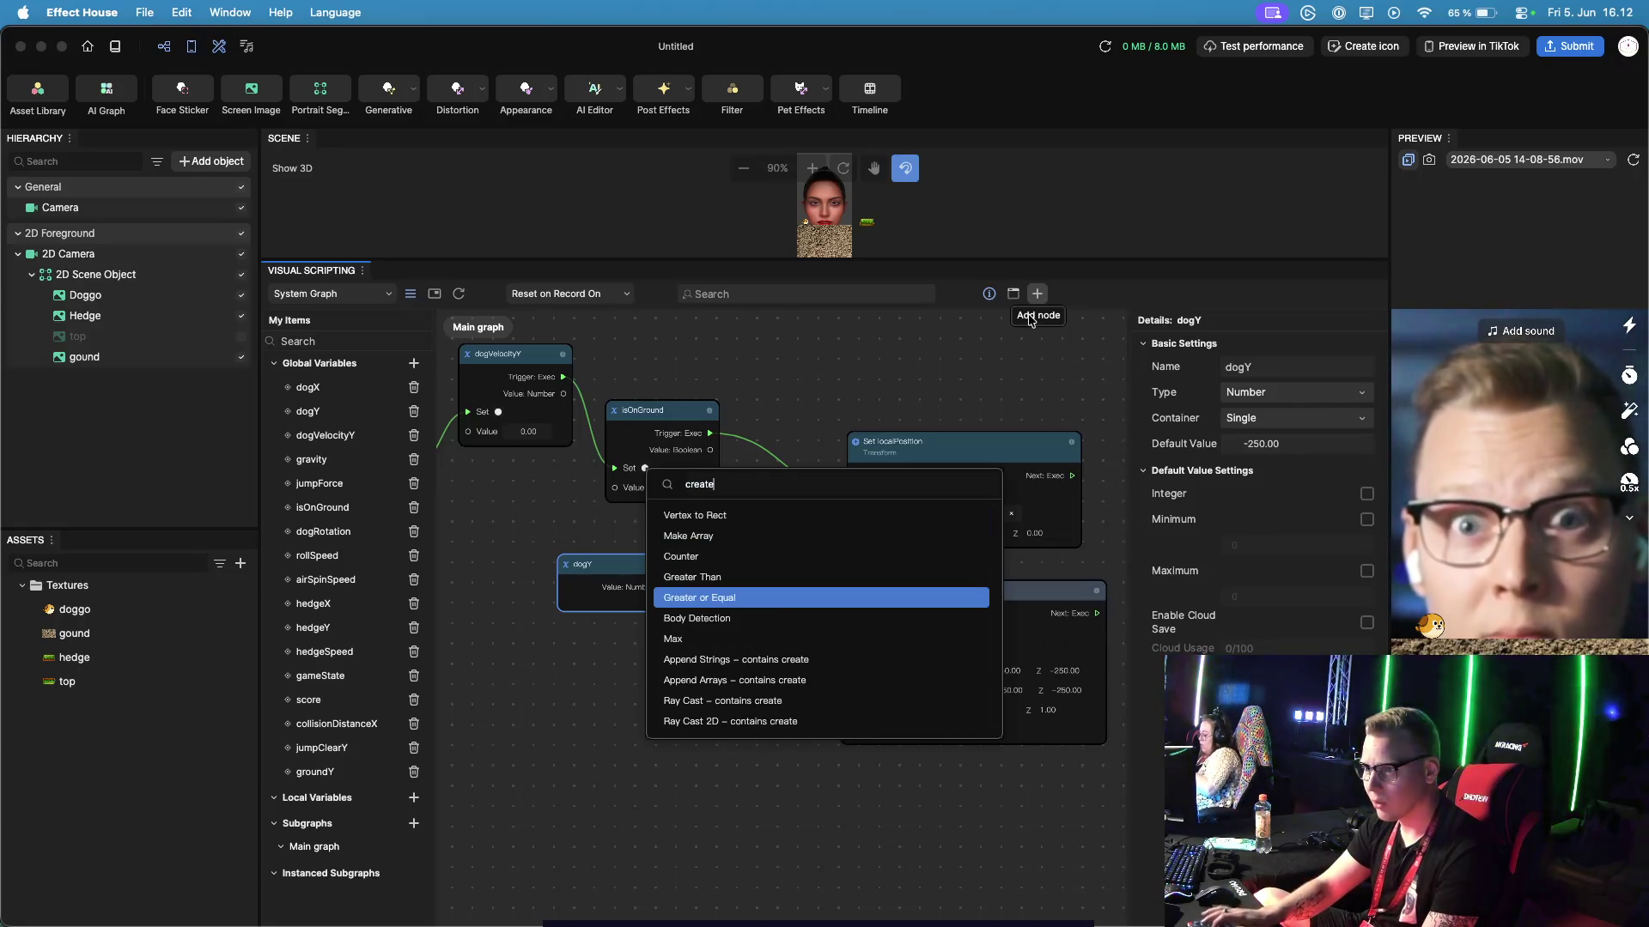
pyautogui.write('vevo')
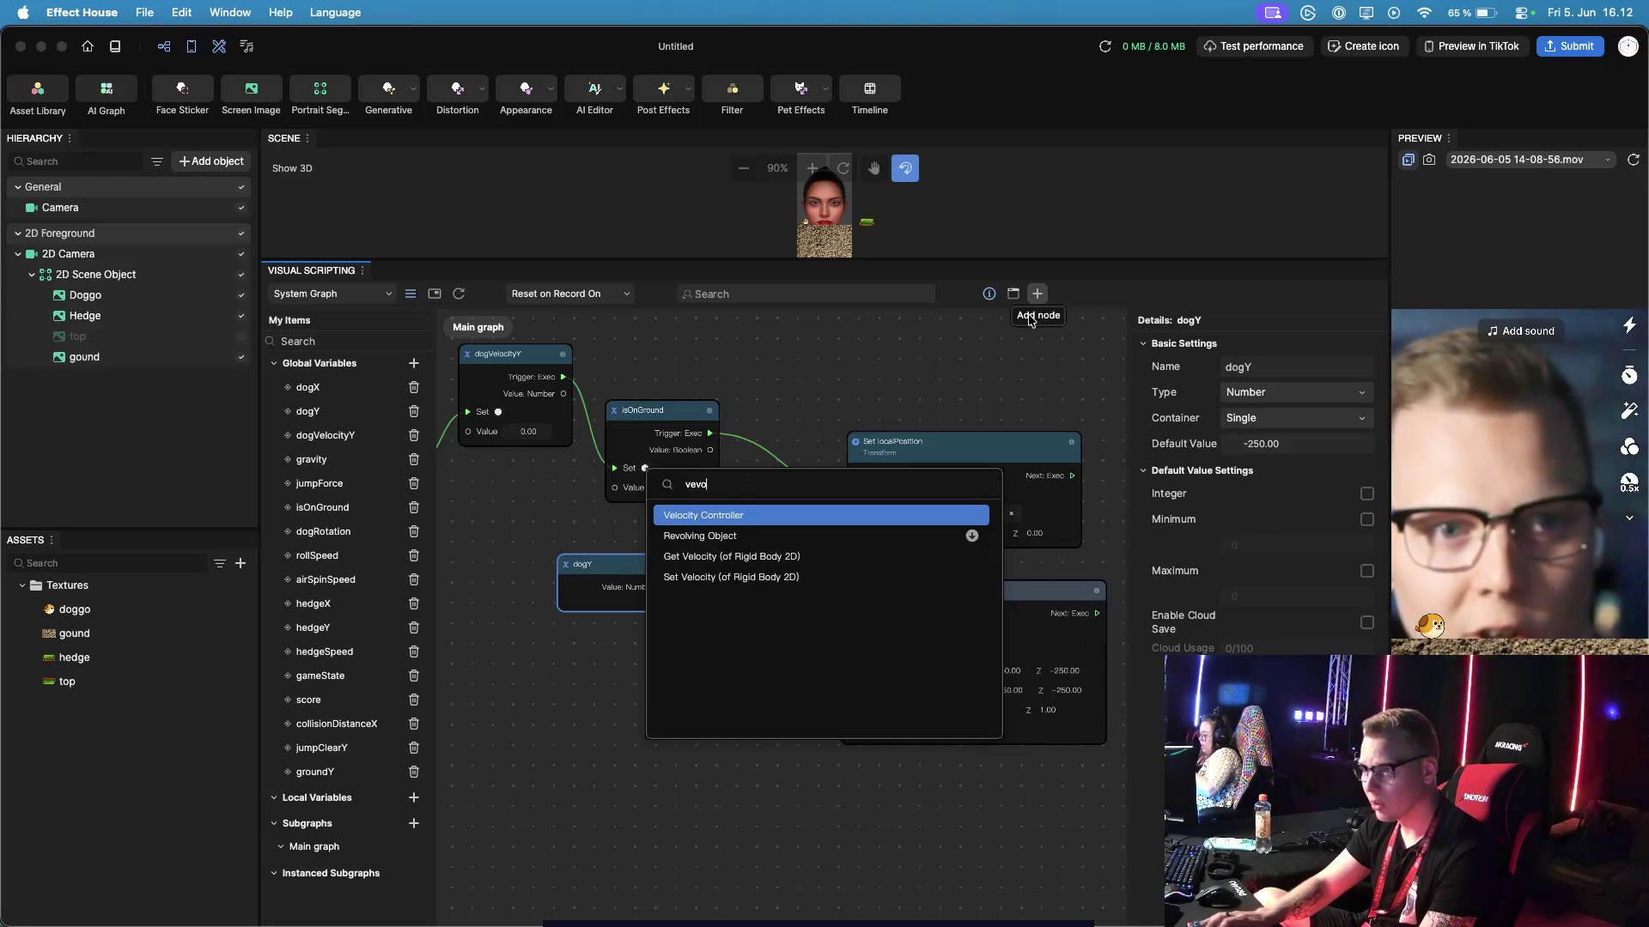
pyautogui.write('c')
pyautogui.press('BackSpace')
pyautogui.press('BackSpace')
pyautogui.write('ctor')
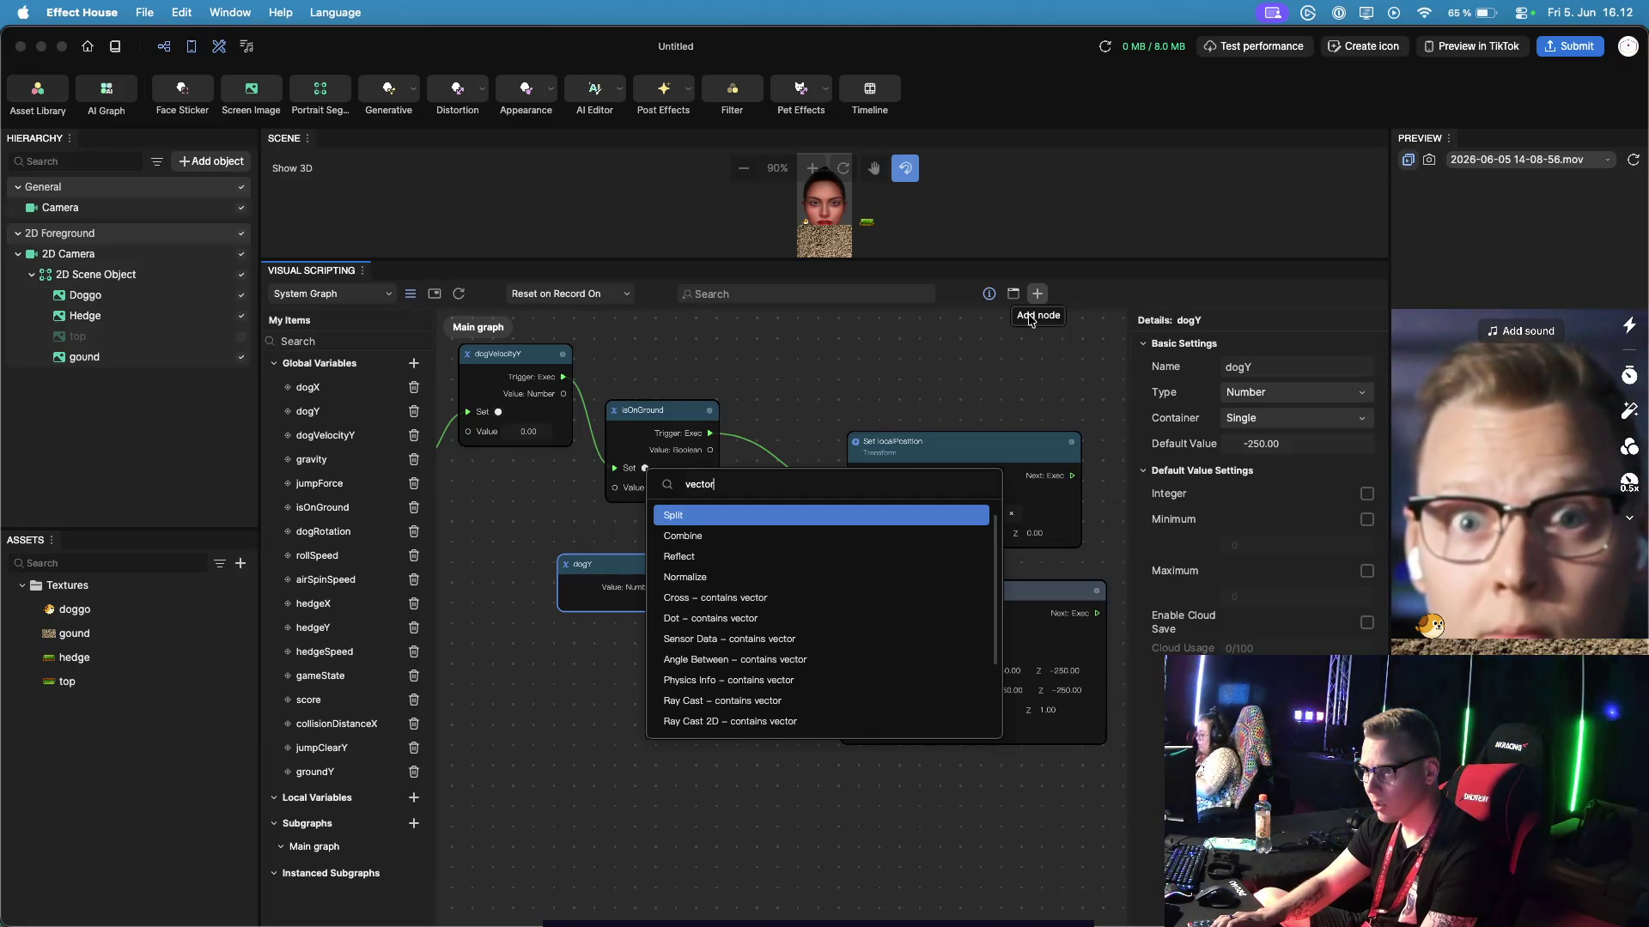
pyautogui.press('Down')
pyautogui.press('Down')
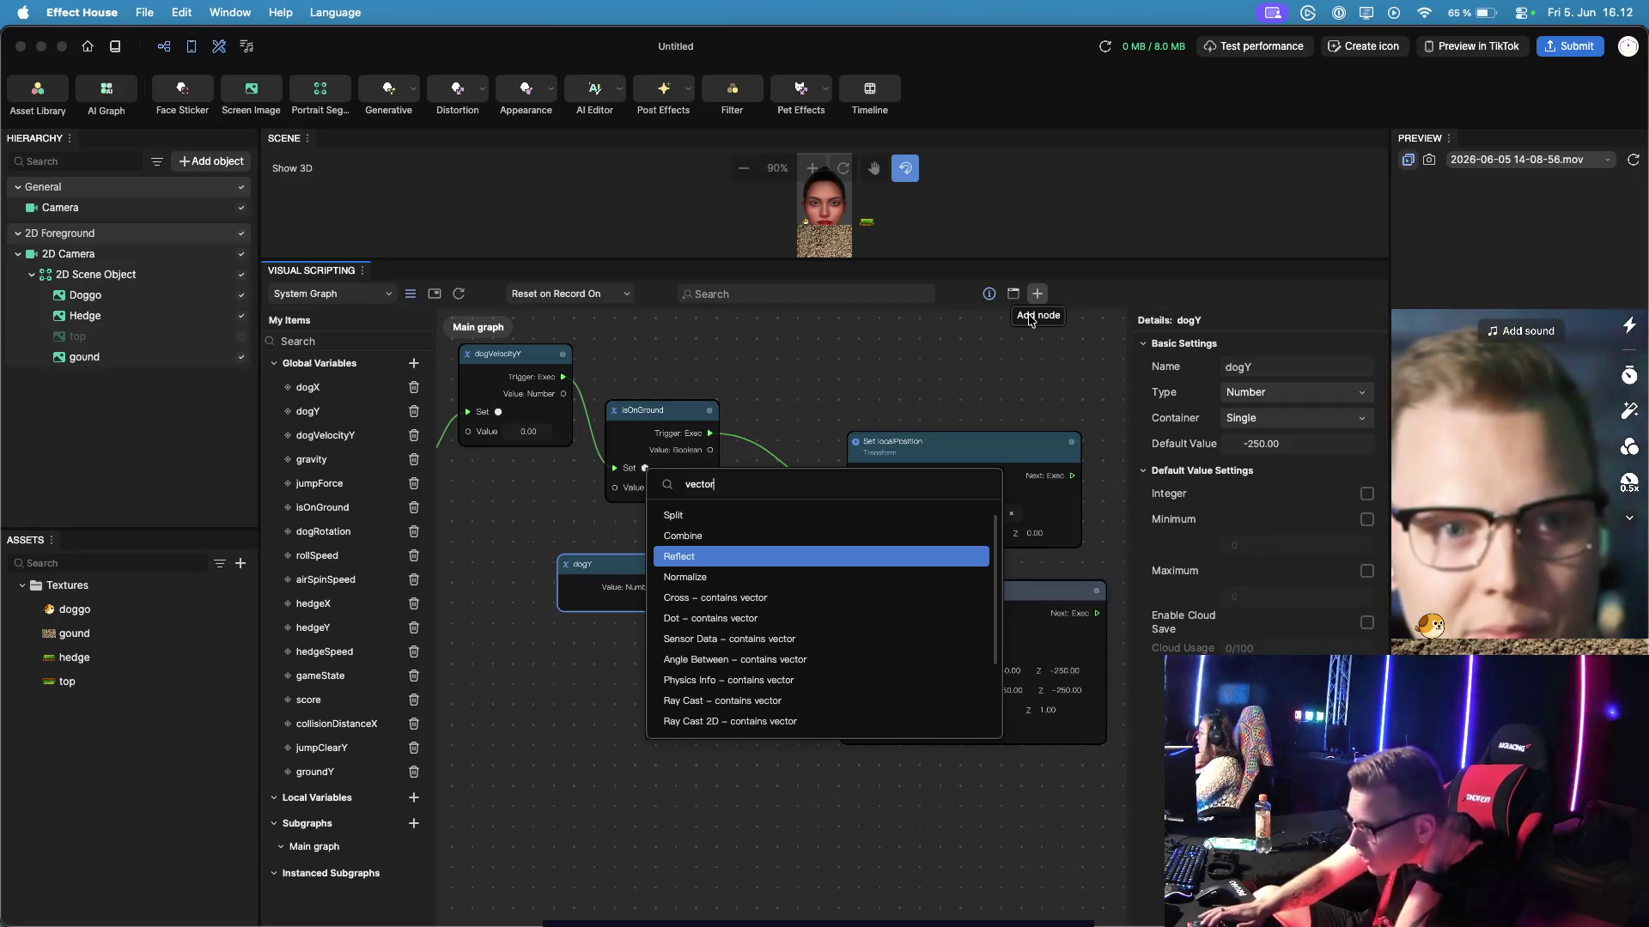
pyautogui.press('Escape')
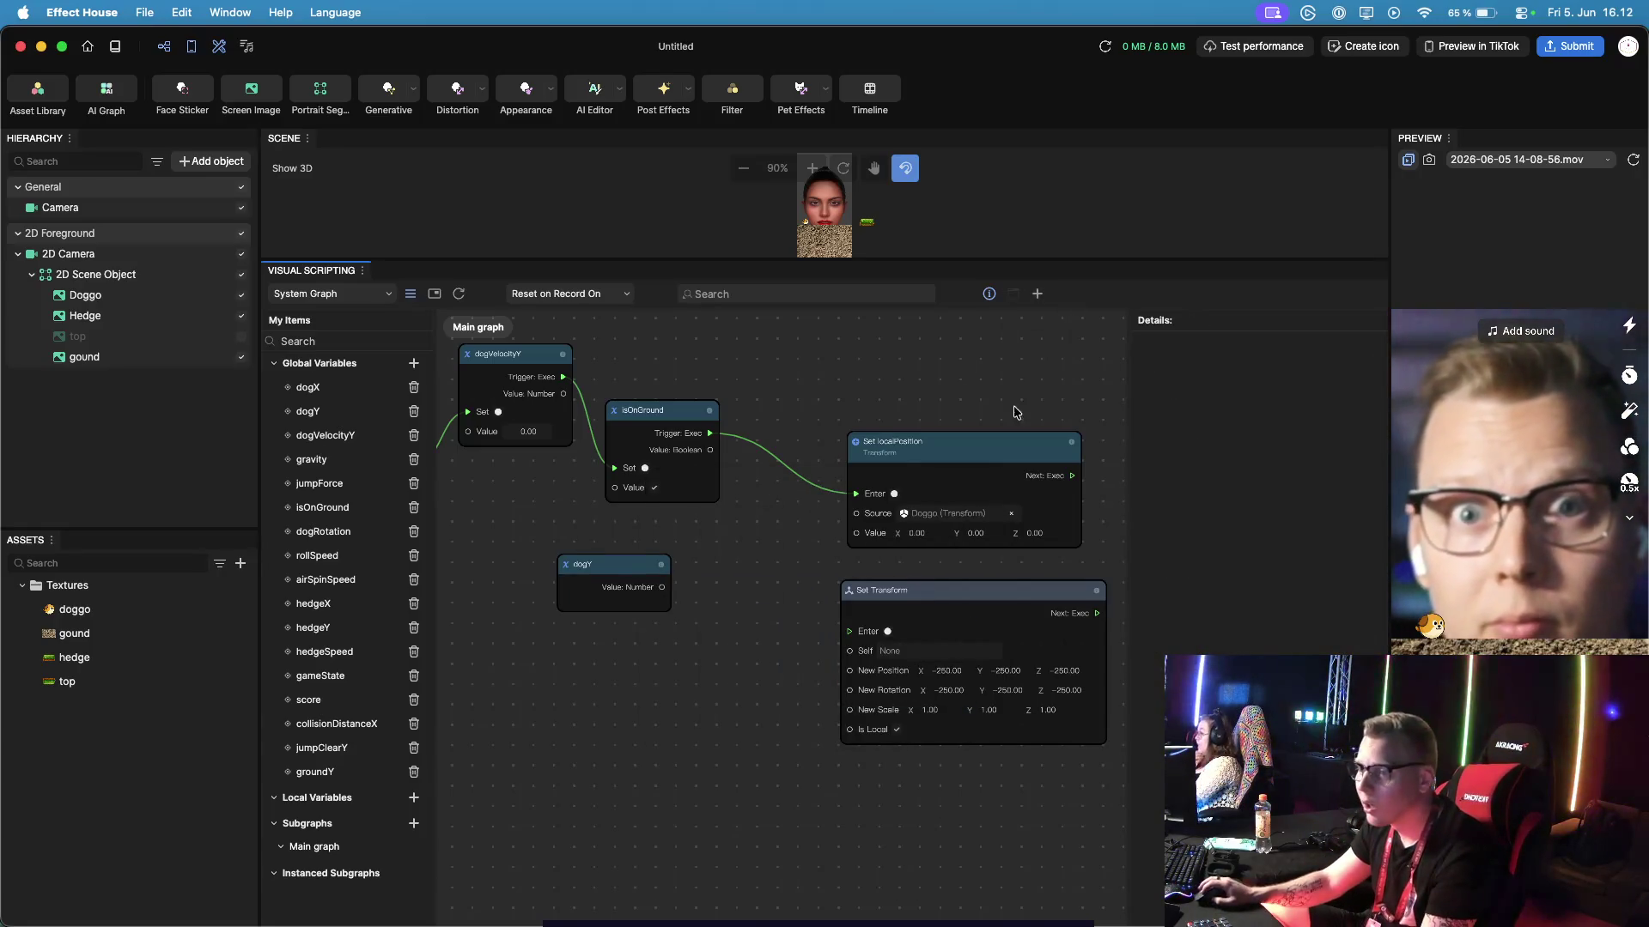
pyautogui.click(1037, 294)
pyautogui.write('vec3')
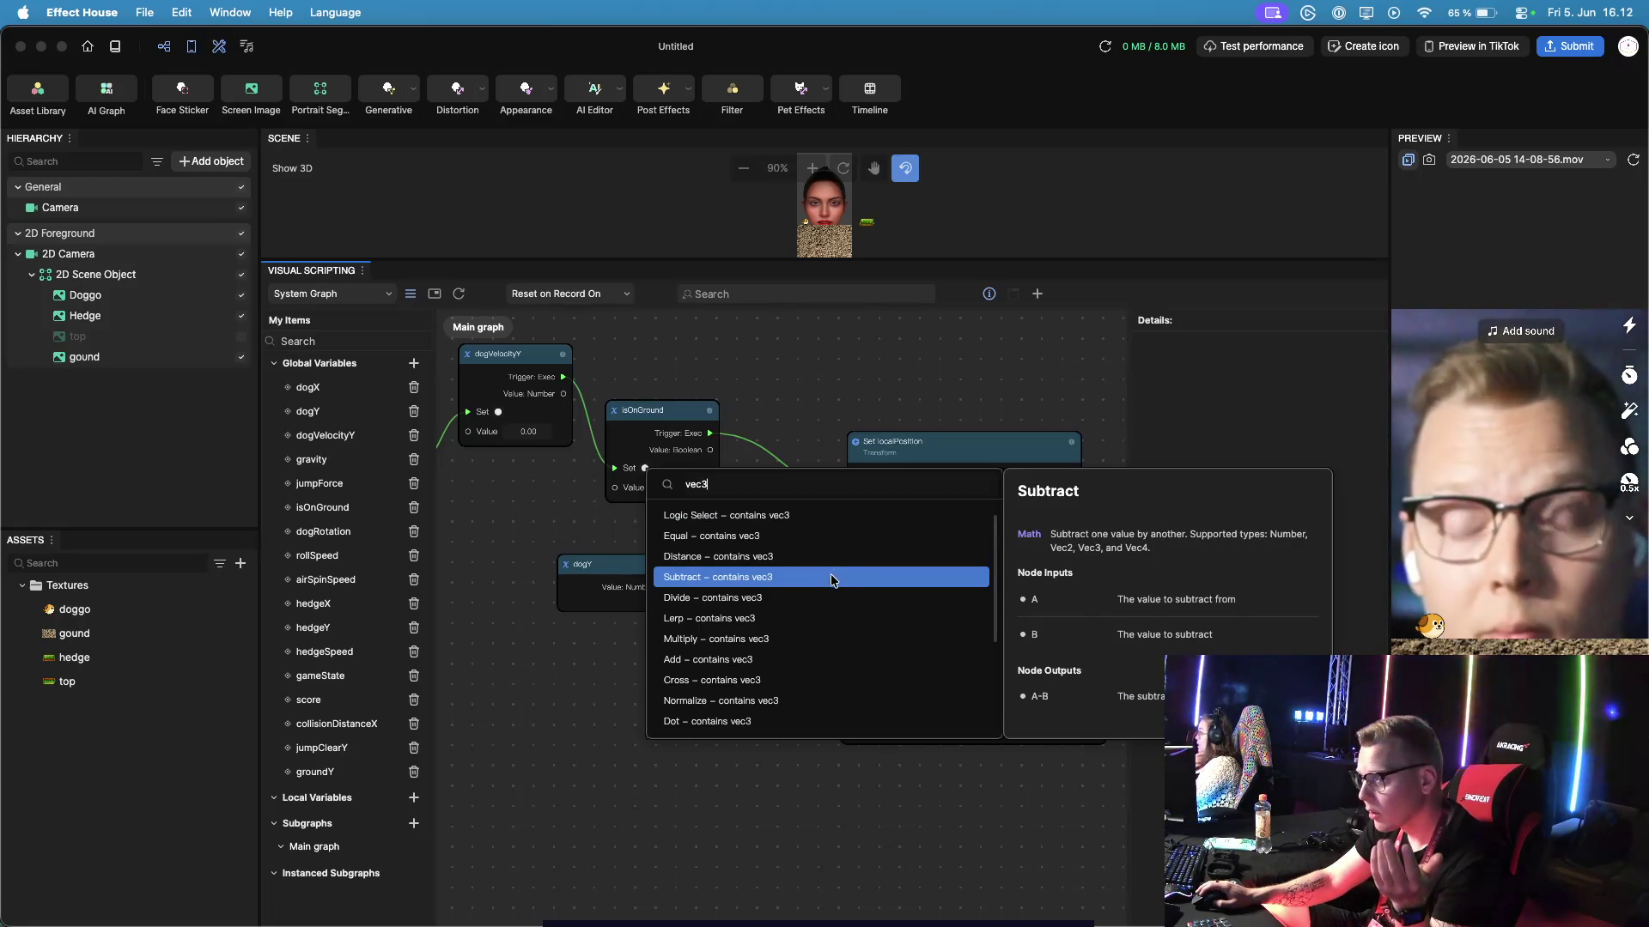
pyautogui.scroll(-2, 822, 606)
pyautogui.scroll(-3, 823, 612)
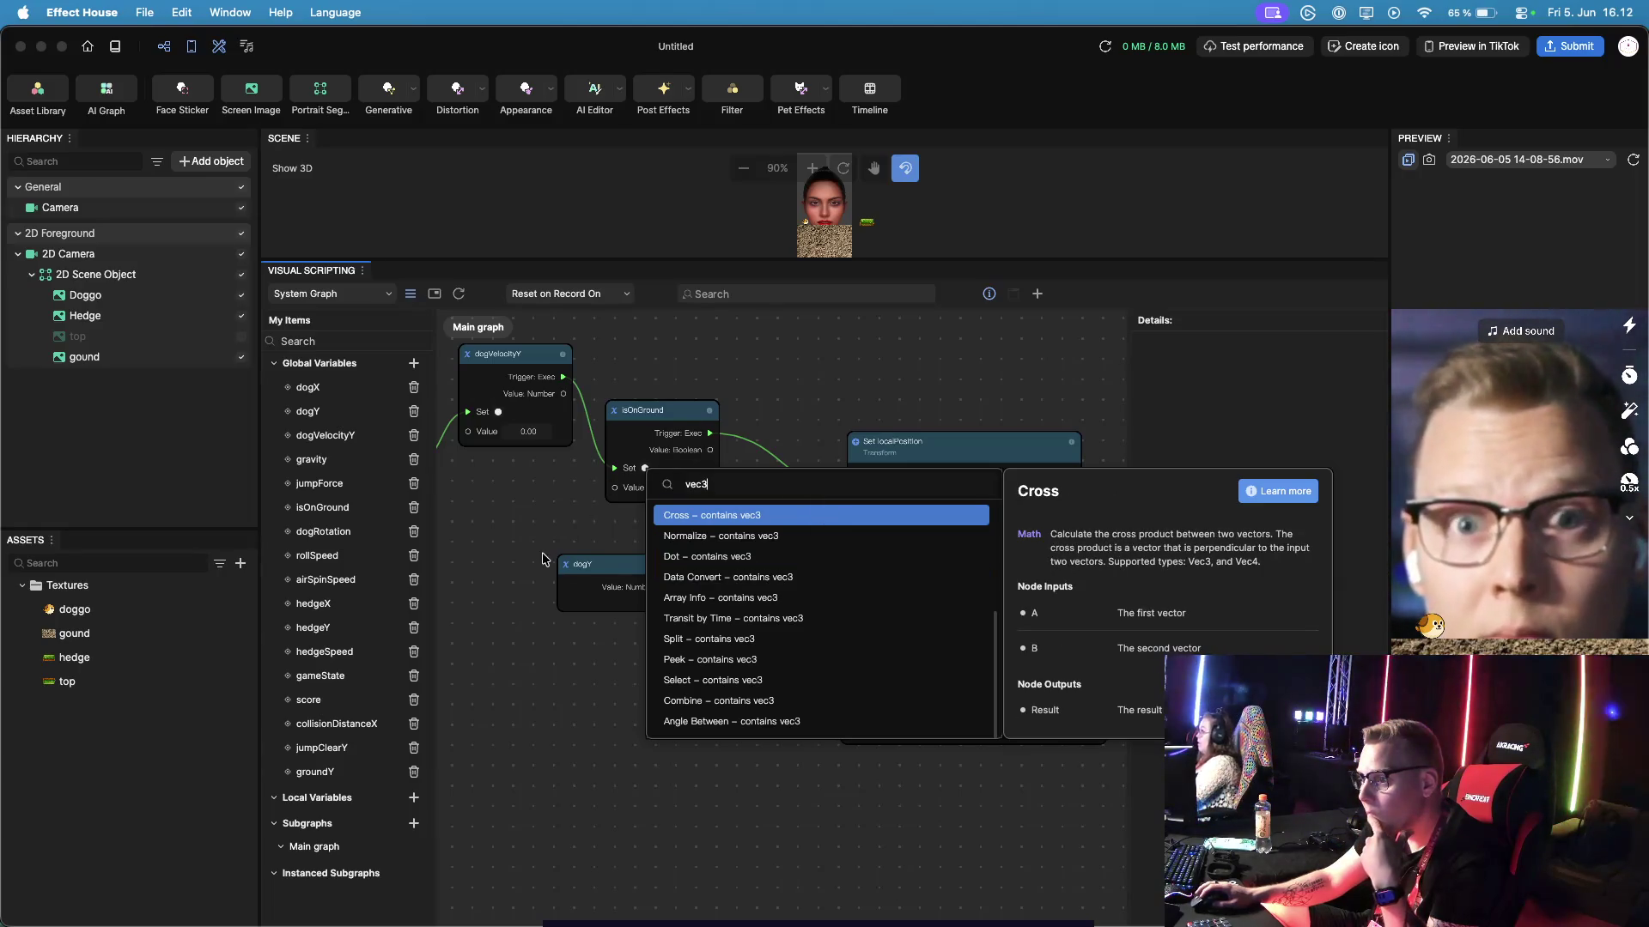
pyautogui.click(614, 487)
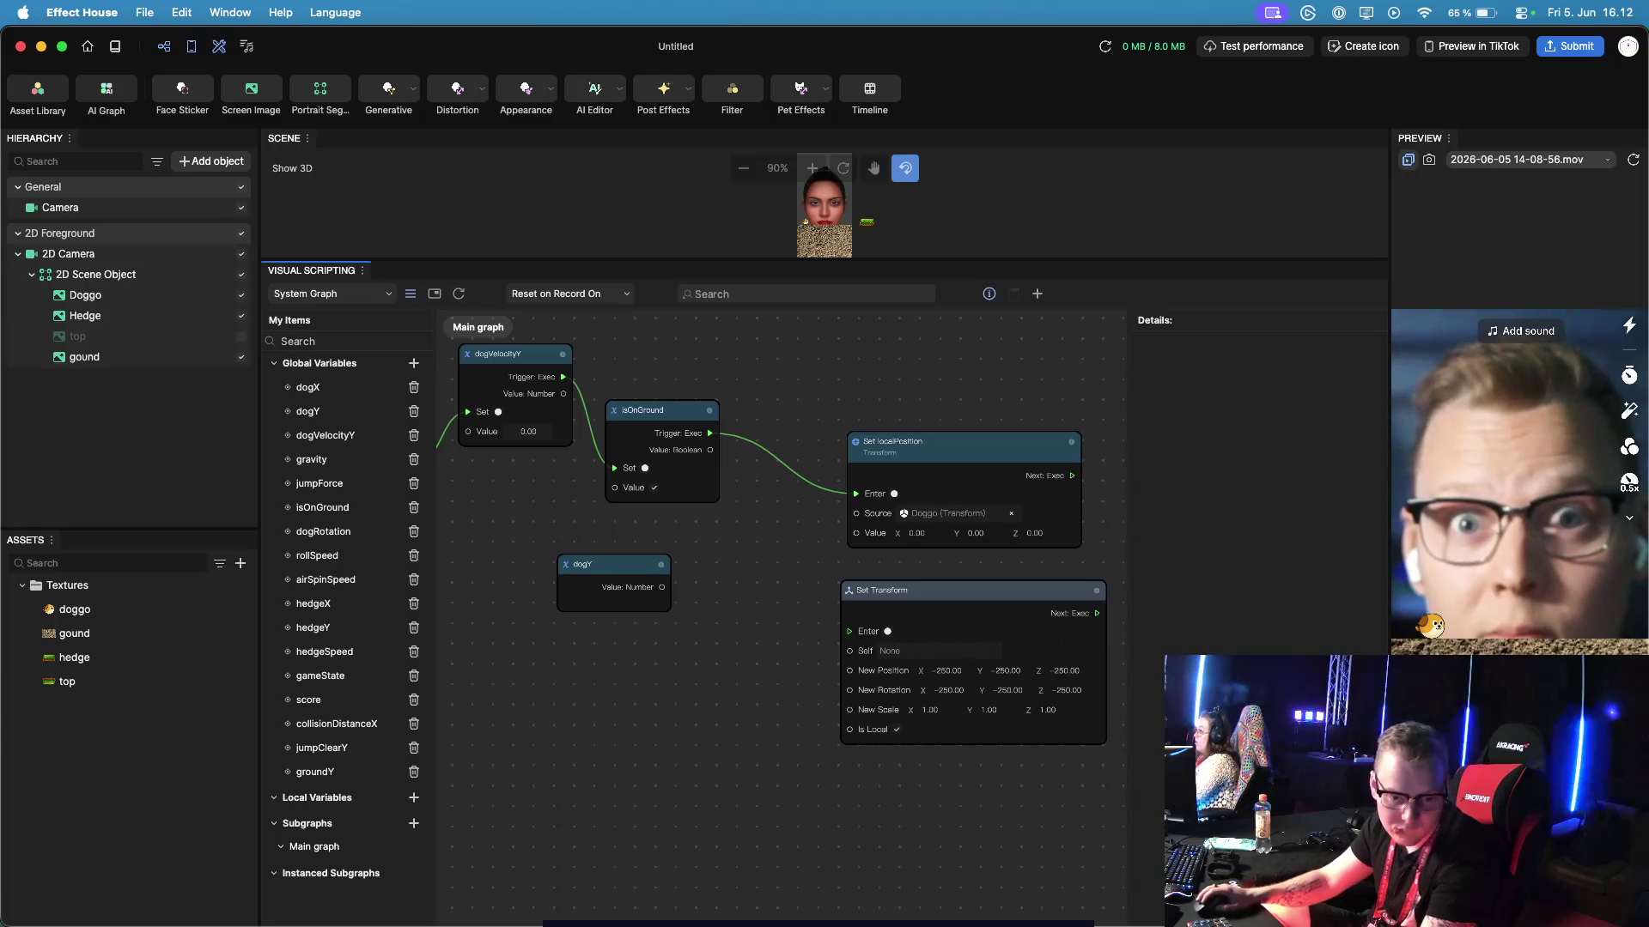
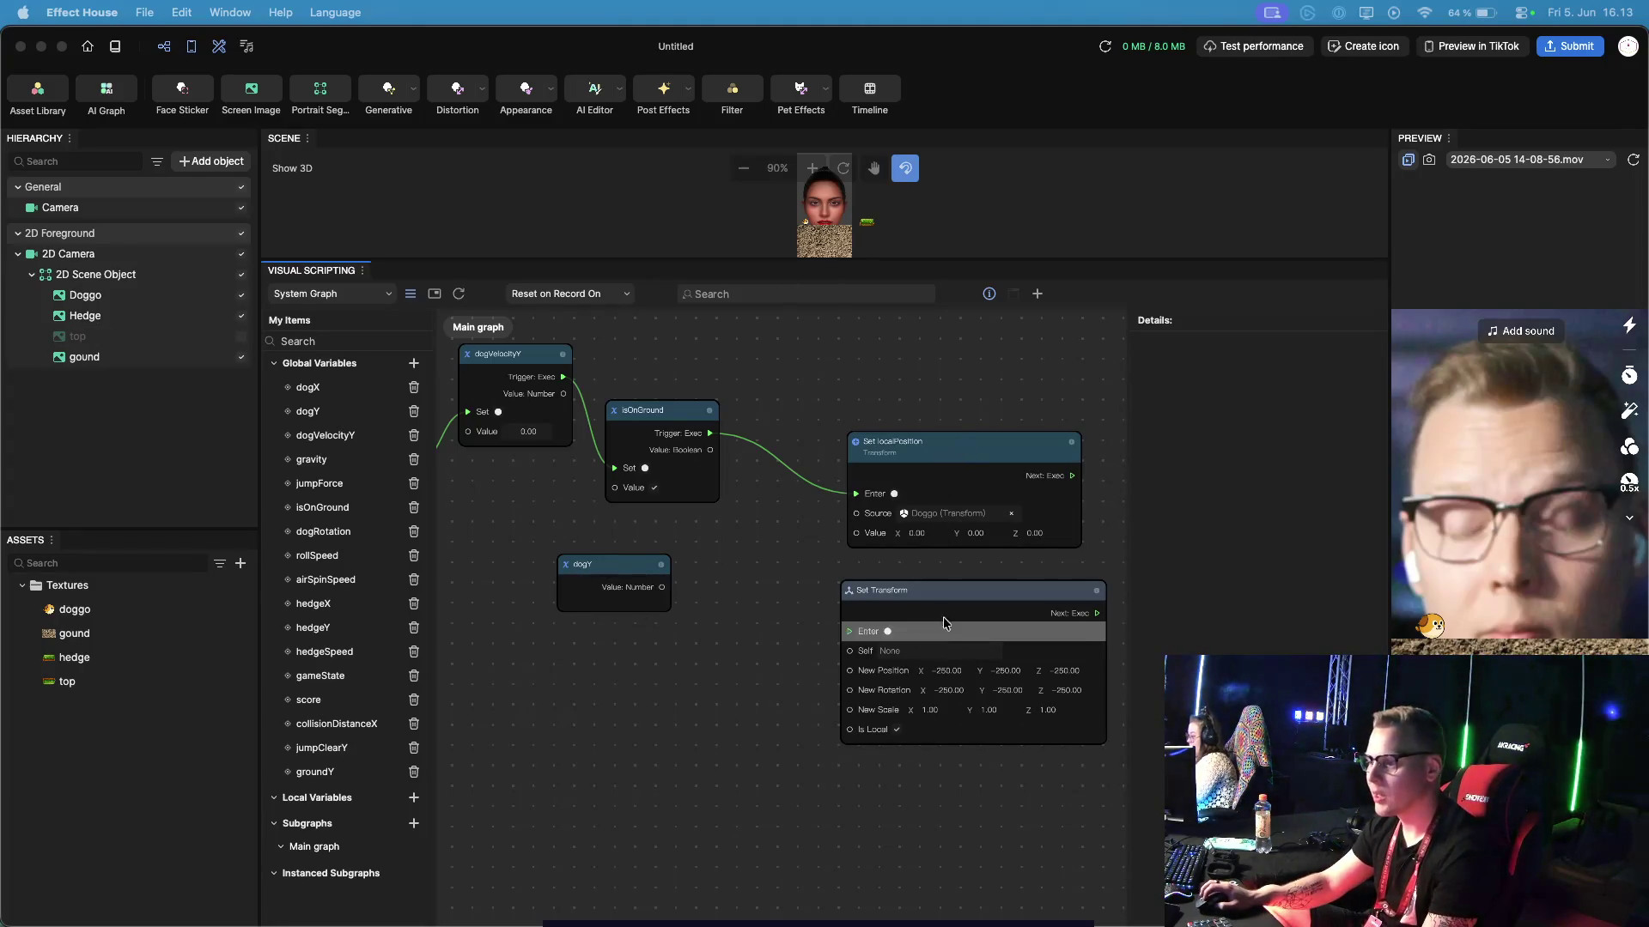
# Step: Delete the Set Transform node, leaving the X position value unchanged
pyautogui.click(1016, 633)
pyautogui.press('BackSpace')
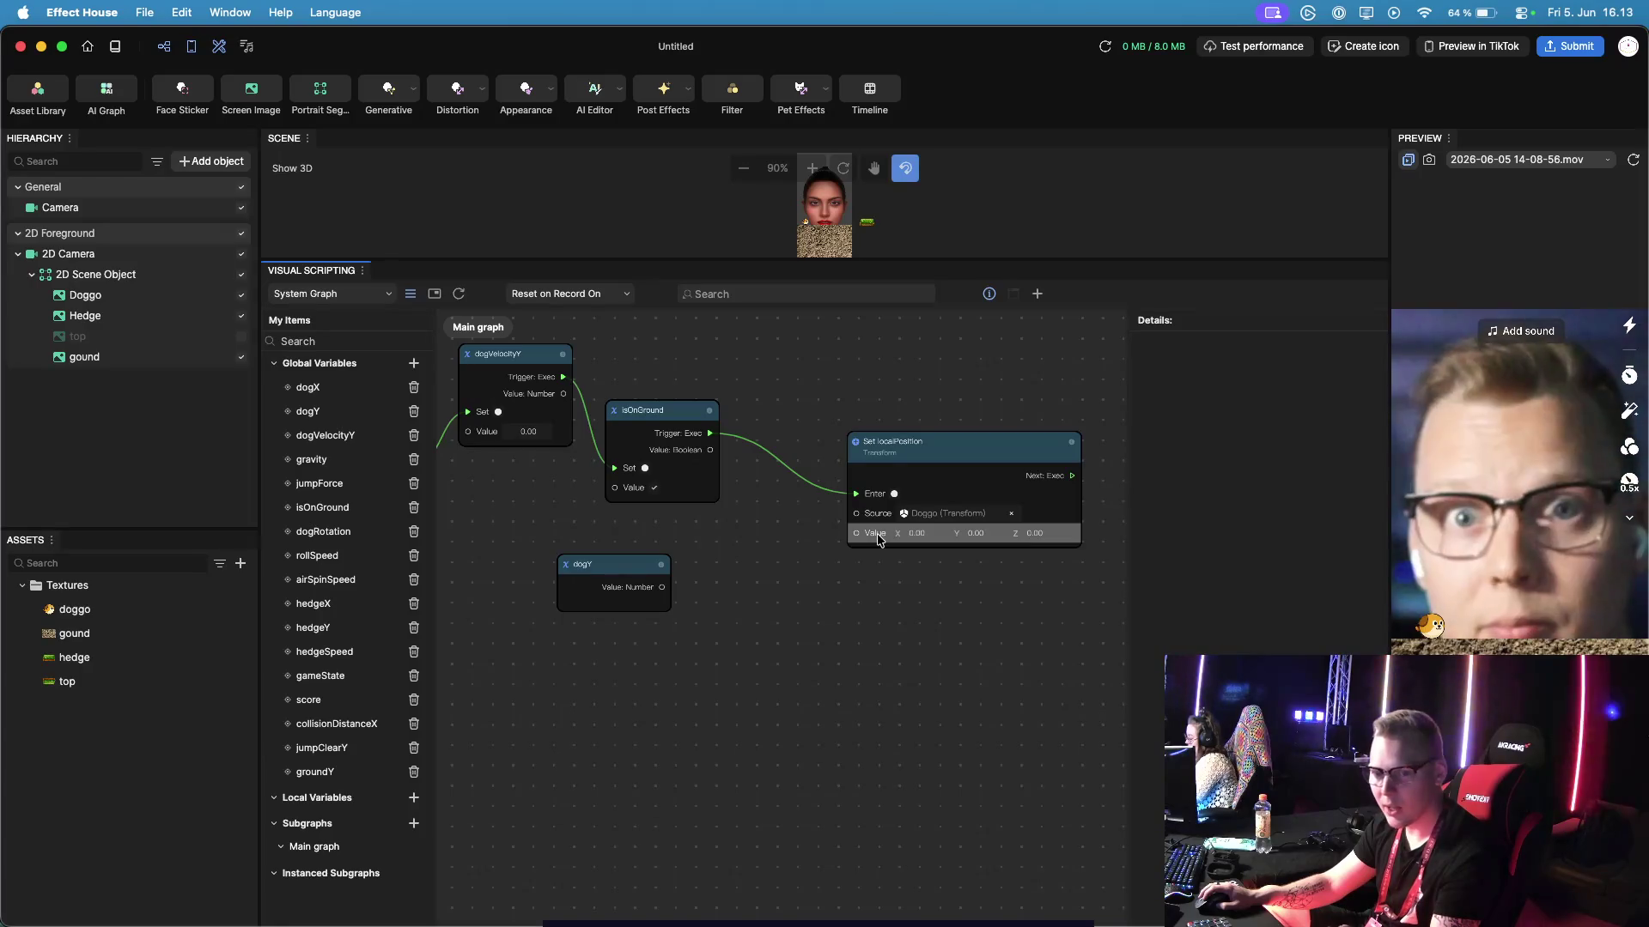
pyautogui.click(917, 534)
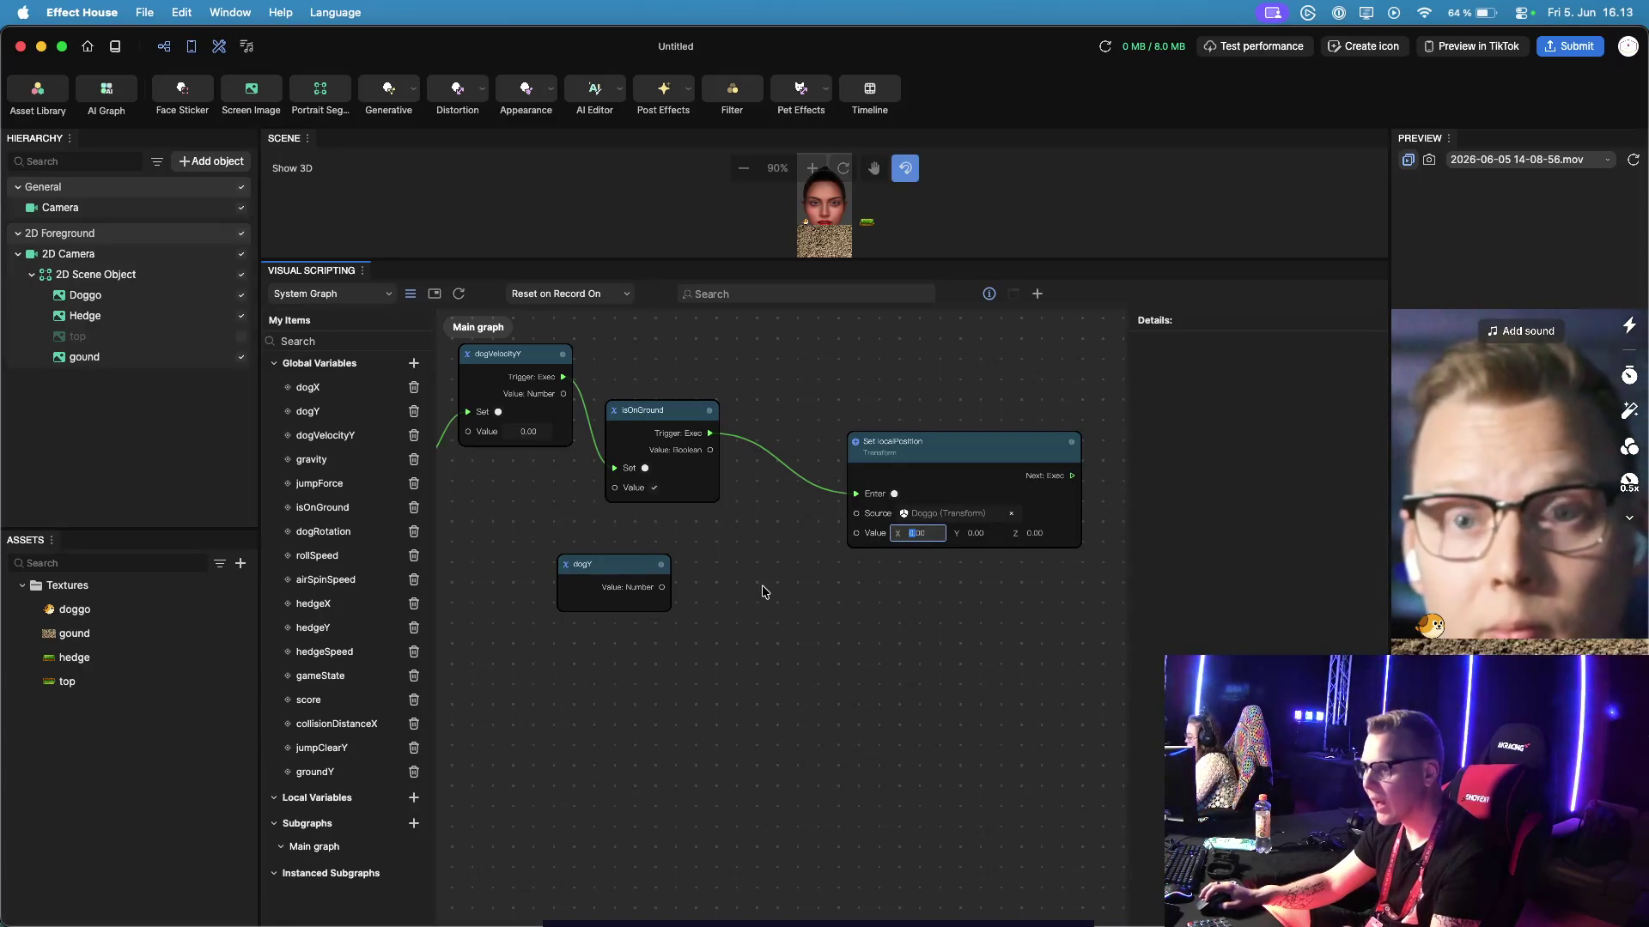
pyautogui.click(893, 542)
# Step: Connect dogY to Set localPosition's Value through an auto-inserted Data Convert node and tidy the nodes
pyautogui.moveTo(861, 539); pyautogui.dragTo(663, 587)
pyautogui.moveTo(763, 663); pyautogui.dragTo(735, 543)
pyautogui.moveTo(610, 566)
pyautogui.mouseDown()
pyautogui.moveTo(612, 622)
pyautogui.moveTo(567, 577)
pyautogui.mouseUp()
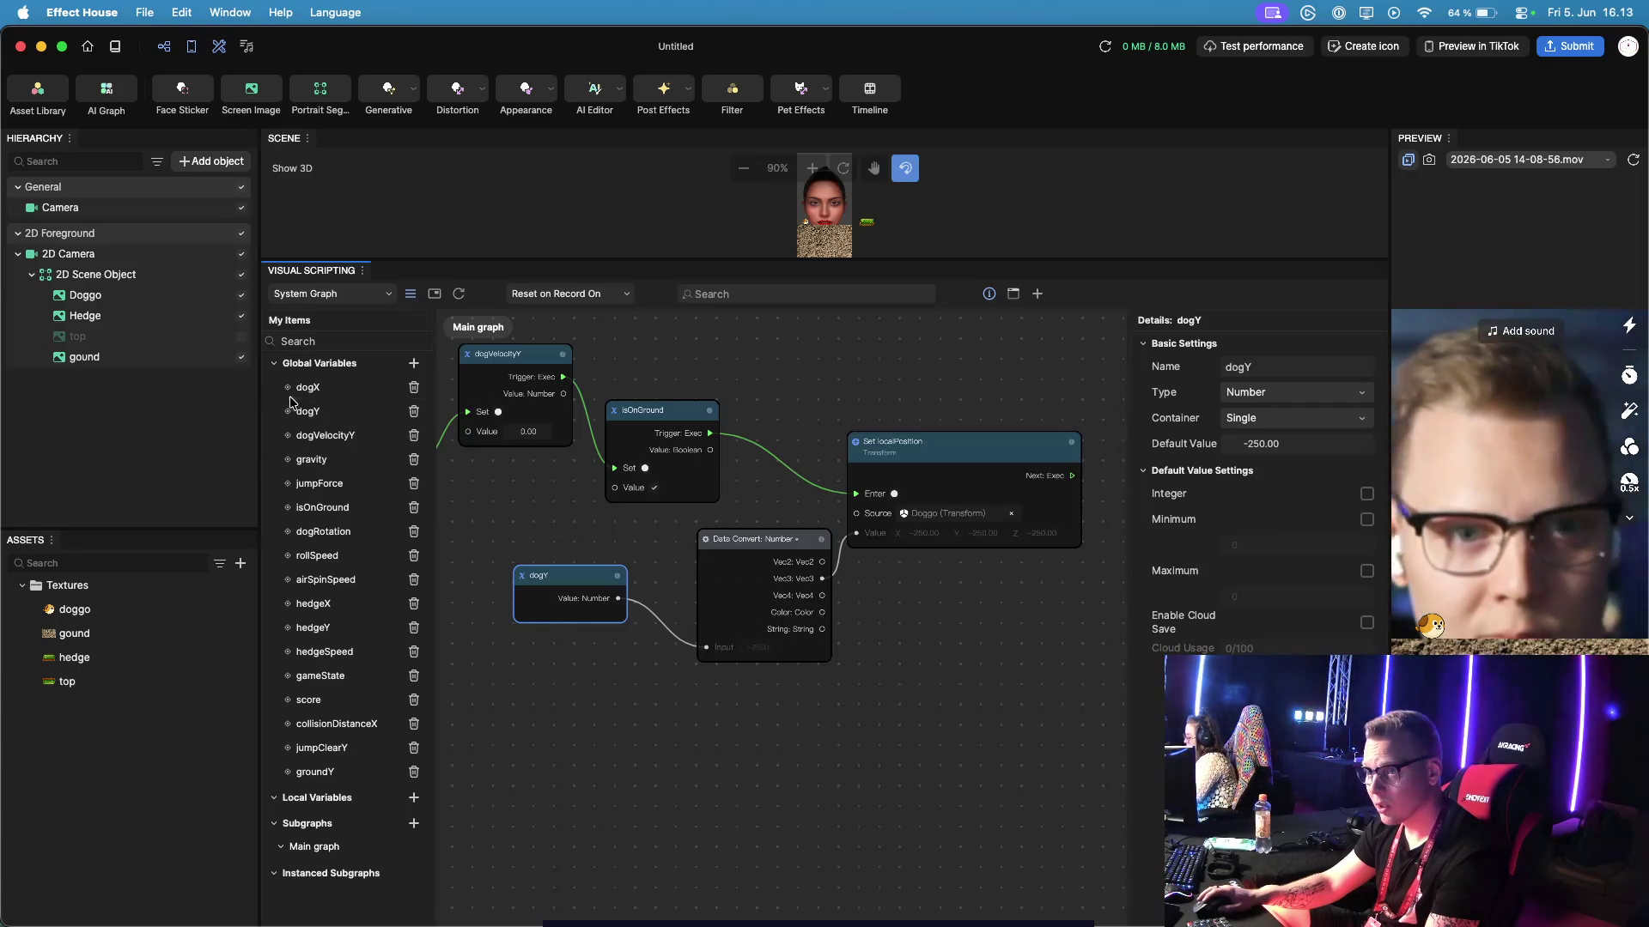
pyautogui.moveTo(292, 407); pyautogui.dragTo(313, 411)
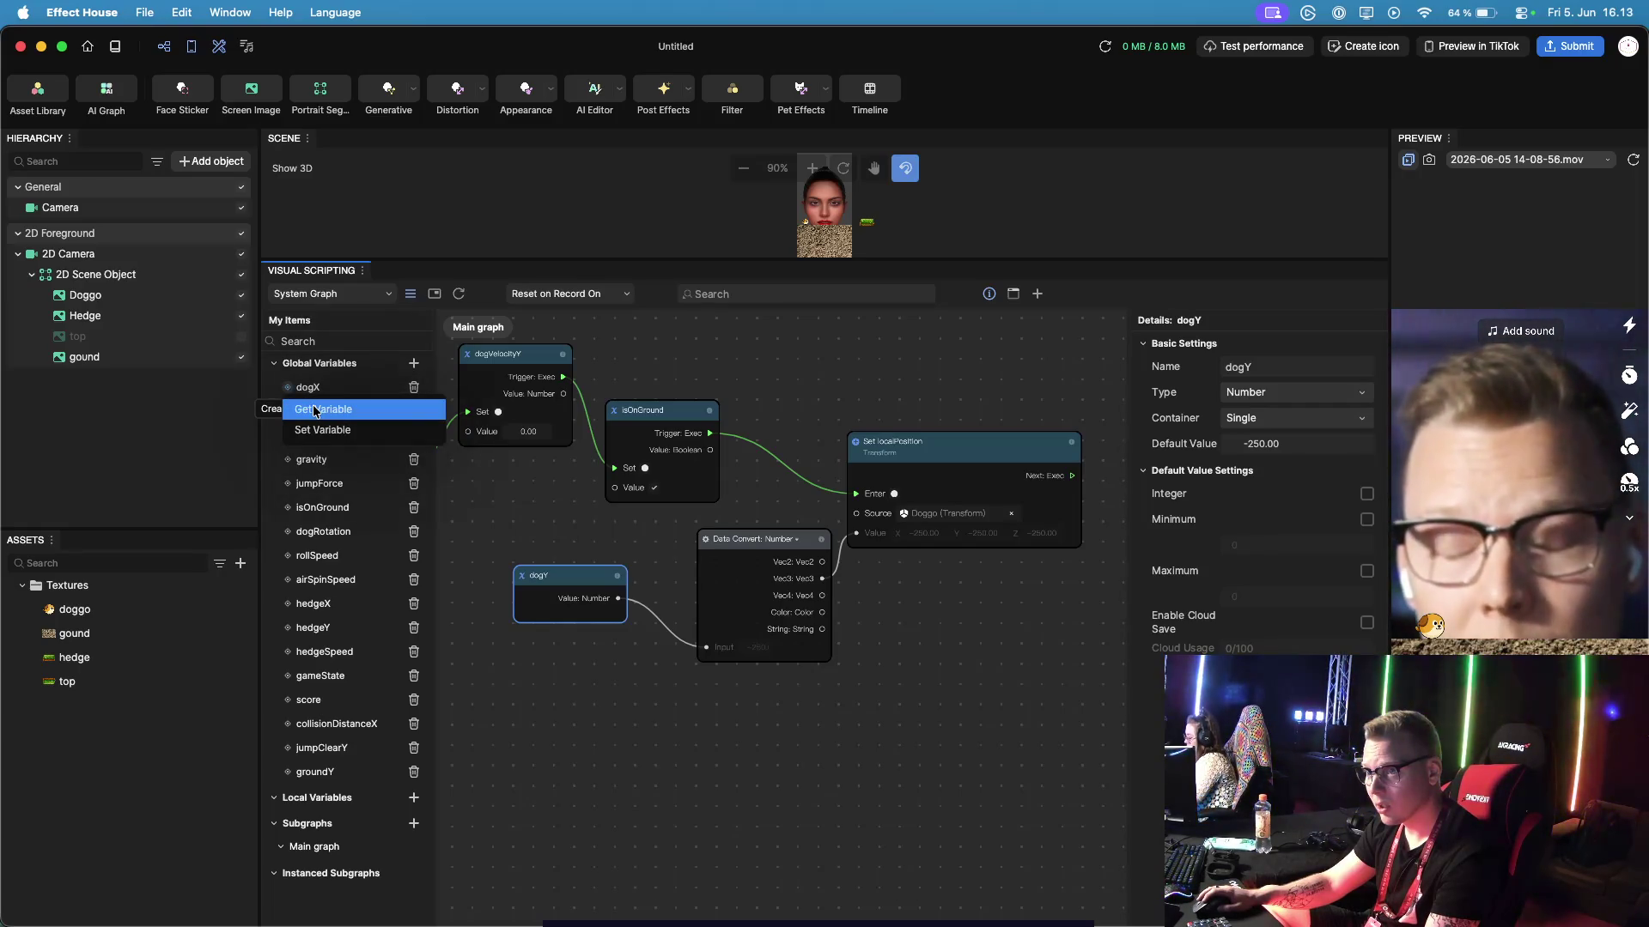
# Step: Add a dogX Get Variable node and wire its Value into the Data Convert input
pyautogui.click(314, 412)
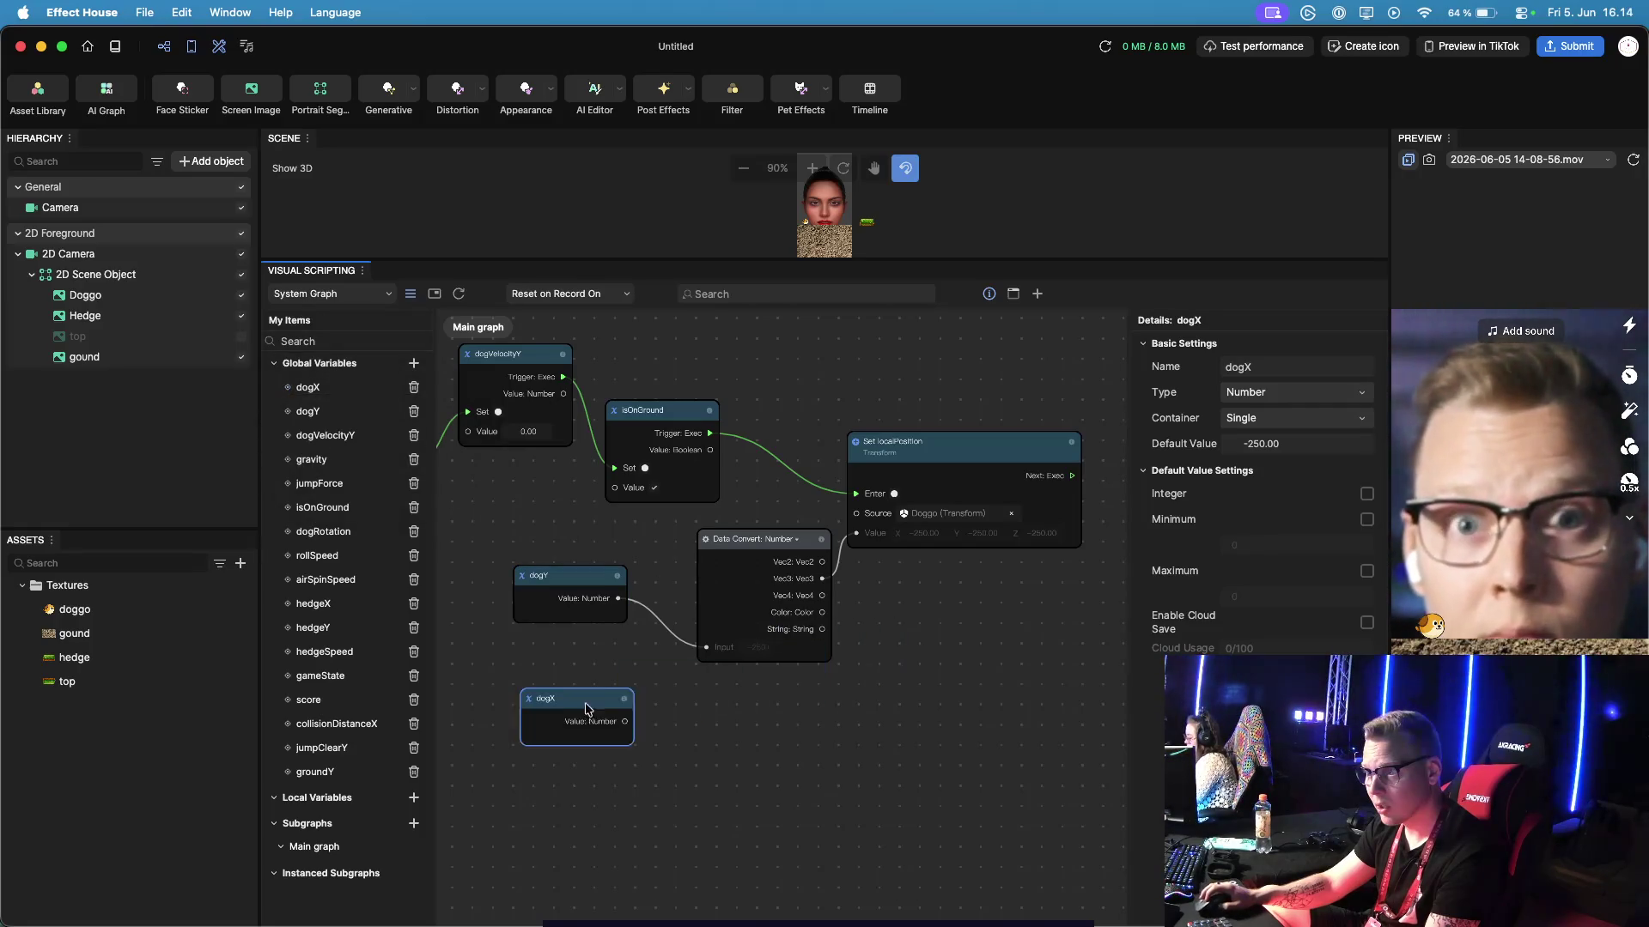
pyautogui.click(598, 673)
pyautogui.moveTo(624, 683); pyautogui.dragTo(706, 647)
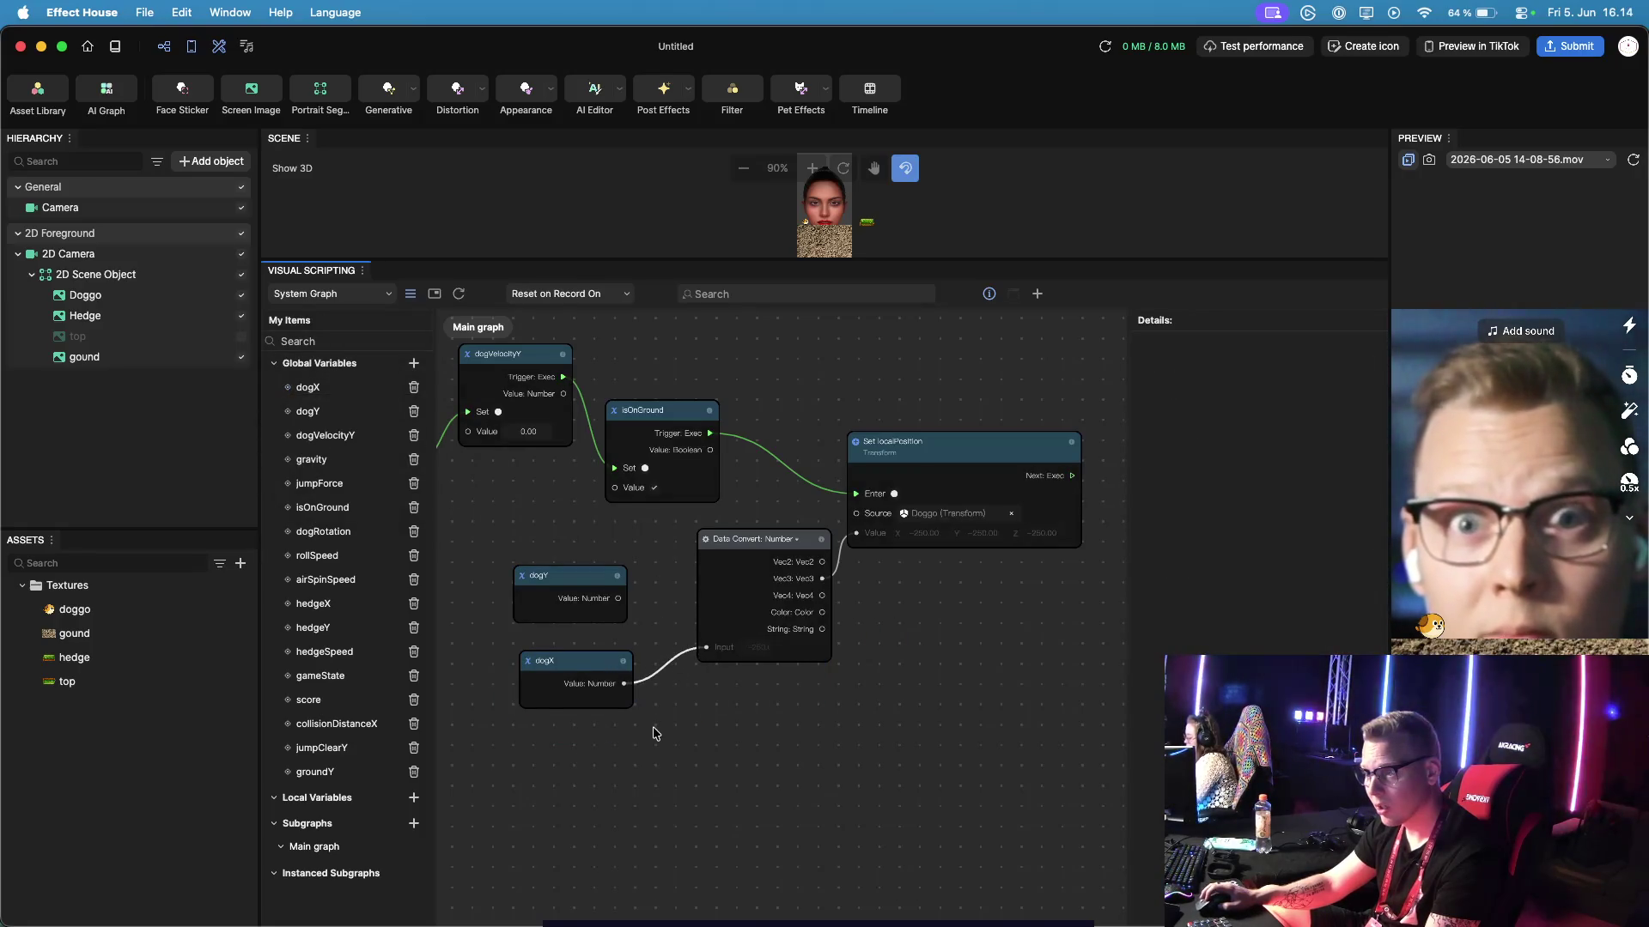
pyautogui.moveTo(618, 599)
pyautogui.mouseDown()
pyautogui.moveTo(699, 651)
pyautogui.moveTo(683, 674)
pyautogui.moveTo(706, 647)
pyautogui.mouseUp()
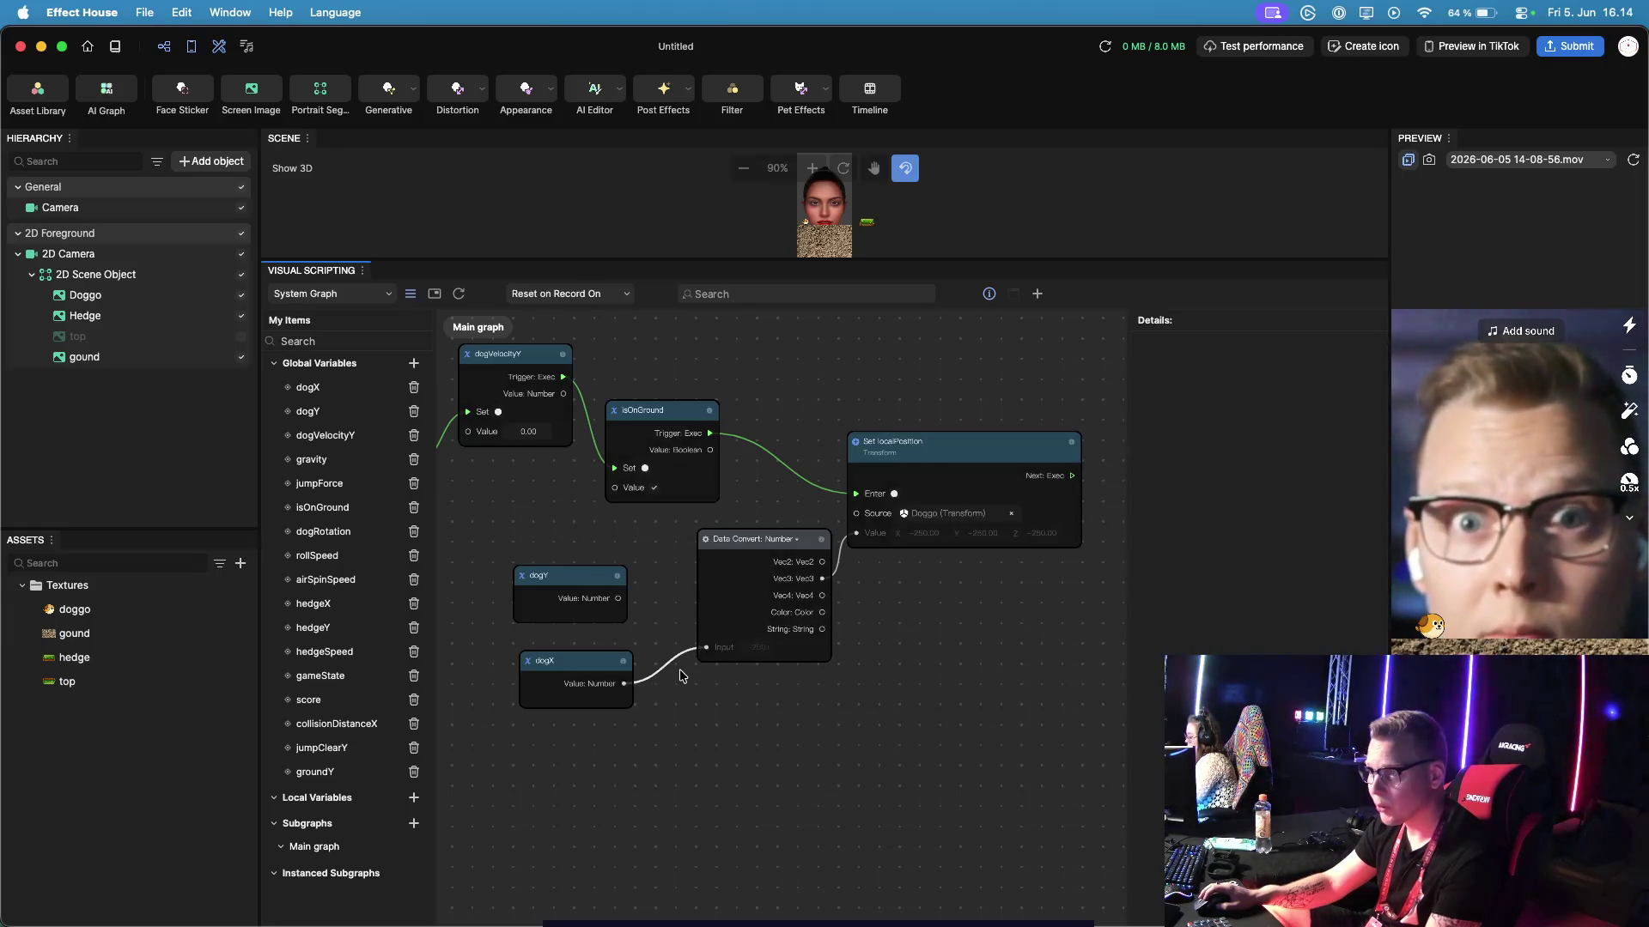
# Step: Capture a screenshot of the node graph area and return to Effect House
pyautogui.press('super+shift+4')
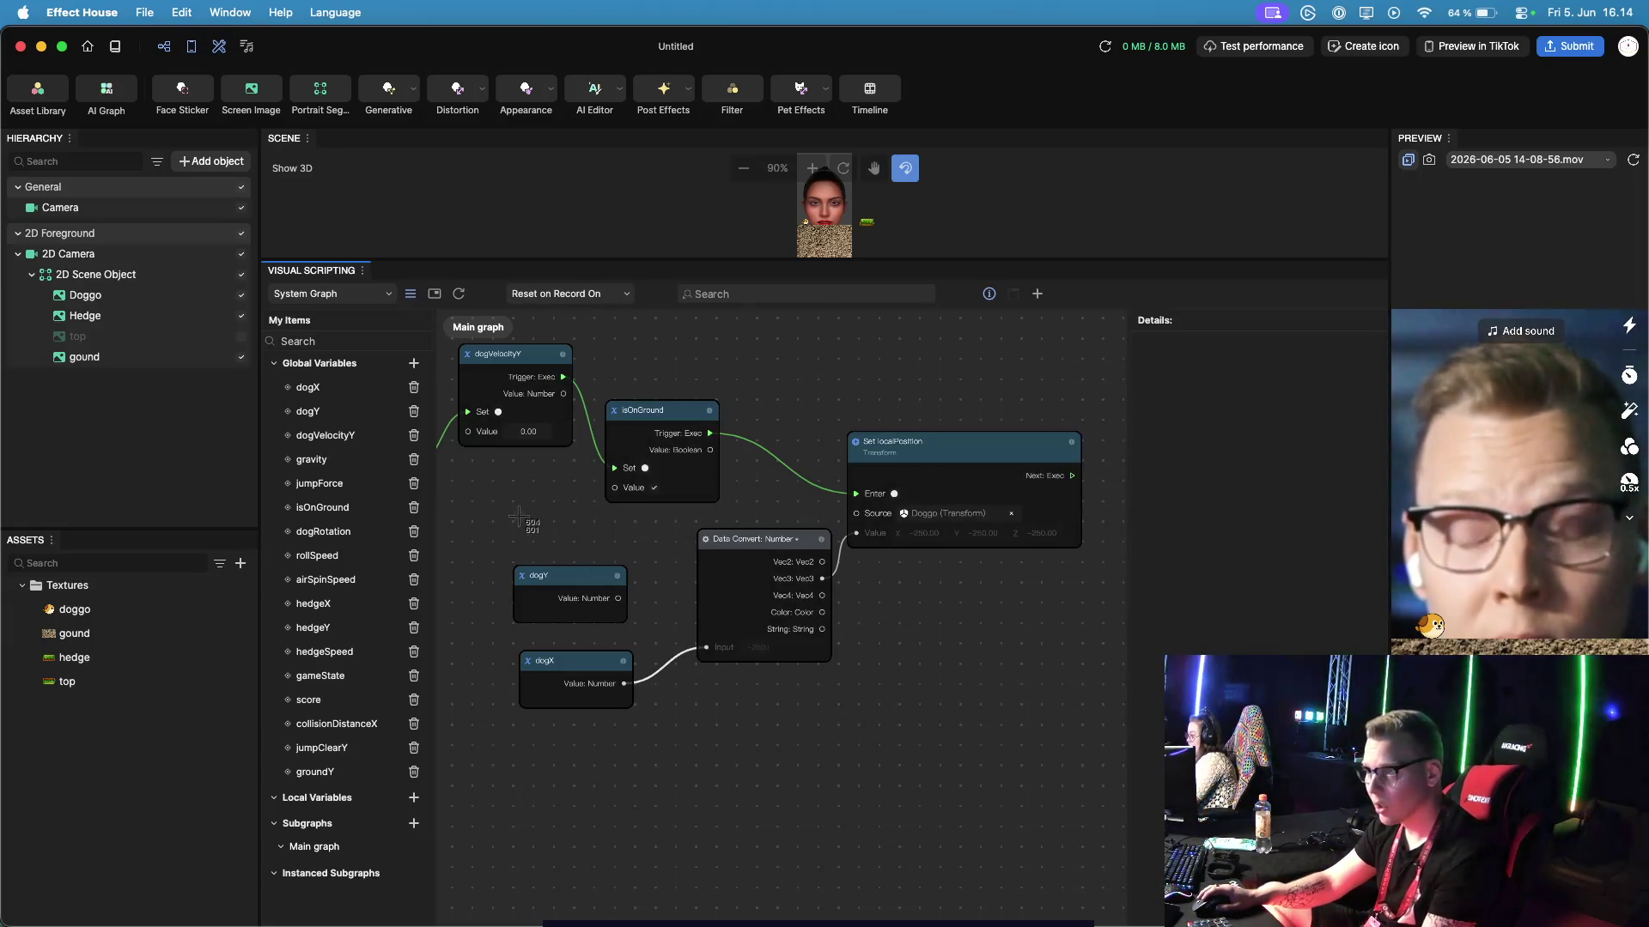
pyautogui.moveTo(448, 339)
pyautogui.mouseDown()
pyautogui.moveTo(1061, 852)
pyautogui.moveTo(1113, 804)
pyautogui.mouseUp()
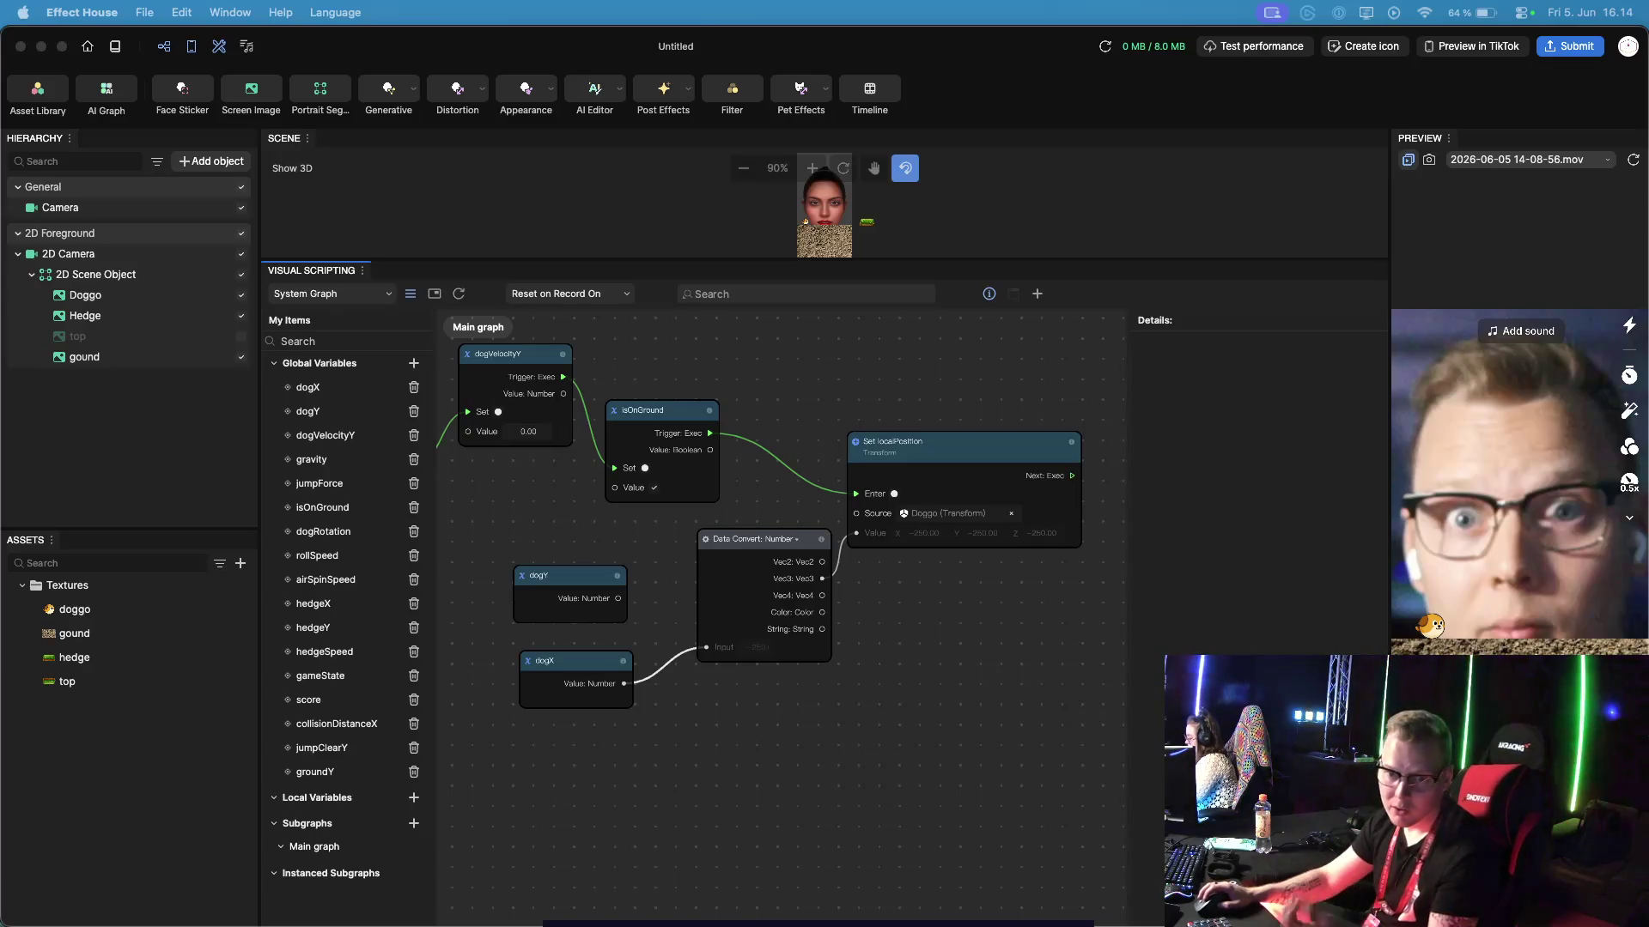
pyautogui.click(1065, 338)
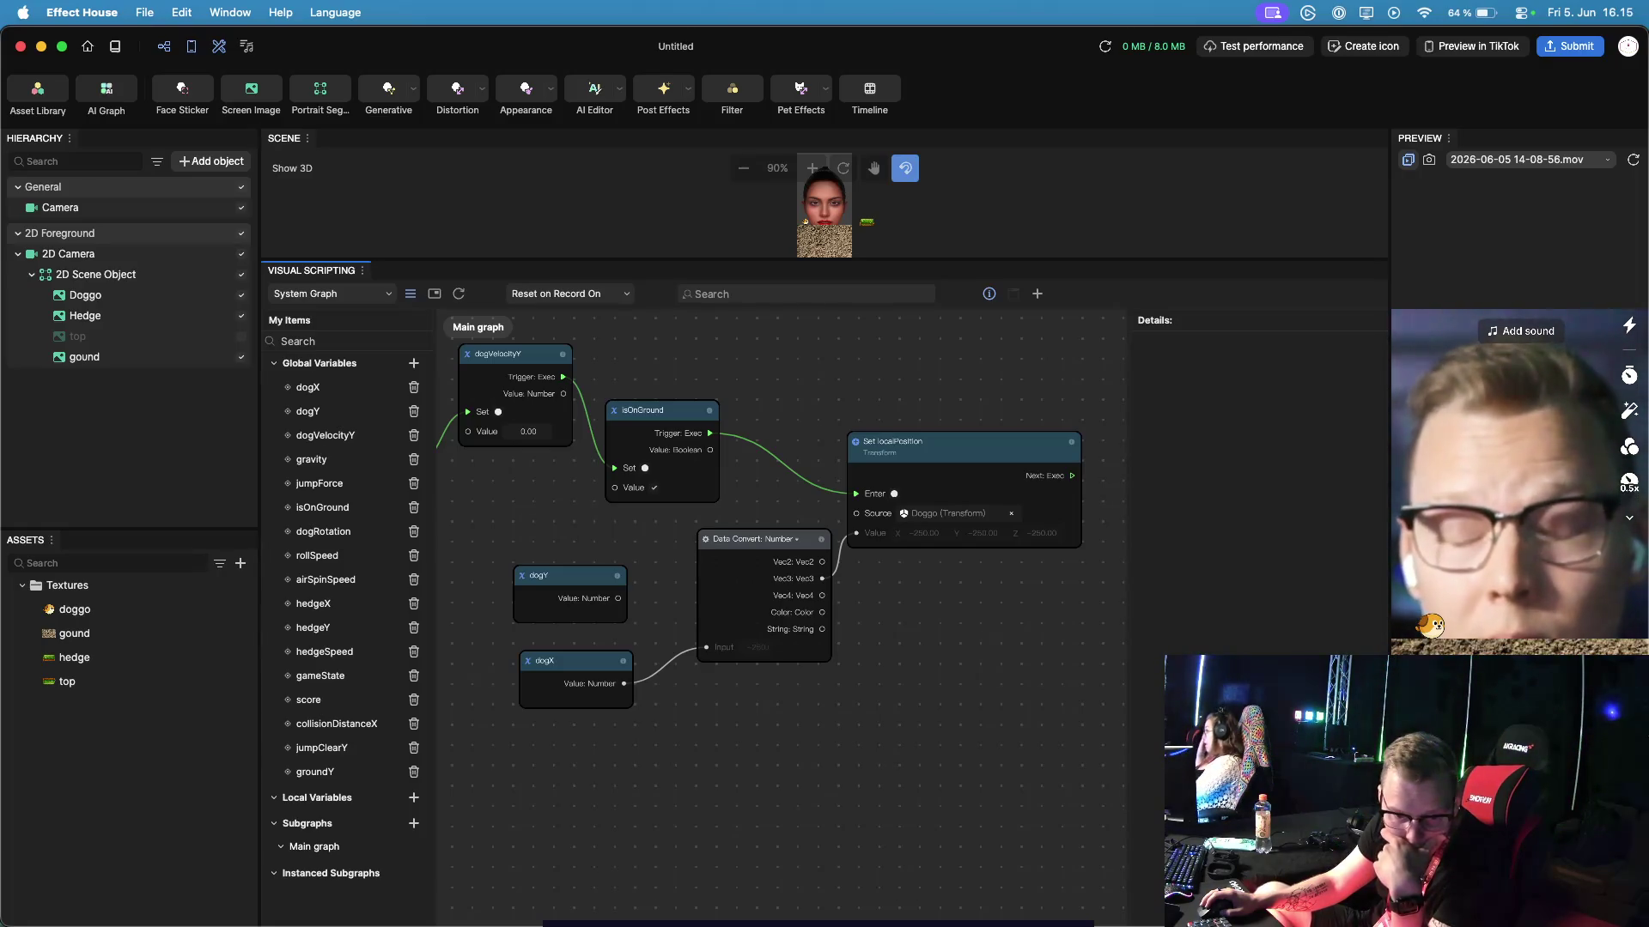
pyautogui.scroll(5, 951, 534)
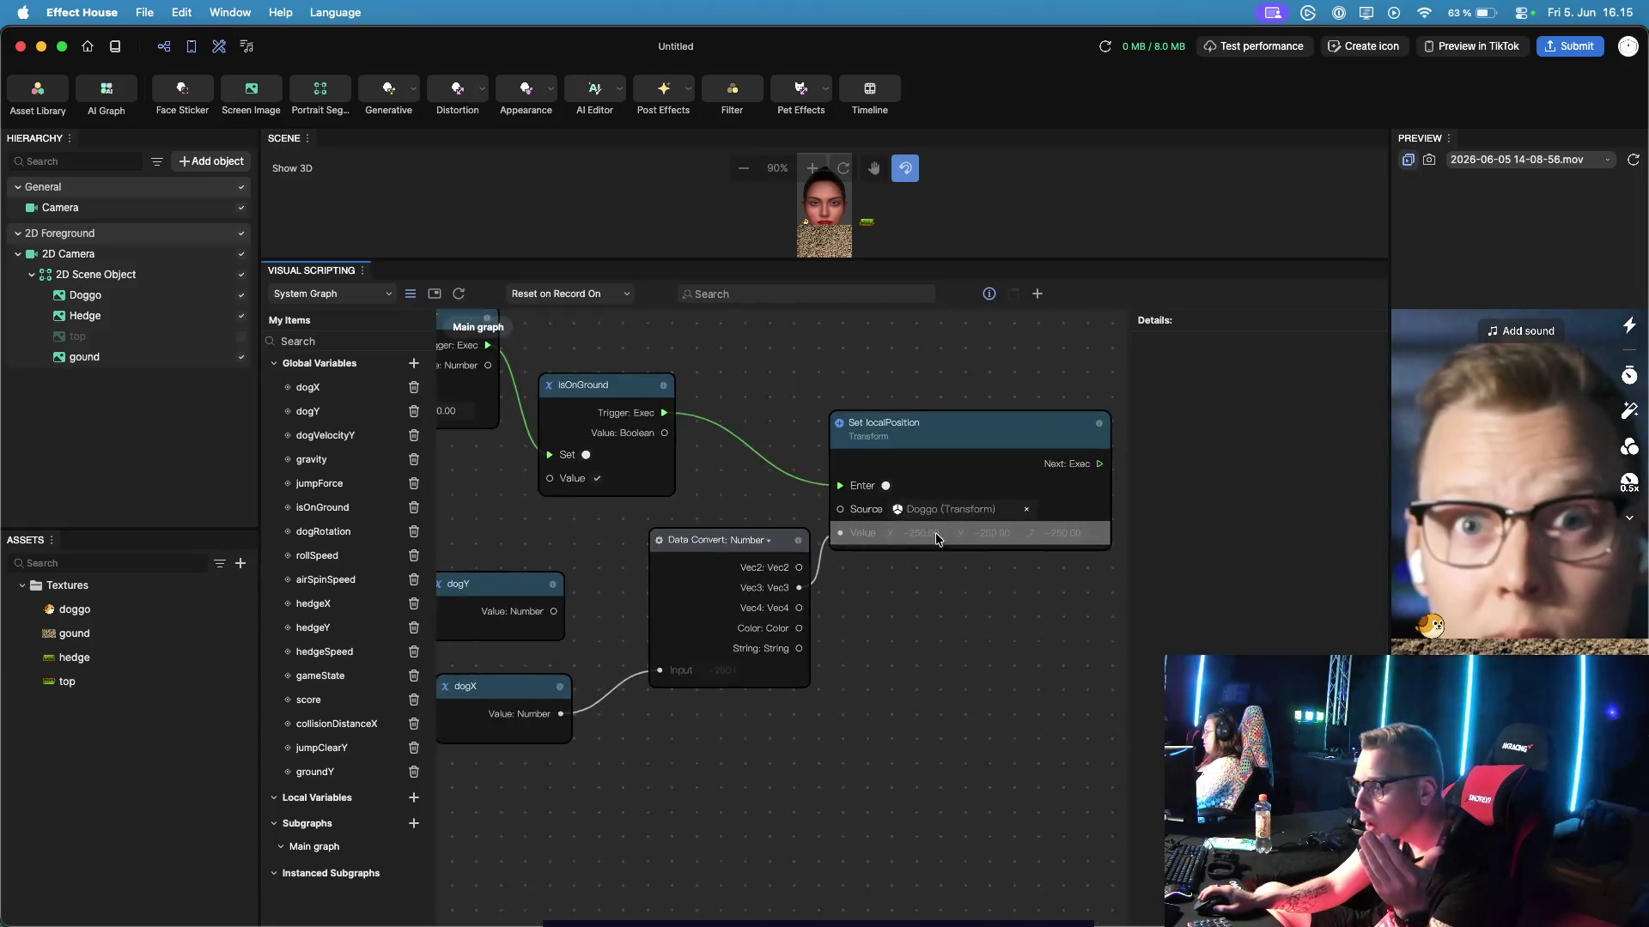
# Step: Check the Data Convert wire on Set localPosition's Value input
pyautogui.scroll(3, 951, 535)
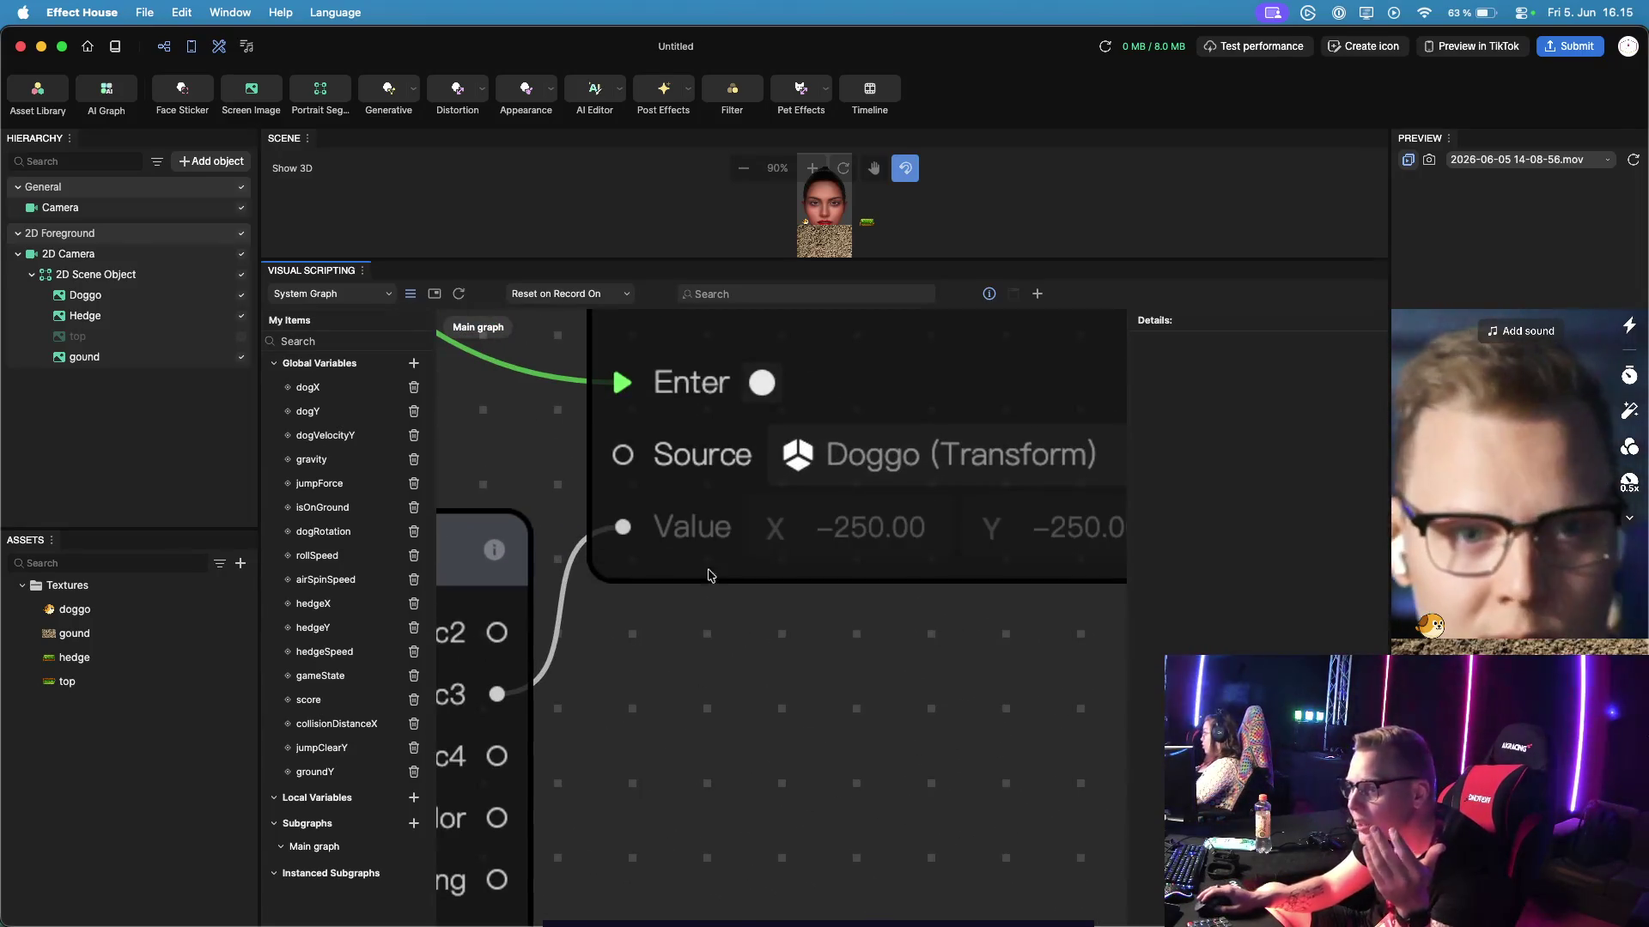
pyautogui.scroll(-2, 826, 777)
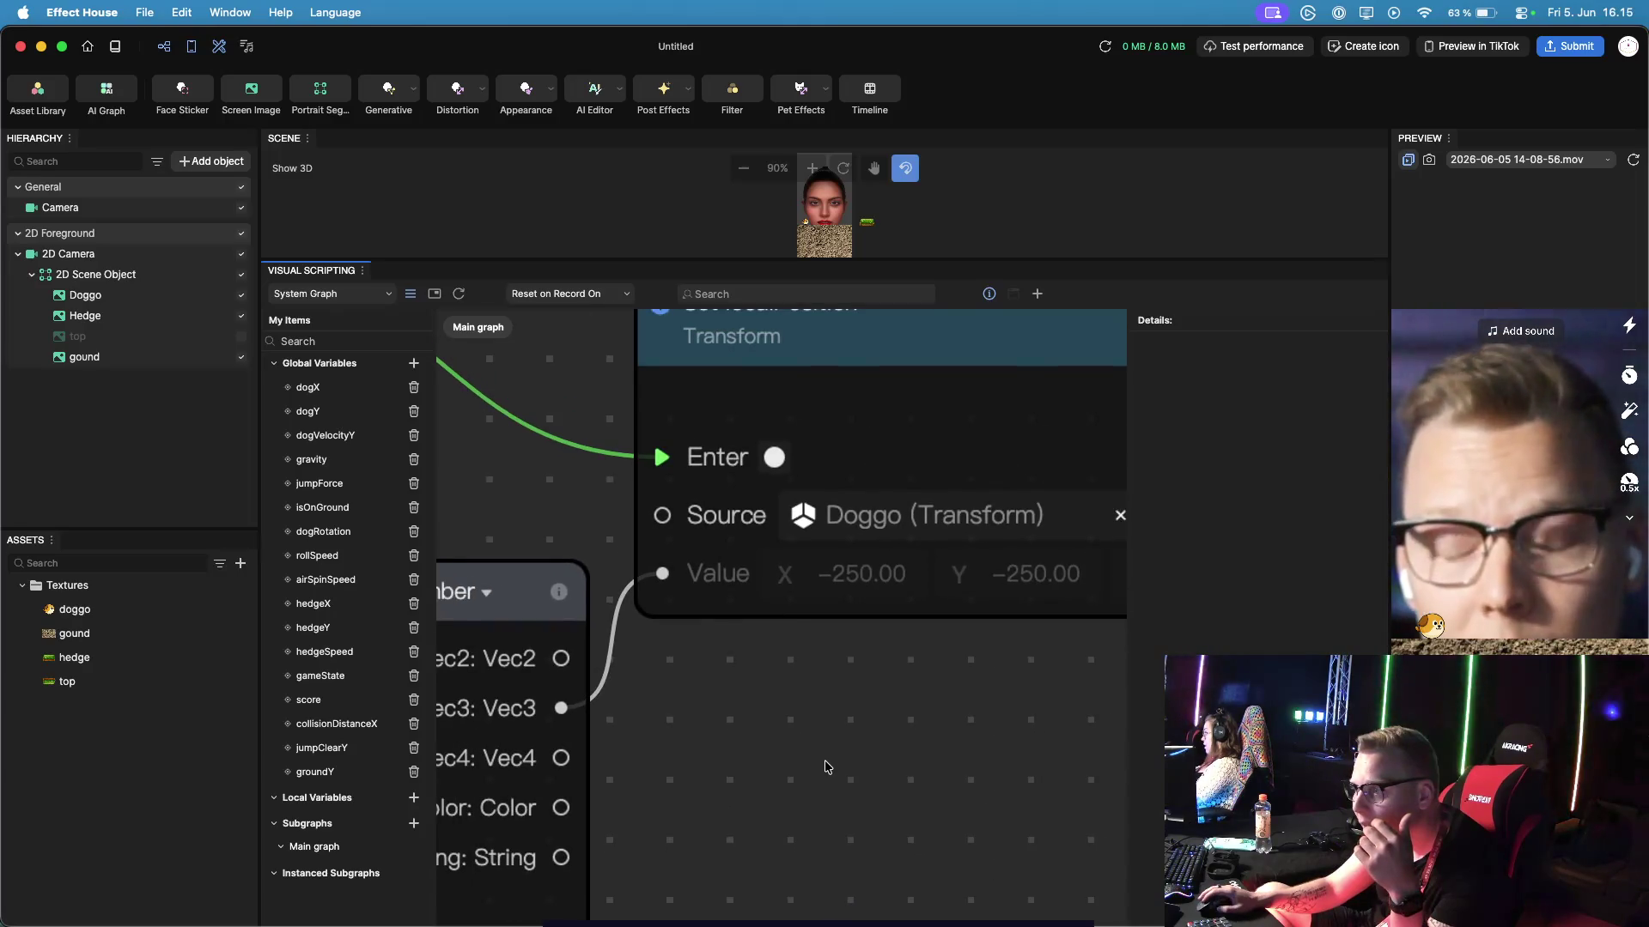
pyautogui.scroll(-1, 783, 698)
pyautogui.hscroll(1, 783, 697)
pyautogui.click(499, 549)
pyautogui.moveTo(500, 550); pyautogui.dragTo(498, 551)
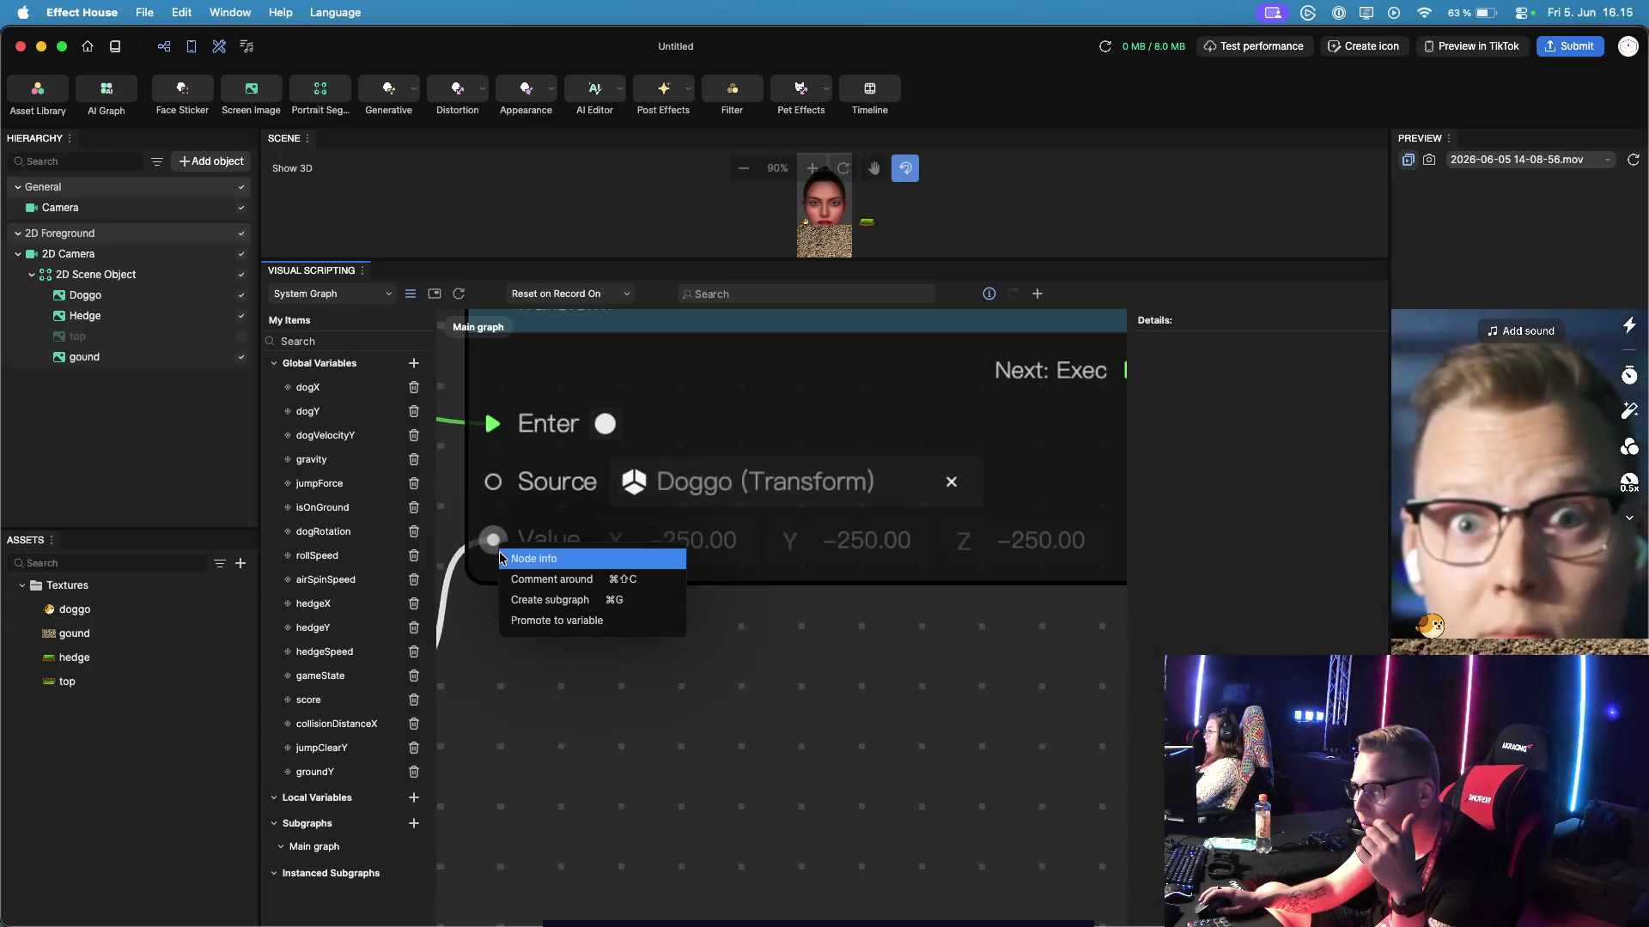
pyautogui.scroll(-4, 550, 746)
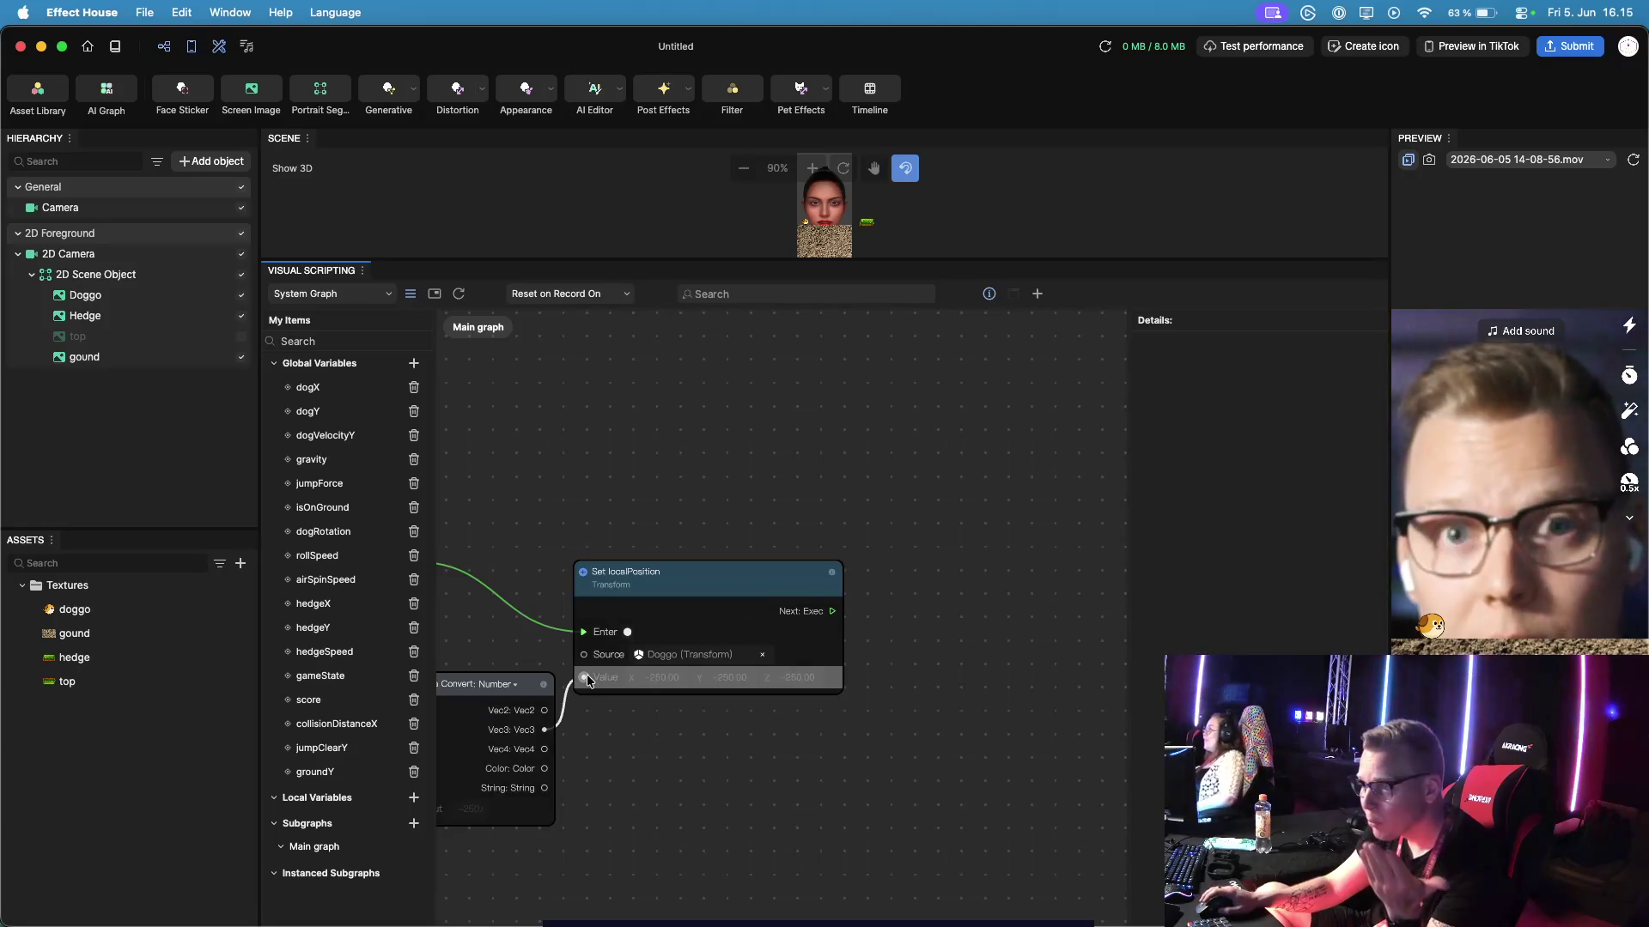
# Step: Promote the Value pin to variable17, then delete the variable17 and Data Convert nodes
pyautogui.rightClick(586, 674)
pyautogui.click(652, 753)
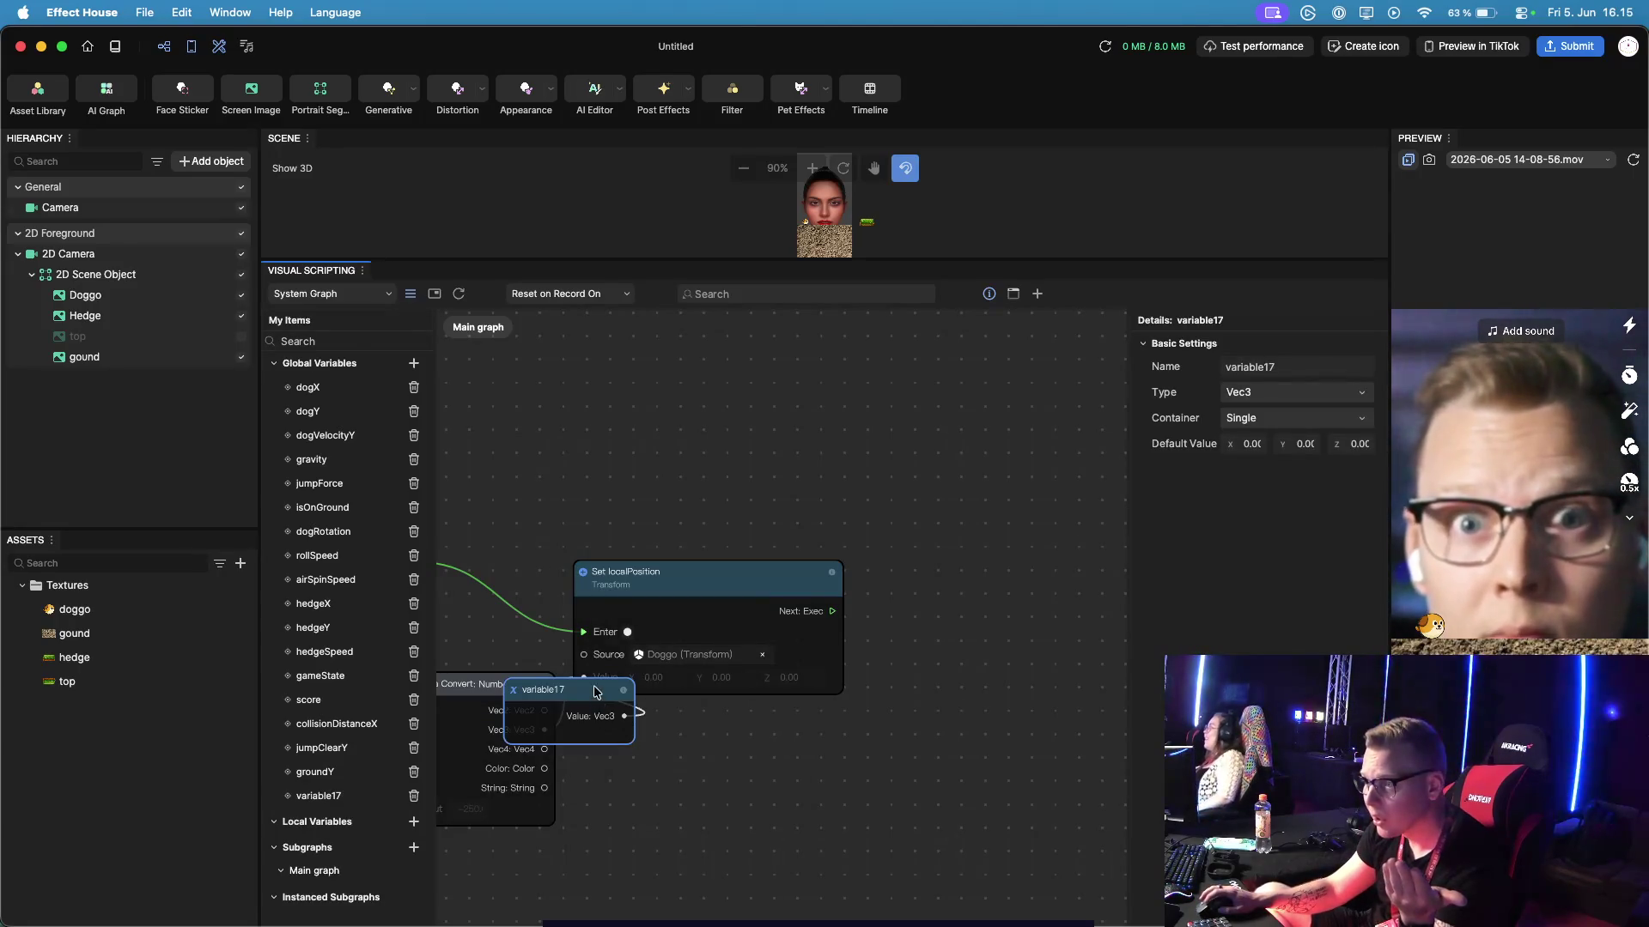
pyautogui.moveTo(582, 687); pyautogui.dragTo(760, 784)
pyautogui.hscroll(-5, 859, 730)
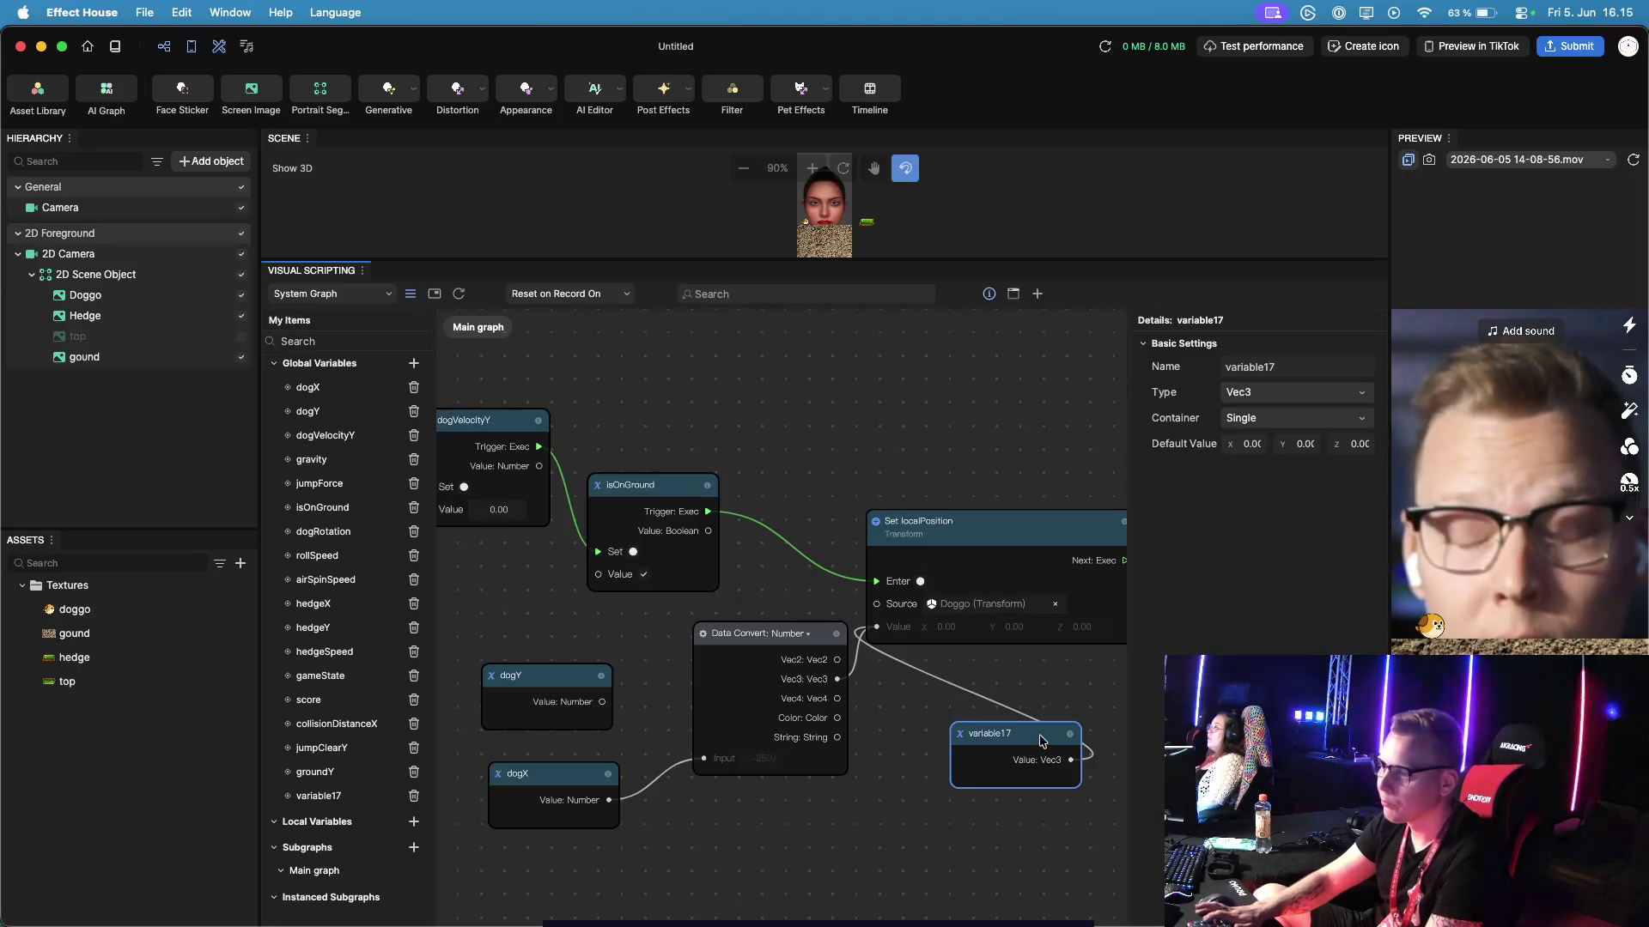
pyautogui.press('Delete')
pyautogui.click(756, 631)
pyautogui.press('Delete')
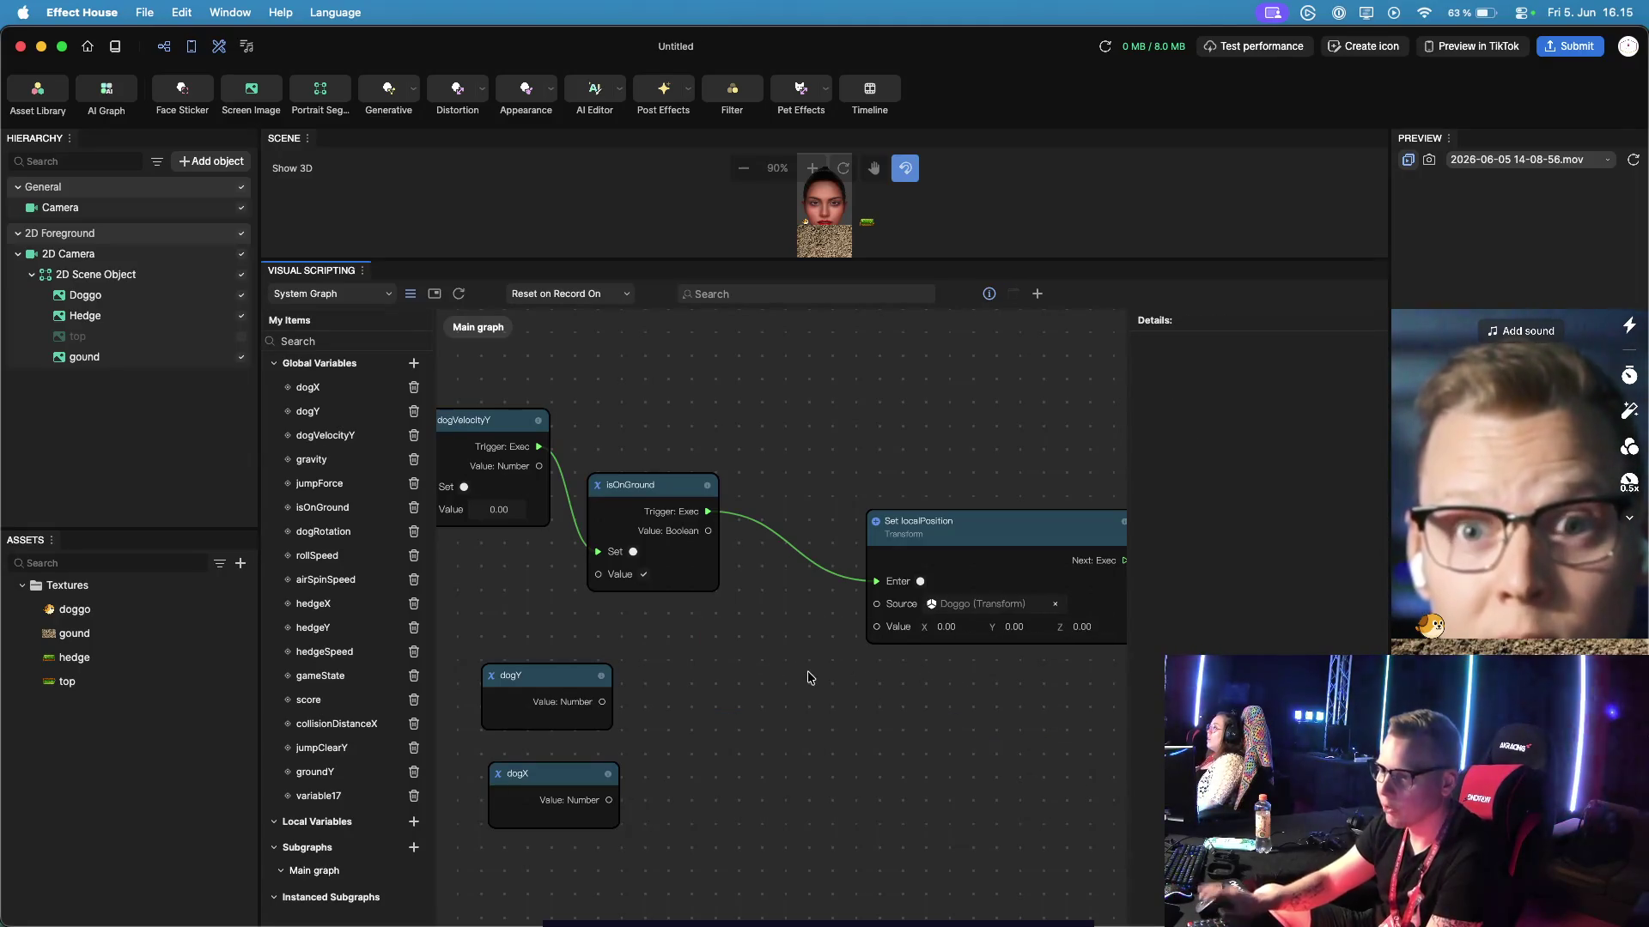
# Step: Create a Vec3 global variable named doggoPosition
pyautogui.click(413, 364)
pyautogui.press('BackSpace')
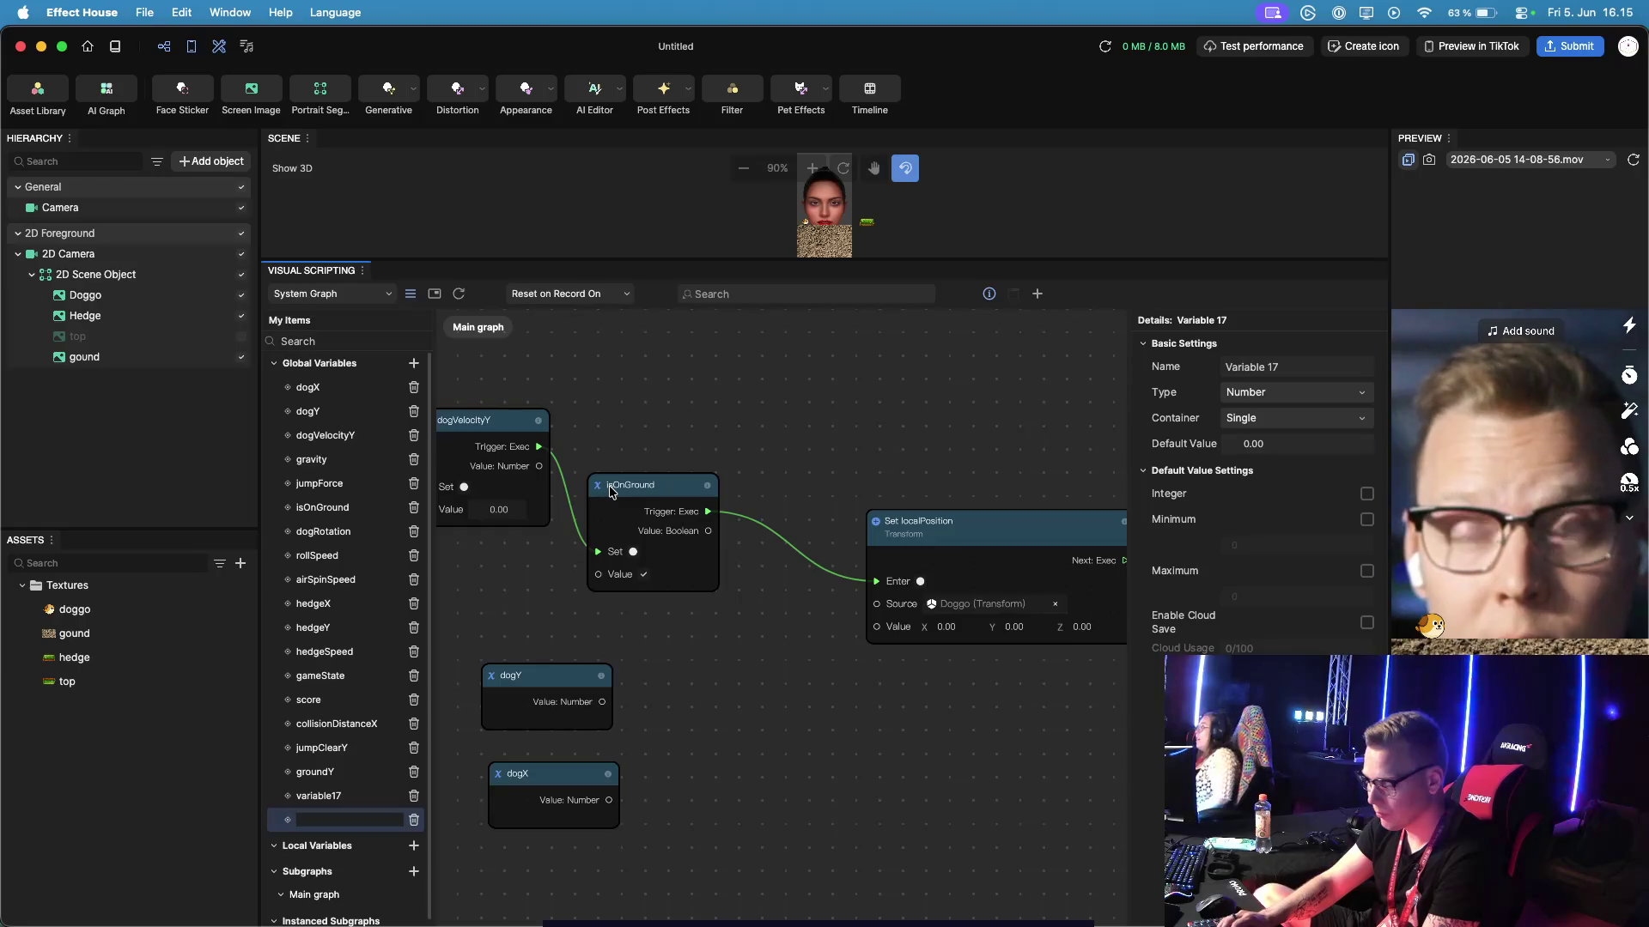
pyautogui.write('doggoPositi')
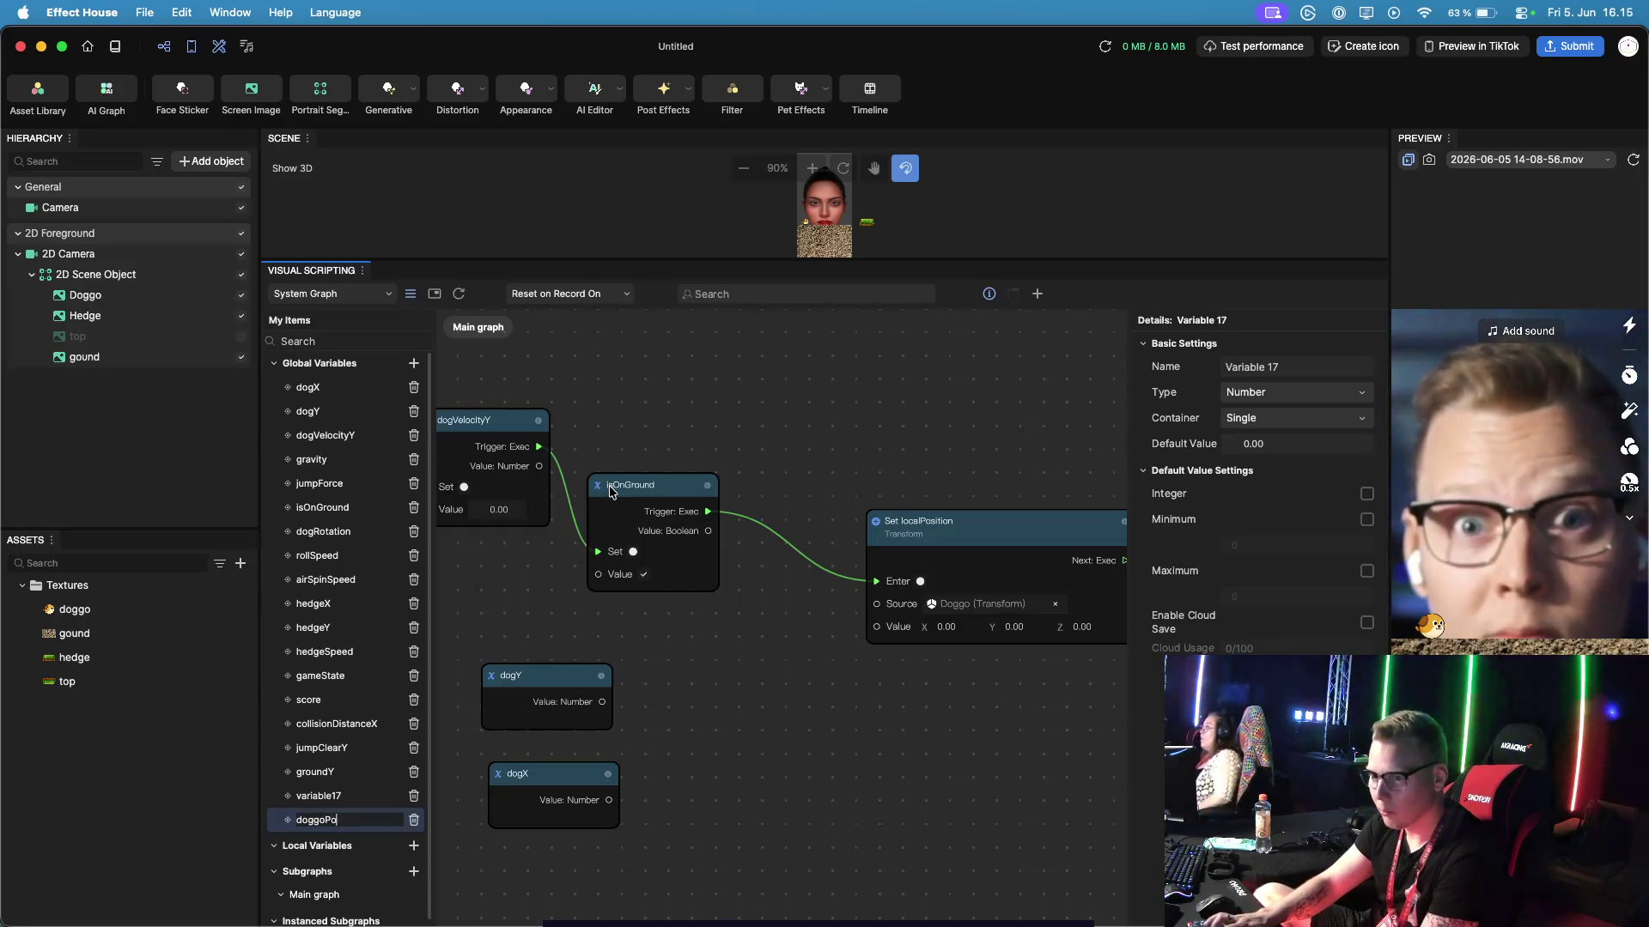
pyautogui.write('on')
pyautogui.press('Return')
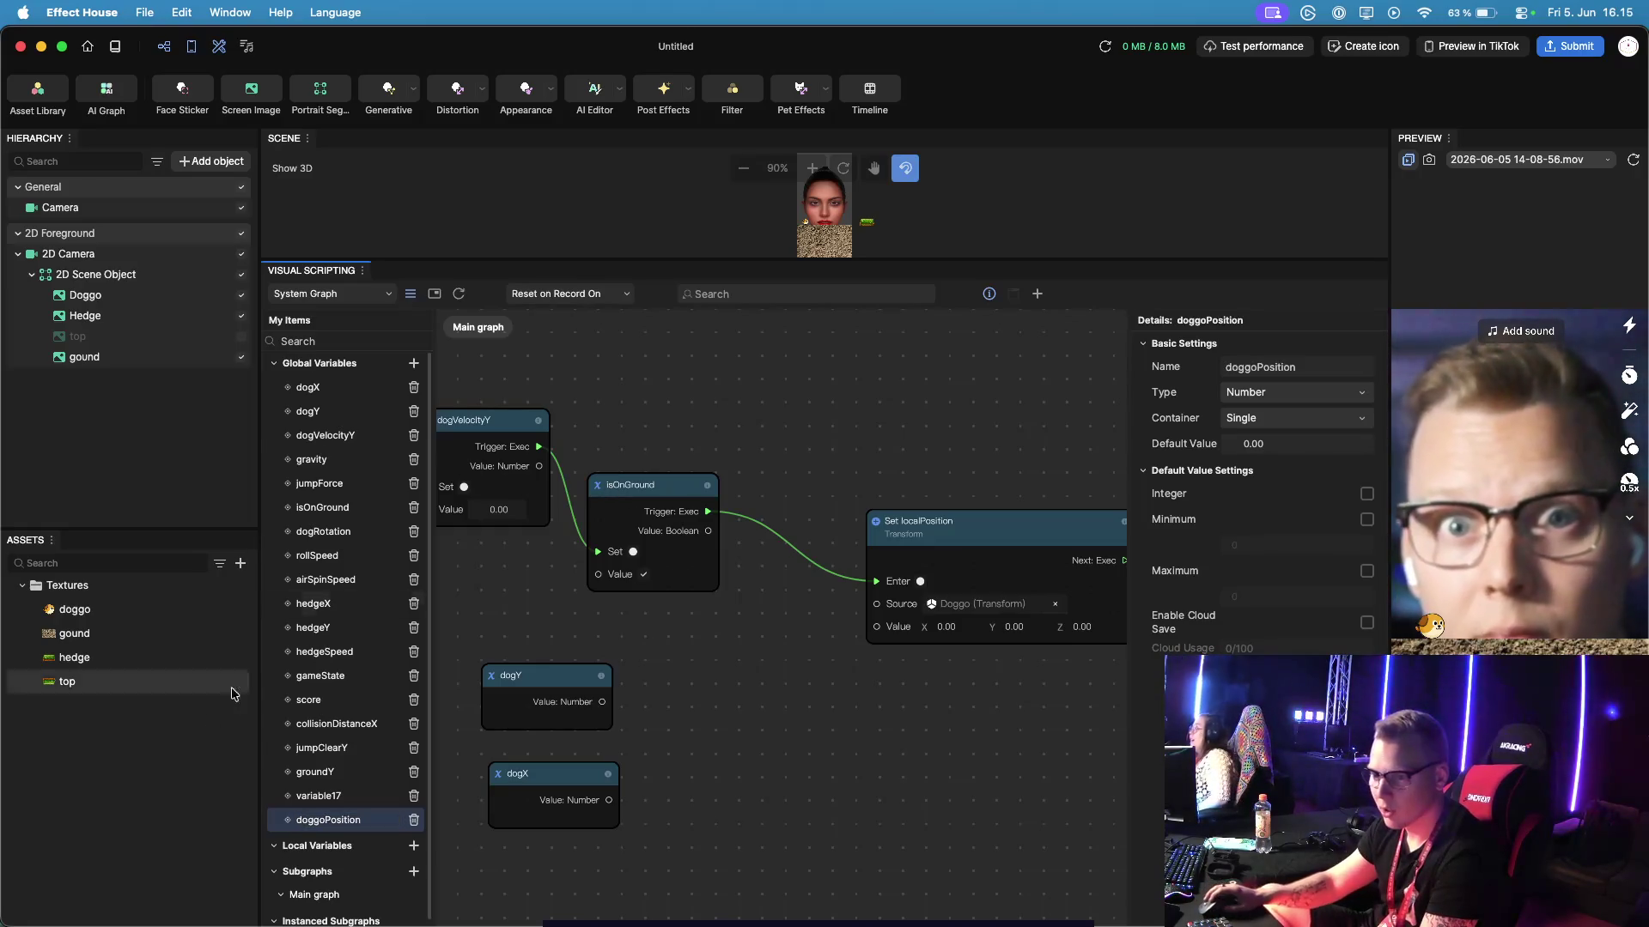
pyautogui.click(1338, 401)
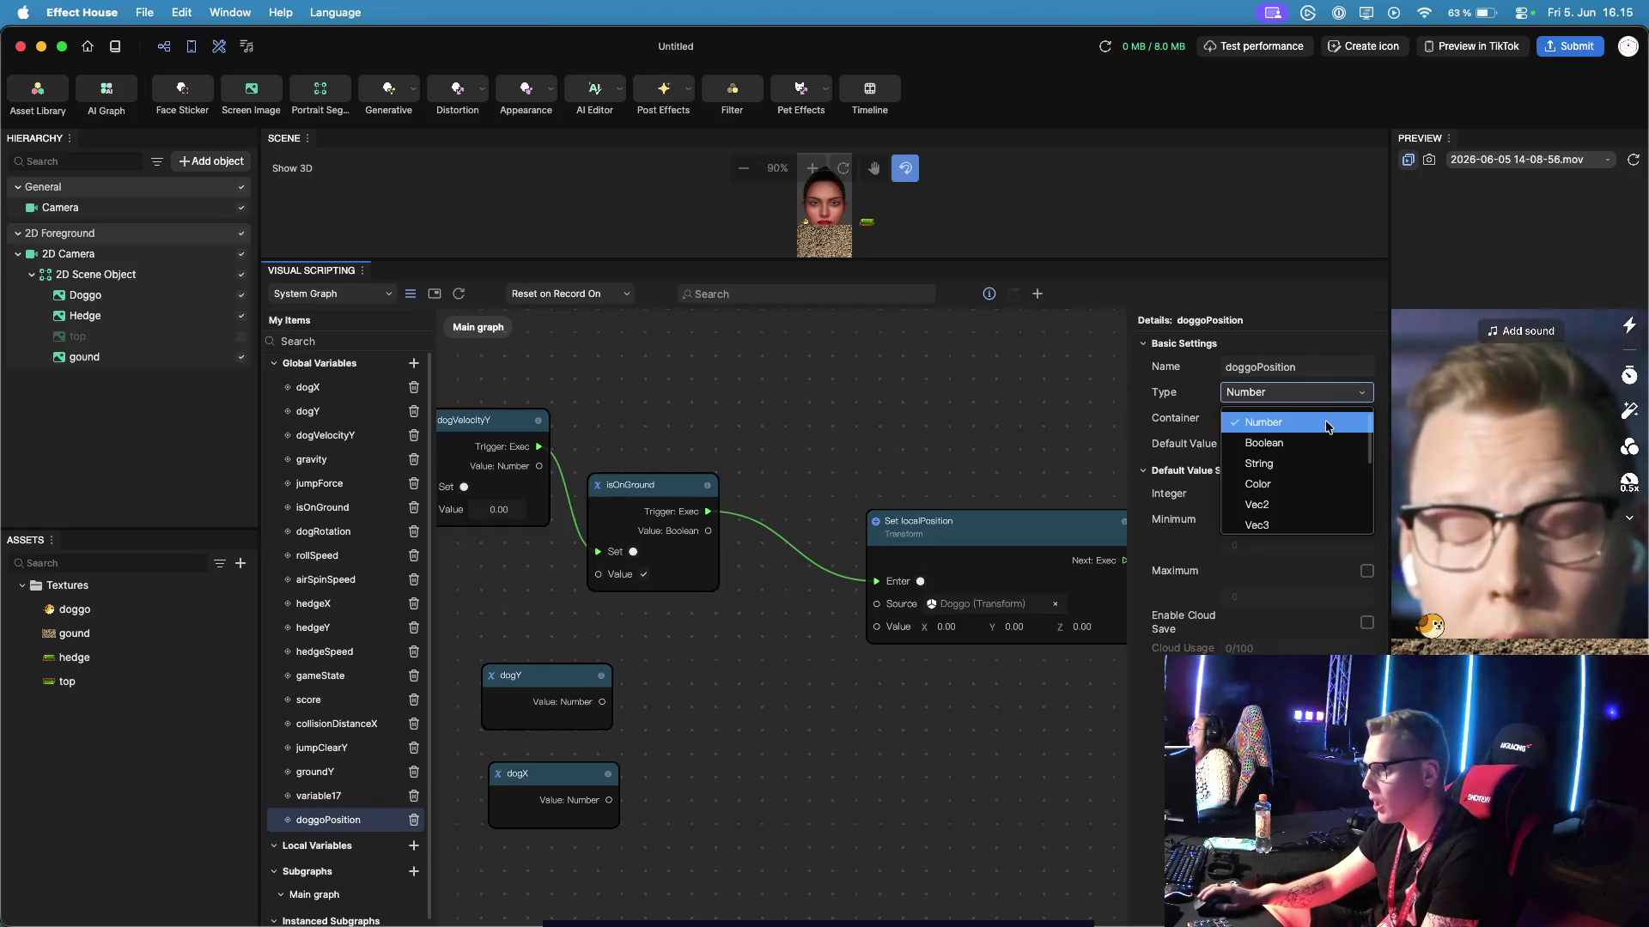
pyautogui.click(1298, 505)
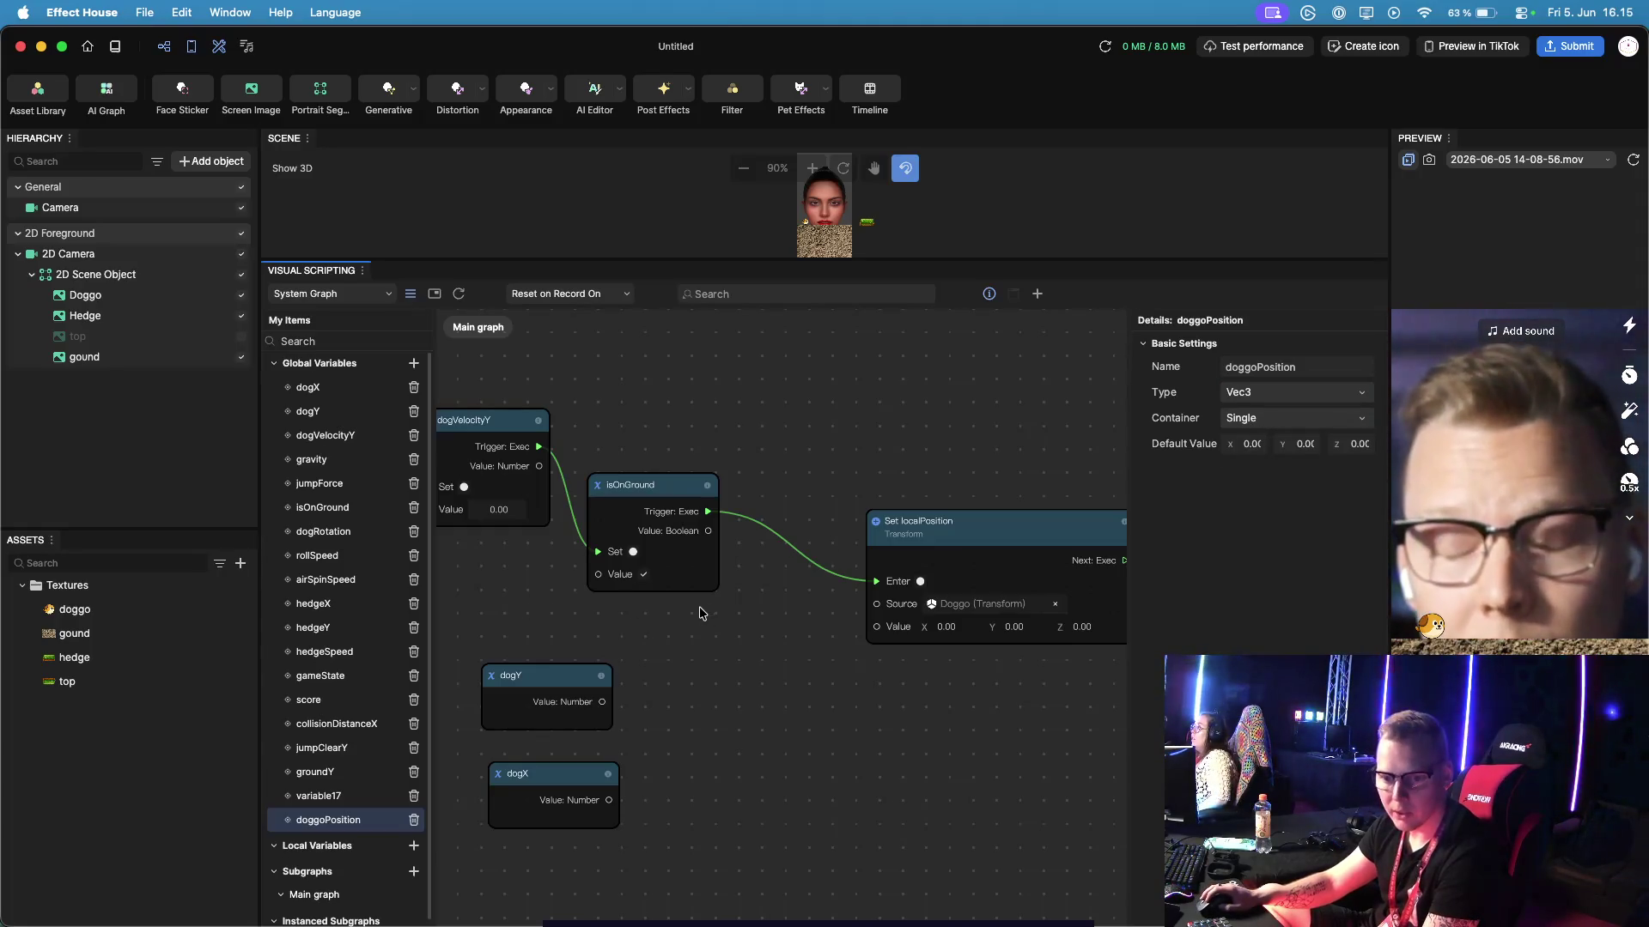
pyautogui.click(1248, 445)
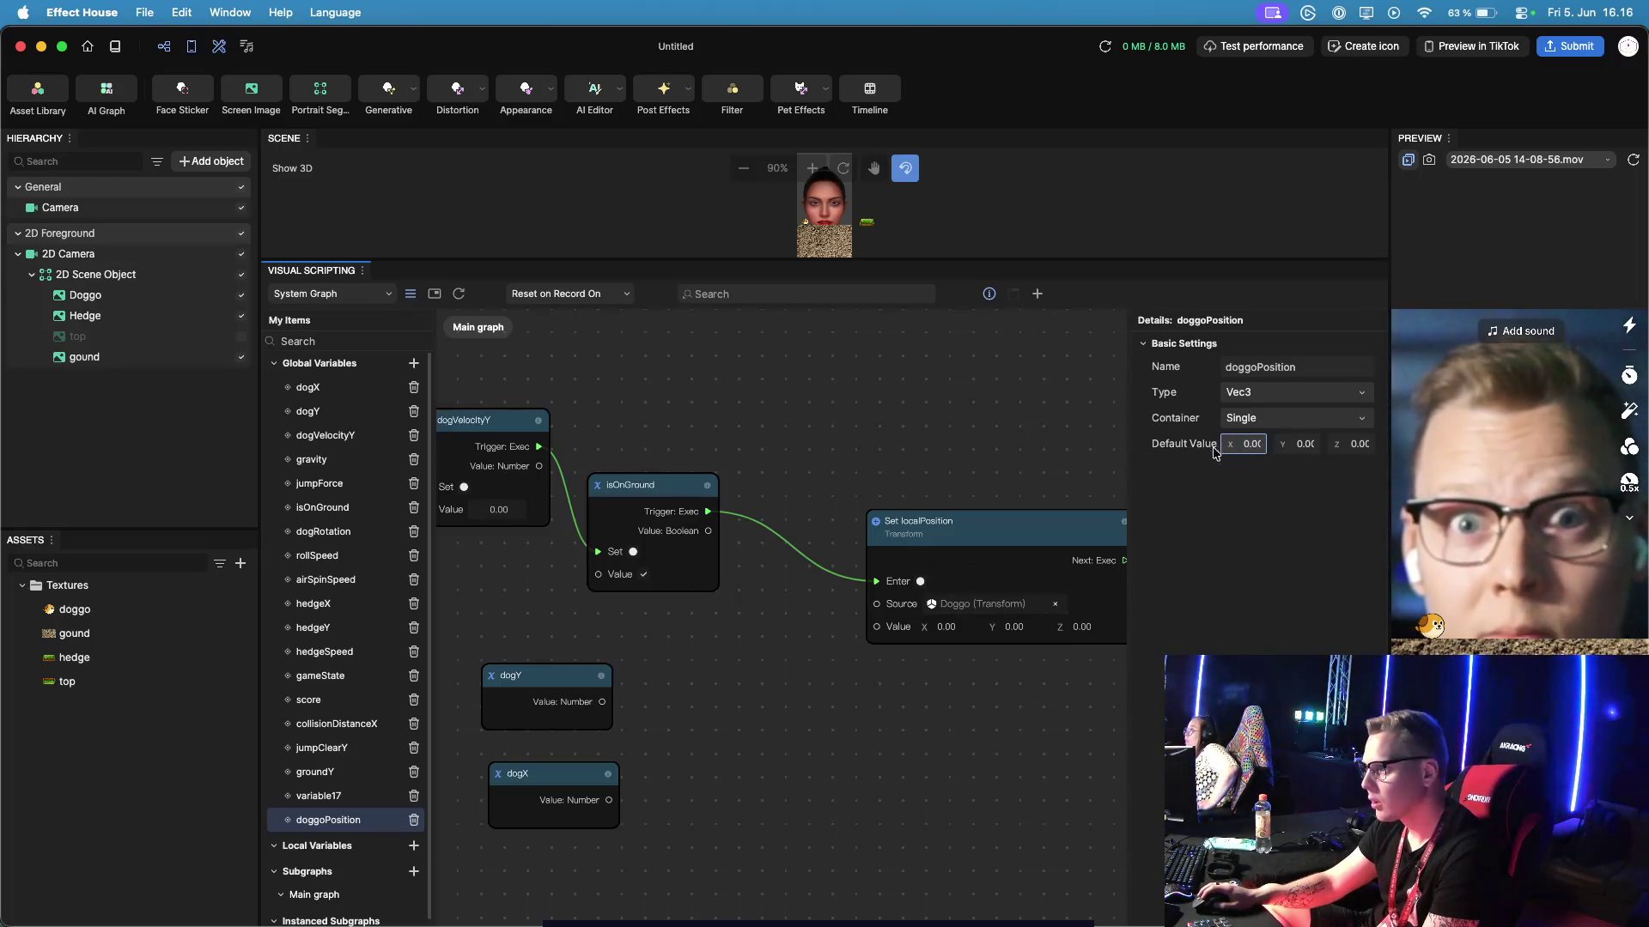
# Step: Add a doggoPosition Set Variable node and wire dogY into its Value via Data Convert
pyautogui.moveTo(566, 686); pyautogui.dragTo(581, 682)
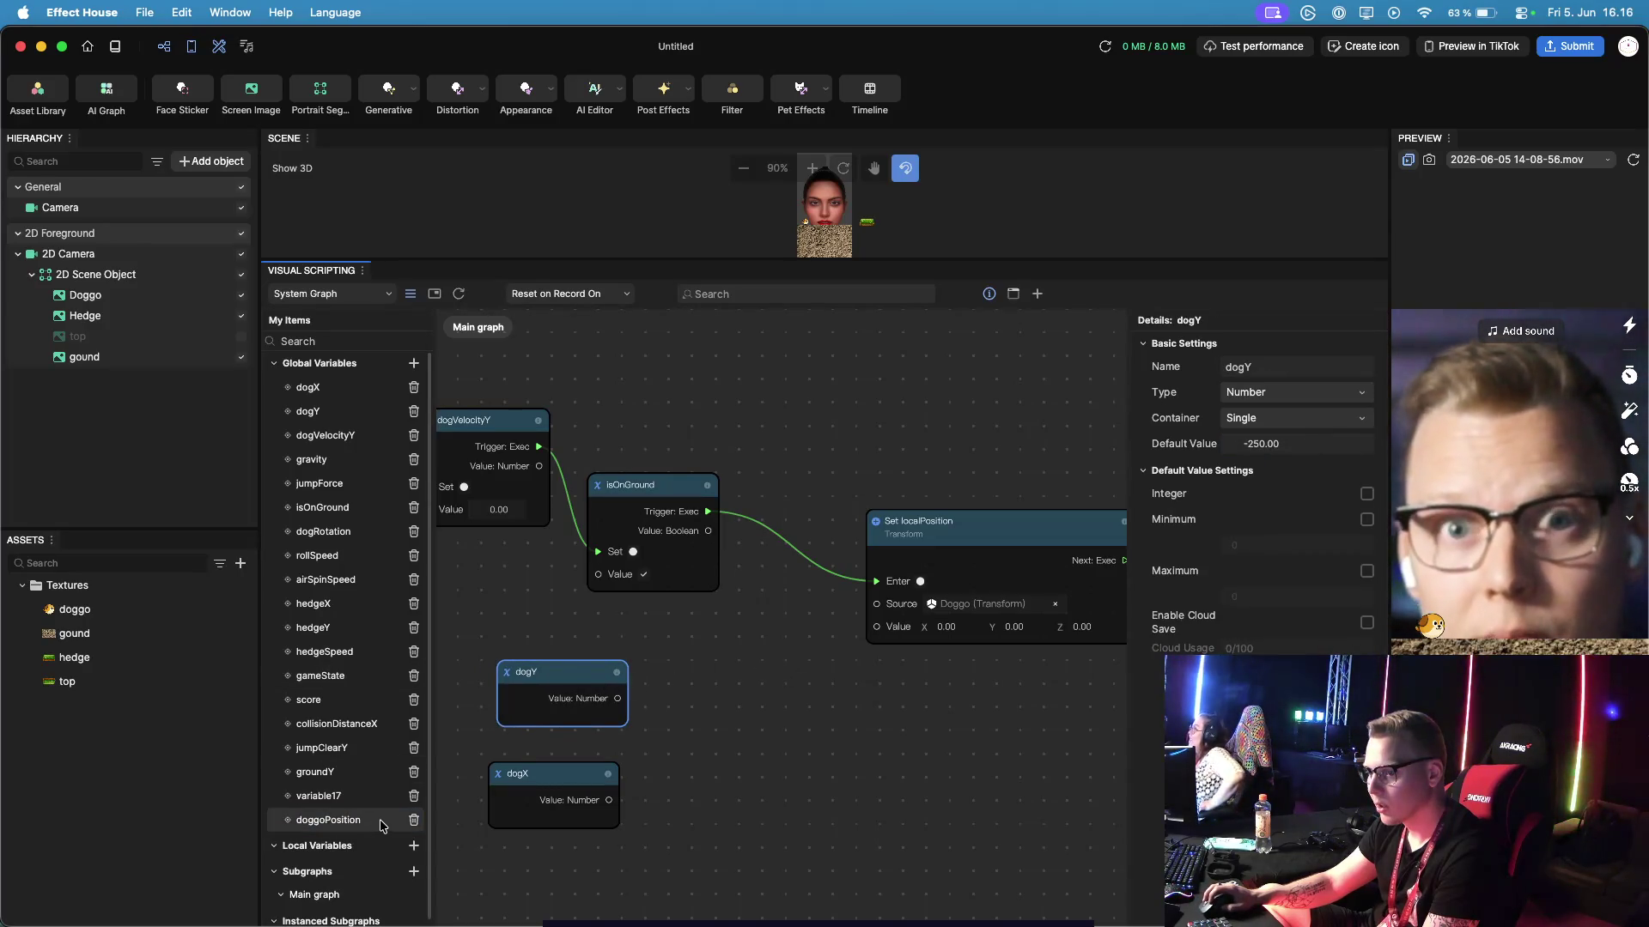
pyautogui.rightClick(287, 828)
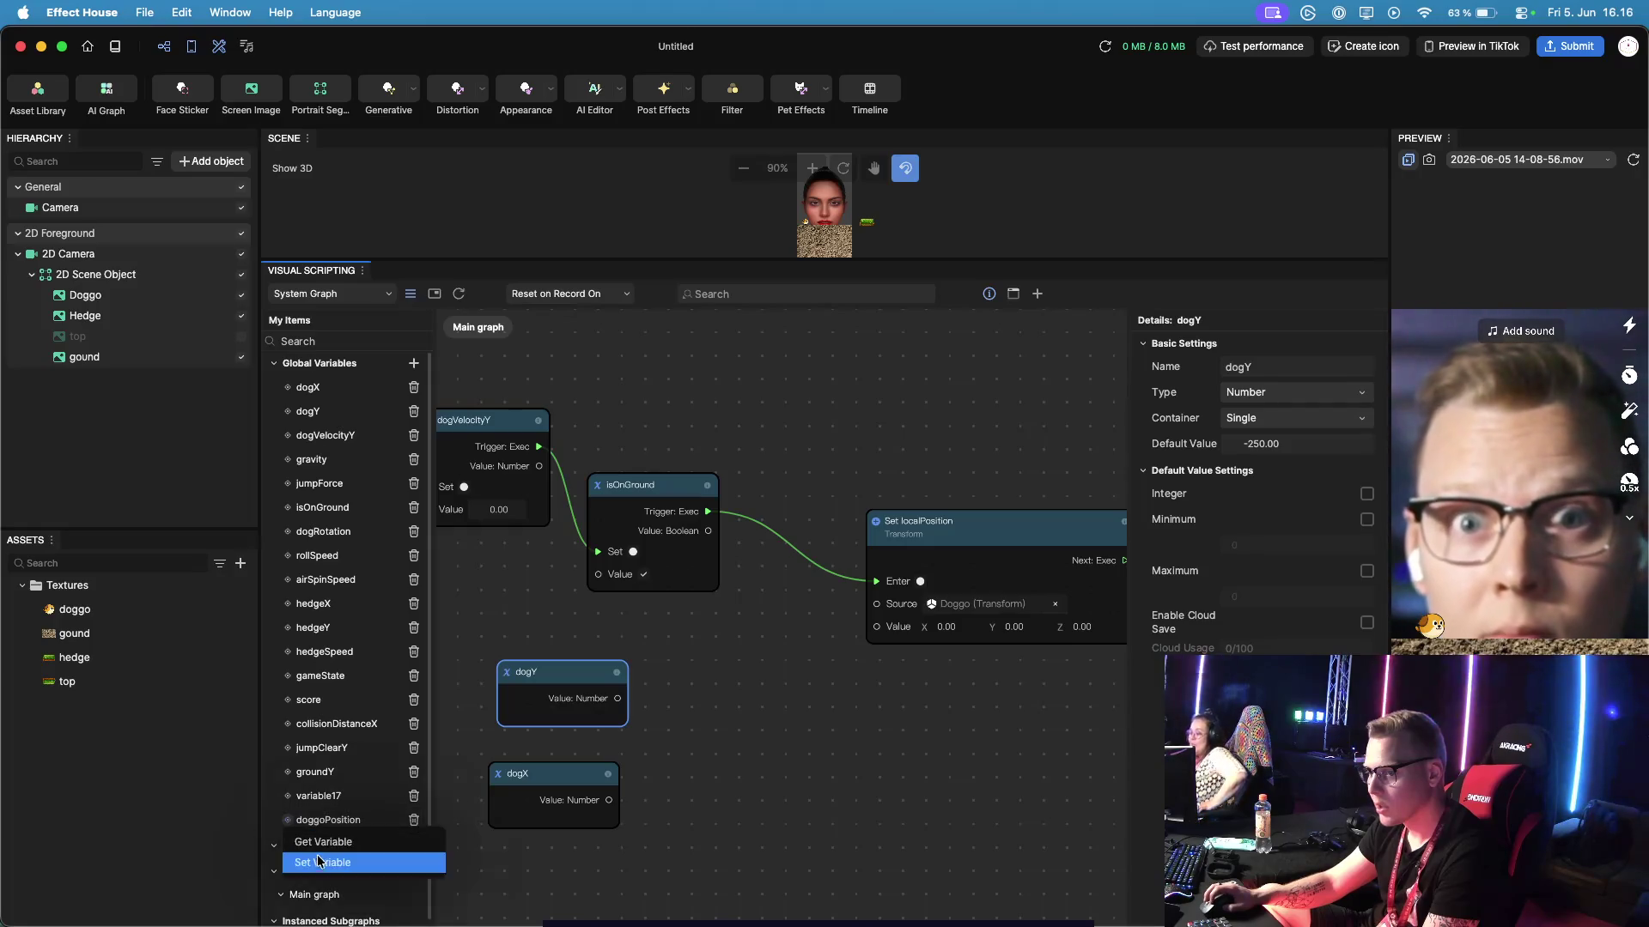
pyautogui.click(317, 861)
pyautogui.moveTo(899, 645); pyautogui.dragTo(786, 686)
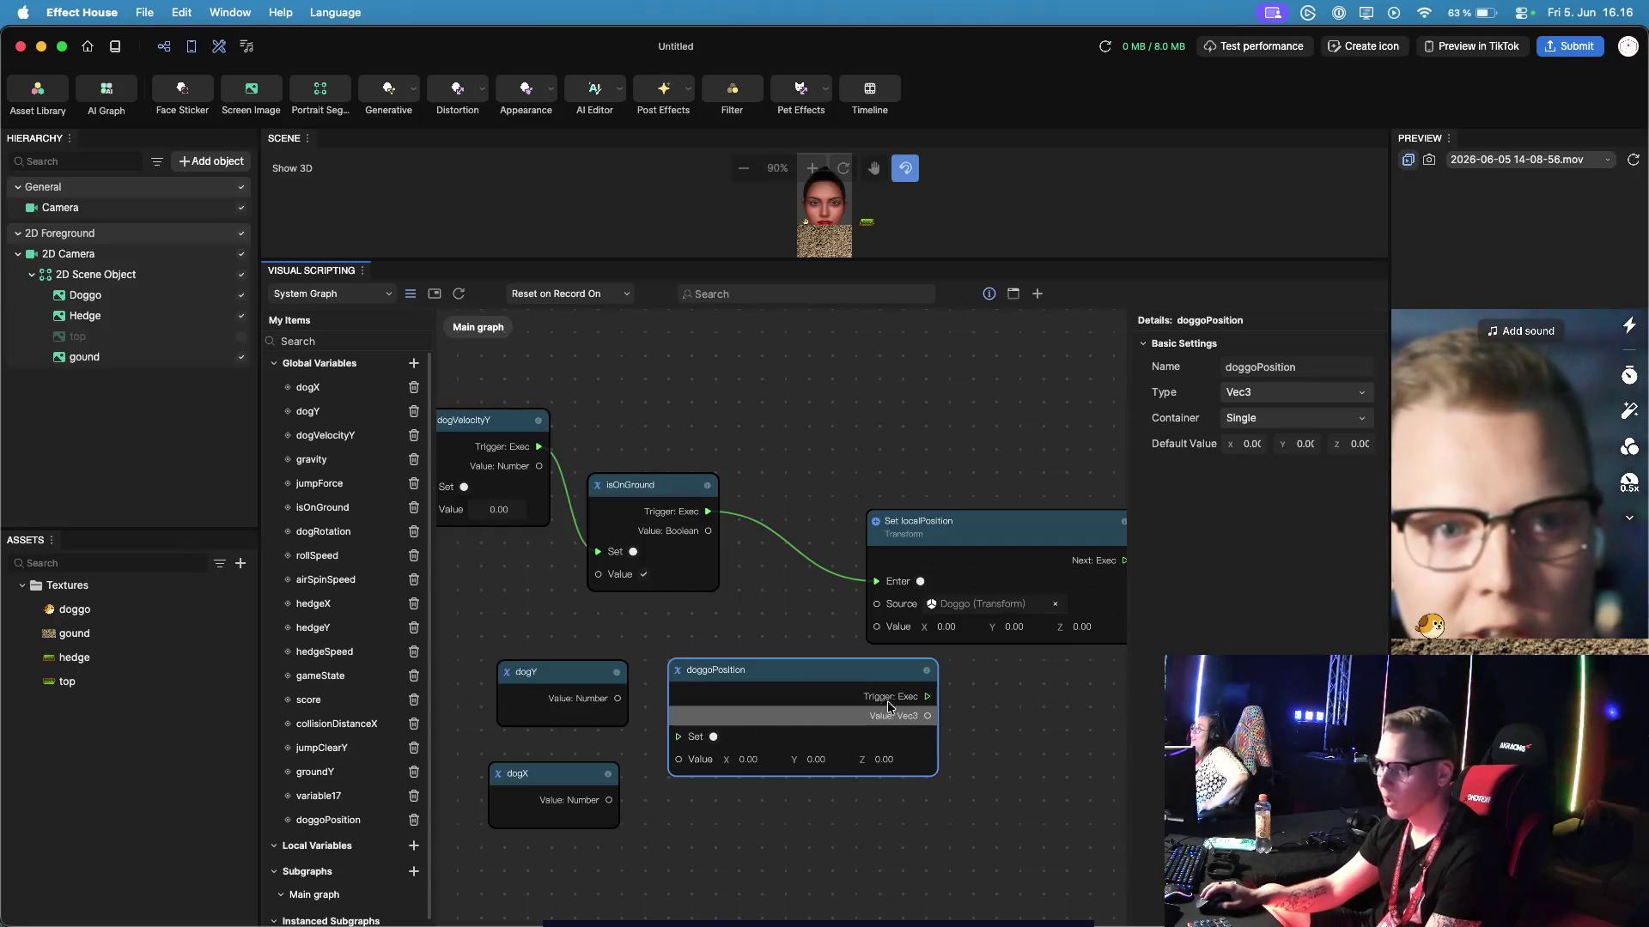
pyautogui.moveTo(618, 699)
pyautogui.mouseDown()
pyautogui.moveTo(678, 728)
pyautogui.moveTo(674, 760)
pyautogui.moveTo(663, 740)
pyautogui.moveTo(681, 744)
pyautogui.mouseUp()
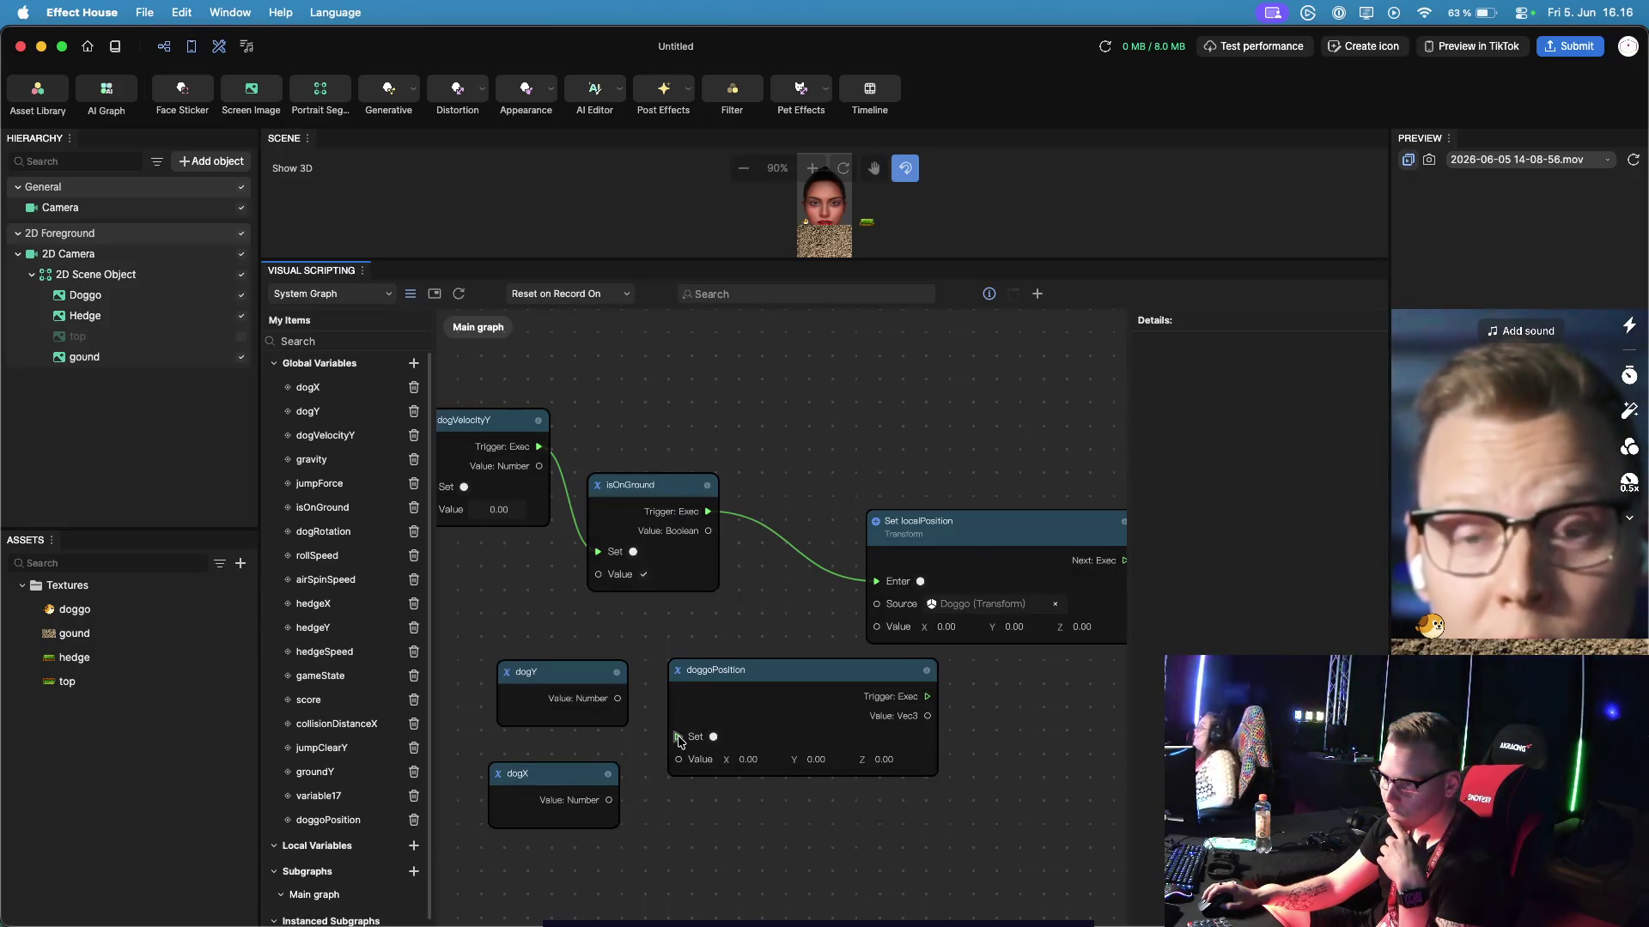
pyautogui.moveTo(618, 698)
pyautogui.mouseDown()
pyautogui.moveTo(674, 776)
pyautogui.moveTo(678, 760)
pyautogui.mouseUp()
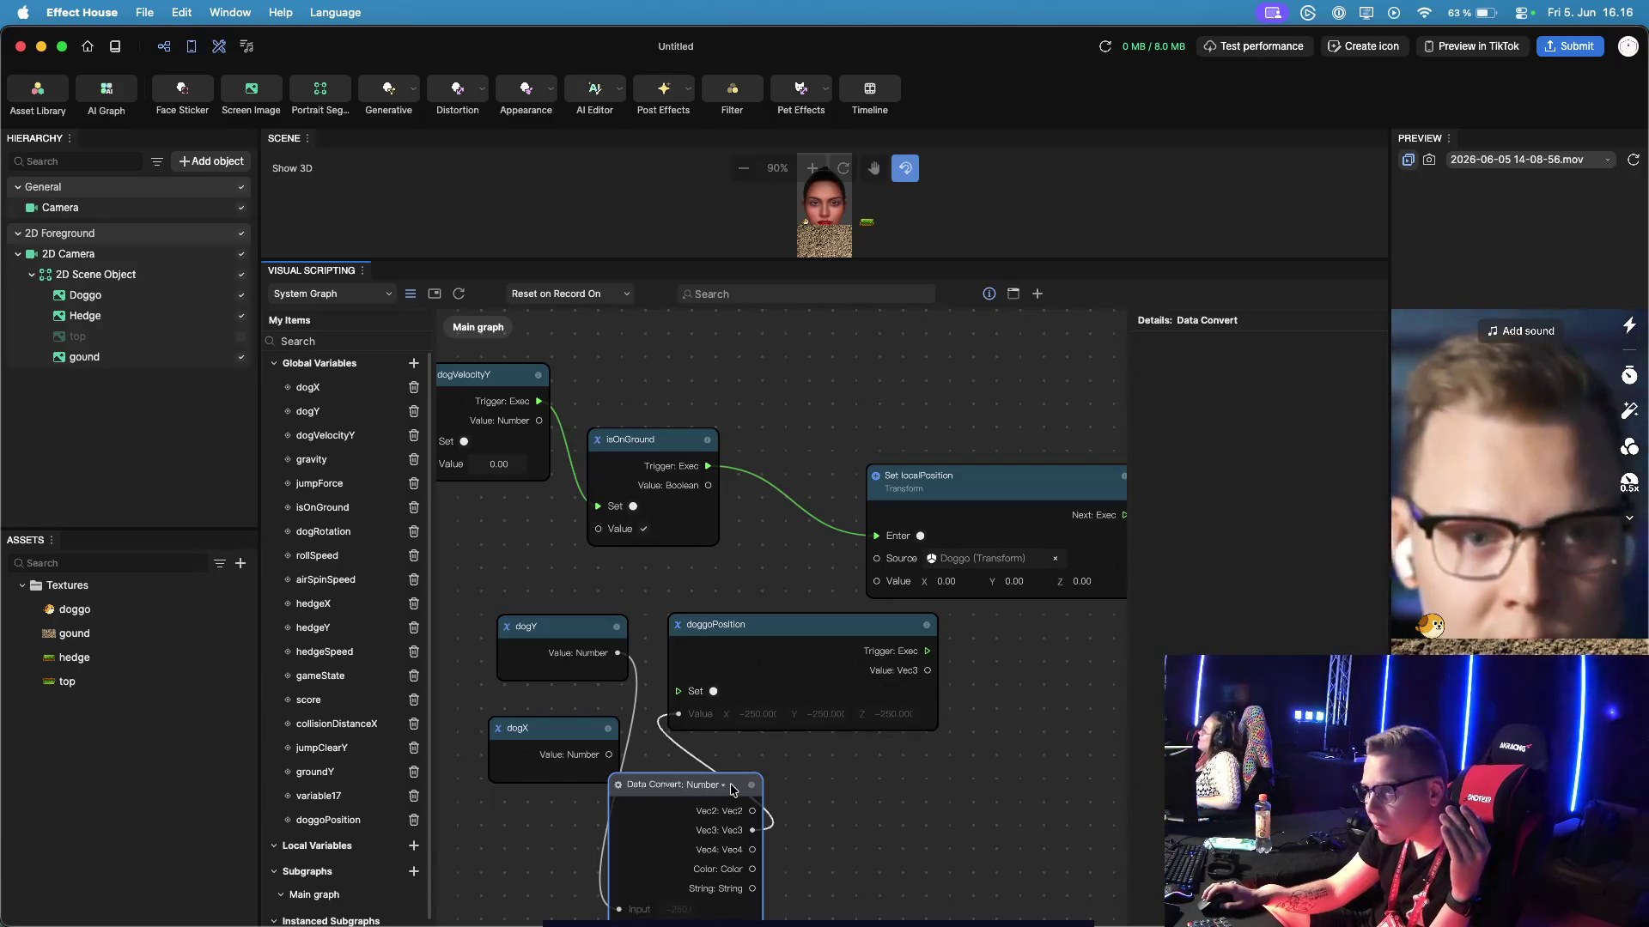
# Step: Delete the doggoPosition setter and its Data Convert node
pyautogui.click(732, 791)
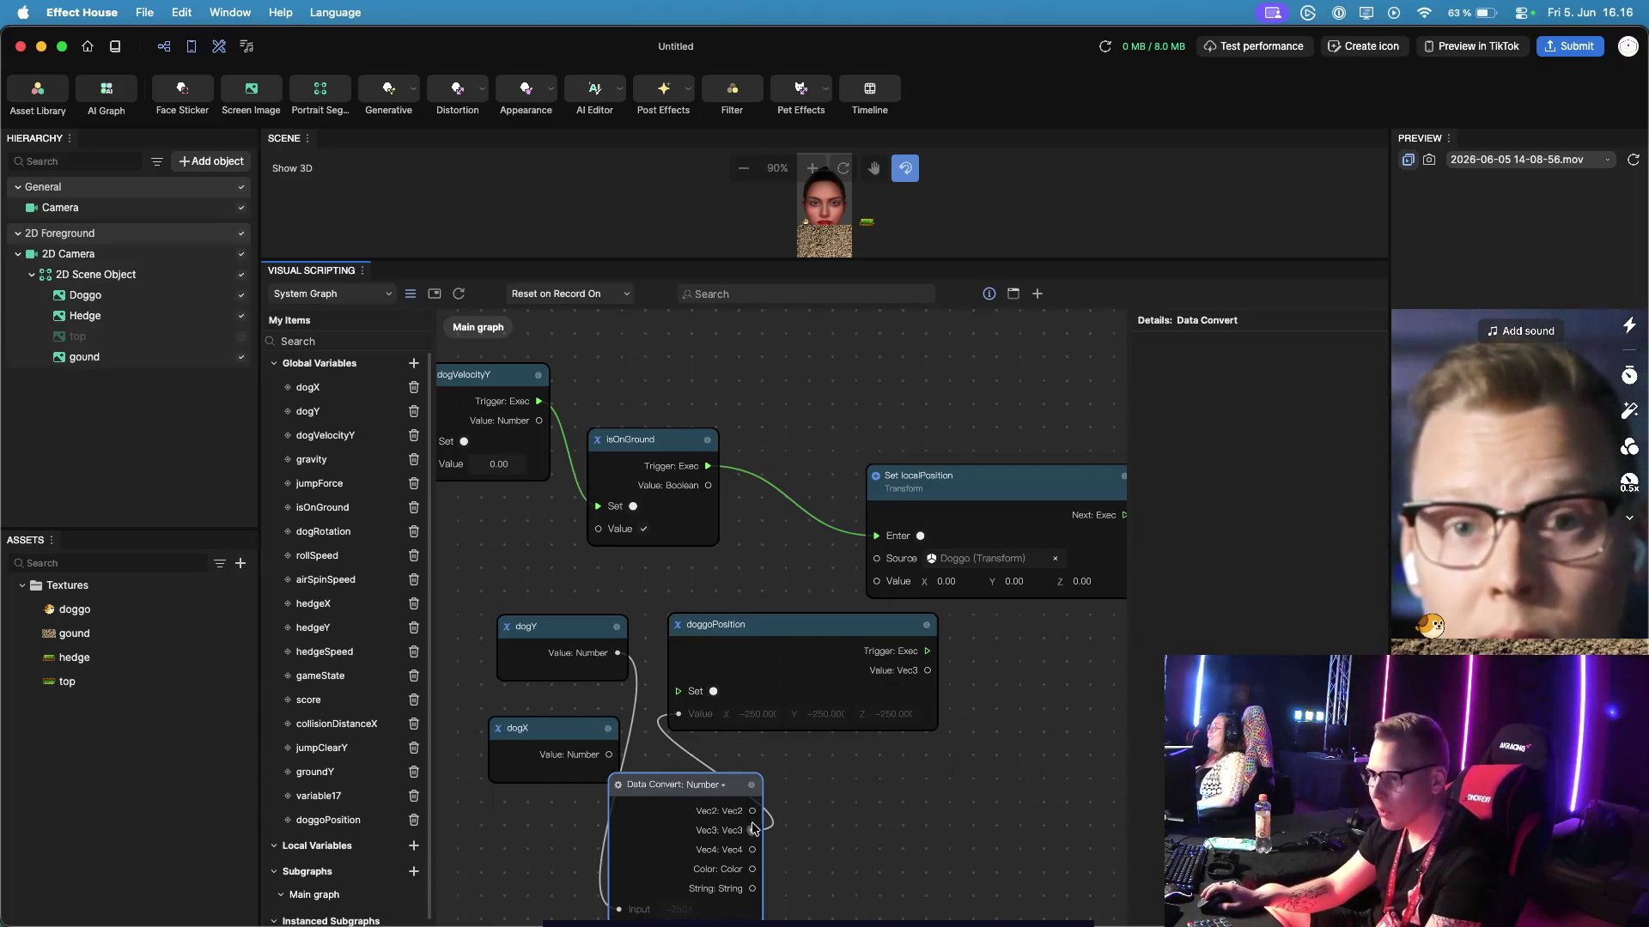
pyautogui.scroll(-3, 831, 765)
pyautogui.scroll(3, 903, 765)
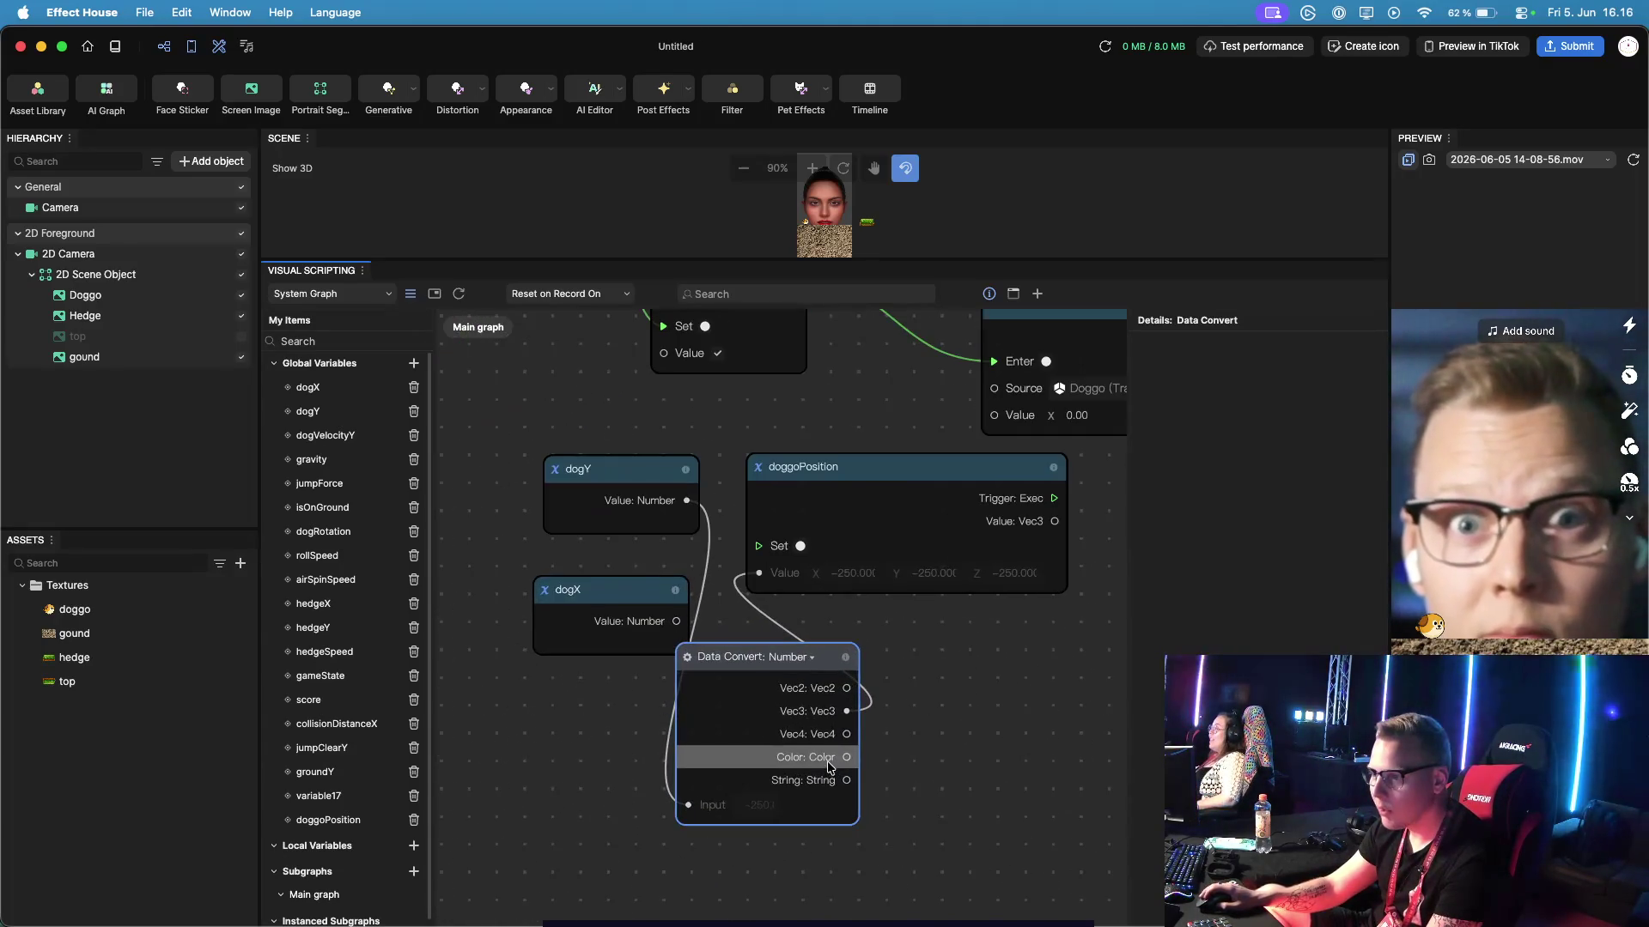
pyautogui.click(867, 480)
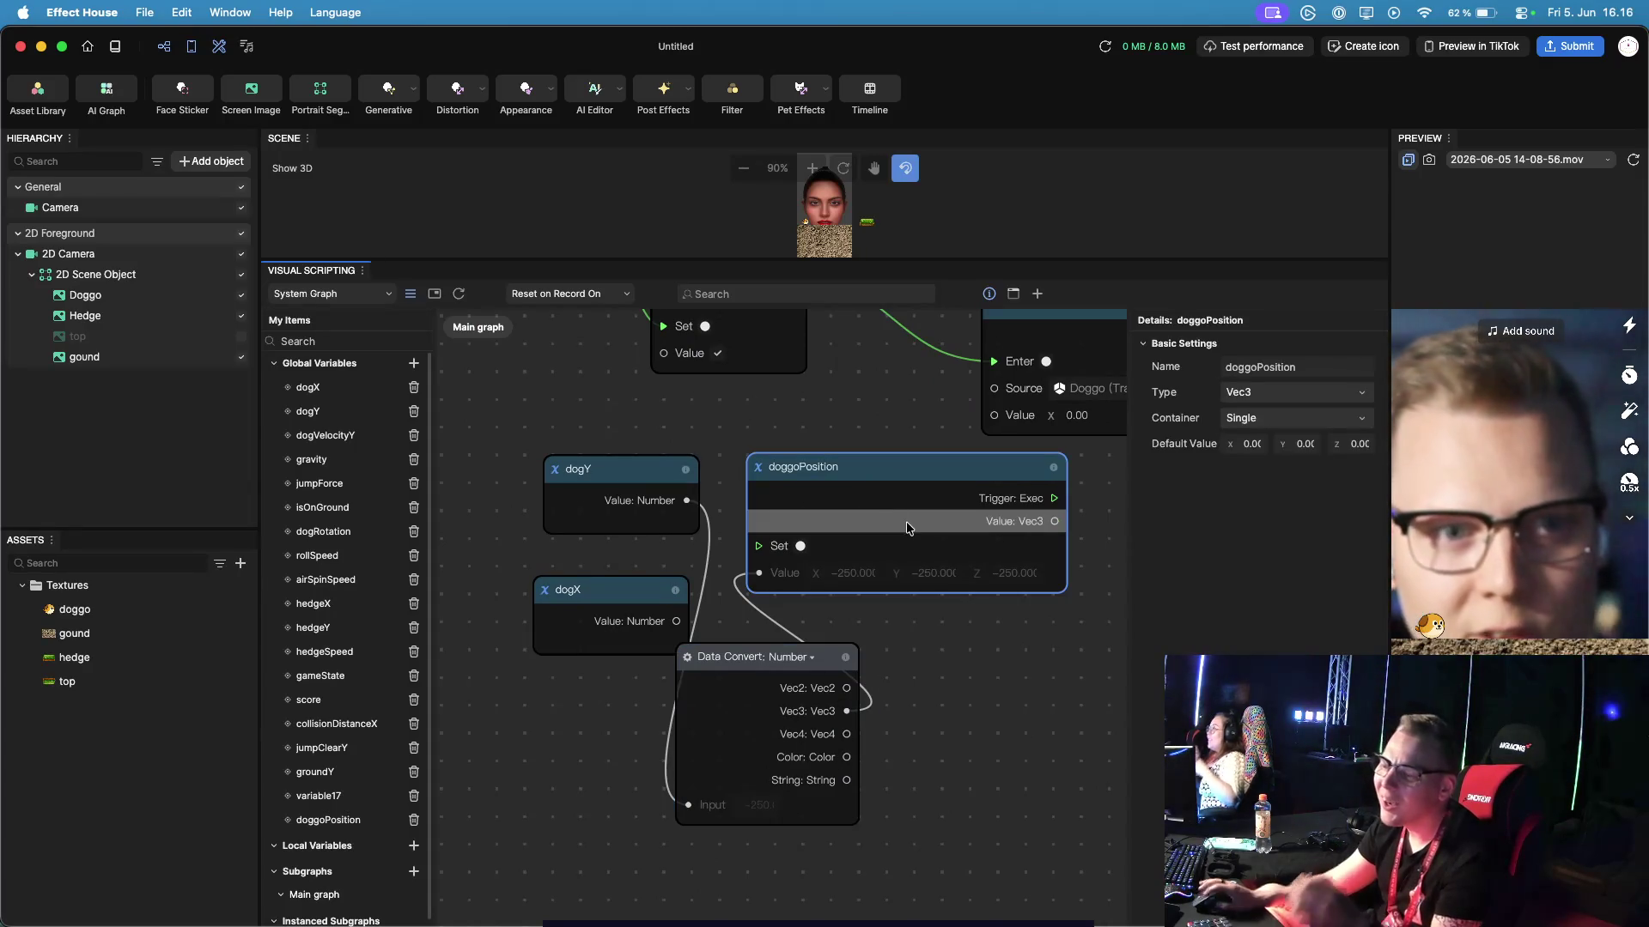
pyautogui.press('BackSpace')
pyautogui.click(753, 654)
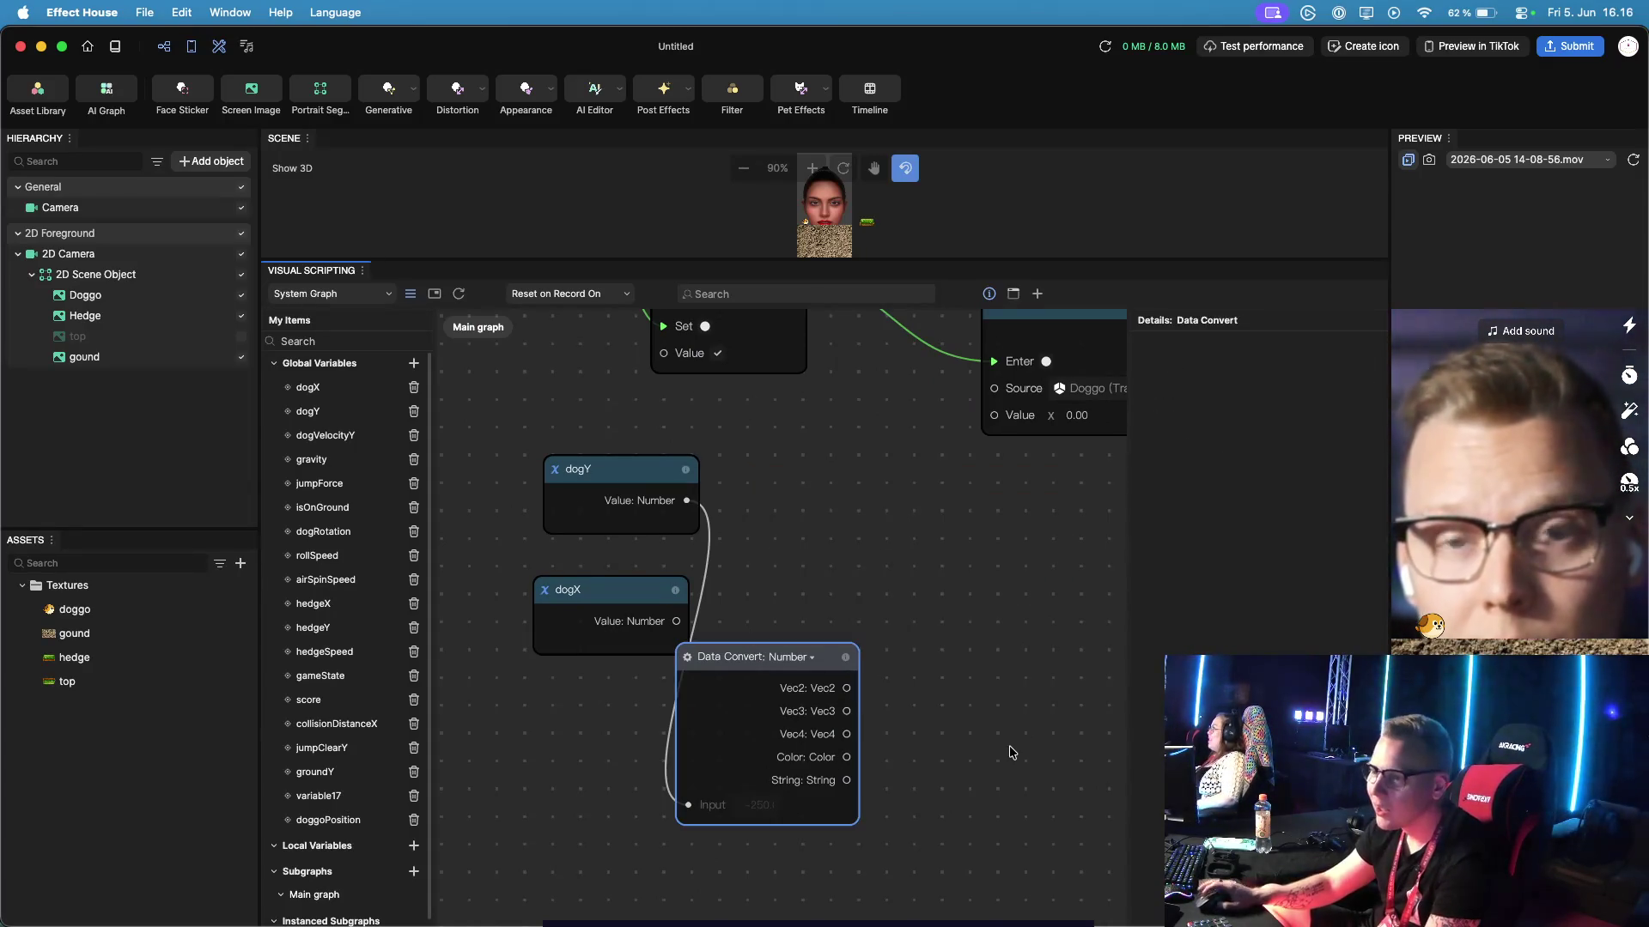
pyautogui.press('BackSpace')
pyautogui.rightClick(1011, 752)
pyautogui.press('Escape')
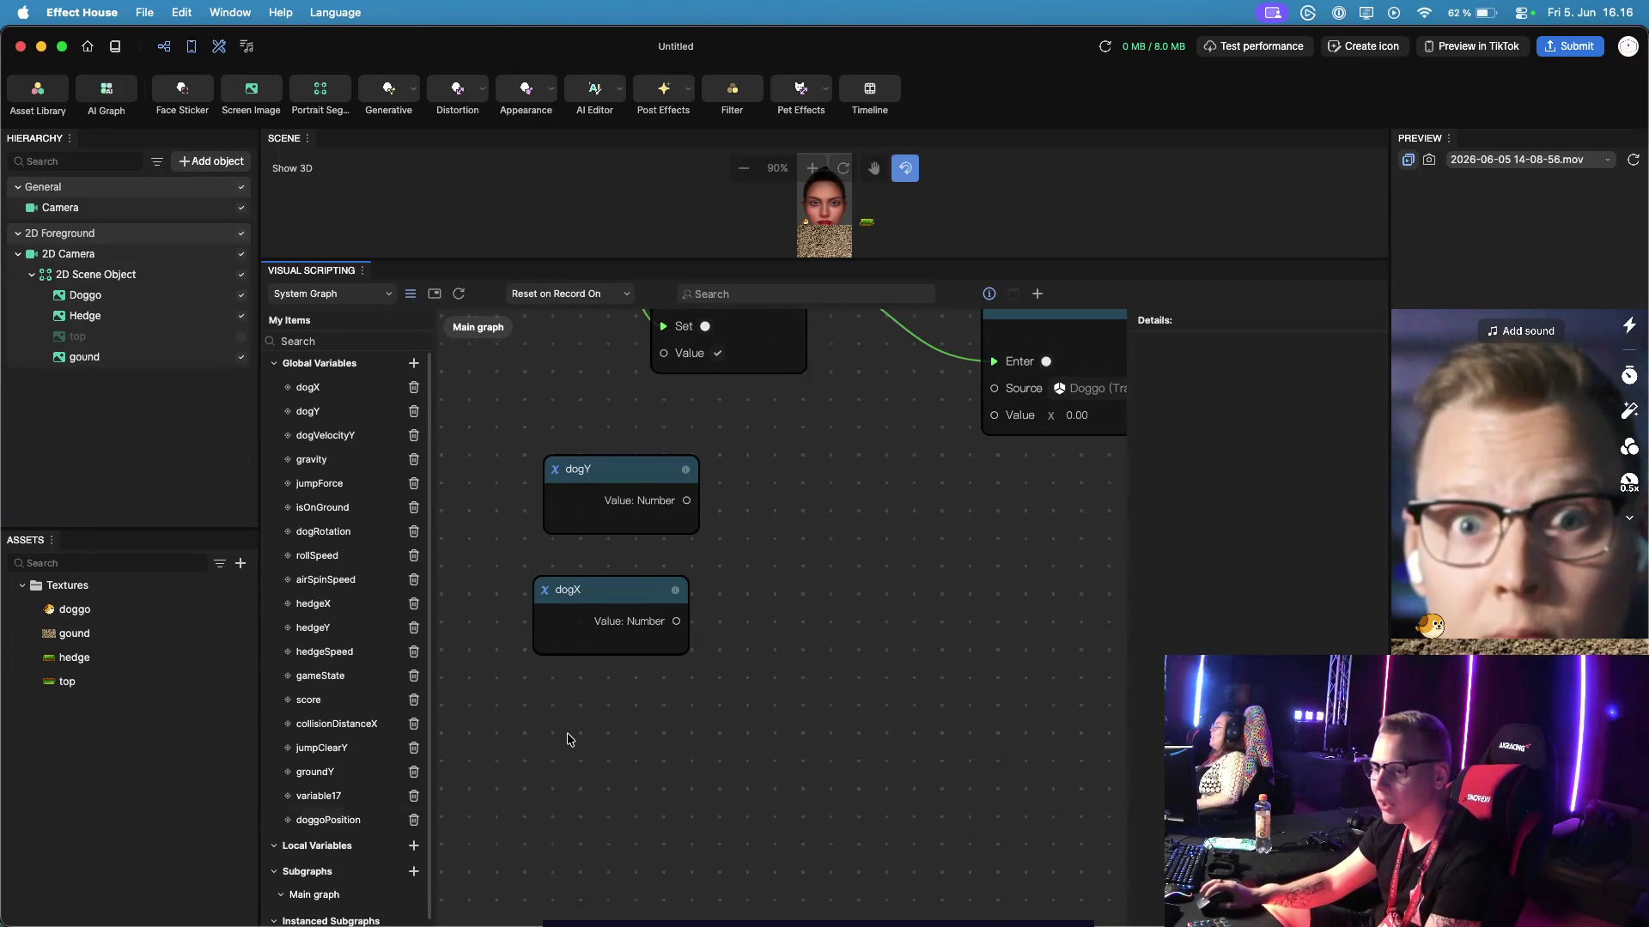
# Step: Place dogY beside Set localPosition with dogX just below it
pyautogui.scroll(5, 771, 730)
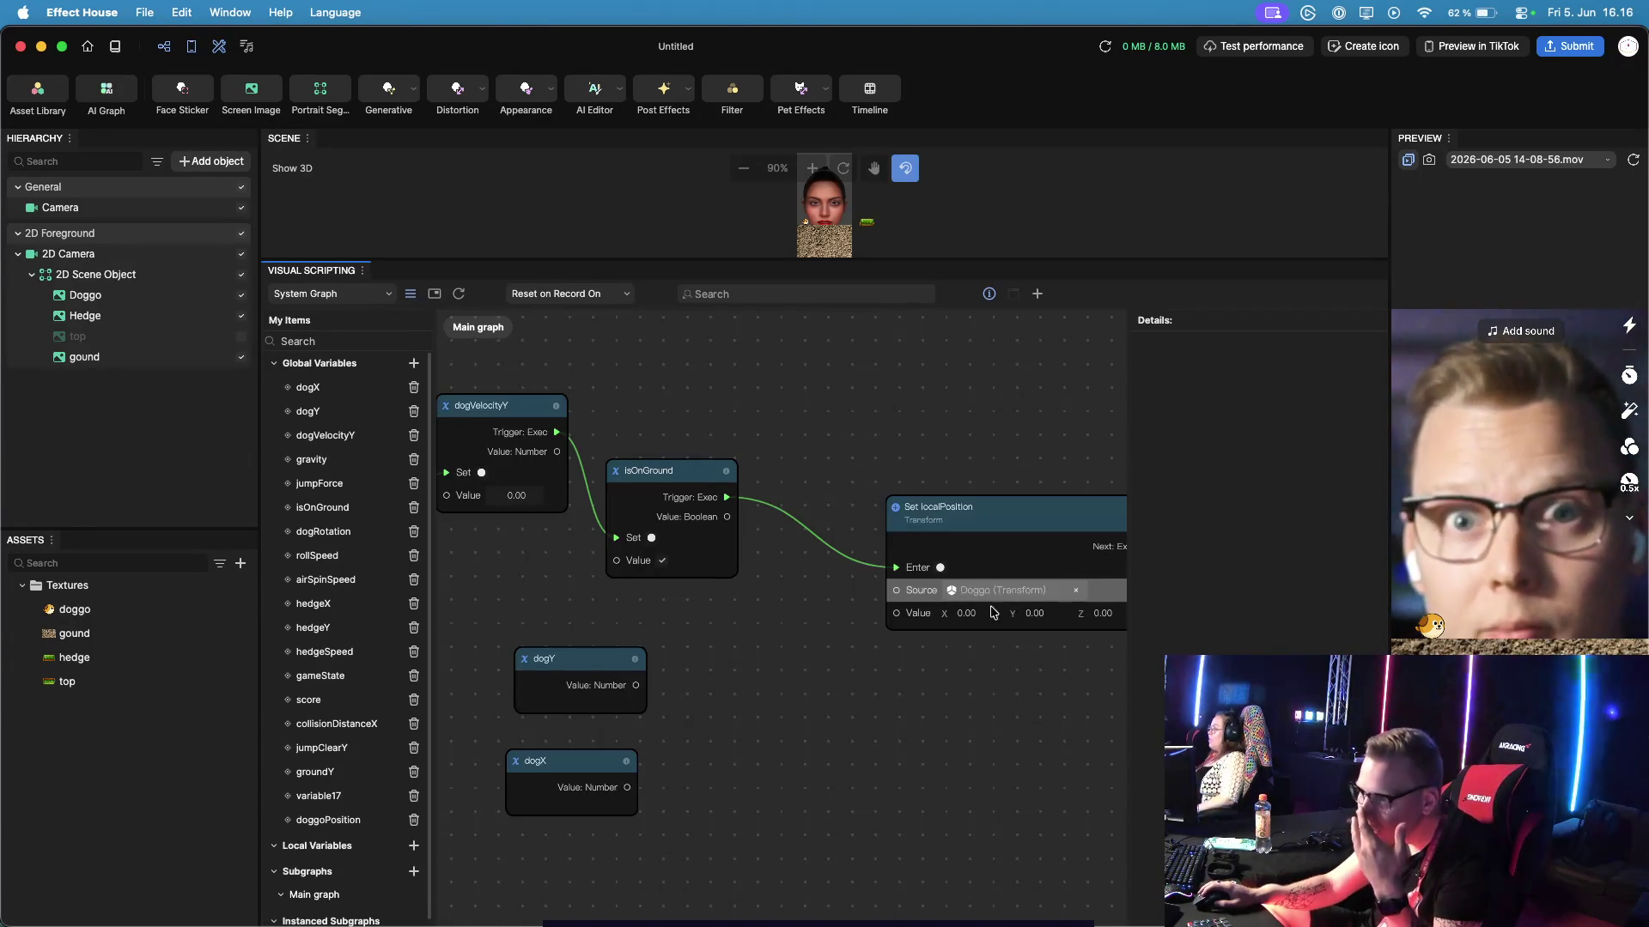
pyautogui.moveTo(577, 665); pyautogui.dragTo(702, 635)
pyautogui.moveTo(565, 766); pyautogui.dragTo(696, 715)
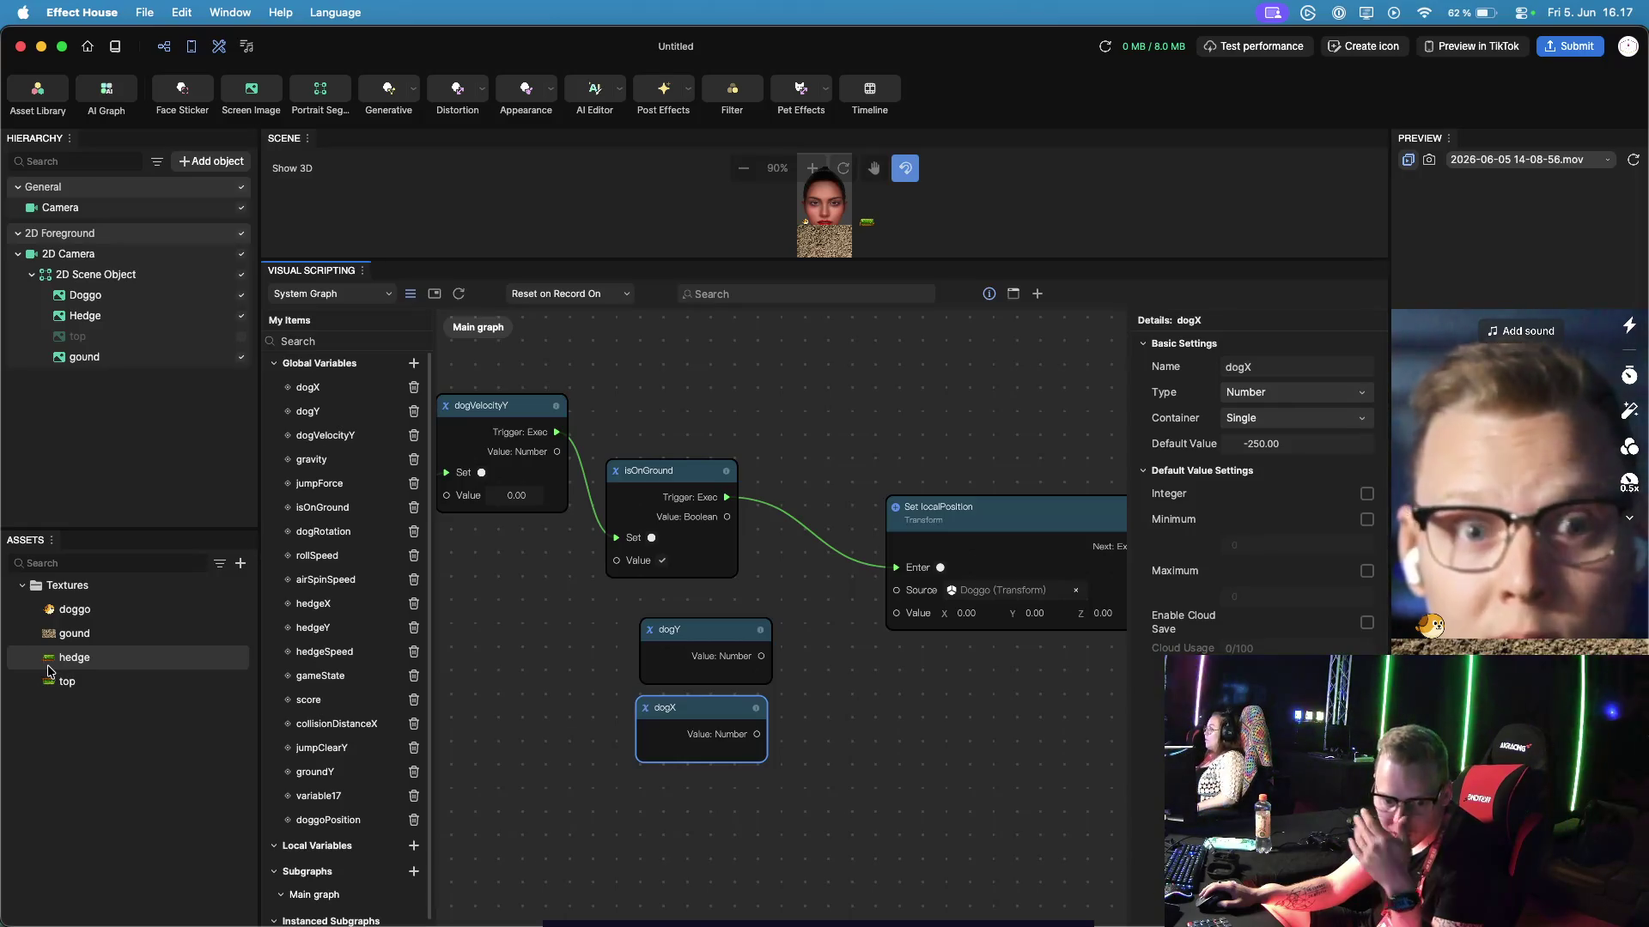
pyautogui.scroll(3, 597, 788)
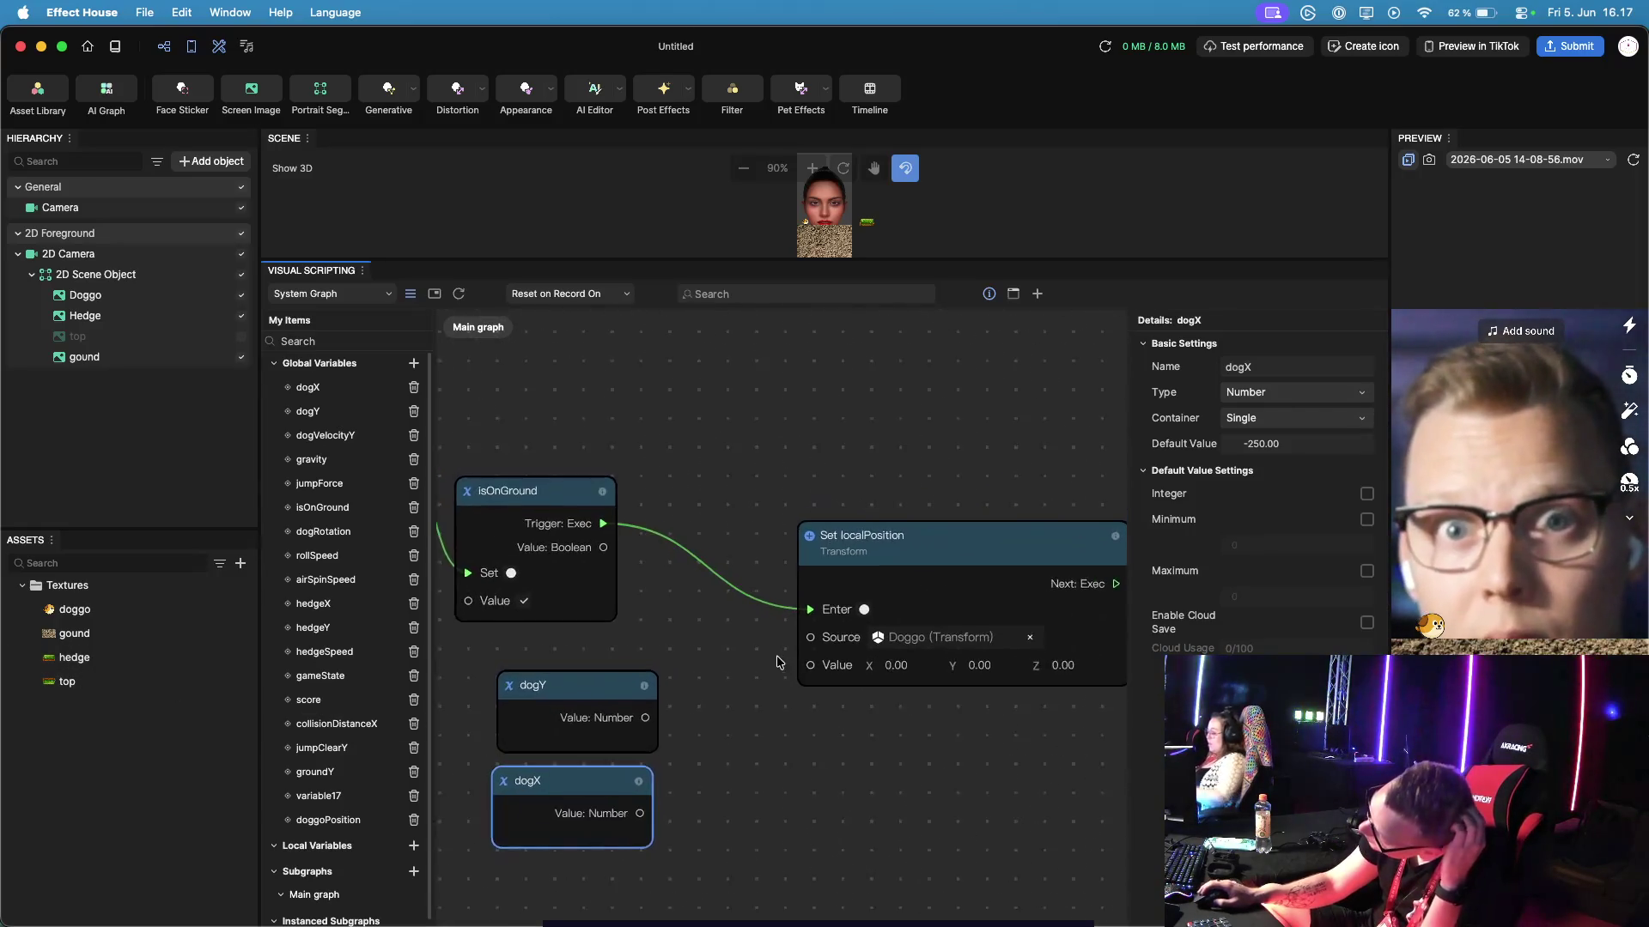
# Step: Read the Node info for the Set localPosition node
pyautogui.scroll(1, 777, 662)
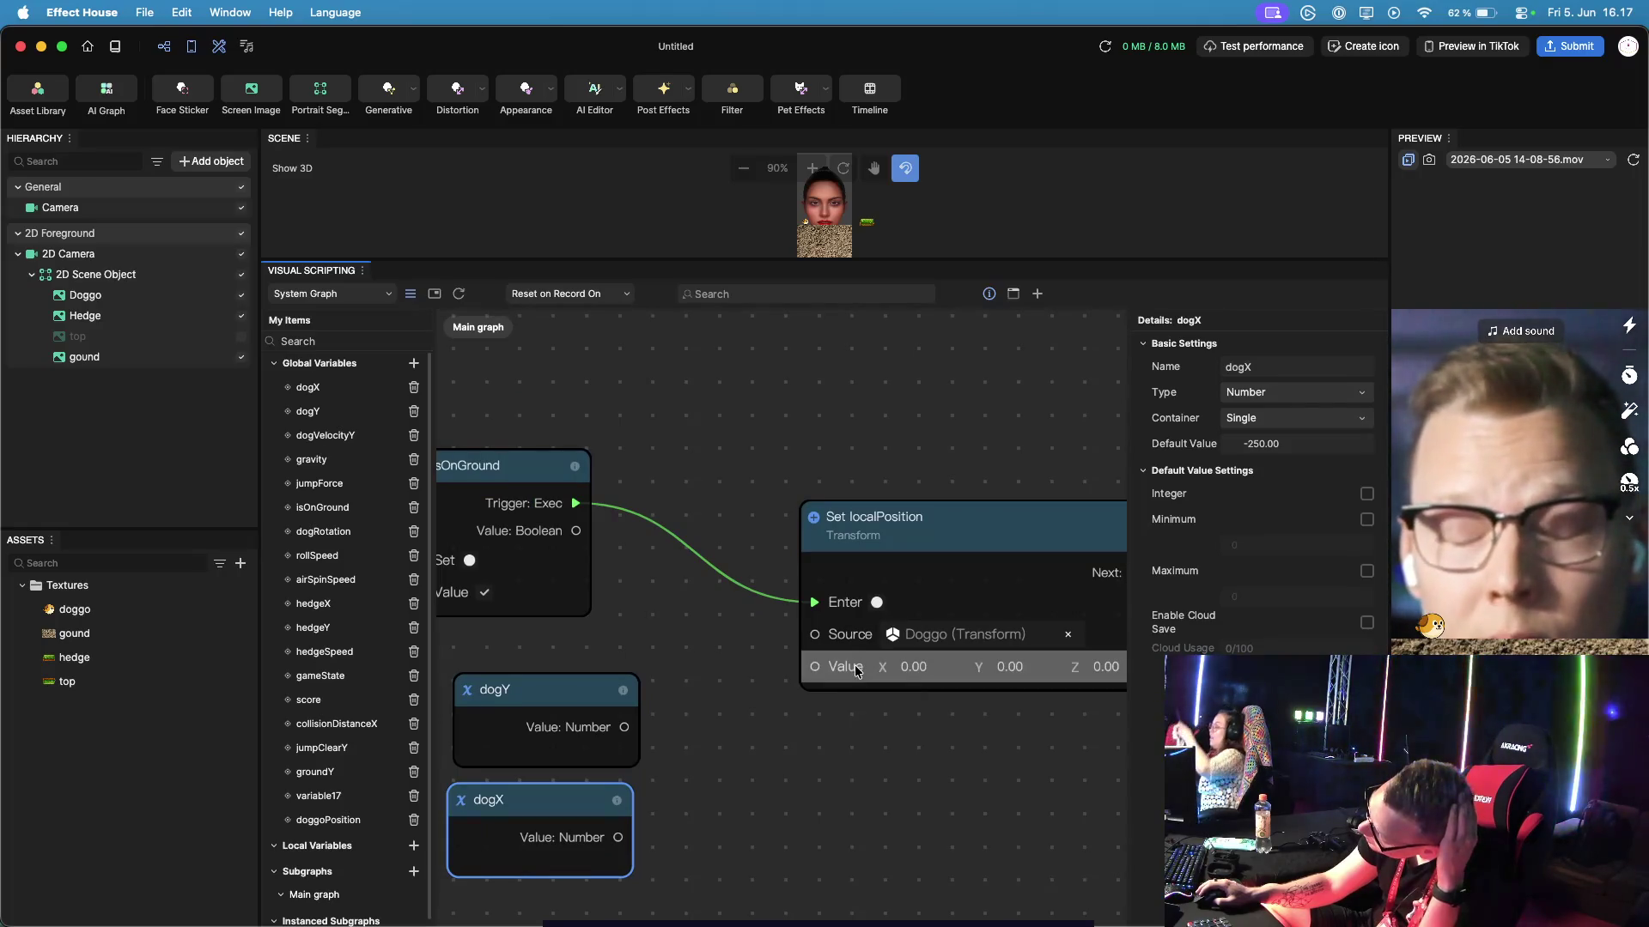
pyautogui.rightClick(856, 670)
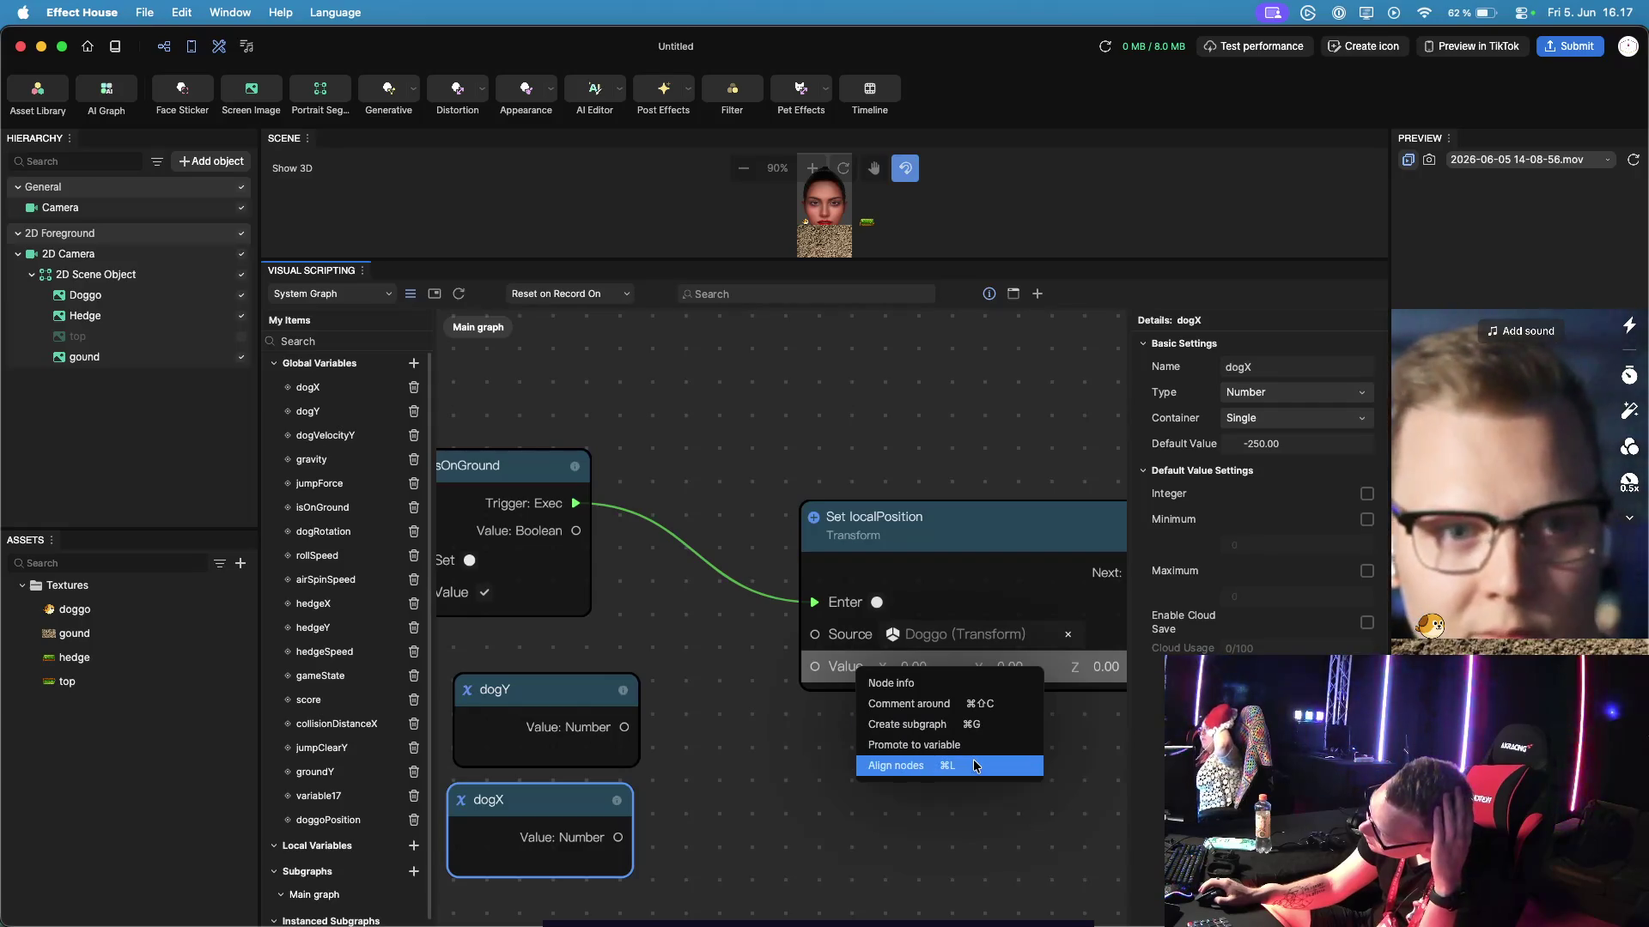
pyautogui.click(944, 683)
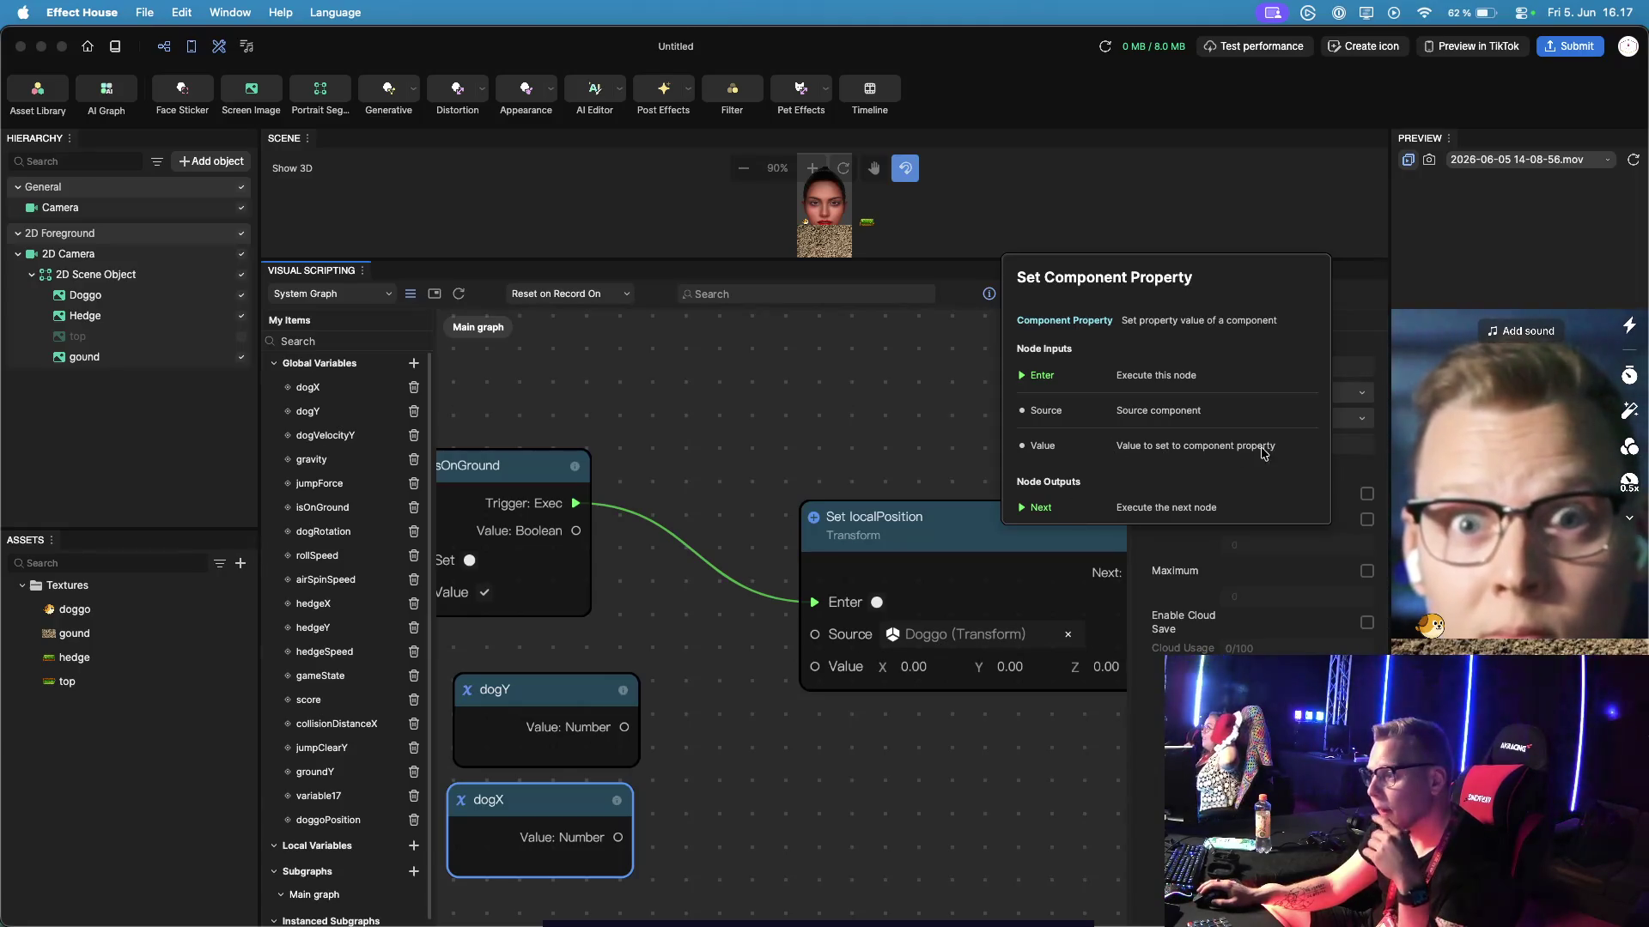
pyautogui.click(1024, 797)
# Step: Wire dogY into Set localPosition's Value through a Data Convert node and move dogX aside
pyautogui.moveTo(991, 792); pyautogui.dragTo(895, 749)
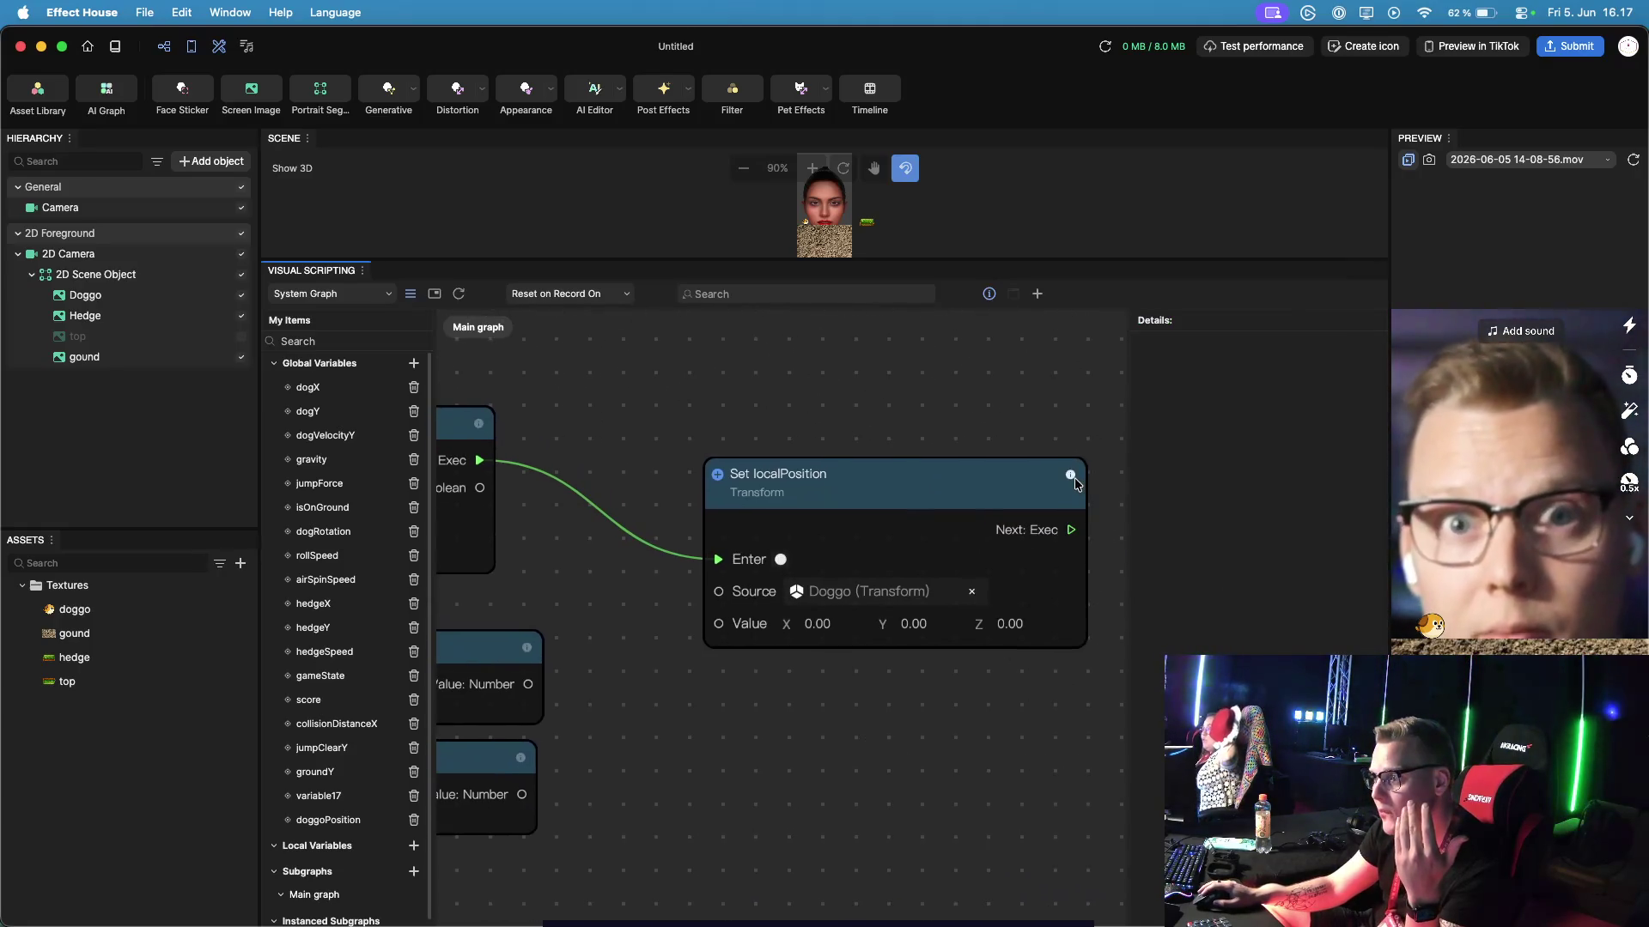
pyautogui.moveTo(711, 737); pyautogui.dragTo(777, 726)
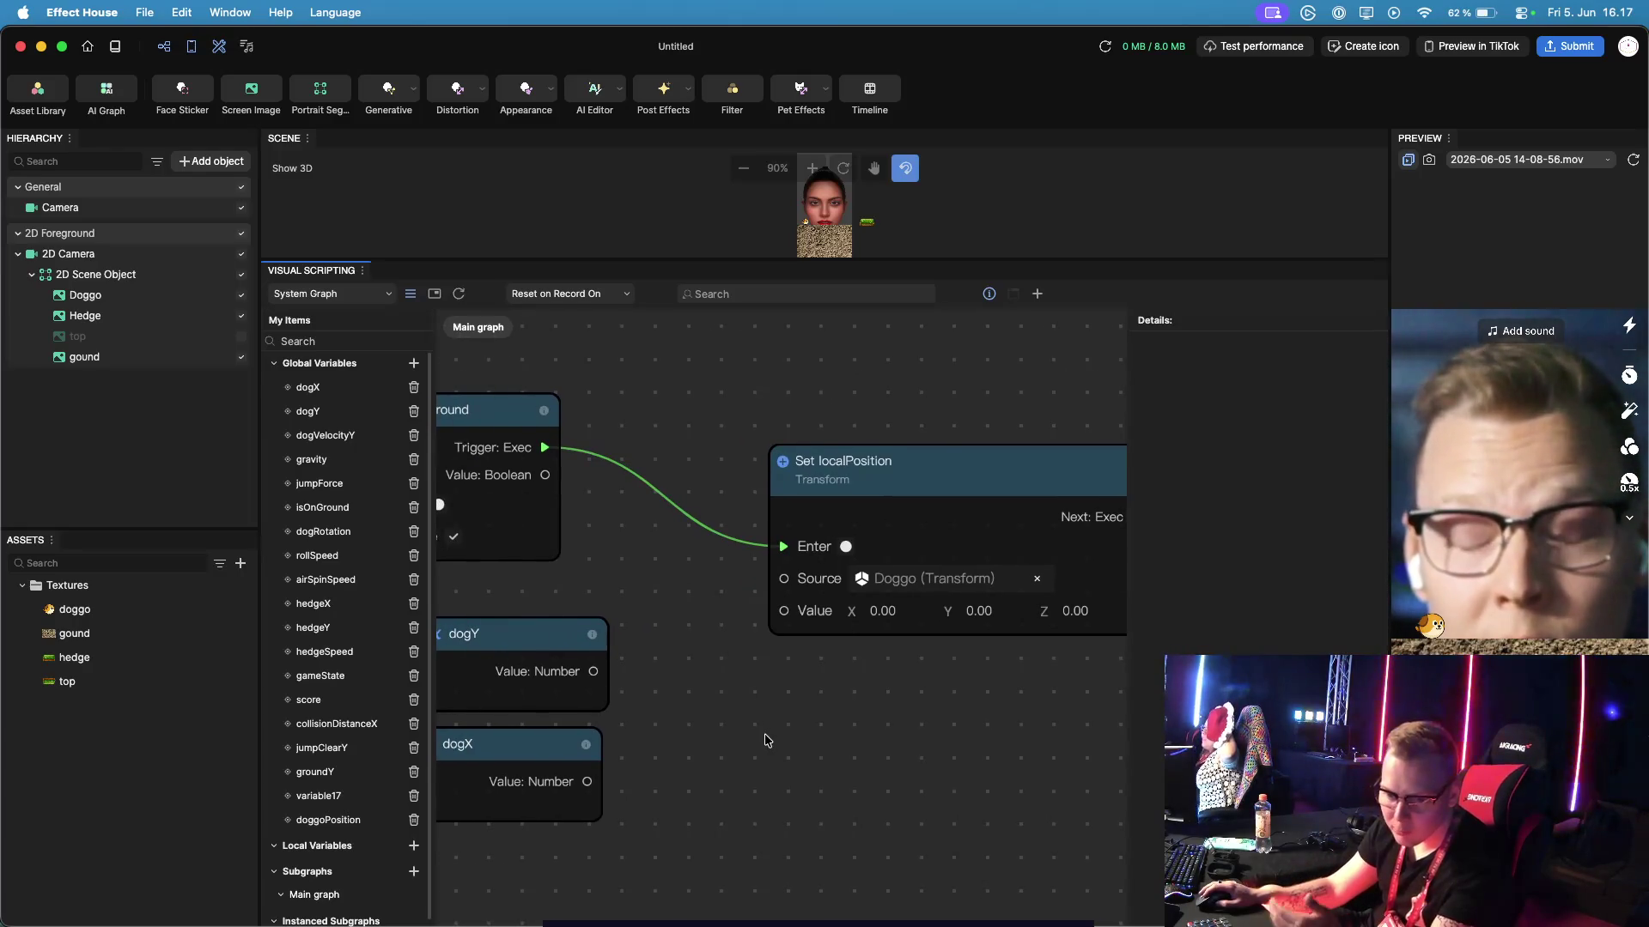
pyautogui.moveTo(707, 673); pyautogui.dragTo(897, 642)
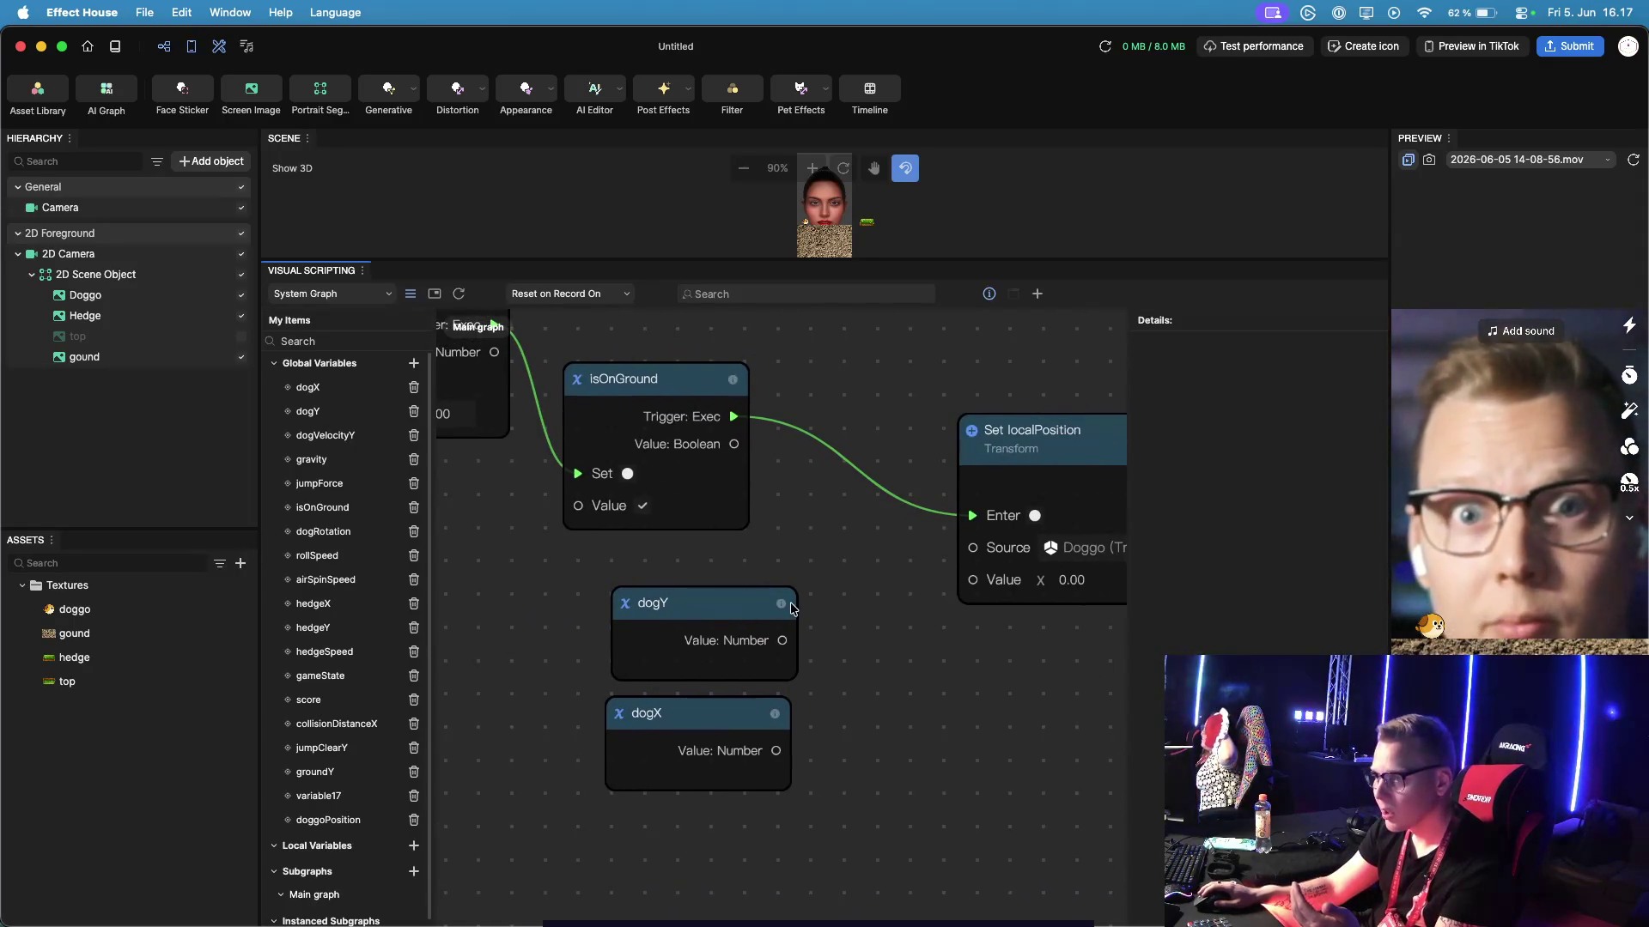
pyautogui.moveTo(785, 643); pyautogui.dragTo(972, 580)
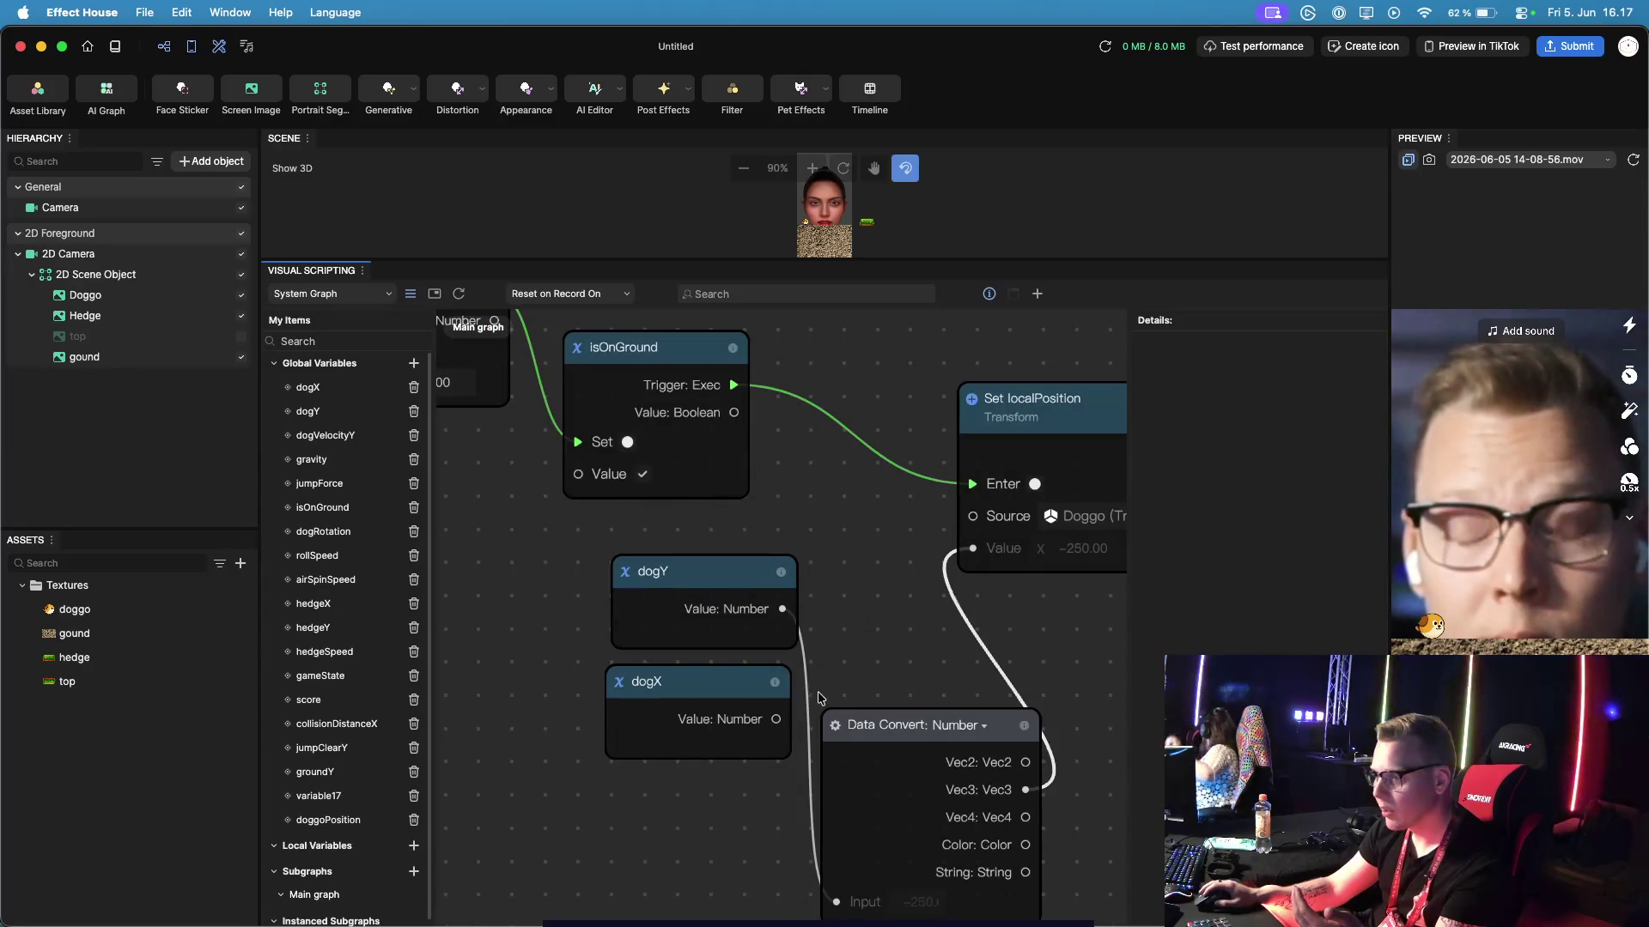
pyautogui.moveTo(930, 714); pyautogui.dragTo(819, 541)
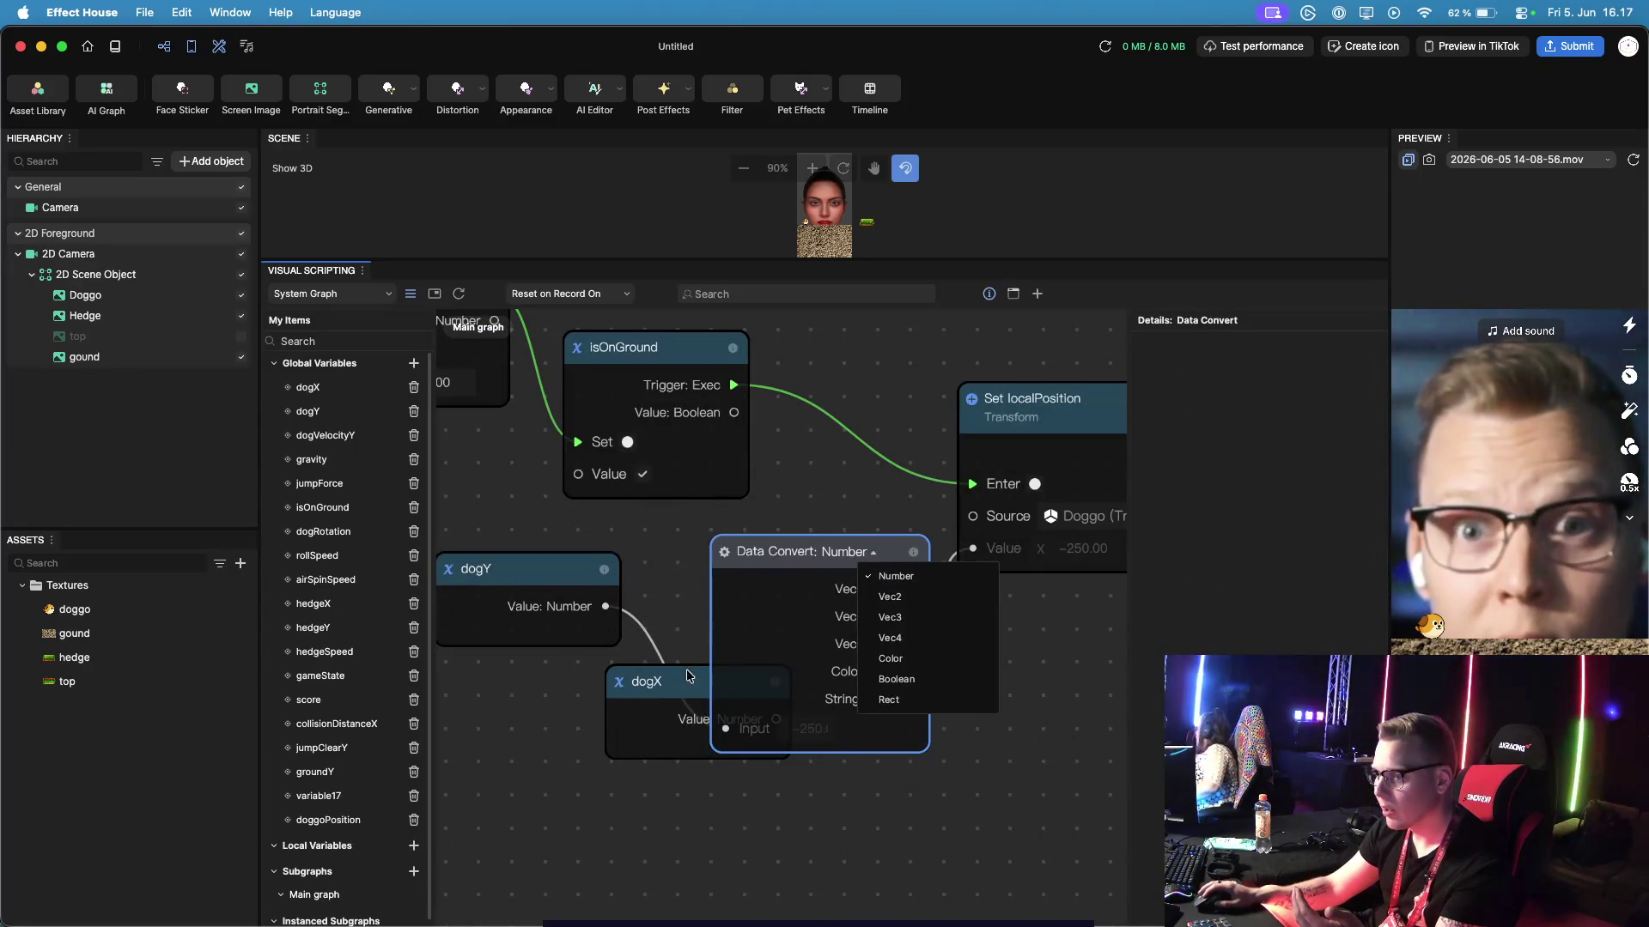
pyautogui.moveTo(766, 690); pyautogui.dragTo(725, 844)
pyautogui.click(773, 859)
# Step: Wire dogX through a second Data Convert node, keep the upper Vec3 driving Value, then go to Brave
pyautogui.rightClick(790, 866)
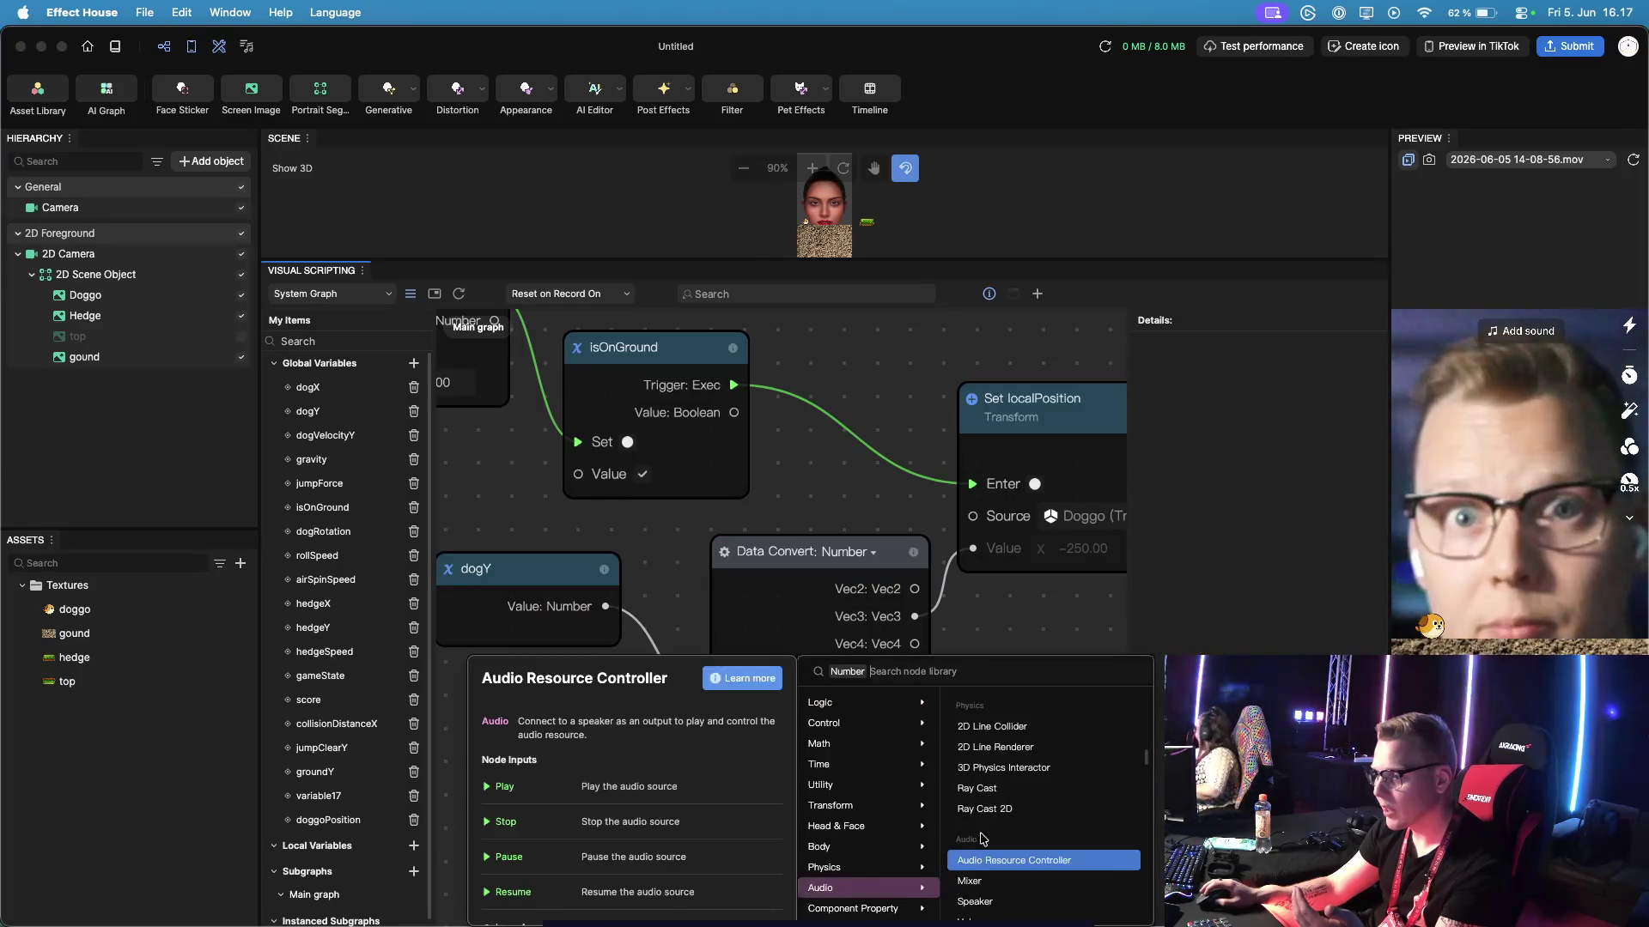
pyautogui.press('Escape')
pyautogui.moveTo(736, 872)
pyautogui.mouseDown()
pyautogui.moveTo(944, 623)
pyautogui.moveTo(972, 548)
pyautogui.mouseUp()
pyautogui.scroll(-5, 987, 653)
pyautogui.scroll(-6, 971, 661)
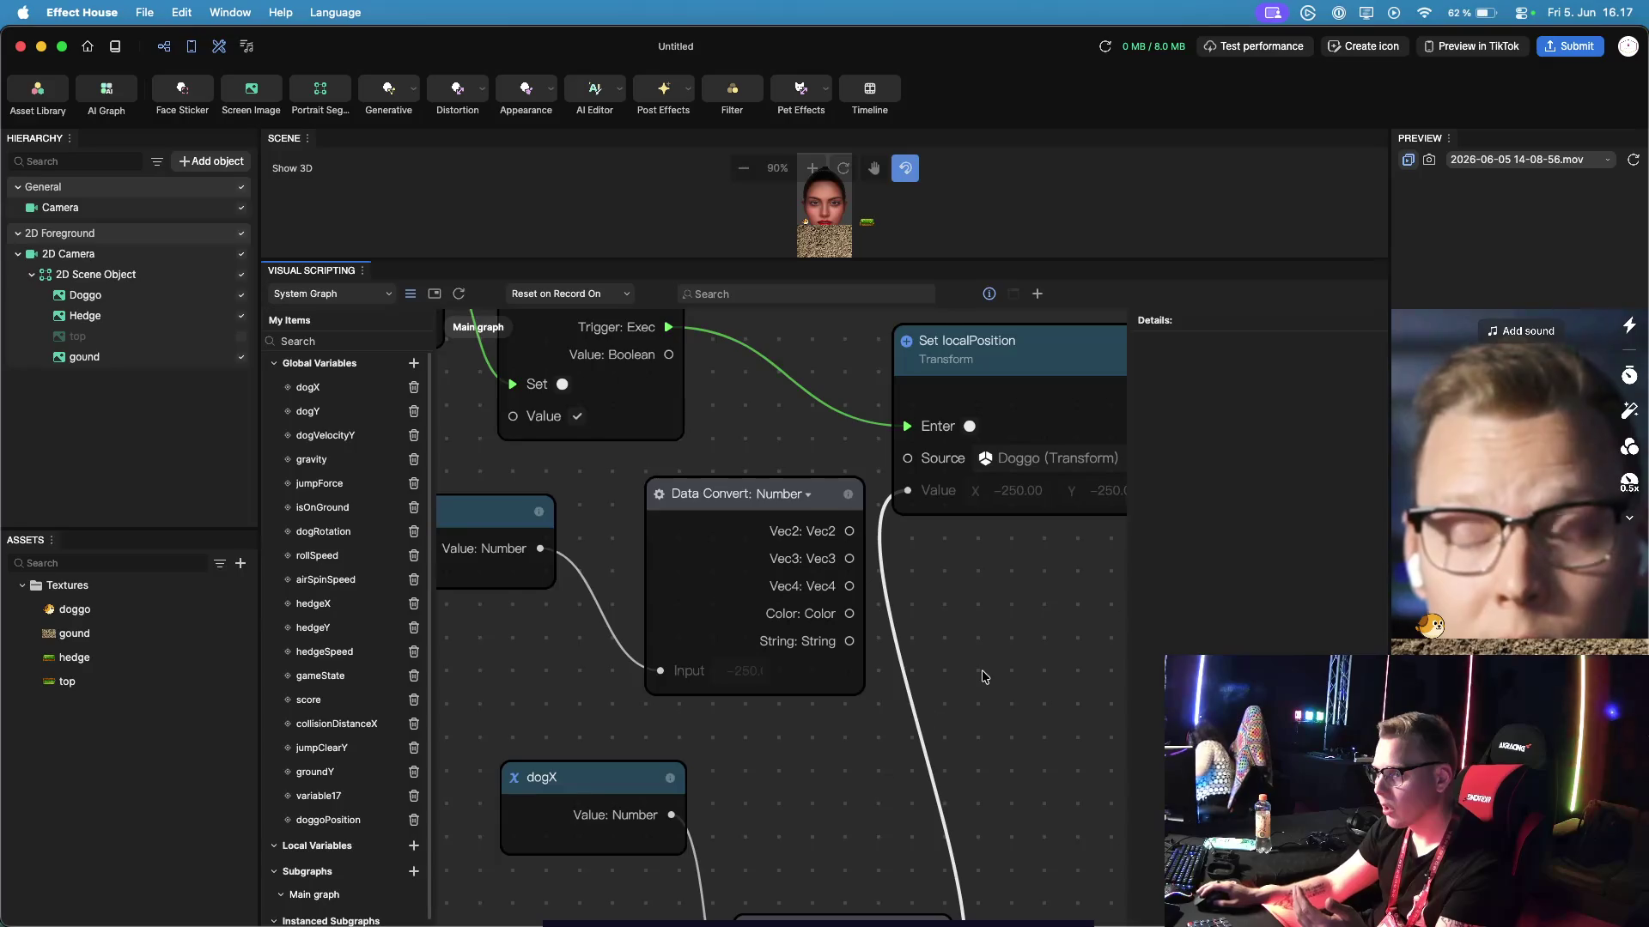
pyautogui.moveTo(880, 584); pyautogui.dragTo(923, 534)
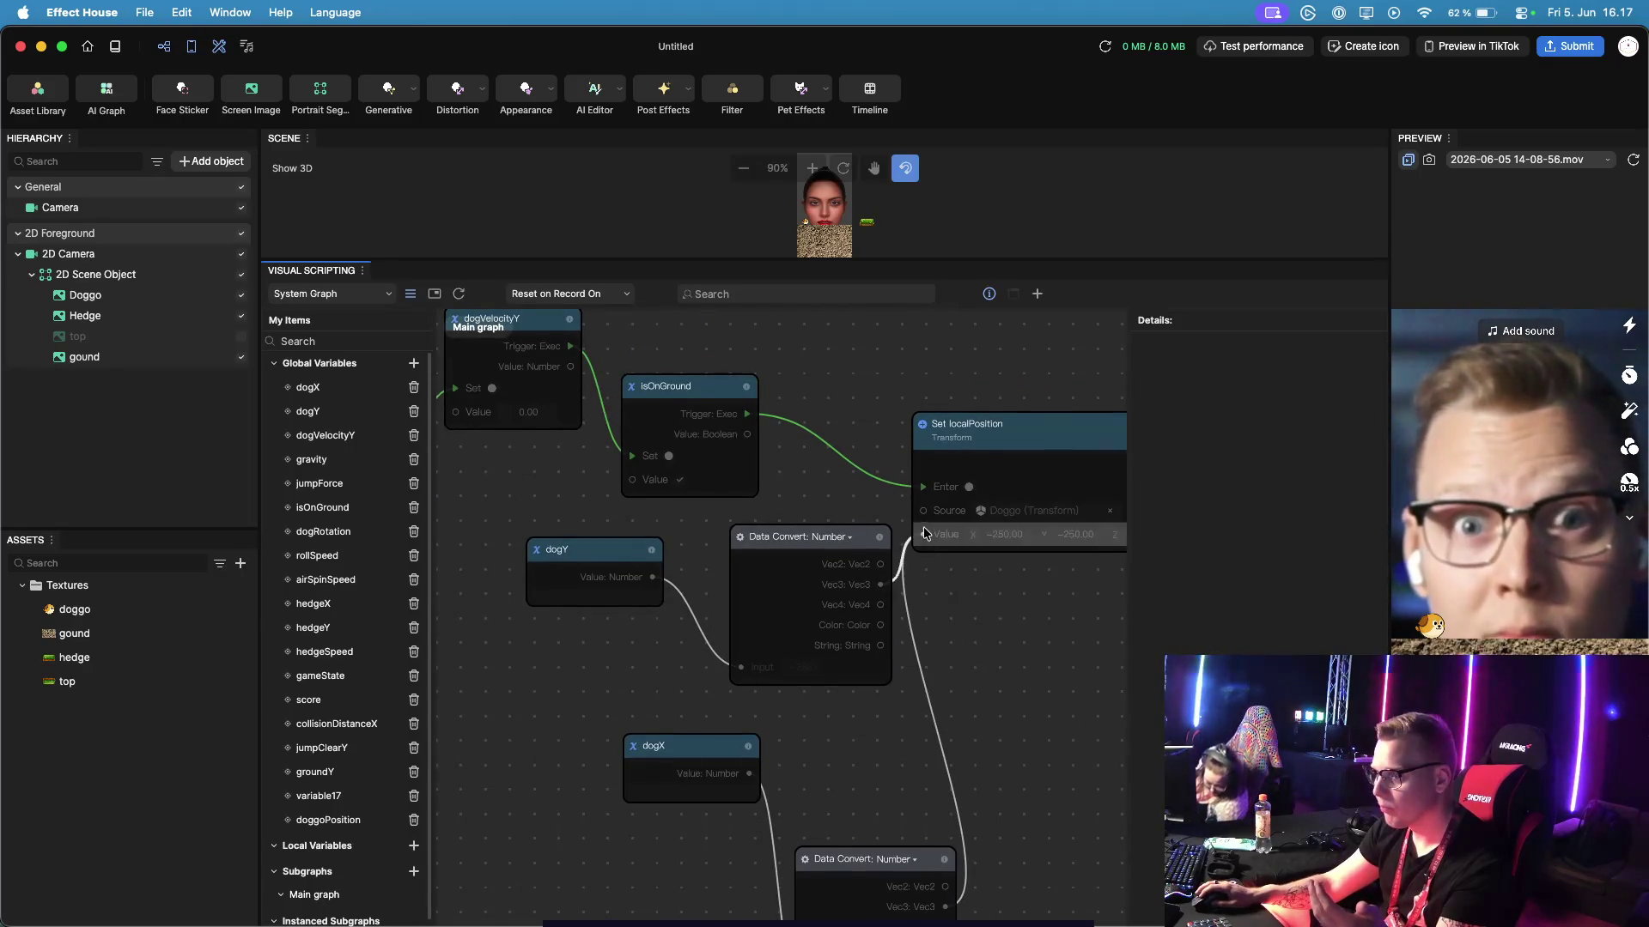
pyautogui.moveTo(805, 541); pyautogui.dragTo(784, 516)
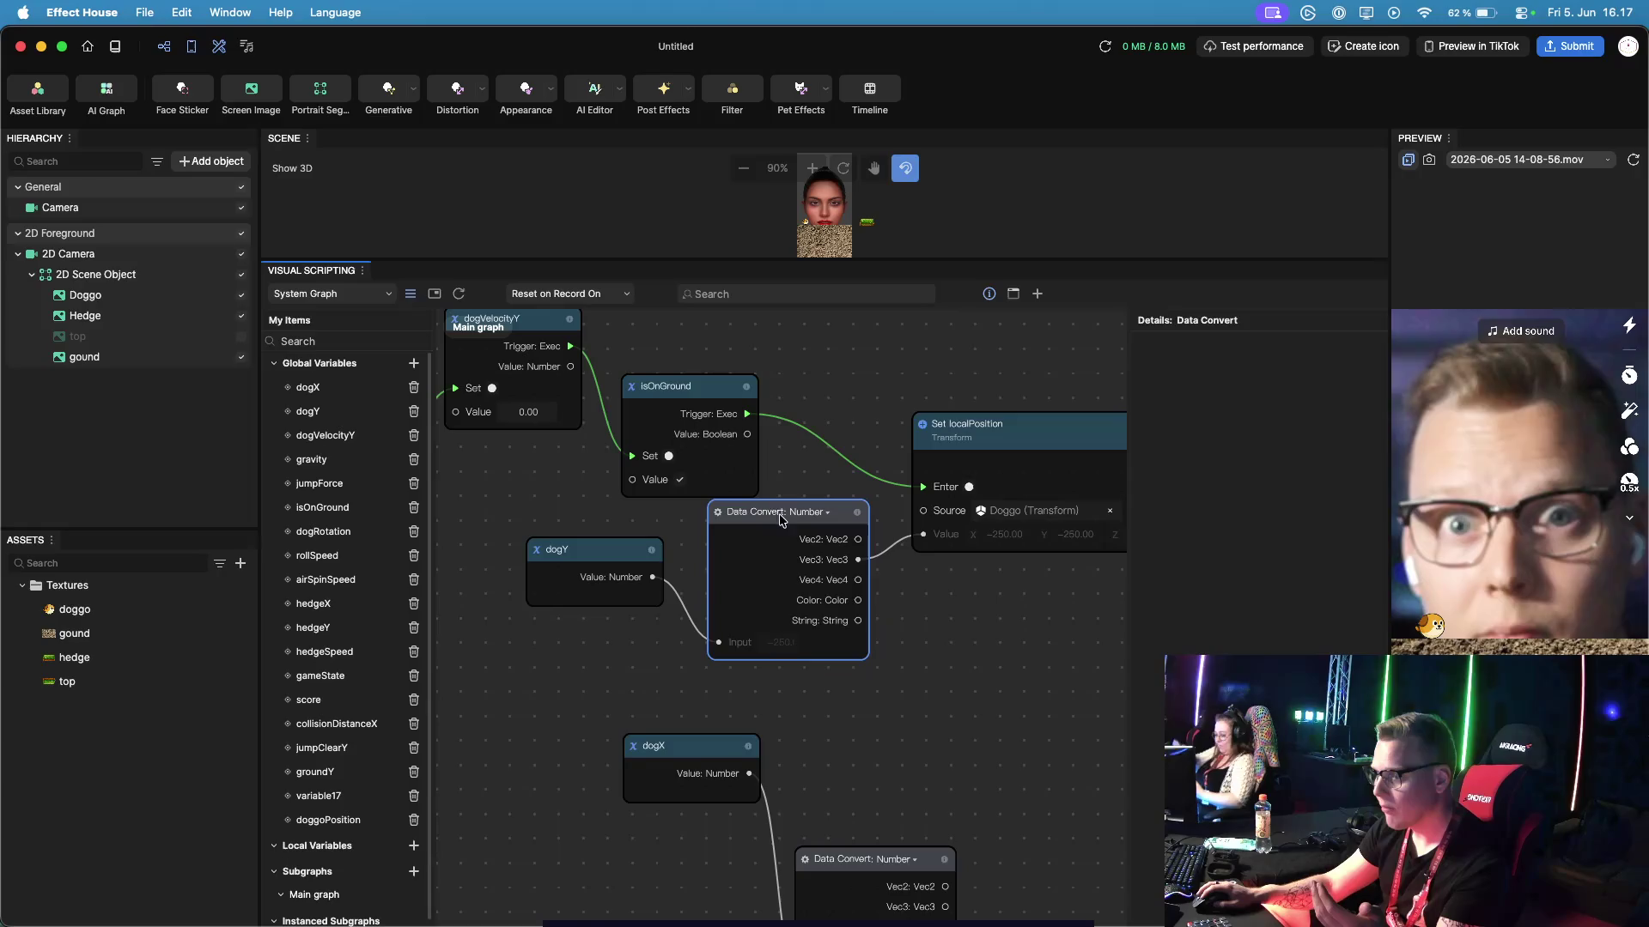
pyautogui.click(624, 582)
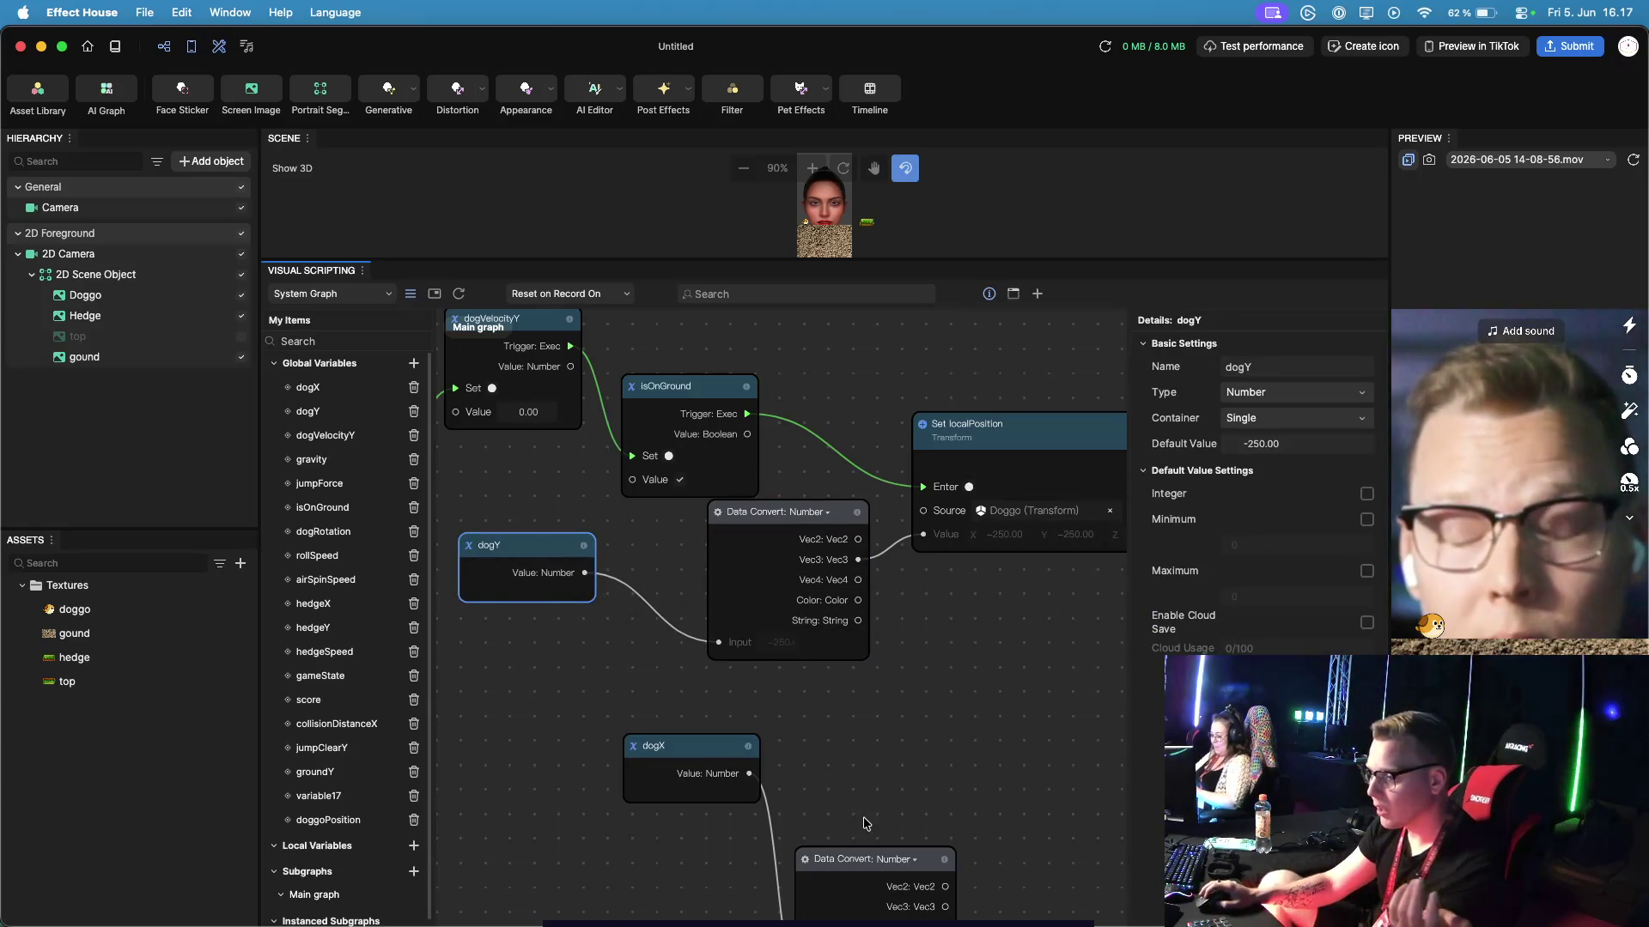
pyautogui.scroll(-2, 939, 752)
pyautogui.scroll(-2, 939, 751)
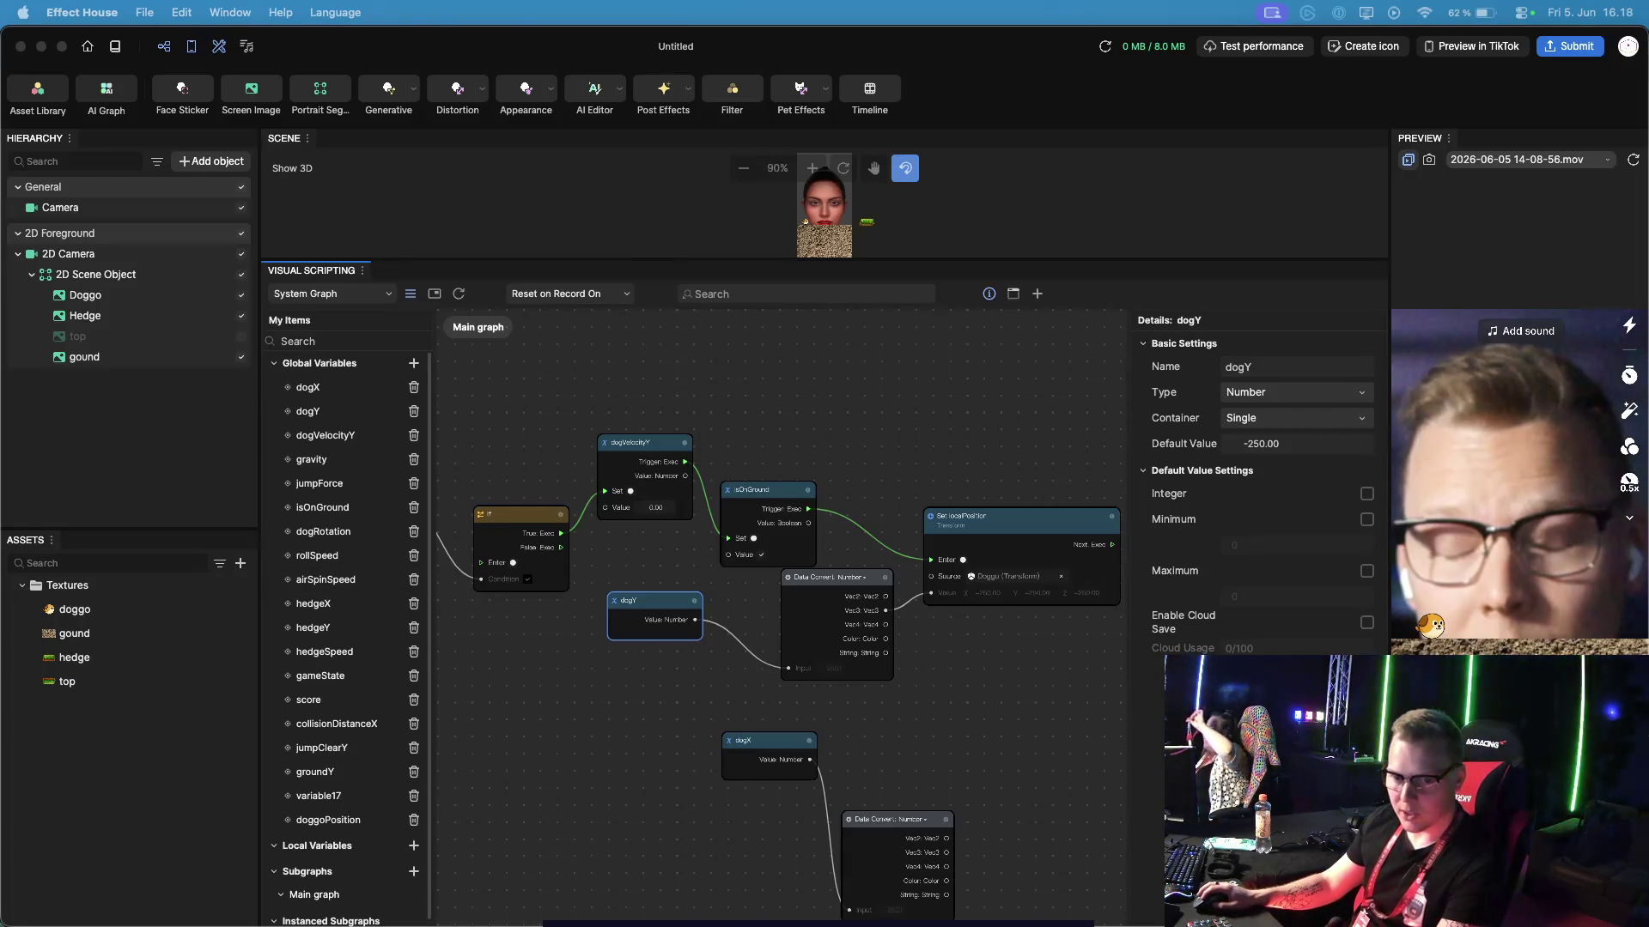
pyautogui.press('super+Tab')
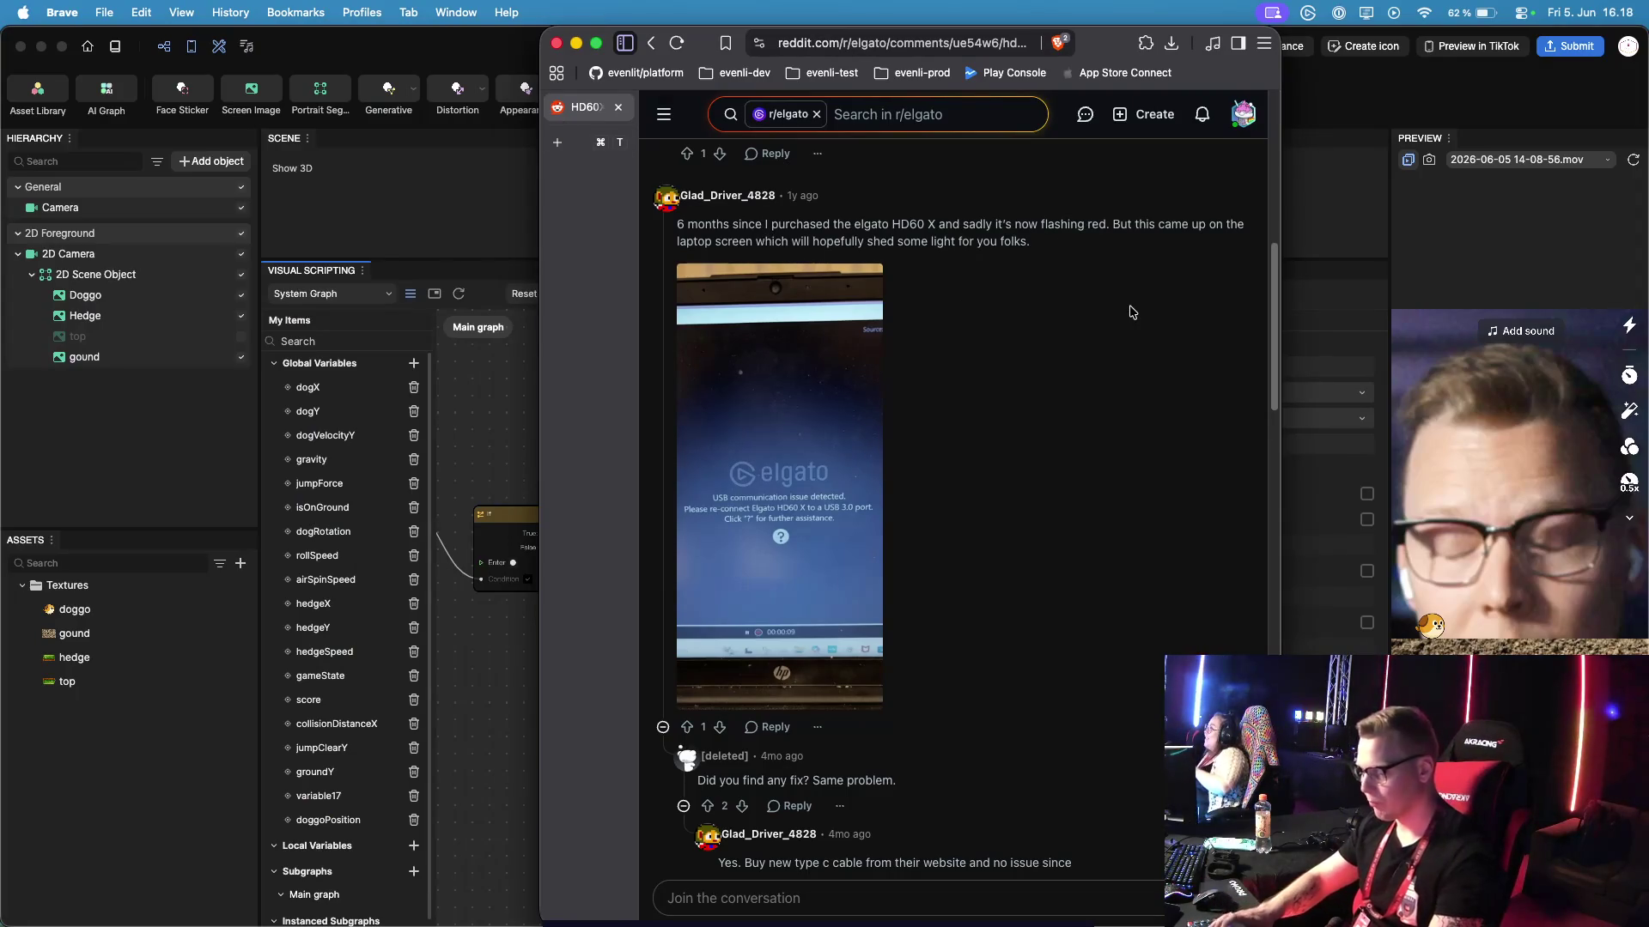
# Step: Search 'effect studio from multiple niumber variables to vec2' and expand the AI Overview
pyautogui.press('super+l')
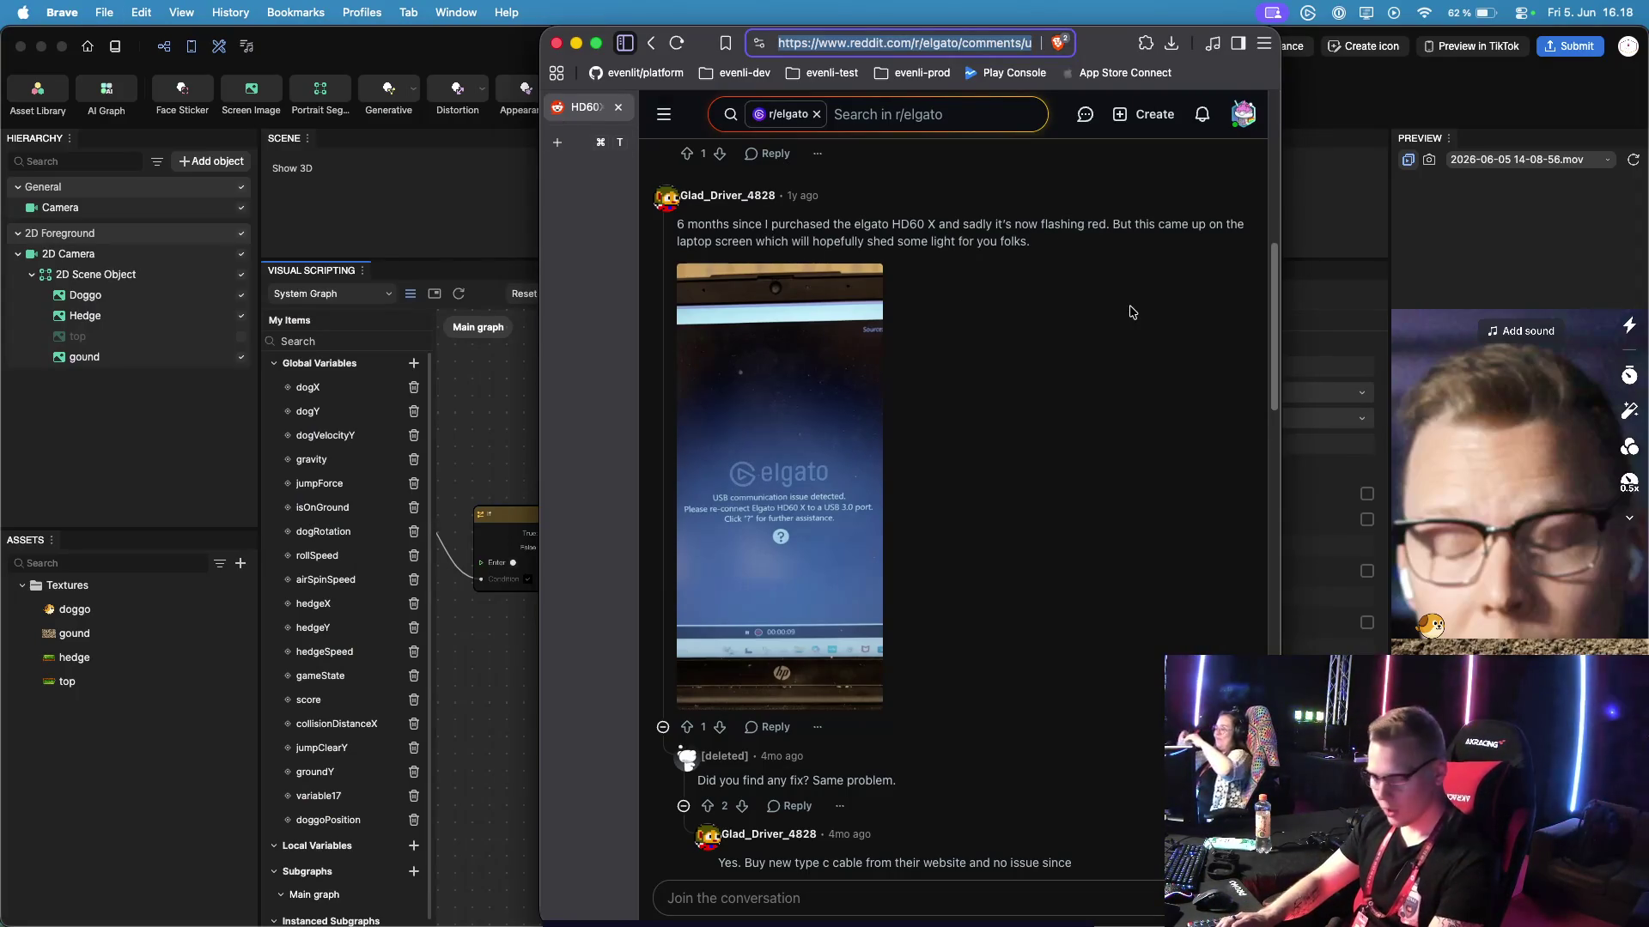
pyautogui.write('effect')
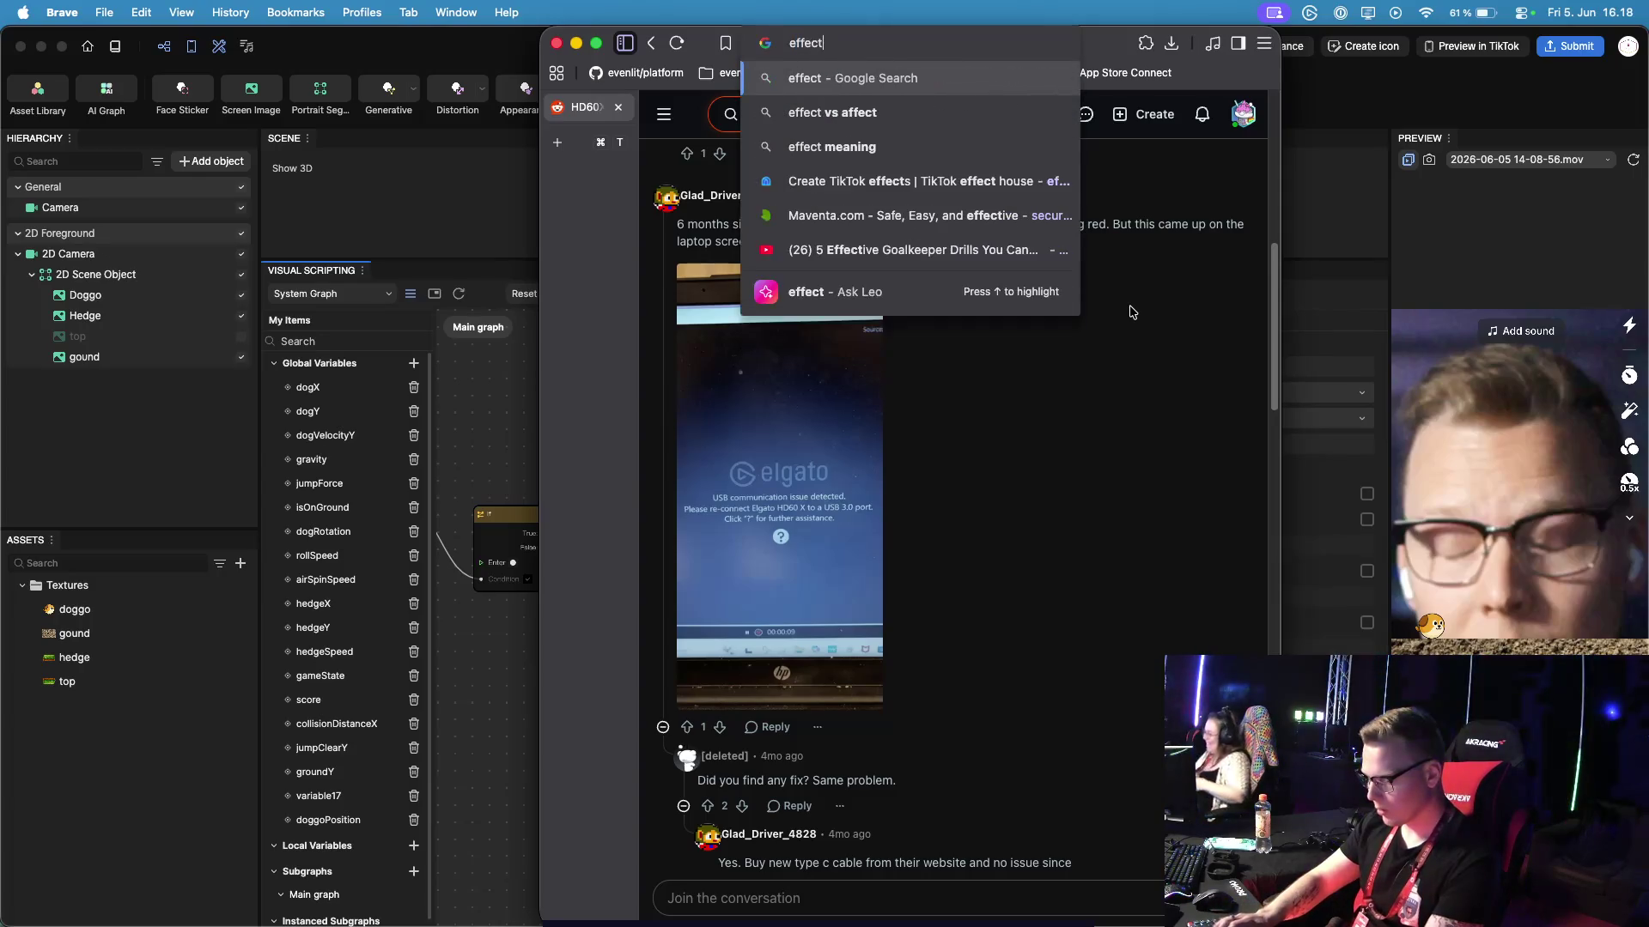
pyautogui.write(' studio from multiple')
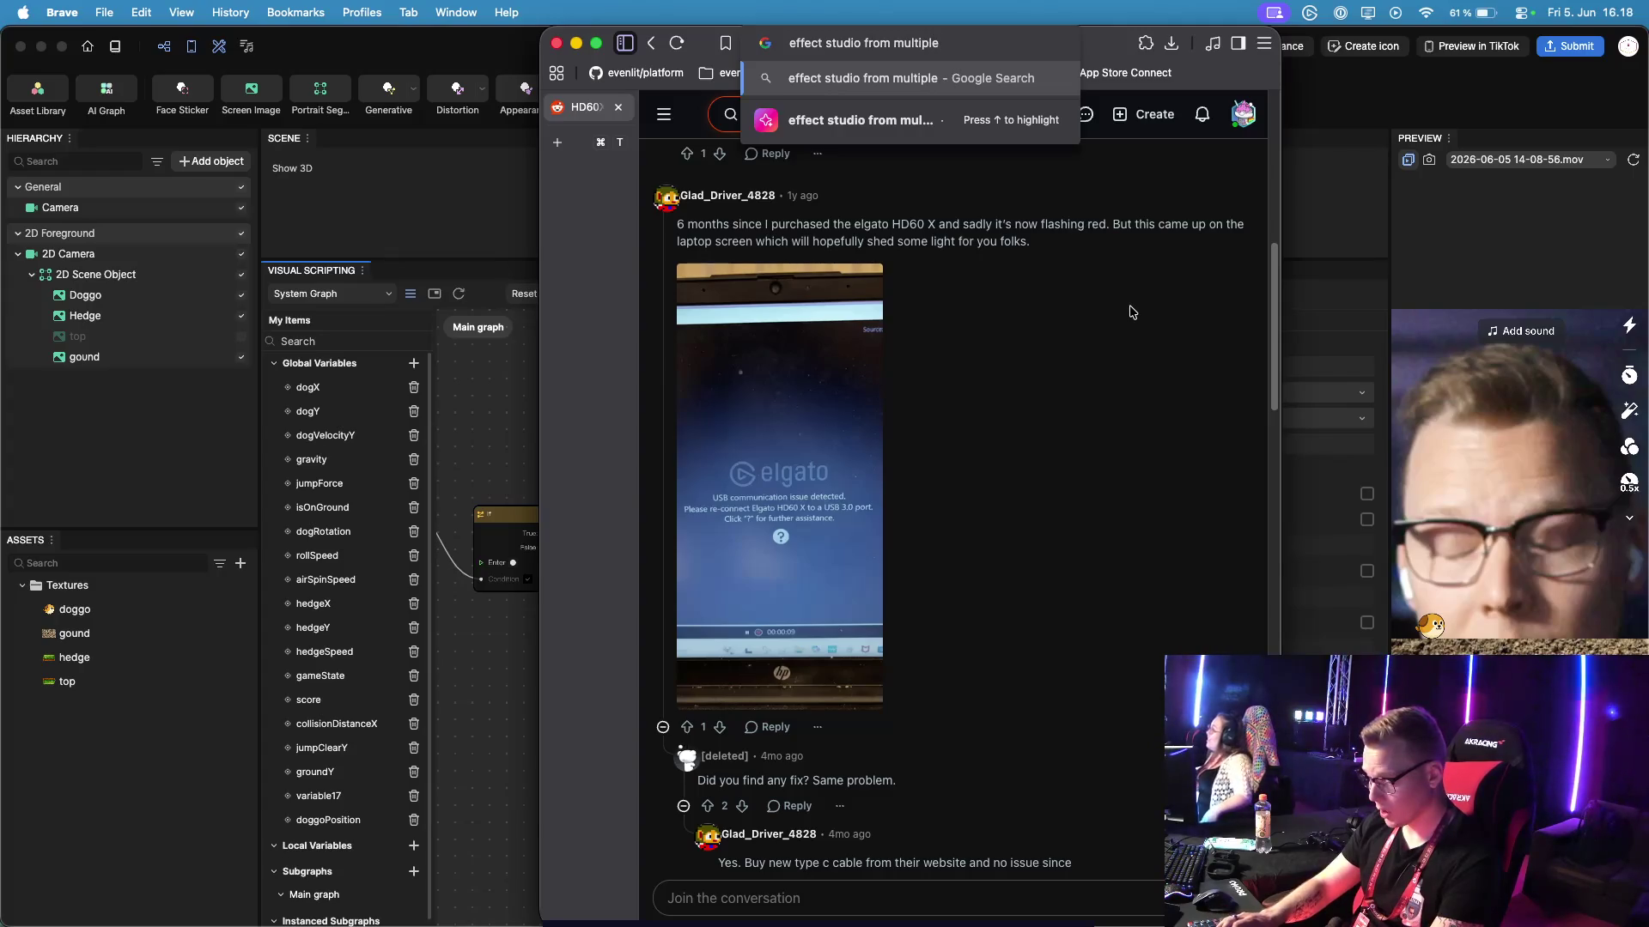
pyautogui.write(' niumber ')
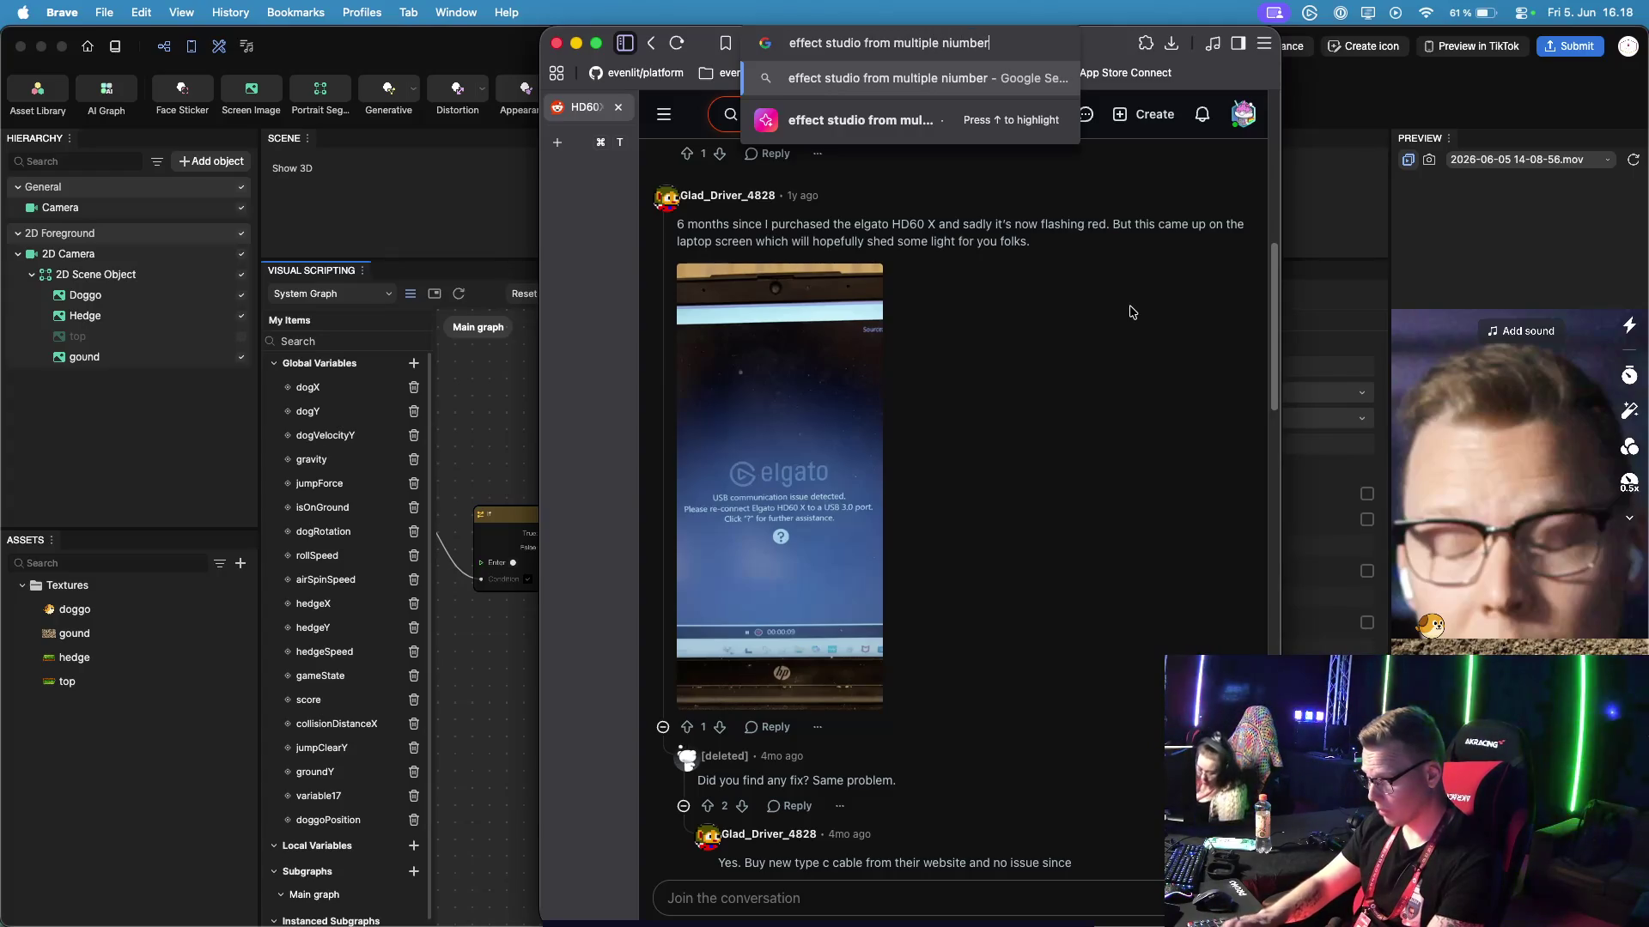
pyautogui.write('variables to ')
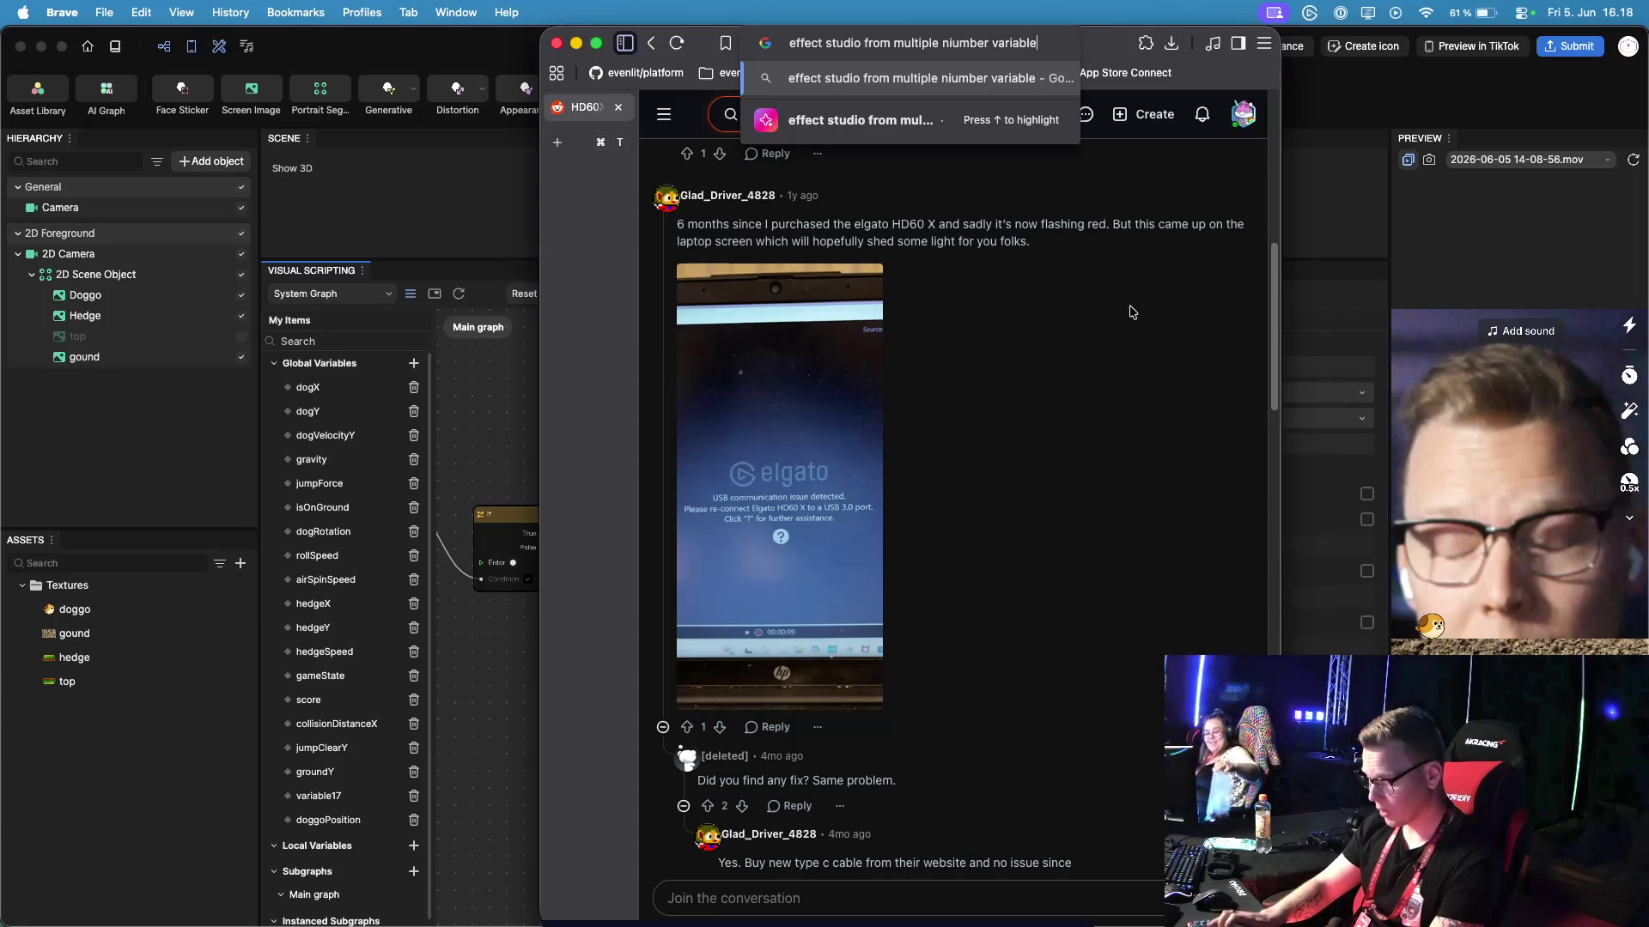
pyautogui.write('vec2')
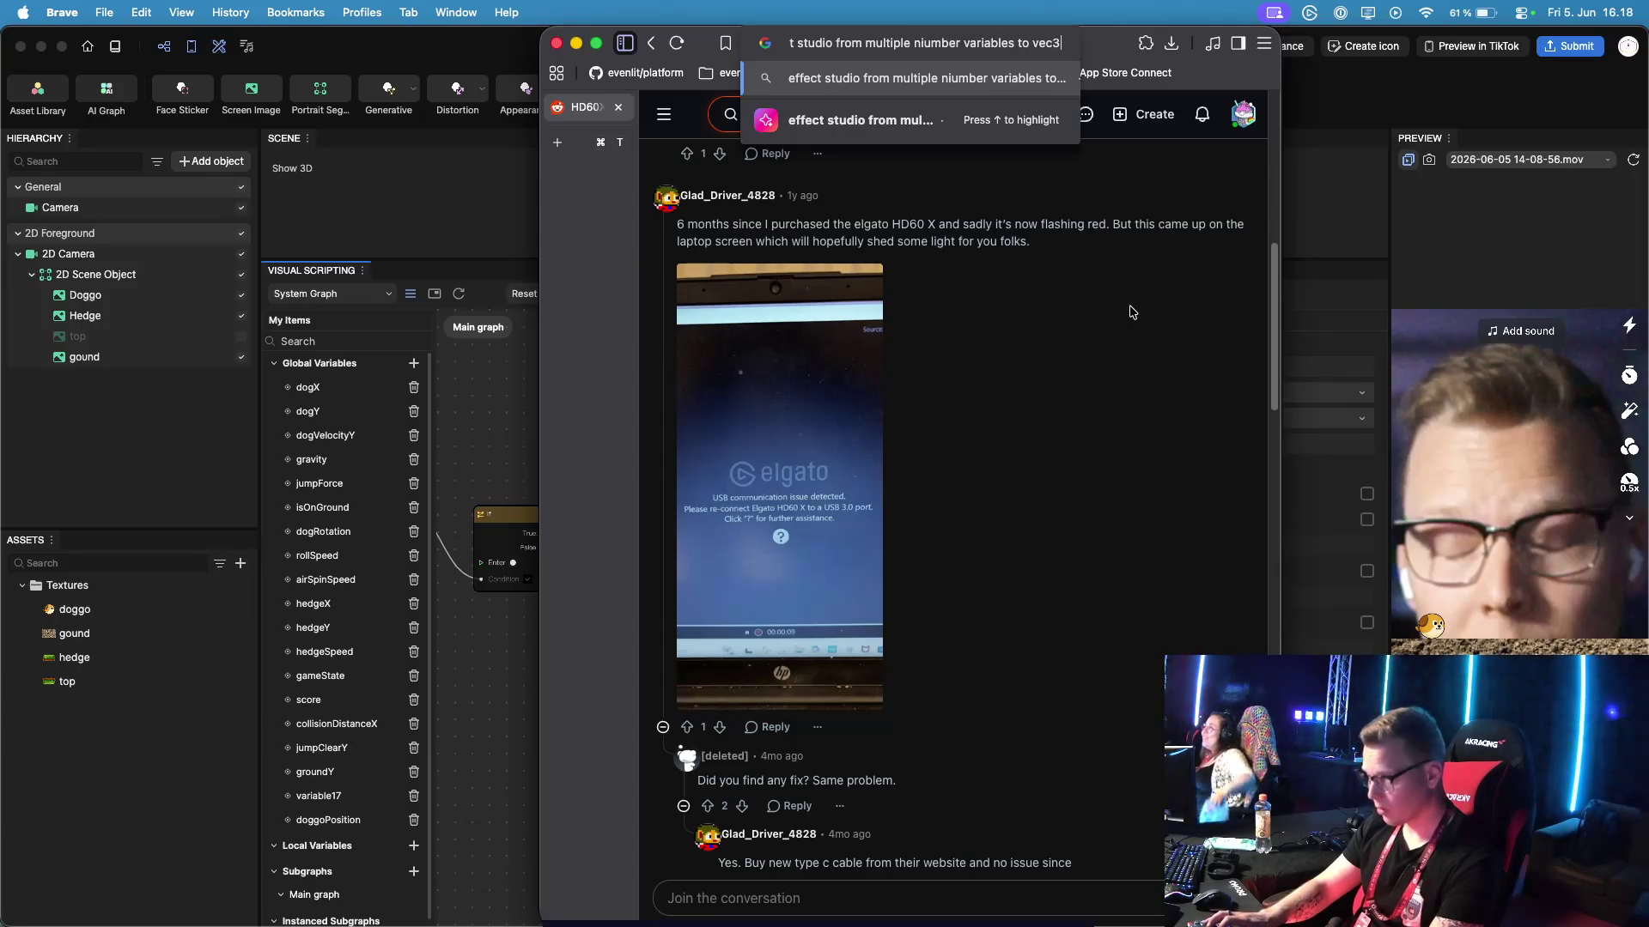
pyautogui.press('Return')
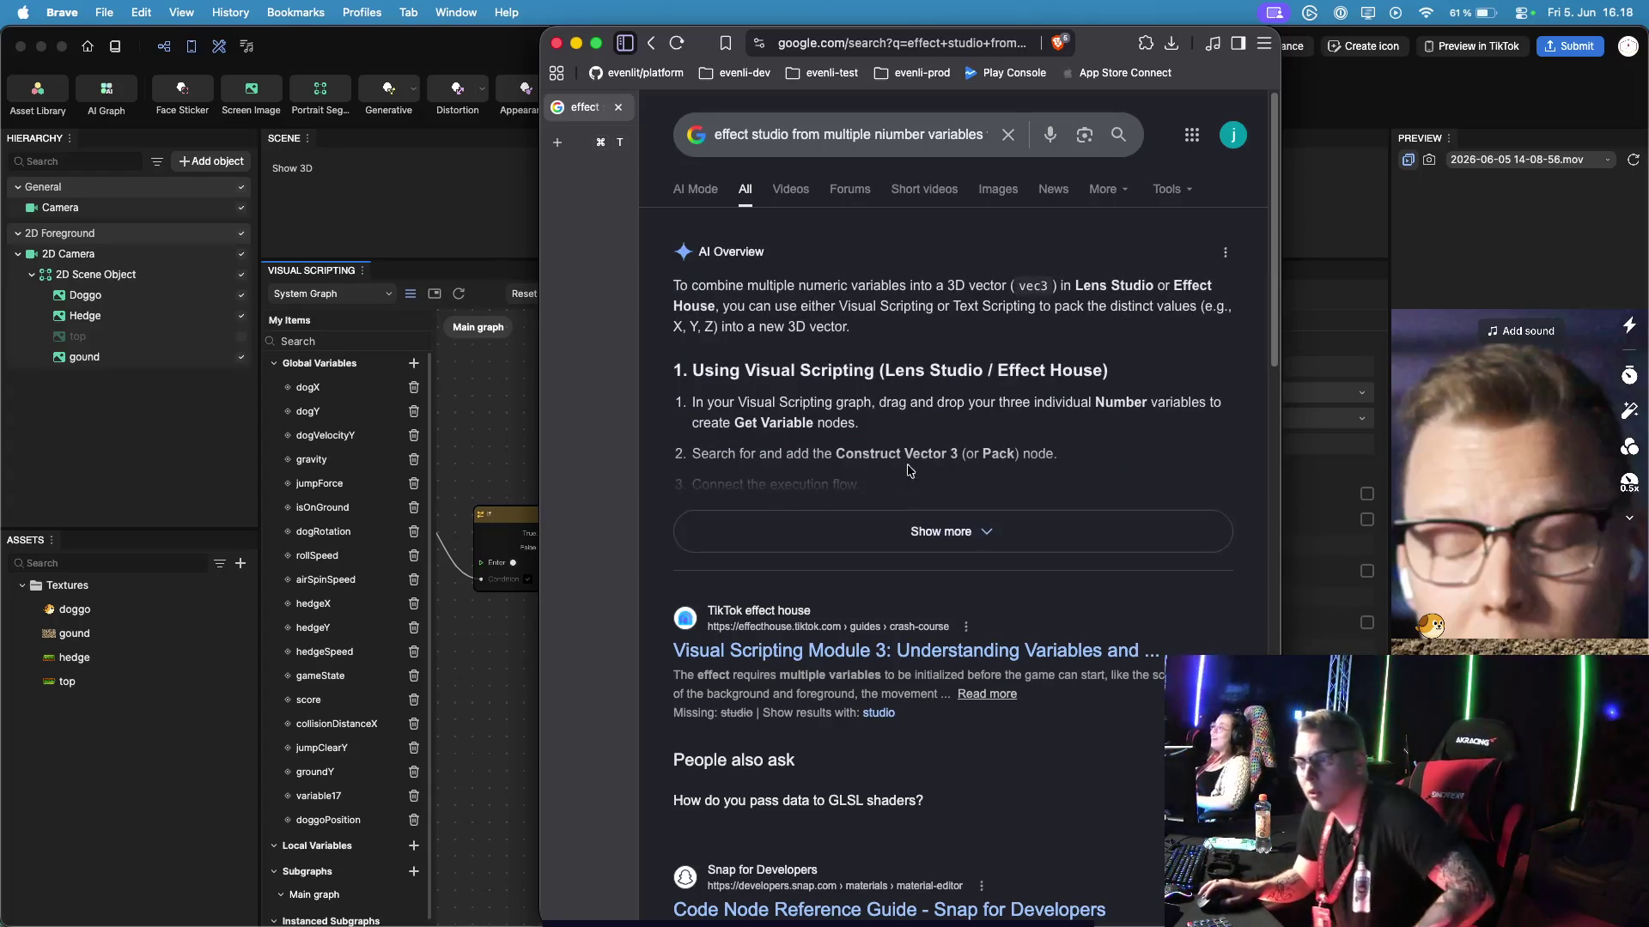
pyautogui.click(917, 537)
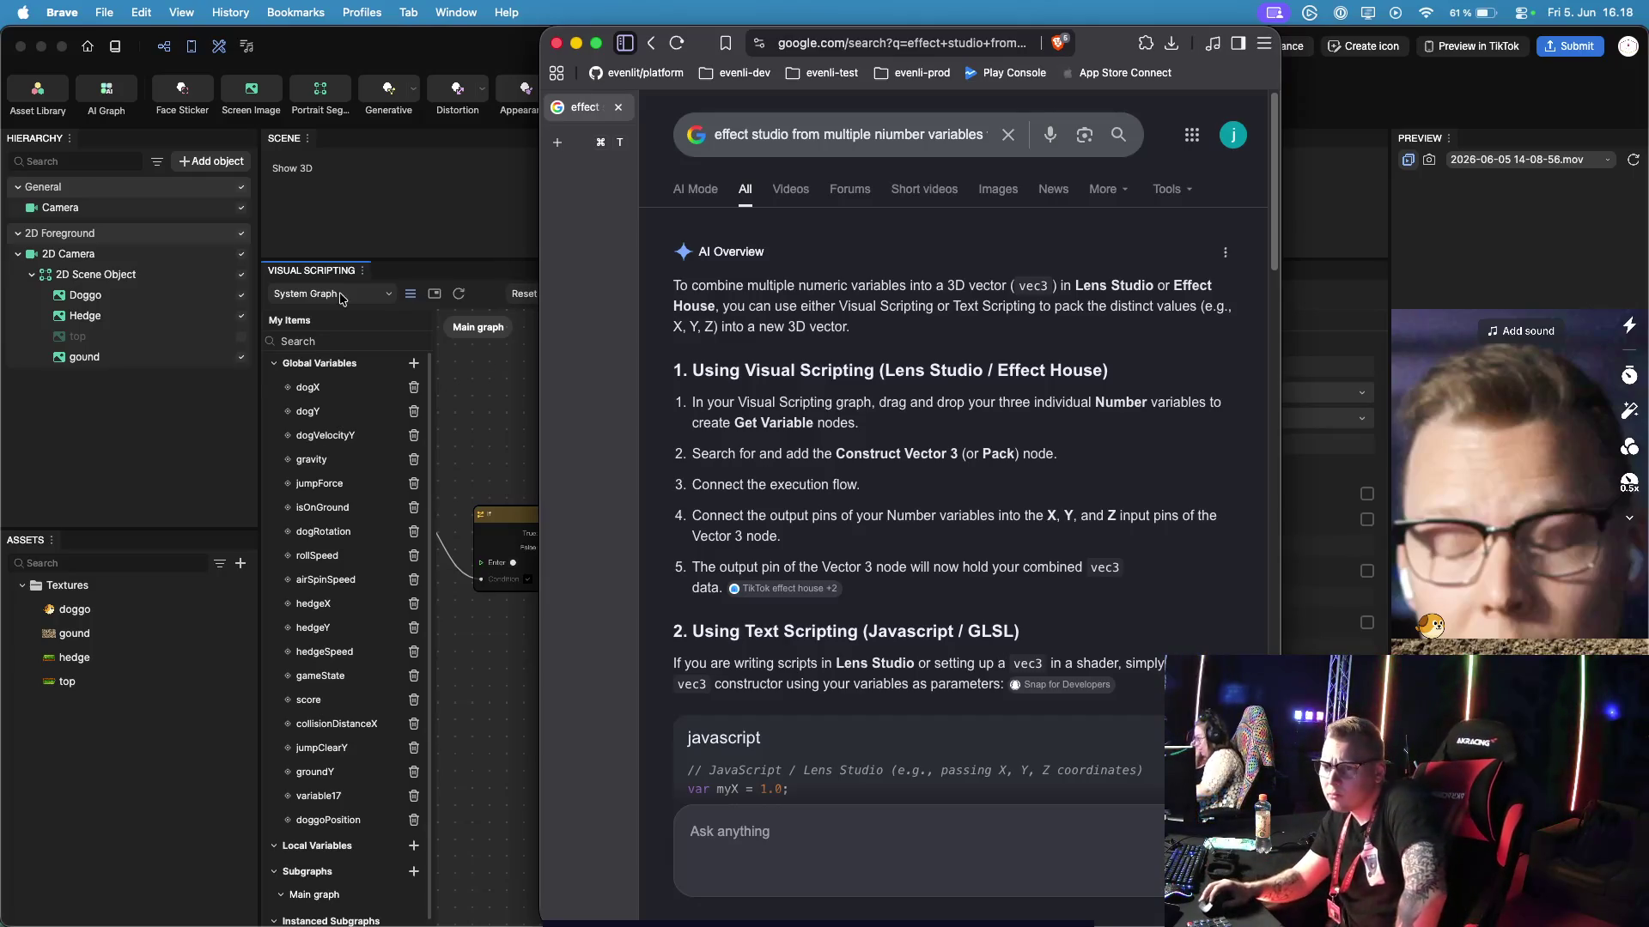
# Step: Highlight the overview steps on number variables and Construct Vector 3, then return to Effect House
pyautogui.press('super+Tab')
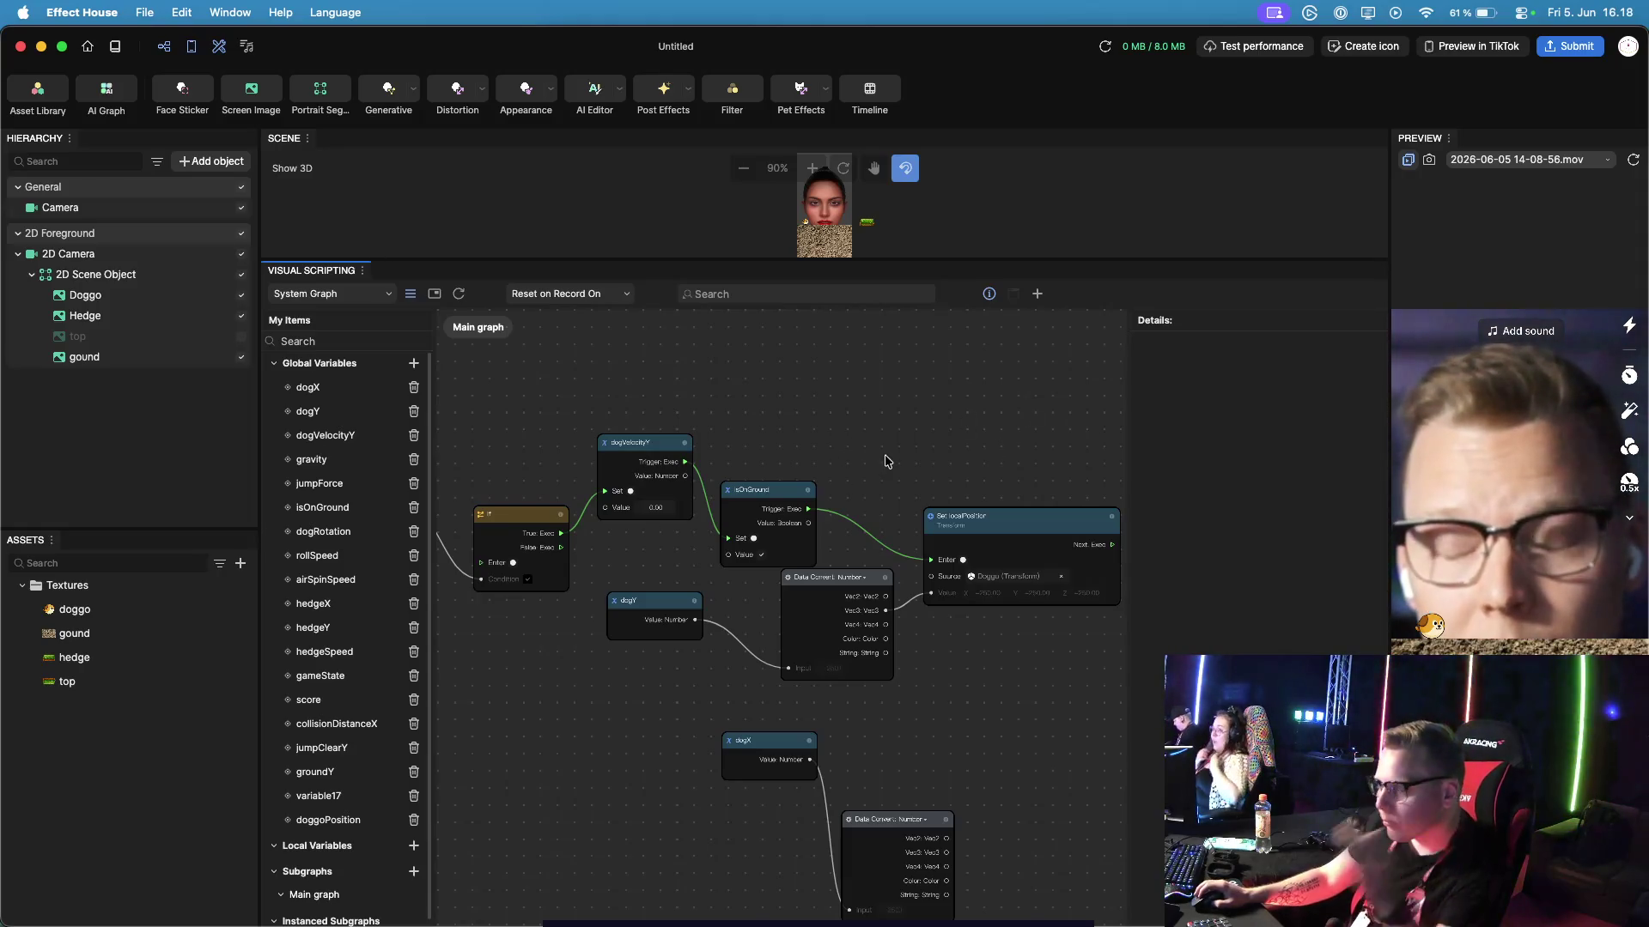
pyautogui.press('super+Tab')
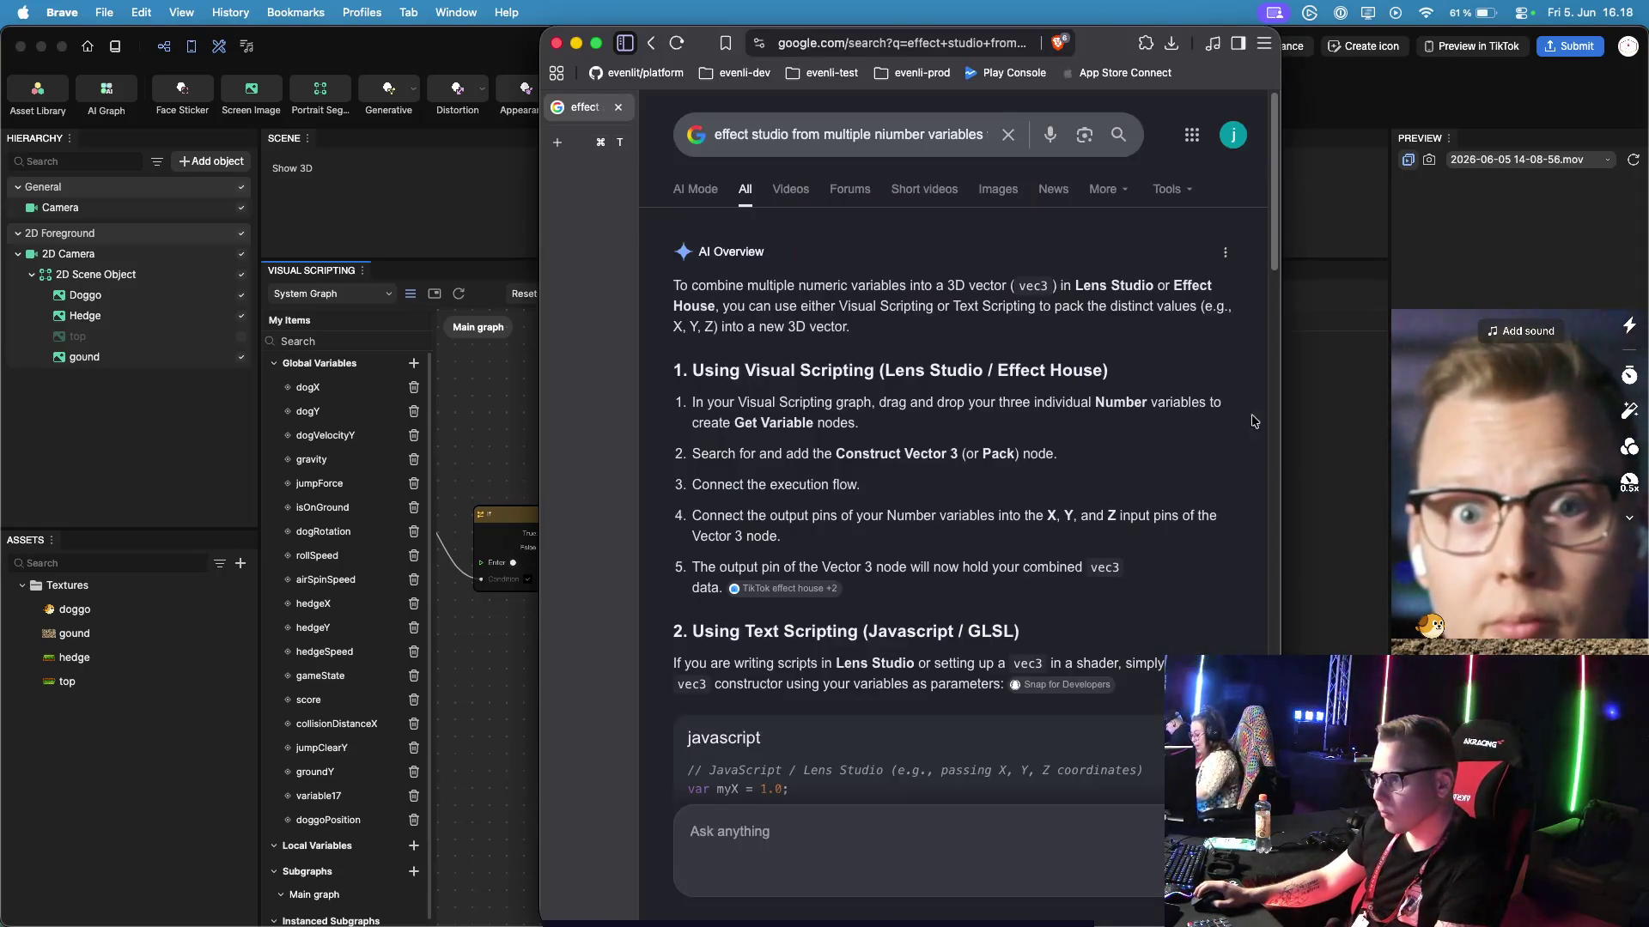
pyautogui.moveTo(707, 402)
pyautogui.mouseDown()
pyautogui.moveTo(1228, 403)
pyautogui.moveTo(1201, 402)
pyautogui.mouseUp()
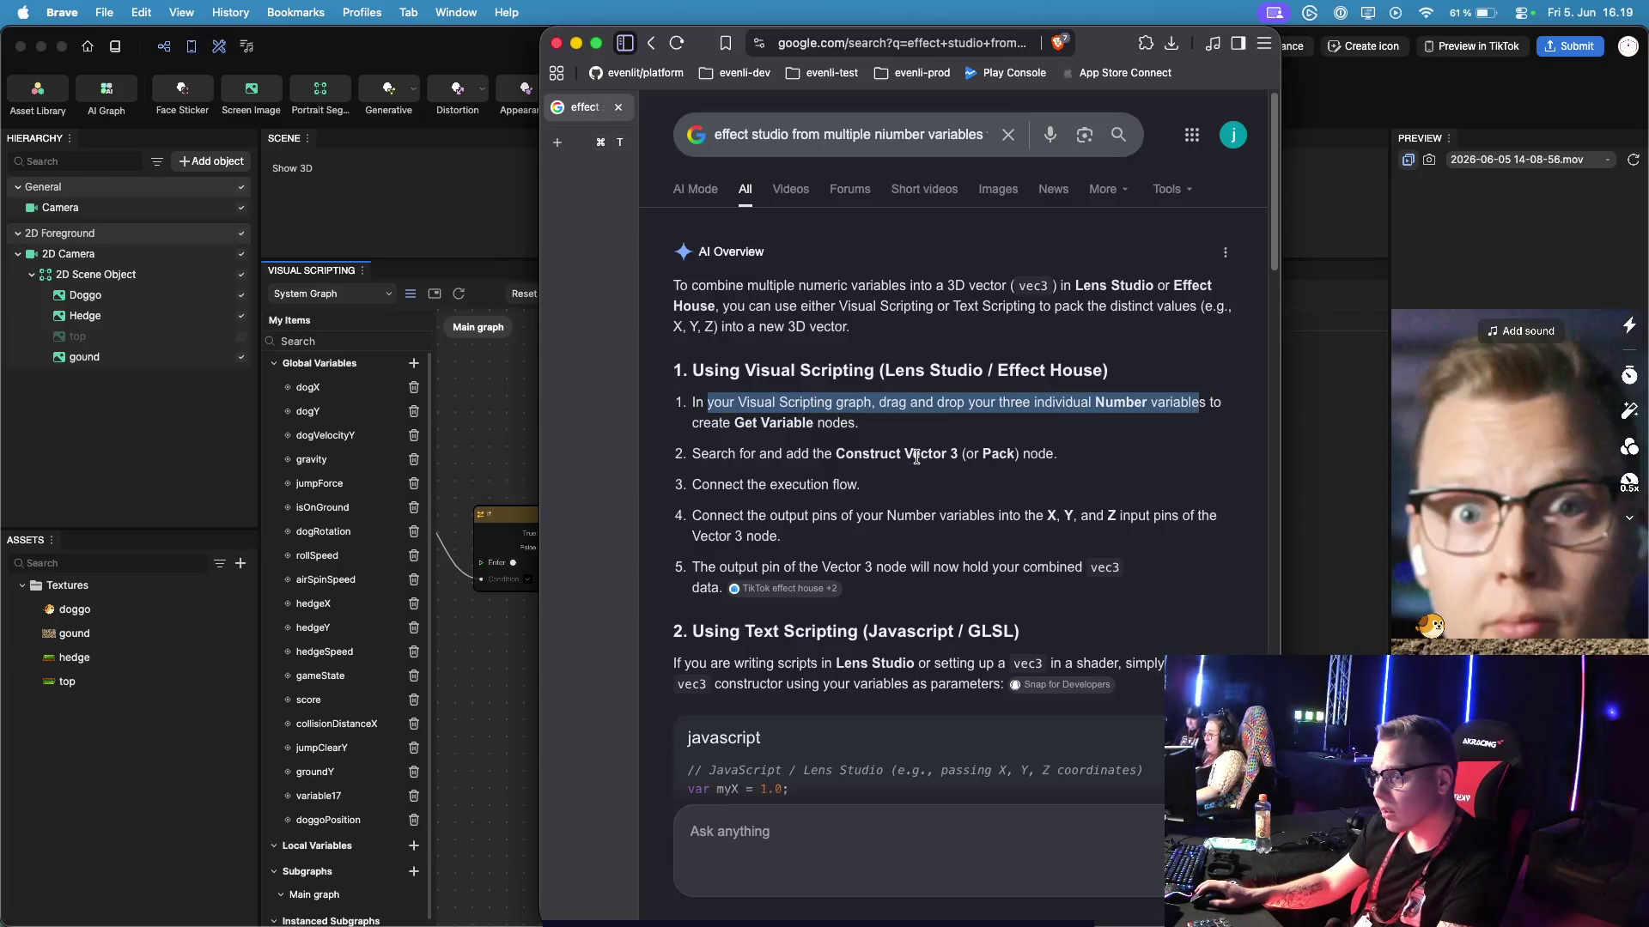
pyautogui.click(874, 470)
pyautogui.moveTo(692, 455)
pyautogui.mouseDown()
pyautogui.moveTo(962, 457)
pyautogui.moveTo(692, 457)
pyautogui.mouseUp()
pyautogui.click(519, 435)
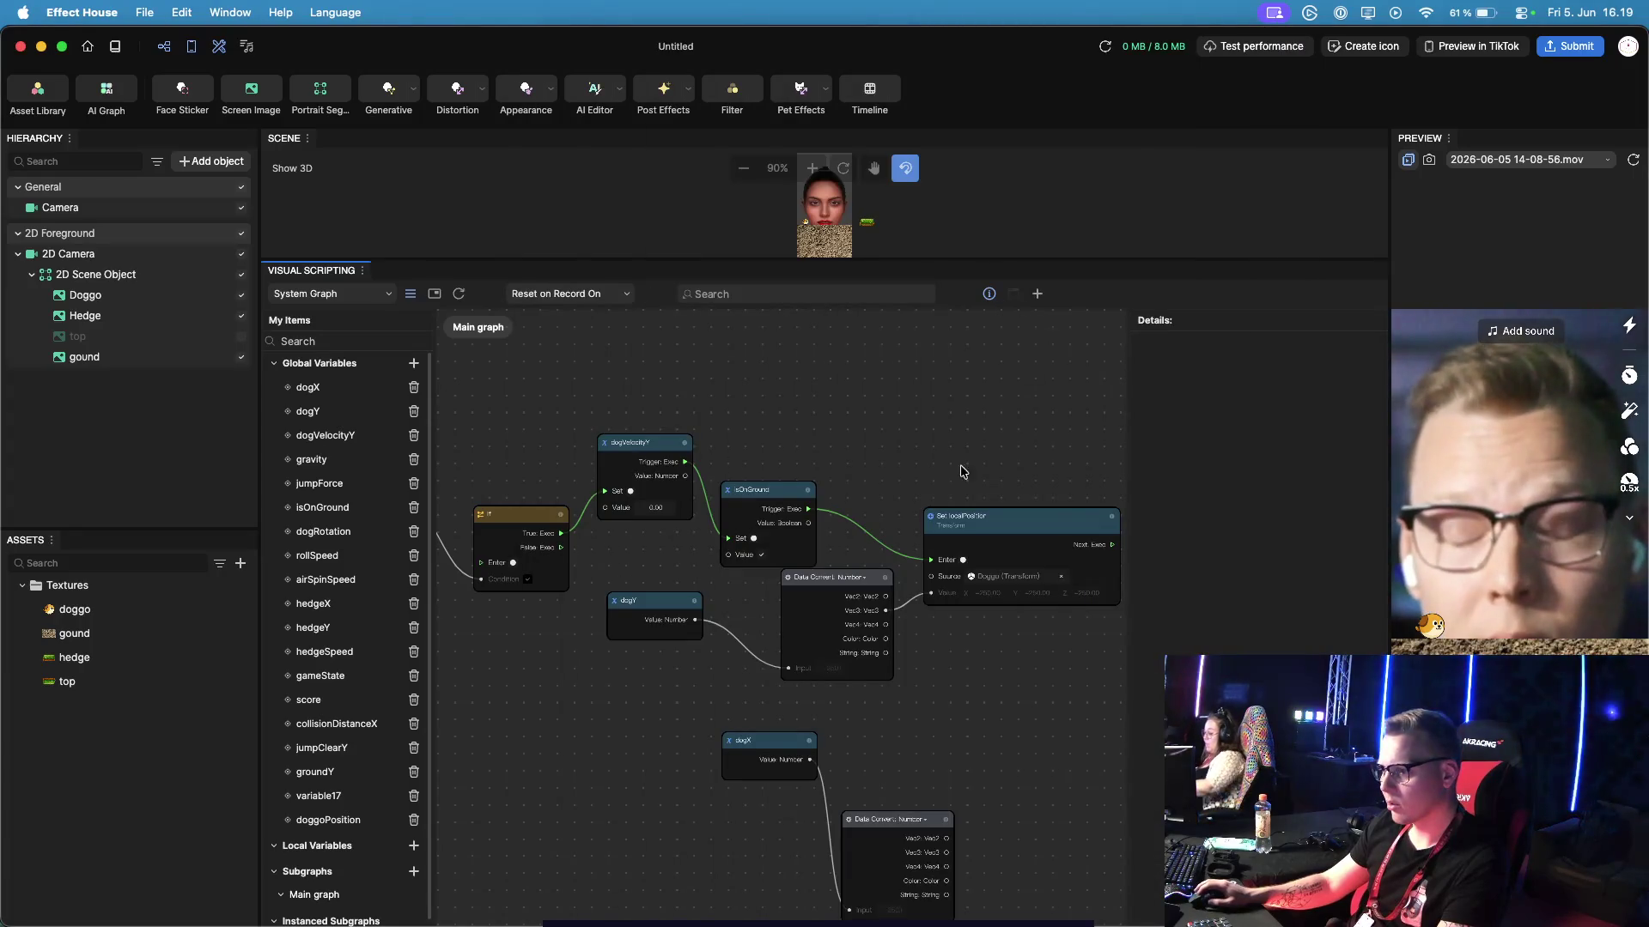
# Step: Delete both Data Convert nodes from the graph
pyautogui.click(837, 597)
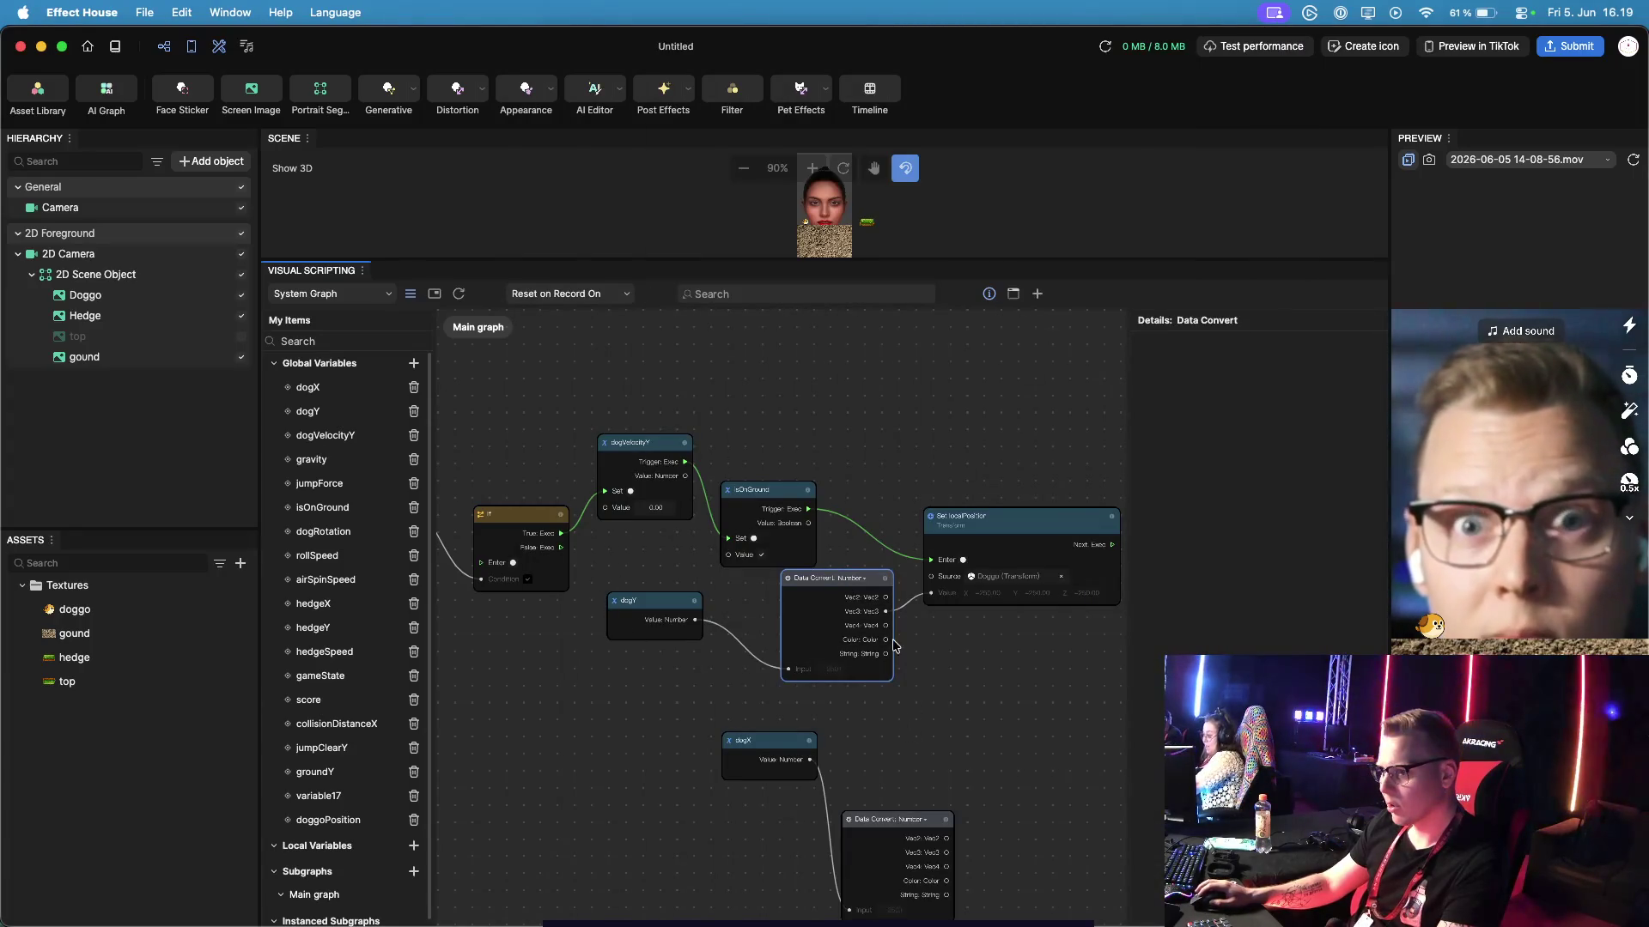
pyautogui.press('Delete')
pyautogui.click(898, 820)
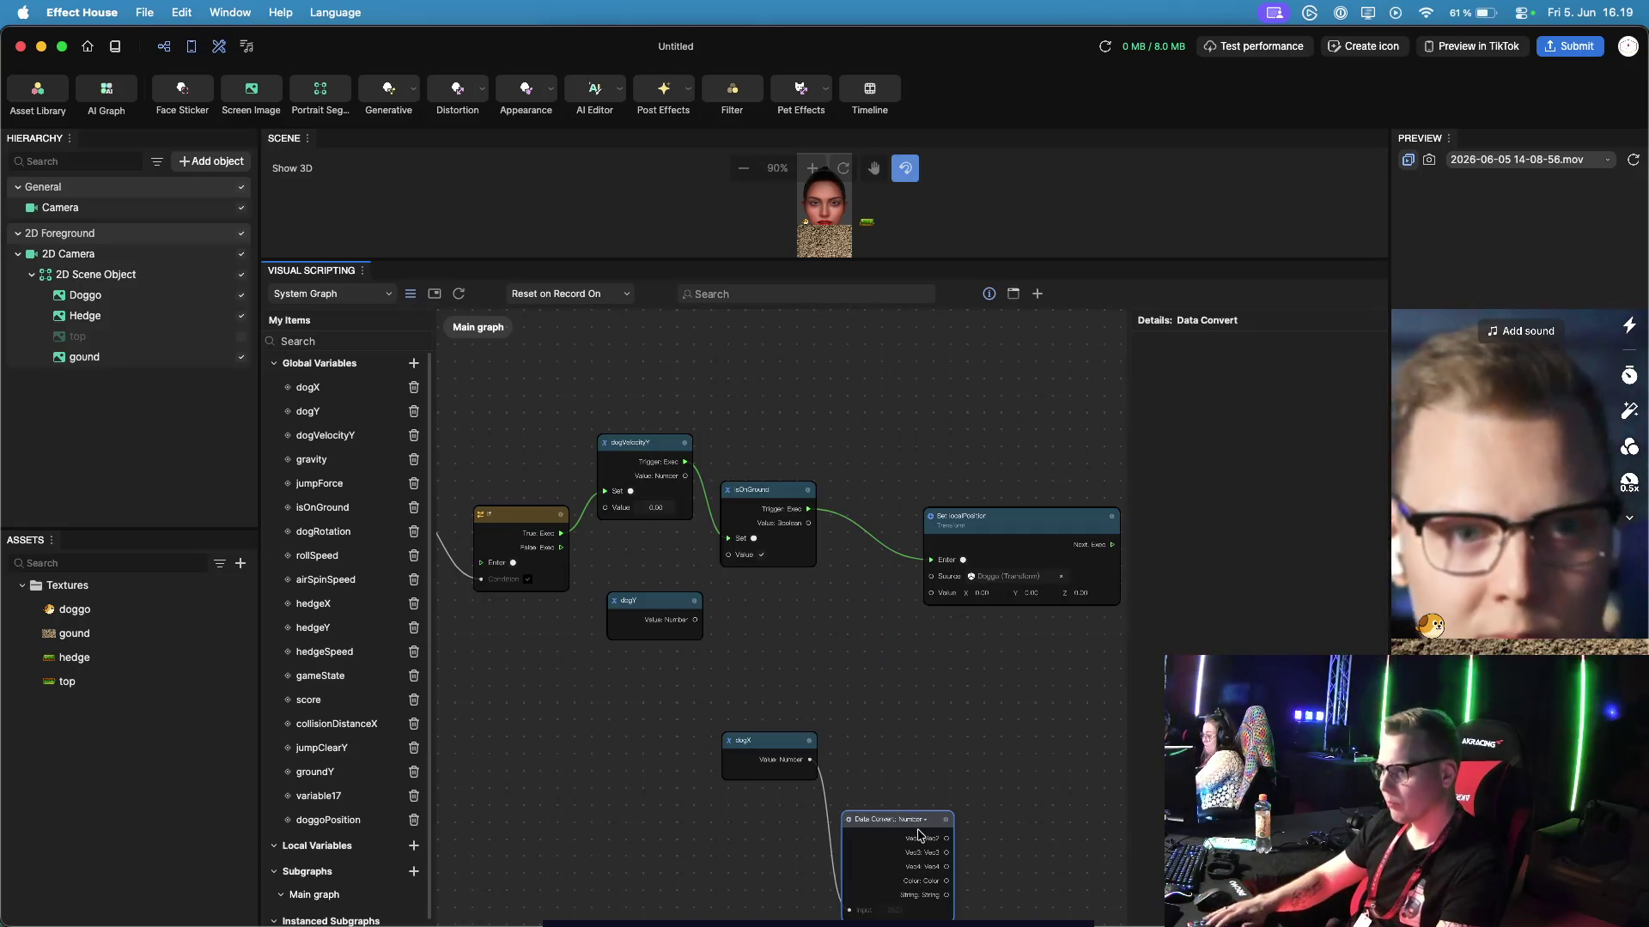
pyautogui.press('Delete')
# Step: Add a Combine node found by searching the node library for 'pack'
pyautogui.click(1038, 294)
pyautogui.write('const')
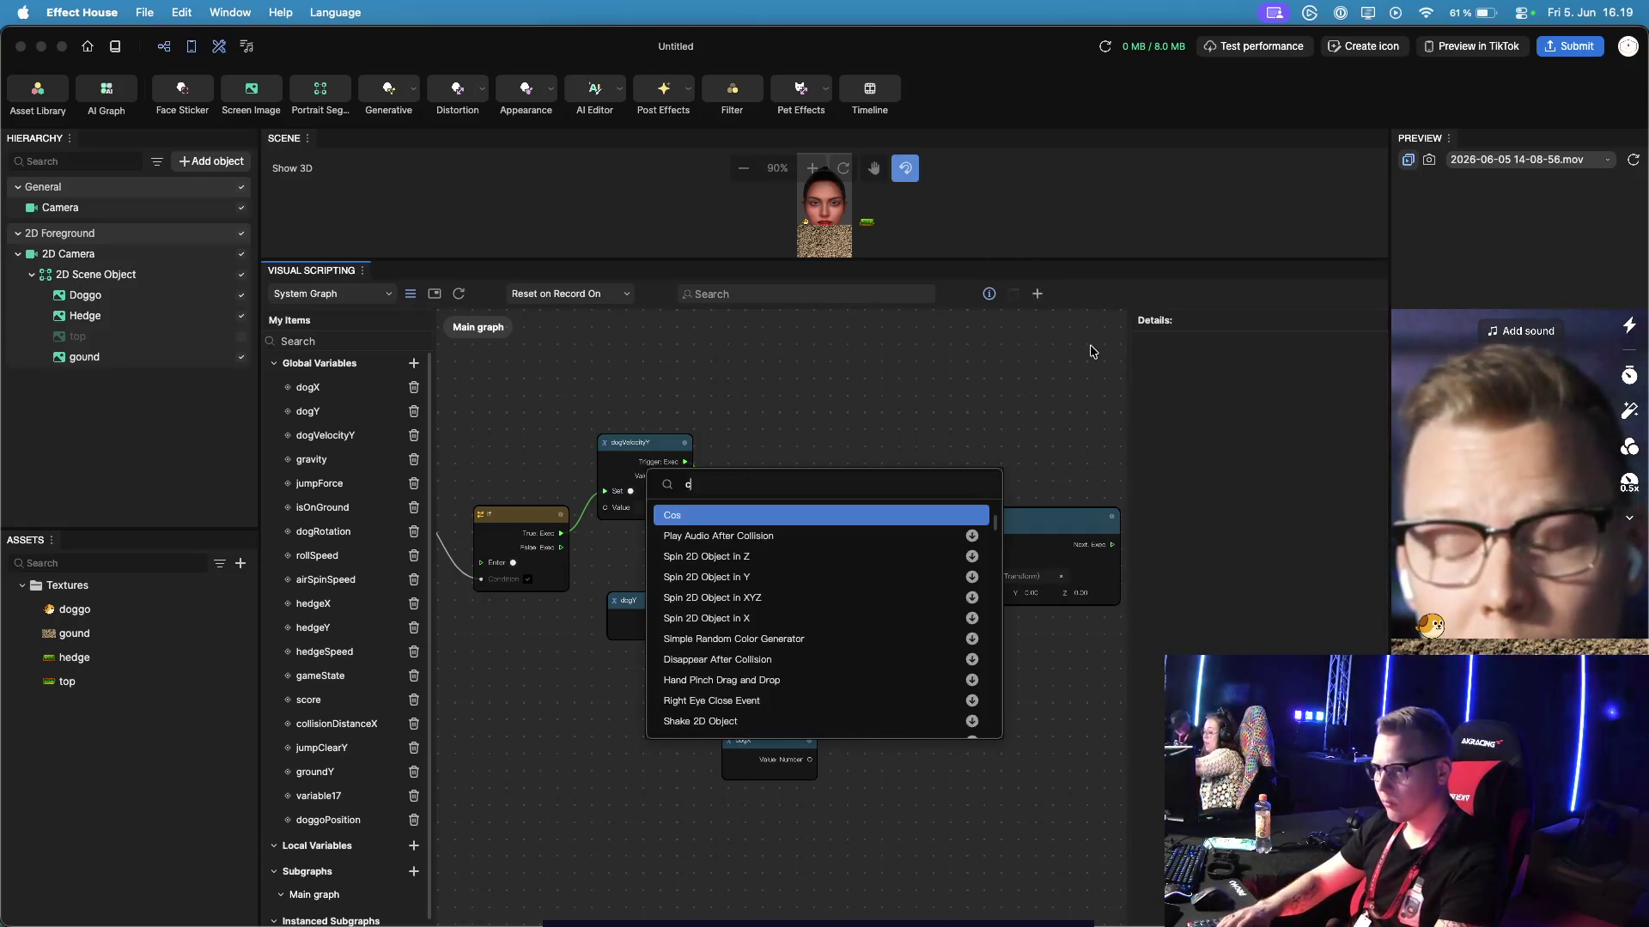
pyautogui.write('ruct')
pyautogui.press('BackSpace')
pyautogui.press('BackSpace')
pyautogui.press('BackSpace')
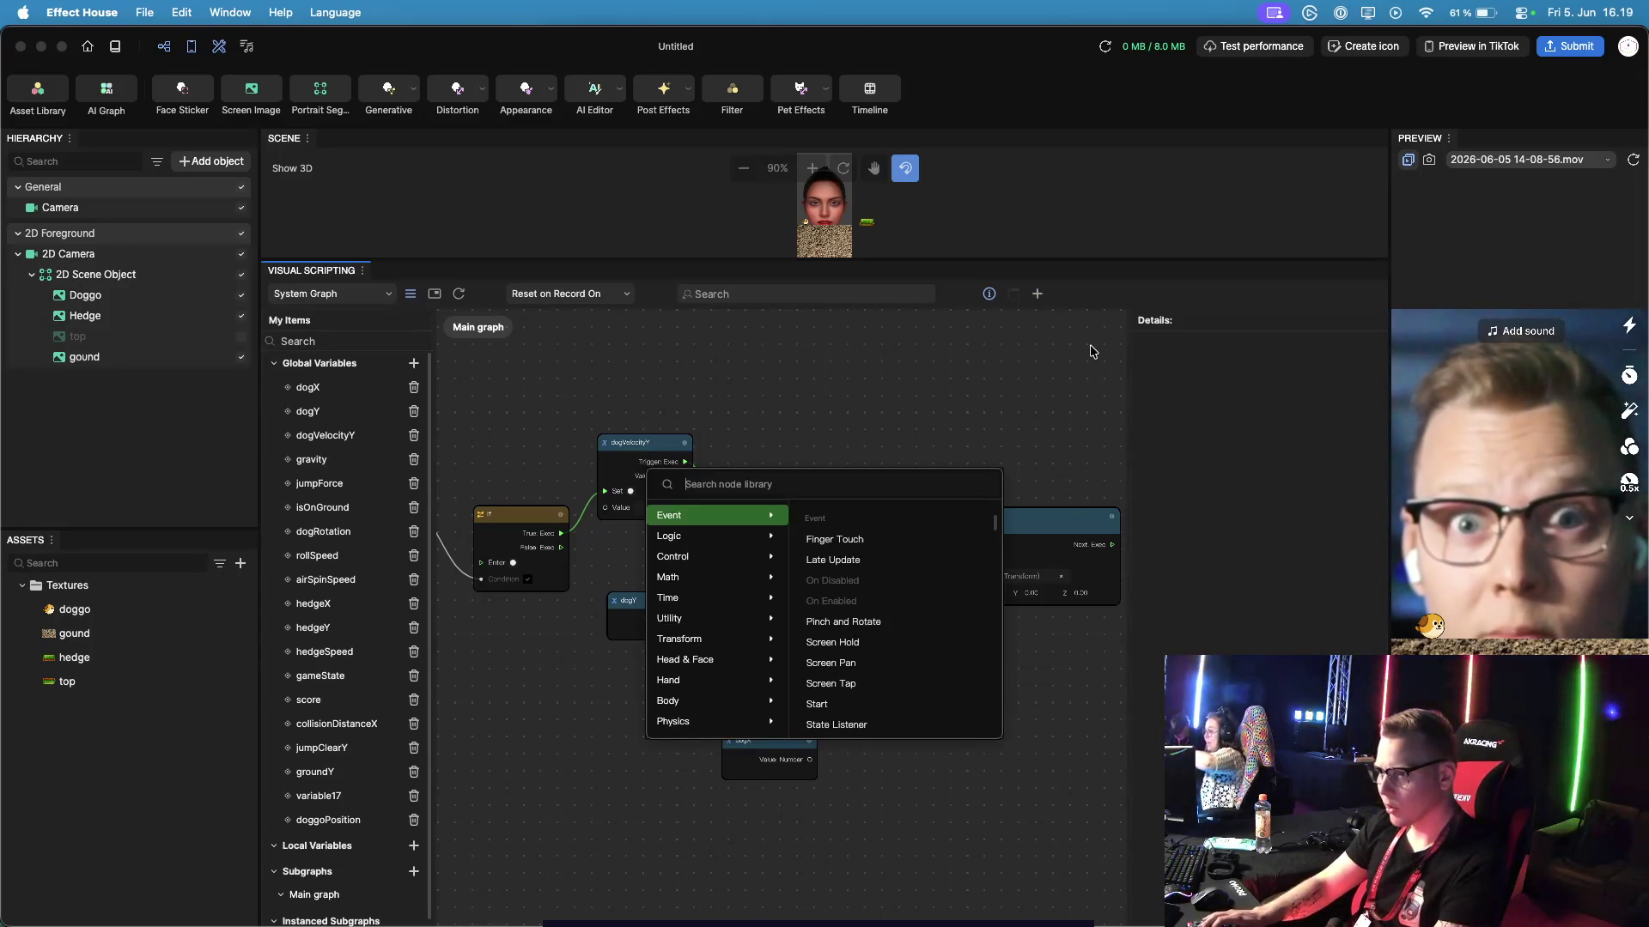
pyautogui.press('super+Tab')
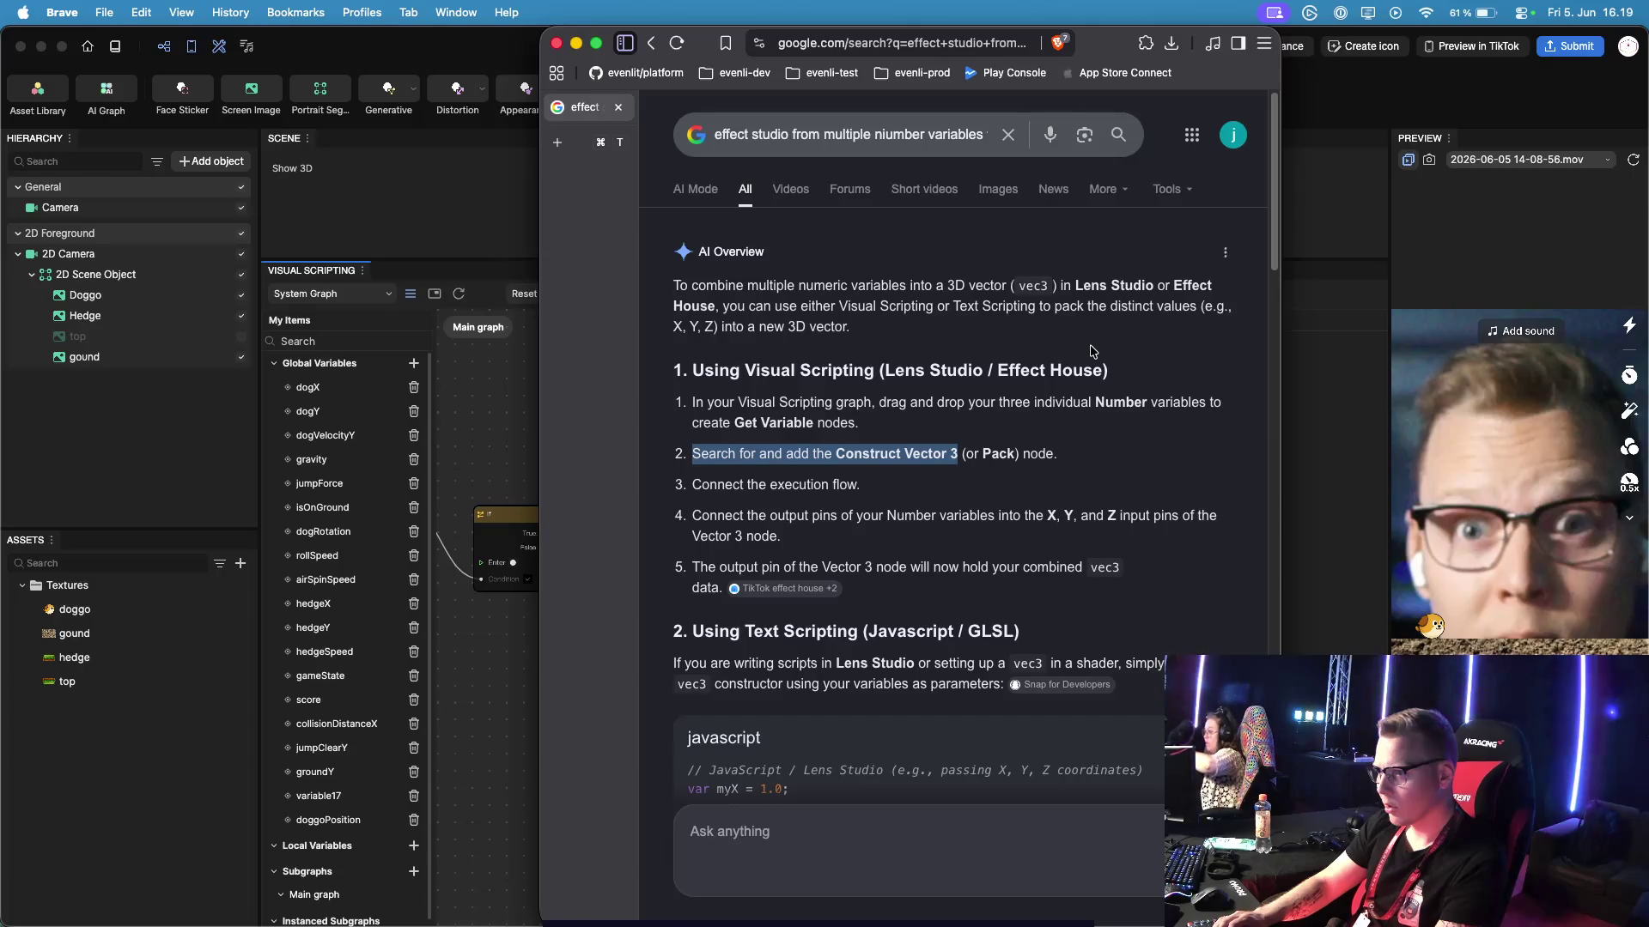
pyautogui.press('super+Tab')
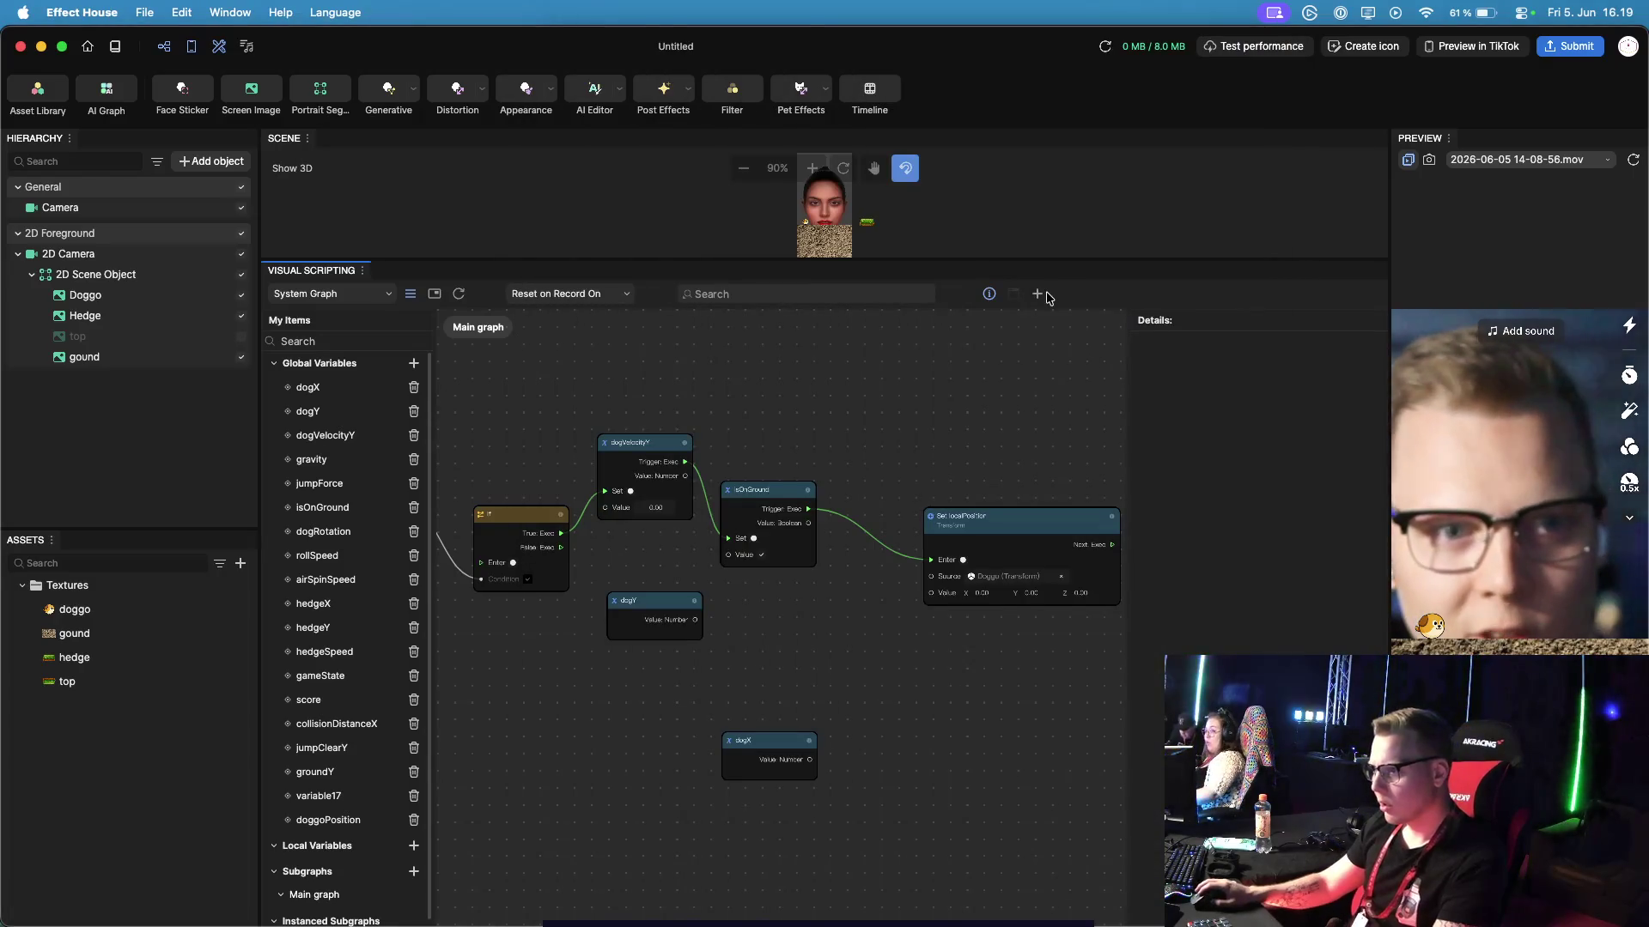
pyautogui.click(1040, 294)
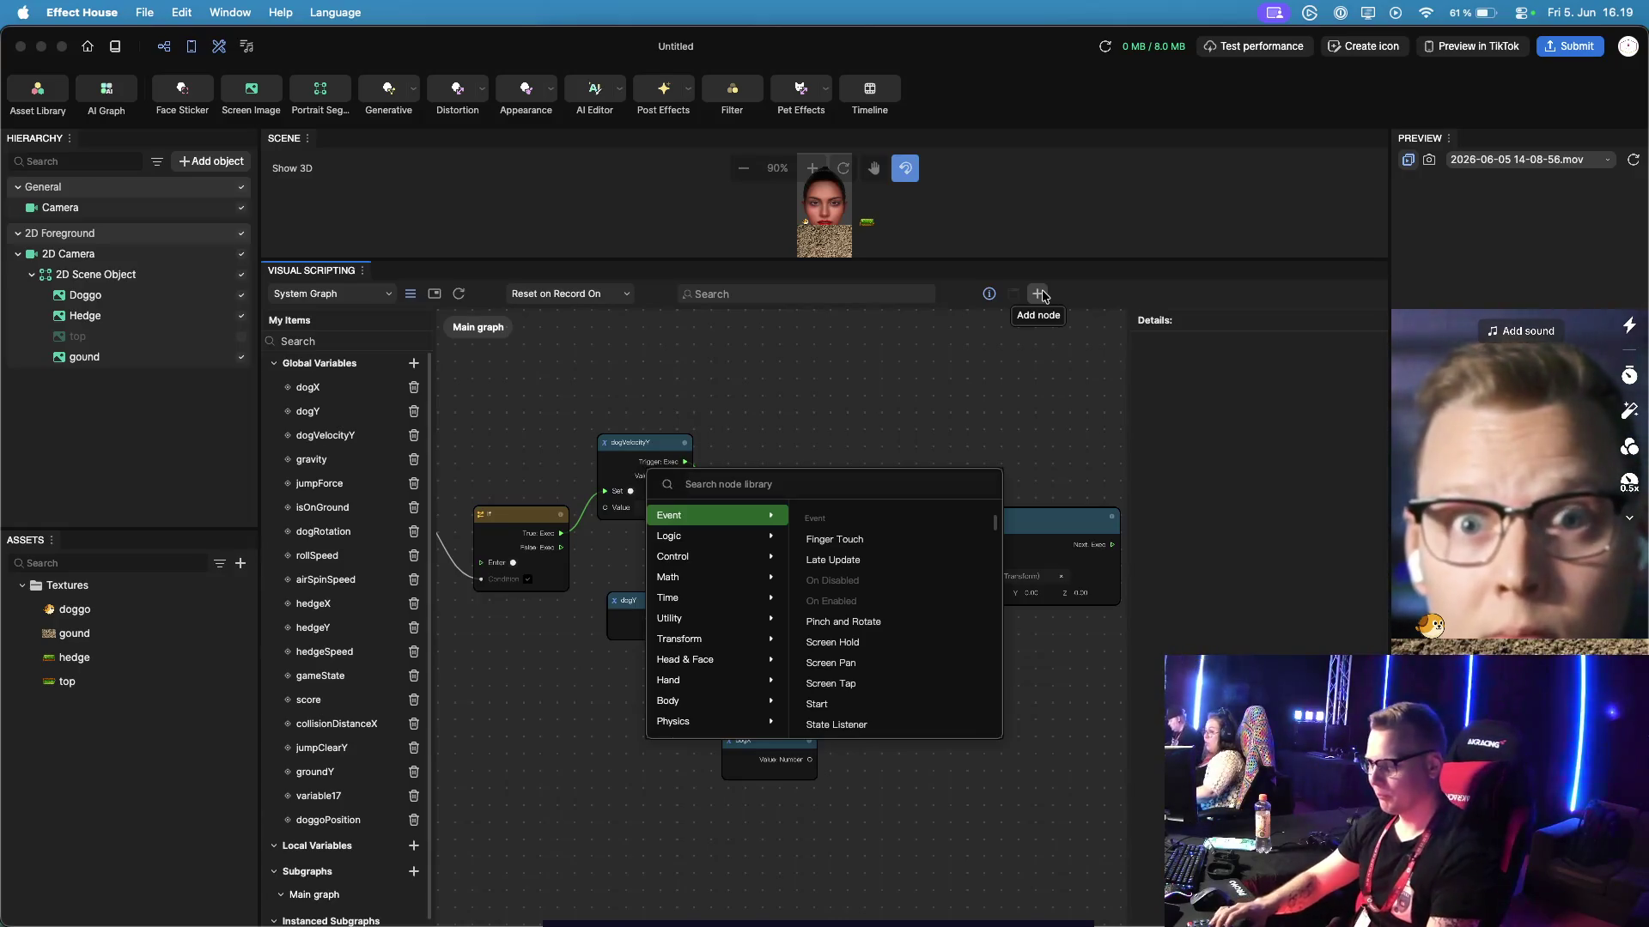
pyautogui.write('pack')
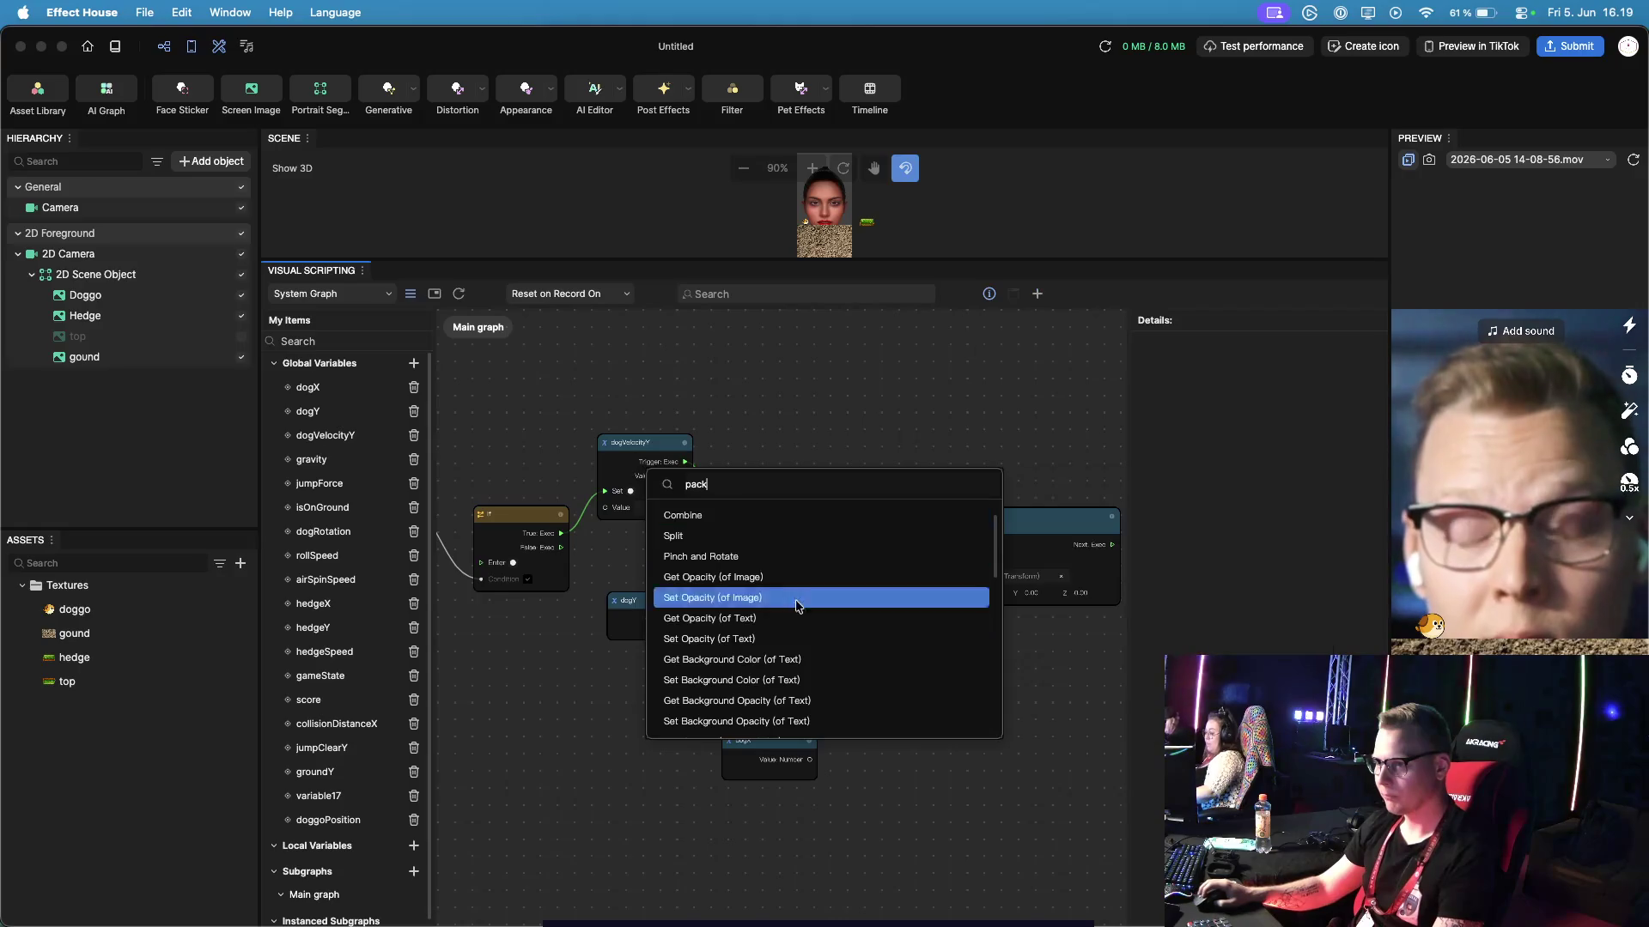
pyautogui.click(824, 527)
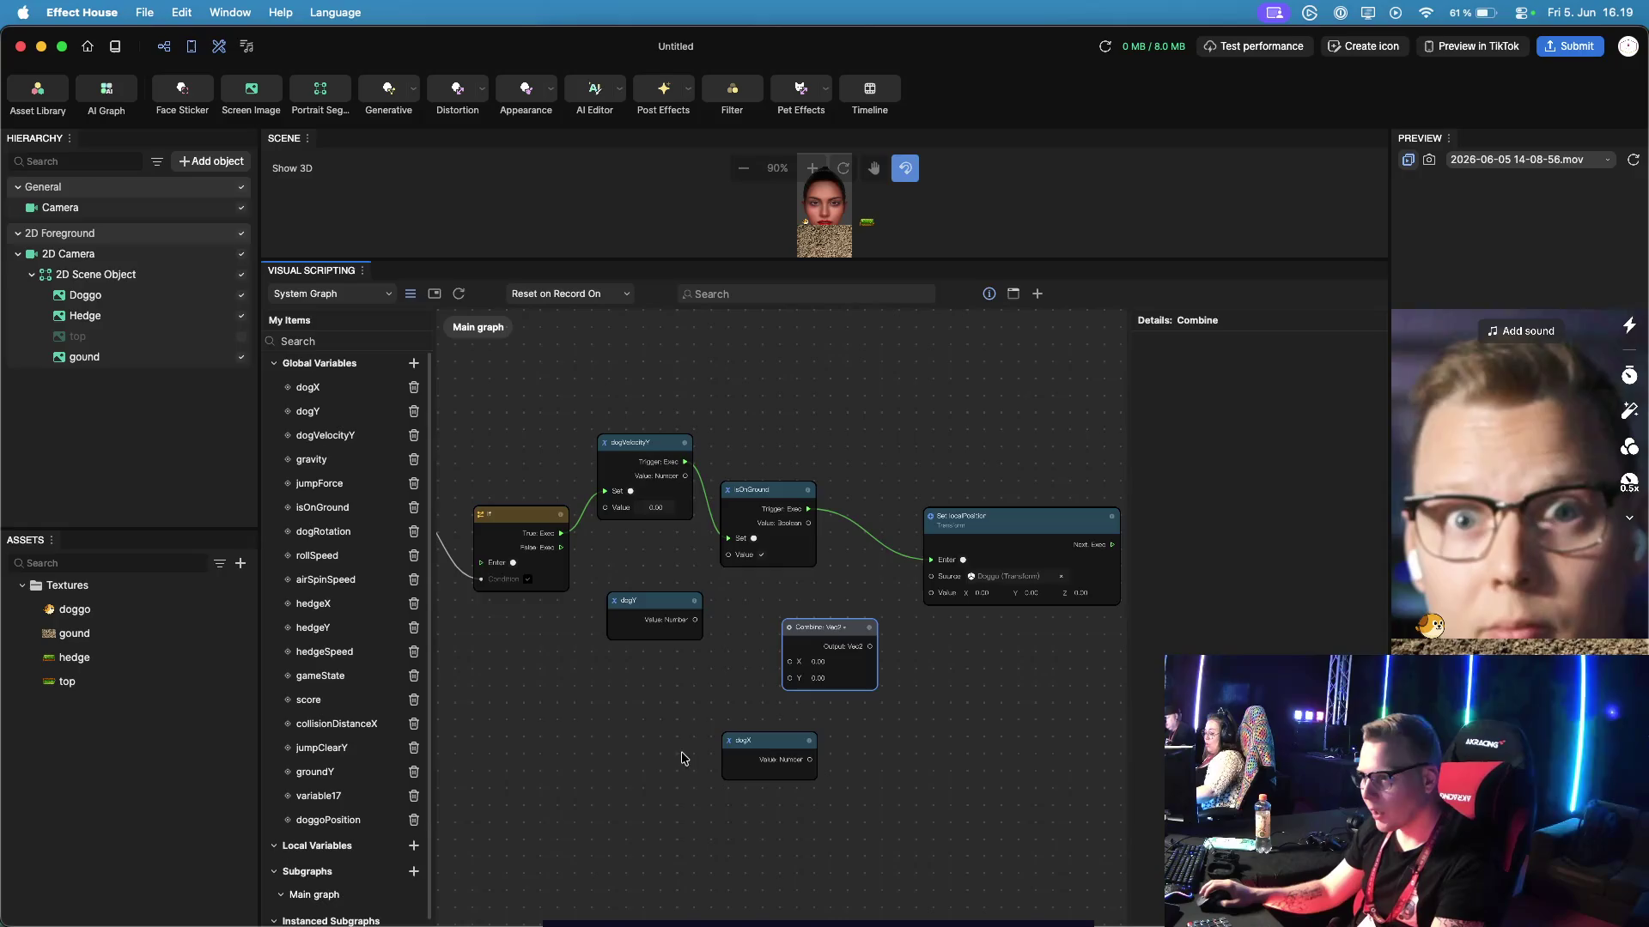
# Step: Wire dogY into Combine's X and dogX into its Y, then enlarge the scene view
pyautogui.scroll(2, 702, 672)
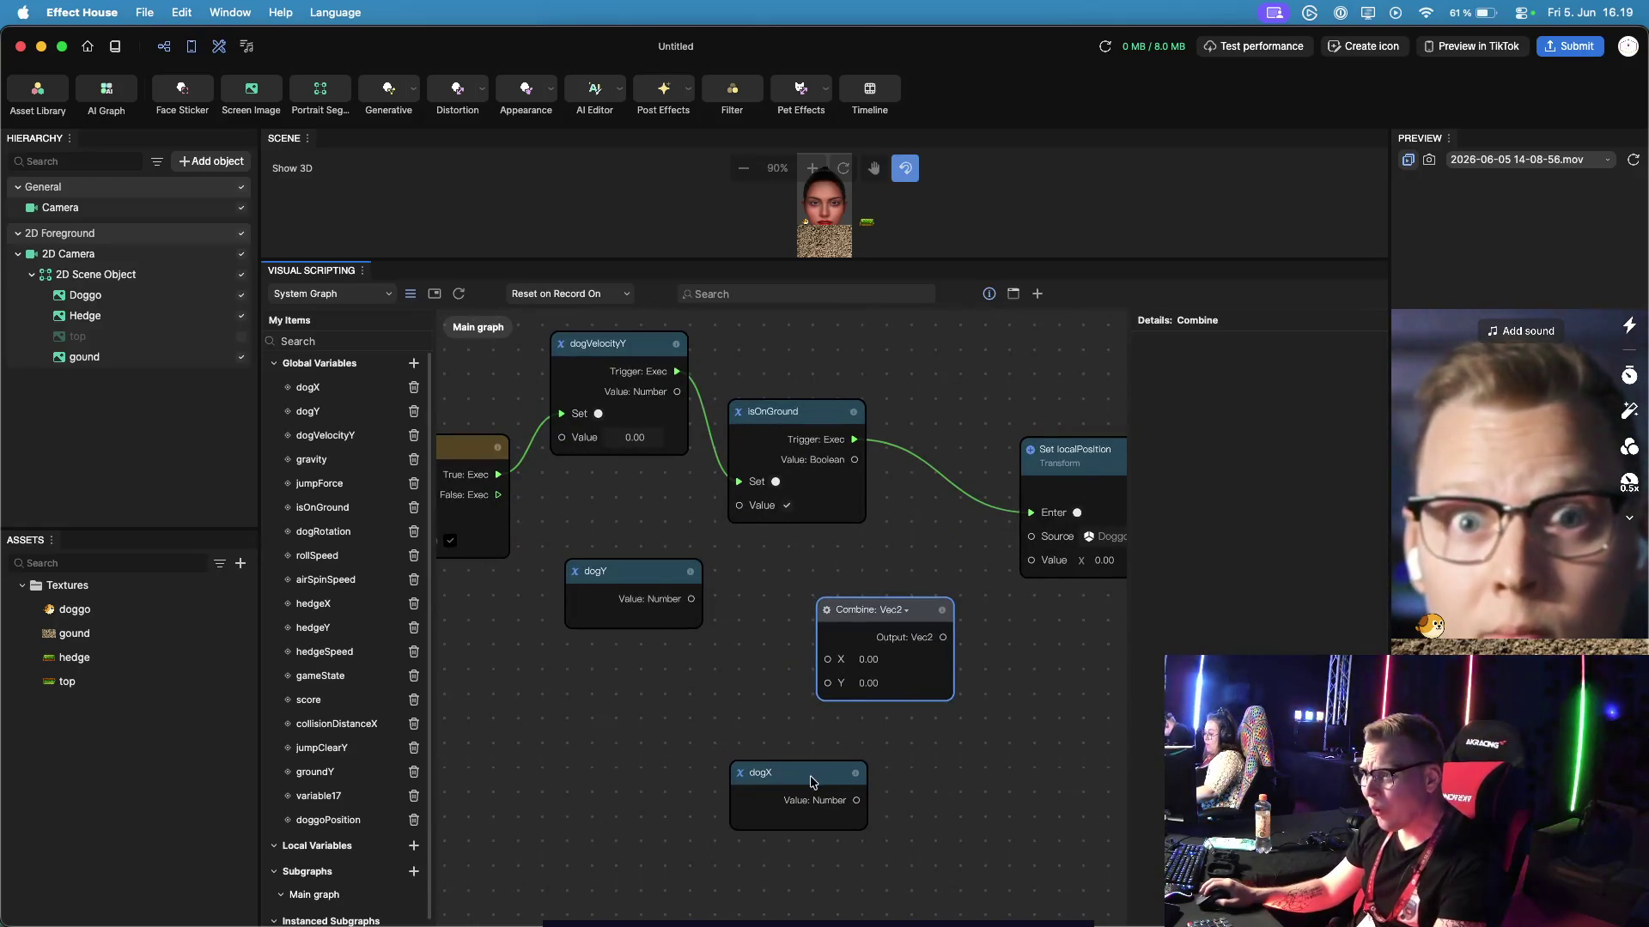
pyautogui.moveTo(814, 783); pyautogui.dragTo(642, 687)
pyautogui.moveTo(691, 599); pyautogui.dragTo(827, 658)
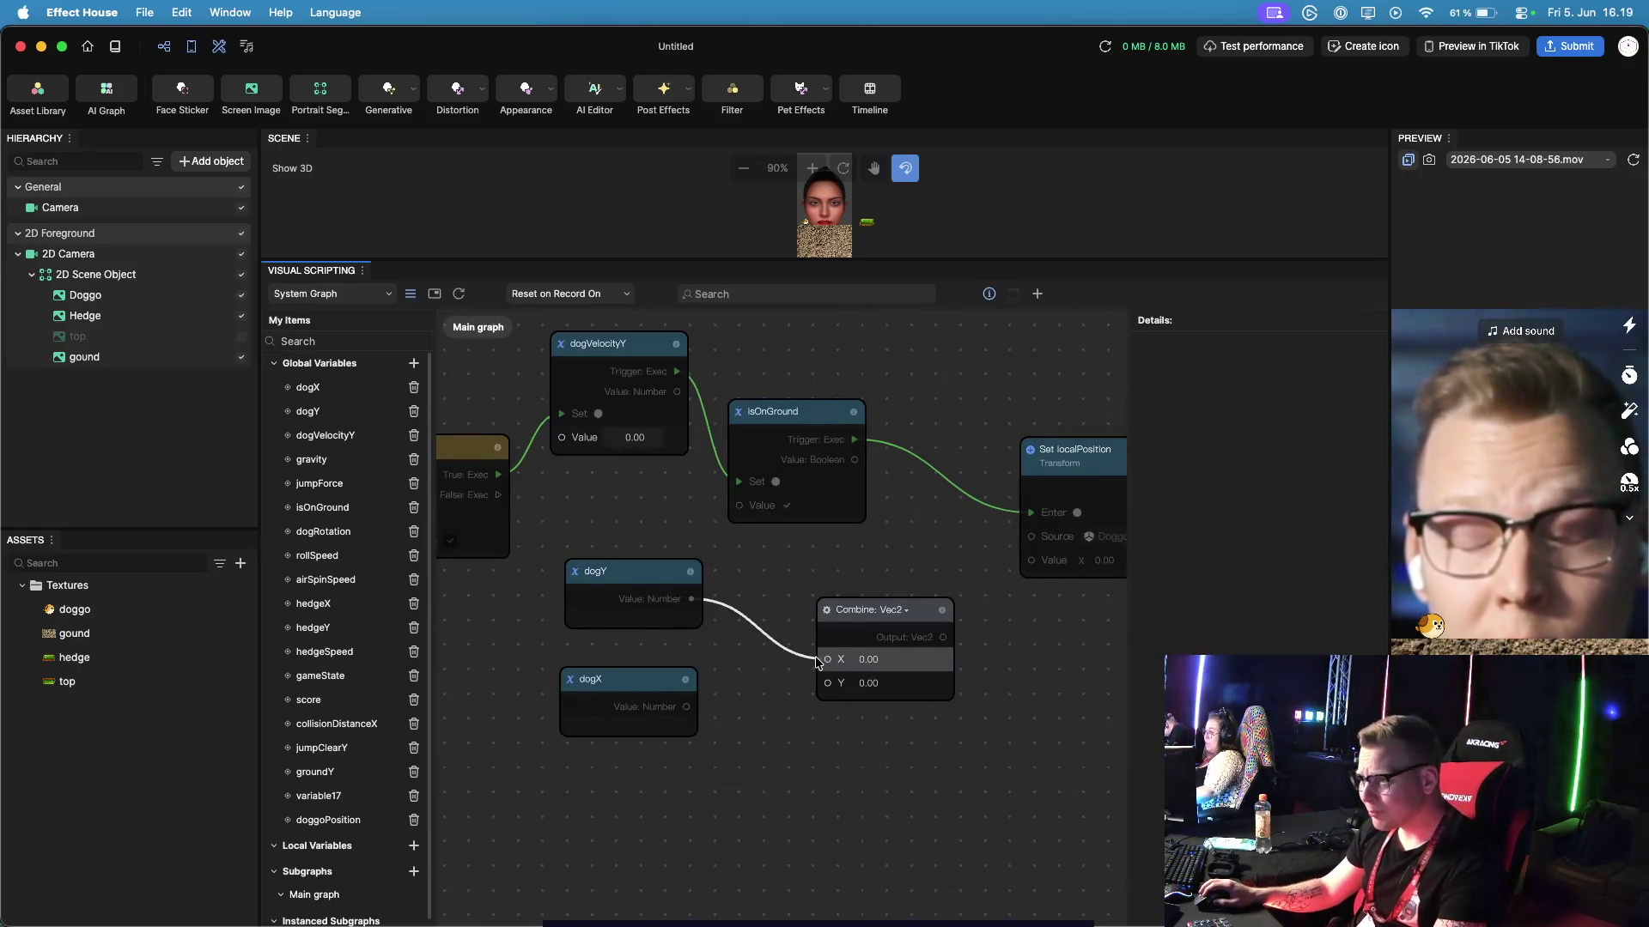
pyautogui.moveTo(687, 707); pyautogui.dragTo(827, 683)
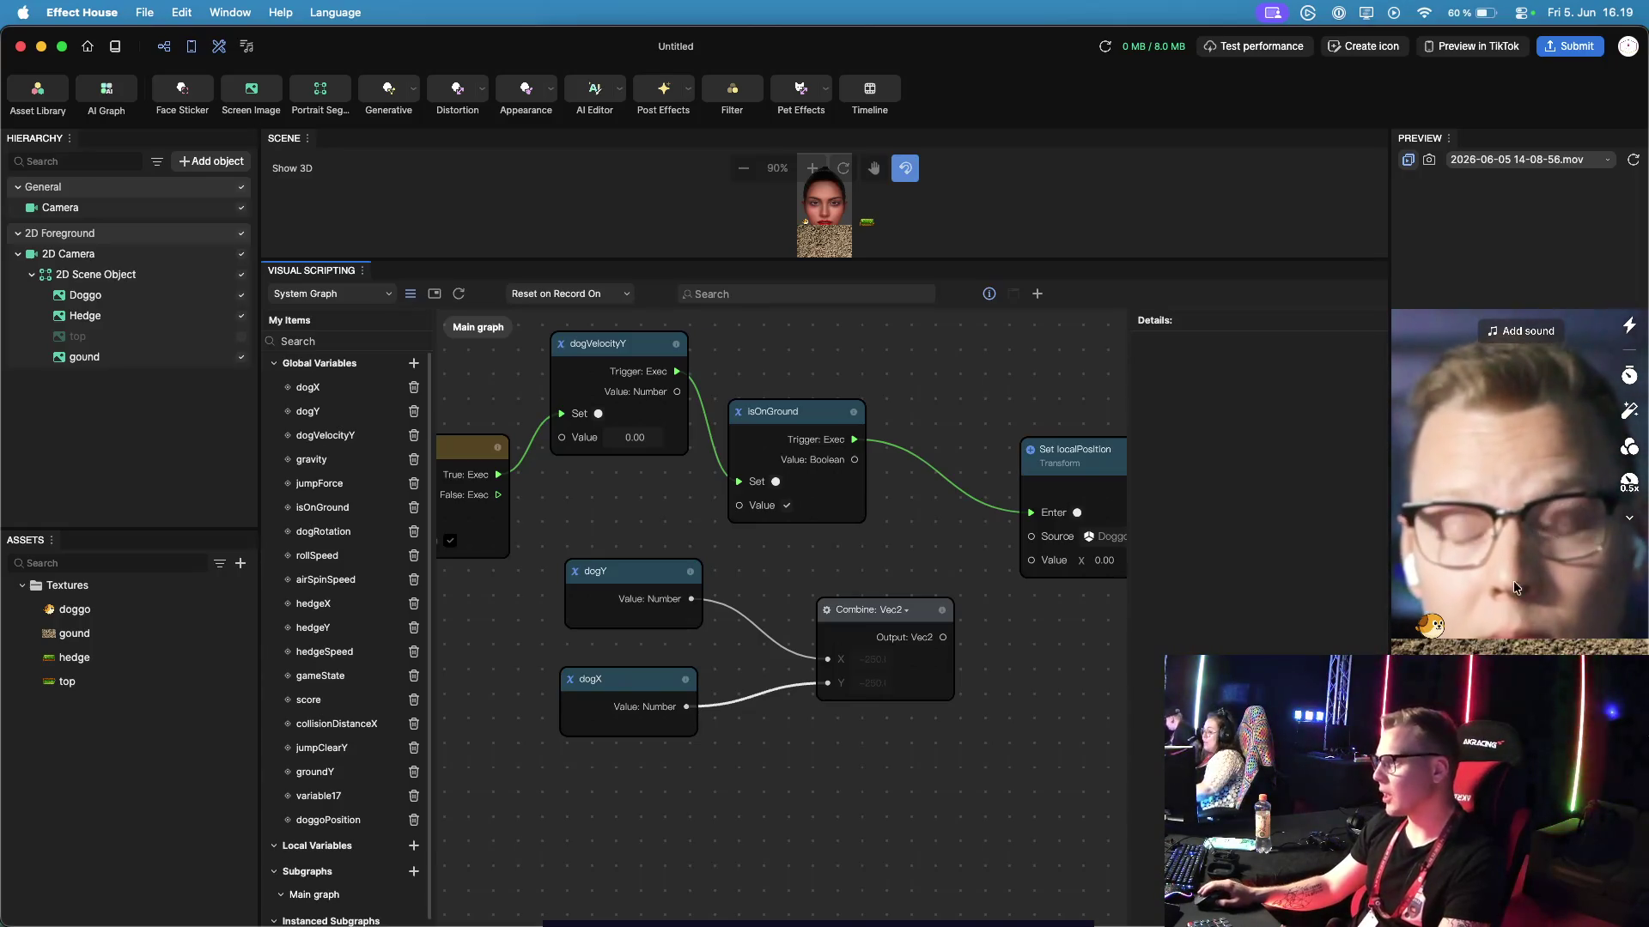
pyautogui.moveTo(948, 261)
pyautogui.mouseDown()
pyautogui.moveTo(926, 350)
pyautogui.moveTo(925, 569)
pyautogui.mouseUp()
pyautogui.moveTo(988, 437)
pyautogui.mouseDown()
pyautogui.moveTo(1002, 414)
pyautogui.moveTo(749, 437)
pyautogui.mouseUp()
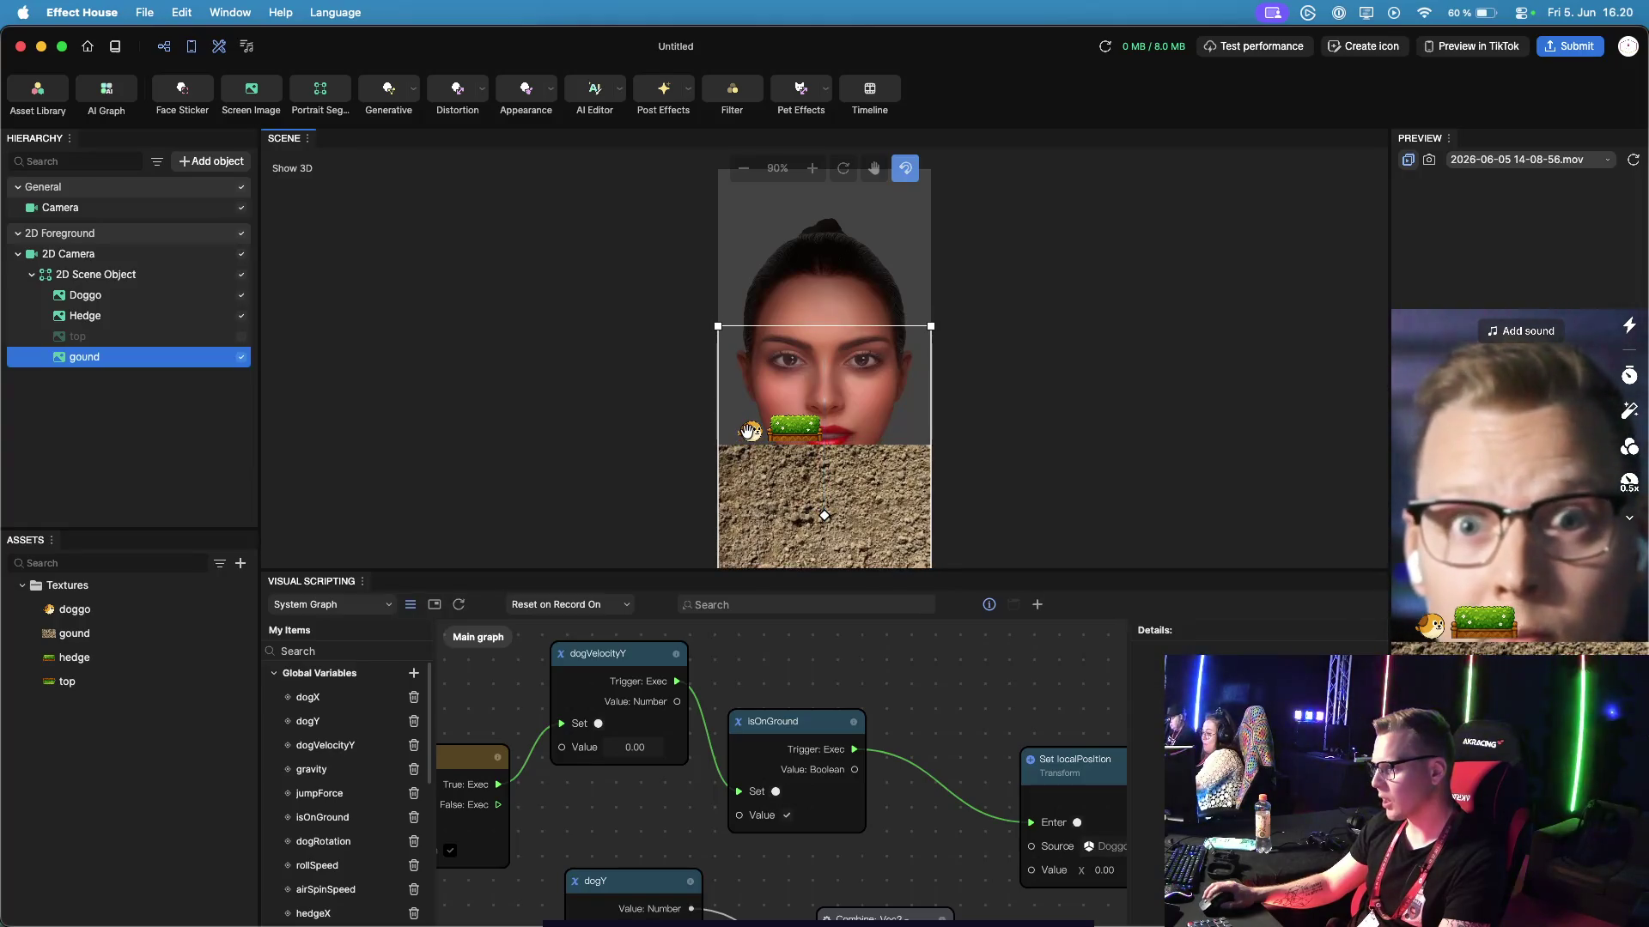
# Step: Zoom into the scene and nudge the ground sprite slightly upward
pyautogui.scroll(5, 738, 419)
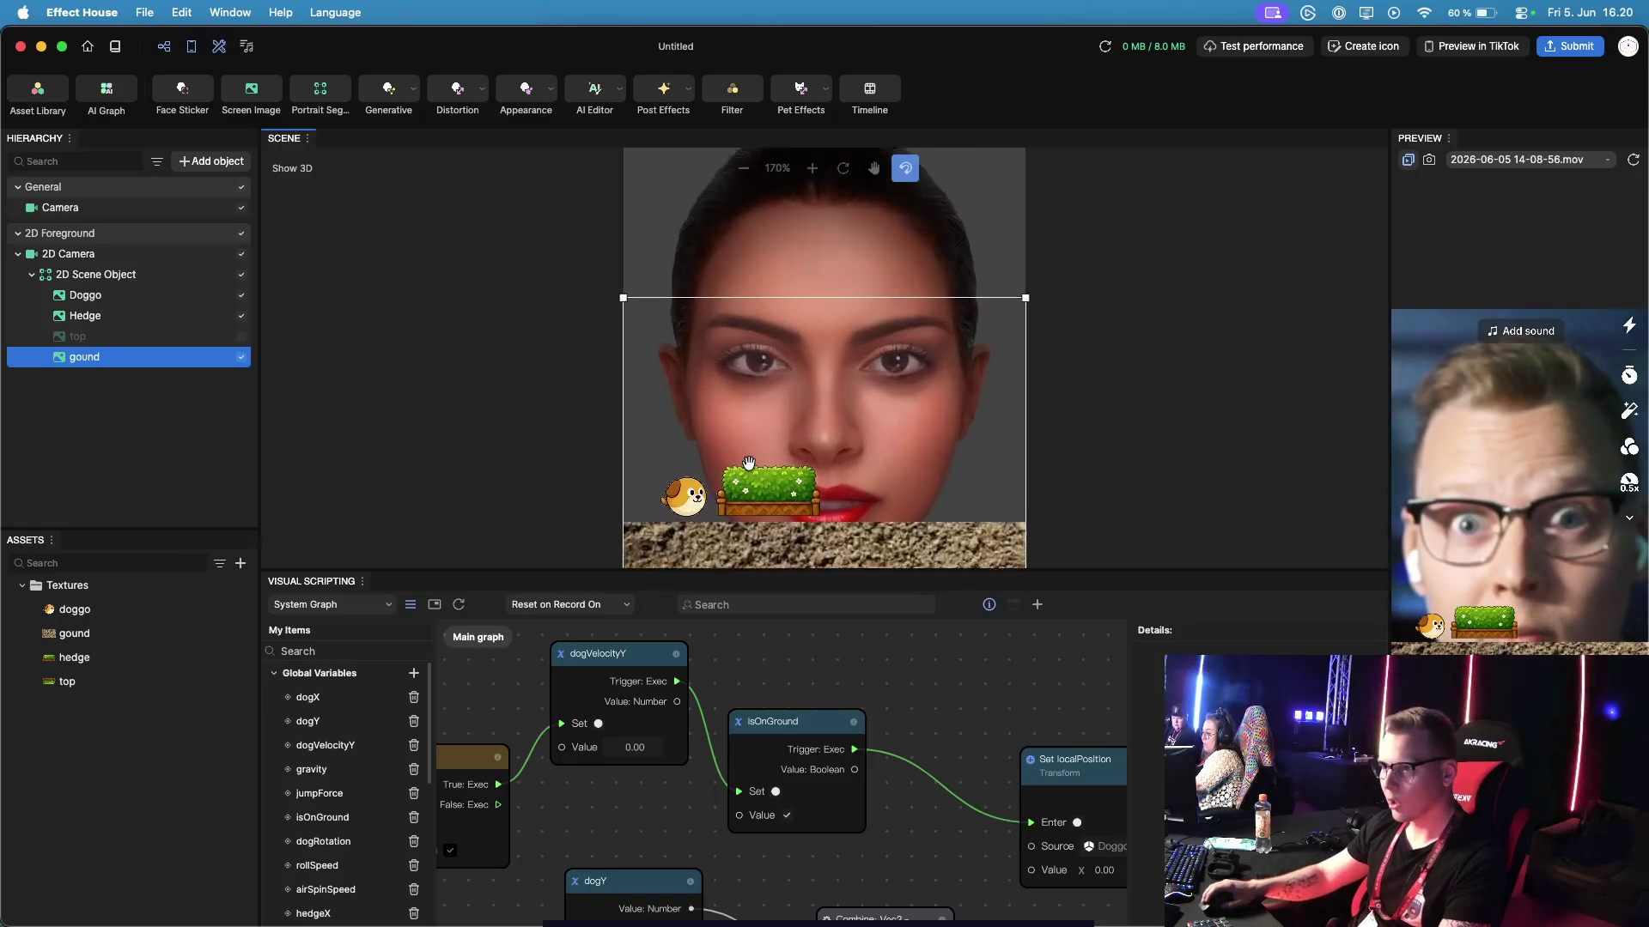
pyautogui.click(591, 444)
pyautogui.moveTo(663, 523); pyautogui.dragTo(661, 515)
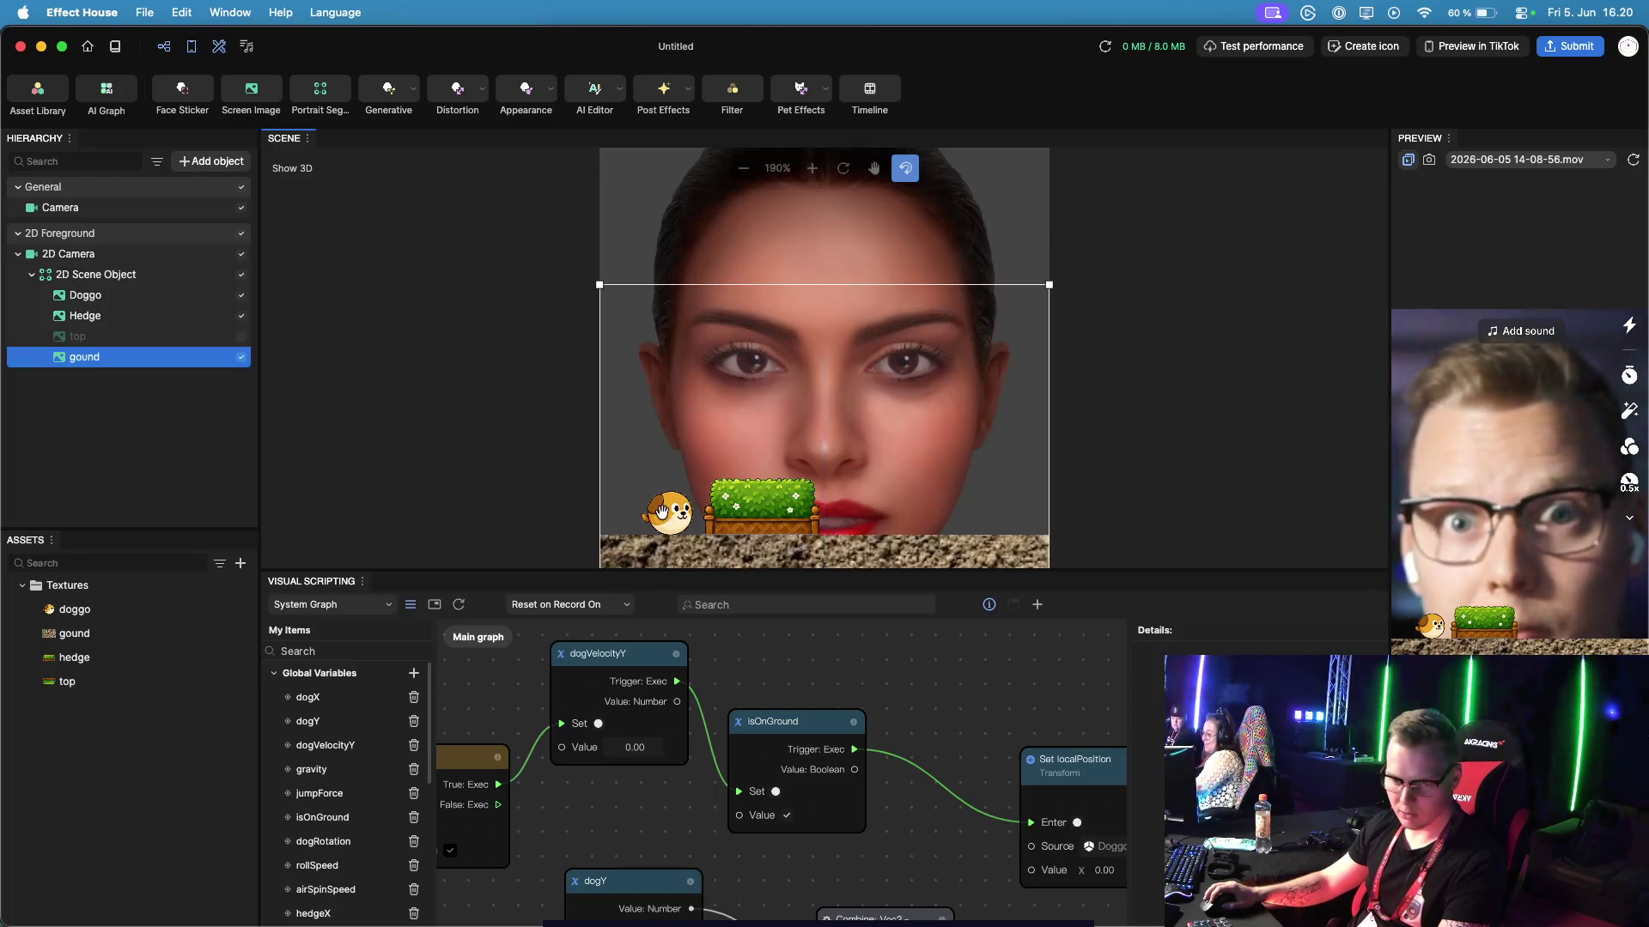
pyautogui.click(537, 428)
pyautogui.click(713, 465)
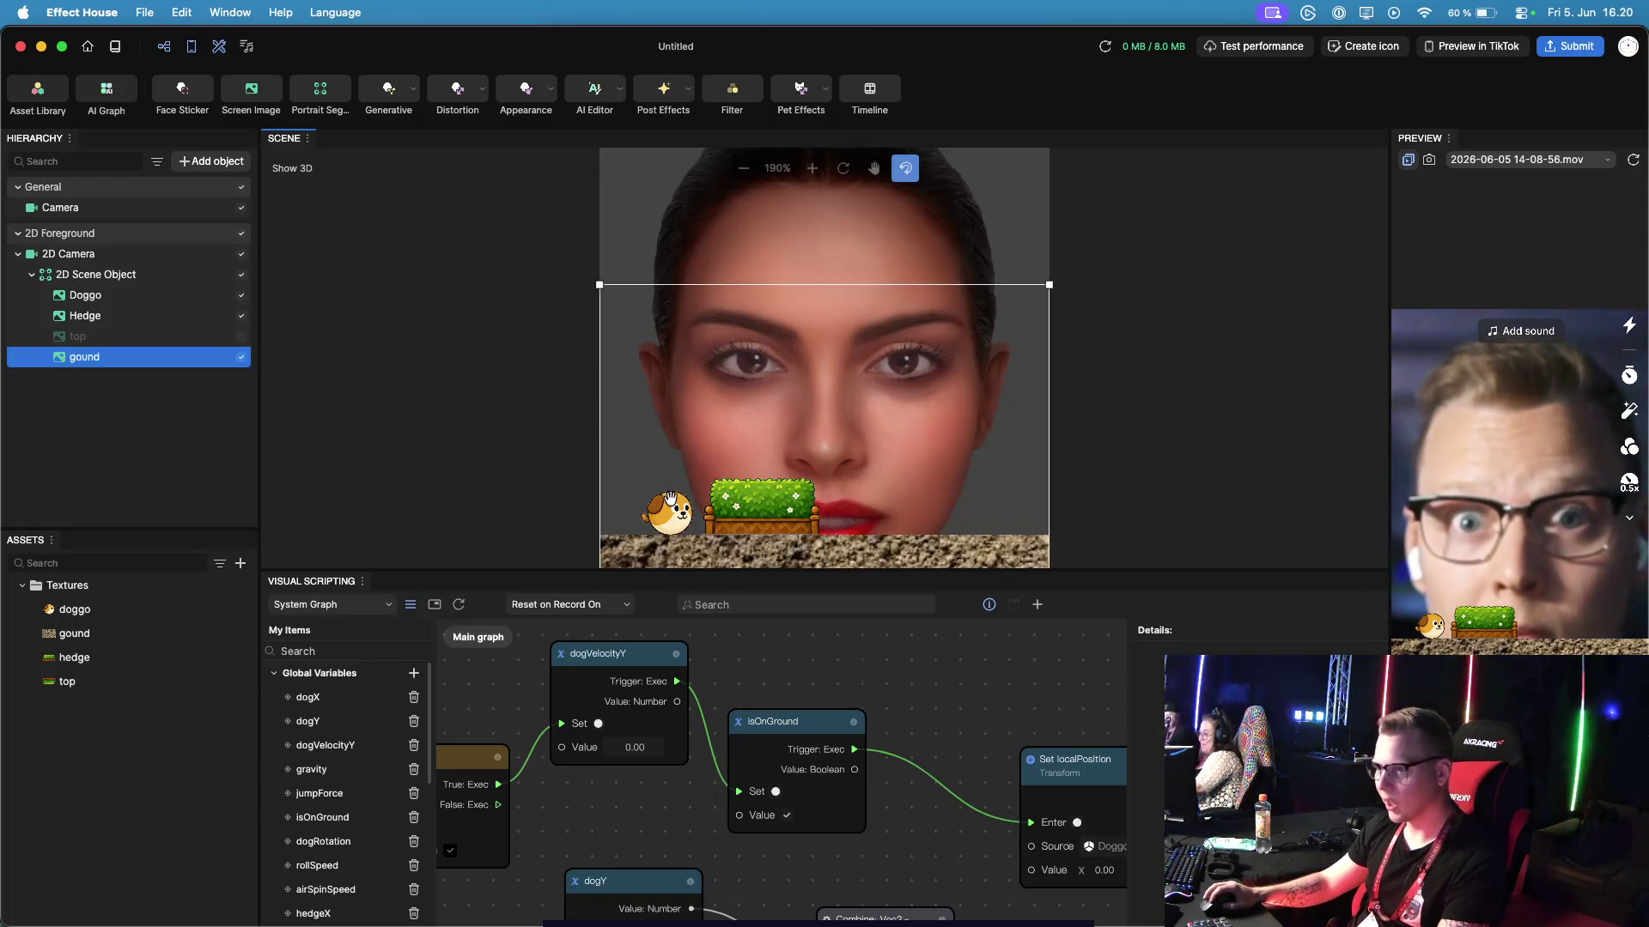
# Step: Place Doggo on the ground beside the hedge and restore the node graph's space
pyautogui.click(124, 301)
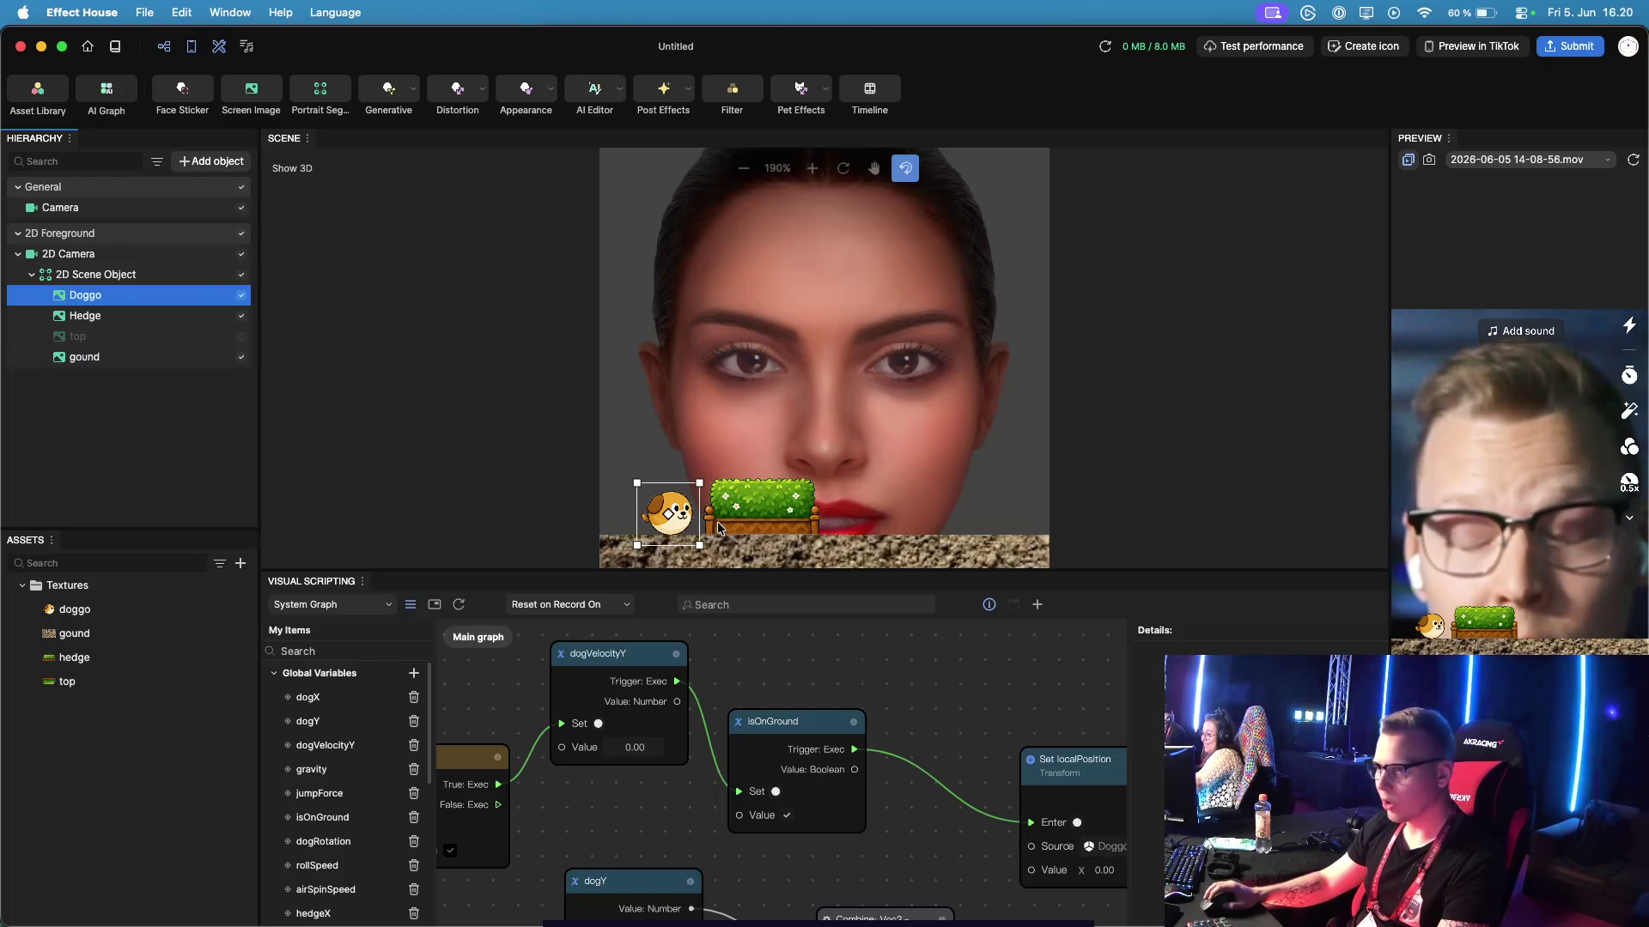
pyautogui.moveTo(689, 498)
pyautogui.mouseDown()
pyautogui.moveTo(742, 436)
pyautogui.moveTo(846, 440)
pyautogui.moveTo(893, 507)
pyautogui.moveTo(893, 375)
pyautogui.moveTo(893, 466)
pyautogui.moveTo(687, 414)
pyautogui.moveTo(693, 472)
pyautogui.moveTo(687, 367)
pyautogui.moveTo(777, 366)
pyautogui.moveTo(761, 456)
pyautogui.moveTo(688, 500)
pyautogui.moveTo(715, 421)
pyautogui.moveTo(711, 451)
pyautogui.moveTo(783, 374)
pyautogui.moveTo(942, 380)
pyautogui.moveTo(1006, 412)
pyautogui.moveTo(694, 460)
pyautogui.moveTo(681, 525)
pyautogui.moveTo(681, 318)
pyautogui.moveTo(687, 508)
pyautogui.mouseUp()
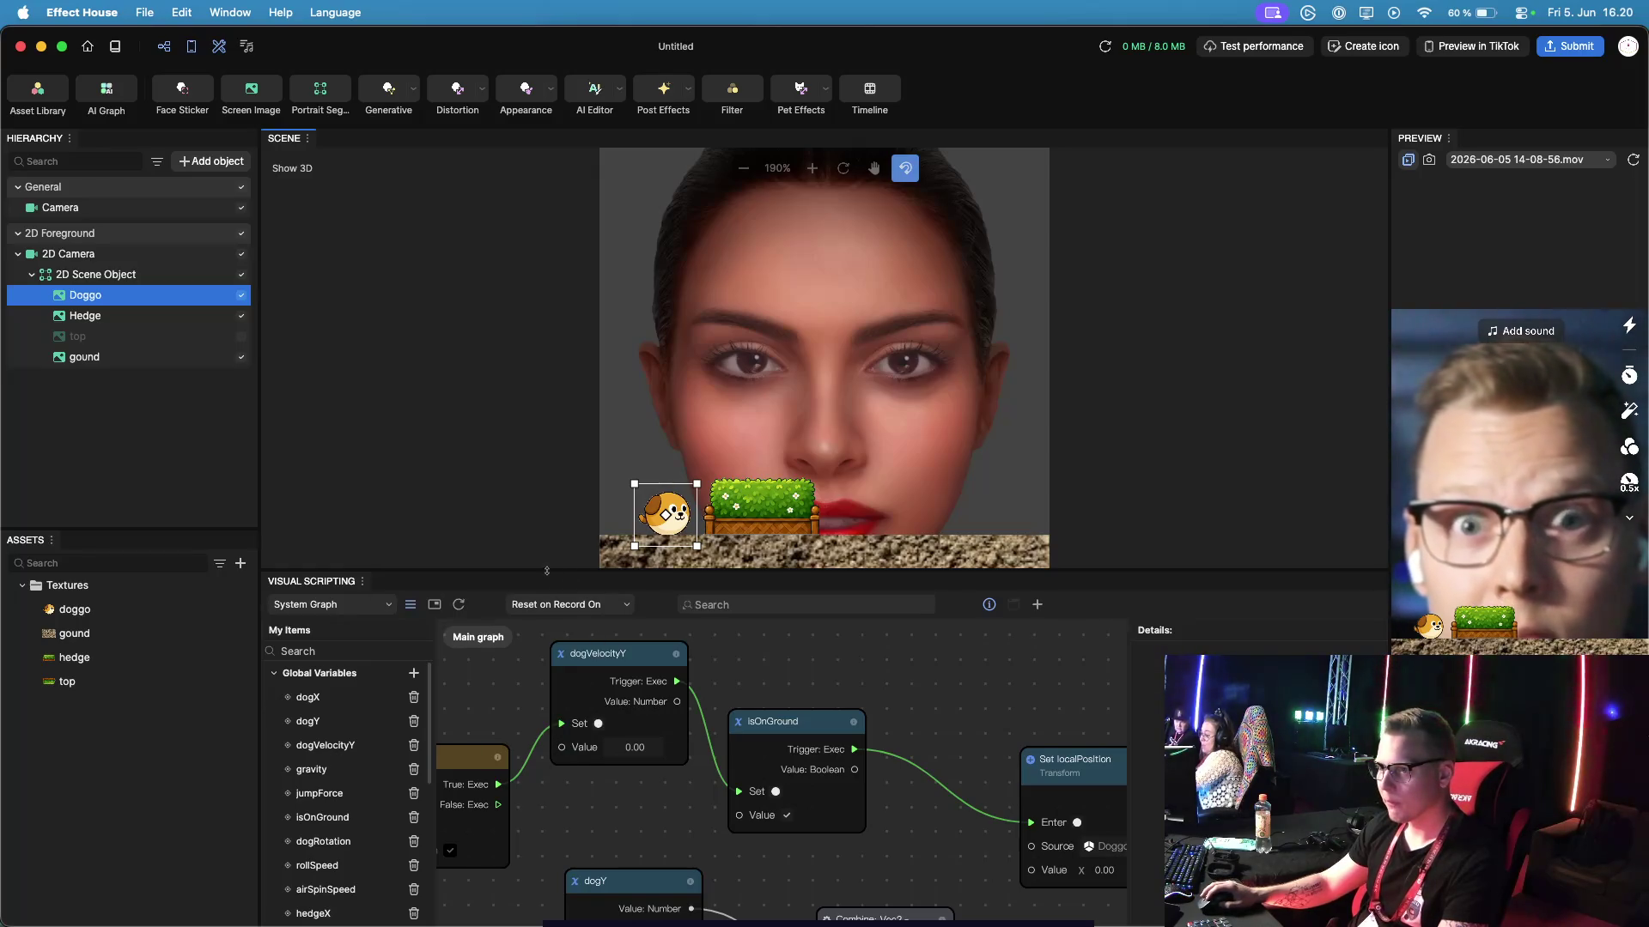
pyautogui.moveTo(550, 572); pyautogui.dragTo(573, 228)
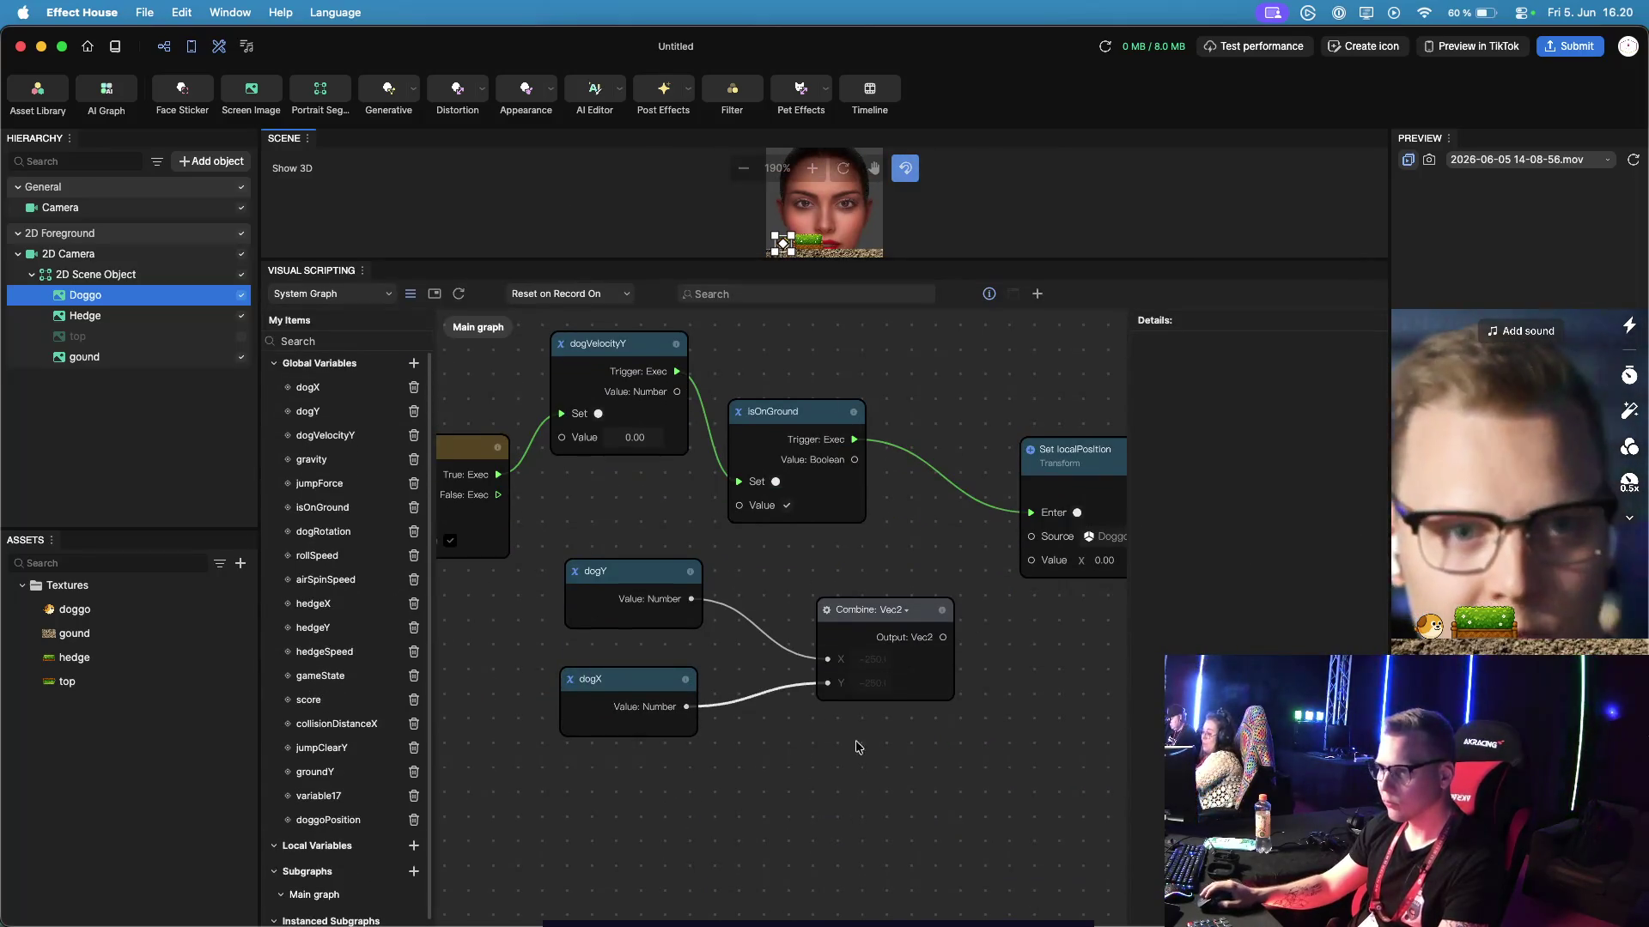
# Step: Switch the Combine node's type to Vec3
pyautogui.click(1005, 736)
pyautogui.moveTo(1005, 736); pyautogui.dragTo(850, 711)
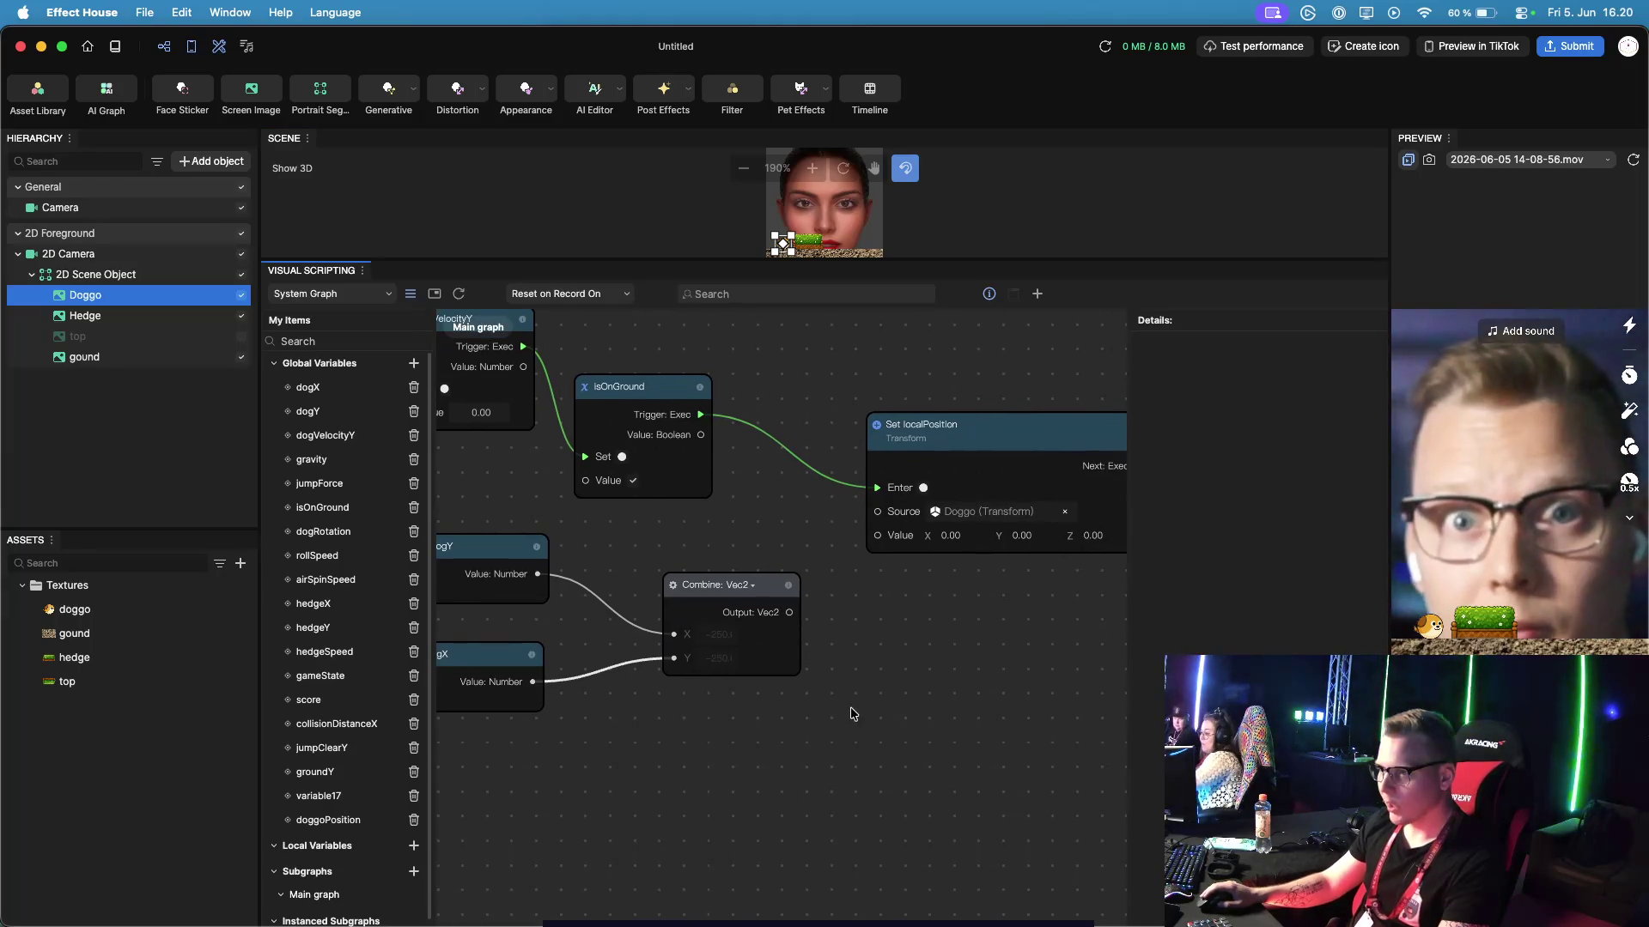
pyautogui.click(740, 585)
pyautogui.click(804, 621)
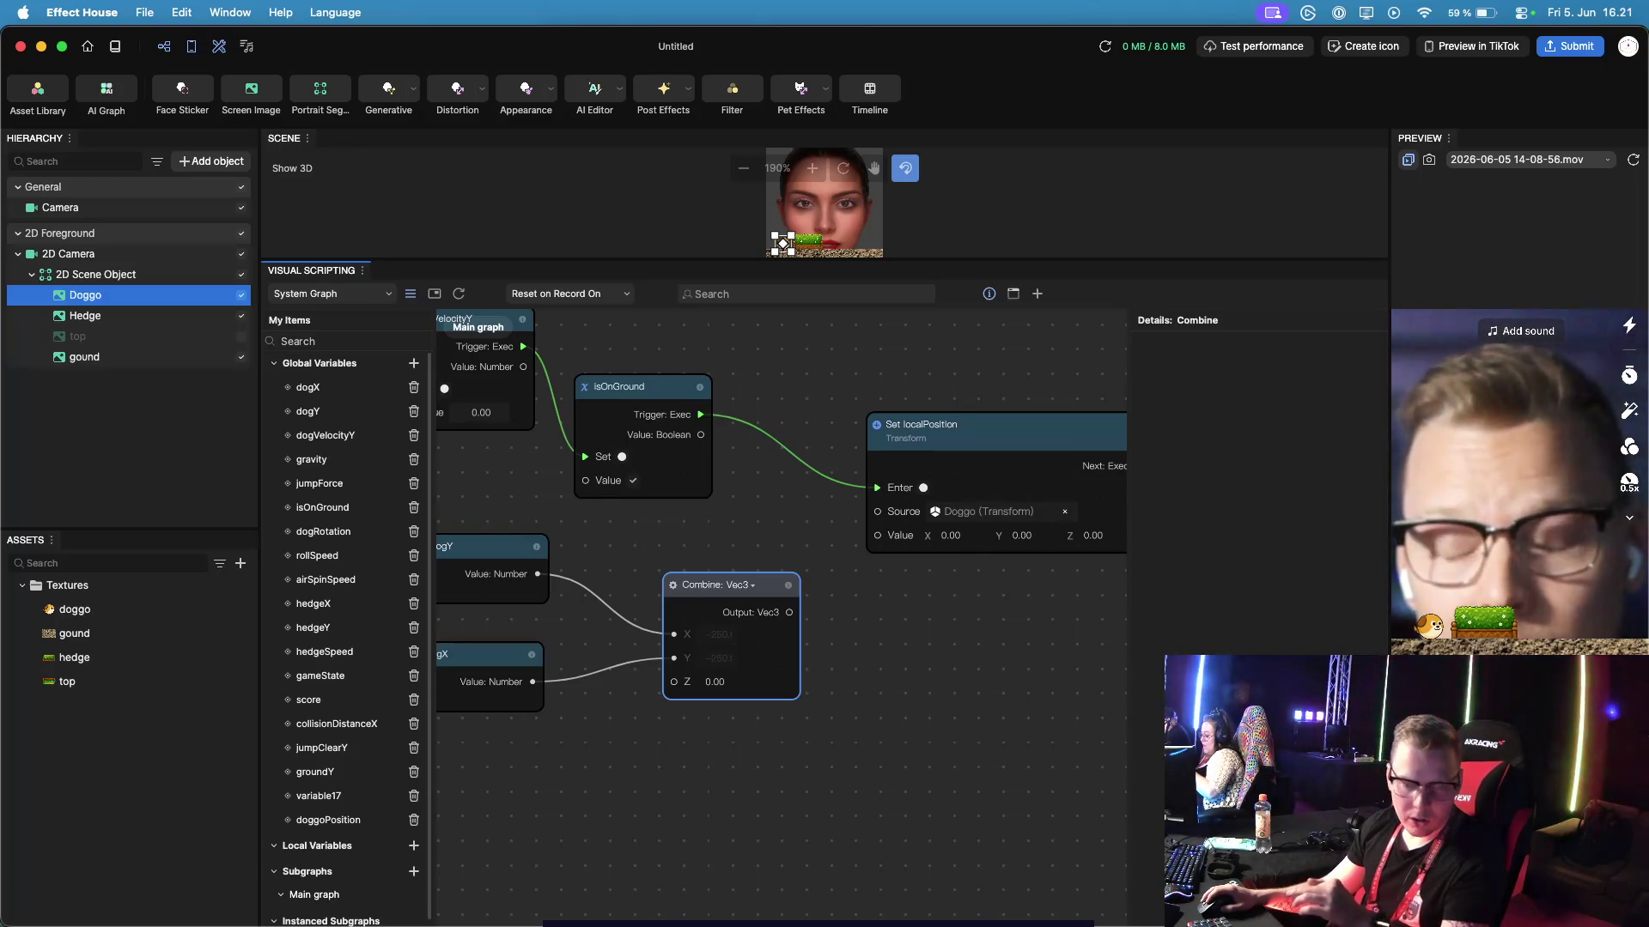
# Step: Feed Combine's output into Set localPosition's Value and line up dogY, dogX and Combine
pyautogui.moveTo(788, 614); pyautogui.dragTo(877, 536)
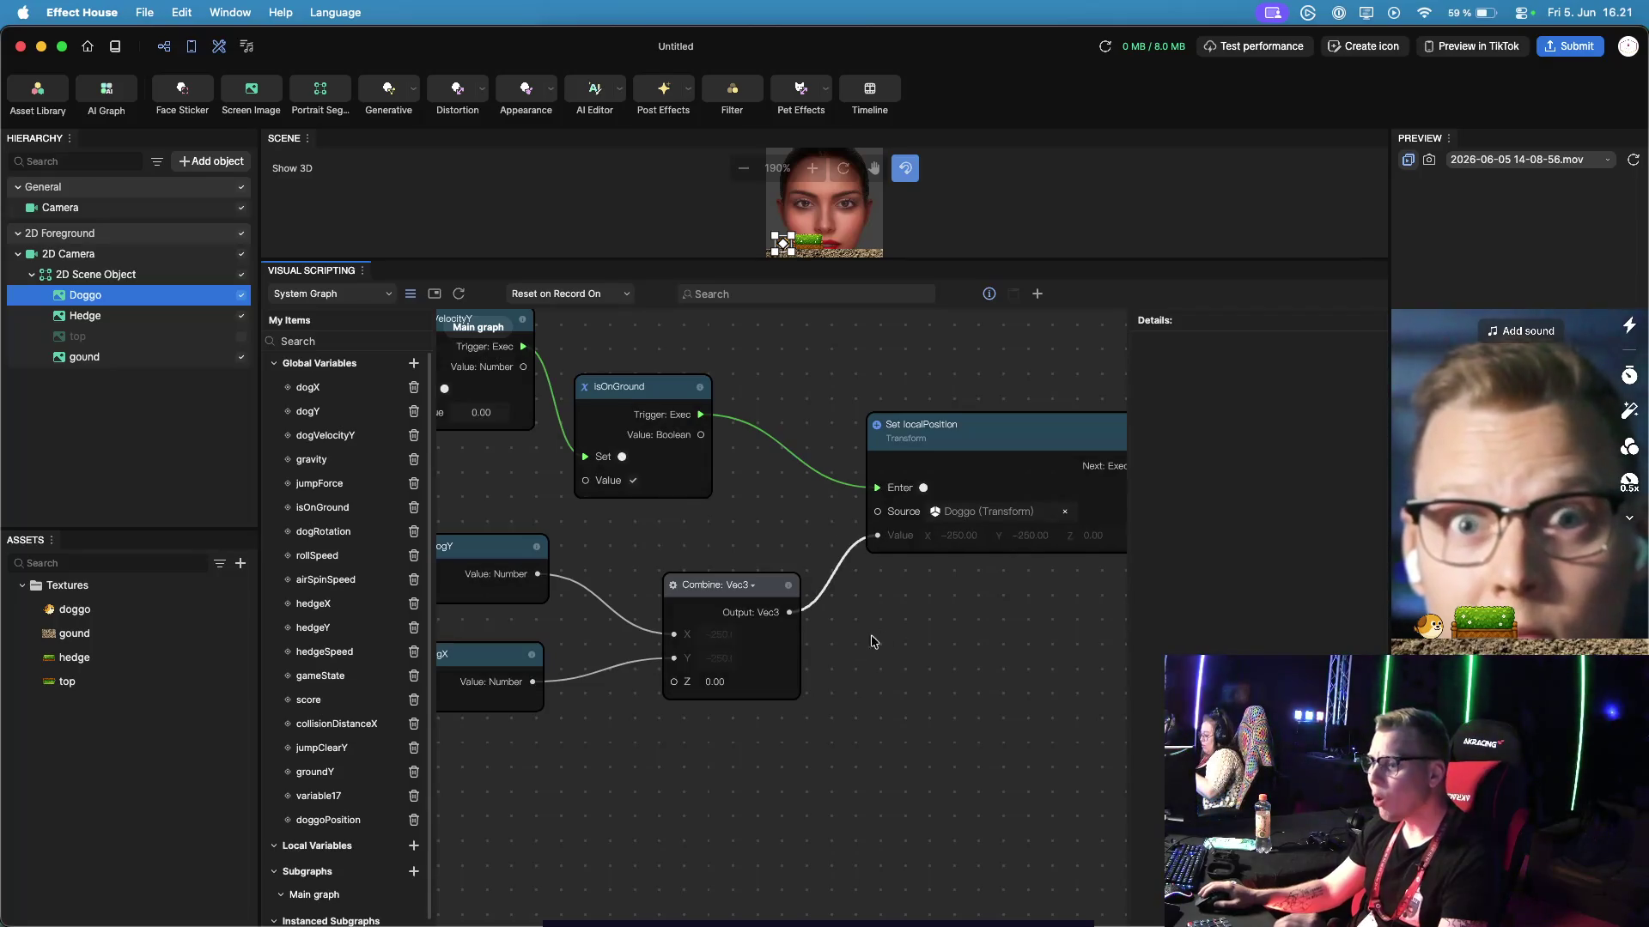
pyautogui.moveTo(771, 590)
pyautogui.mouseDown()
pyautogui.moveTo(807, 521)
pyautogui.moveTo(790, 521)
pyautogui.mouseUp()
pyautogui.moveTo(528, 554); pyautogui.dragTo(604, 537)
pyautogui.moveTo(526, 654); pyautogui.dragTo(592, 646)
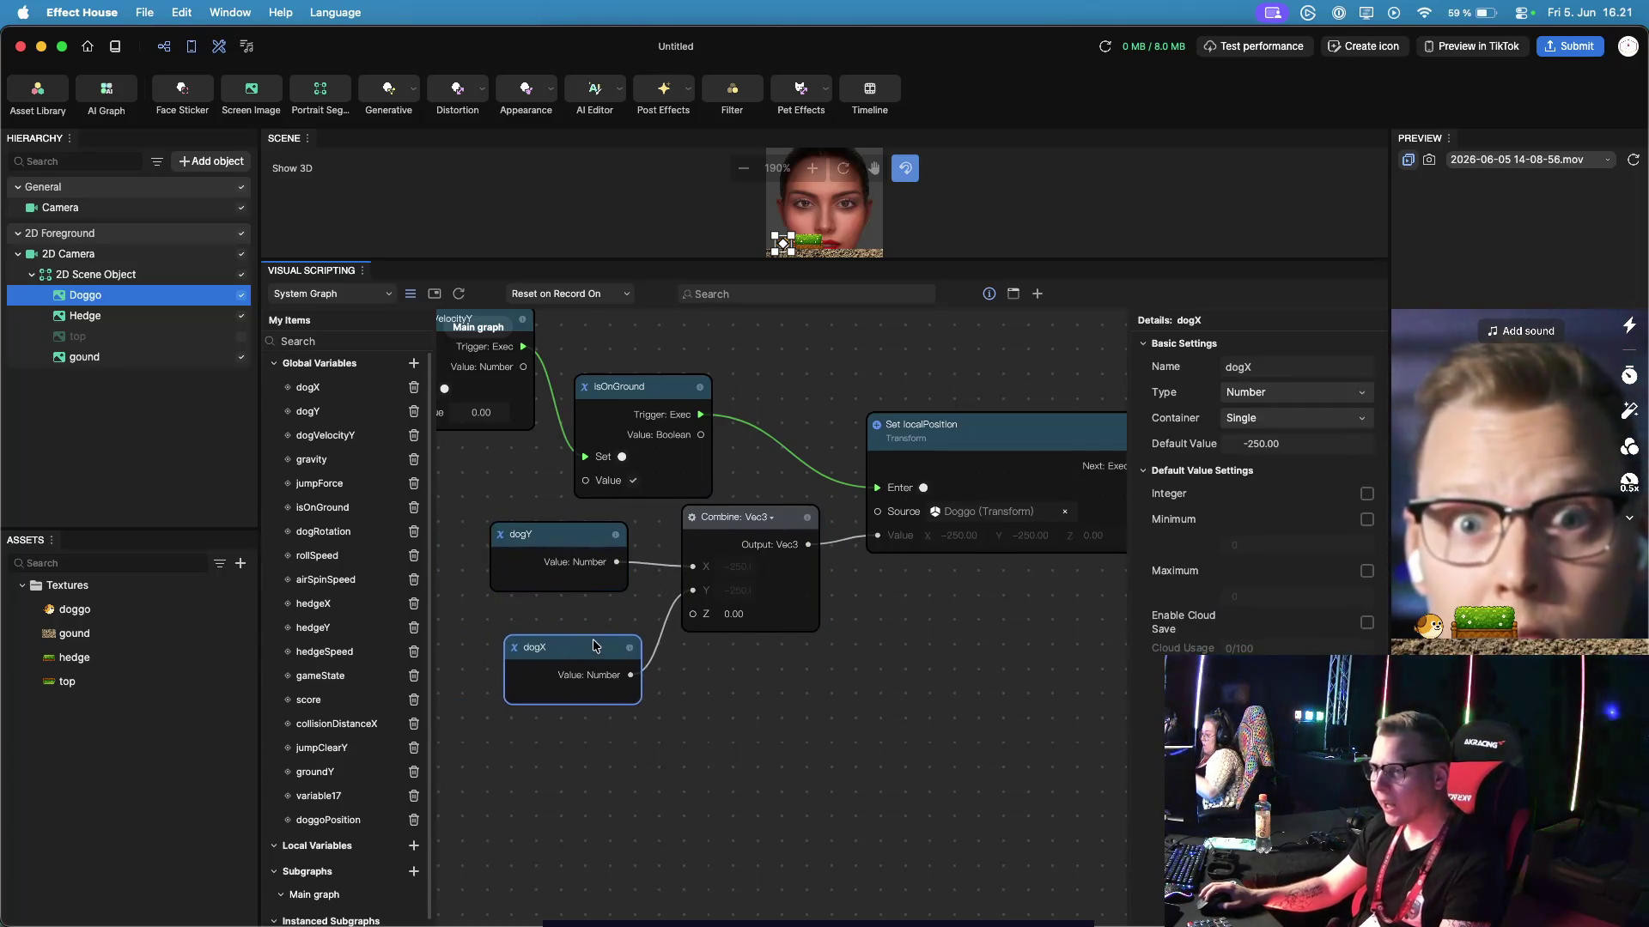
pyautogui.click(814, 712)
pyautogui.scroll(-5, 968, 655)
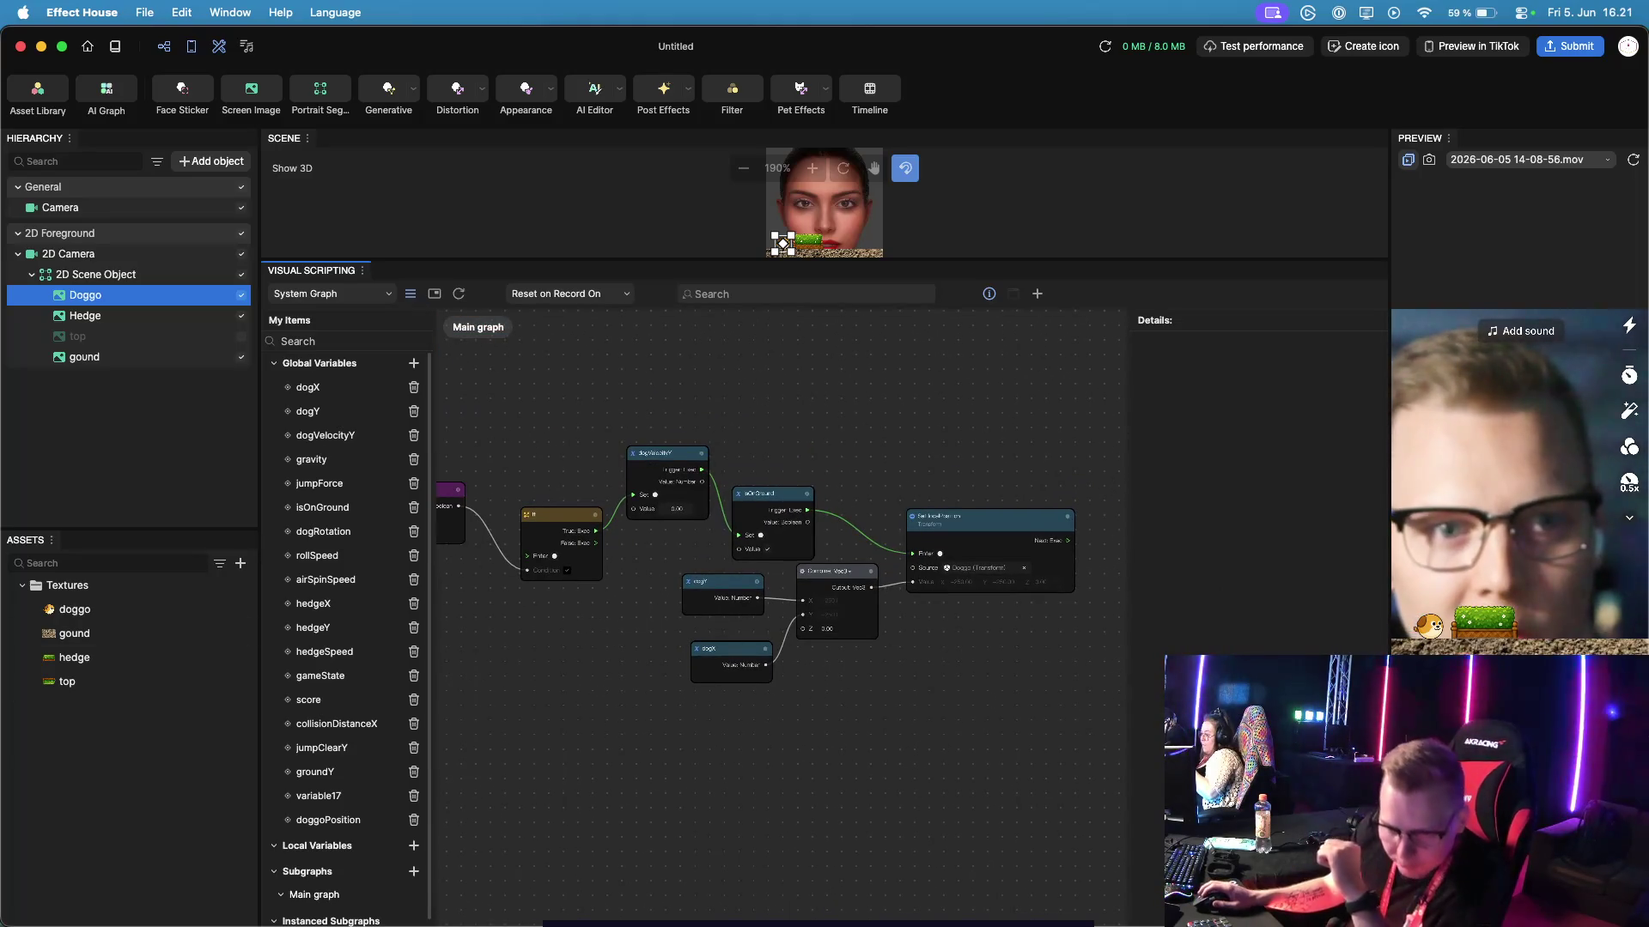
# Step: Pan the graph to review the Set localPosition node driven by dogX and dogY
pyautogui.press('F12')
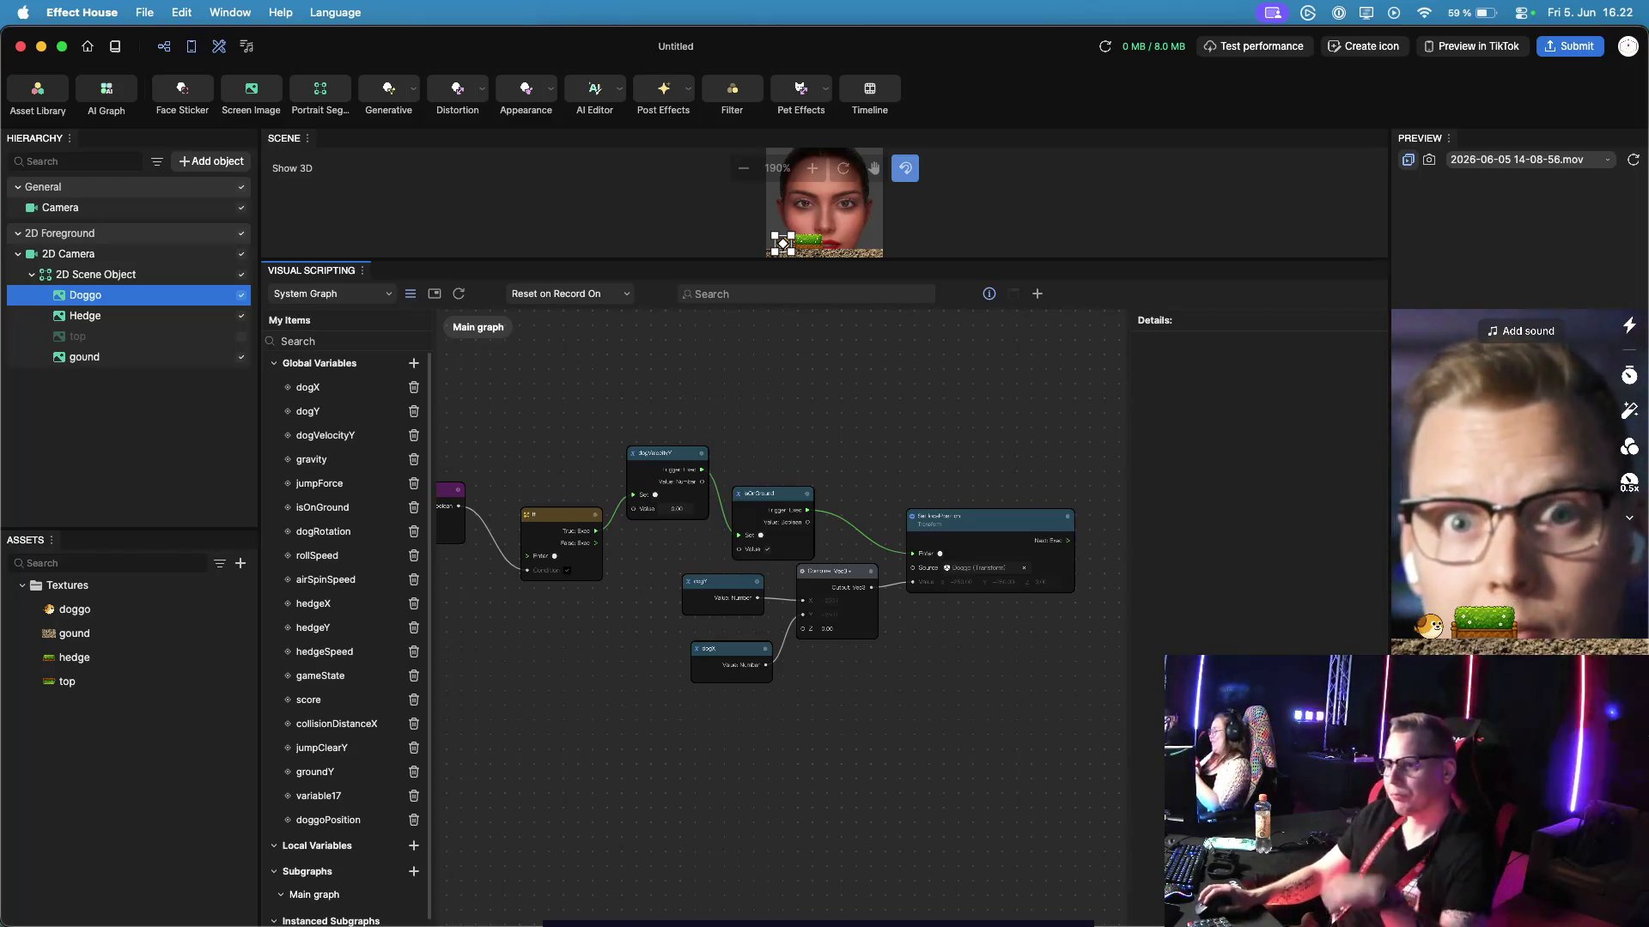
pyautogui.scroll(5, 660, 612)
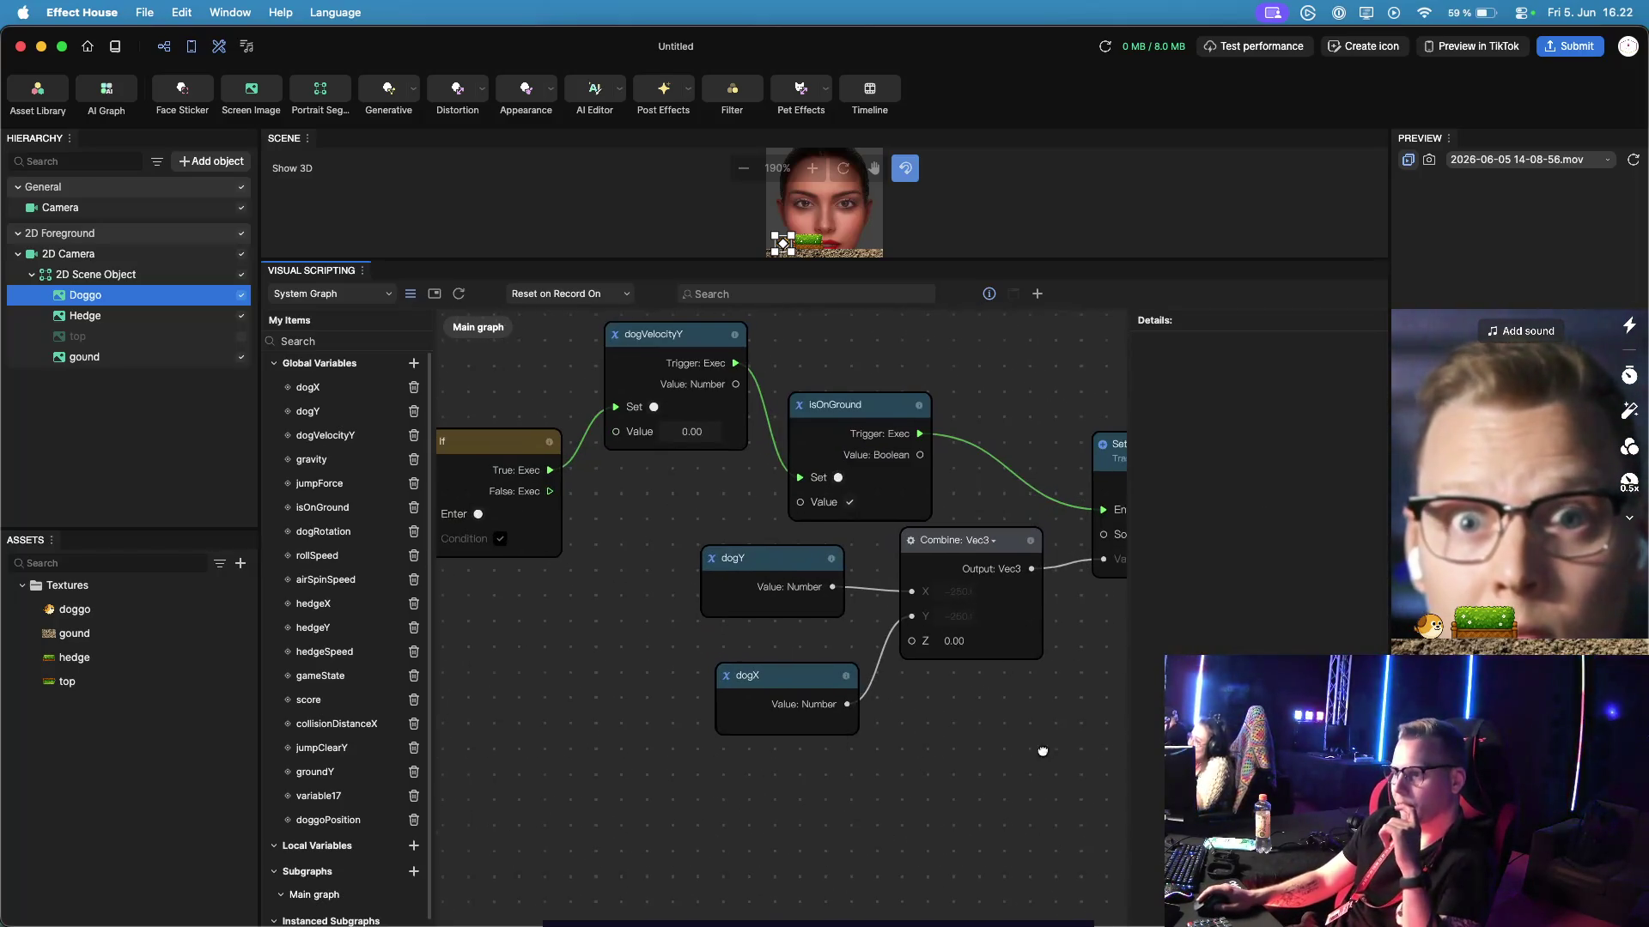
pyautogui.moveTo(1043, 751); pyautogui.dragTo(802, 790)
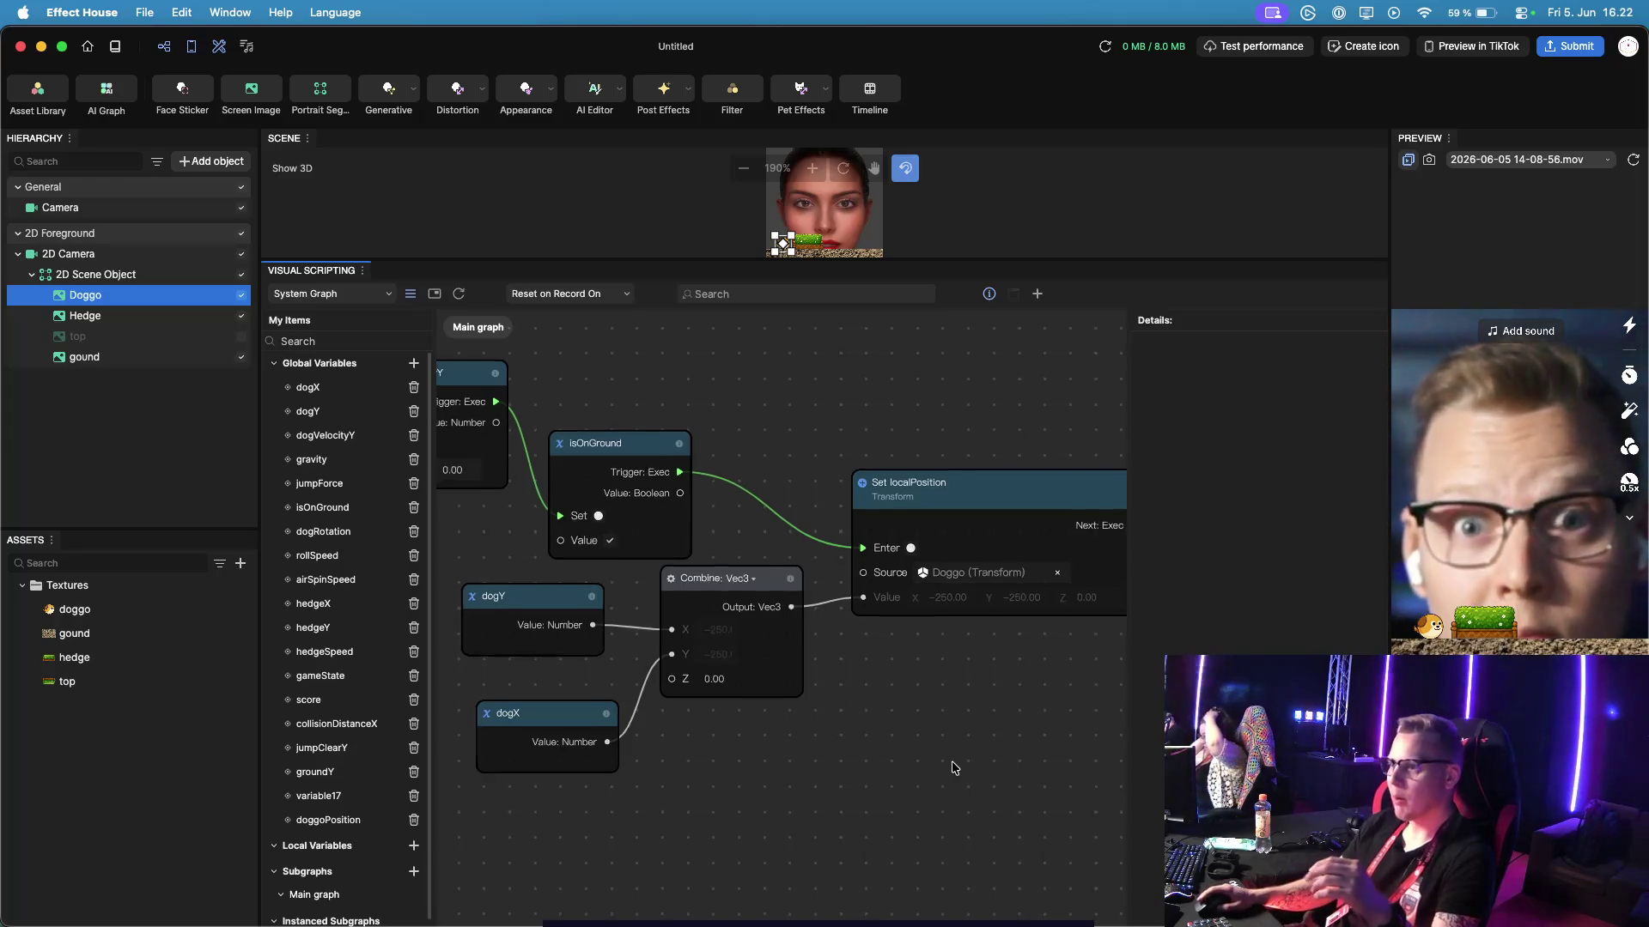
# Step: Bring up the object actions menu for Doggo in the Hierarchy
pyautogui.scroll(-2, 955, 766)
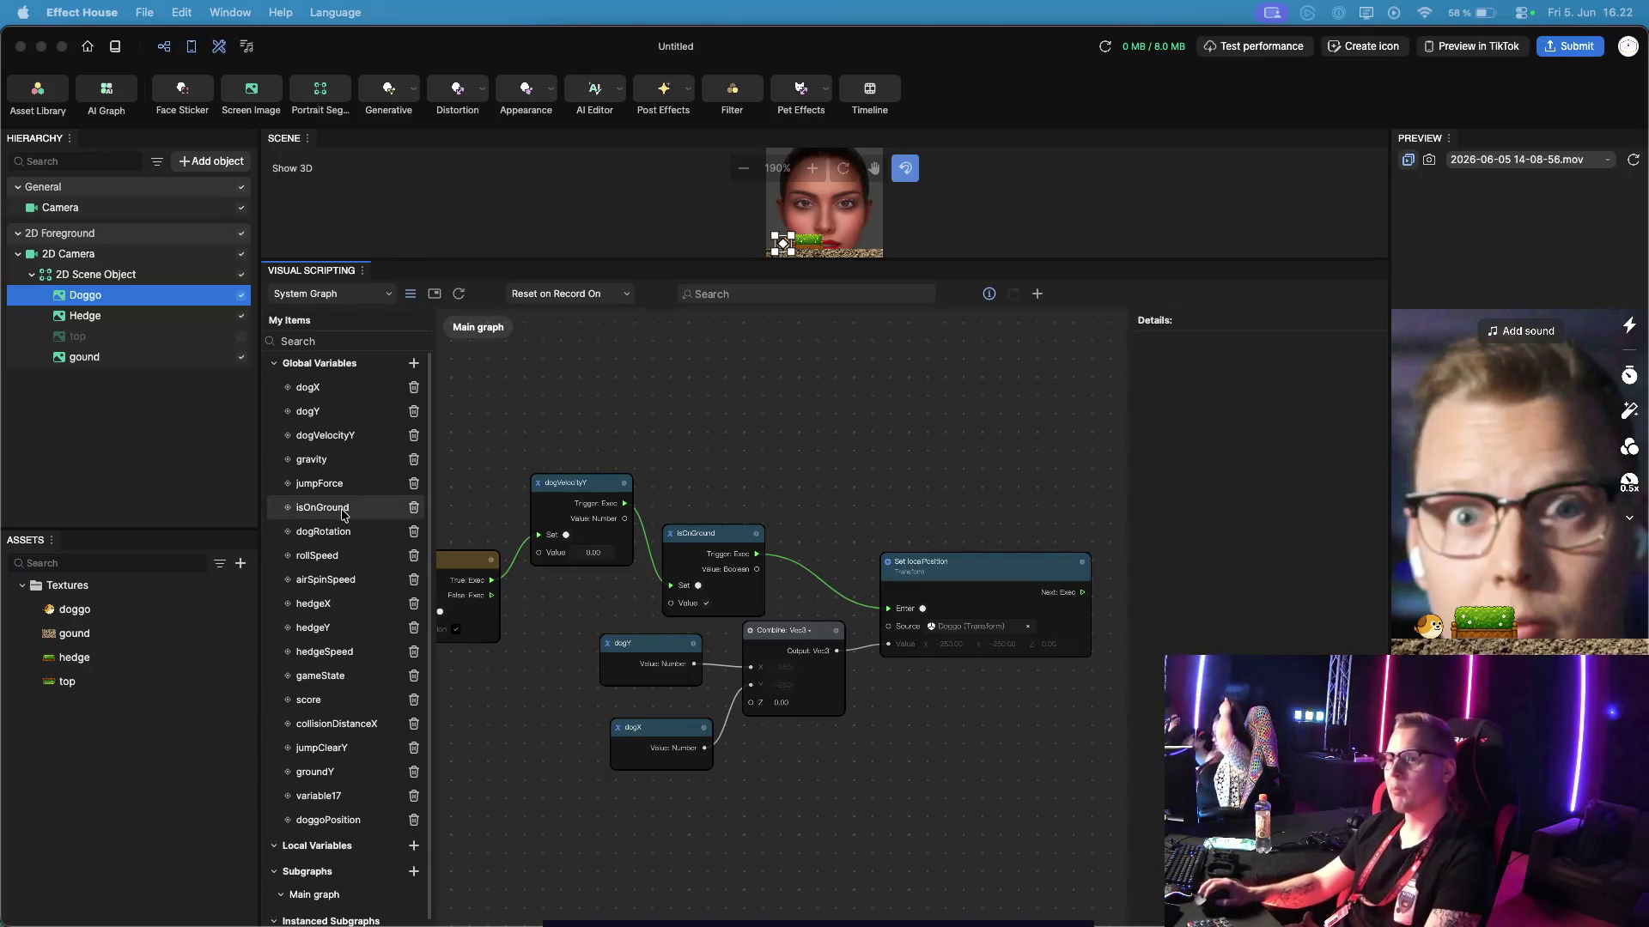
pyautogui.doubleClick(88, 298)
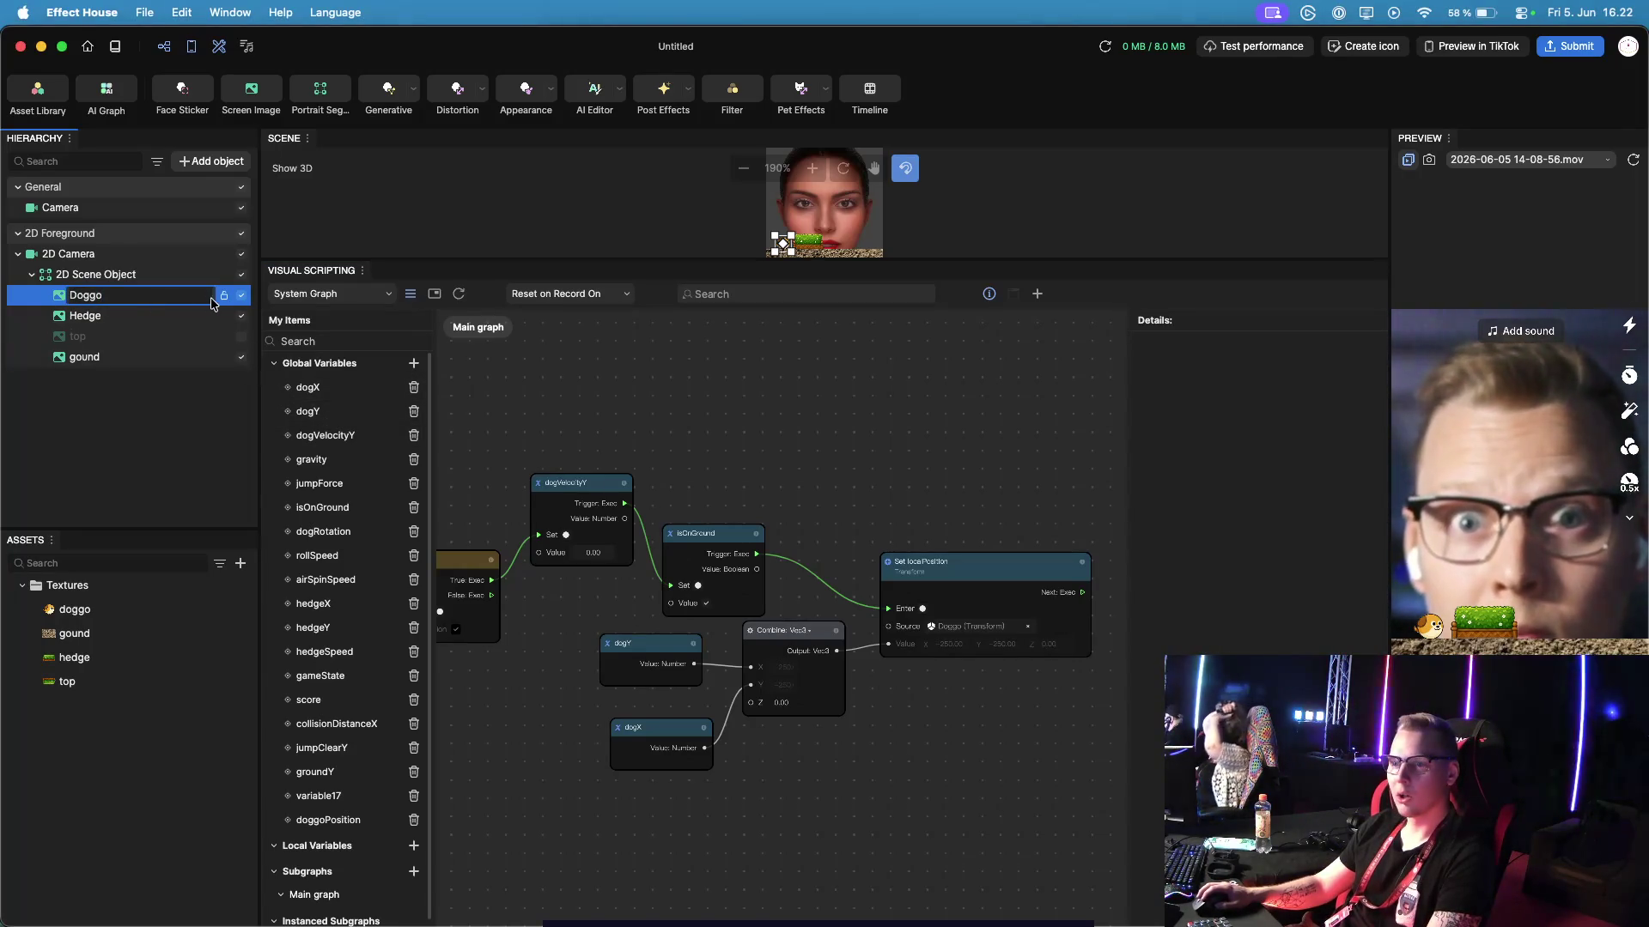
pyautogui.rightClick(60, 300)
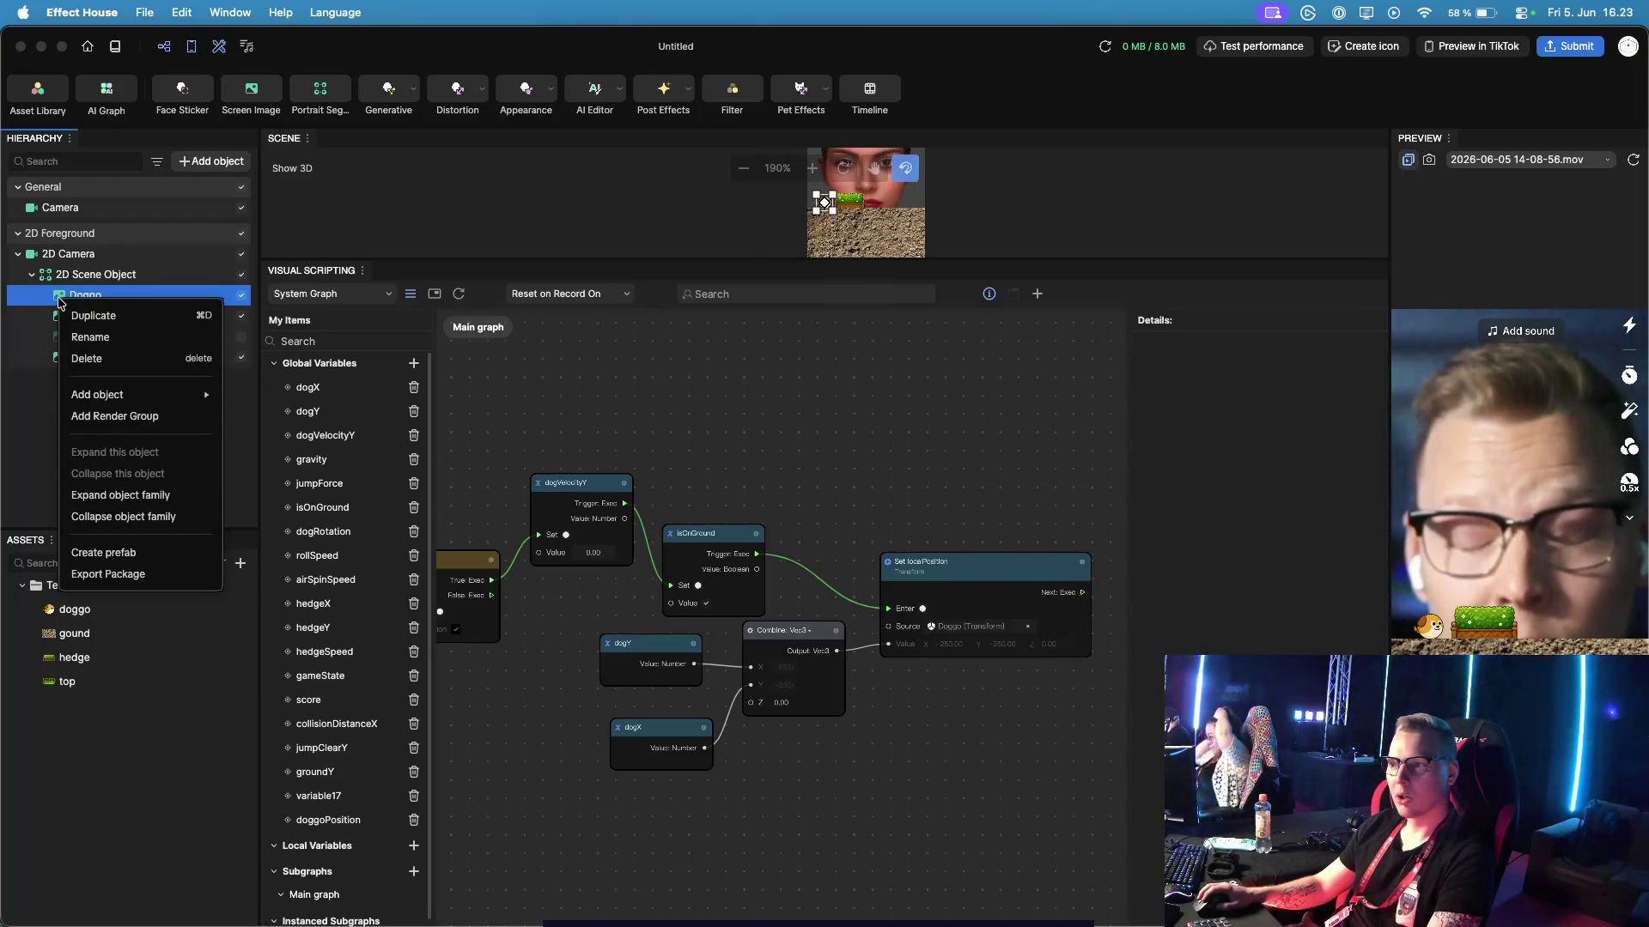
# Step: Expand the scene view over the minimized graph and select Doggo in the Hierarchy
pyautogui.click(735, 257)
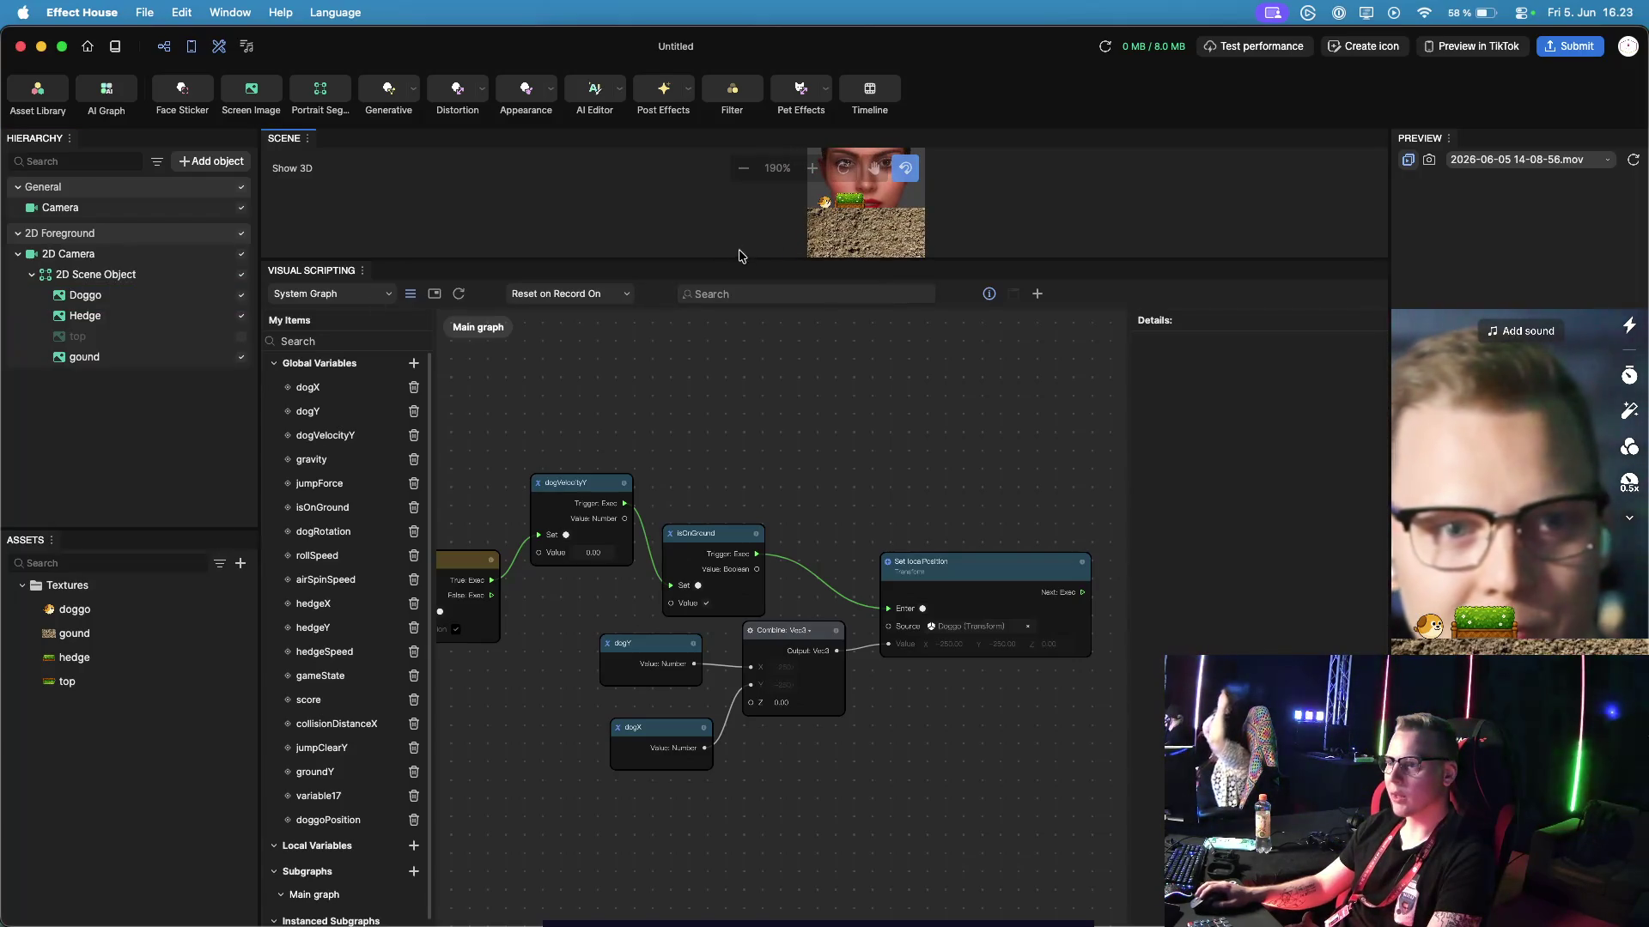
pyautogui.moveTo(739, 264); pyautogui.dragTo(738, 682)
pyautogui.click(99, 297)
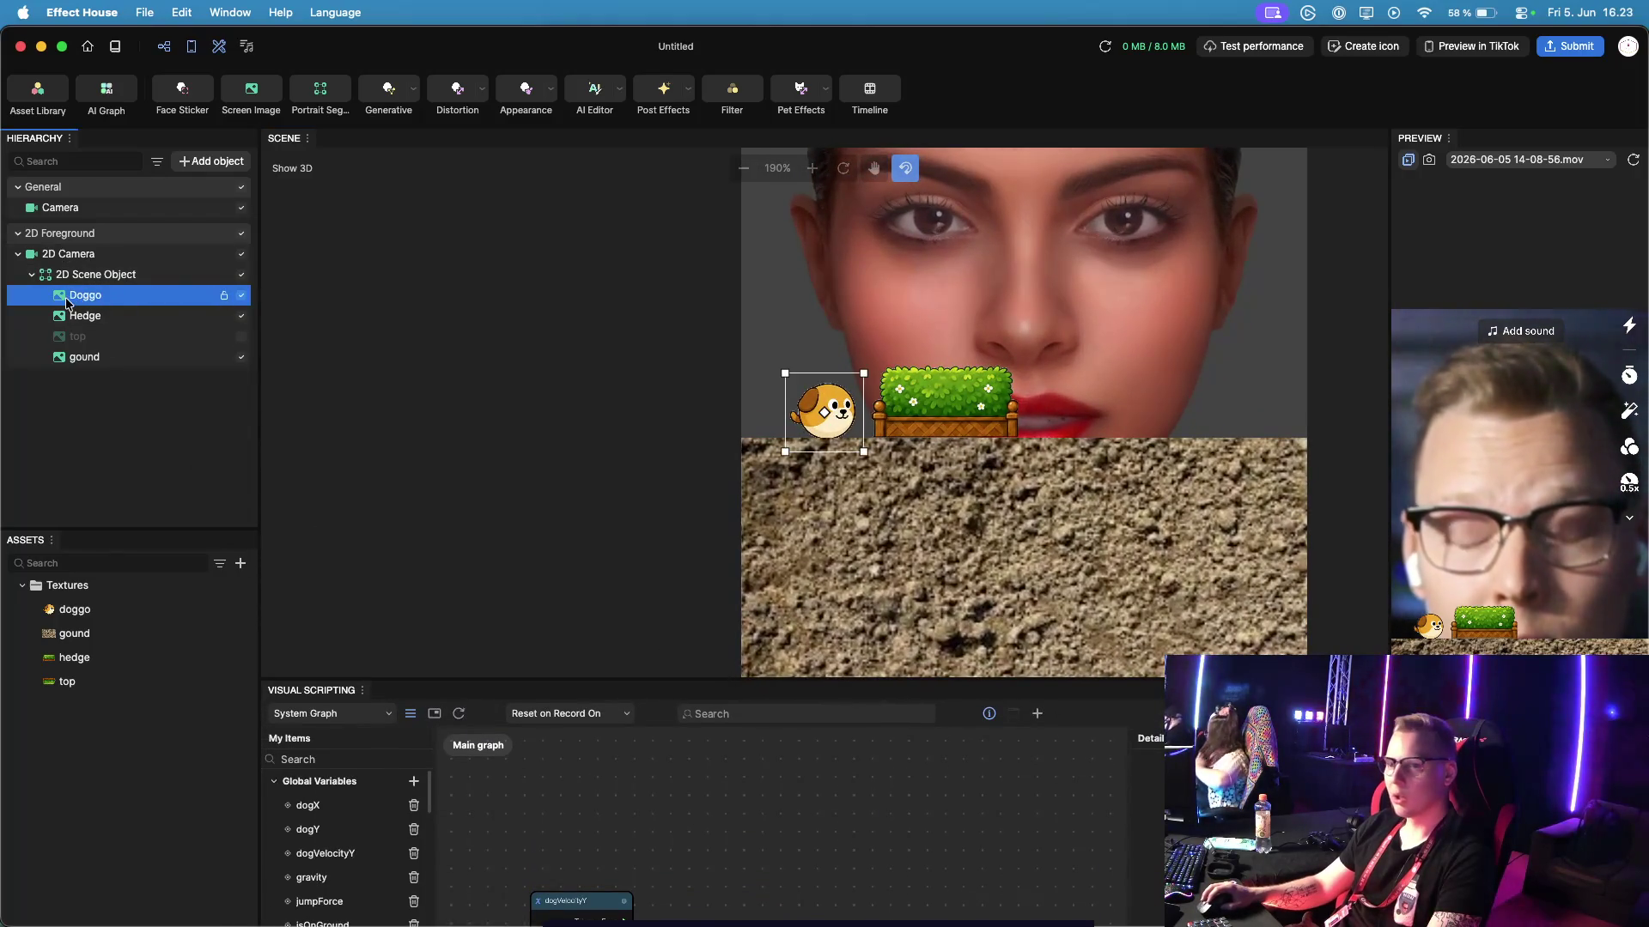
# Step: Open Doggo's actions menu, dismiss it with Esc, then deselect Doggo
pyautogui.doubleClick(67, 301)
pyautogui.rightClick(67, 298)
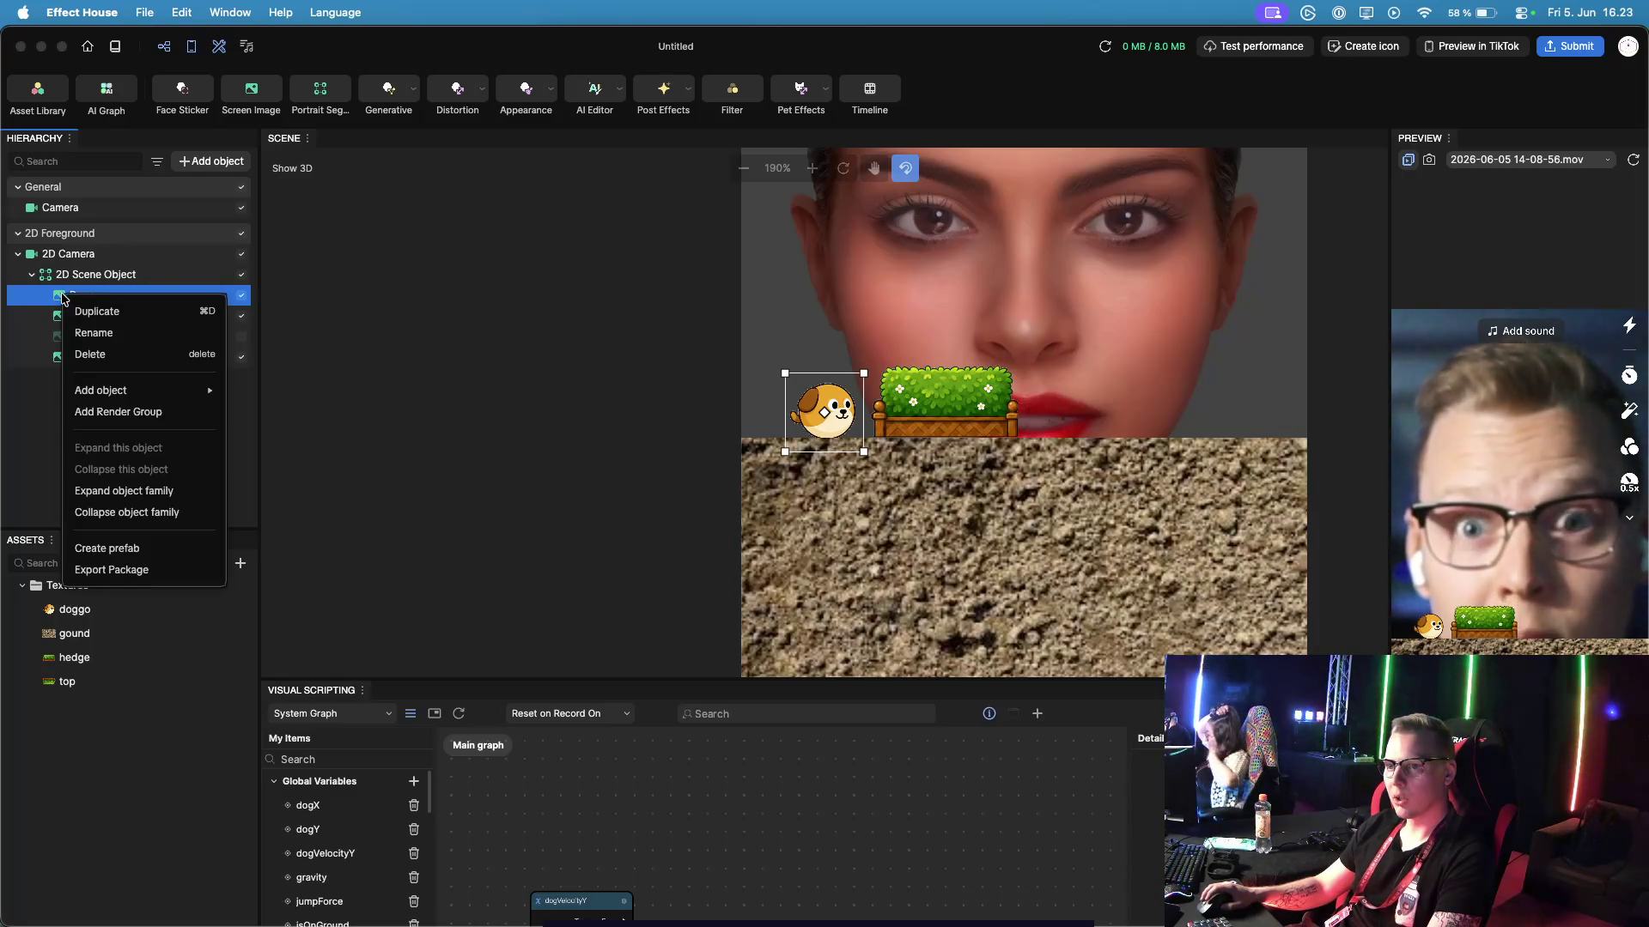
pyautogui.moveTo(153, 391)
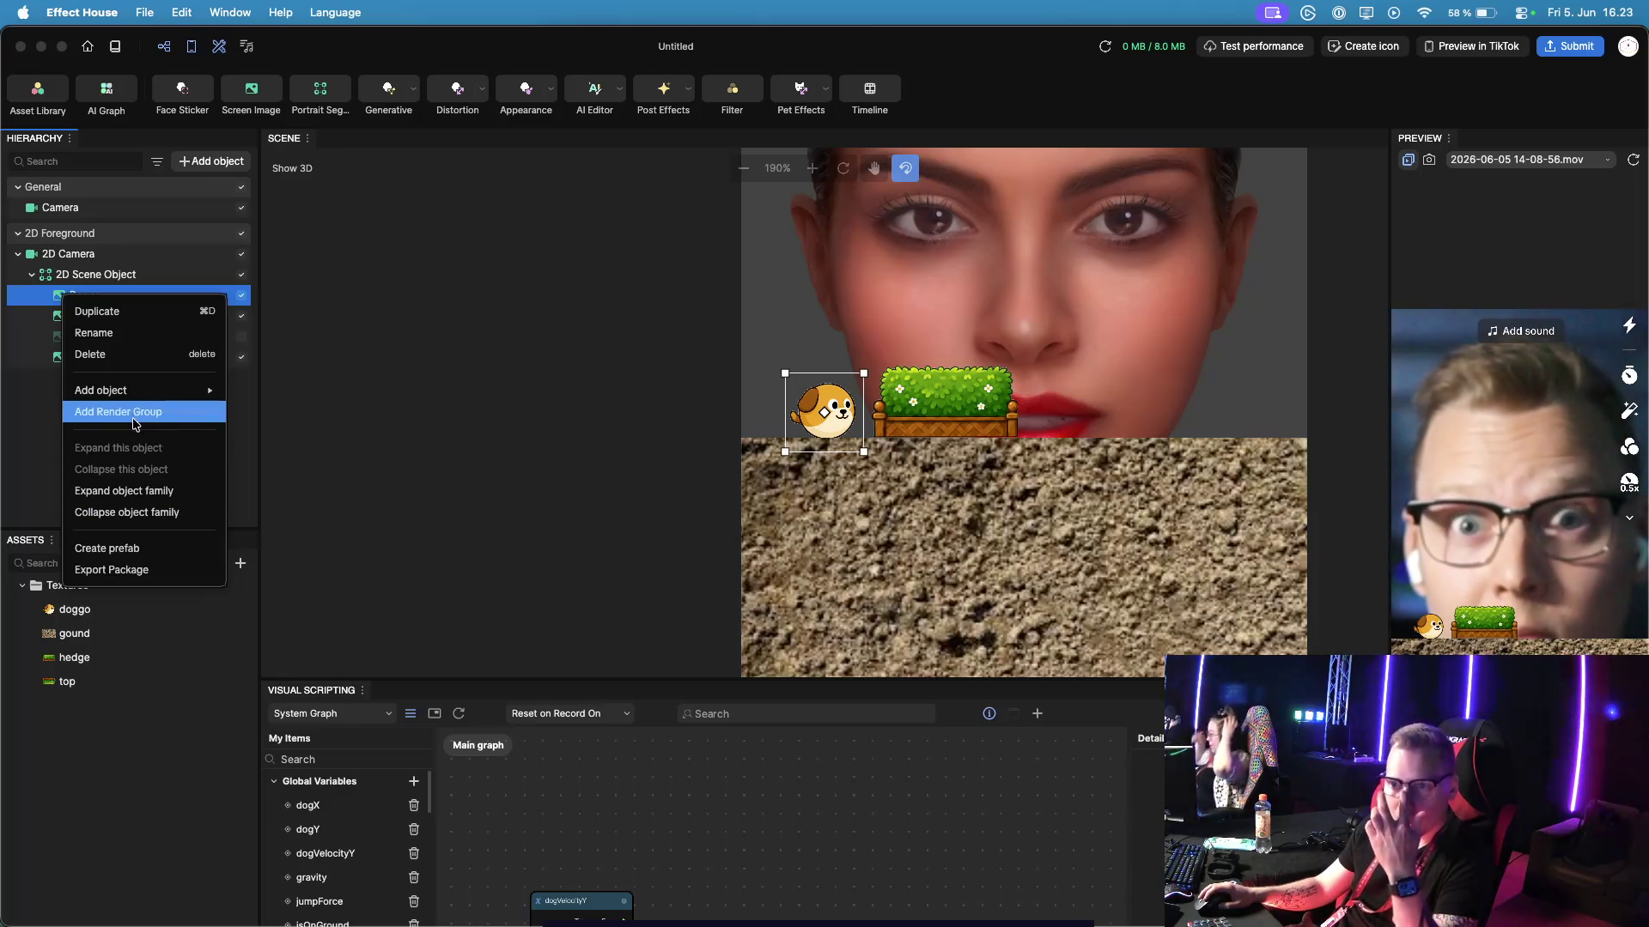
pyautogui.press('Escape')
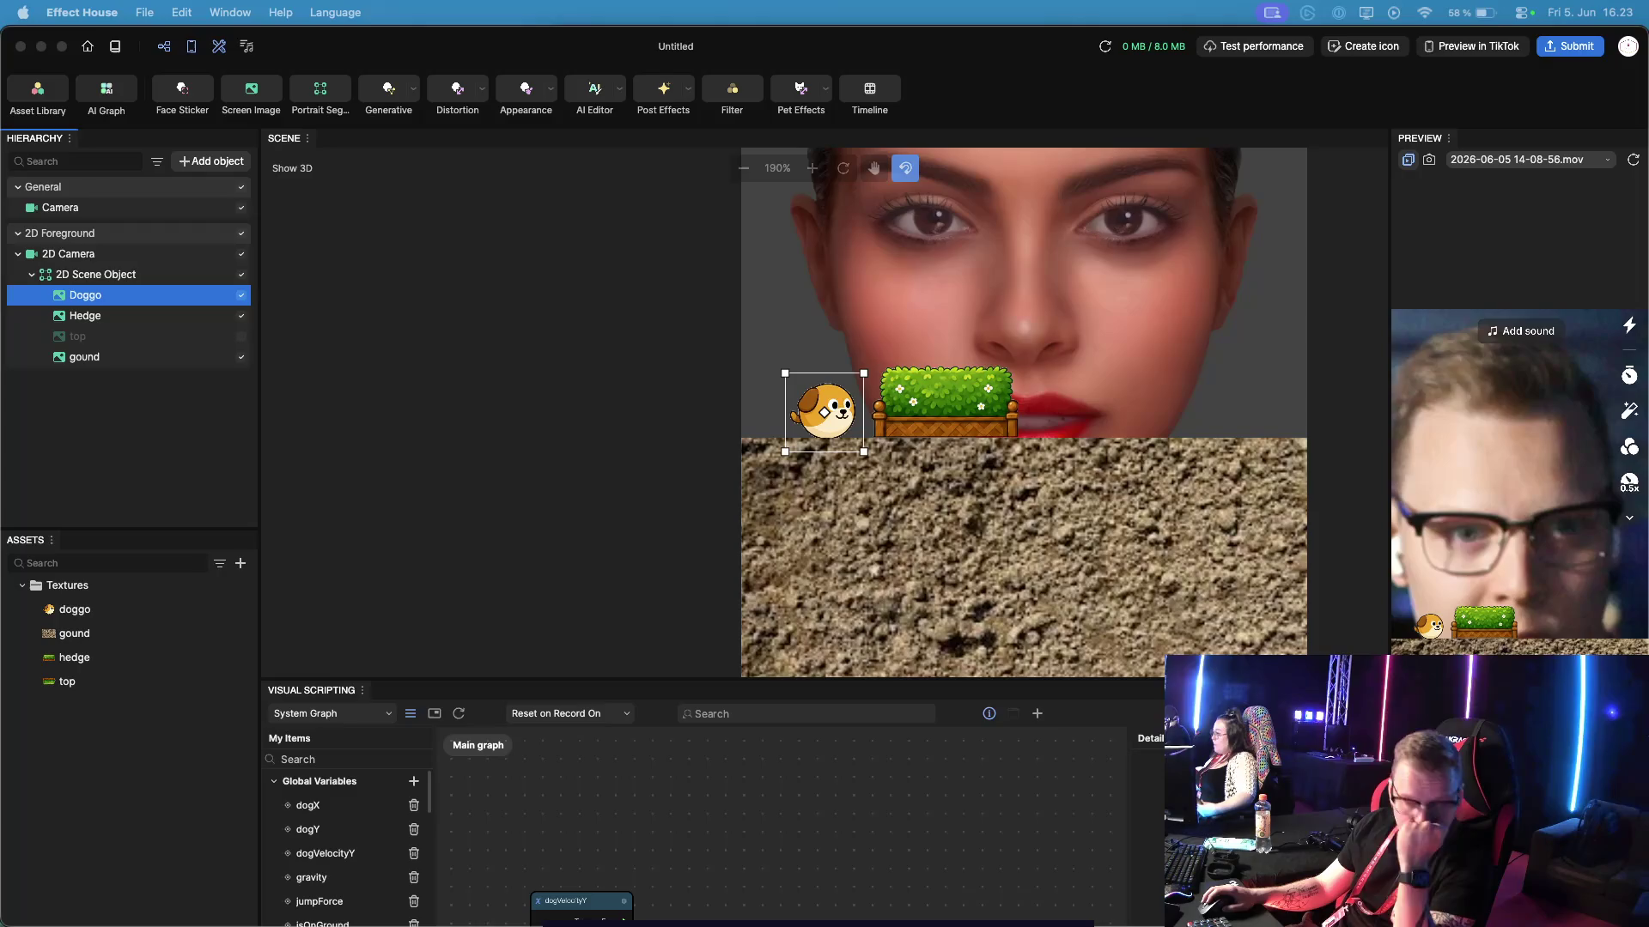
pyautogui.click(504, 490)
pyautogui.scroll(-1, 653, 541)
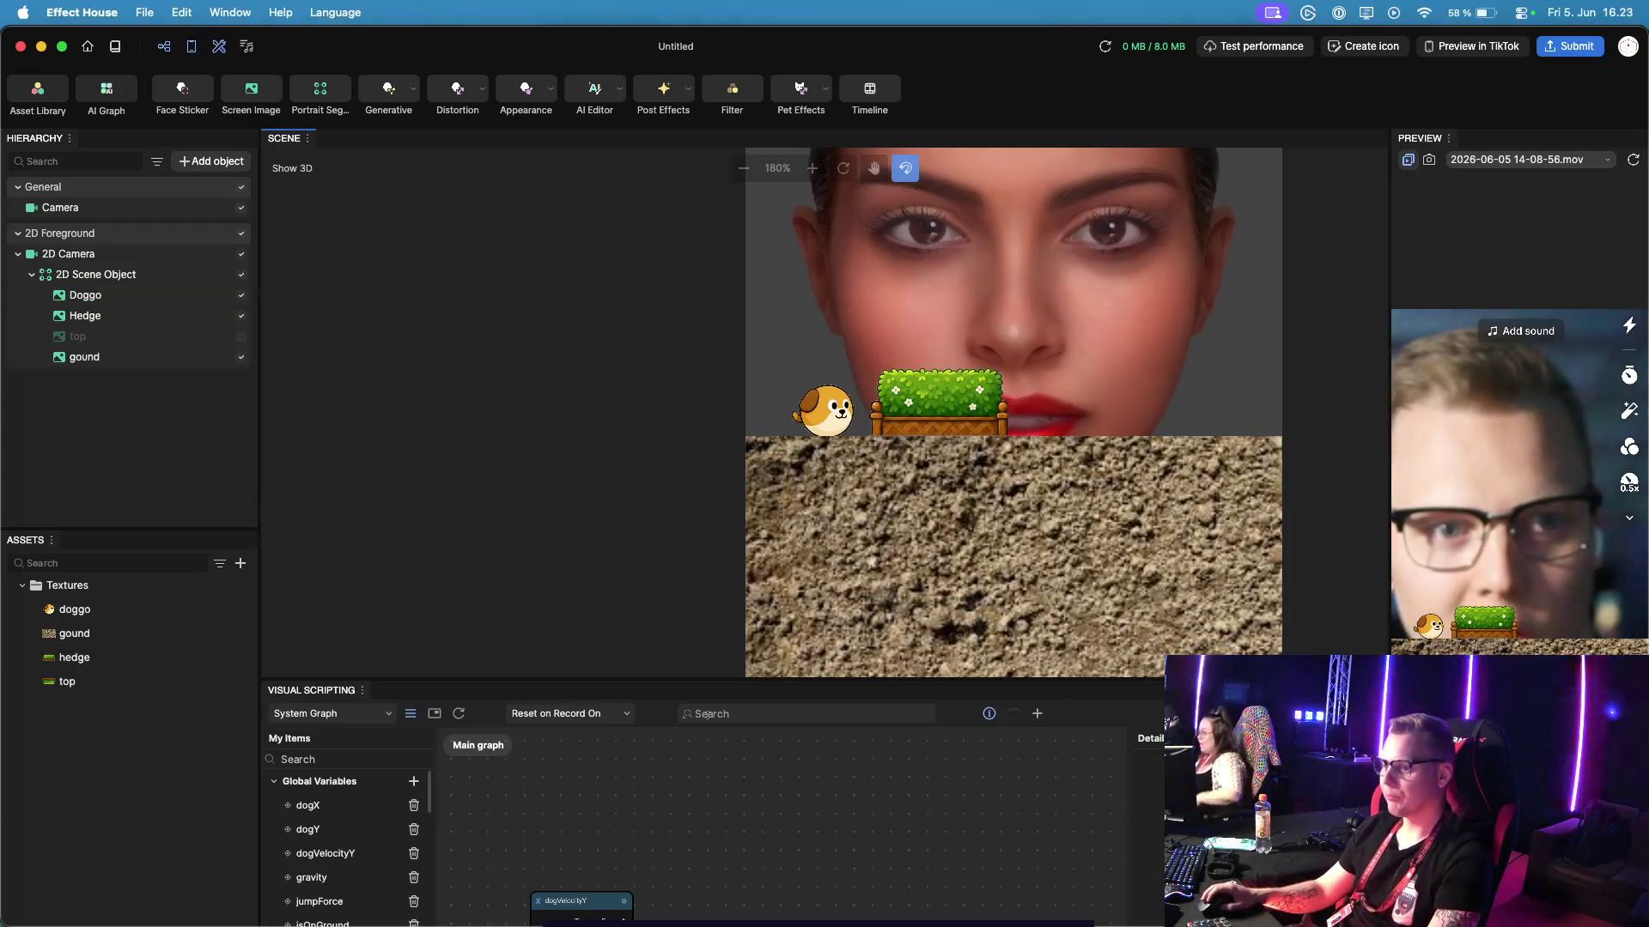
# Step: Drag the divider back up so the Visual Scripting graph fills the workspace
pyautogui.moveTo(720, 681); pyautogui.dragTo(719, 262)
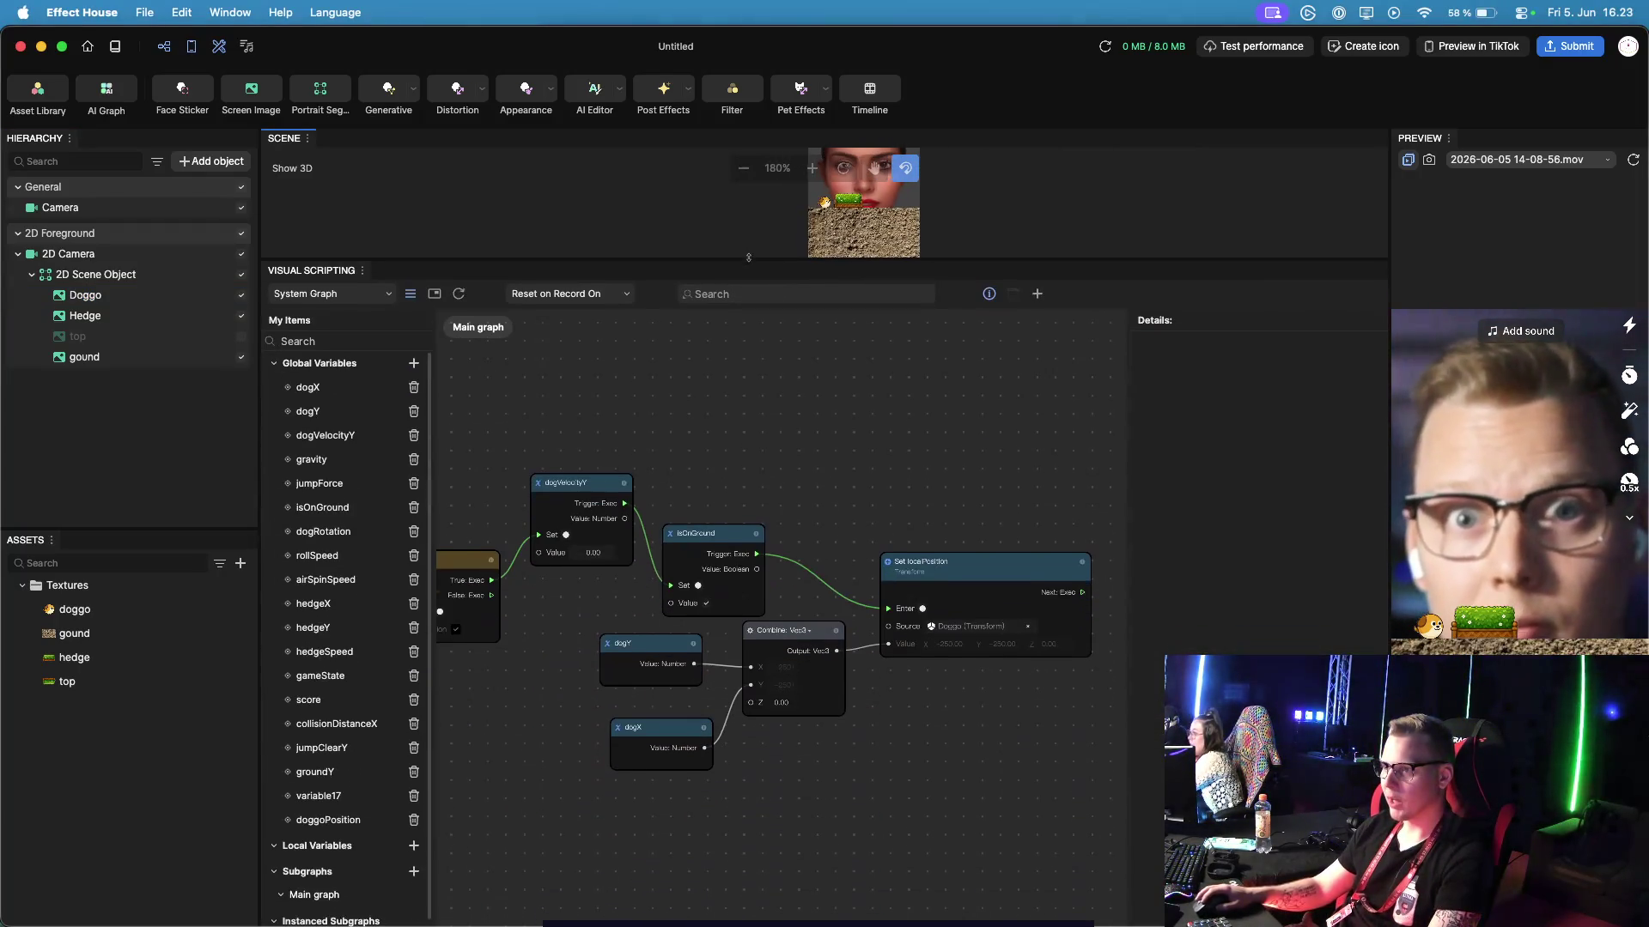
pyautogui.hscroll(-2, 1017, 701)
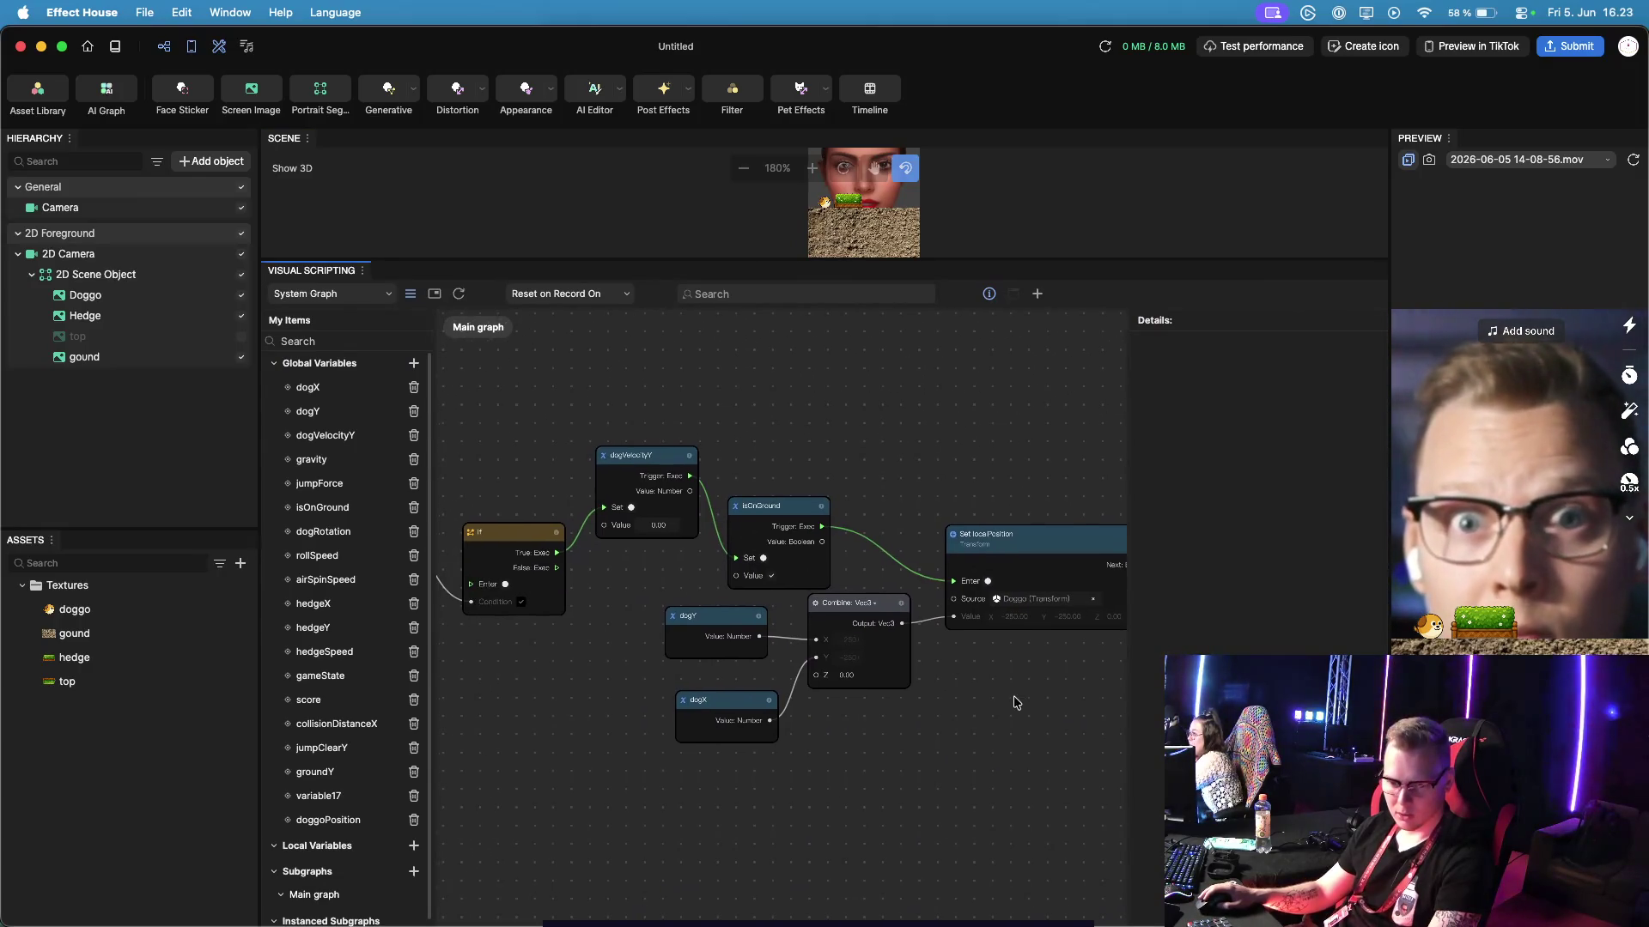
pyautogui.scroll(-2, 552, 728)
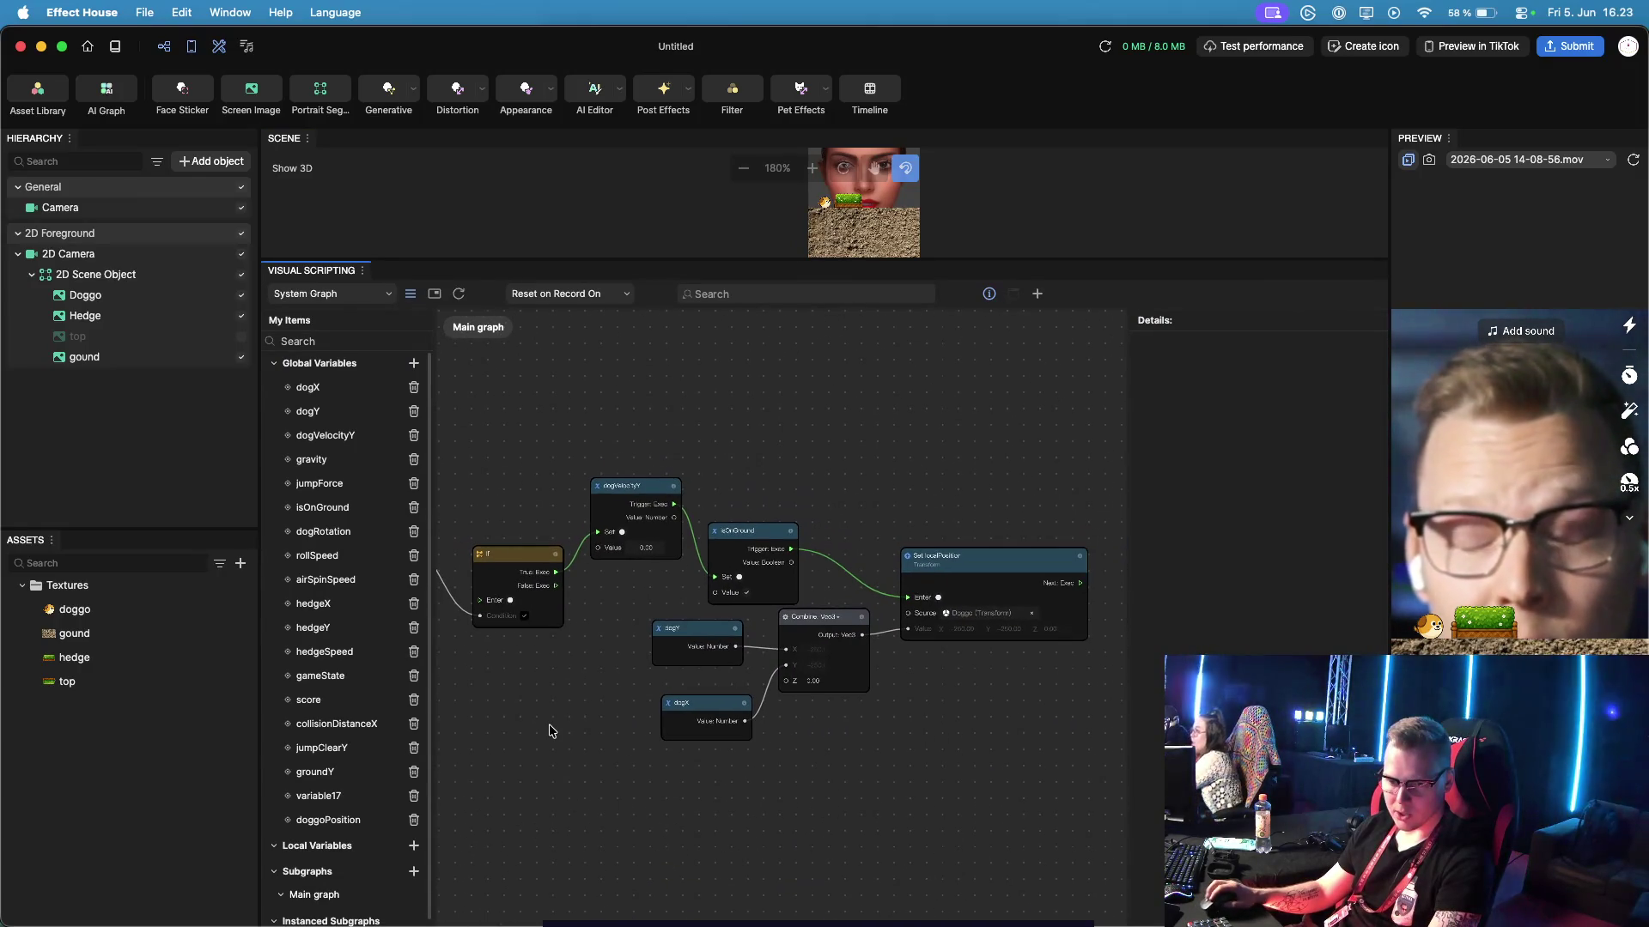
pyautogui.hscroll(-4, 601, 734)
pyautogui.hscroll(-4, 635, 740)
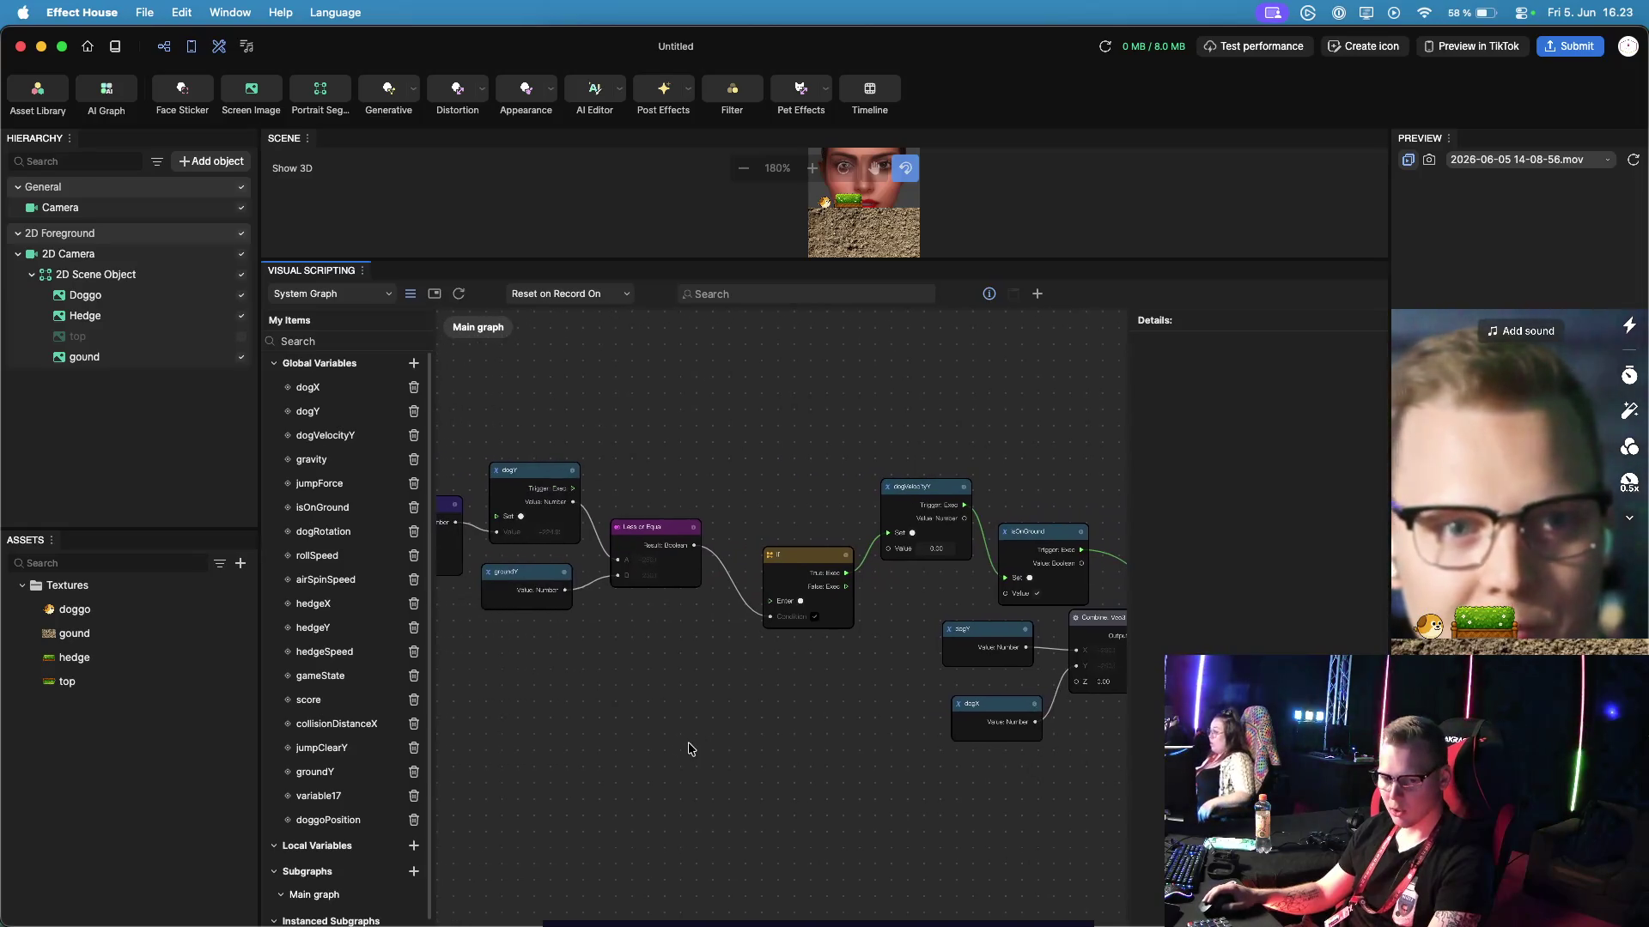
pyautogui.hscroll(-3, 730, 756)
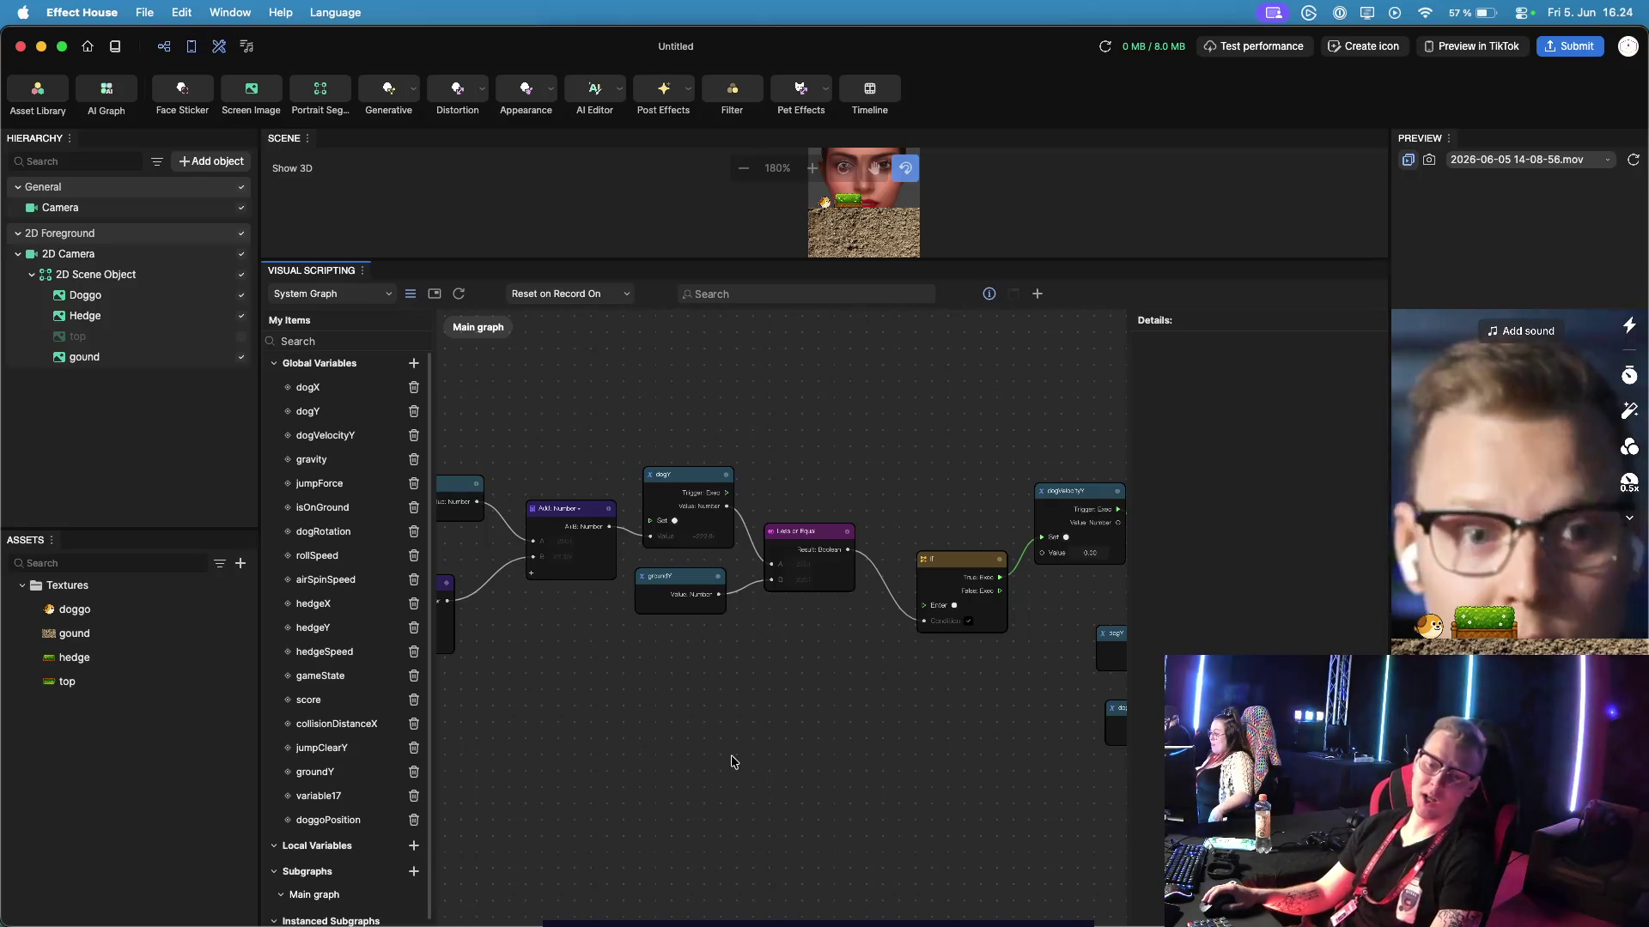
# Step: Survey the dogY update and Update/If nodes, ending on Start and Facial Movement Detection
pyautogui.moveTo(711, 748)
pyautogui.mouseDown()
pyautogui.moveTo(538, 718)
pyautogui.moveTo(891, 678)
pyautogui.mouseUp()
pyautogui.moveTo(525, 691)
pyautogui.mouseDown()
pyautogui.moveTo(563, 626)
pyautogui.moveTo(556, 652)
pyautogui.moveTo(802, 690)
pyautogui.moveTo(905, 770)
pyautogui.mouseUp()
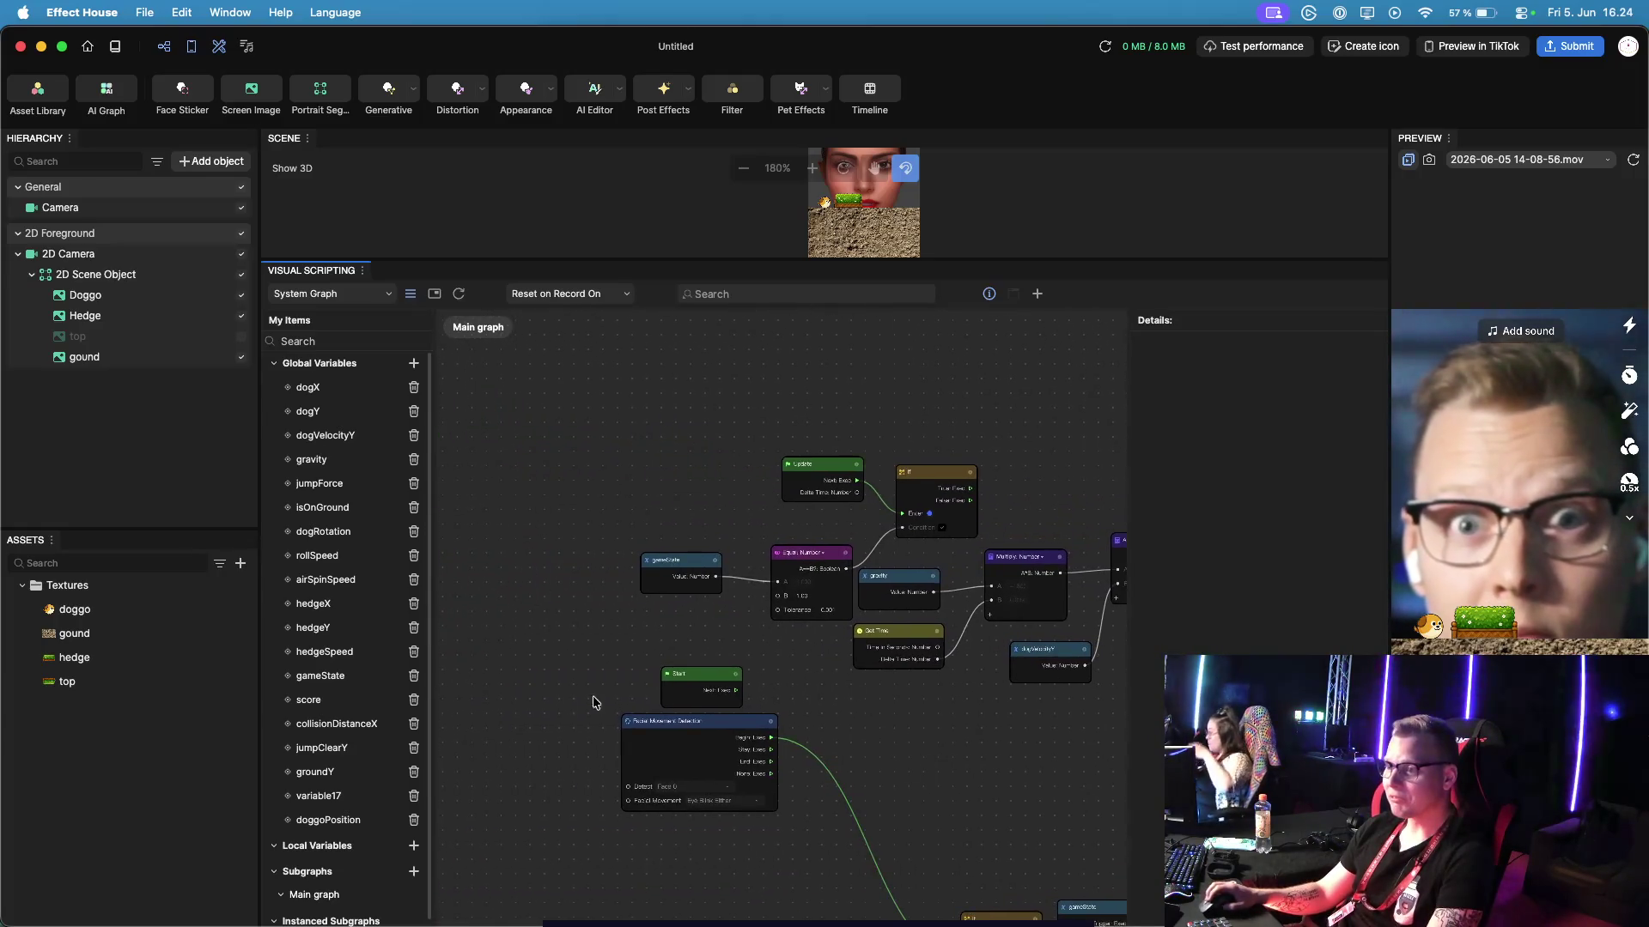
pyautogui.scroll(3, 601, 695)
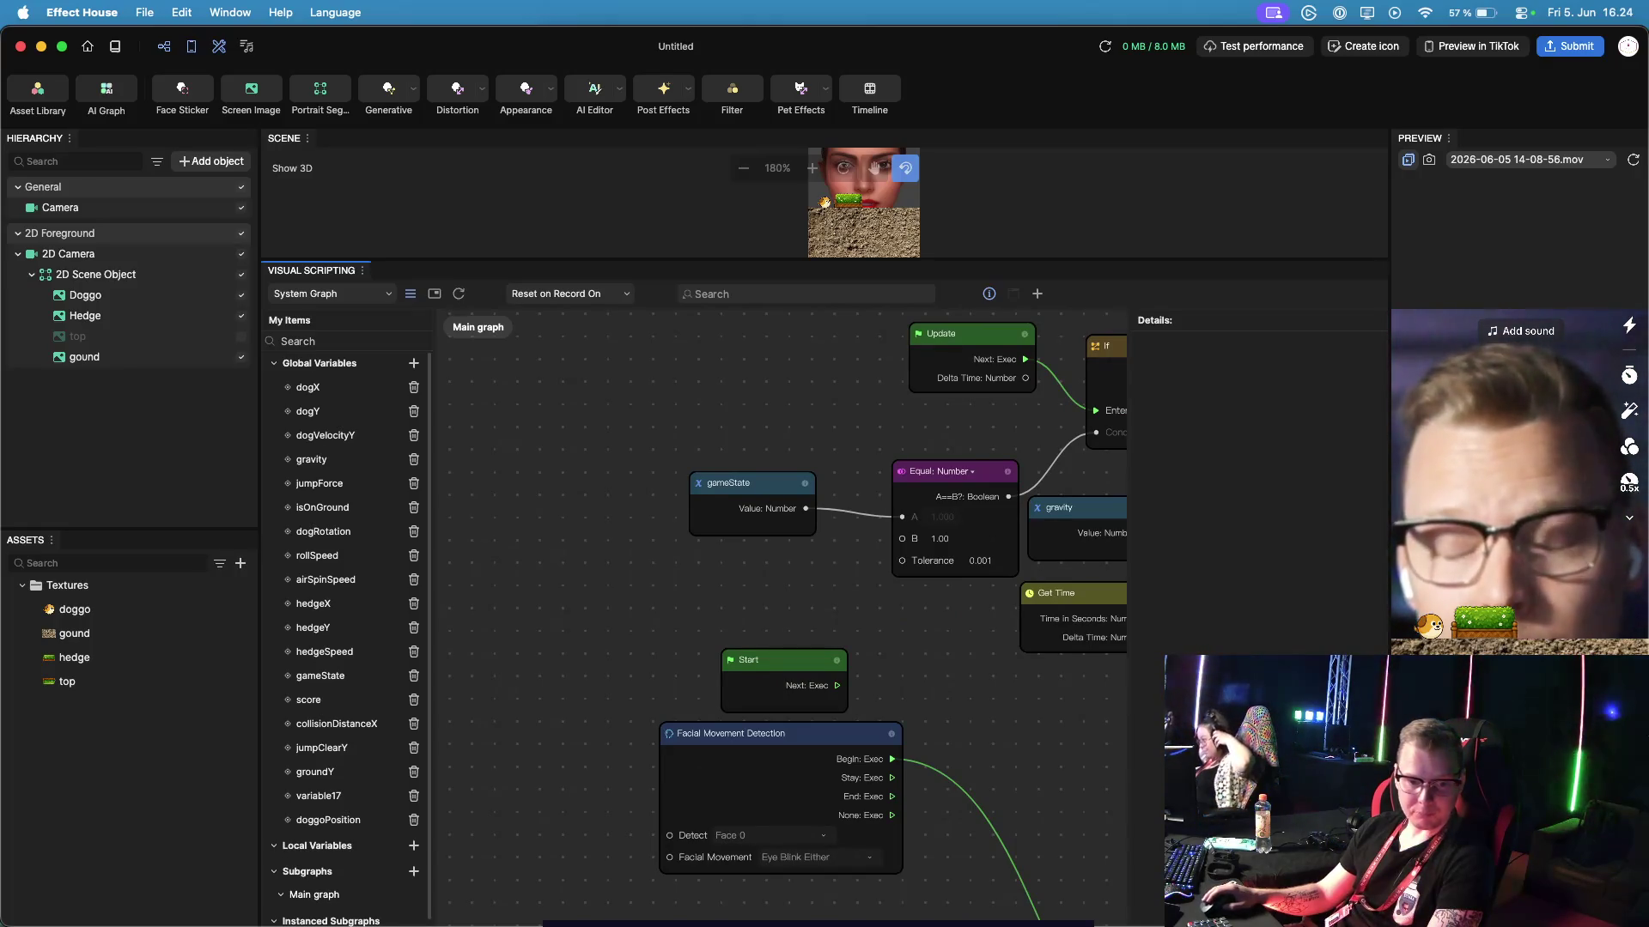
pyautogui.scroll(-10, 695, 700)
pyautogui.scroll(10, 837, 760)
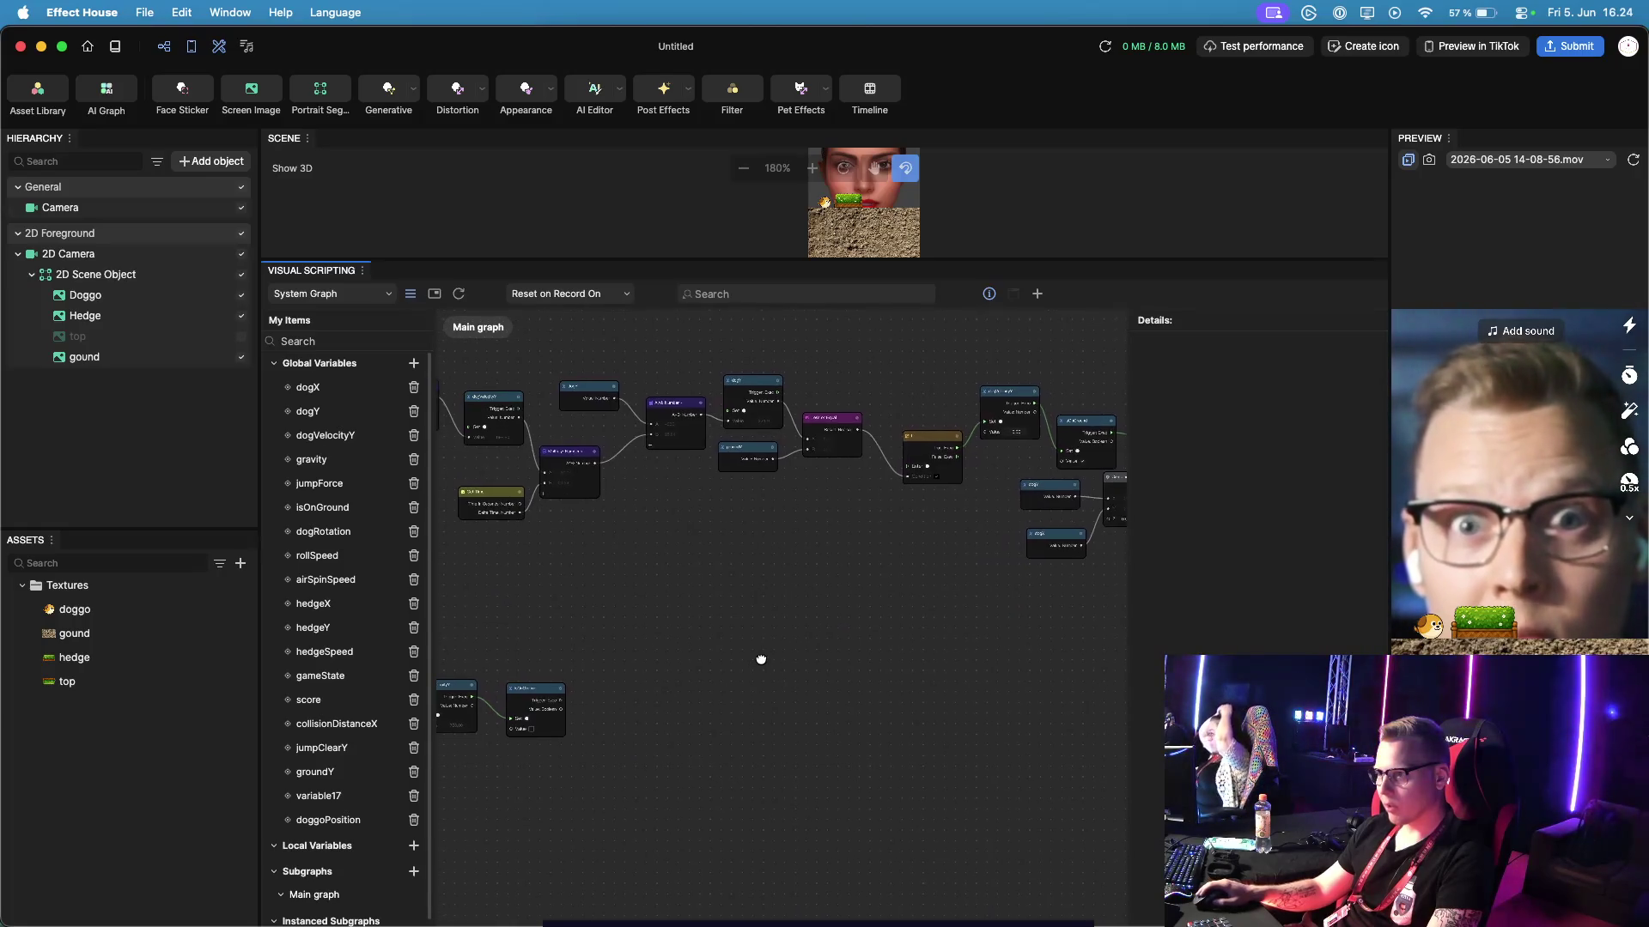
pyautogui.scroll(5, 761, 660)
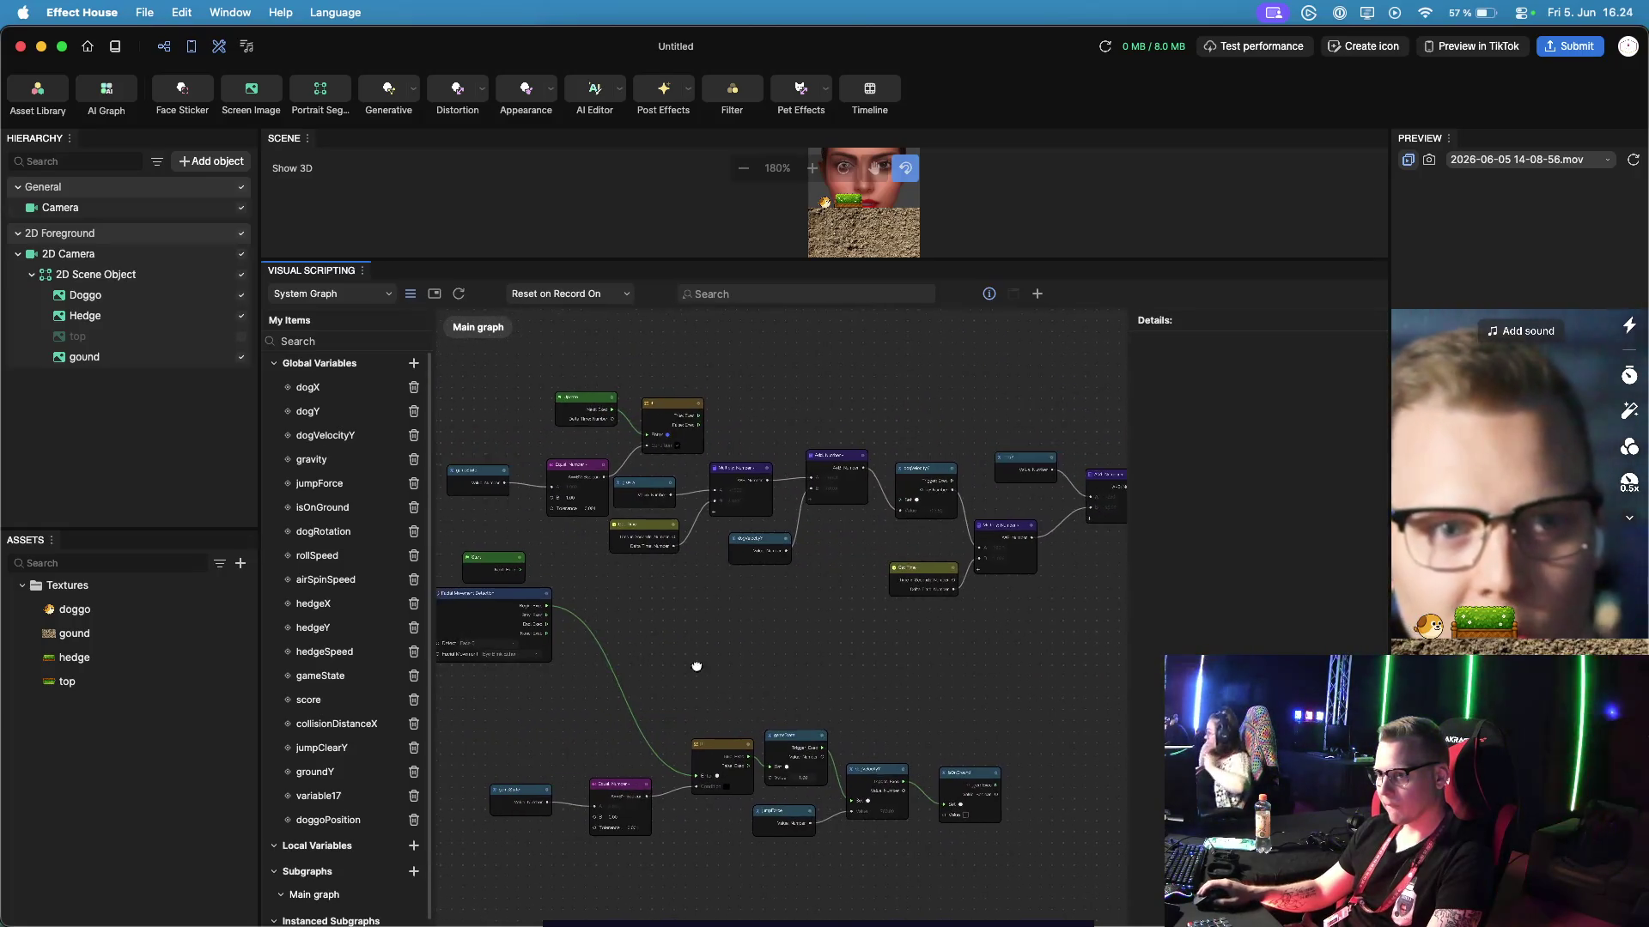
pyautogui.scroll(5, 607, 523)
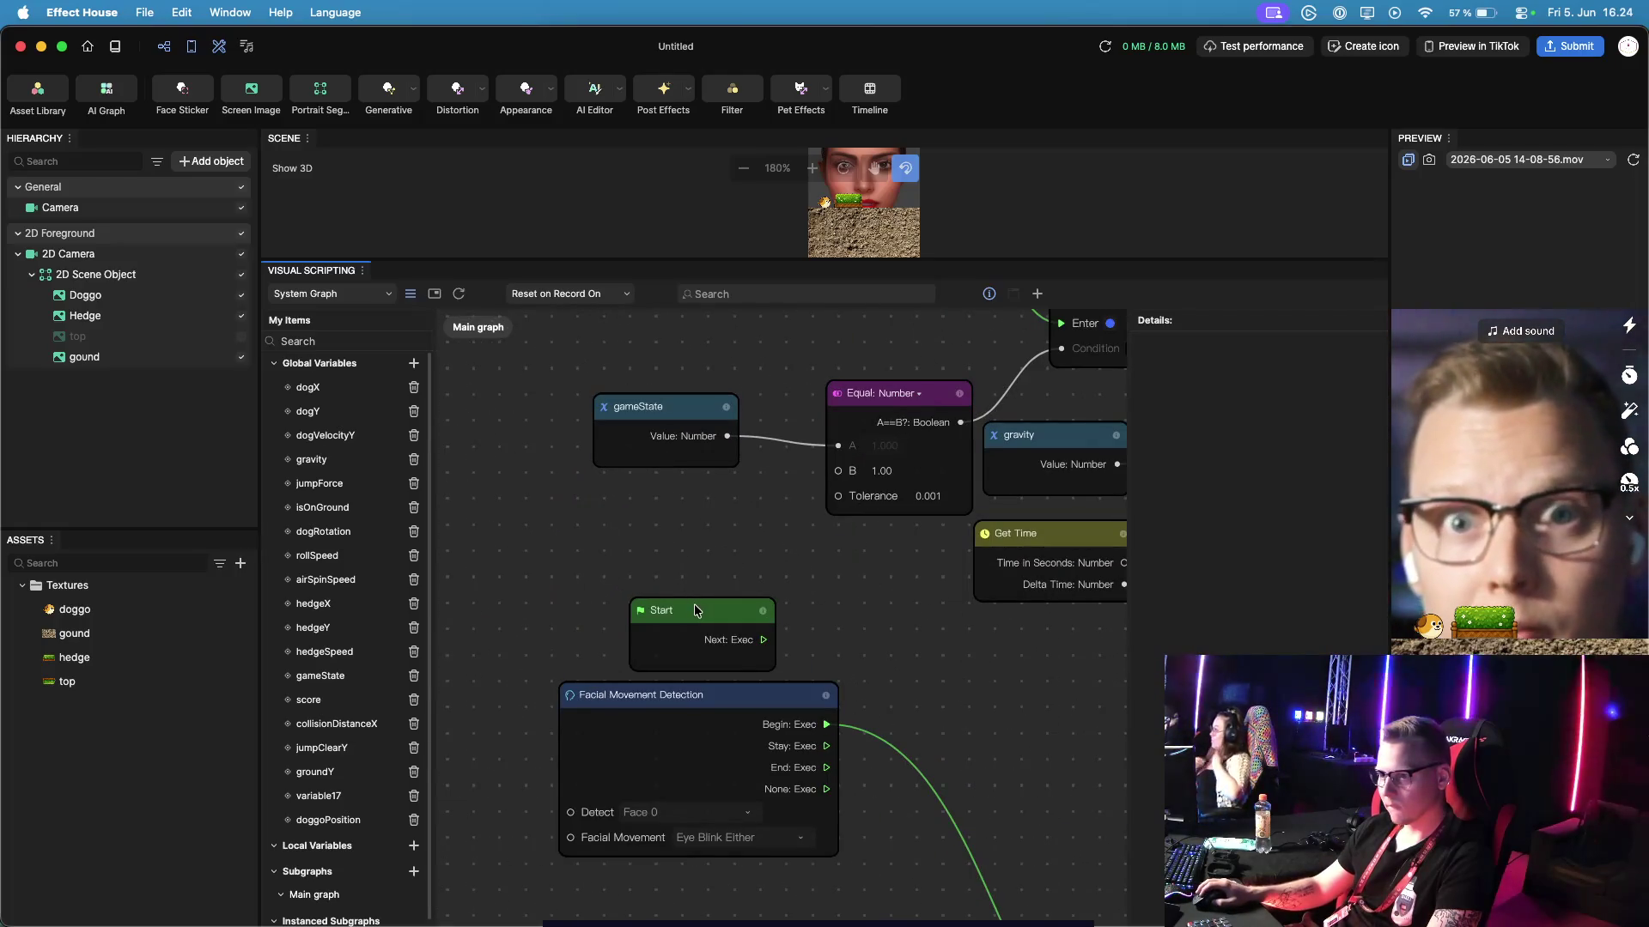
pyautogui.moveTo(521, 592); pyautogui.dragTo(688, 590)
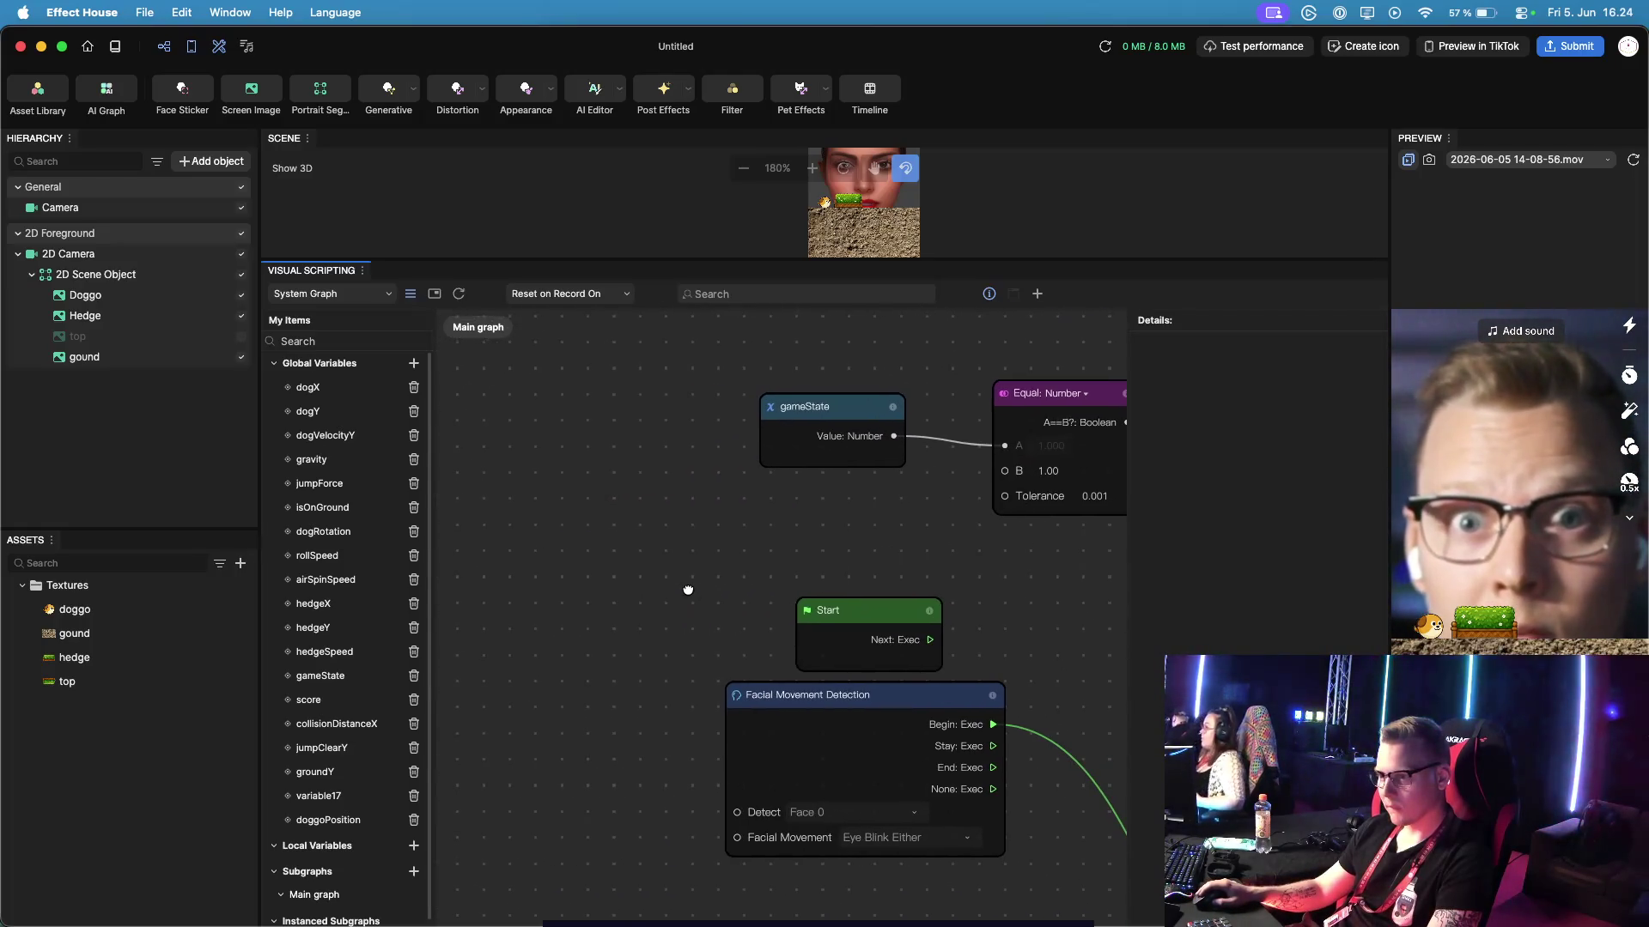
pyautogui.scroll(-10, 688, 590)
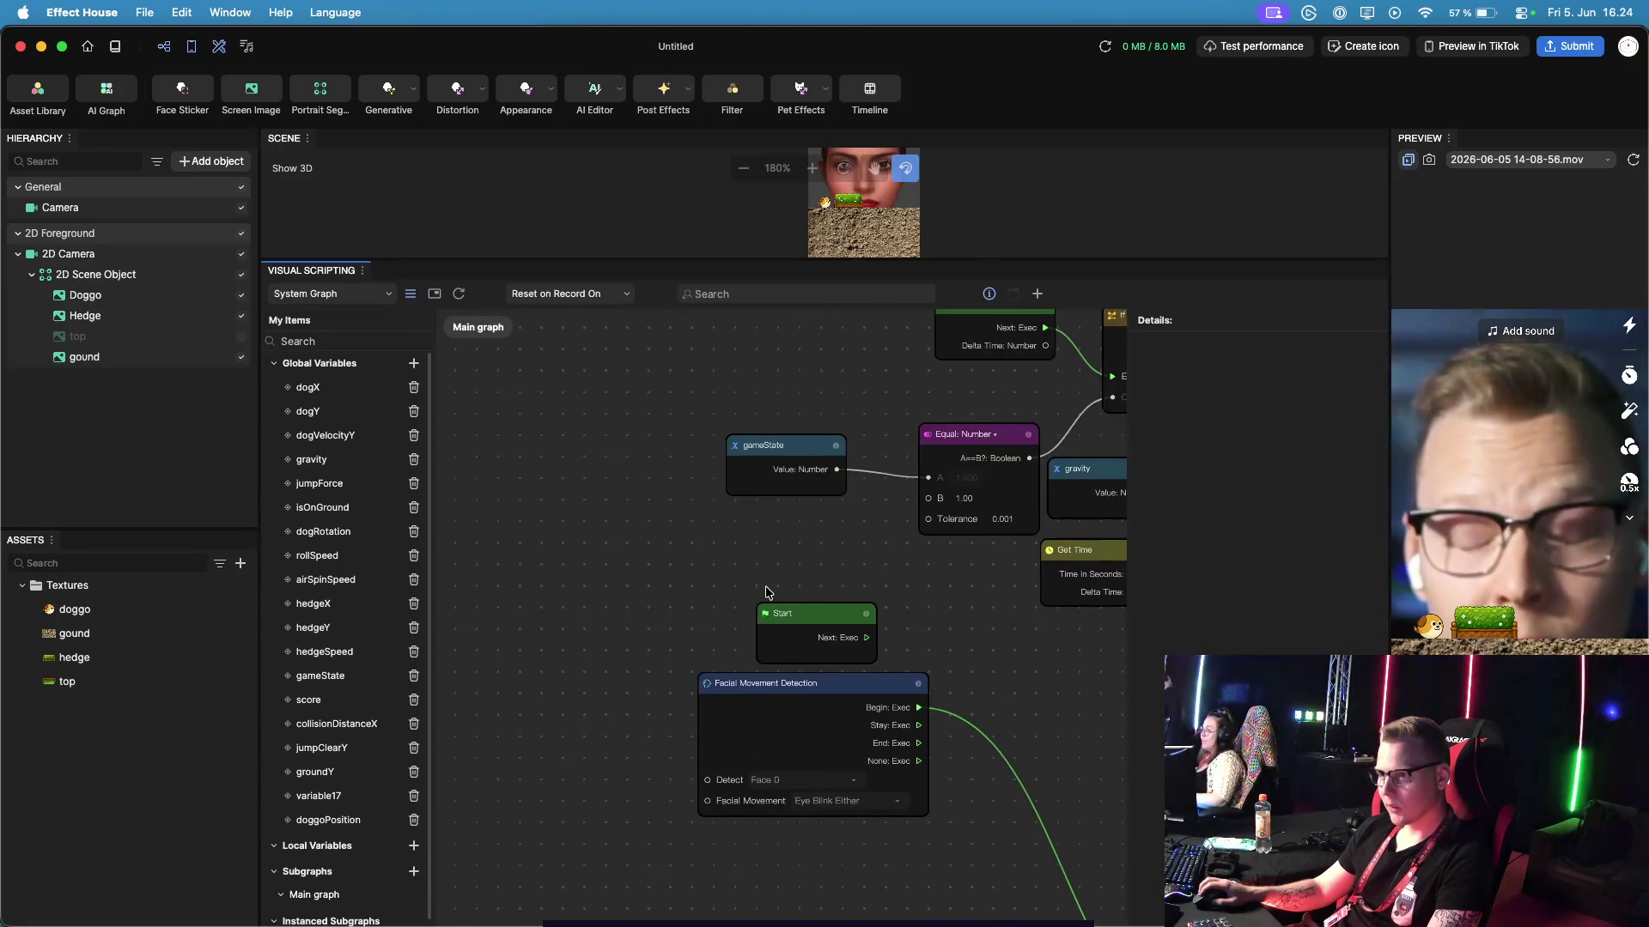
pyautogui.scroll(3, 832, 633)
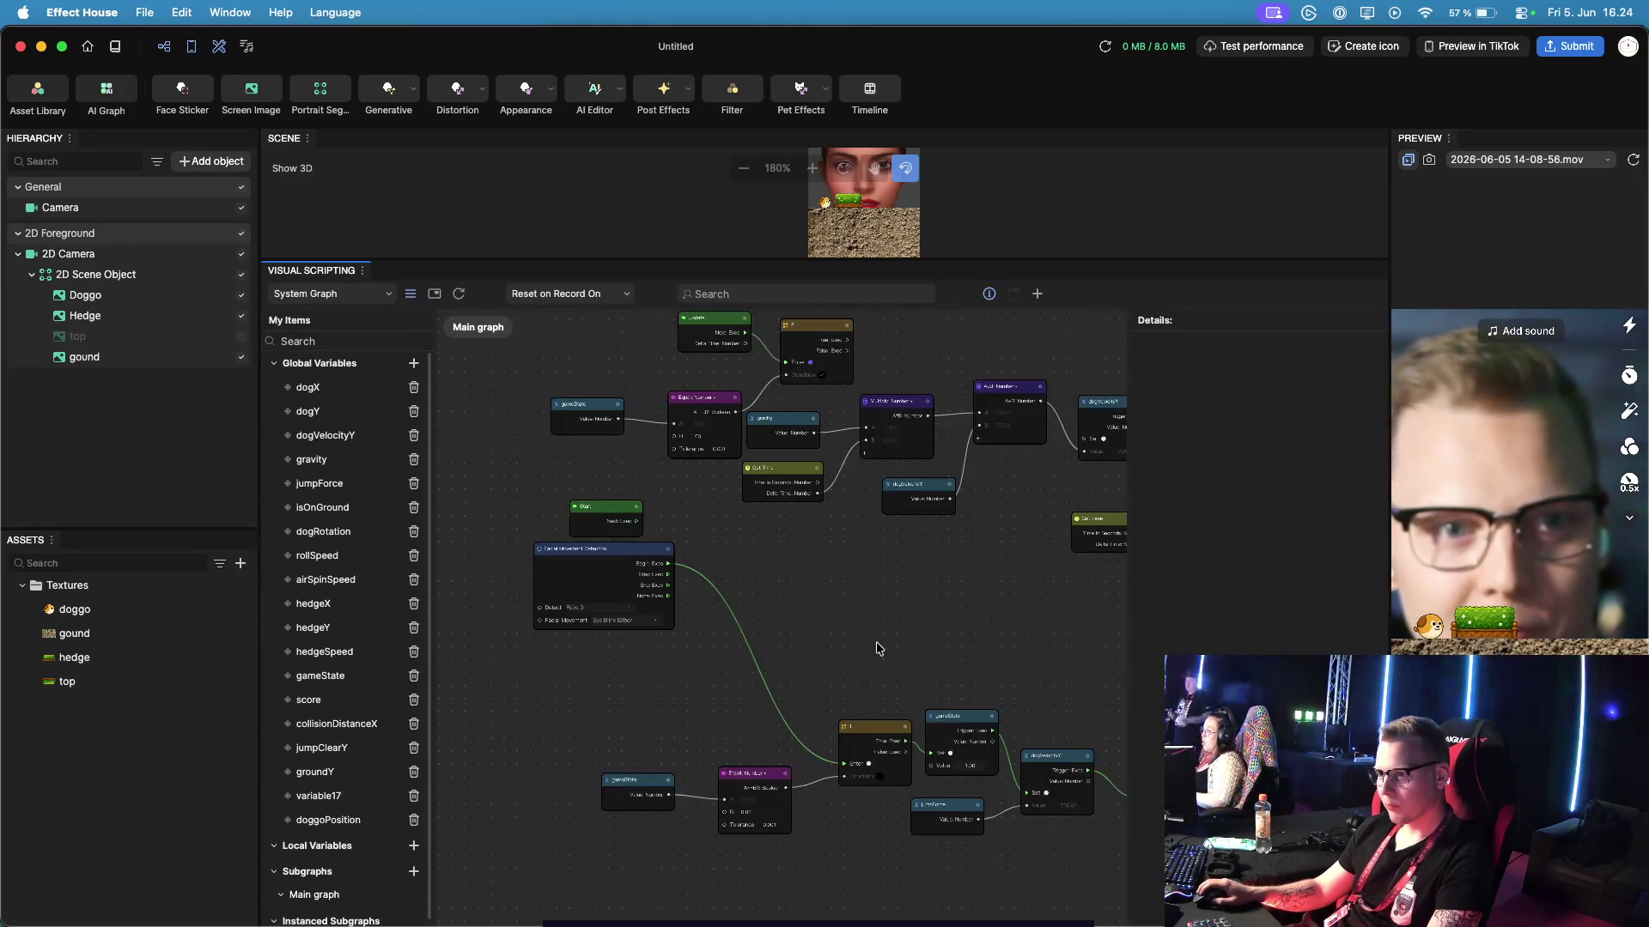
# Step: Move the gameState getter, Equal, If and gameState Set nodes up beside Facial Movement Detection
pyautogui.moveTo(662, 782); pyautogui.dragTo(661, 643)
pyautogui.moveTo(744, 775); pyautogui.dragTo(704, 627)
pyautogui.moveTo(890, 730); pyautogui.dragTo(812, 566)
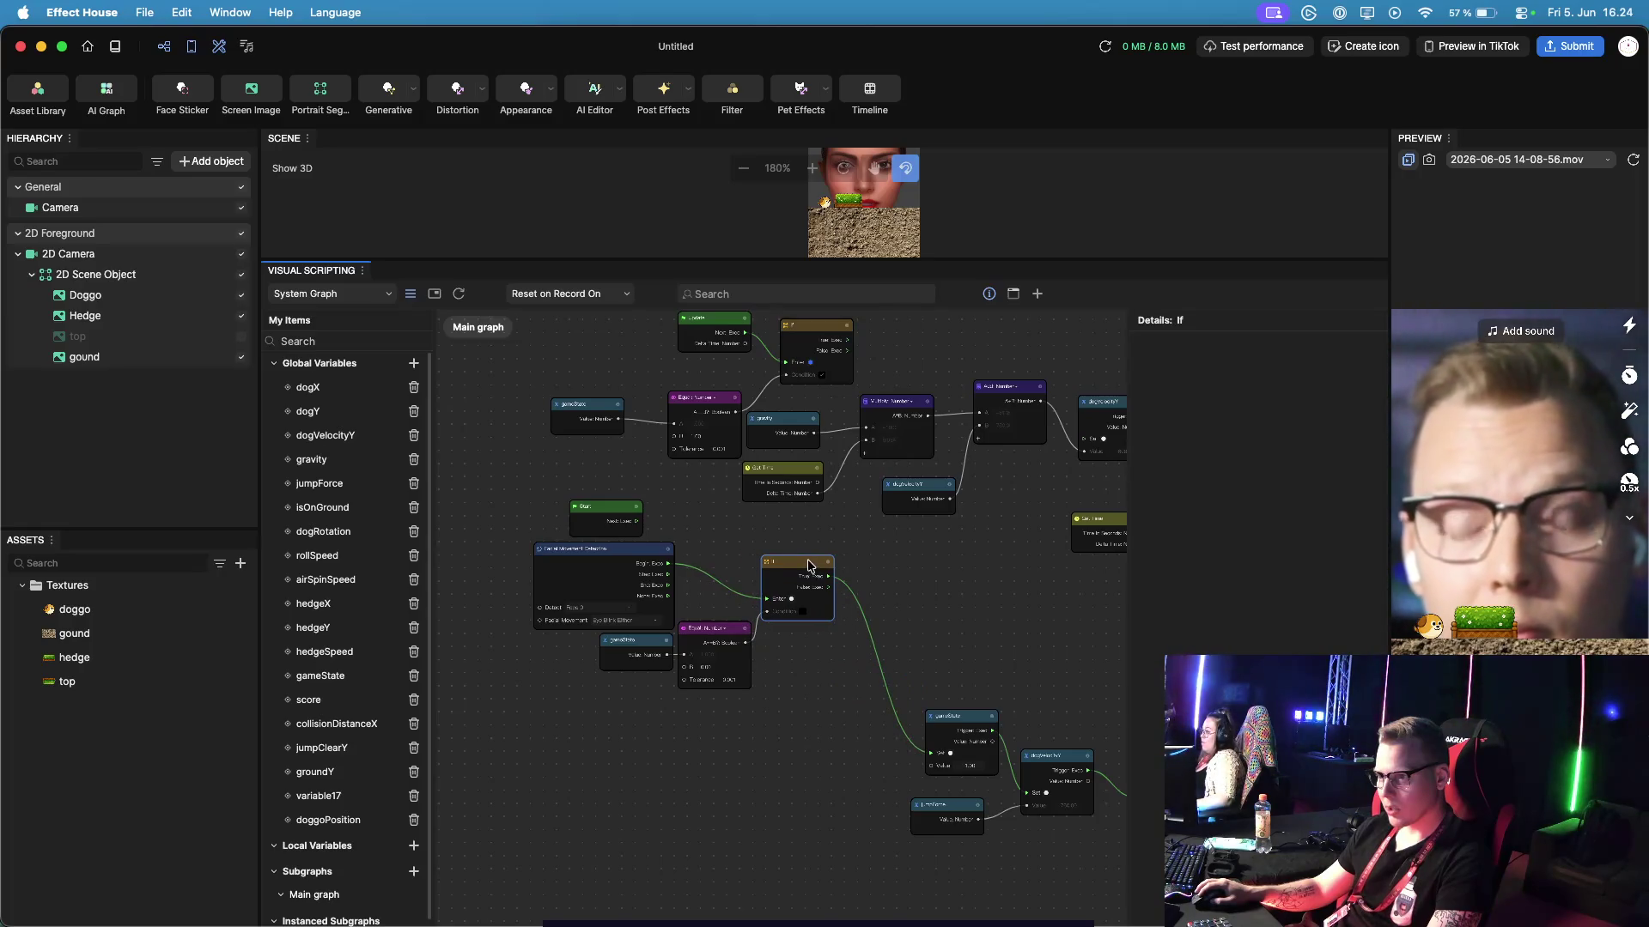
pyautogui.moveTo(968, 719); pyautogui.dragTo(884, 544)
pyautogui.click(1006, 592)
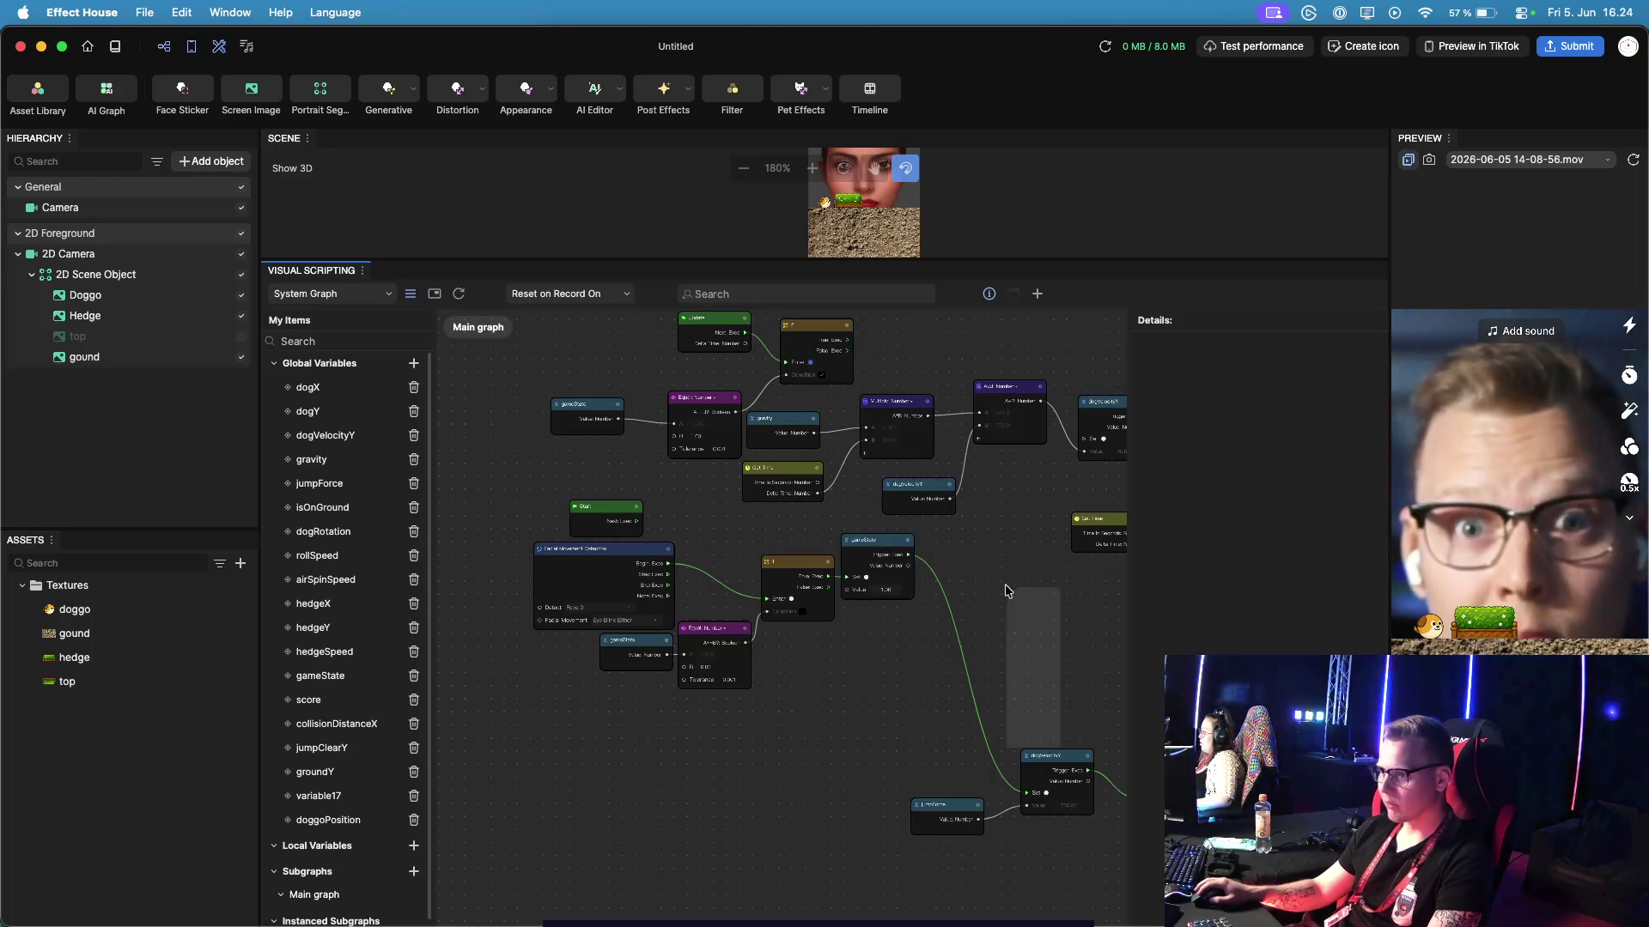
# Step: Pull the dogVelocityY Set, jumpForce and isOnGround nodes into the compact jump chain
pyautogui.moveTo(1057, 759); pyautogui.dragTo(959, 519)
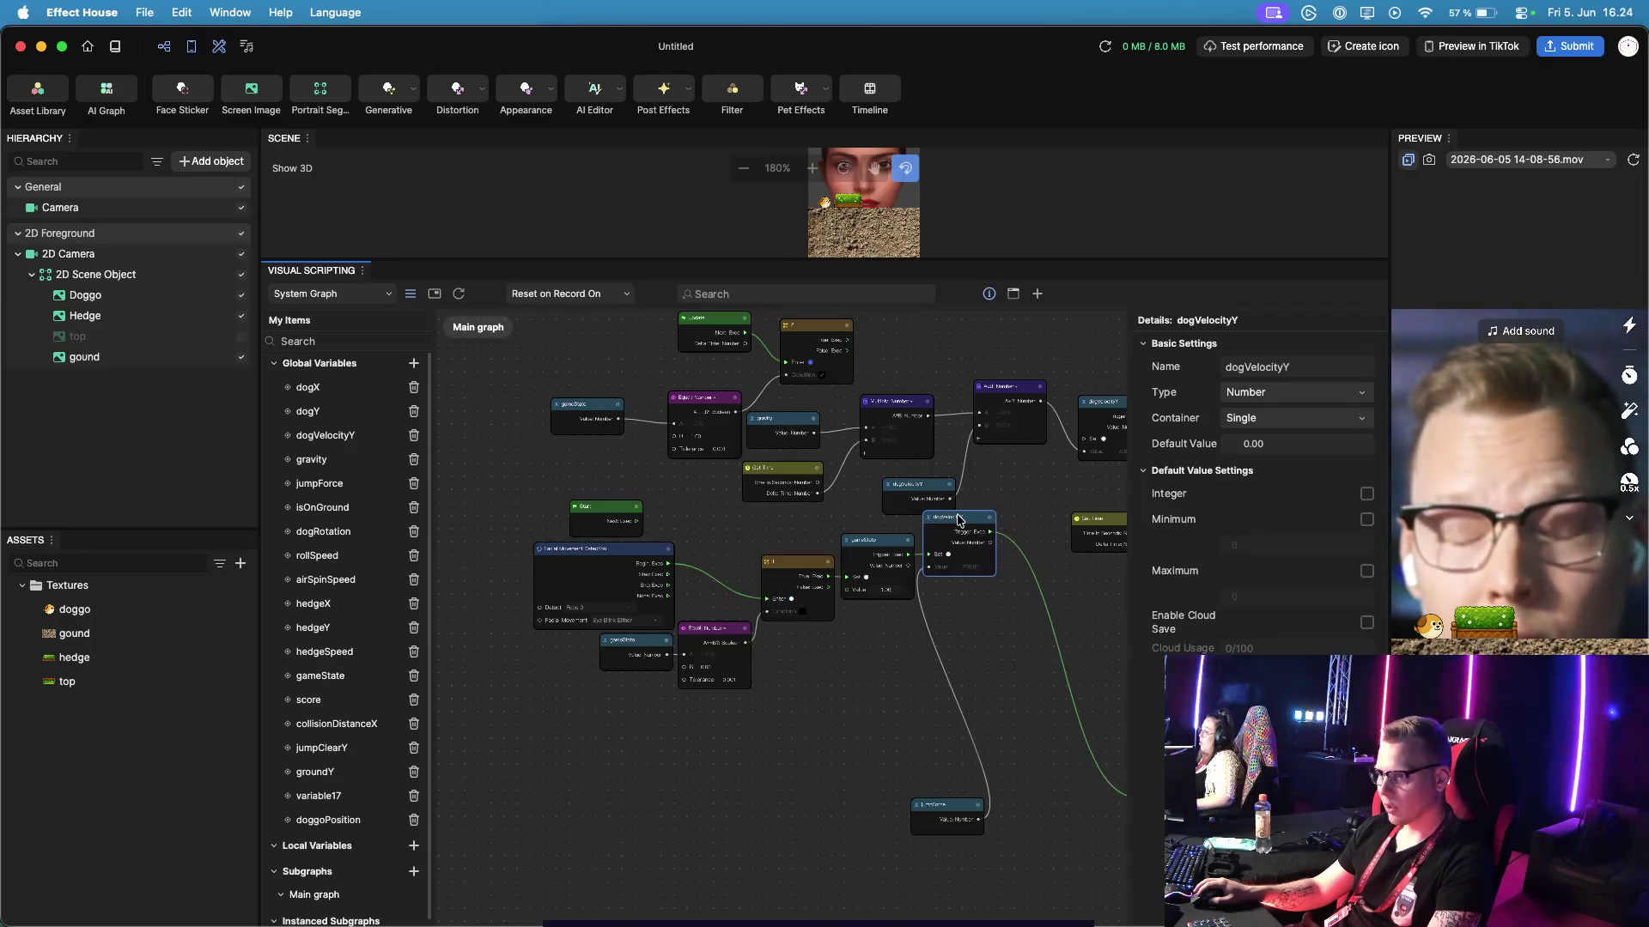
pyautogui.moveTo(950, 808); pyautogui.dragTo(884, 615)
pyautogui.moveTo(975, 662)
pyautogui.mouseDown()
pyautogui.moveTo(803, 663)
pyautogui.moveTo(755, 736)
pyautogui.mouseUp()
pyautogui.moveTo(962, 836)
pyautogui.mouseDown()
pyautogui.moveTo(845, 627)
pyautogui.moveTo(834, 572)
pyautogui.mouseUp()
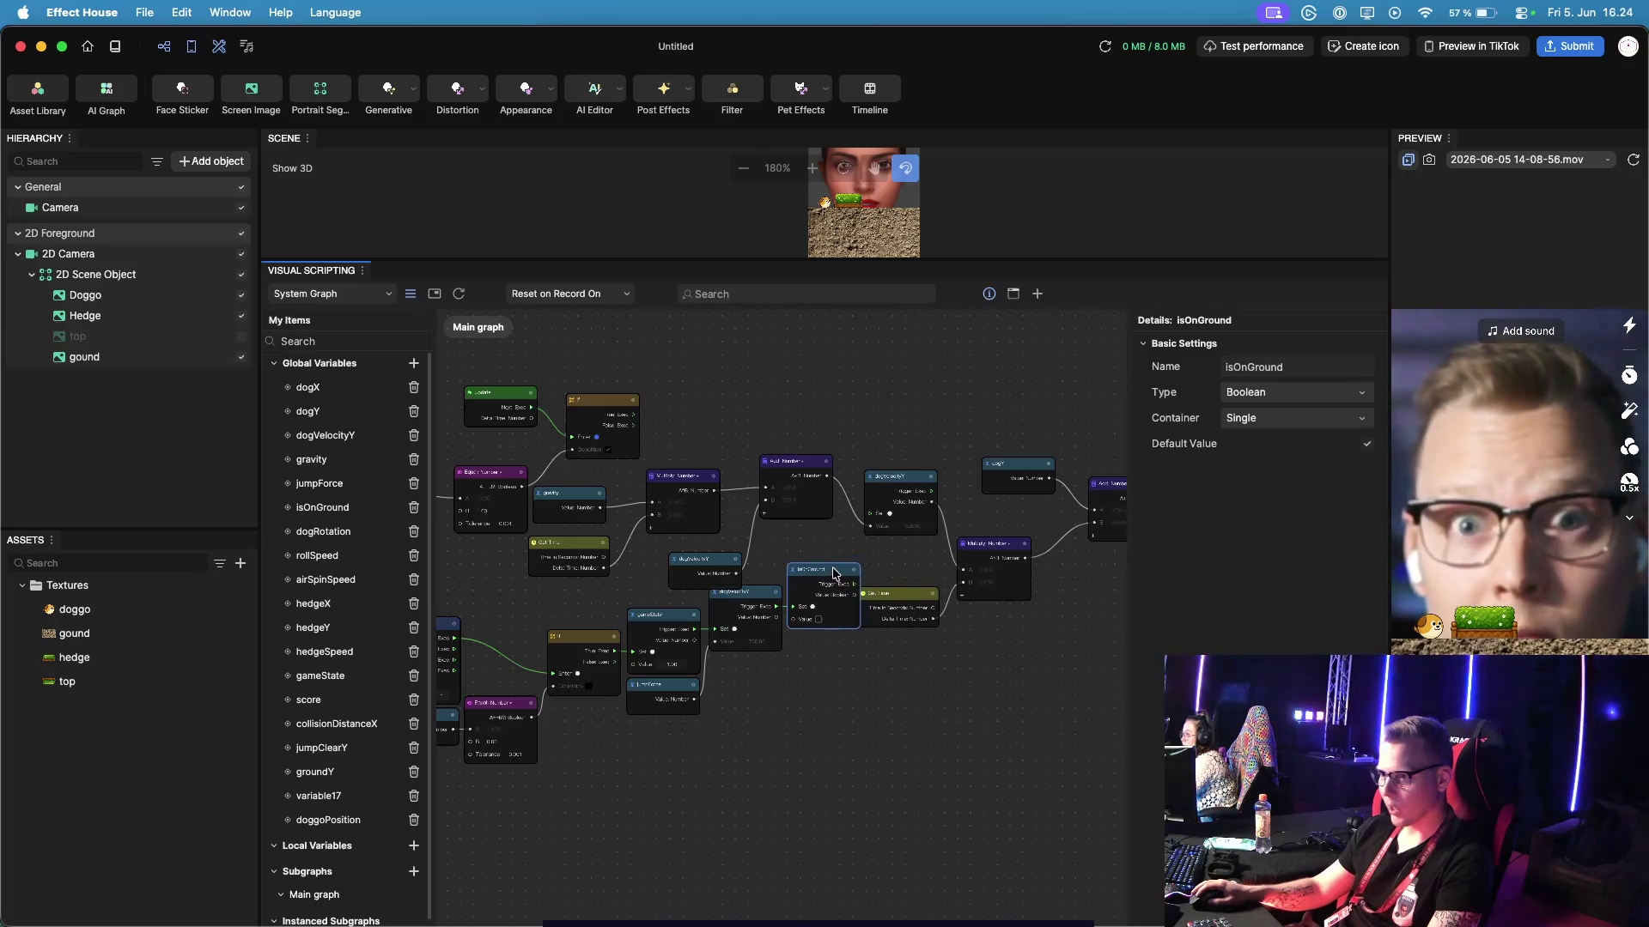
pyautogui.hscroll(-5, 961, 726)
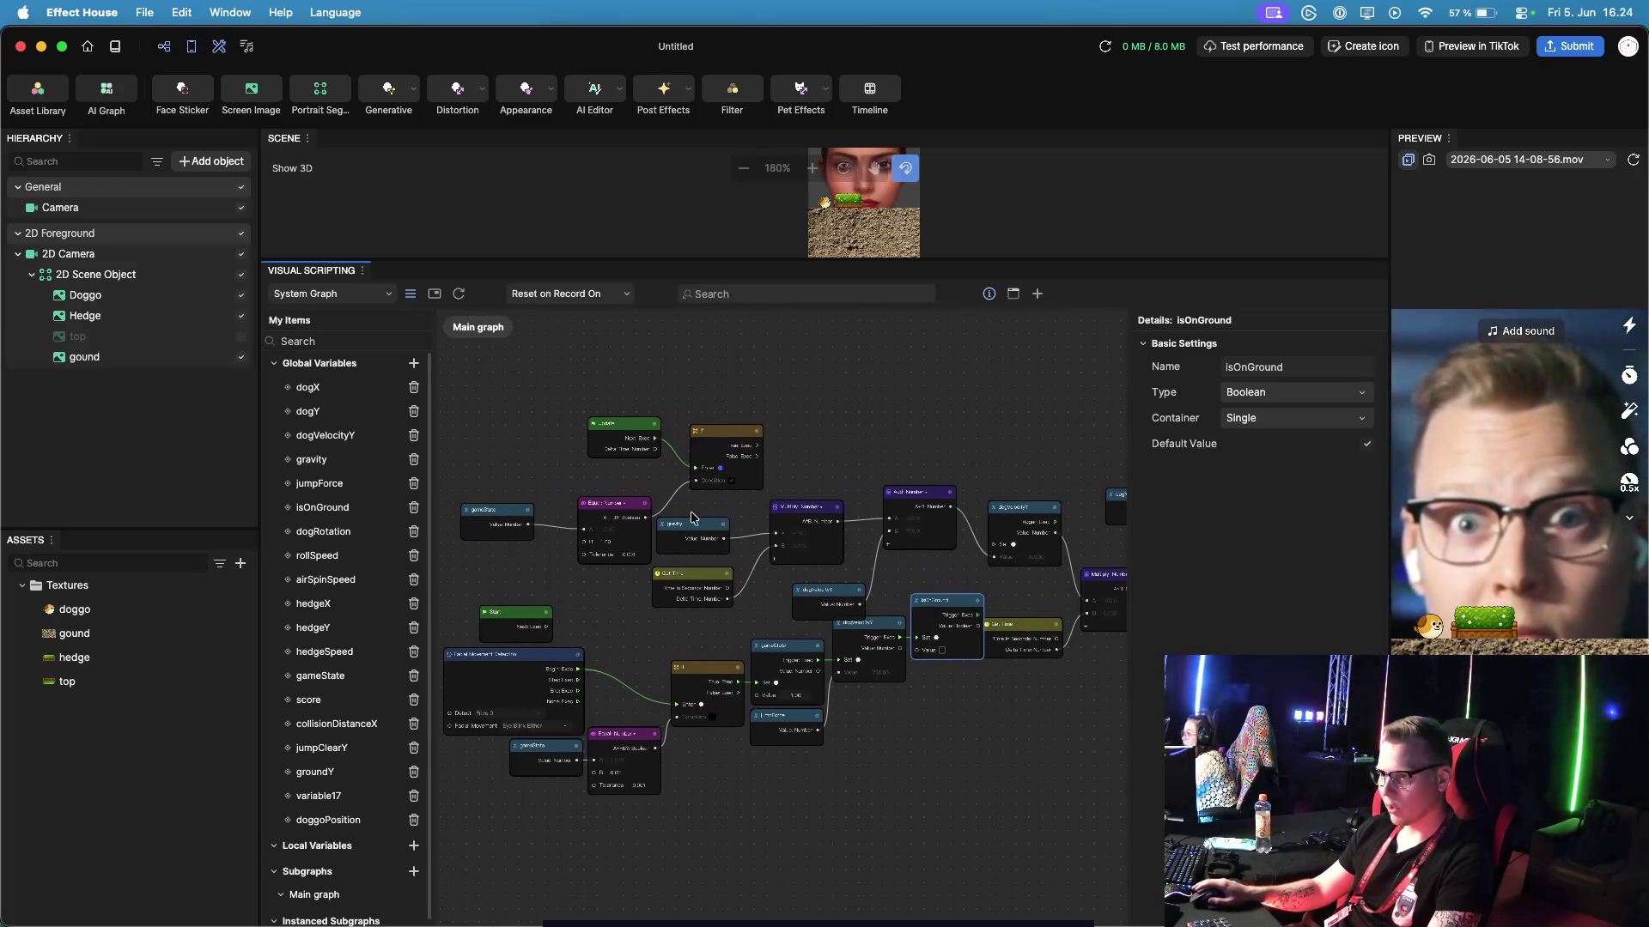
pyautogui.moveTo(500, 512); pyautogui.dragTo(592, 484)
pyautogui.rightClick(593, 483)
# Step: Auto-align the Update node and move it beside the If node
pyautogui.moveTo(642, 427); pyautogui.dragTo(650, 428)
pyautogui.rightClick(648, 430)
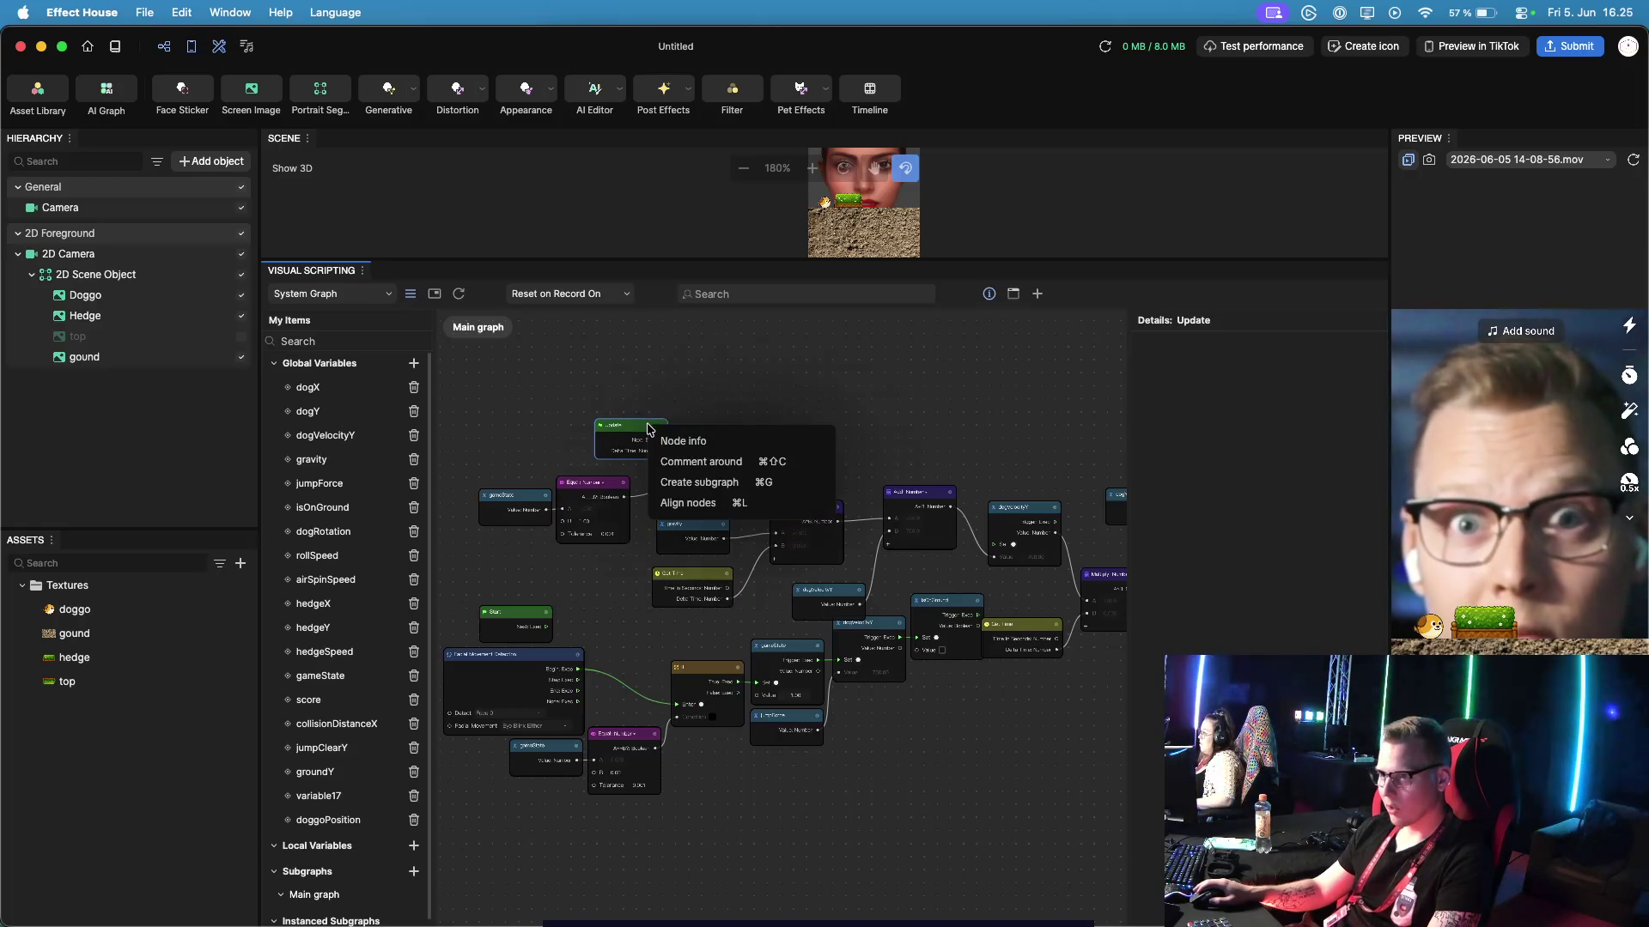
pyautogui.click(712, 503)
pyautogui.moveTo(527, 436); pyautogui.dragTo(733, 447)
# Step: Tighten the gravity, Get Time, Multiply, Add and dogVelocityY nodes into a row
pyautogui.moveTo(709, 530); pyautogui.dragTo(691, 521)
pyautogui.moveTo(721, 575); pyautogui.dragTo(646, 559)
pyautogui.moveTo(797, 512)
pyautogui.mouseDown()
pyautogui.moveTo(723, 540)
pyautogui.moveTo(751, 528)
pyautogui.mouseUp()
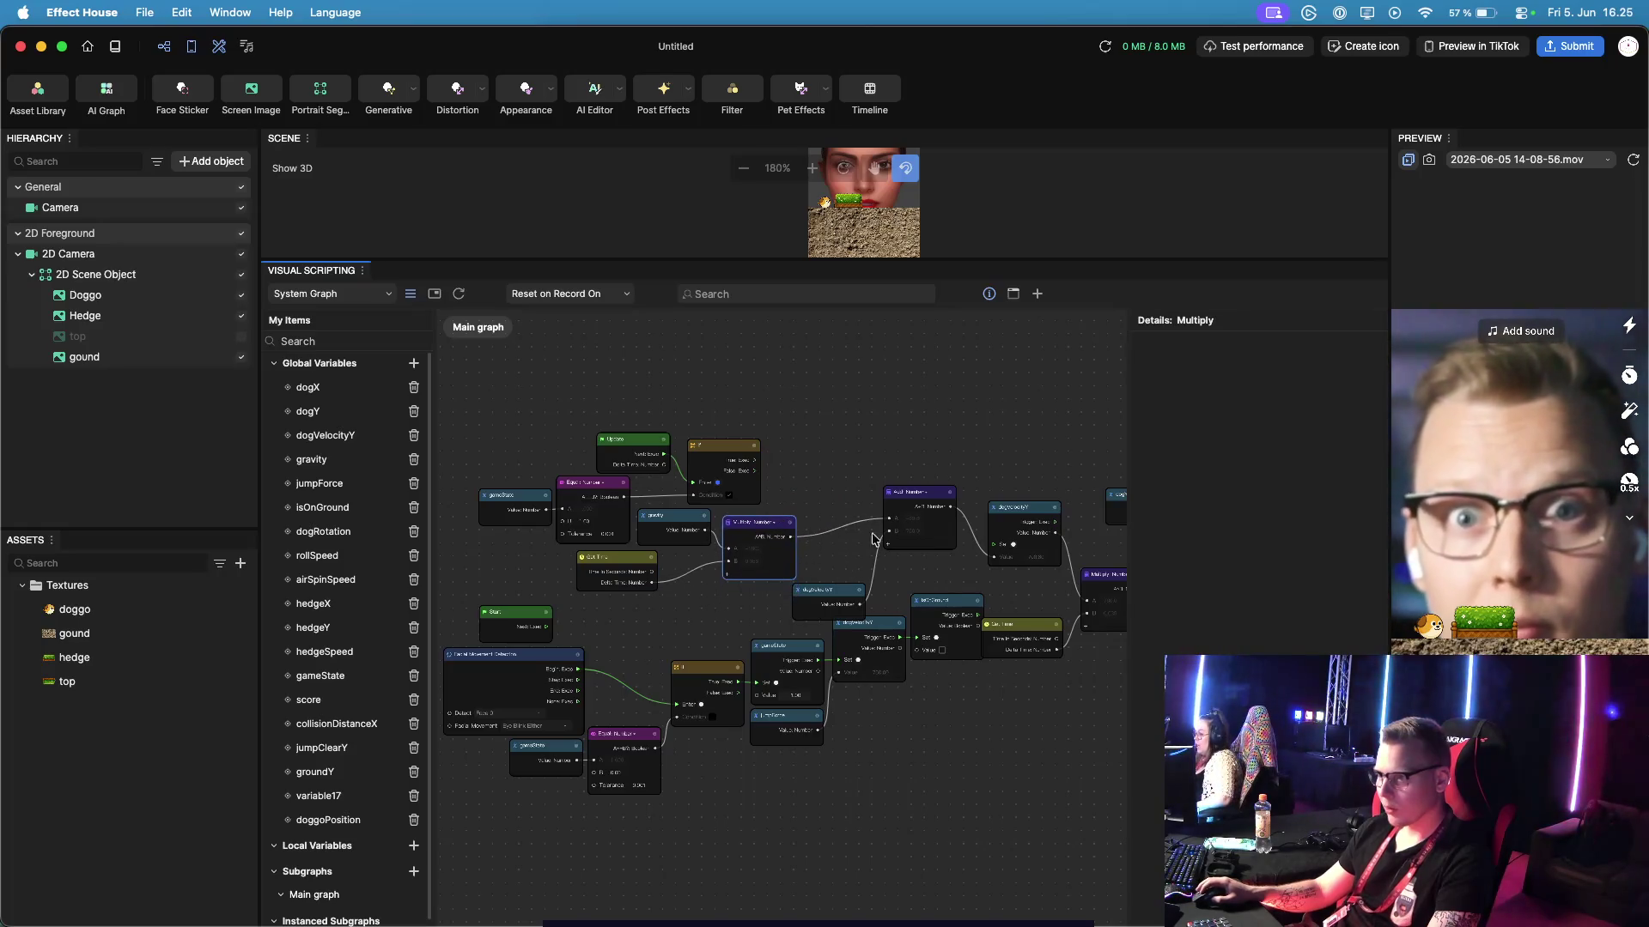
pyautogui.moveTo(837, 599); pyautogui.dragTo(766, 598)
pyautogui.moveTo(938, 497); pyautogui.dragTo(860, 543)
pyautogui.moveTo(1044, 512); pyautogui.dragTo(943, 509)
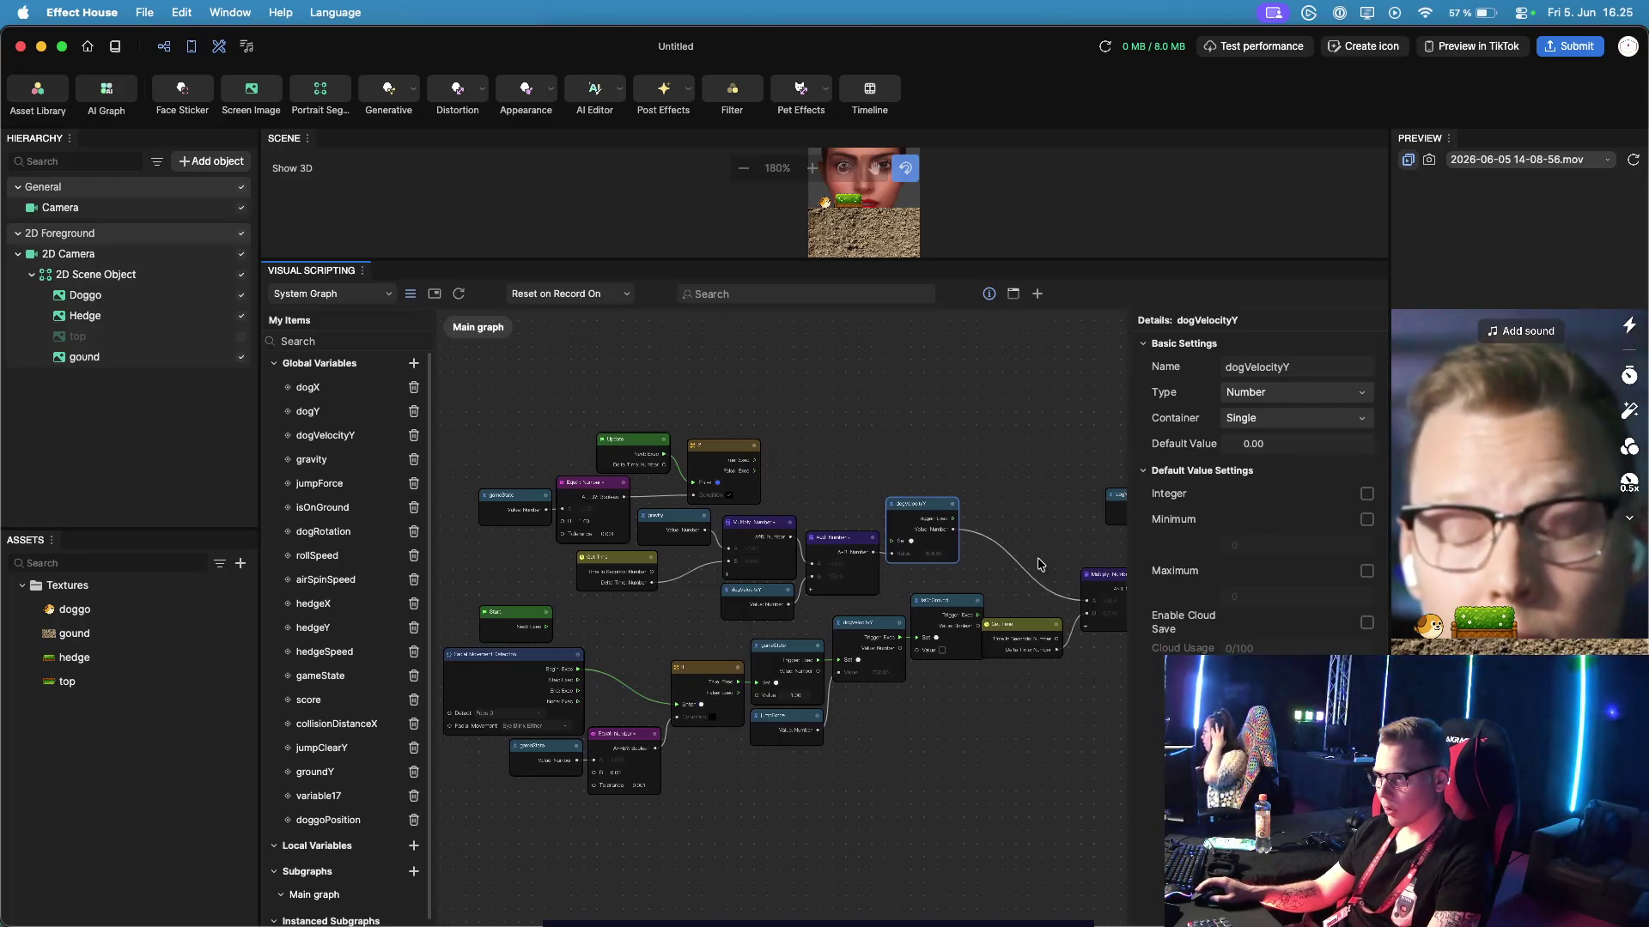
pyautogui.moveTo(1040, 562); pyautogui.dragTo(873, 556)
# Step: Pull the dogY, Add, groundY, Less or Equal and If nodes leftward together
pyautogui.moveTo(987, 498); pyautogui.dragTo(947, 514)
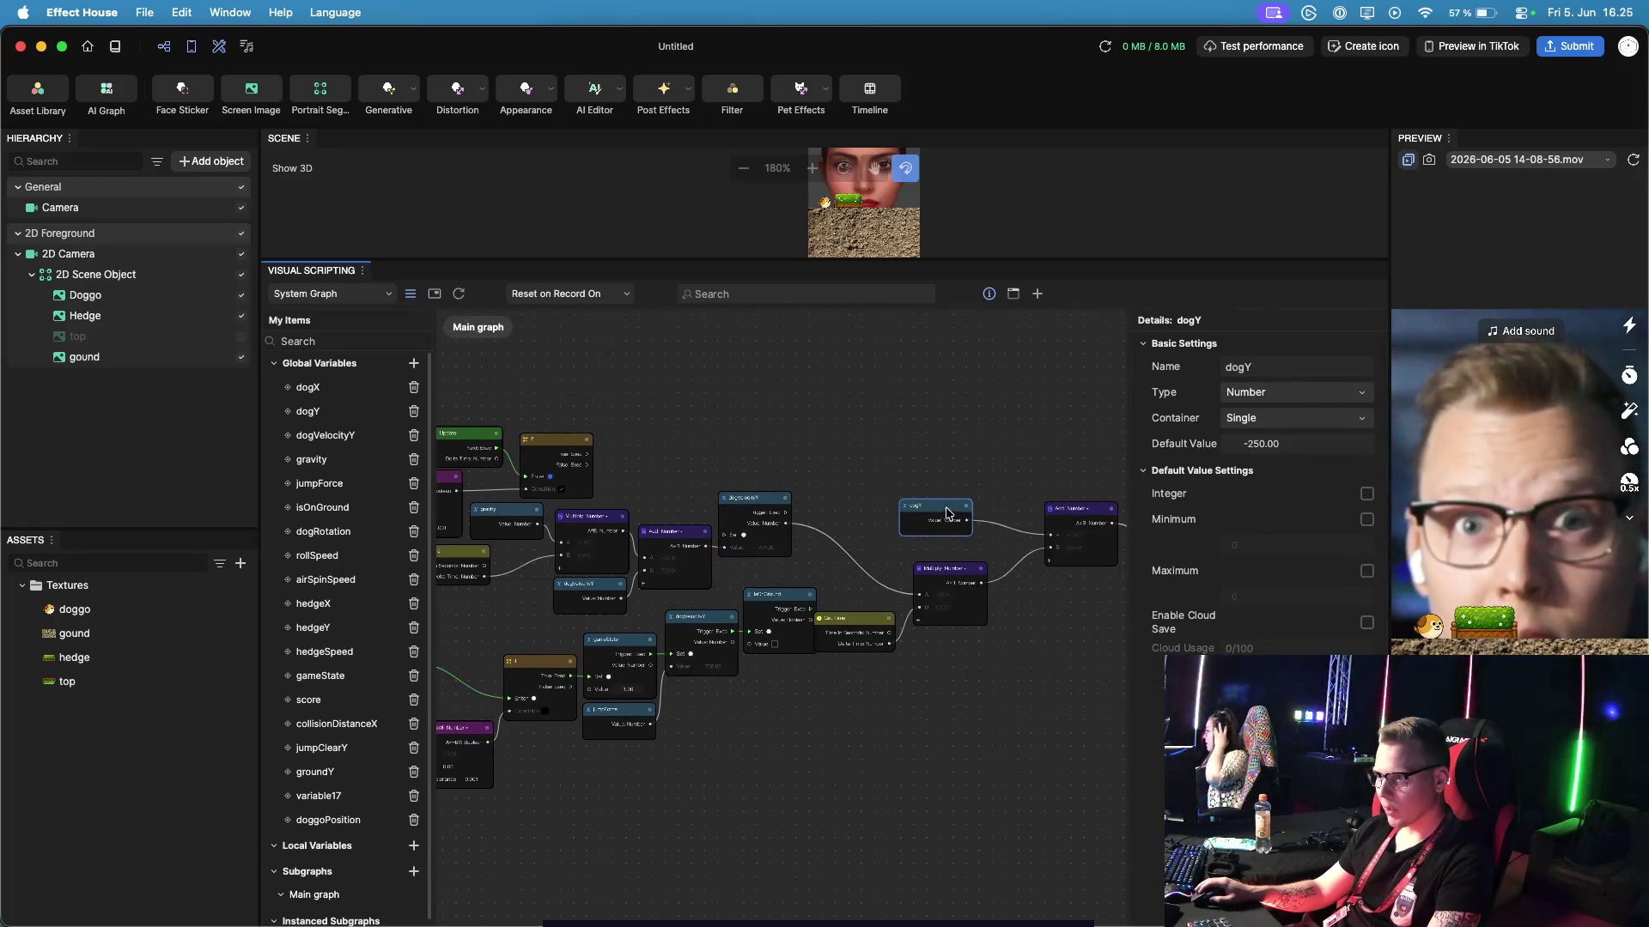
pyautogui.moveTo(1100, 515); pyautogui.dragTo(1049, 515)
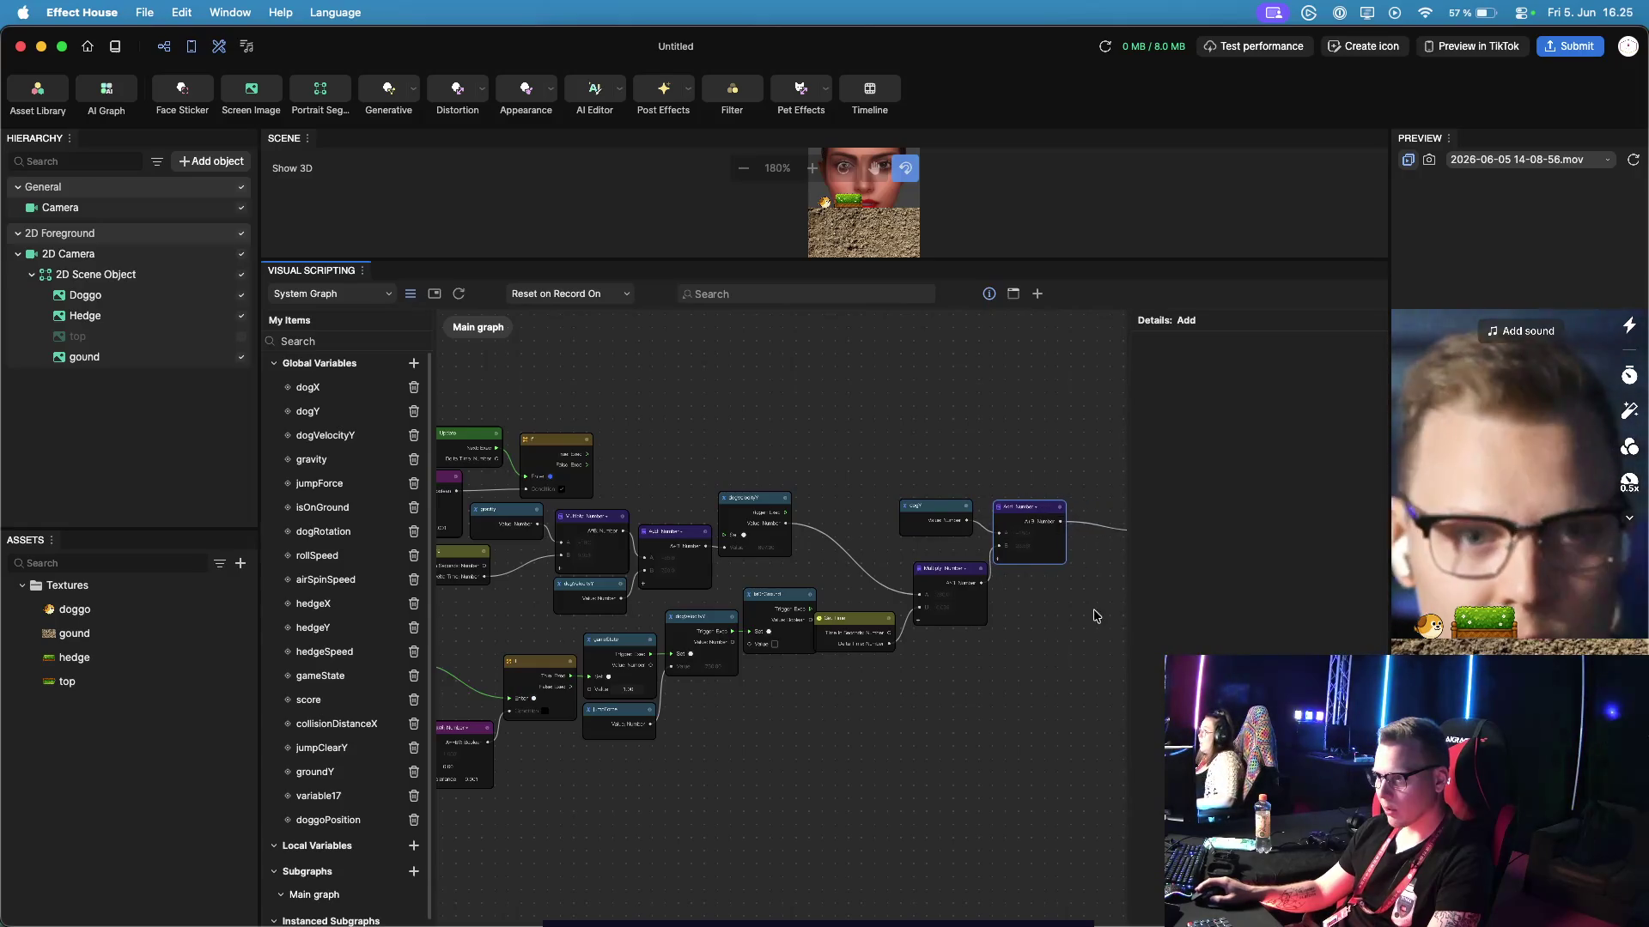
pyautogui.moveTo(1071, 618); pyautogui.dragTo(889, 620)
pyautogui.moveTo(1008, 486); pyautogui.dragTo(945, 479)
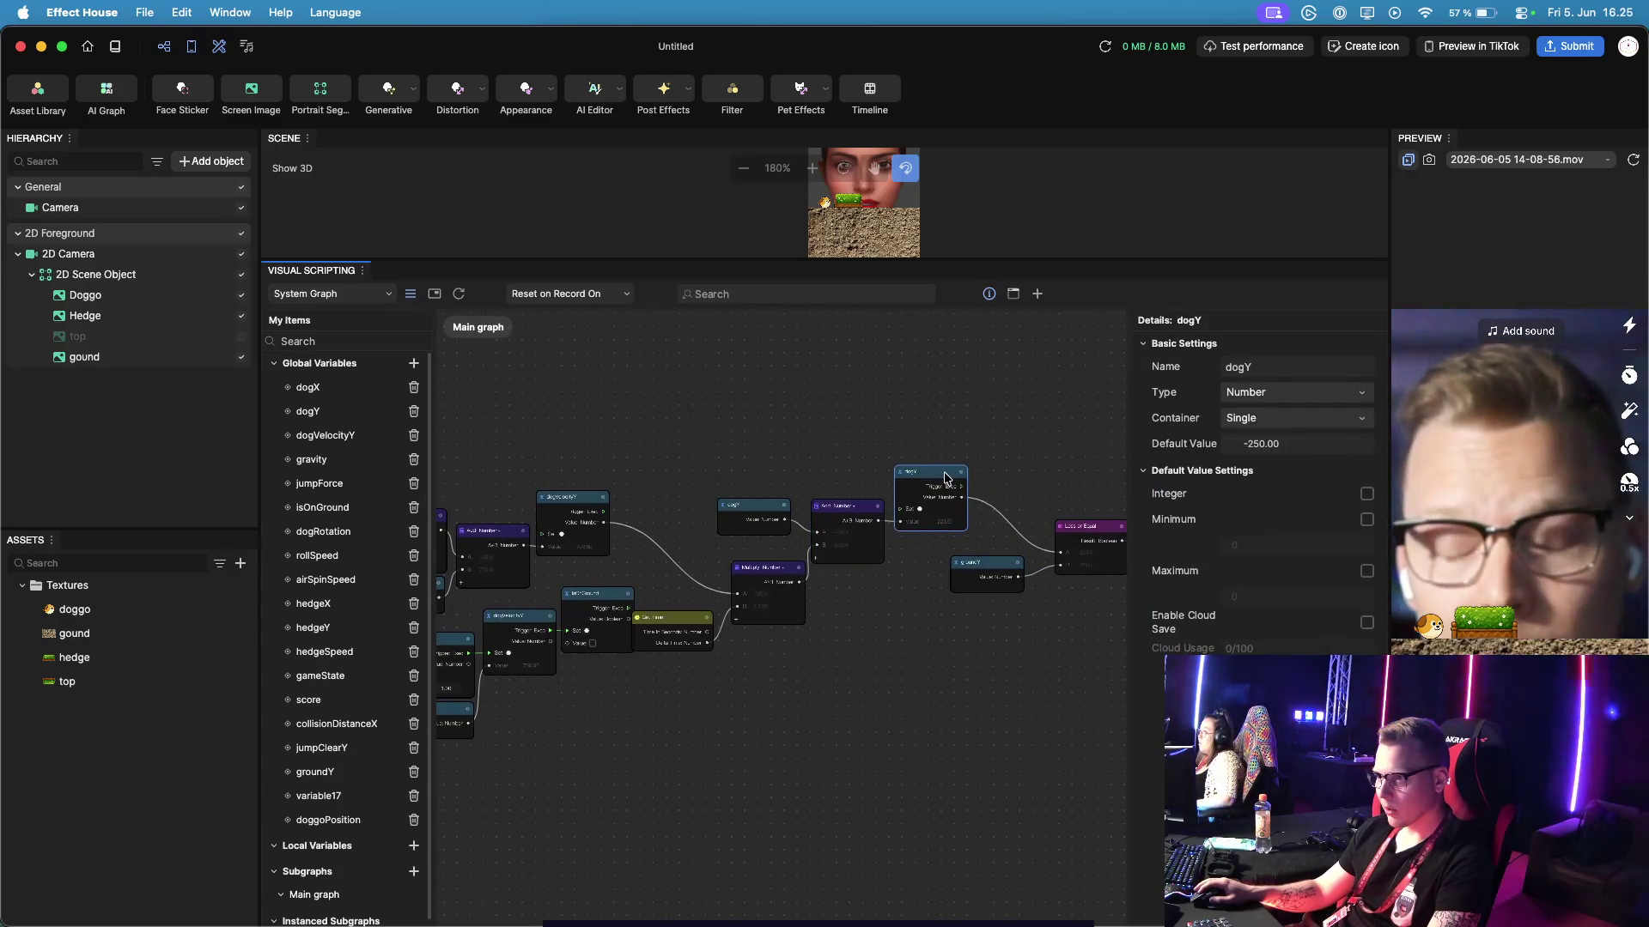
pyautogui.moveTo(996, 563); pyautogui.dragTo(942, 548)
pyautogui.moveTo(1097, 531); pyautogui.dragTo(1021, 495)
pyautogui.moveTo(1107, 571); pyautogui.dragTo(796, 565)
pyautogui.moveTo(922, 553); pyautogui.dragTo(808, 464)
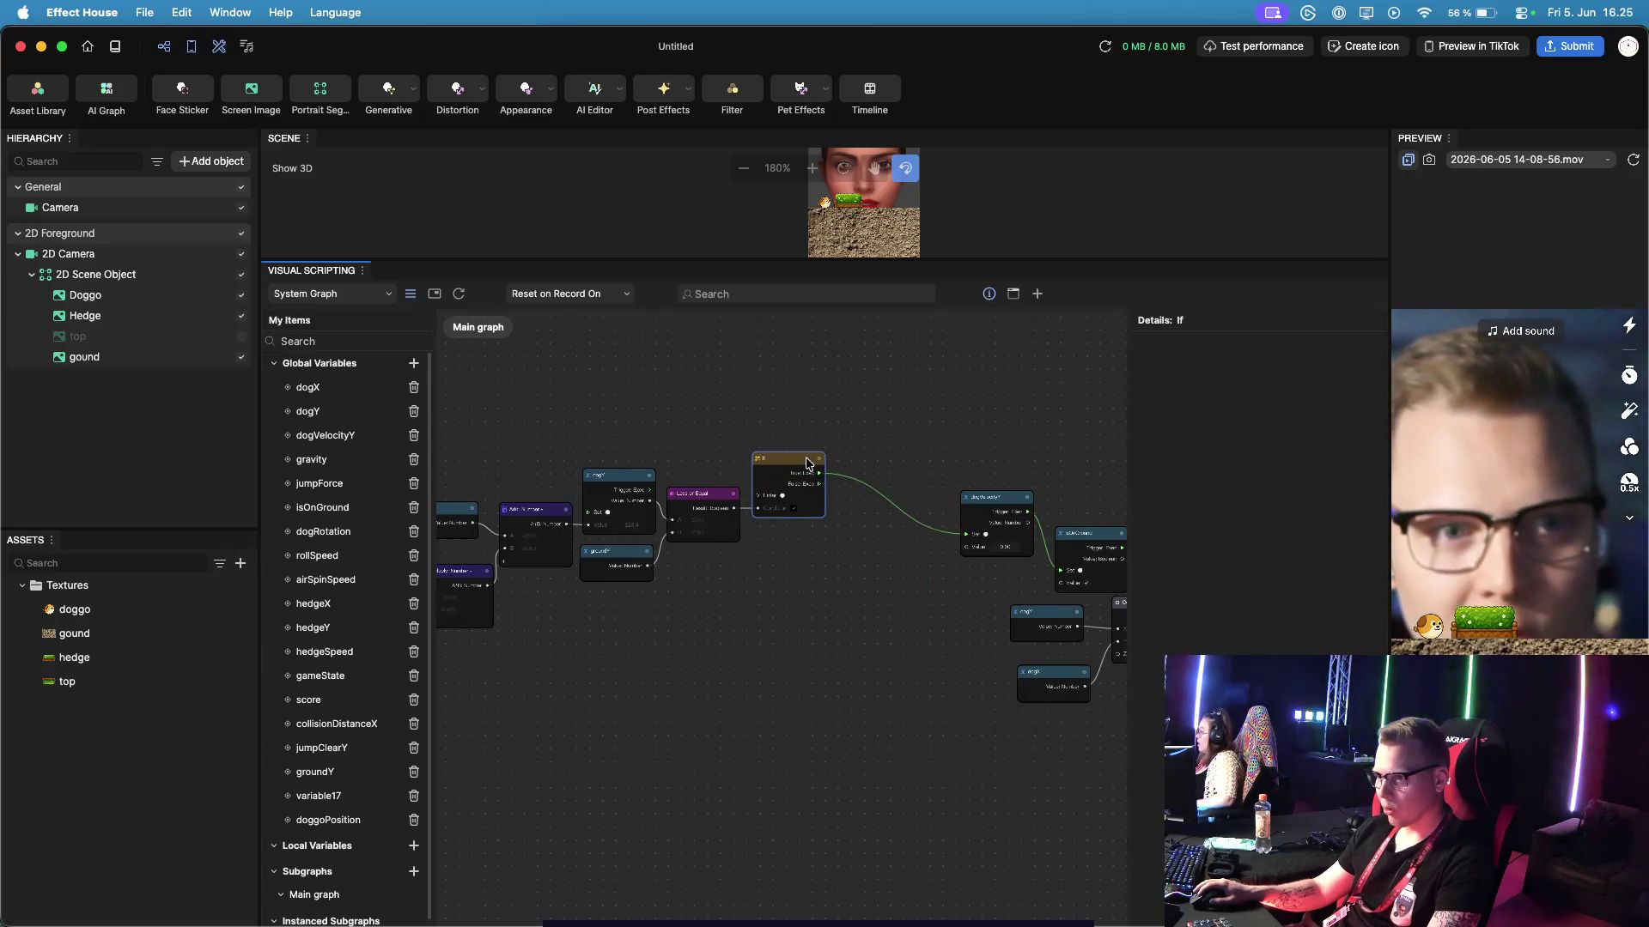
pyautogui.moveTo(938, 577); pyautogui.dragTo(788, 543)
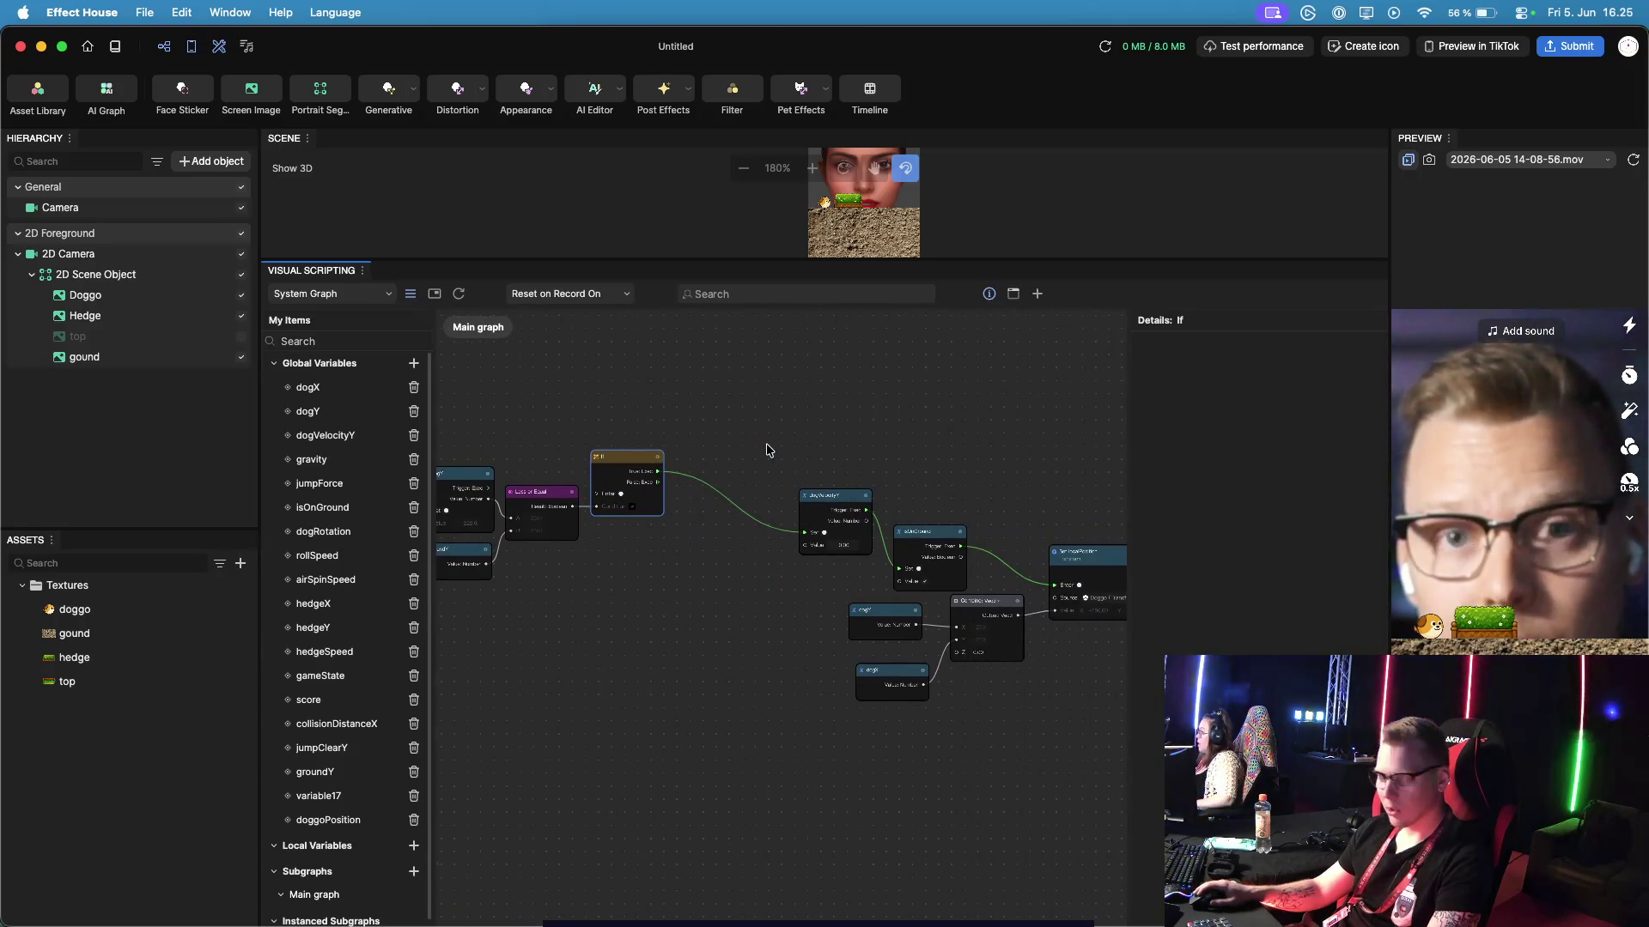
# Step: Box-select the right-hand node group and move it up and left
pyautogui.scroll(-3, 744, 547)
pyautogui.moveTo(880, 699); pyautogui.dragTo(808, 695)
pyautogui.moveTo(674, 462)
pyautogui.mouseDown()
pyautogui.moveTo(974, 647)
pyautogui.moveTo(1017, 727)
pyautogui.mouseUp()
pyautogui.moveTo(938, 552)
pyautogui.mouseDown()
pyautogui.moveTo(859, 513)
pyautogui.moveTo(816, 609)
pyautogui.moveTo(799, 571)
pyautogui.moveTo(868, 507)
pyautogui.mouseUp()
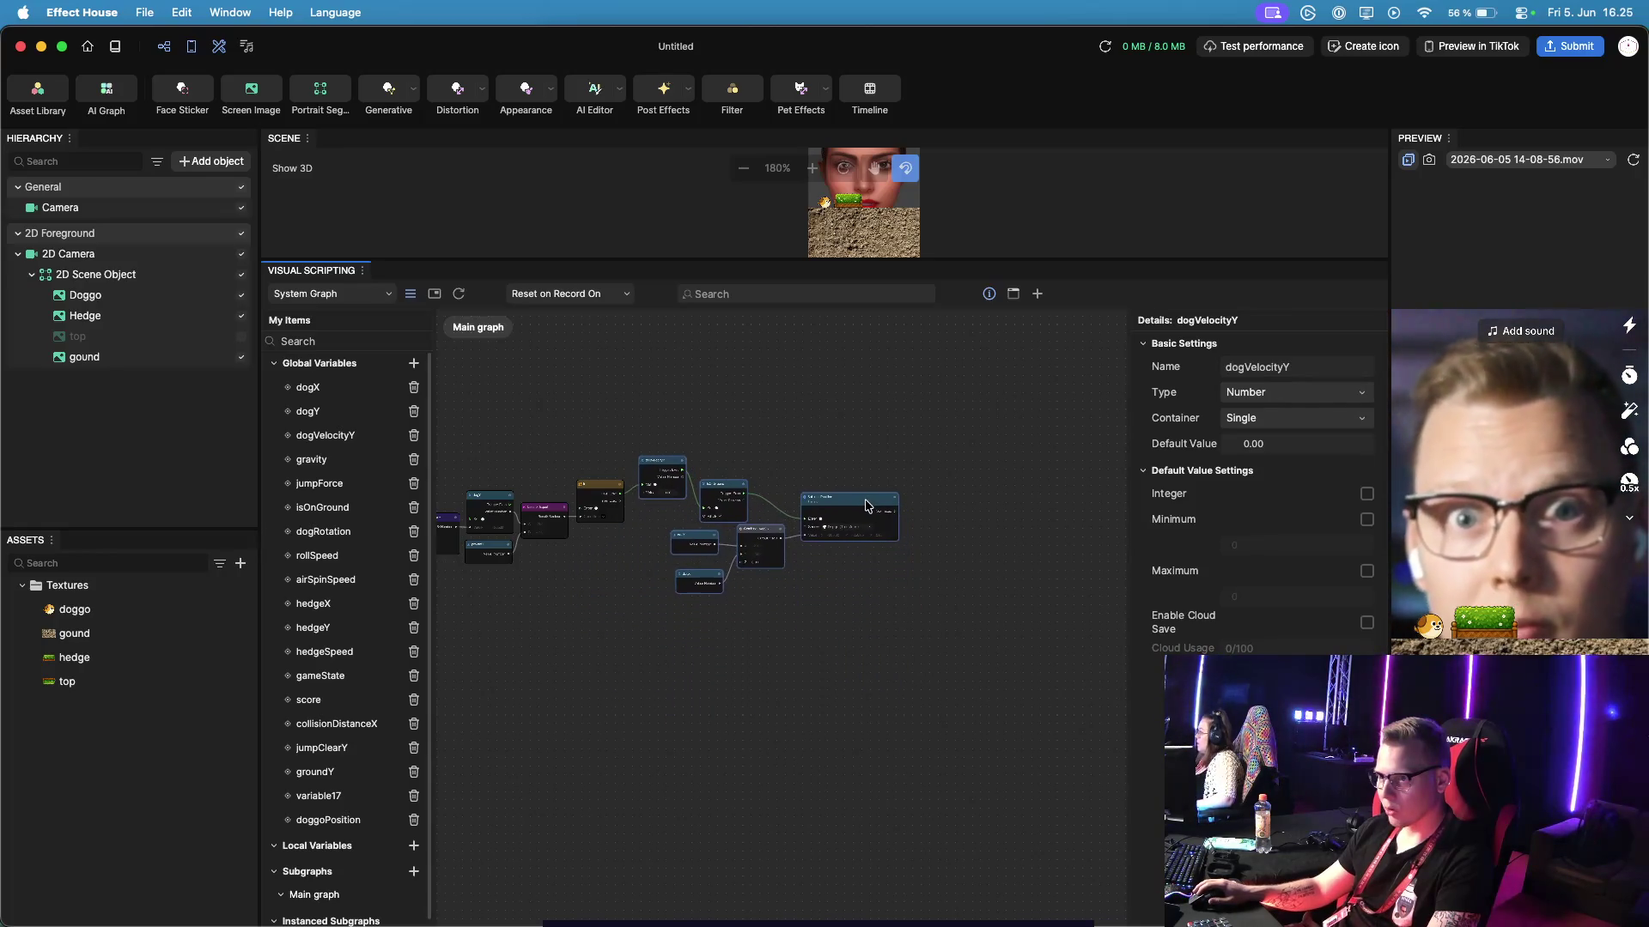
pyautogui.scroll(-5, 798, 679)
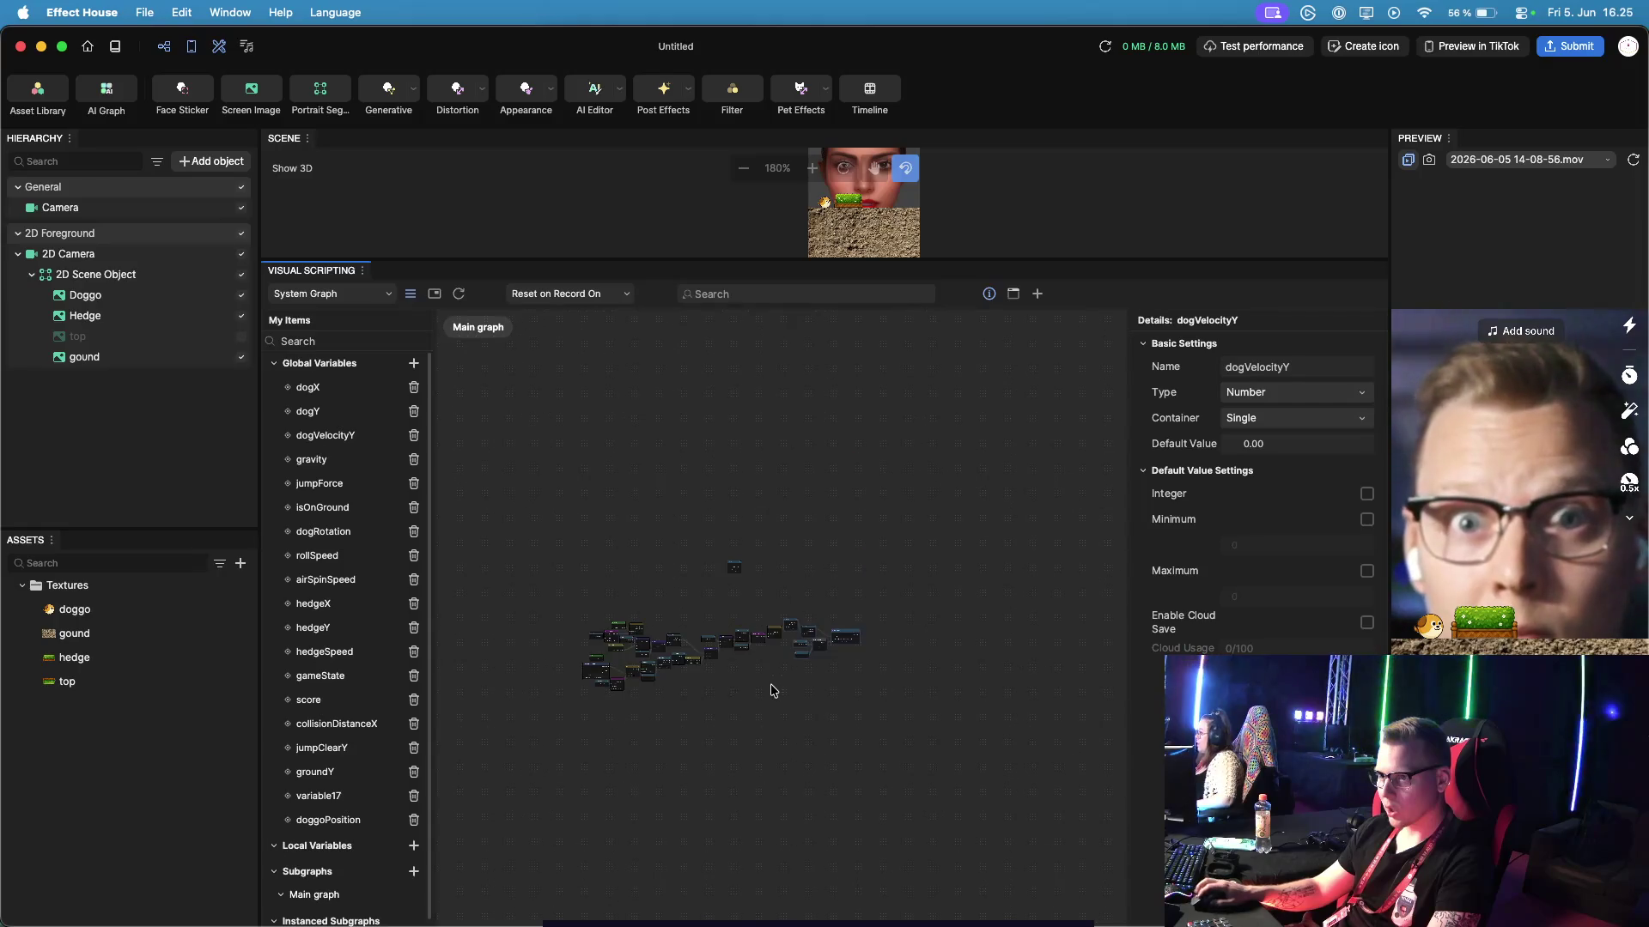
pyautogui.scroll(5, 683, 711)
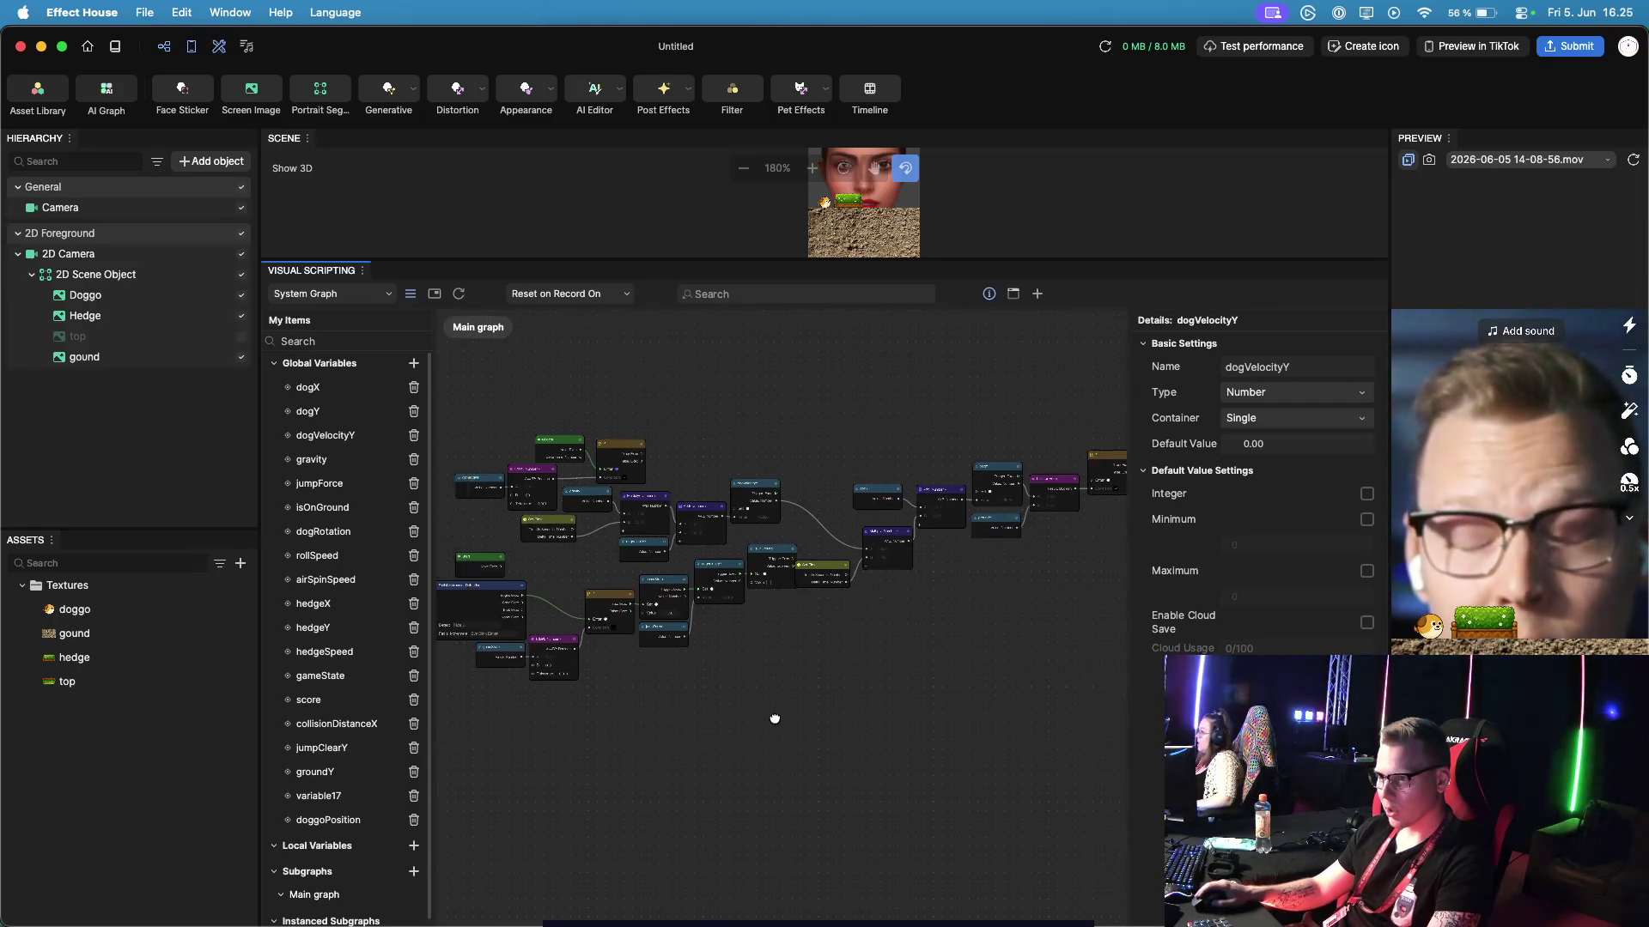
pyautogui.scroll(4, 768, 718)
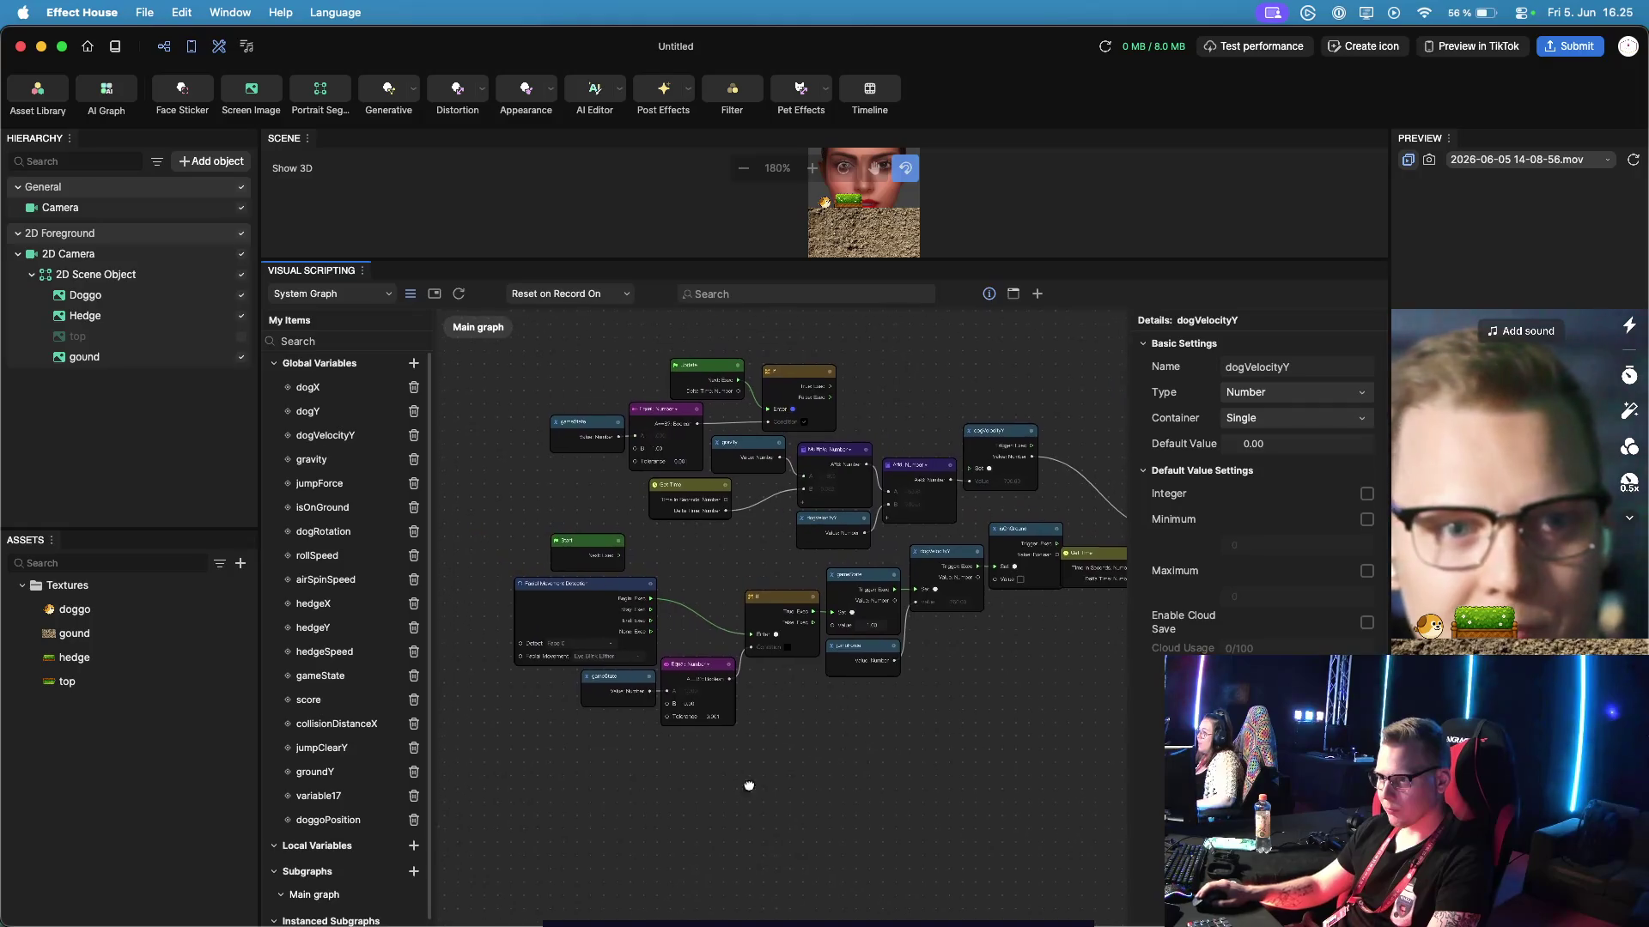
pyautogui.scroll(3, 737, 778)
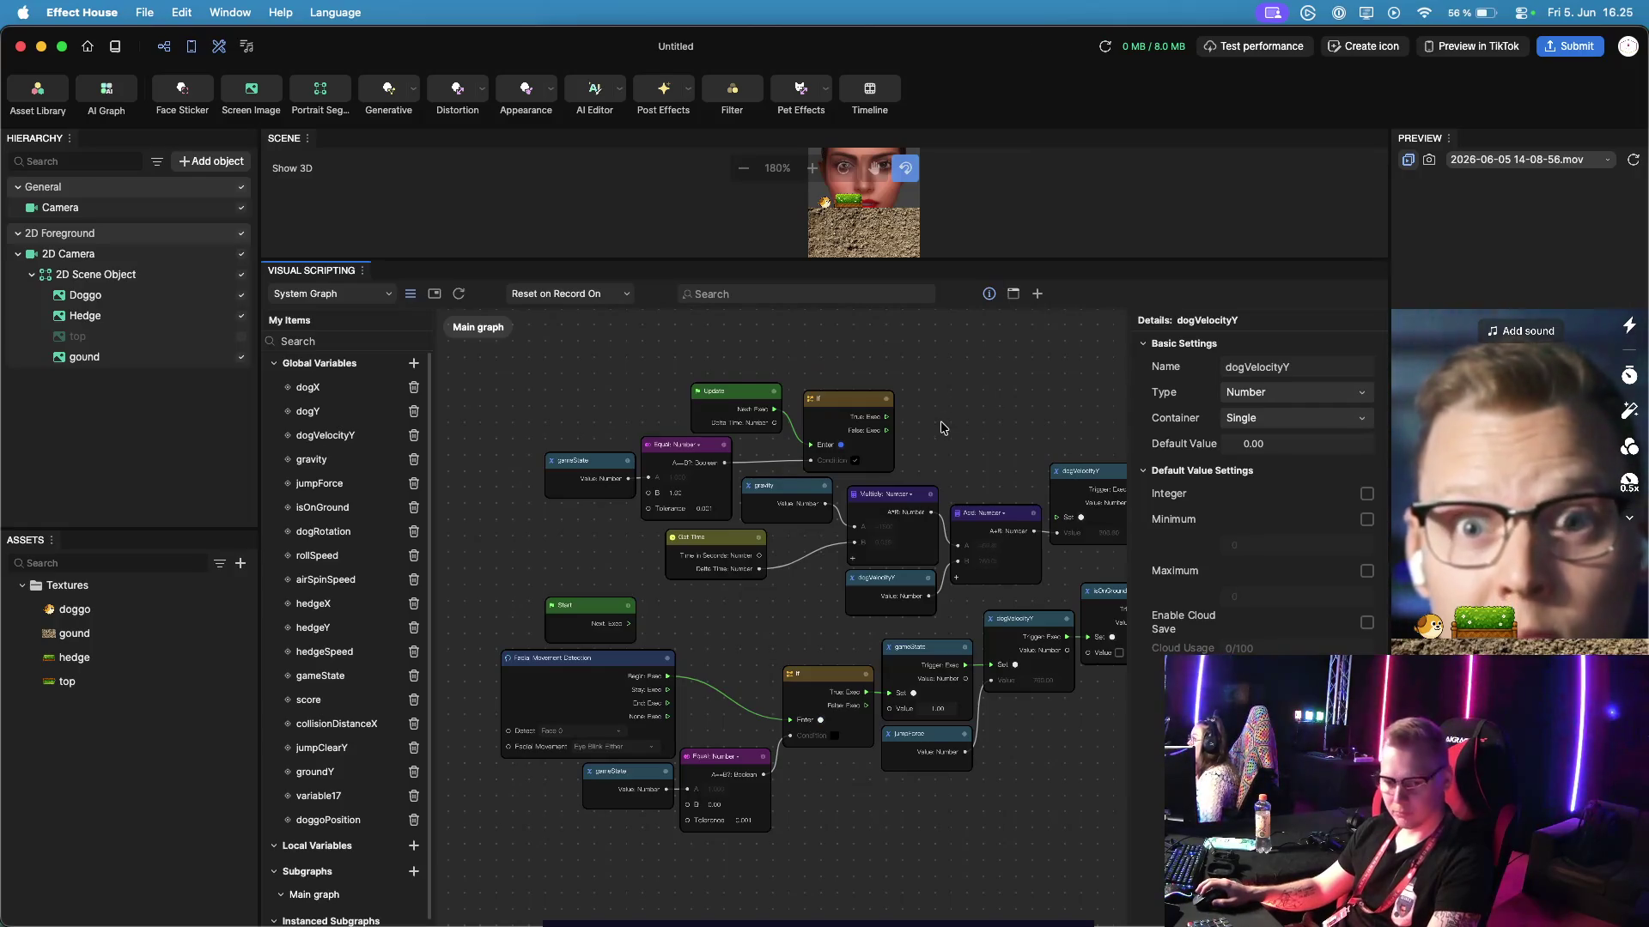
pyautogui.press('cmd+Tab')
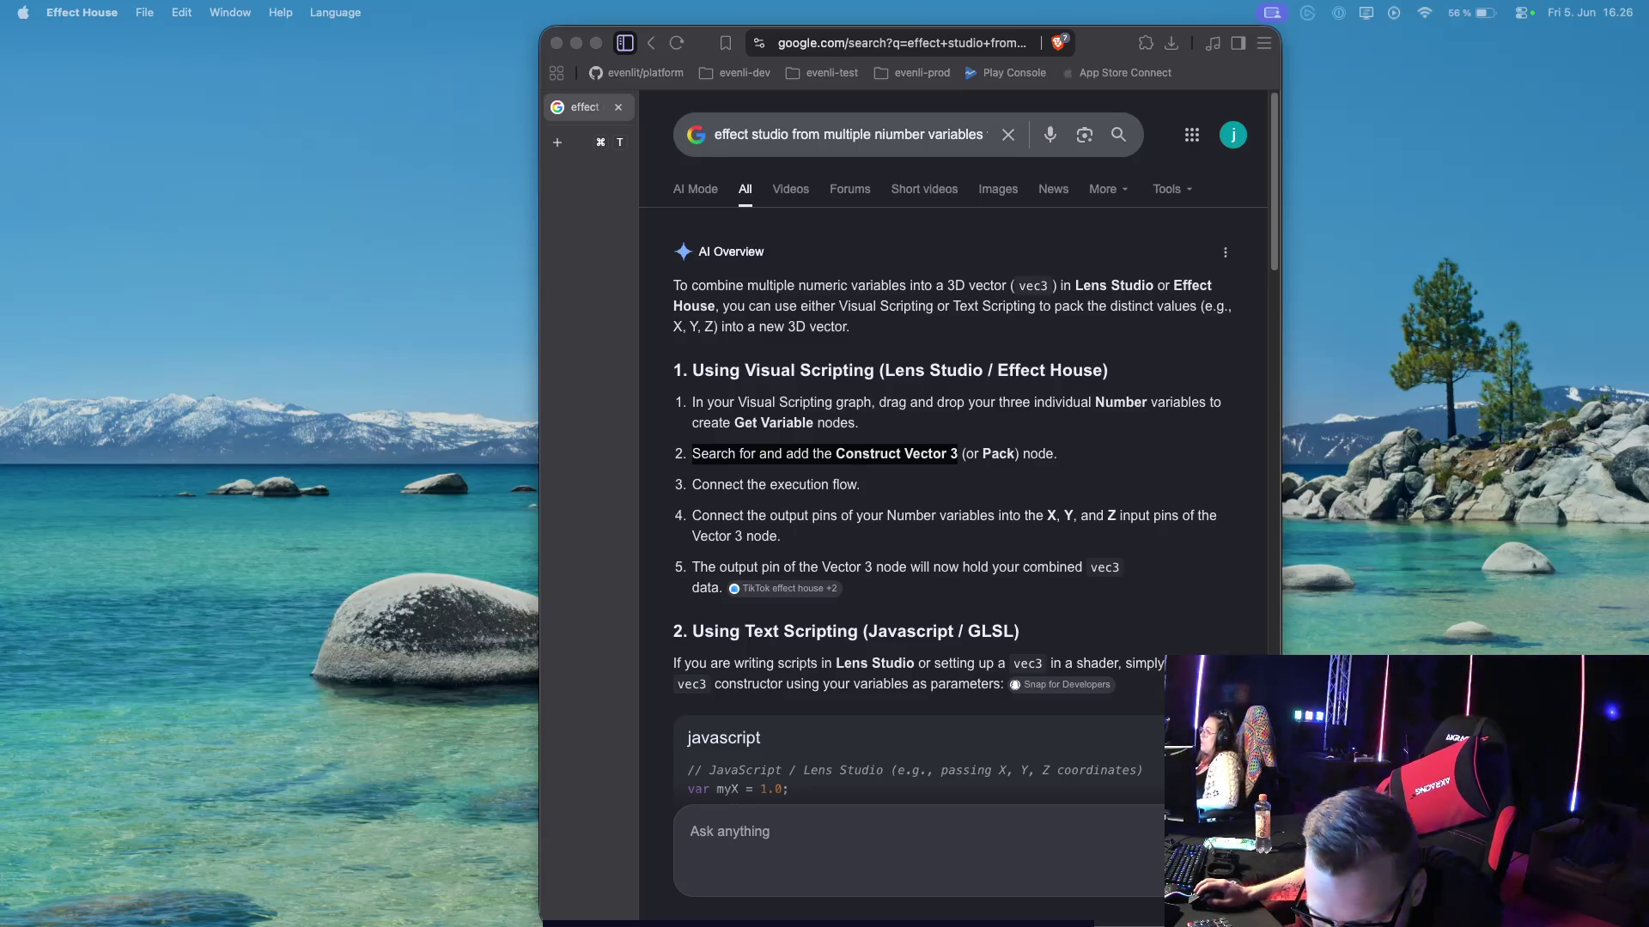
pyautogui.press('cmd+Tab')
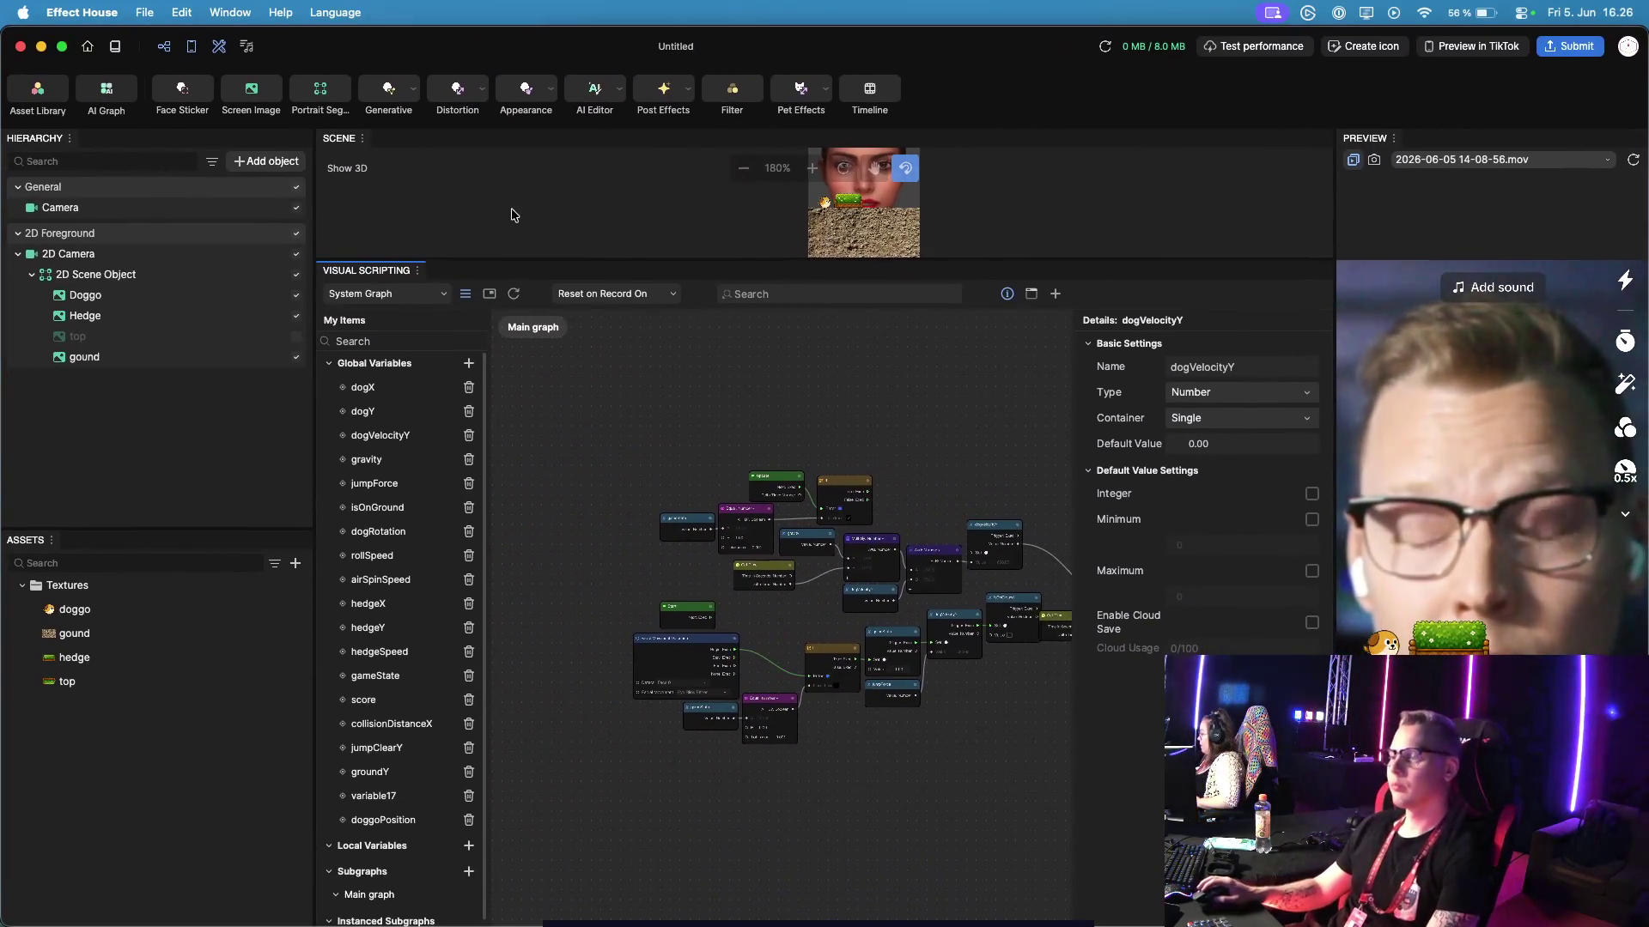
pyautogui.moveTo(311, 374); pyautogui.dragTo(256, 374)
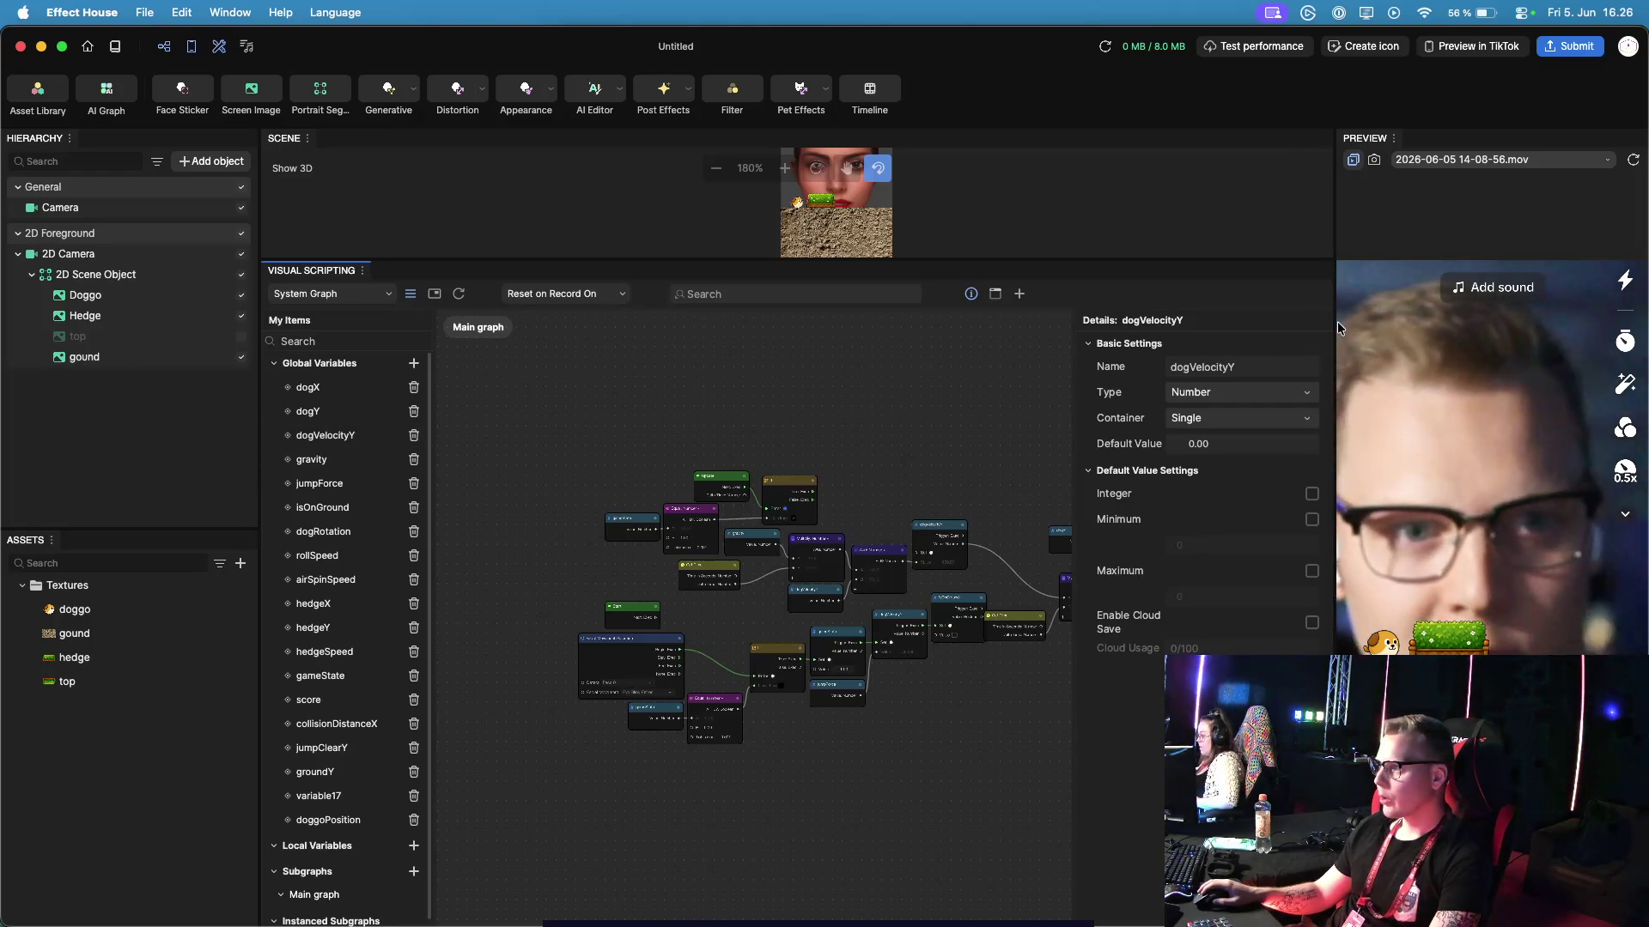
pyautogui.moveTo(1335, 344); pyautogui.dragTo(1390, 345)
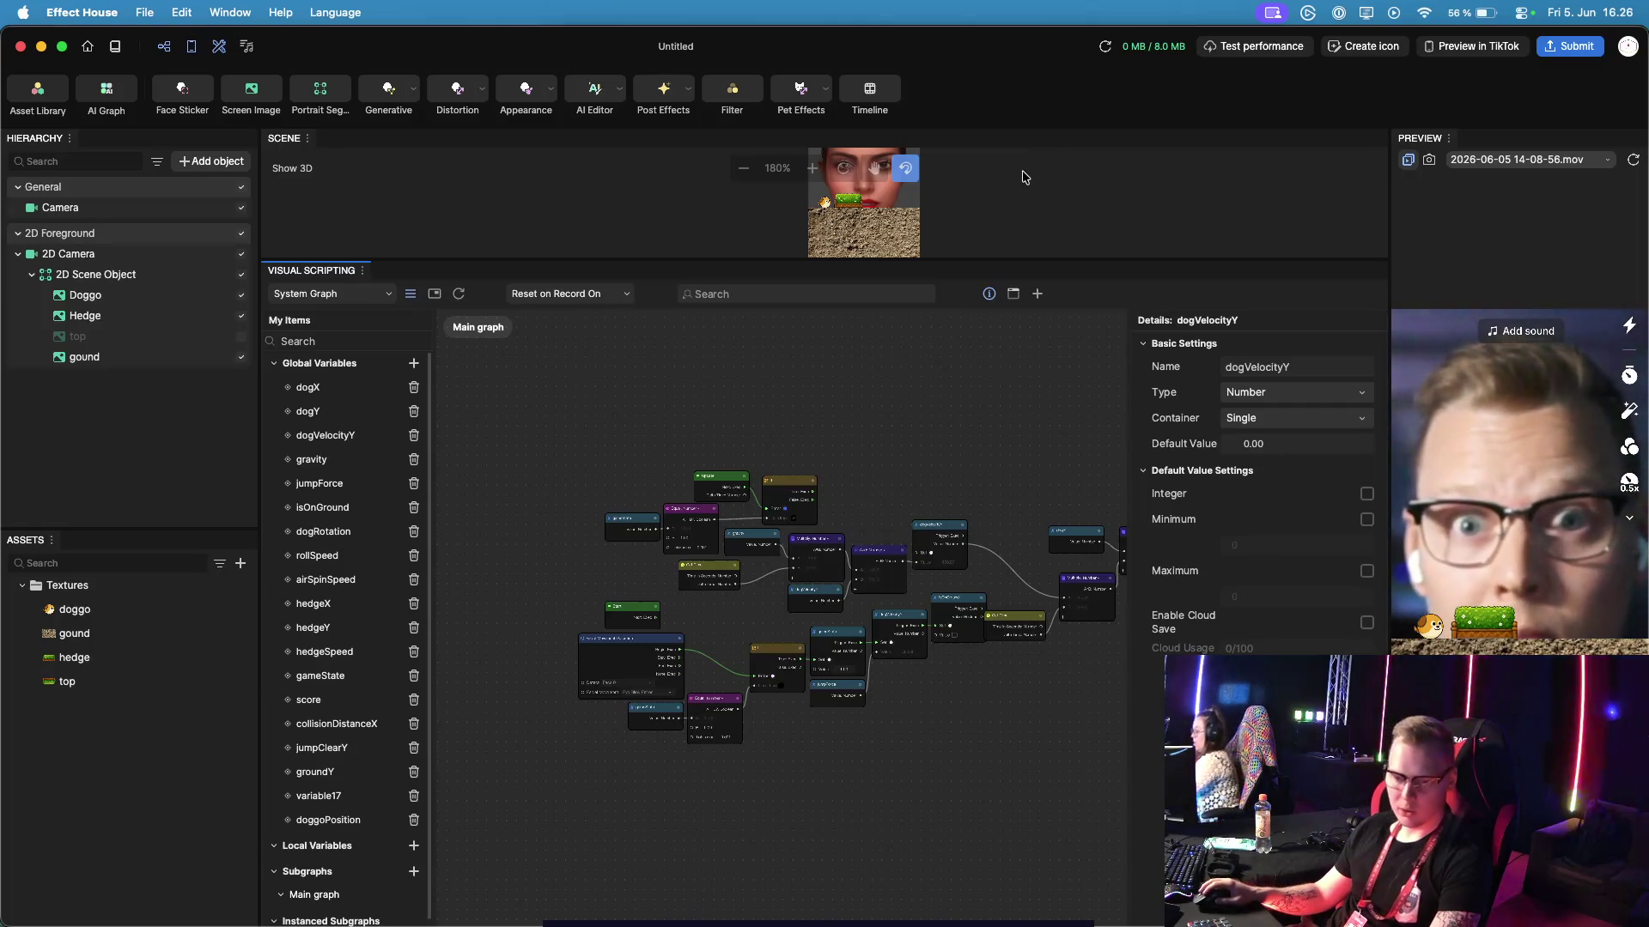
pyautogui.scroll(-5, 893, 661)
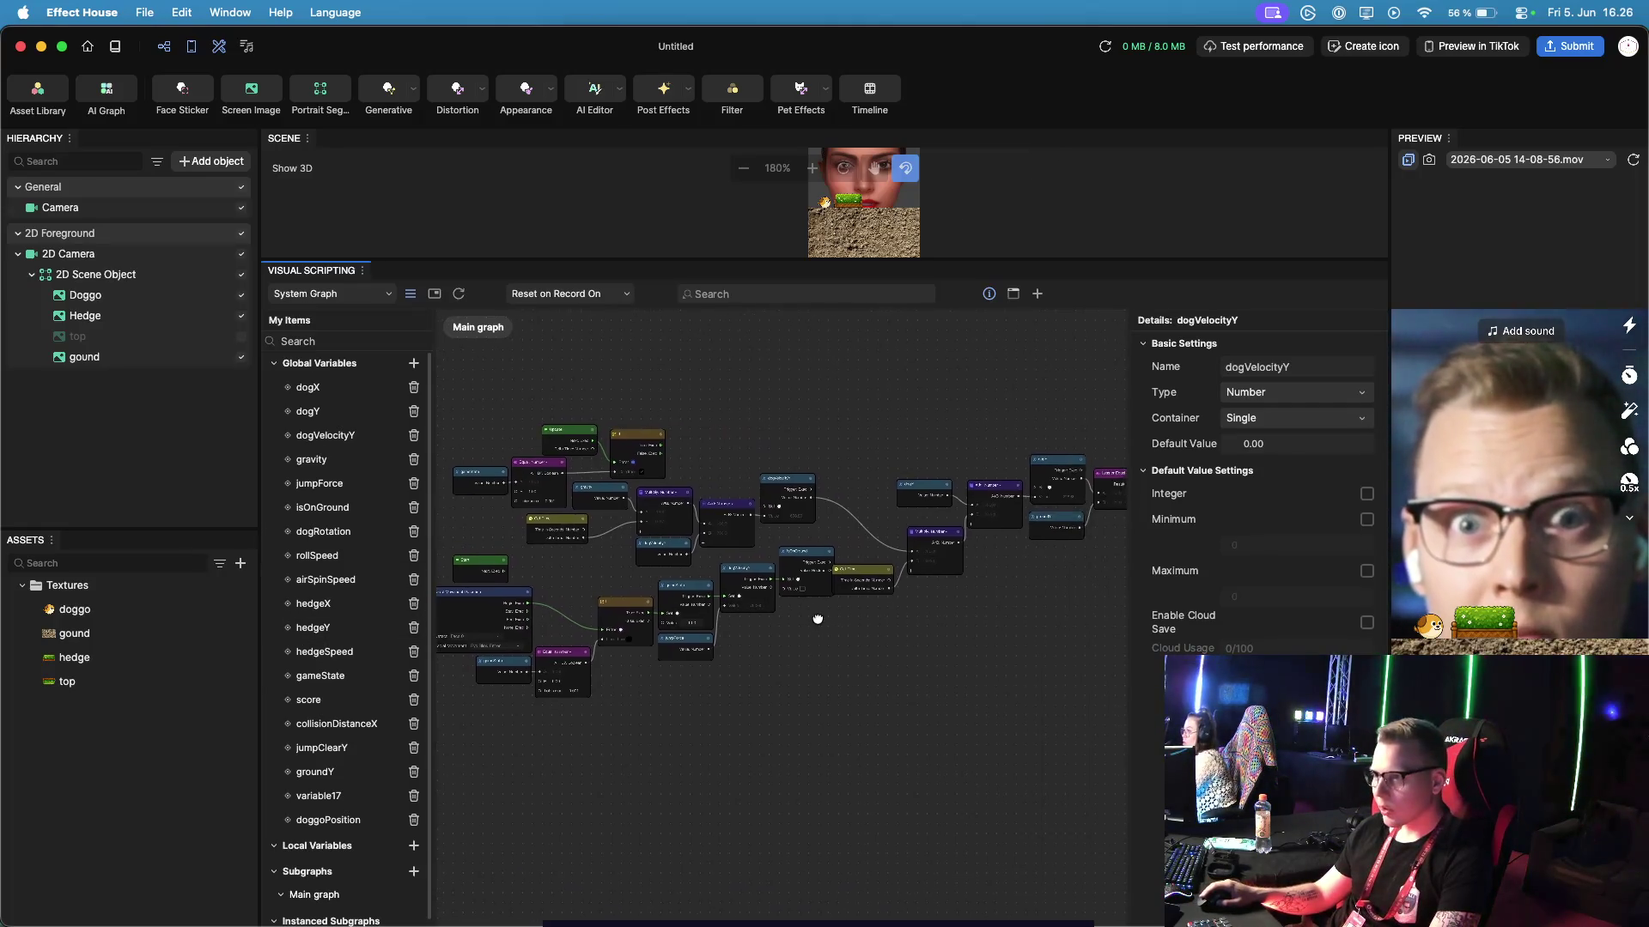
pyautogui.scroll(5, 817, 622)
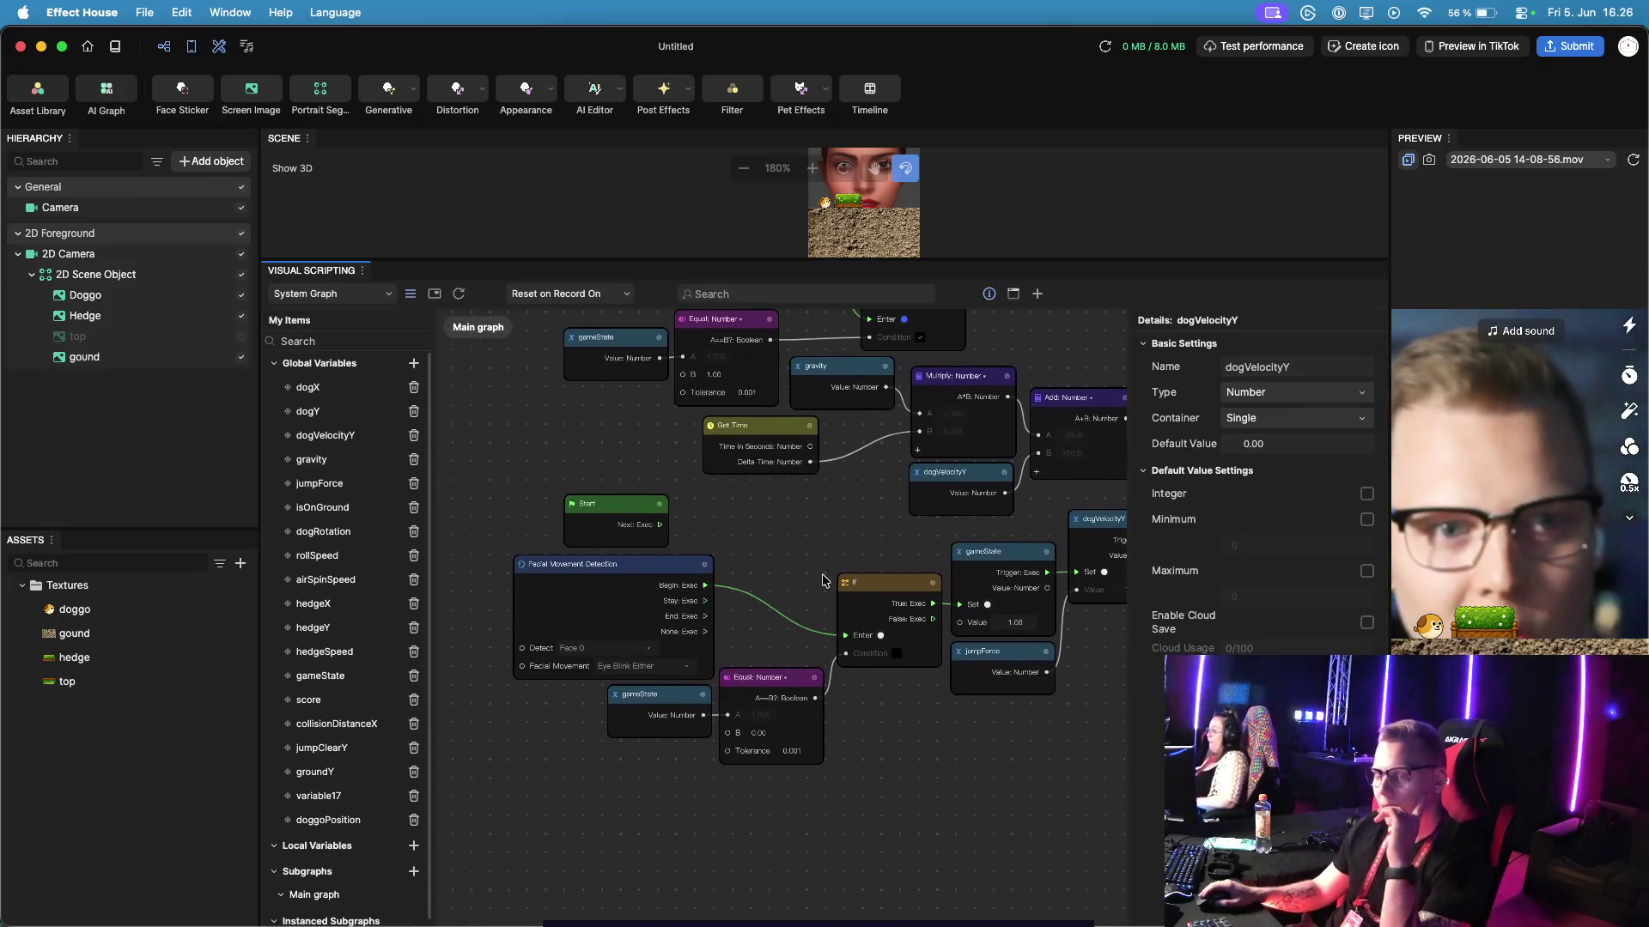
pyautogui.click(606, 505)
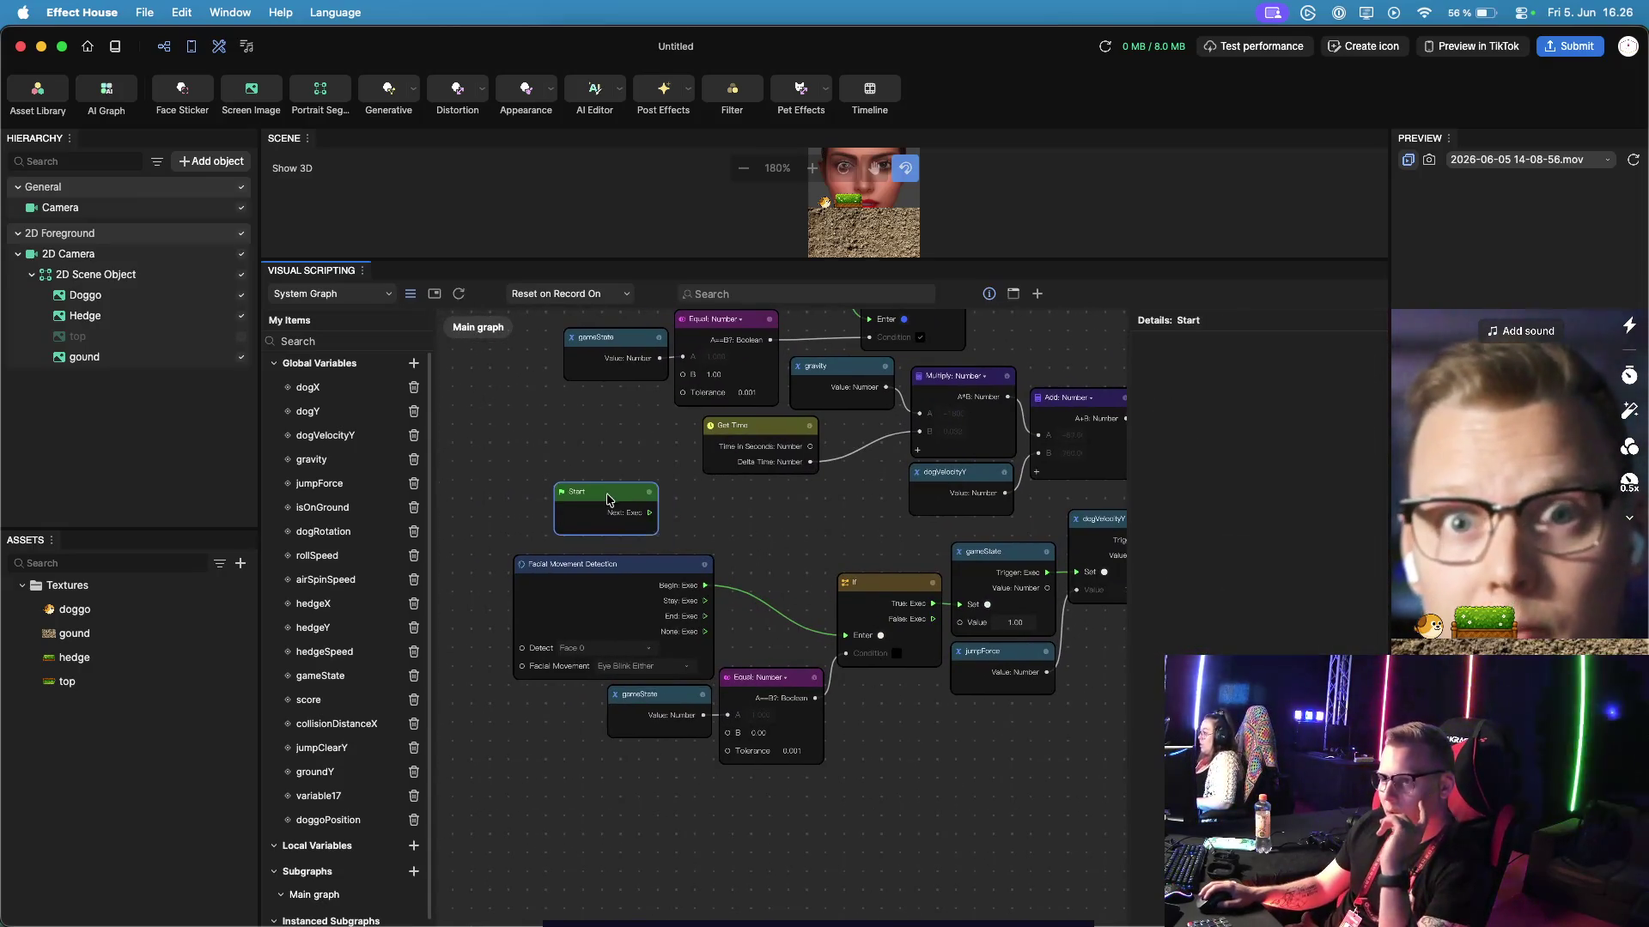
pyautogui.scroll(2, 783, 555)
pyautogui.click(783, 555)
pyautogui.scroll(-2, 798, 619)
pyautogui.moveTo(819, 674)
pyautogui.mouseDown()
pyautogui.moveTo(722, 666)
pyautogui.moveTo(748, 670)
pyautogui.mouseUp()
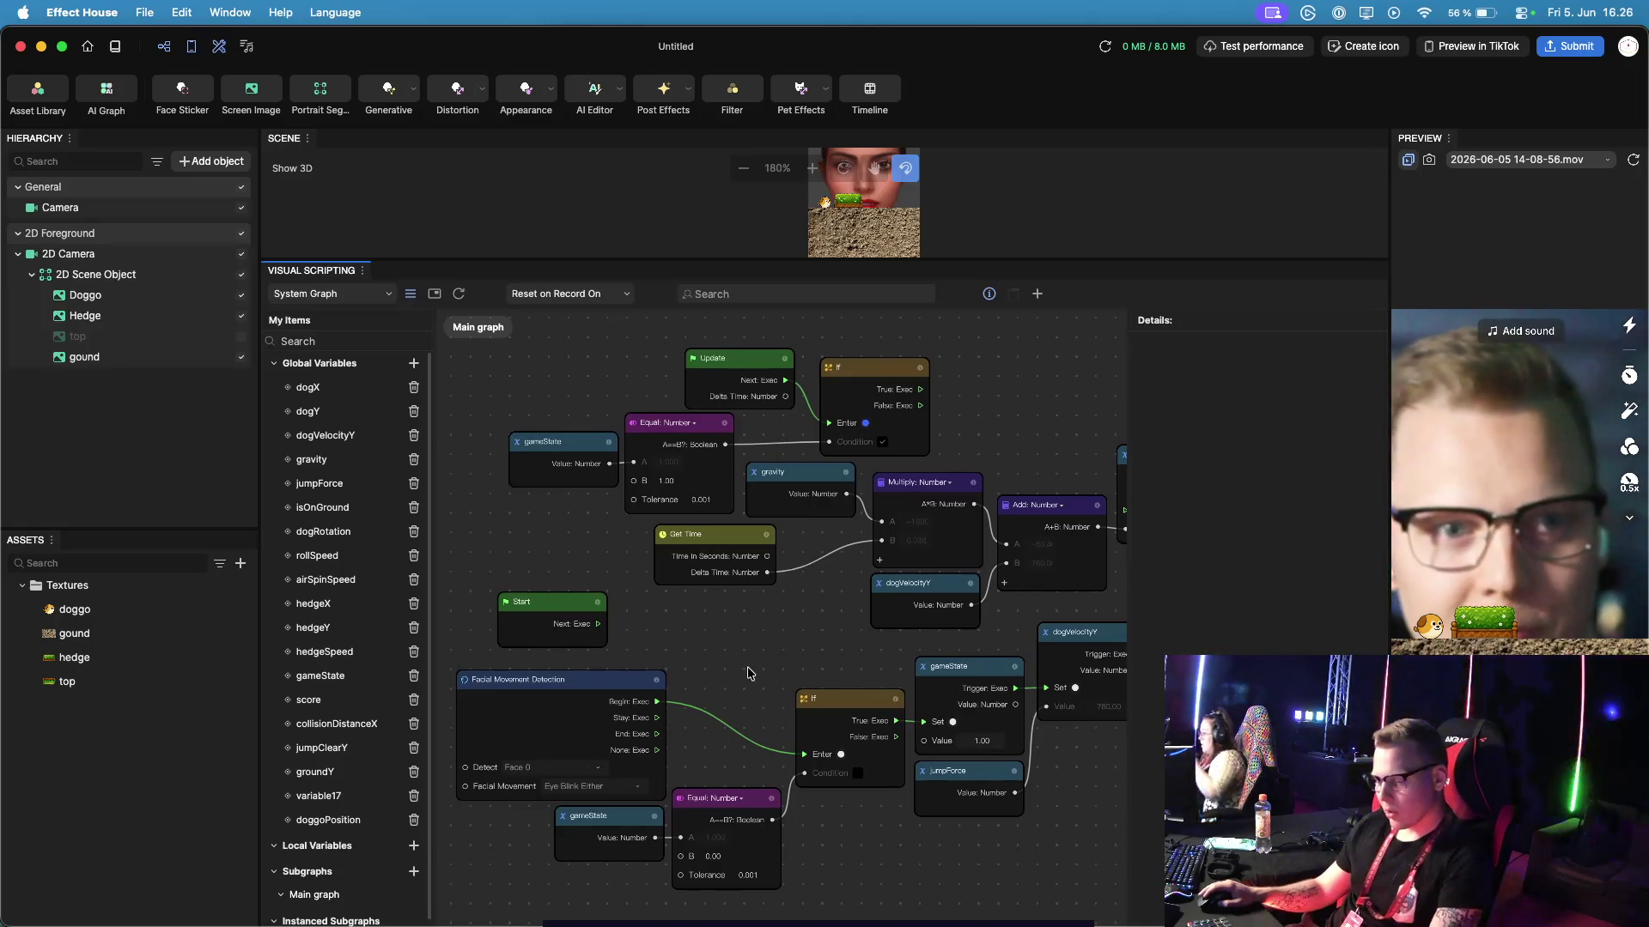
pyautogui.moveTo(435, 313)
pyautogui.mouseDown()
pyautogui.moveTo(873, 881)
pyautogui.moveTo(1121, 923)
pyautogui.mouseUp()
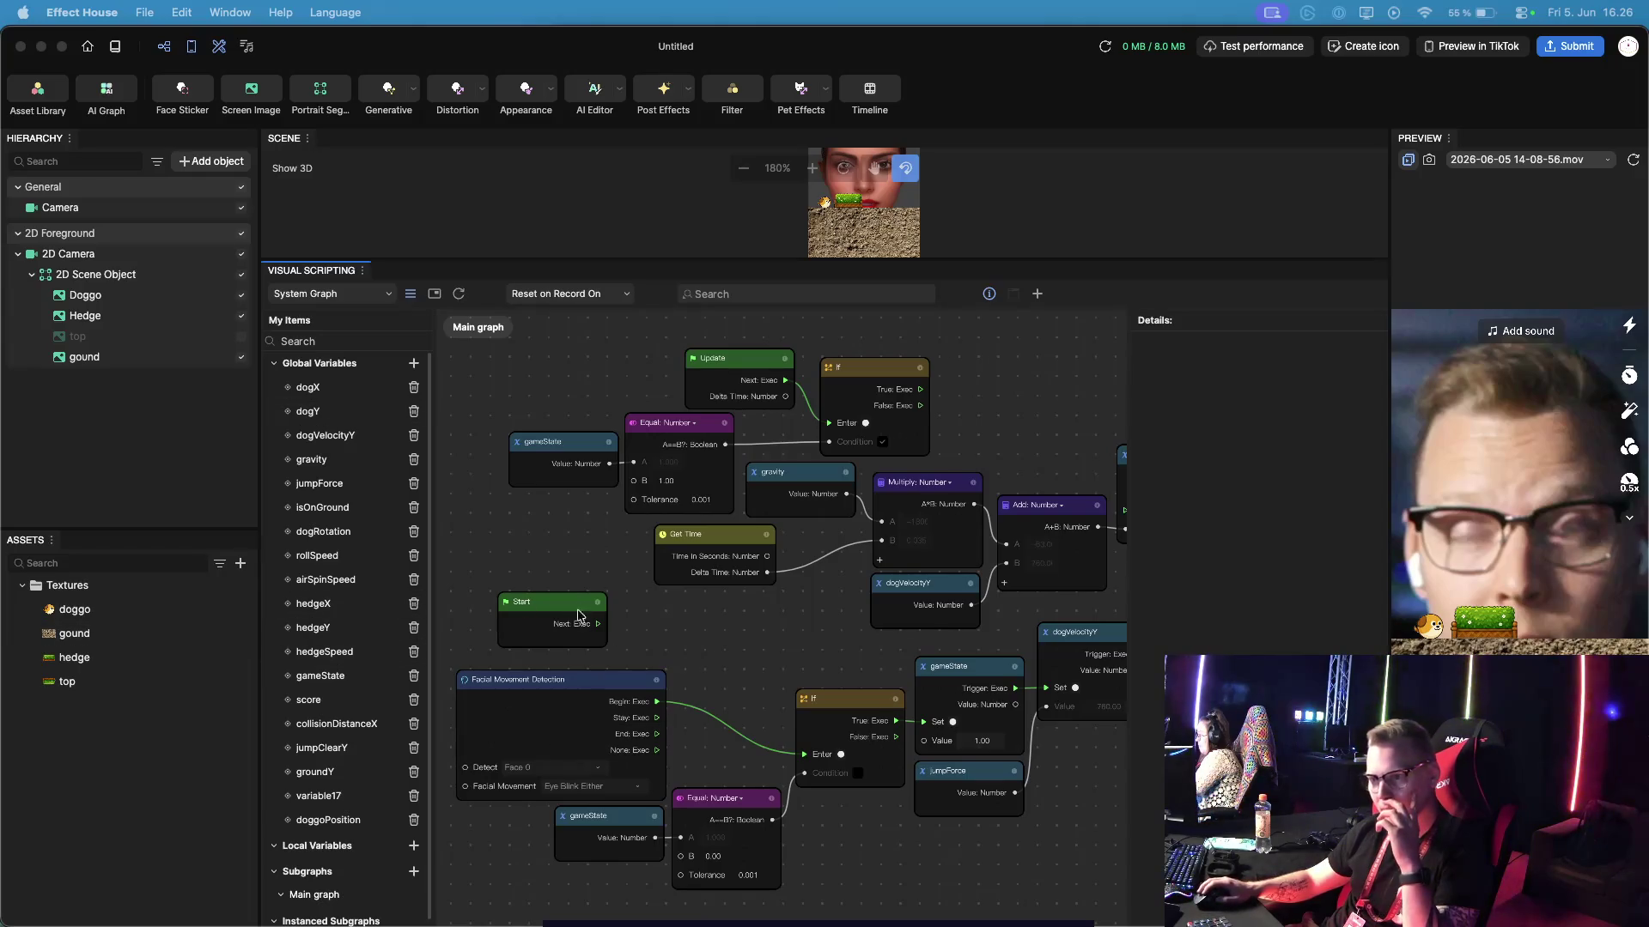
pyautogui.moveTo(649, 635); pyautogui.dragTo(744, 639)
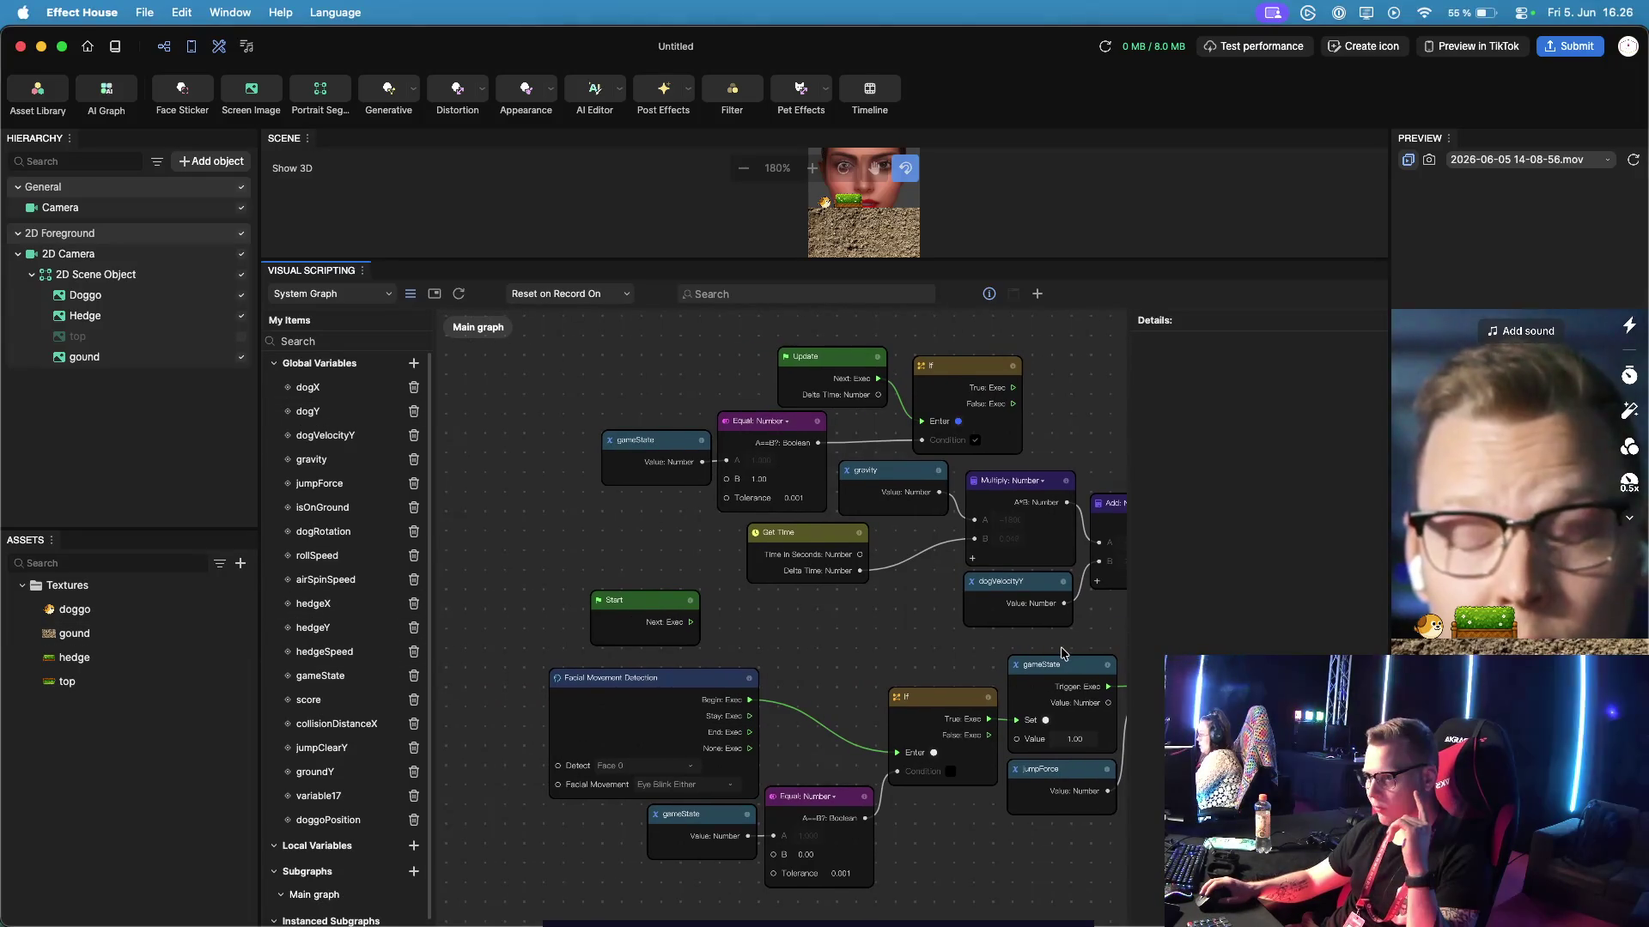
pyautogui.moveTo(968, 652); pyautogui.dragTo(717, 633)
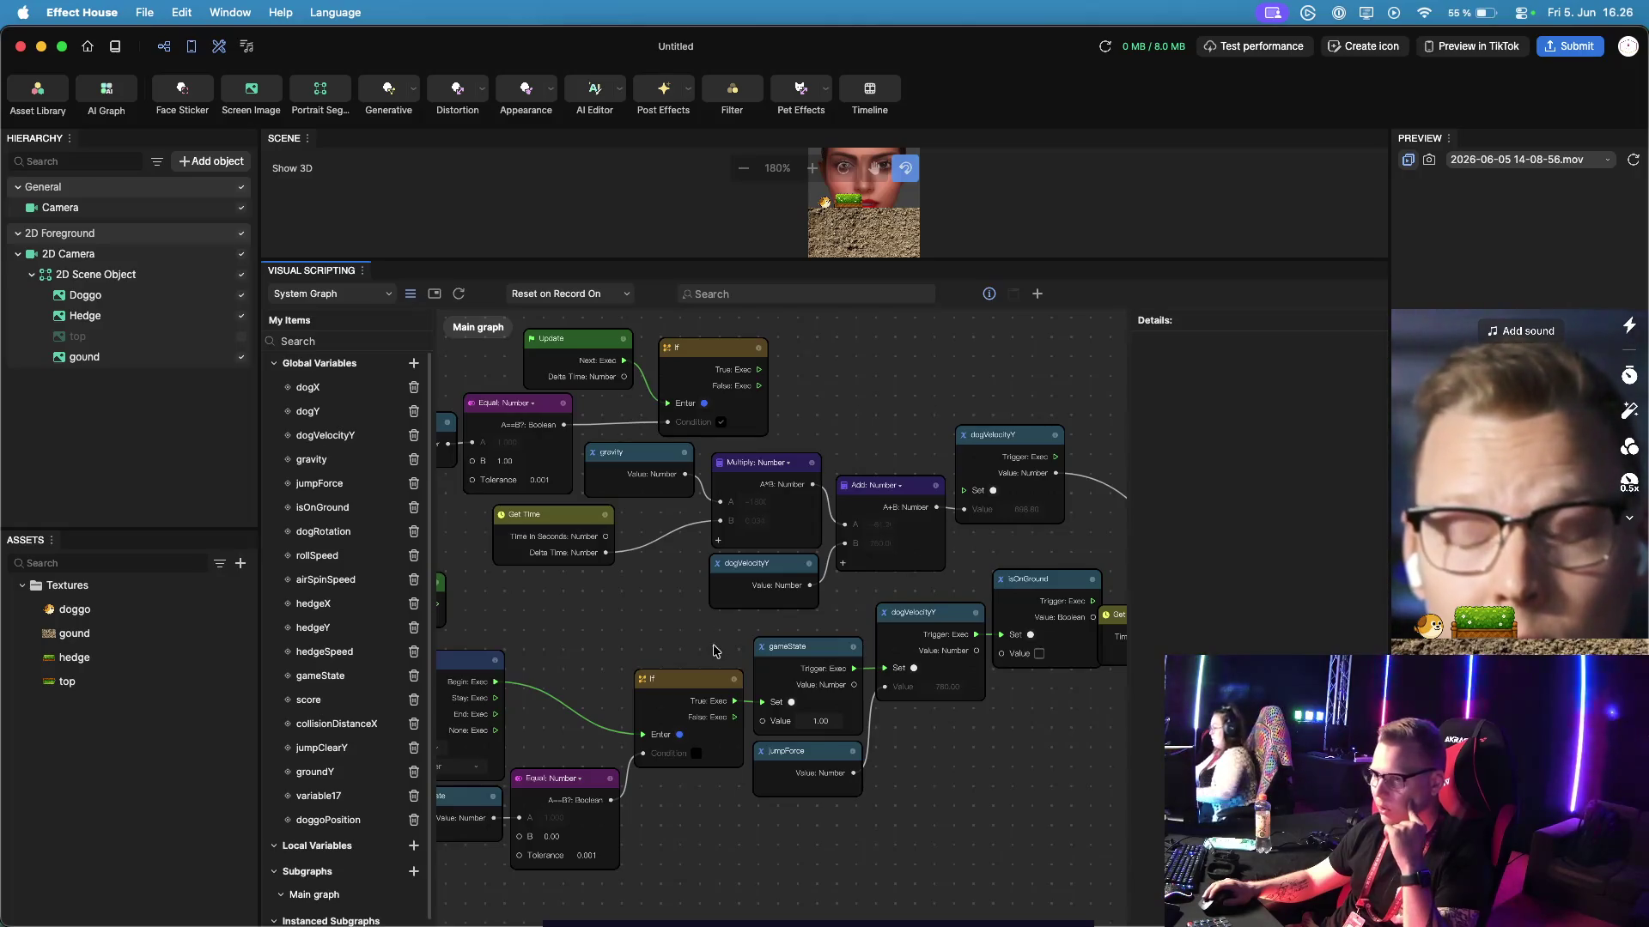
pyautogui.scroll(-3, 718, 649)
pyautogui.hscroll(-4, 718, 650)
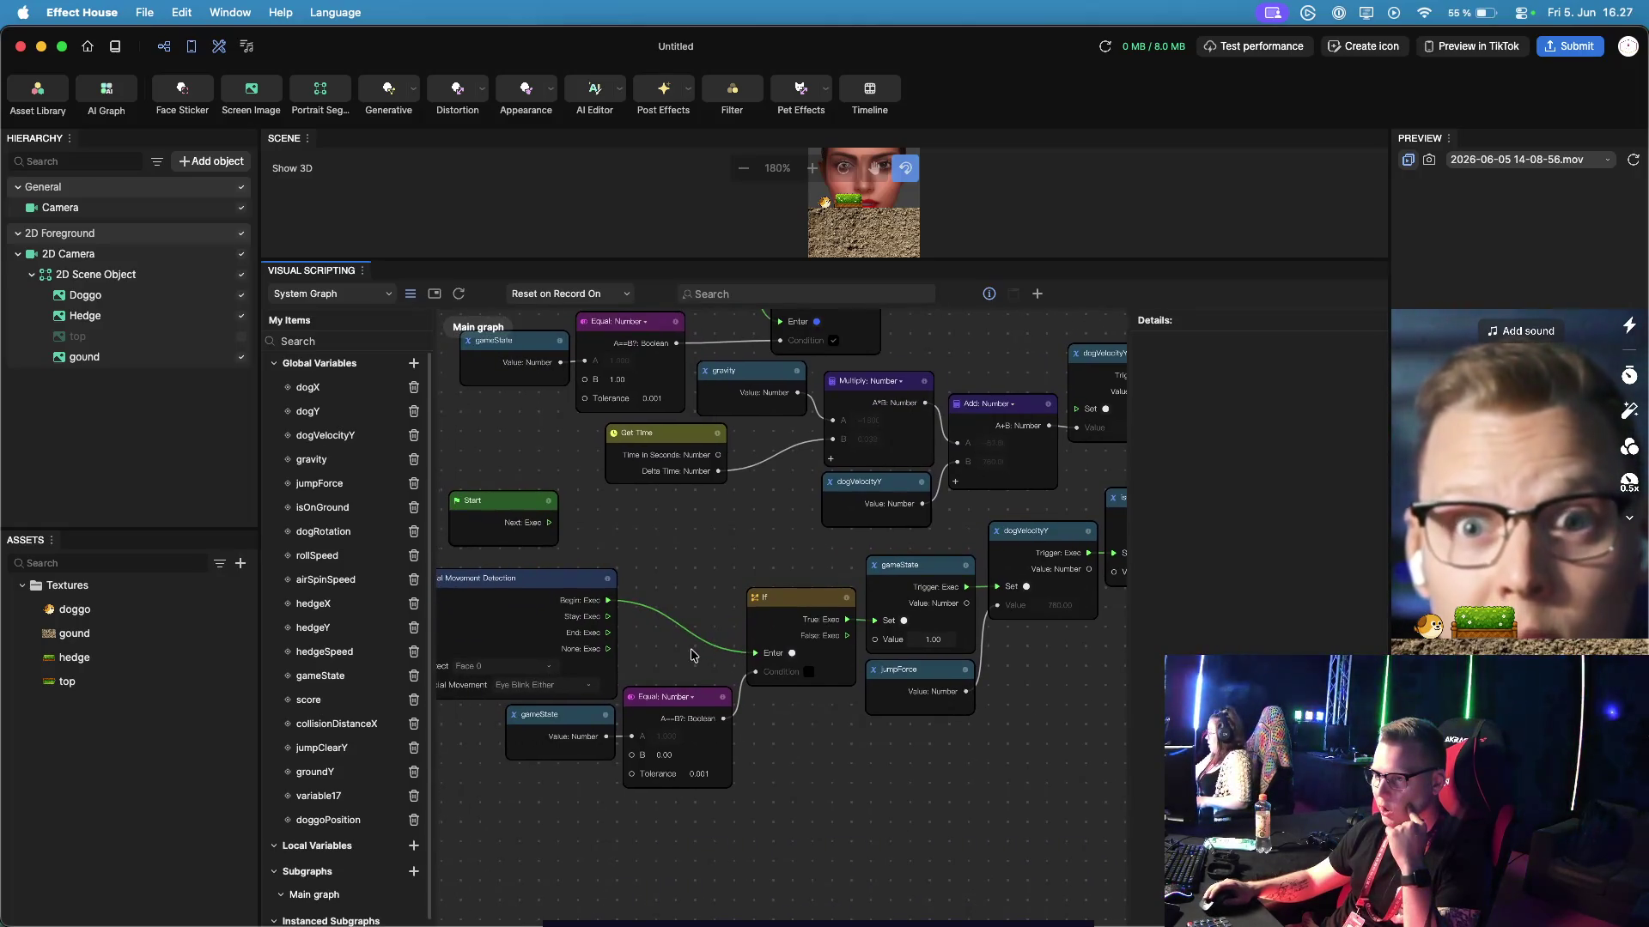
pyautogui.moveTo(697, 556); pyautogui.dragTo(792, 744)
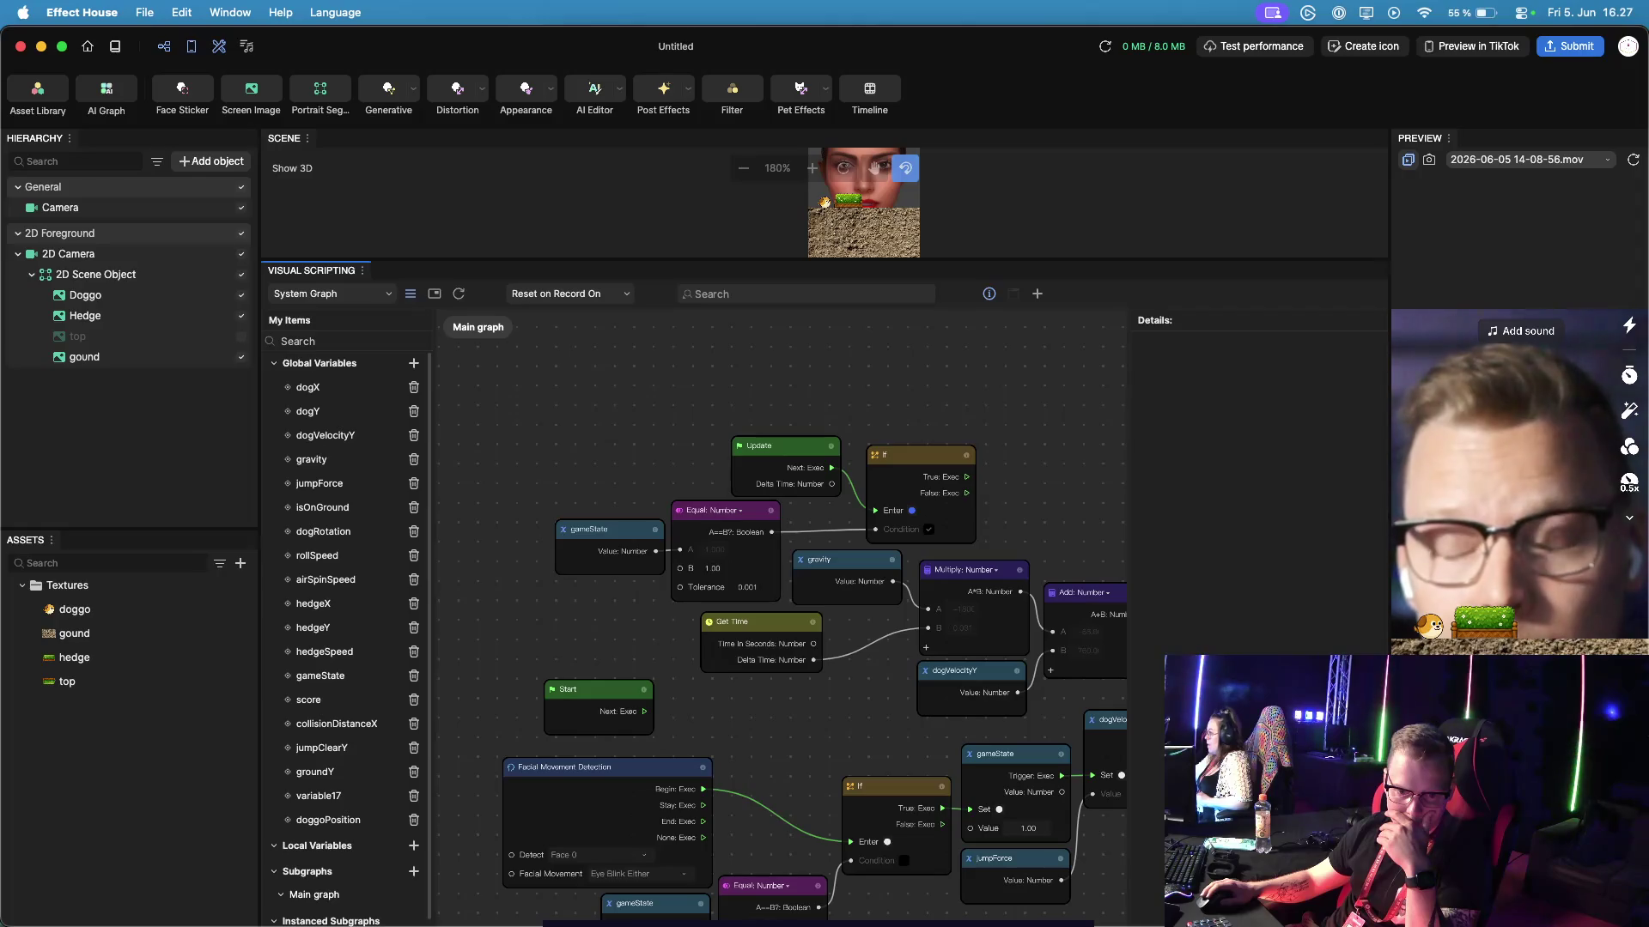
pyautogui.moveTo(617, 652)
pyautogui.mouseDown()
pyautogui.moveTo(746, 623)
pyautogui.moveTo(916, 624)
pyautogui.mouseUp()
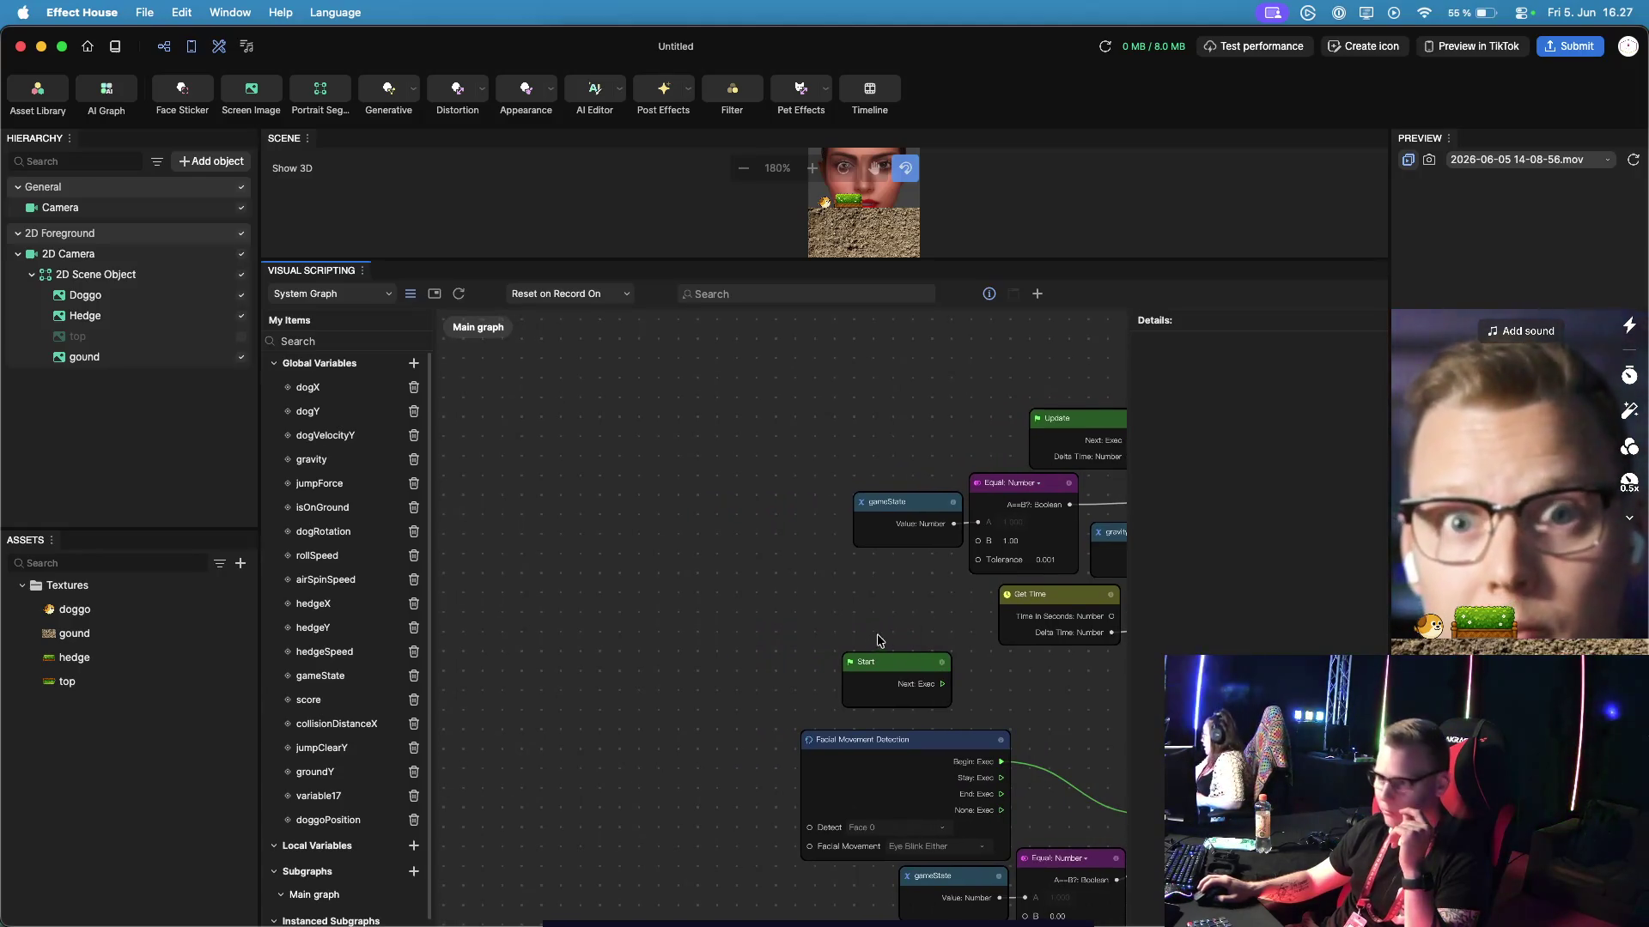
# Step: Reposition the Start node and add a Set gameState node (Value 0.00) beside it
pyautogui.moveTo(897, 658)
pyautogui.mouseDown()
pyautogui.moveTo(560, 546)
pyautogui.moveTo(646, 575)
pyautogui.moveTo(820, 777)
pyautogui.mouseUp()
pyautogui.scroll(-5, 647, 577)
pyautogui.scroll(5, 843, 818)
pyautogui.scroll(3, 843, 818)
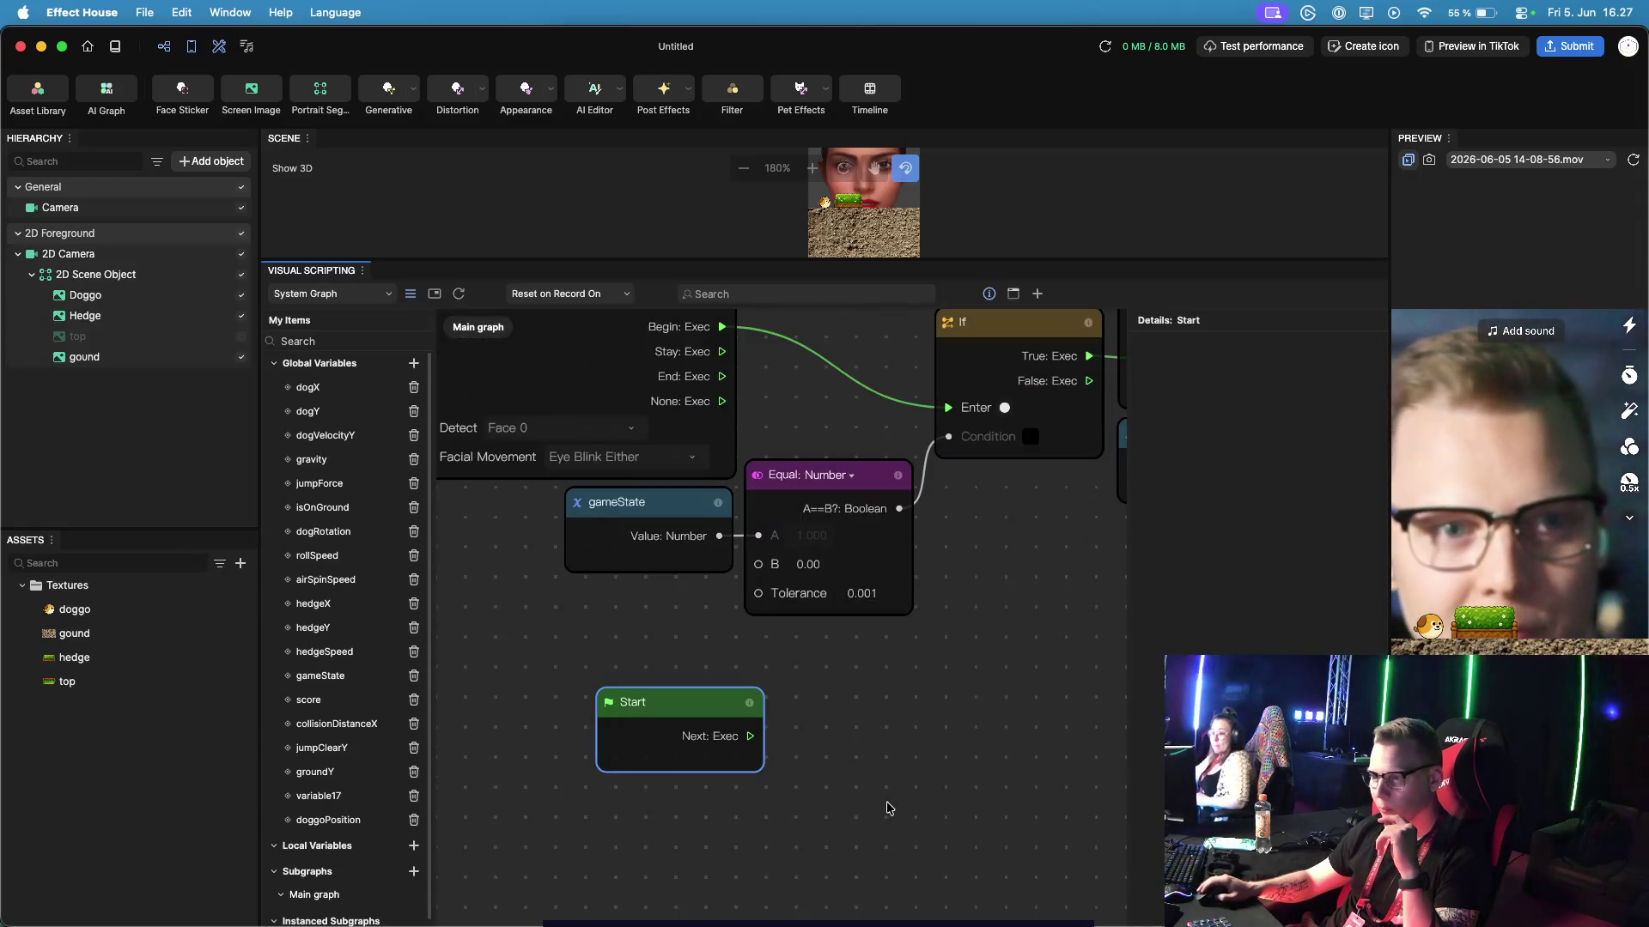
pyautogui.scroll(2, 867, 803)
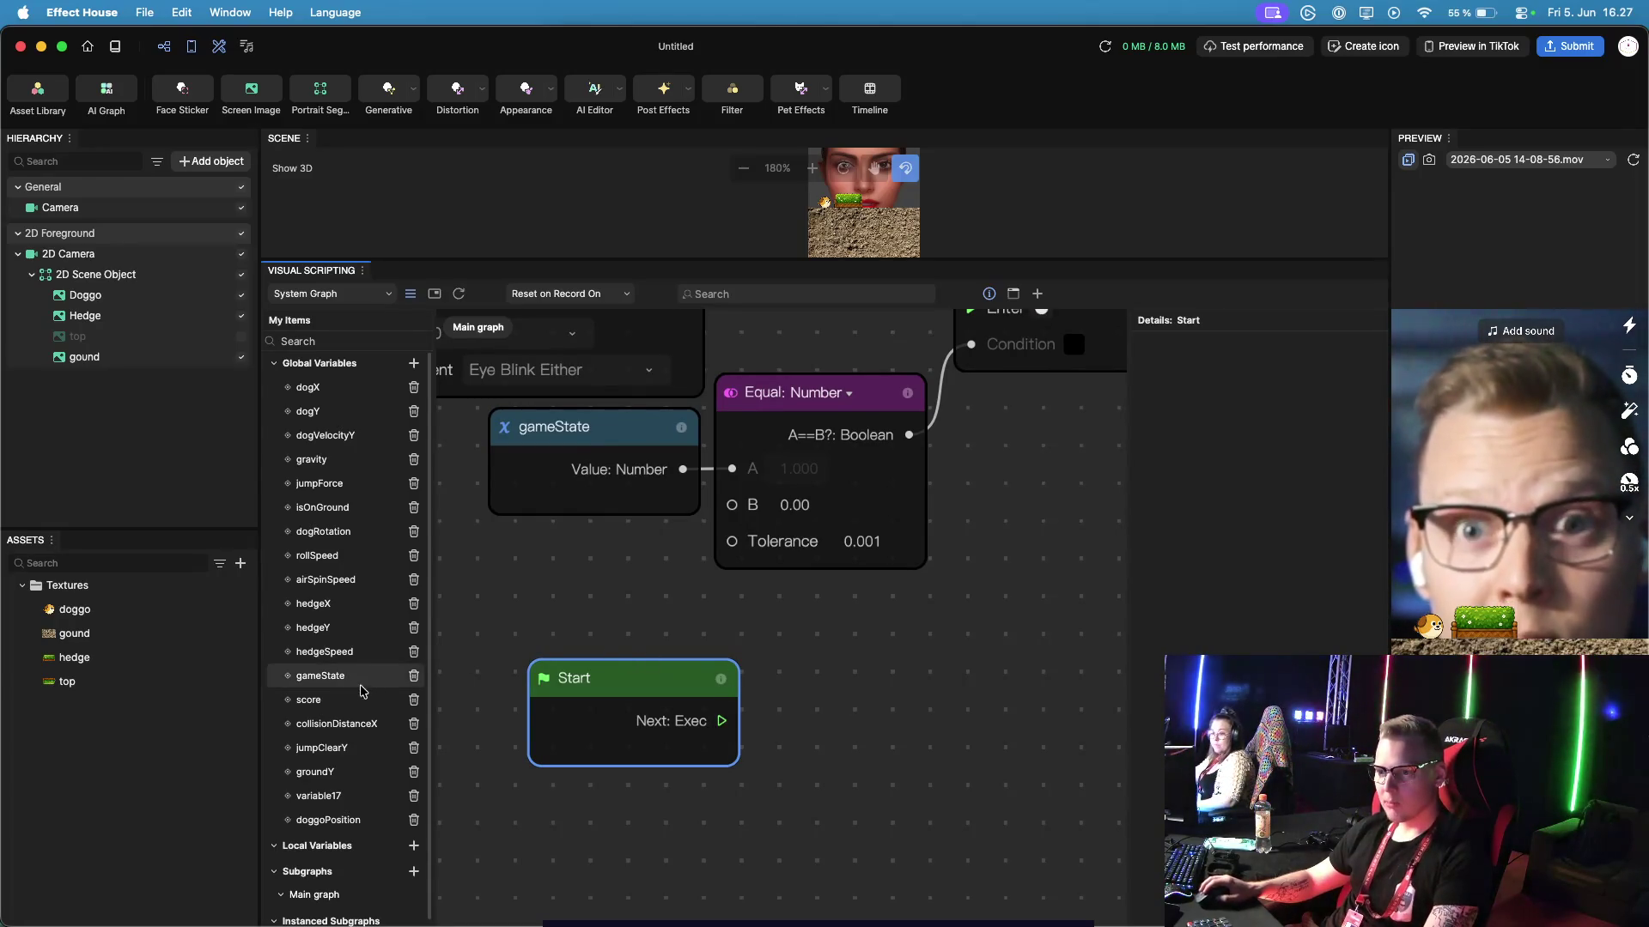
pyautogui.rightClick(298, 681)
pyautogui.click(318, 744)
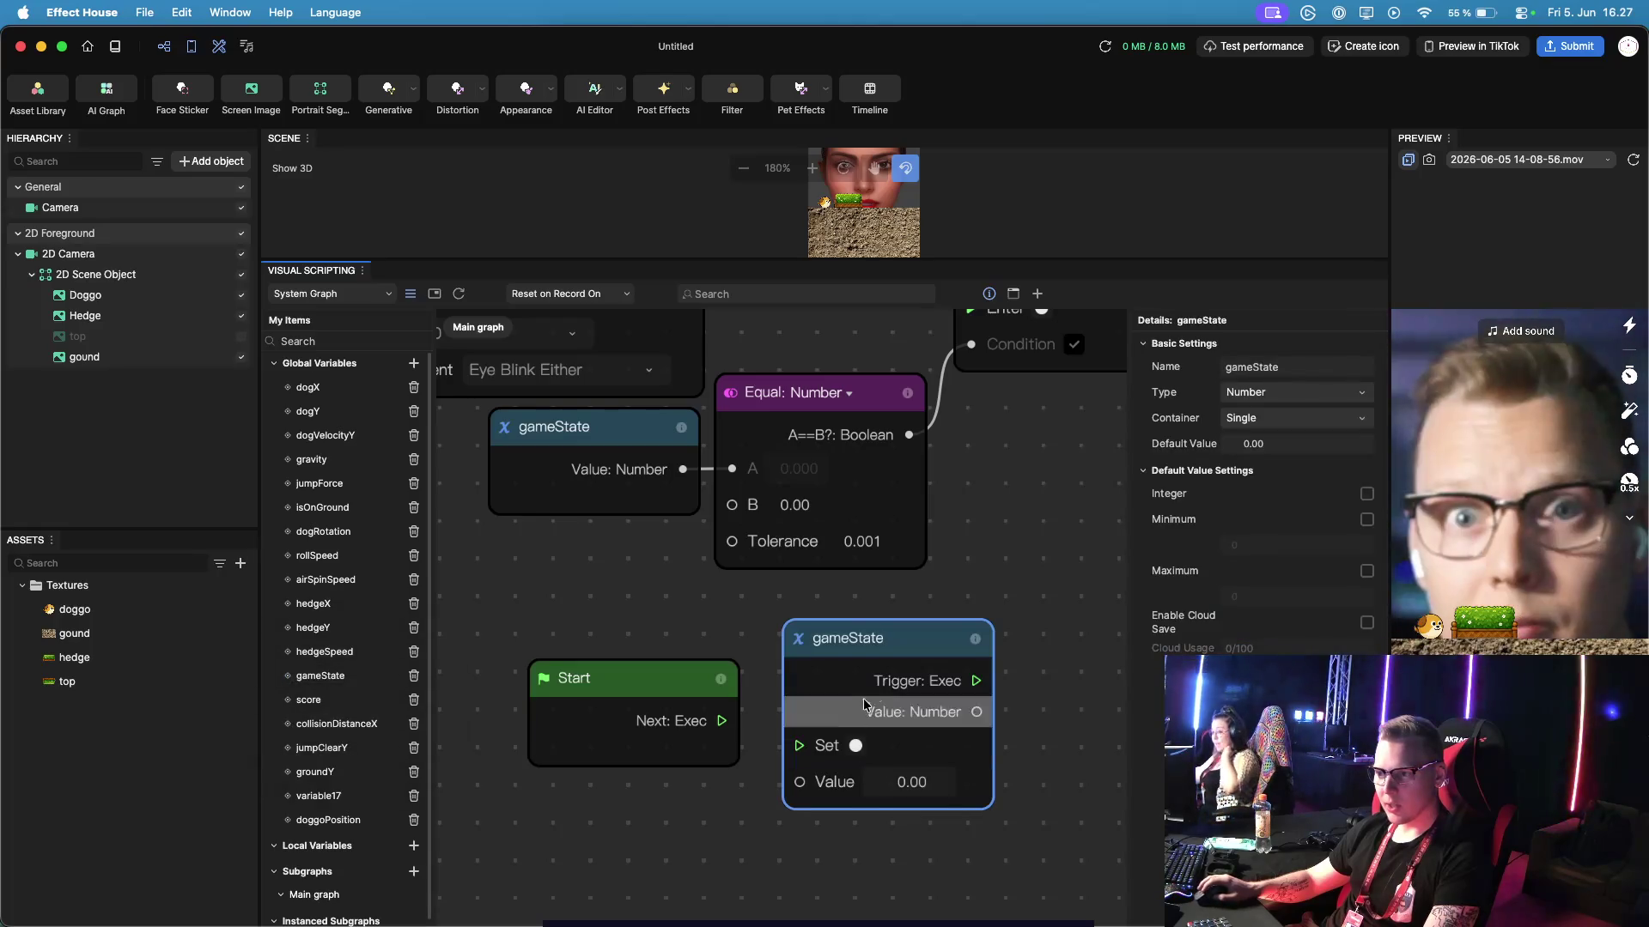
pyautogui.scroll(-1, 761, 691)
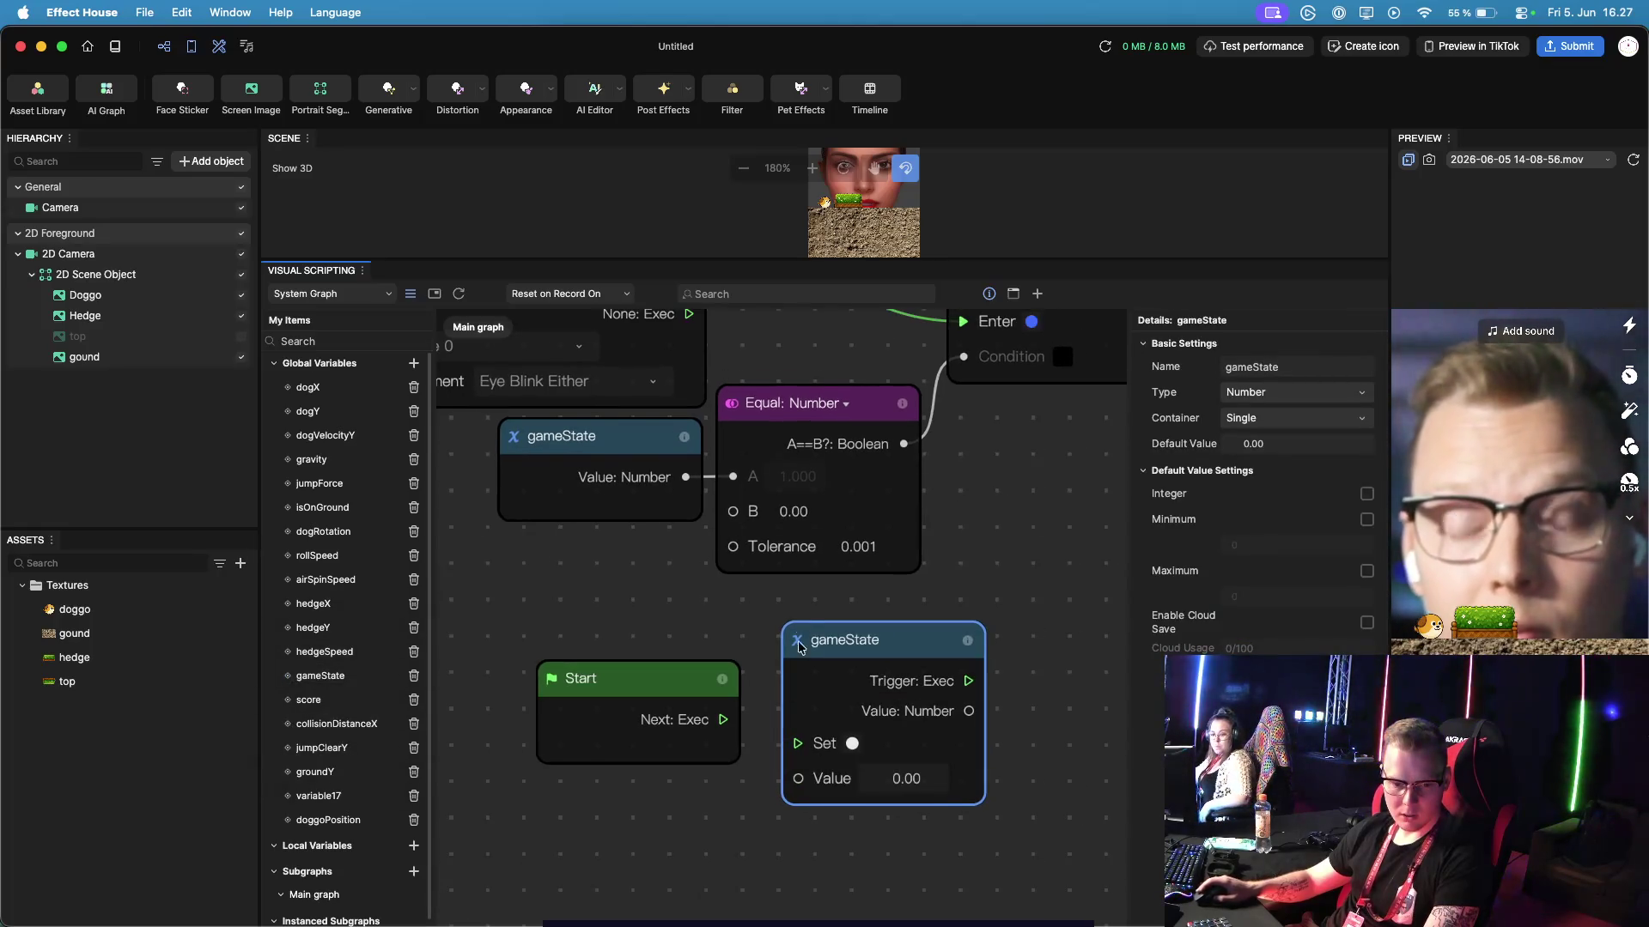
pyautogui.moveTo(999, 717); pyautogui.dragTo(992, 474)
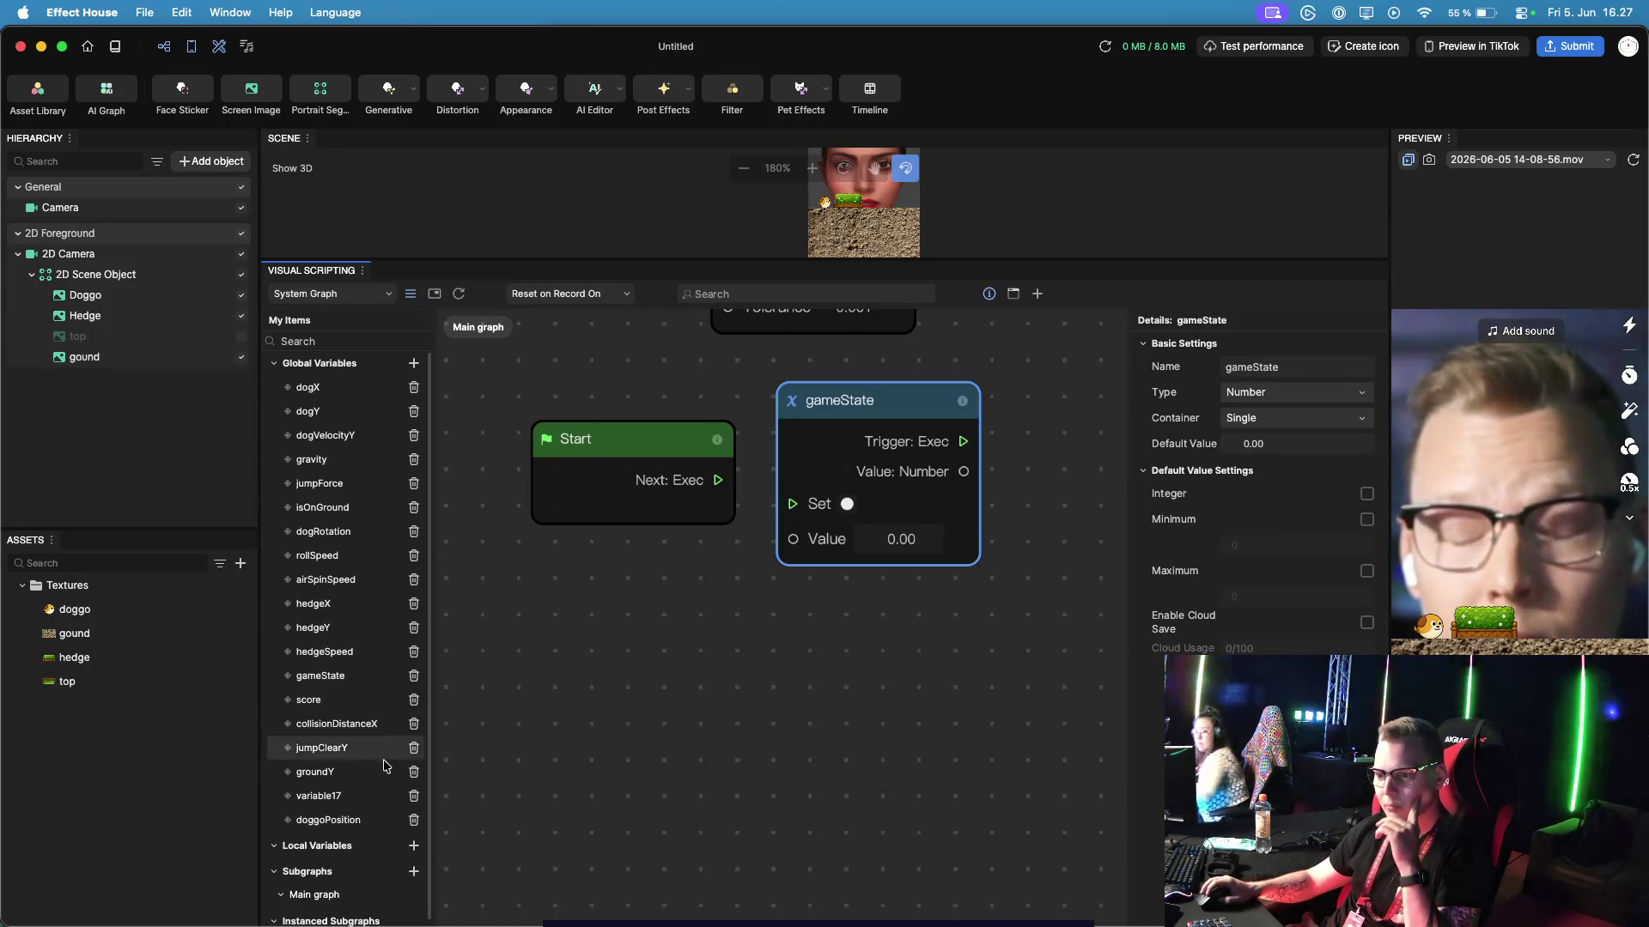
# Step: Add a Get groundY node below Start and a Set dogY node
pyautogui.click(305, 773)
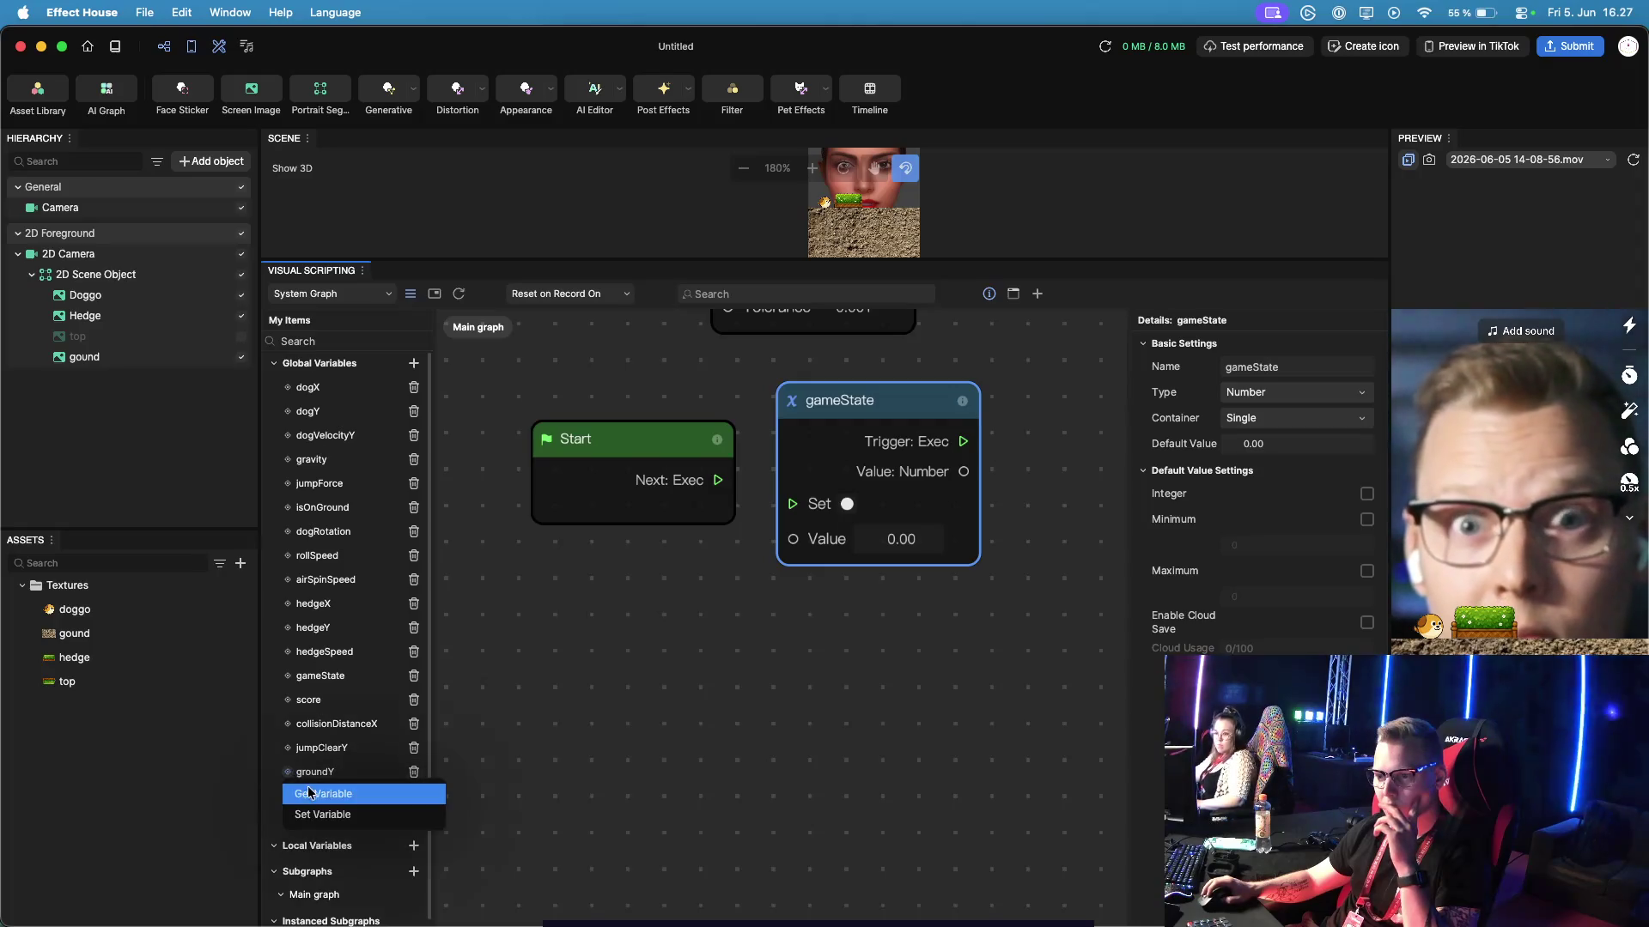
pyautogui.click(325, 793)
pyautogui.moveTo(859, 666); pyautogui.dragTo(563, 629)
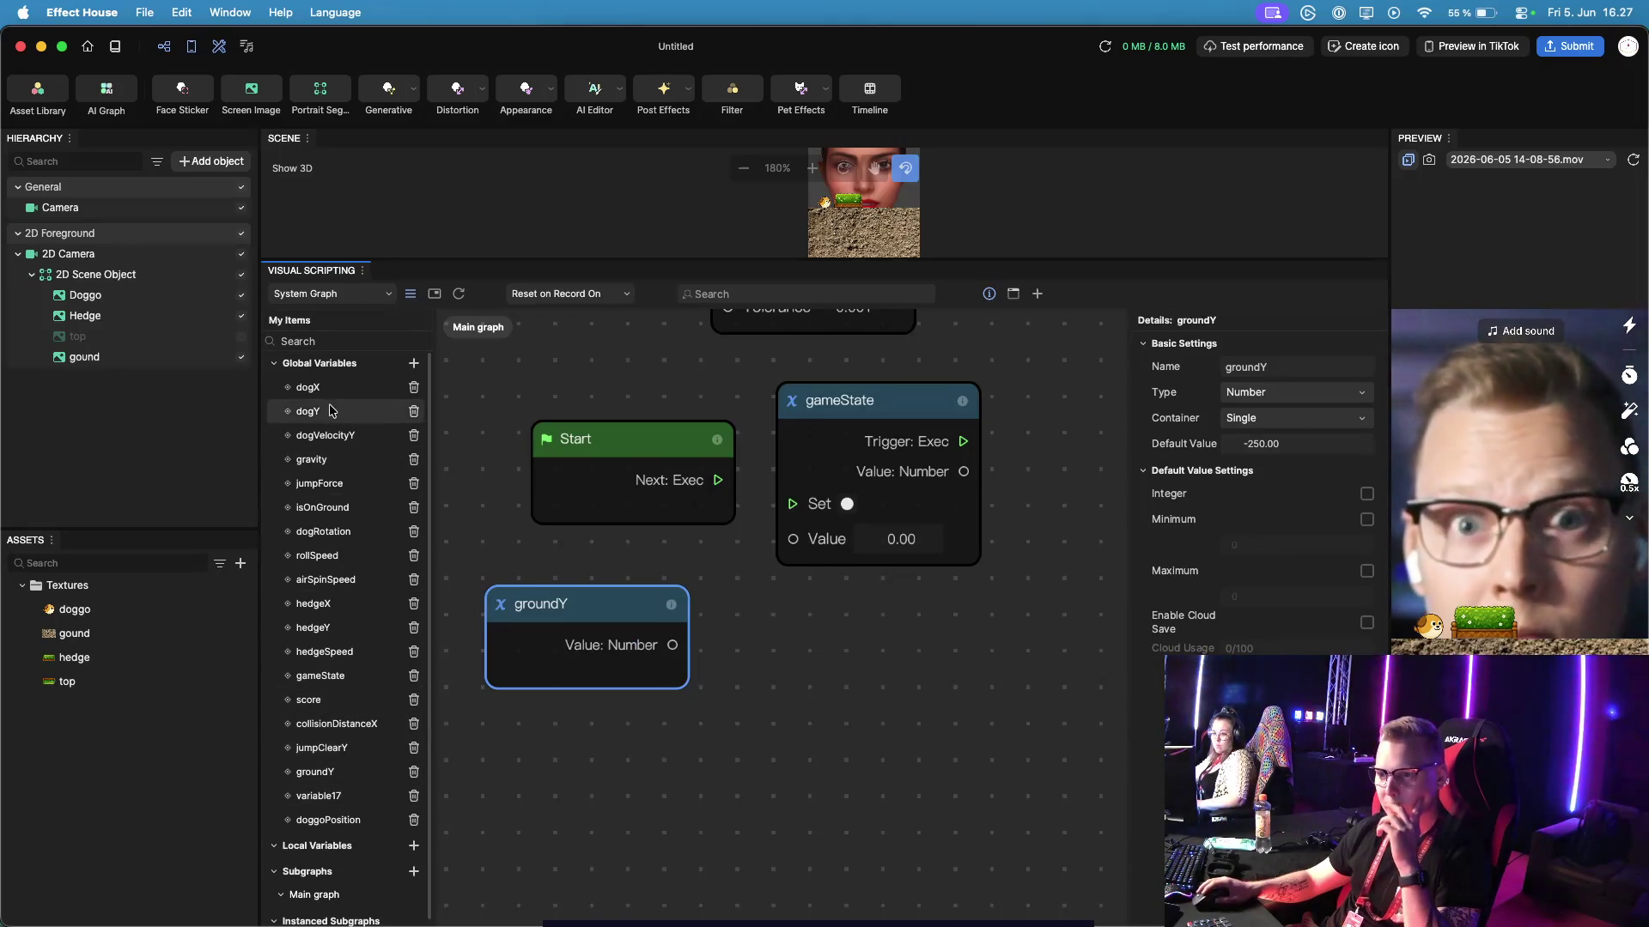
pyautogui.click(292, 421)
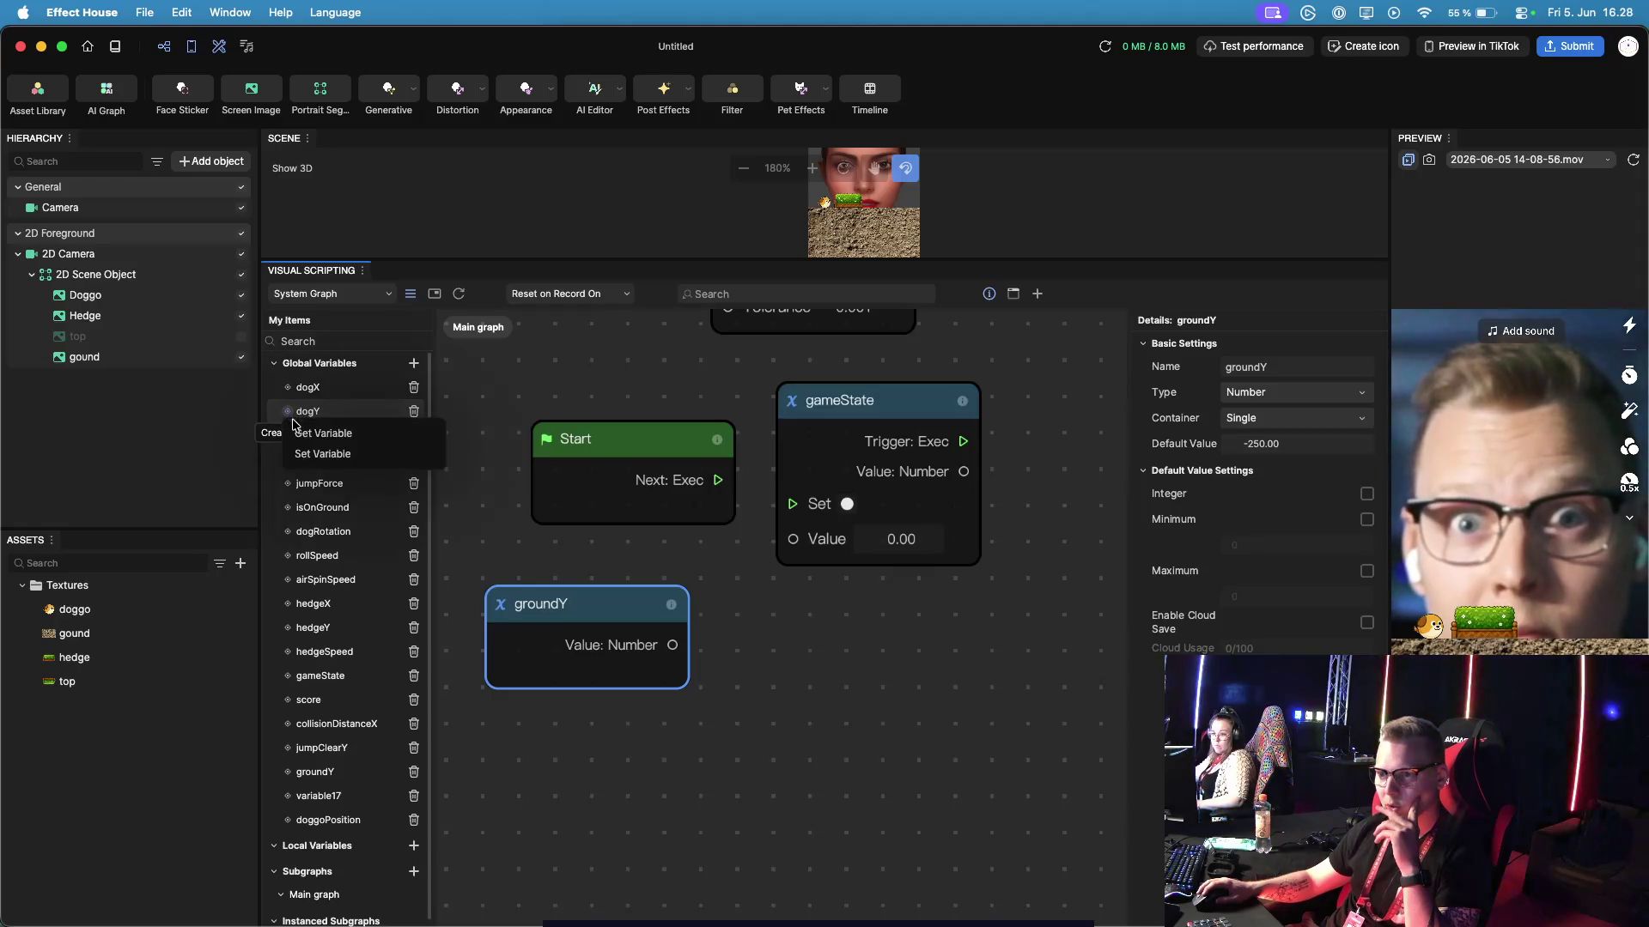
pyautogui.moveTo(323, 453)
pyautogui.mouseDown()
pyautogui.moveTo(738, 626)
pyautogui.moveTo(800, 744)
pyautogui.mouseUp()
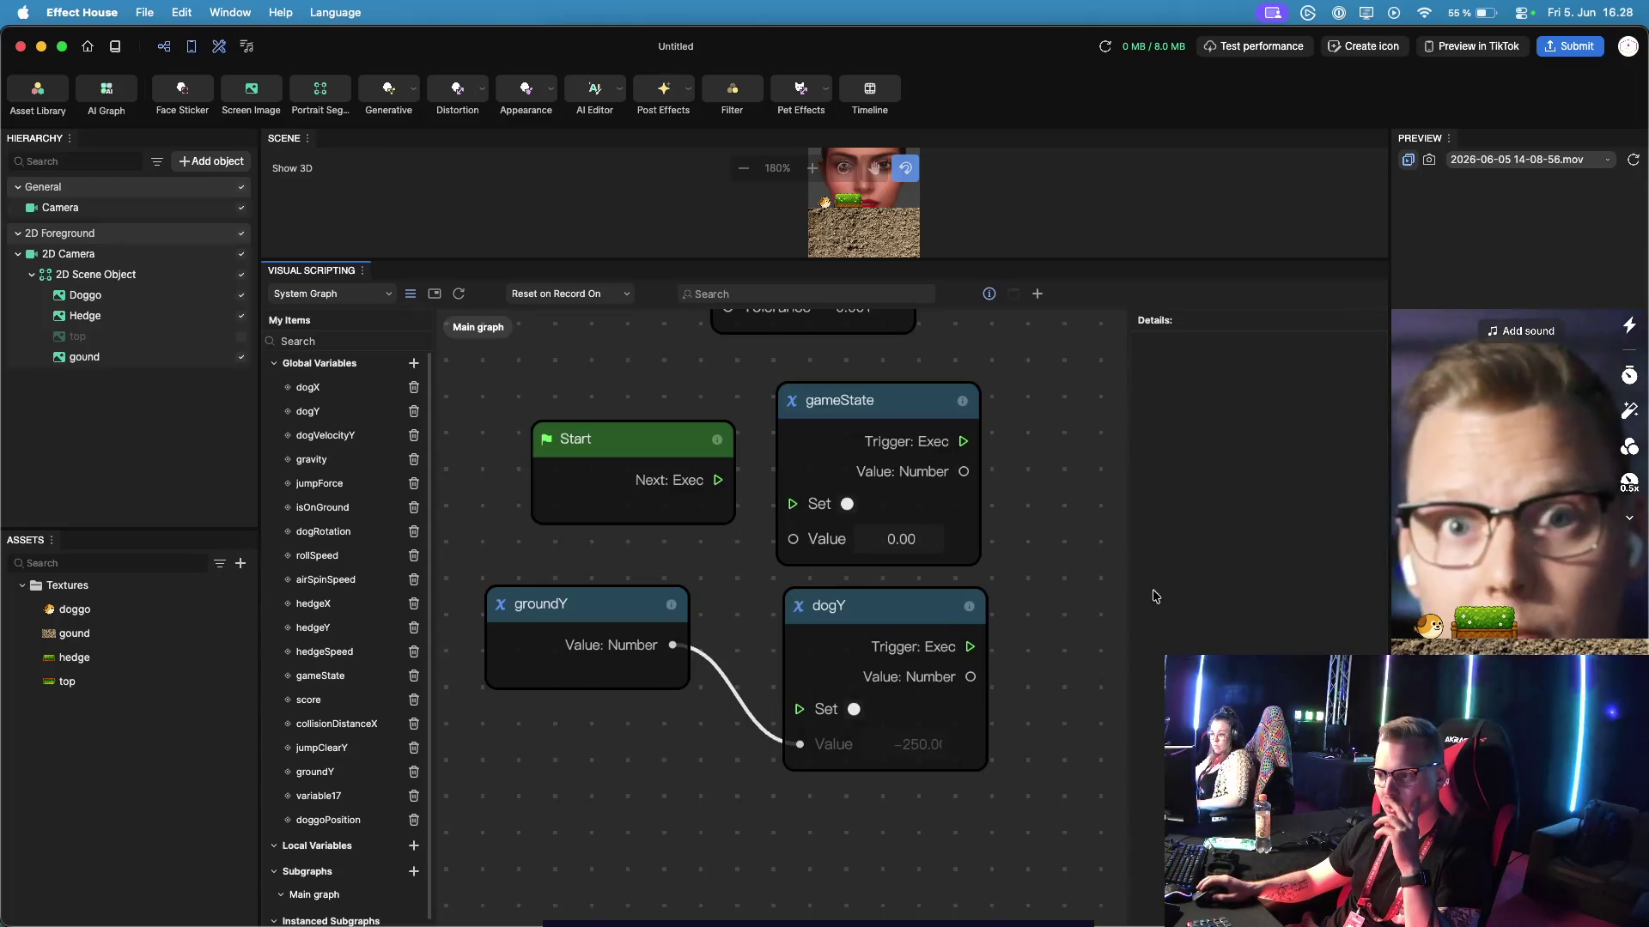
# Step: Wire Start into the gameState setter, then gameState into the dogY setter
pyautogui.moveTo(717, 480); pyautogui.dragTo(792, 504)
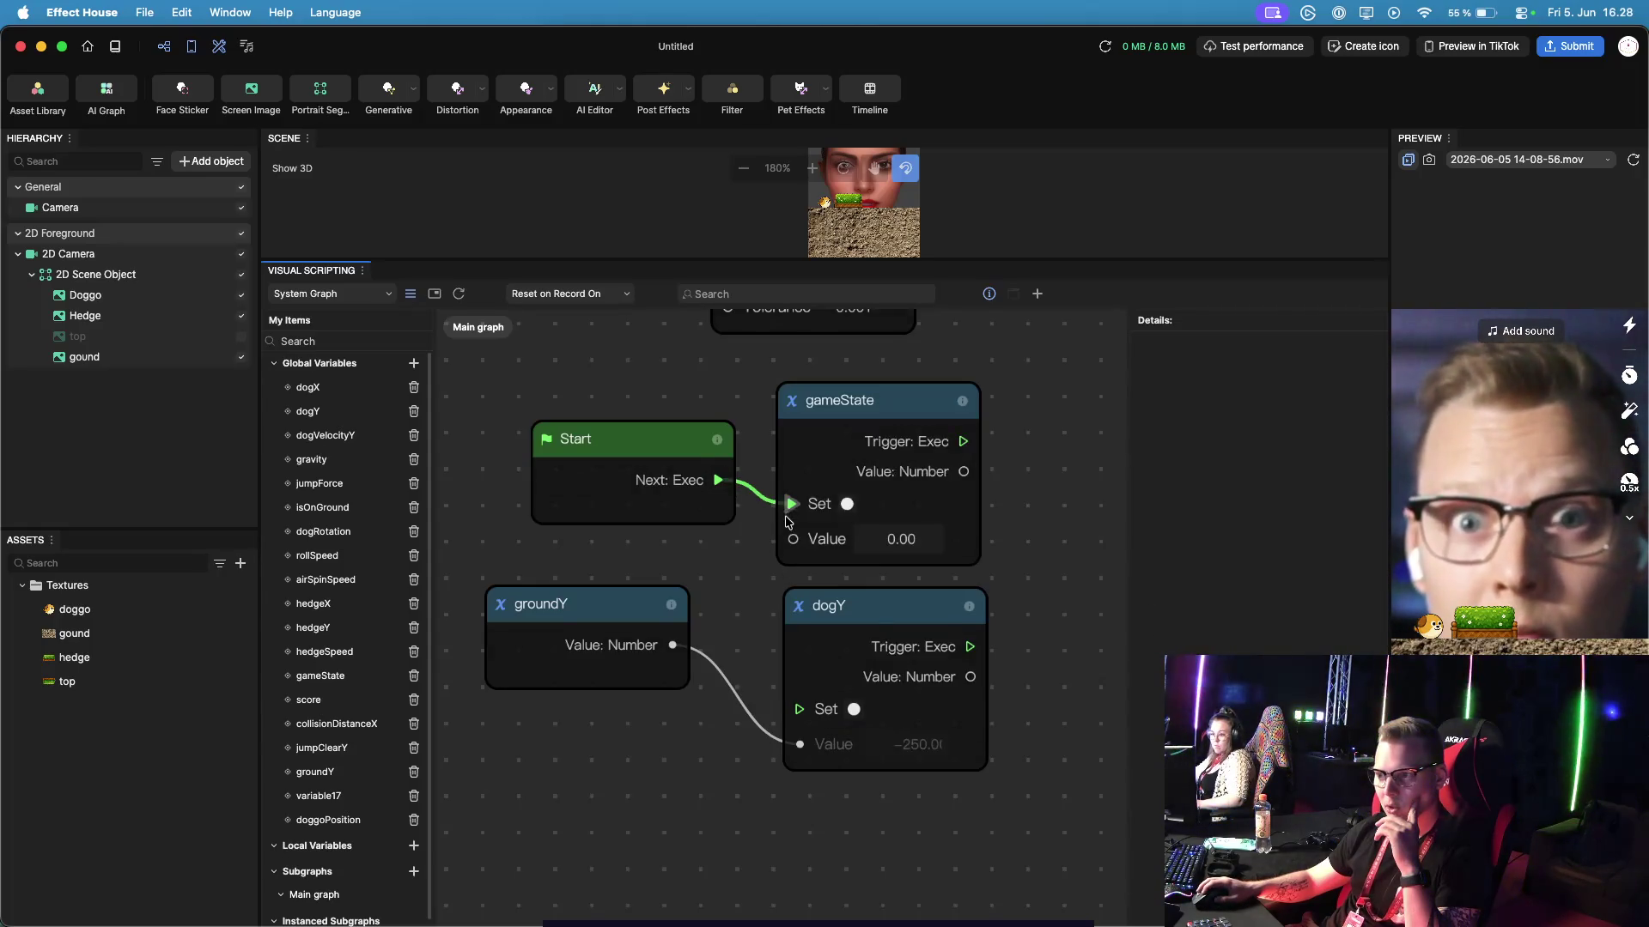
pyautogui.moveTo(898, 608); pyautogui.dragTo(1114, 562)
pyautogui.moveTo(826, 441)
pyautogui.mouseDown()
pyautogui.moveTo(925, 597)
pyautogui.moveTo(808, 505)
pyautogui.moveTo(902, 625)
pyautogui.moveTo(1015, 659)
pyautogui.mouseUp()
pyautogui.moveTo(1084, 559); pyautogui.dragTo(941, 529)
pyautogui.moveTo(988, 734)
pyautogui.mouseDown()
pyautogui.moveTo(828, 711)
pyautogui.moveTo(866, 687)
pyautogui.moveTo(966, 823)
pyautogui.moveTo(811, 797)
pyautogui.mouseUp()
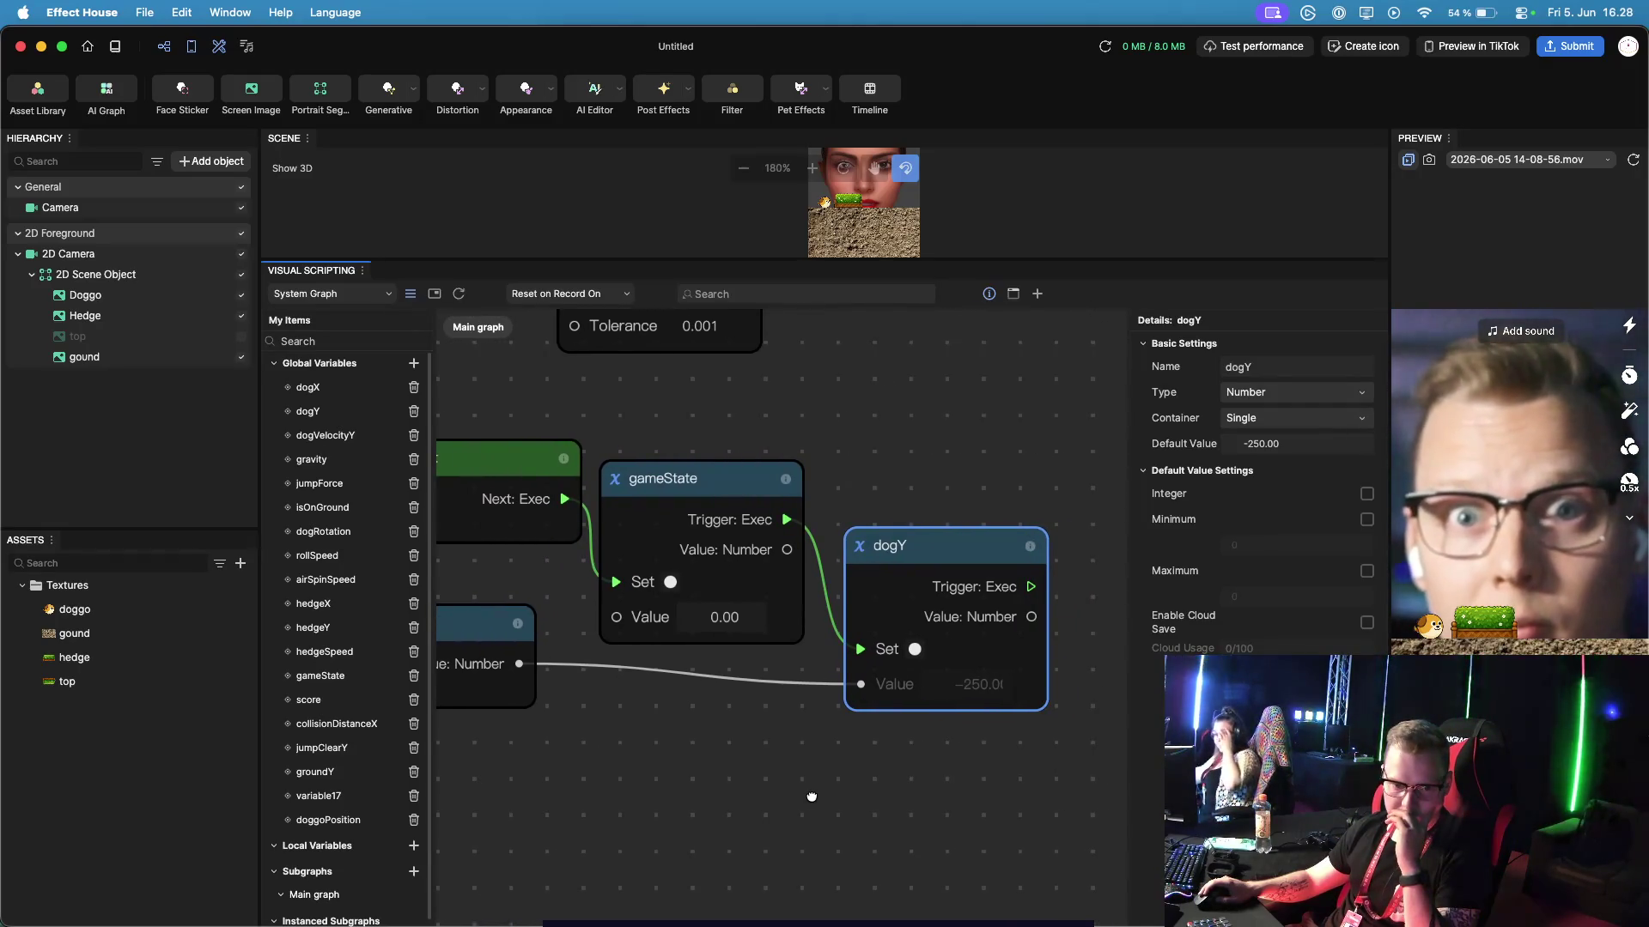
pyautogui.moveTo(811, 797)
pyautogui.mouseDown()
pyautogui.moveTo(588, 822)
pyautogui.moveTo(736, 791)
pyautogui.moveTo(673, 795)
pyautogui.moveTo(508, 755)
pyautogui.mouseUp()
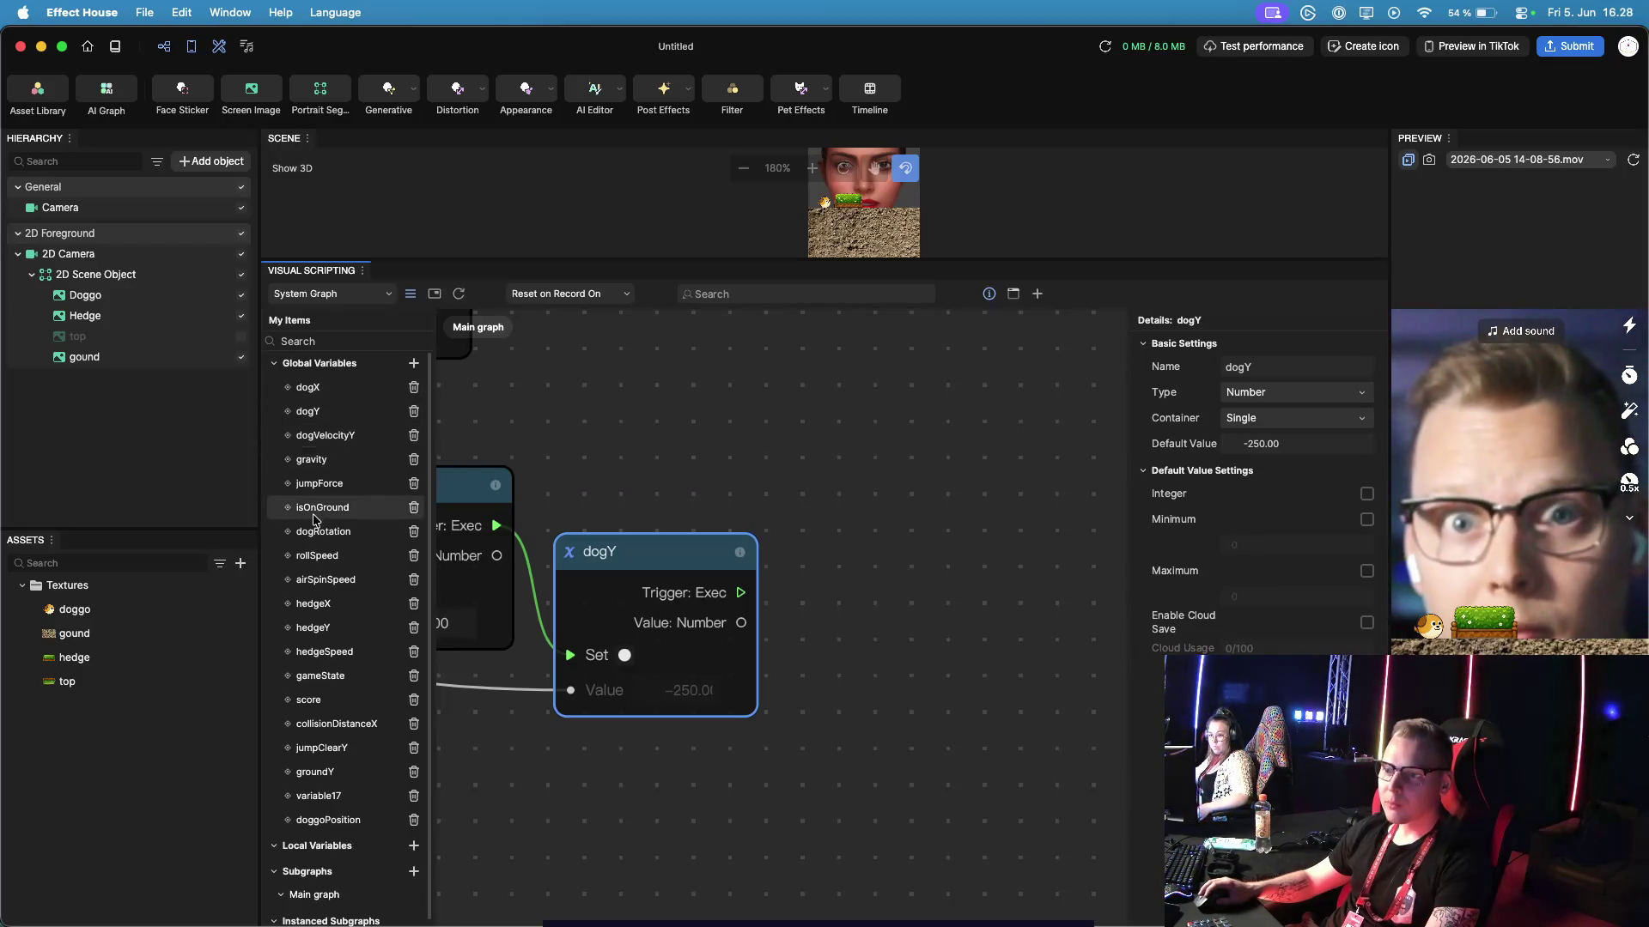
# Step: Add a Set dogVelocityY node (0.00) chained after the dogY setter
pyautogui.click(290, 439)
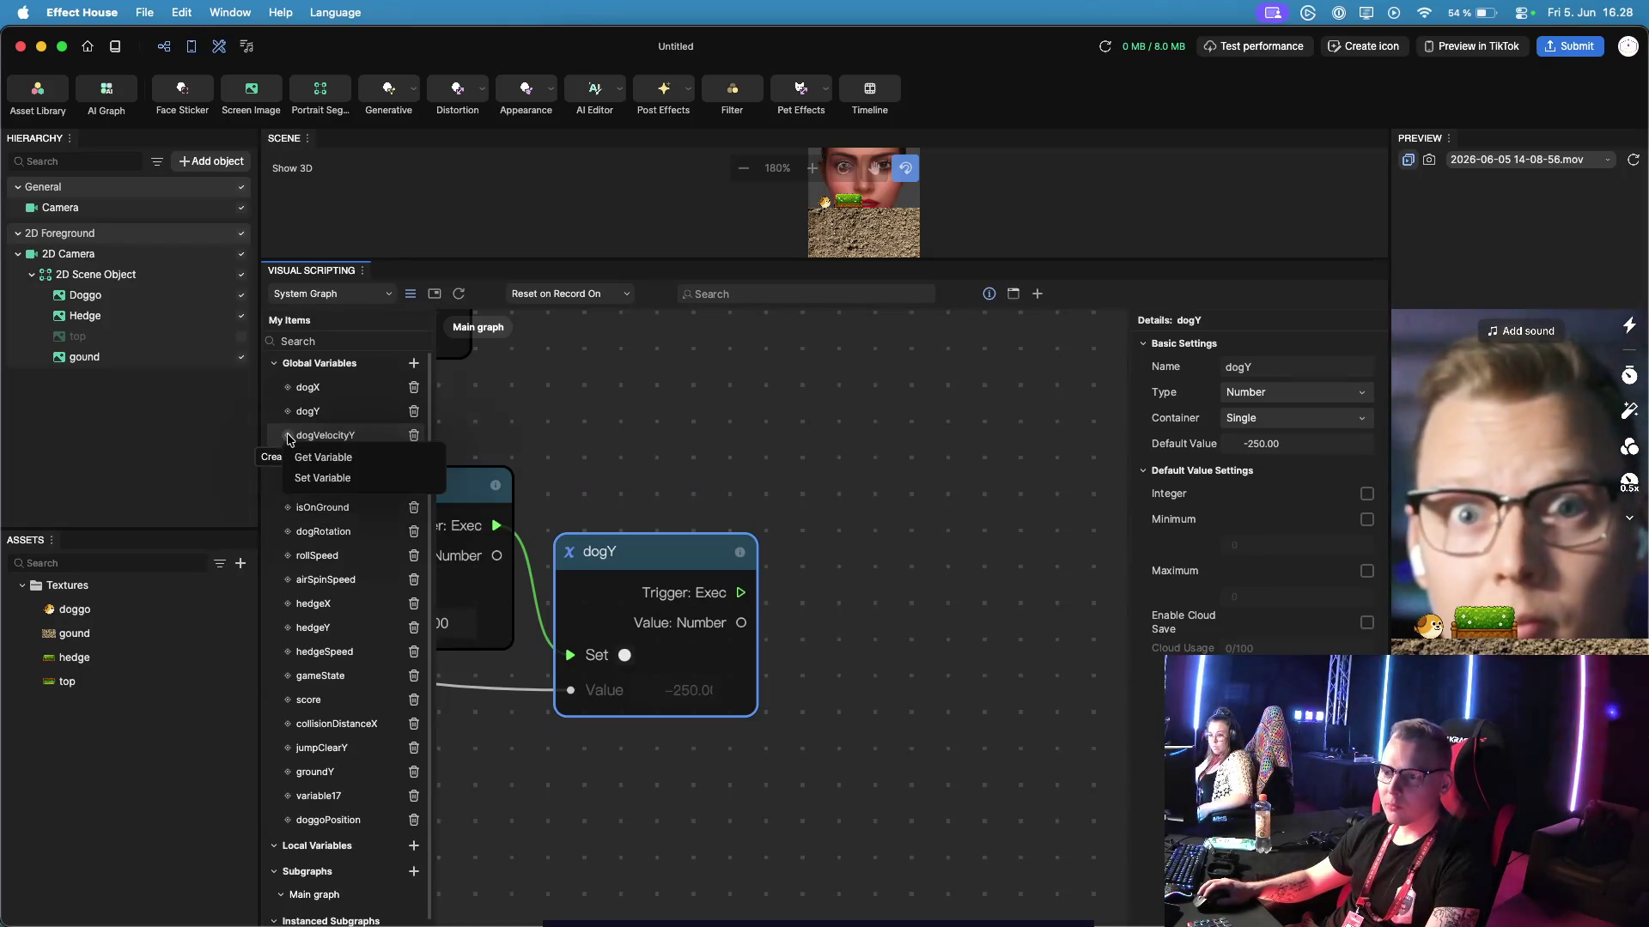
pyautogui.click(325, 477)
pyautogui.moveTo(926, 642); pyautogui.dragTo(919, 548)
pyautogui.moveTo(740, 592); pyautogui.dragTo(798, 651)
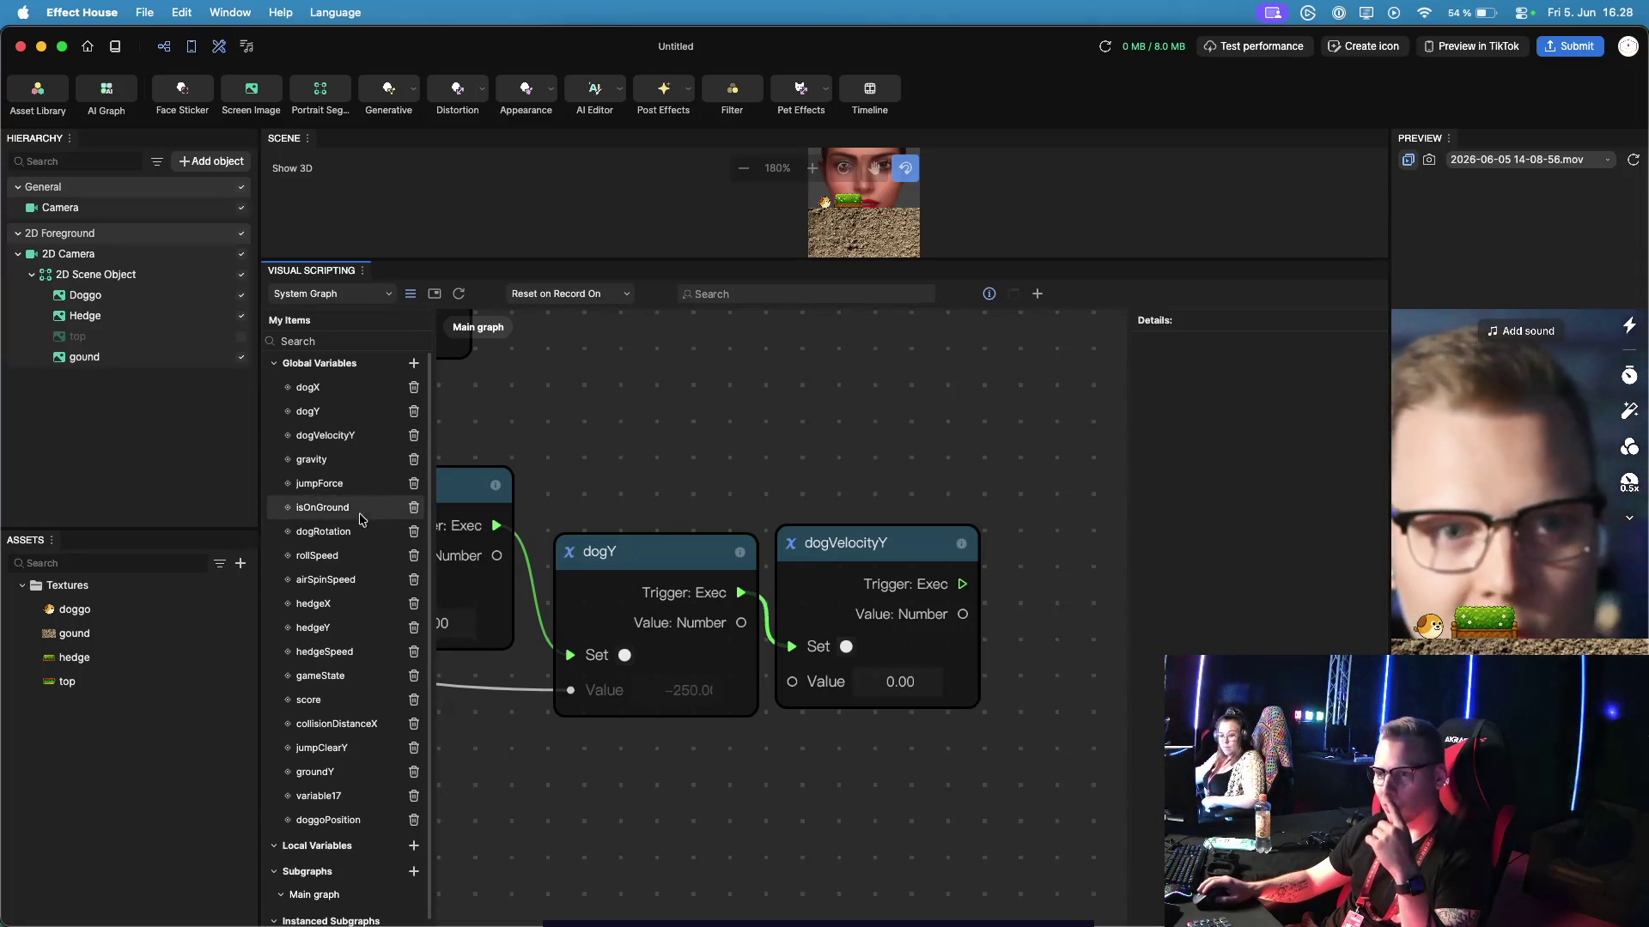
# Step: Add a Set isOnGround node (true) chained after dogVelocityY
pyautogui.click(287, 508)
pyautogui.click(314, 556)
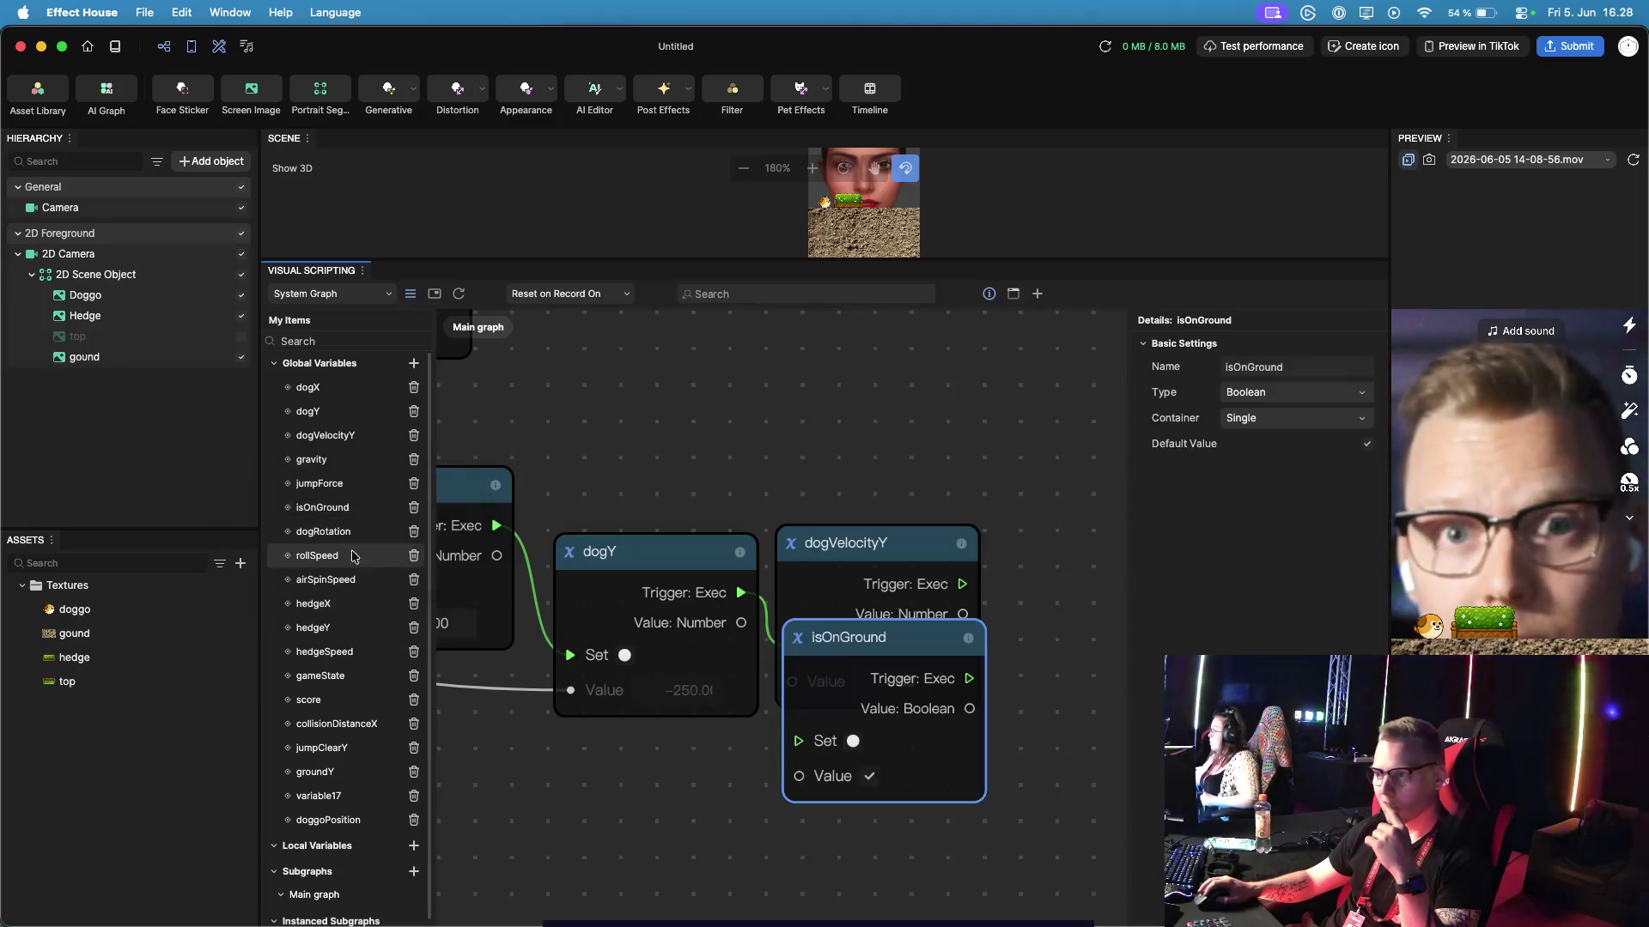
pyautogui.moveTo(866, 640)
pyautogui.mouseDown()
pyautogui.moveTo(995, 622)
pyautogui.moveTo(1084, 539)
pyautogui.mouseUp()
pyautogui.hscroll(5, 966, 799)
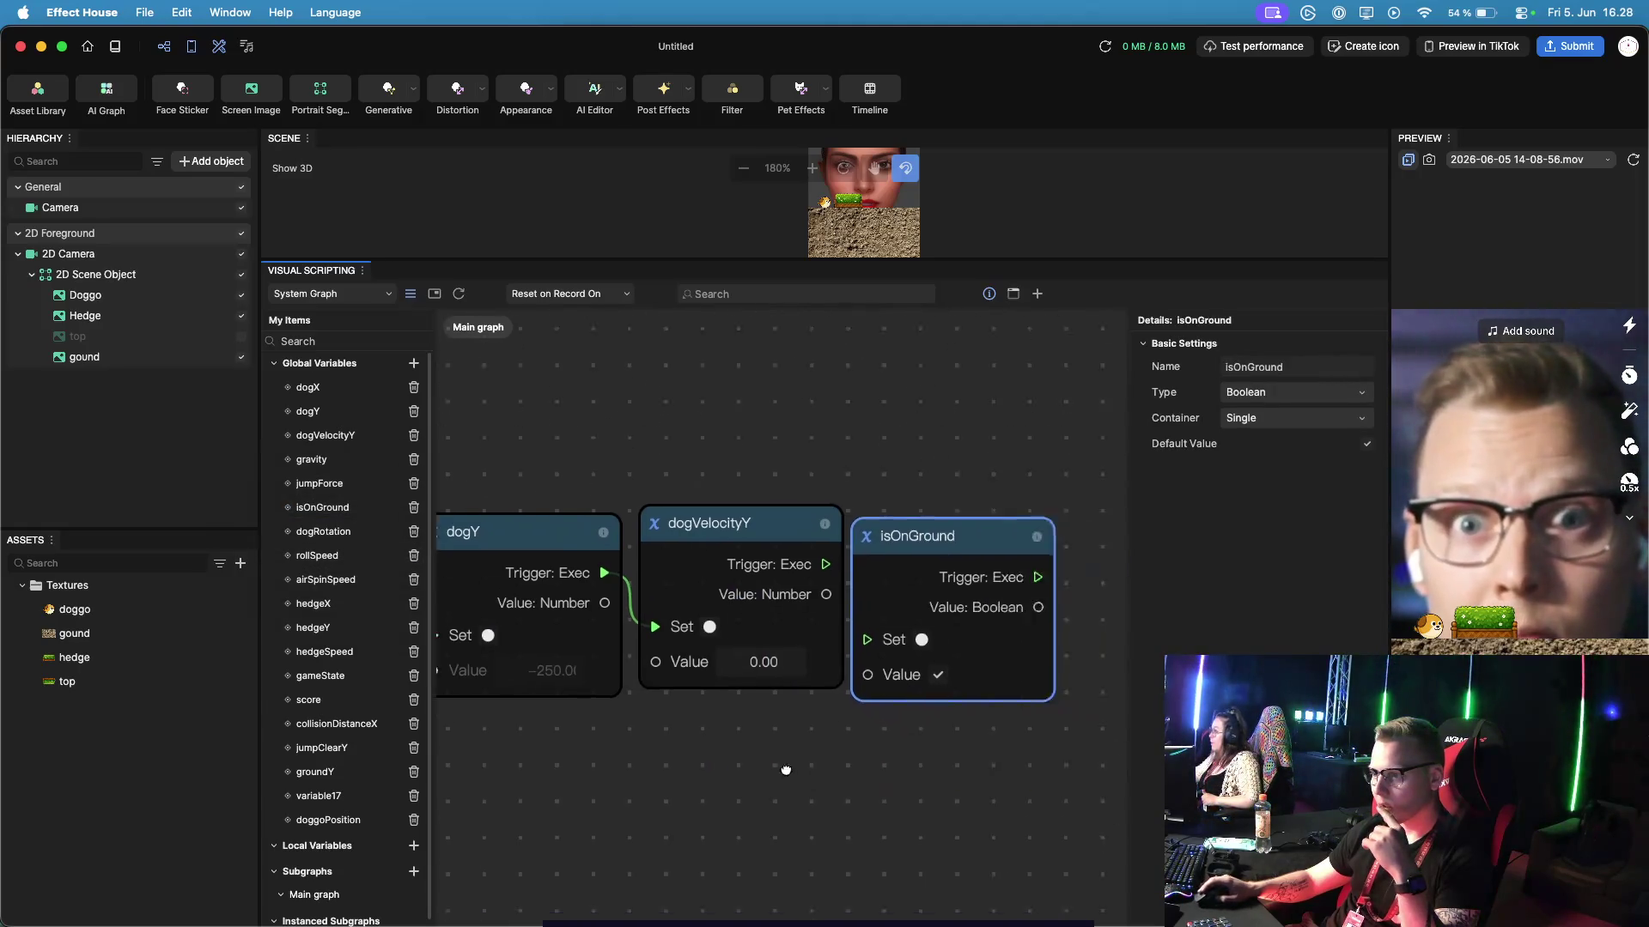
pyautogui.moveTo(787, 516); pyautogui.dragTo(807, 461)
pyautogui.moveTo(605, 555); pyautogui.dragTo(676, 555)
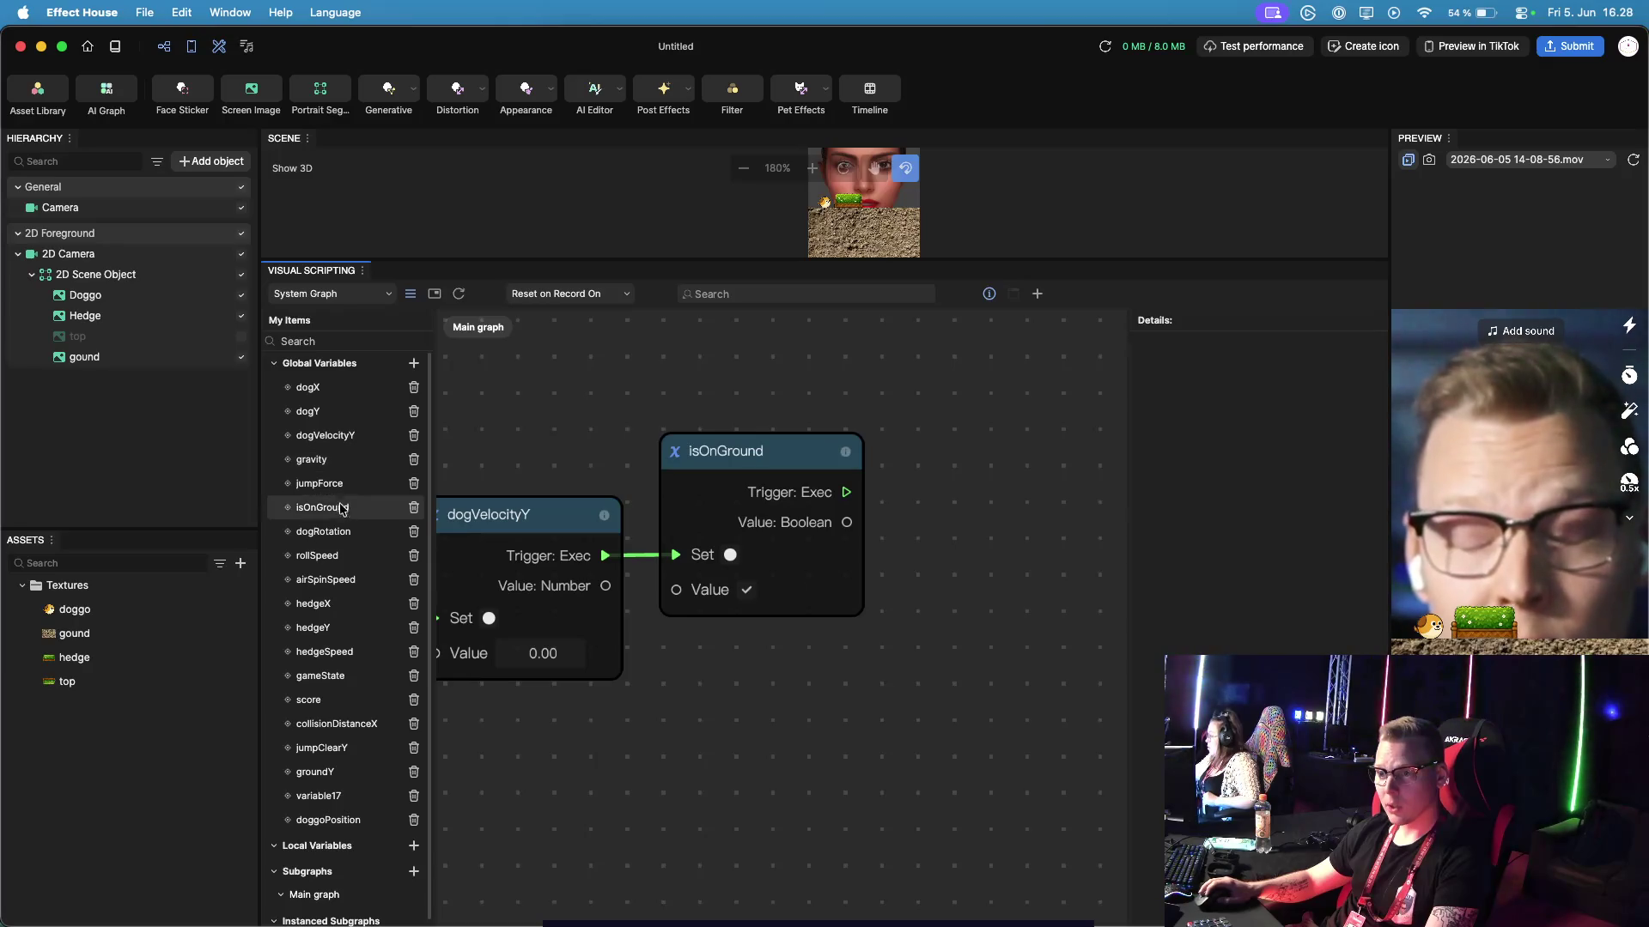
# Step: Add a Set hedgeX node (550.00) chained after isOnGround
pyautogui.click(290, 607)
pyautogui.click(349, 652)
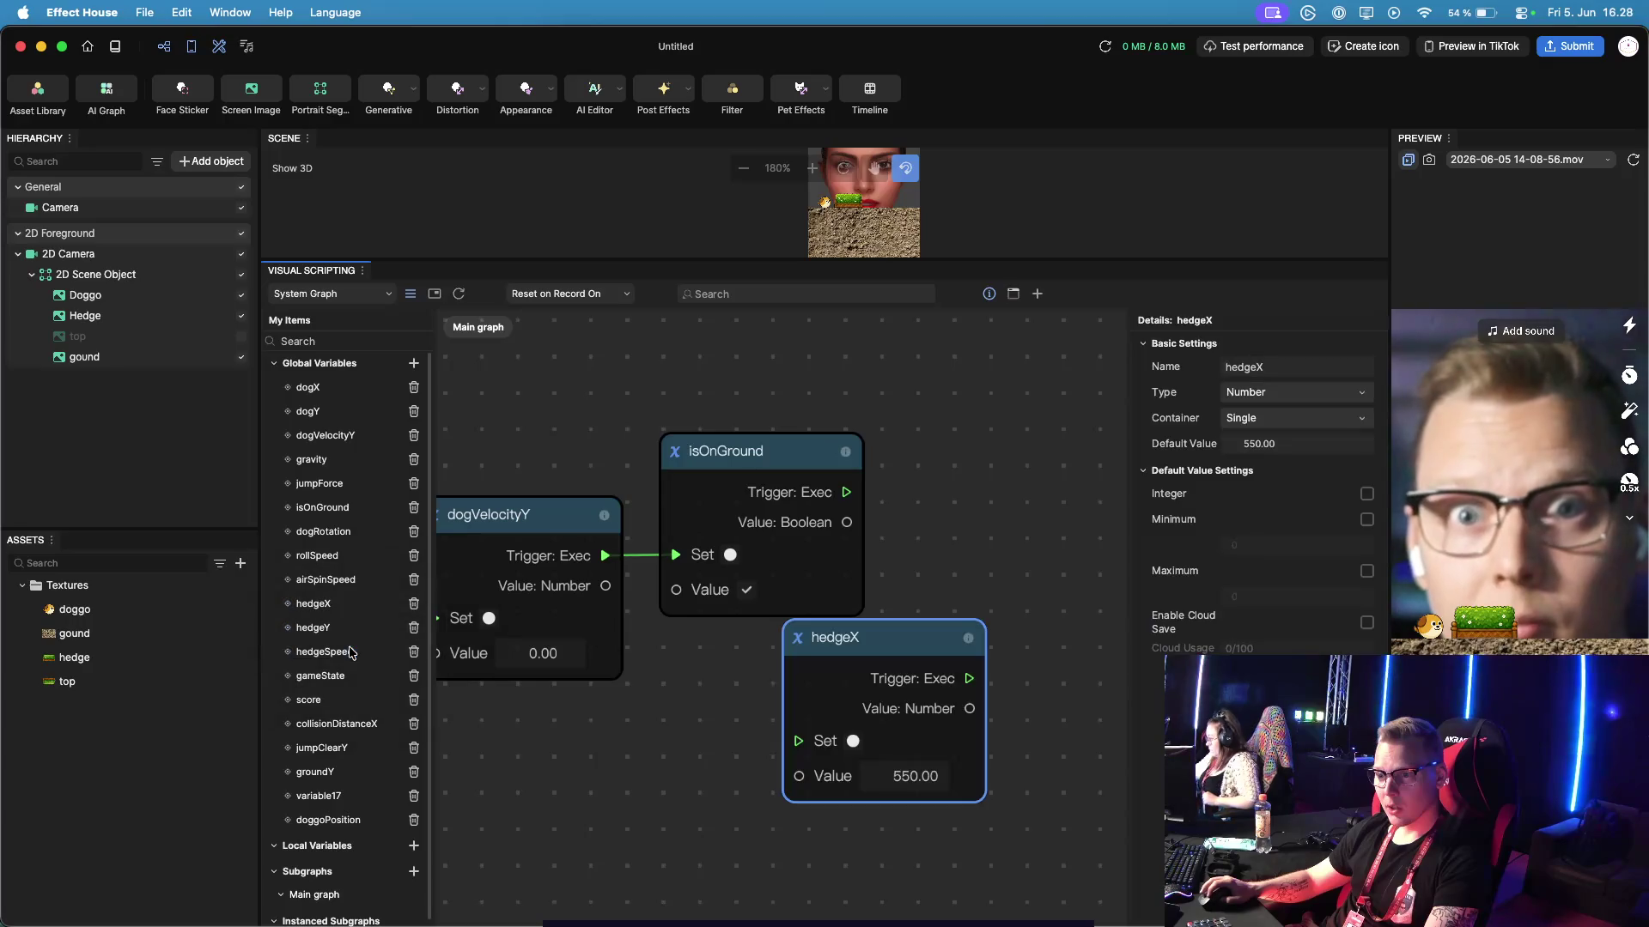
pyautogui.moveTo(916, 651); pyautogui.dragTo(1050, 470)
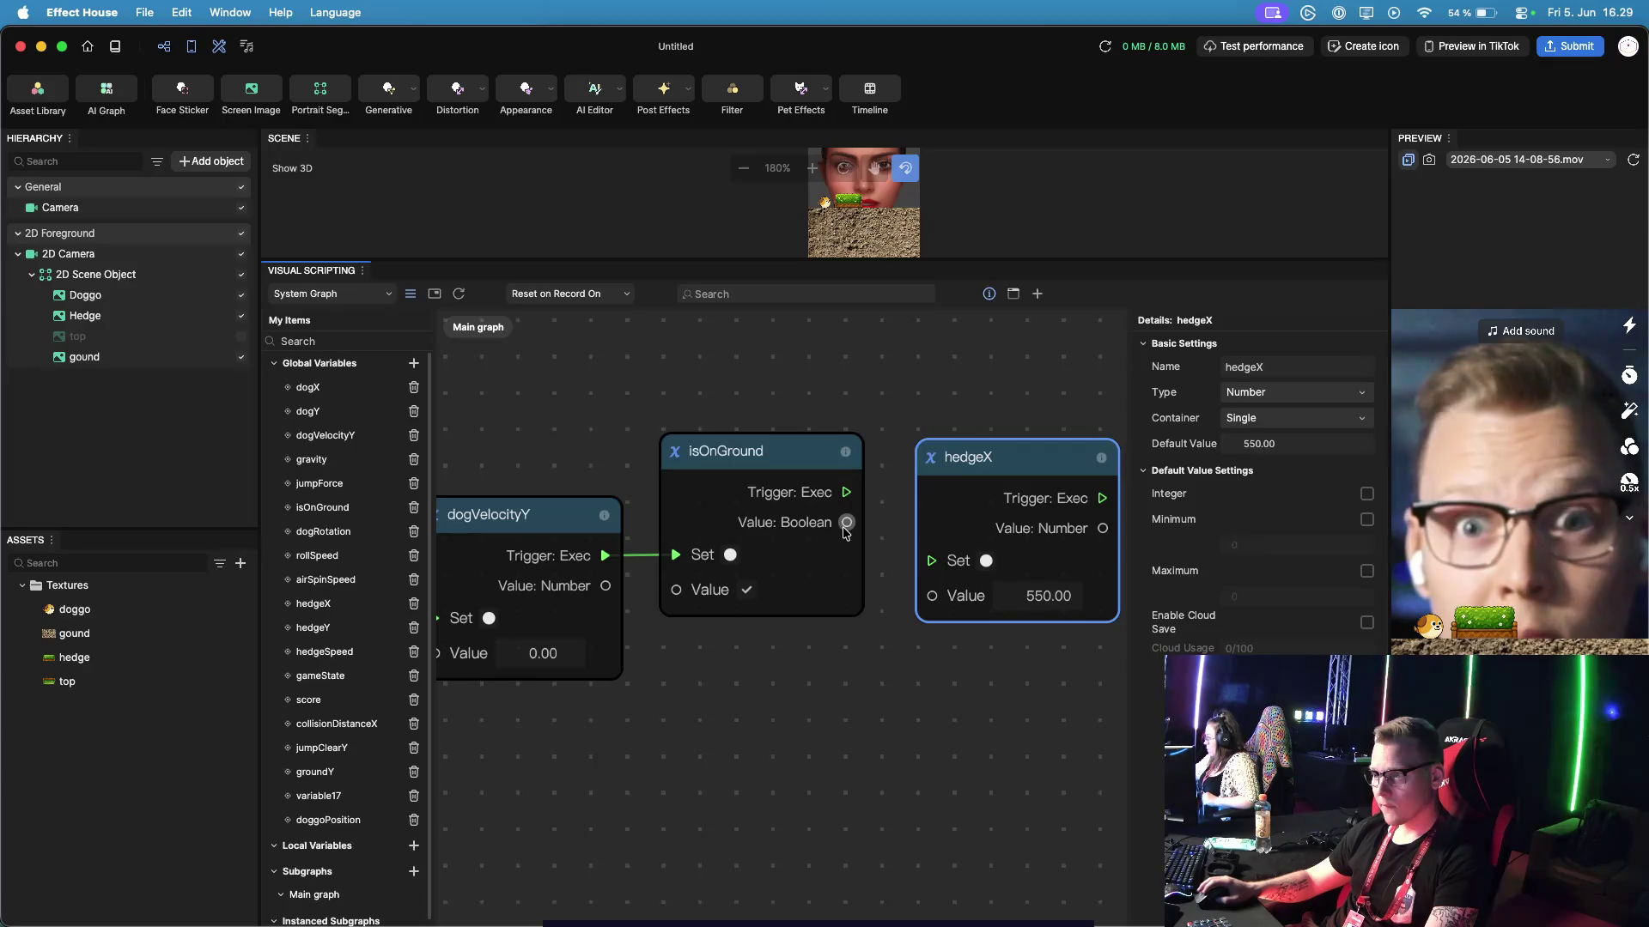
pyautogui.moveTo(846, 492); pyautogui.dragTo(931, 560)
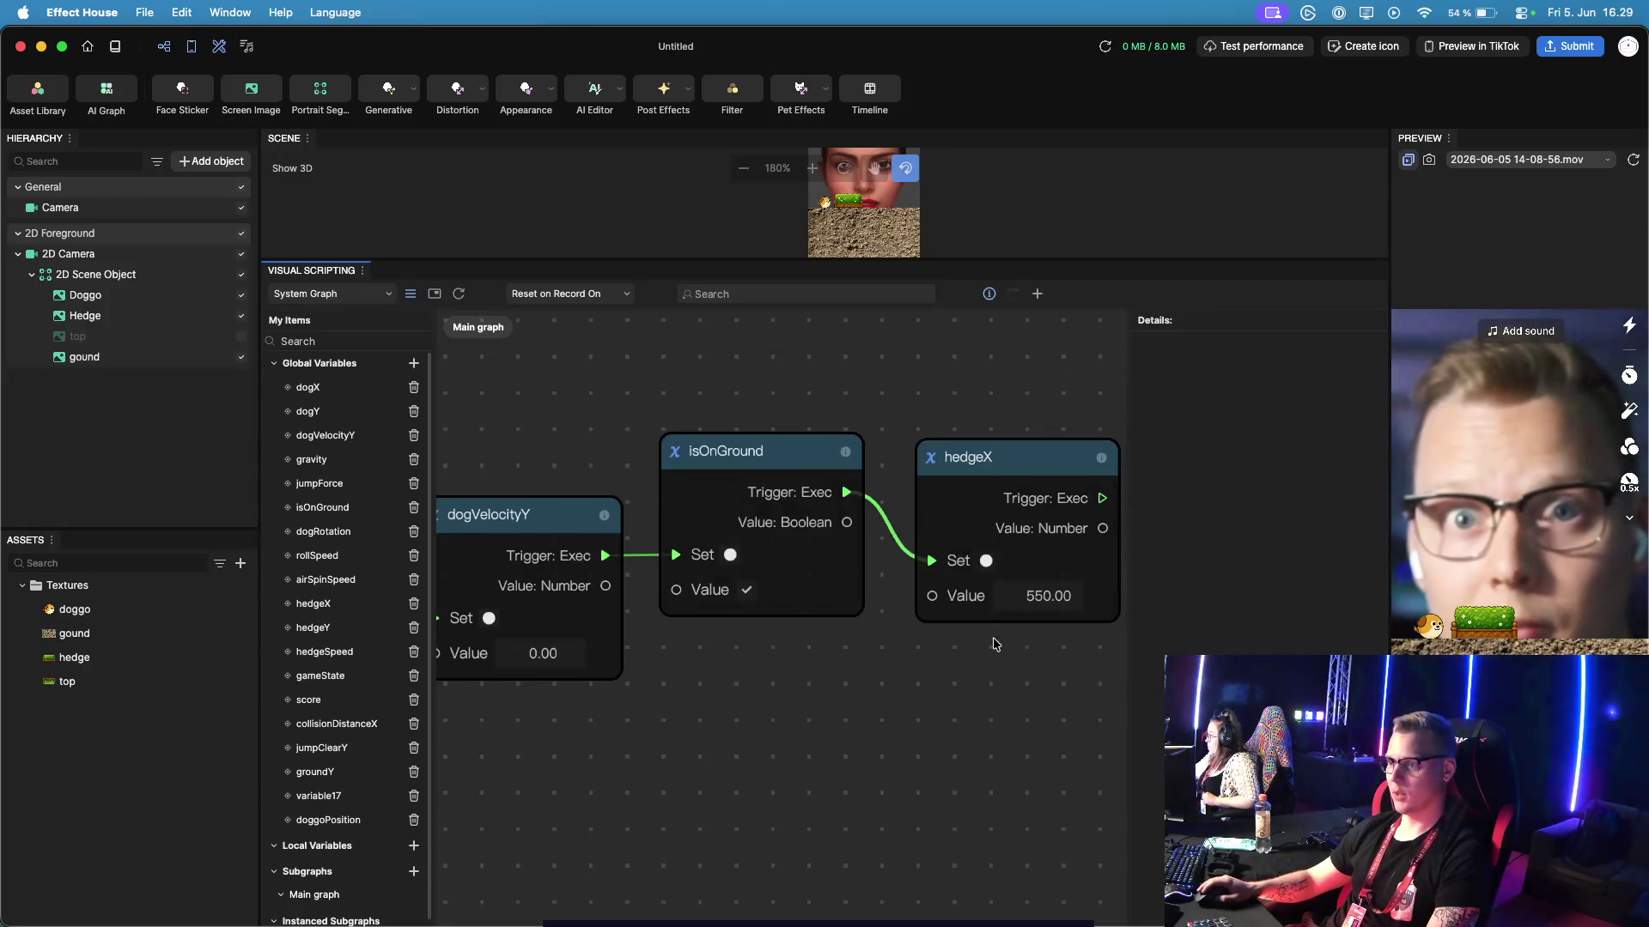
pyautogui.moveTo(1019, 679)
pyautogui.mouseDown()
pyautogui.moveTo(835, 668)
pyautogui.moveTo(706, 690)
pyautogui.mouseUp()
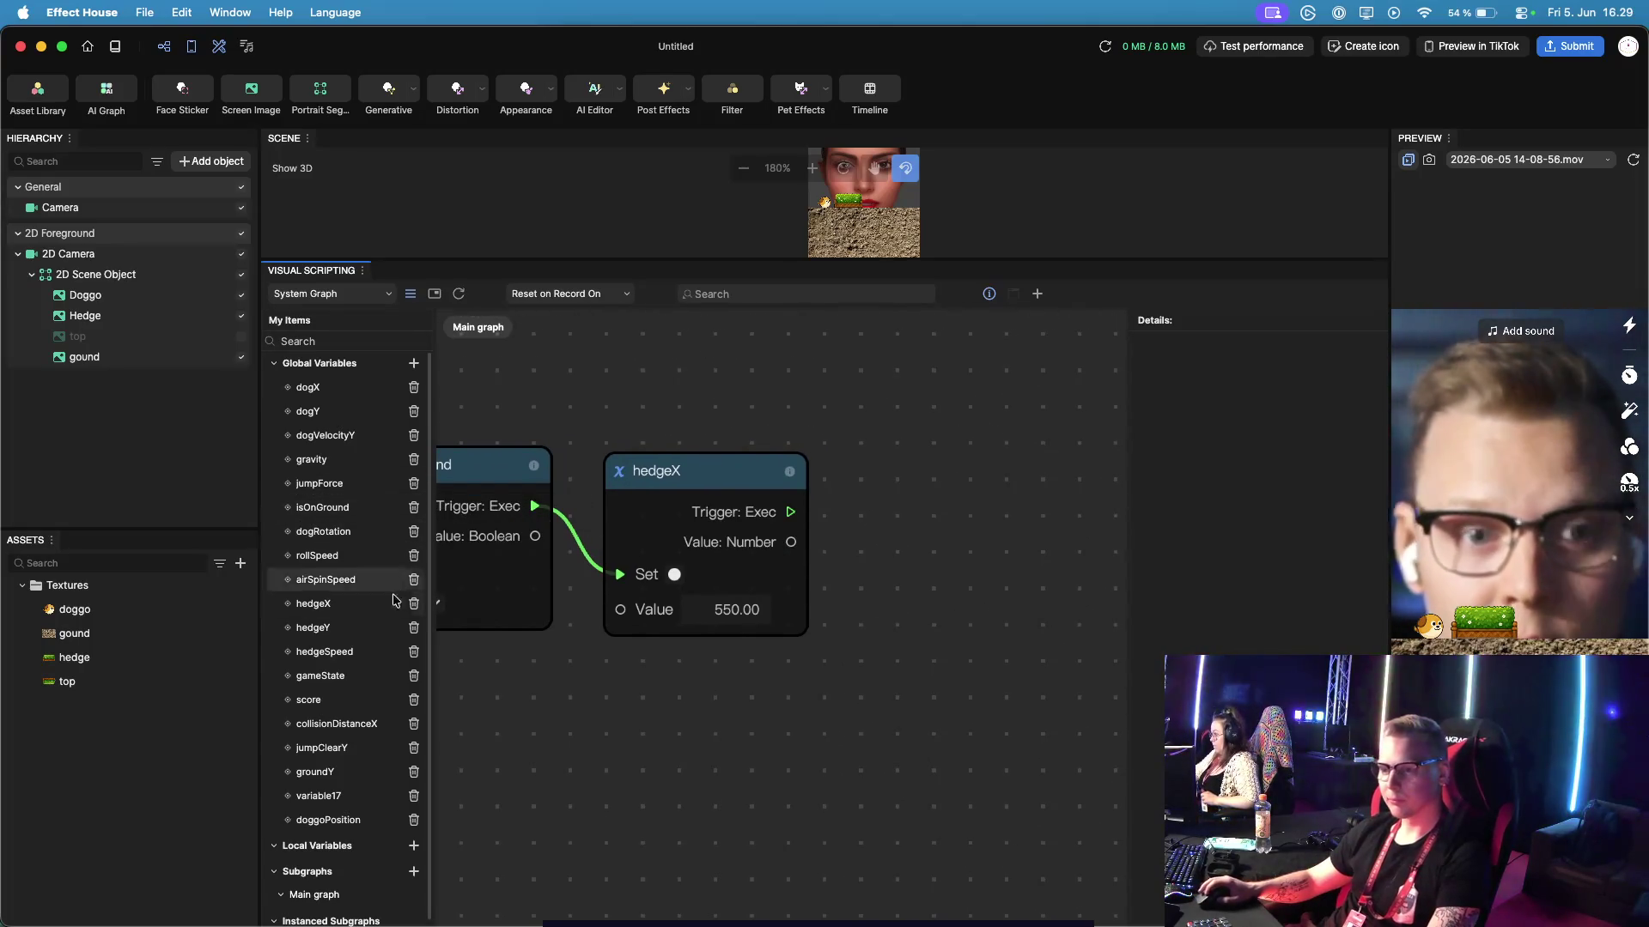
# Step: Create a new Number global variable named score with default 0.00
pyautogui.doubleClick(318, 796)
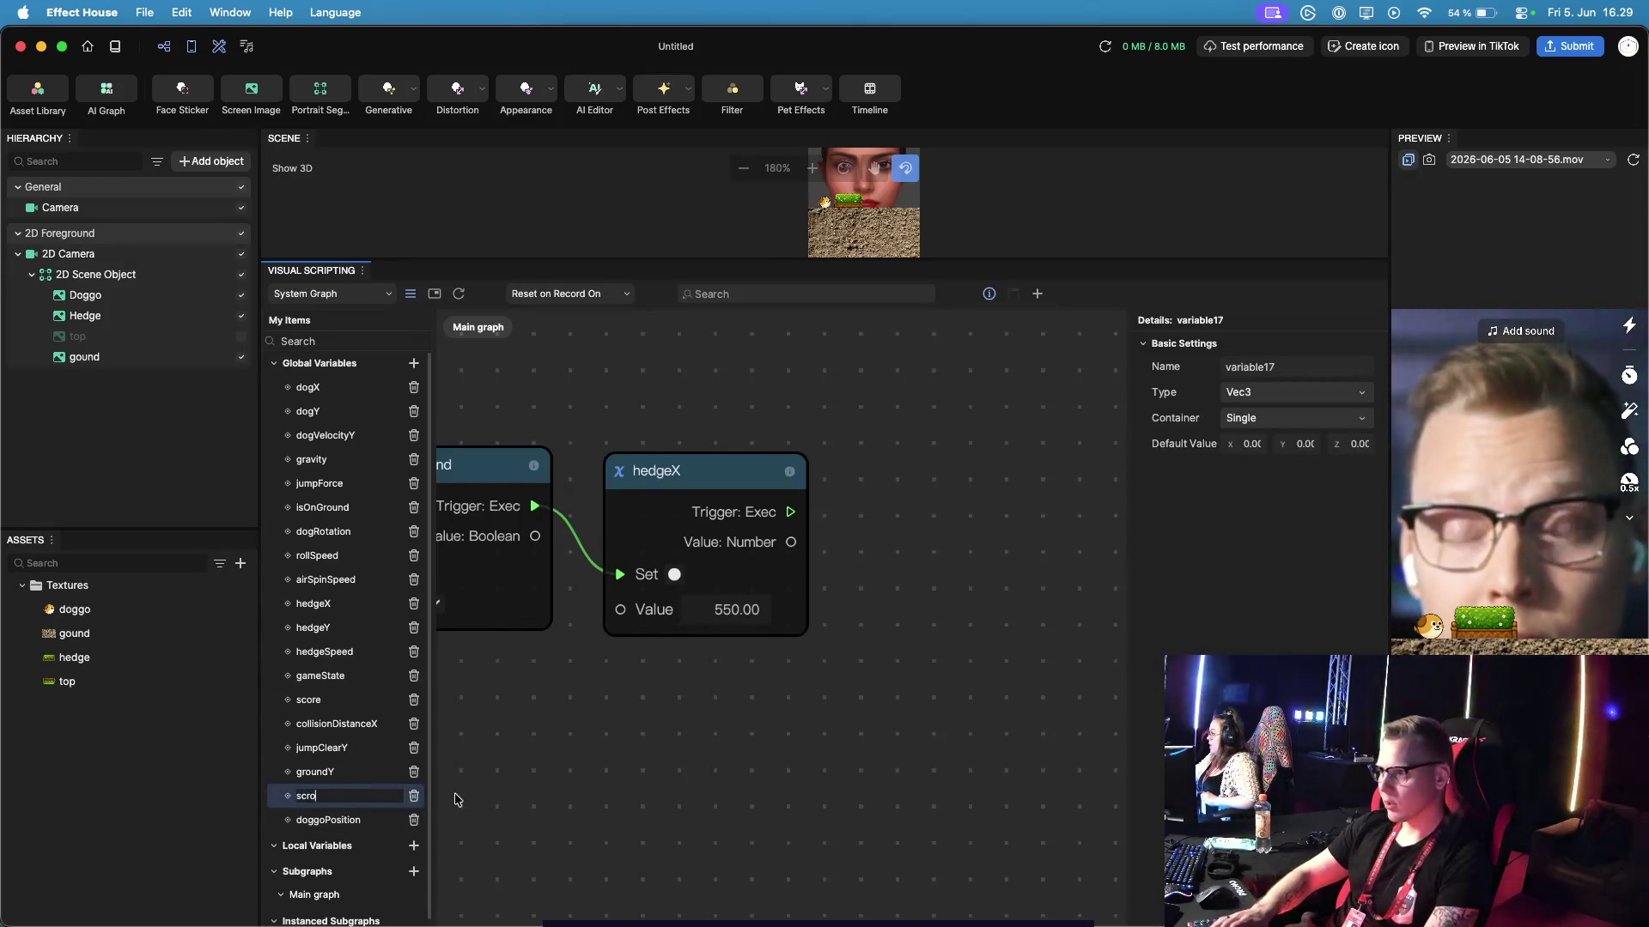
pyautogui.click(476, 806)
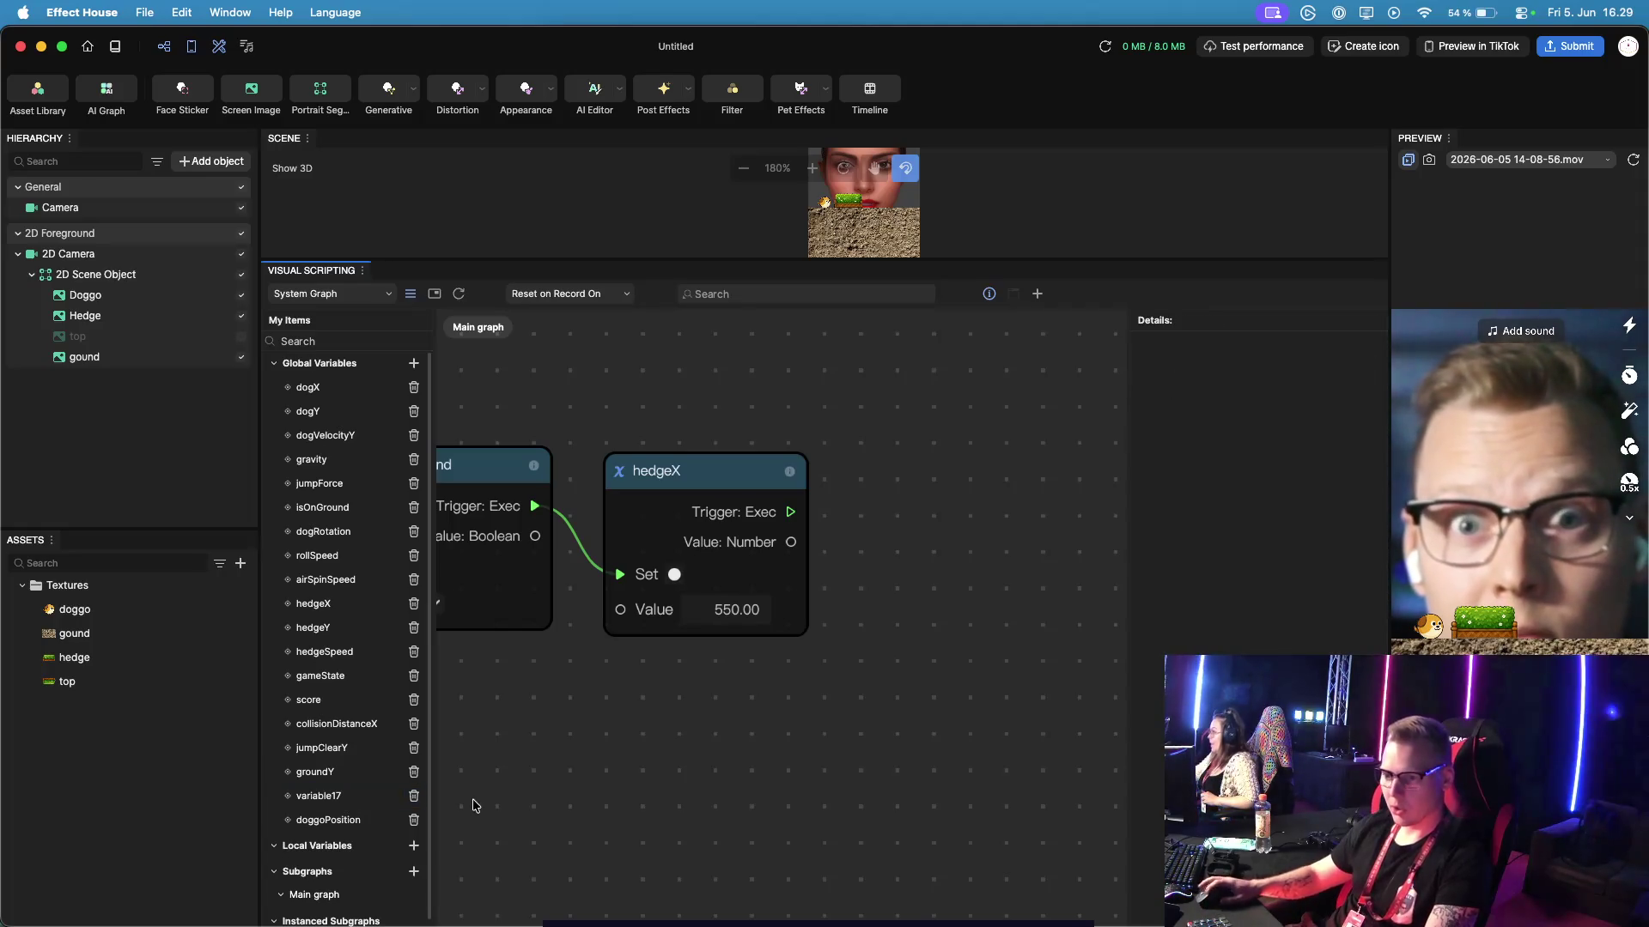
pyautogui.click(413, 364)
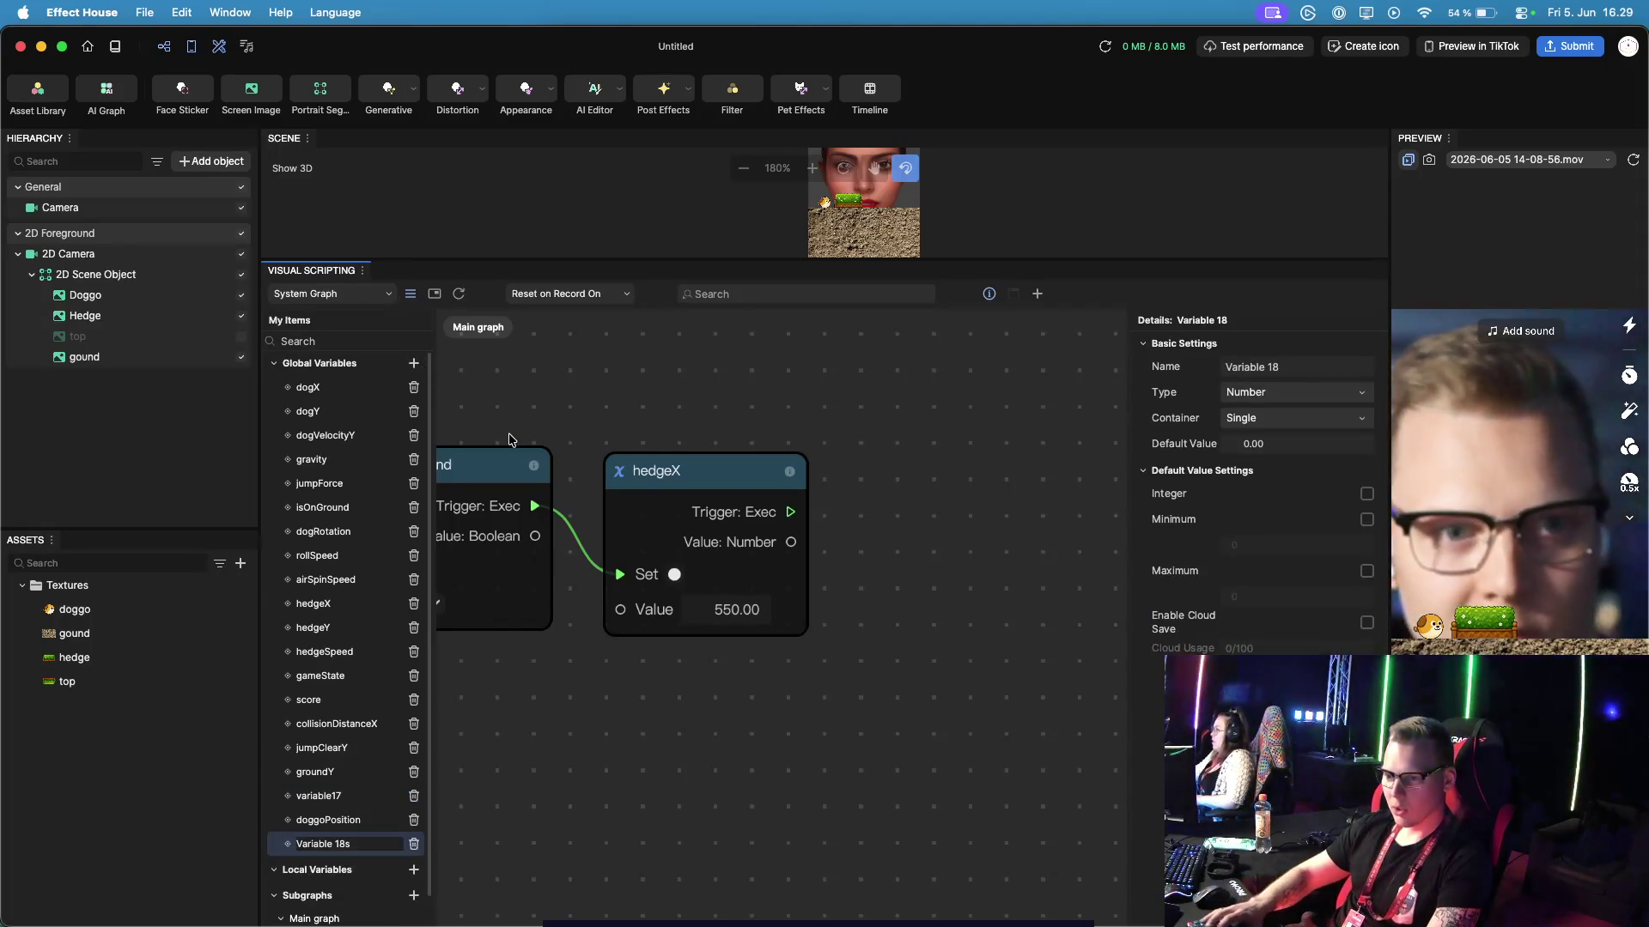
pyautogui.press('BackSpace')
pyautogui.press('BackSpace')
pyautogui.write('ore')
pyautogui.press('Return')
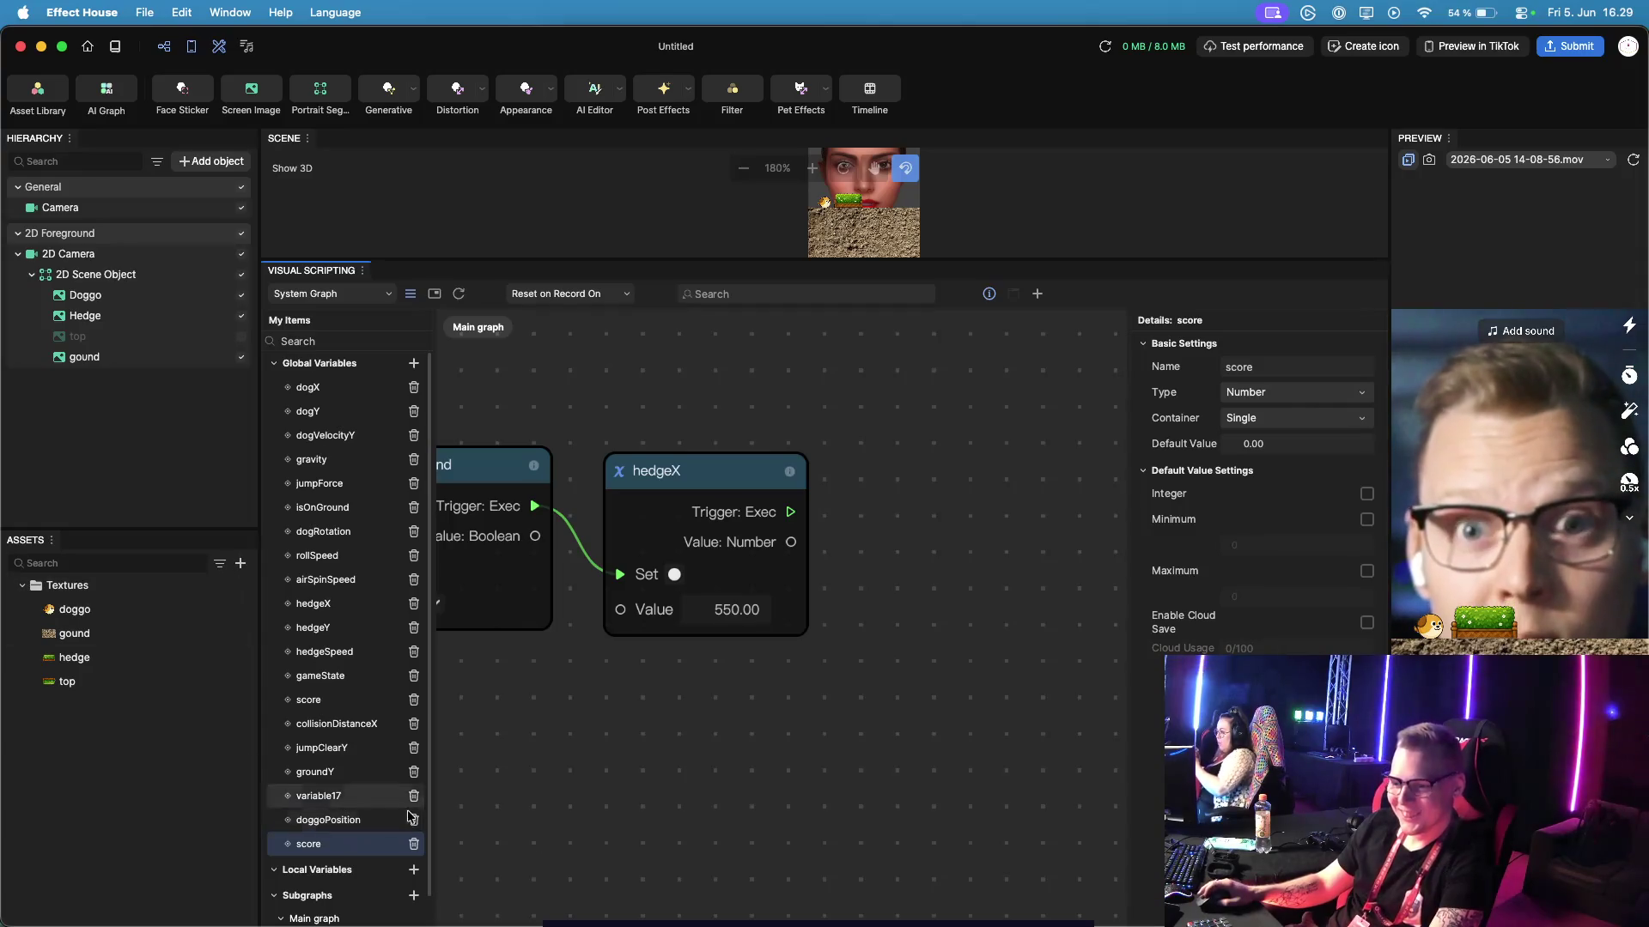
pyautogui.scroll(-1, 694, 807)
pyautogui.moveTo(562, 676); pyautogui.dragTo(792, 704)
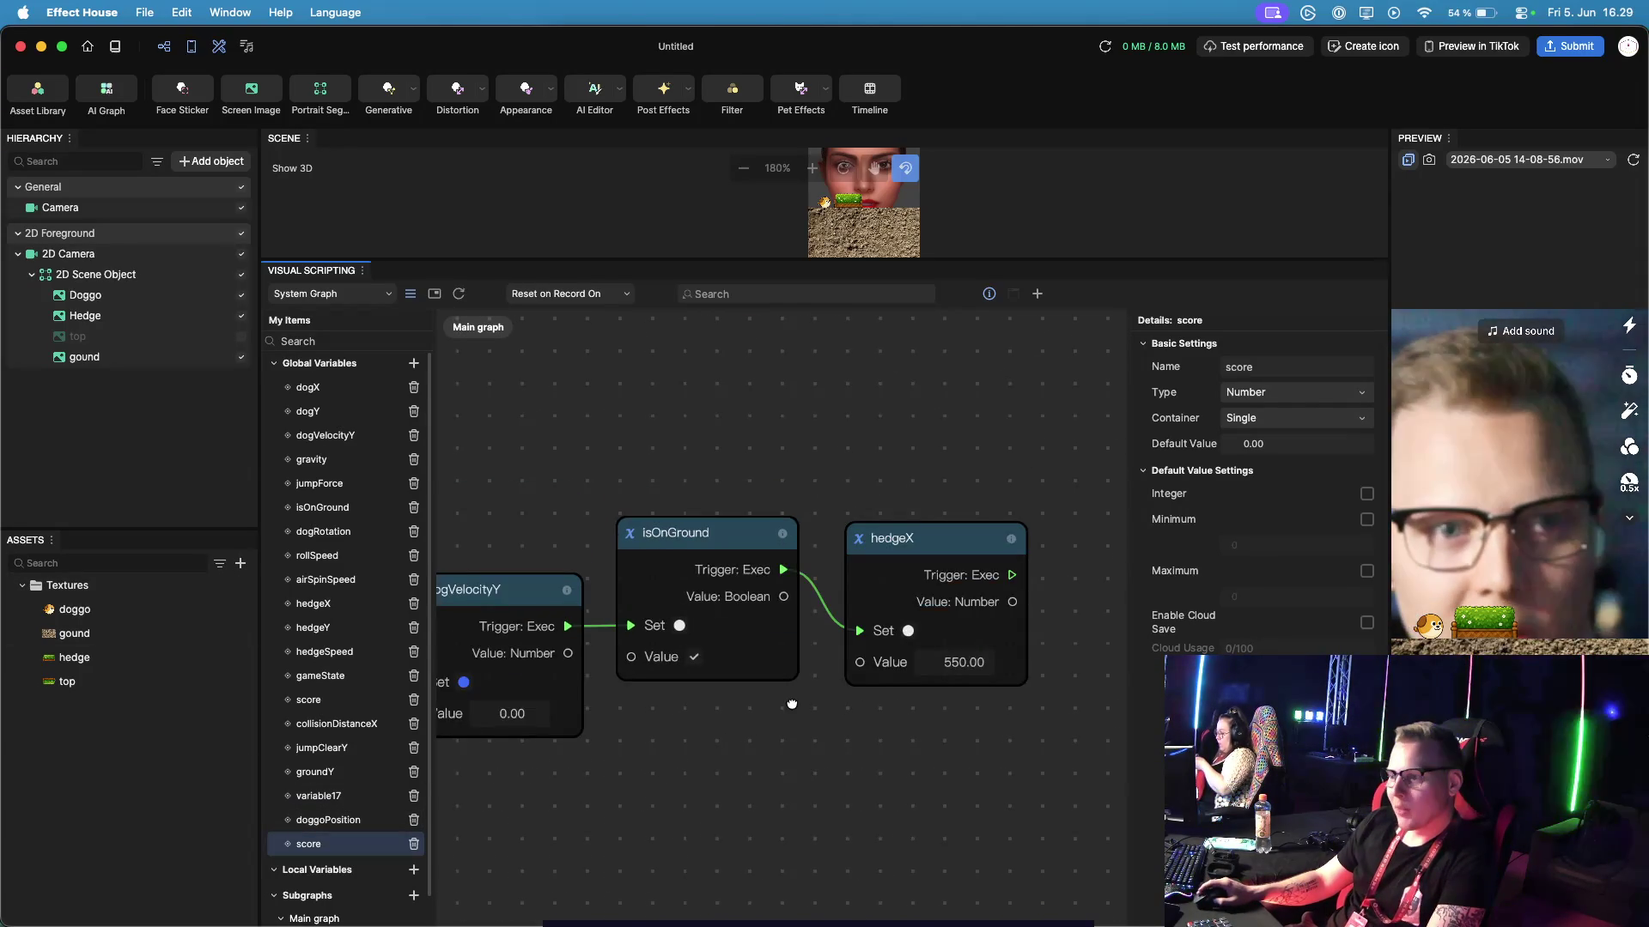
pyautogui.scroll(-3, 679, 730)
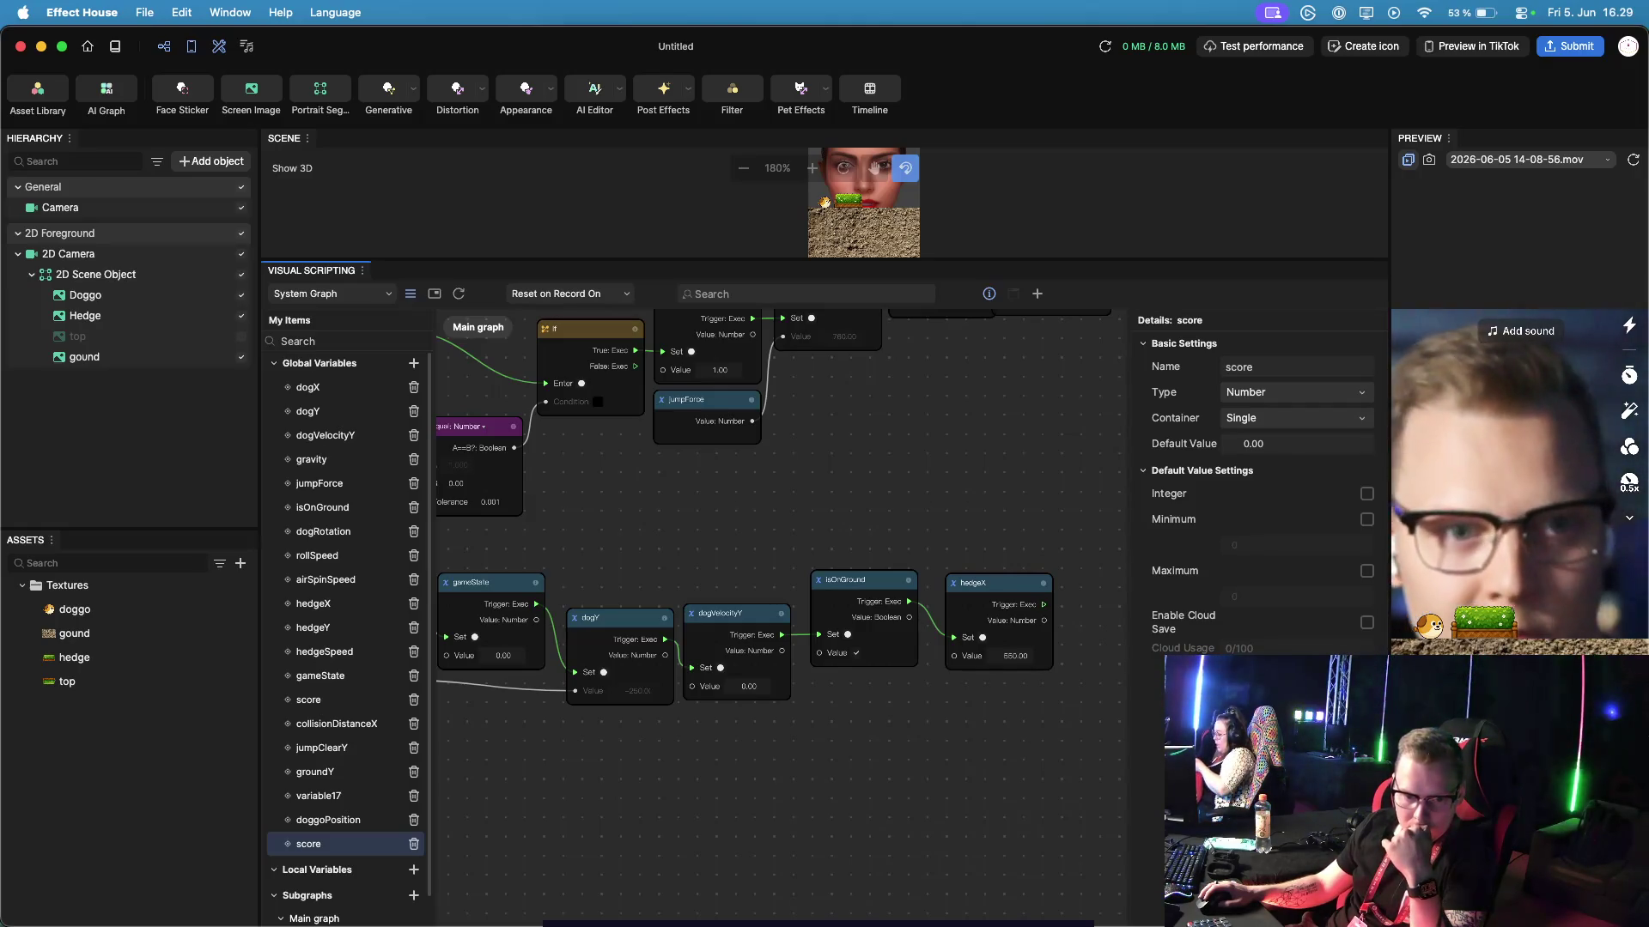
pyautogui.moveTo(619, 501)
pyautogui.mouseDown()
pyautogui.moveTo(1041, 582)
pyautogui.moveTo(902, 699)
pyautogui.moveTo(970, 752)
pyautogui.moveTo(757, 751)
pyautogui.moveTo(809, 748)
pyautogui.moveTo(812, 726)
pyautogui.mouseUp()
pyautogui.scroll(2, 868, 684)
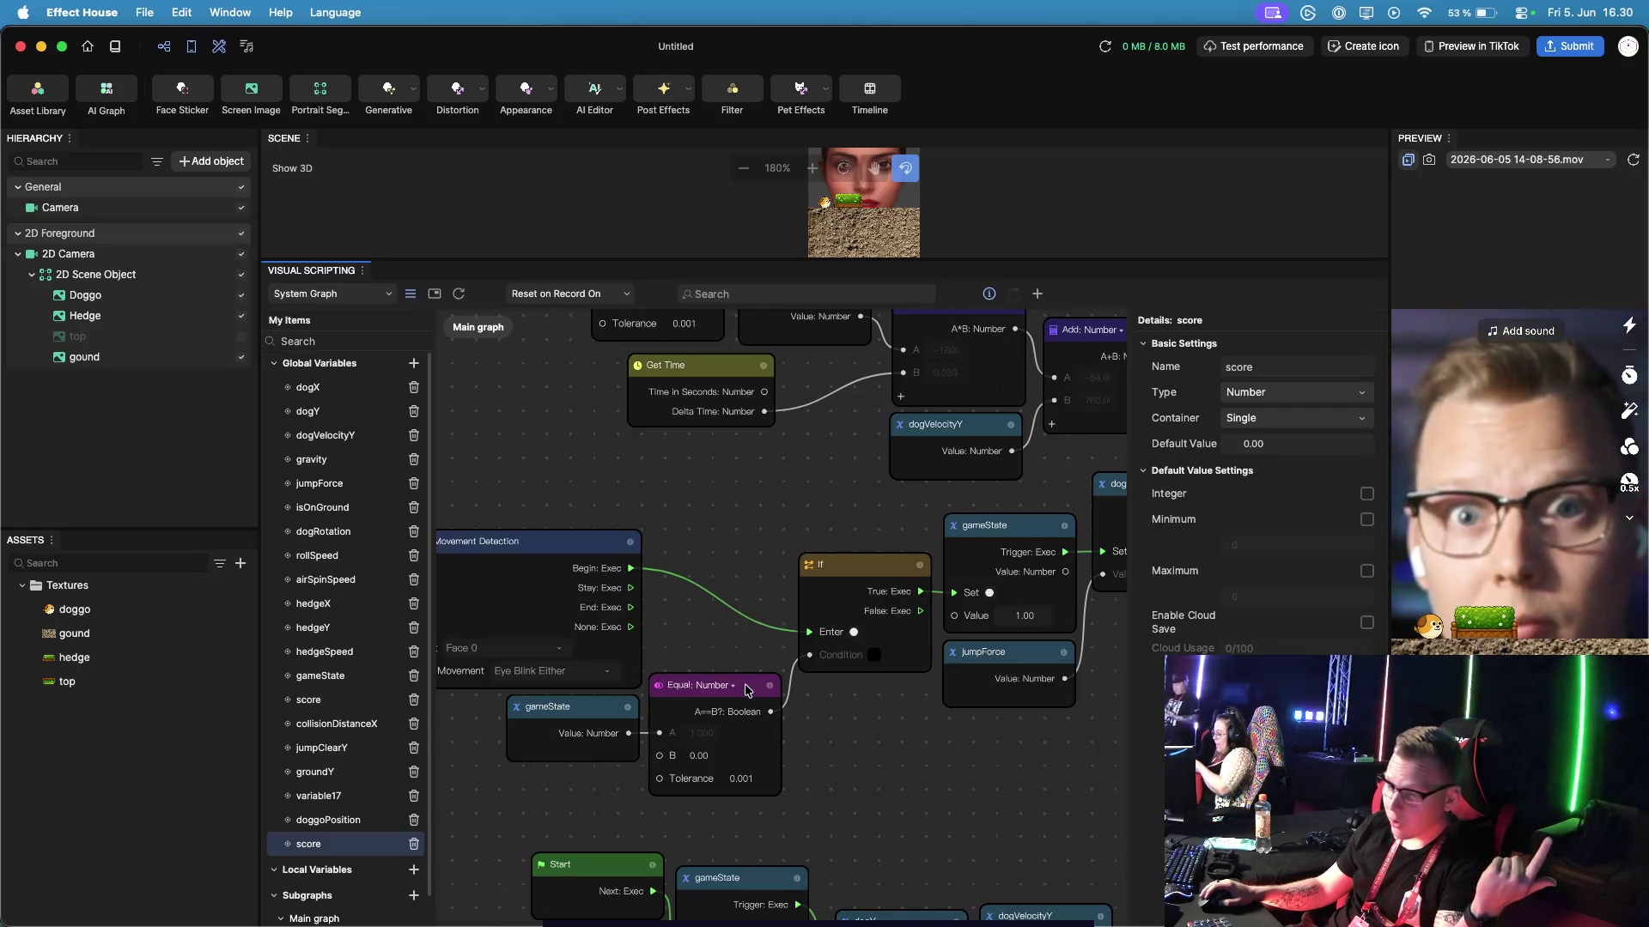
pyautogui.scroll(-3, 748, 689)
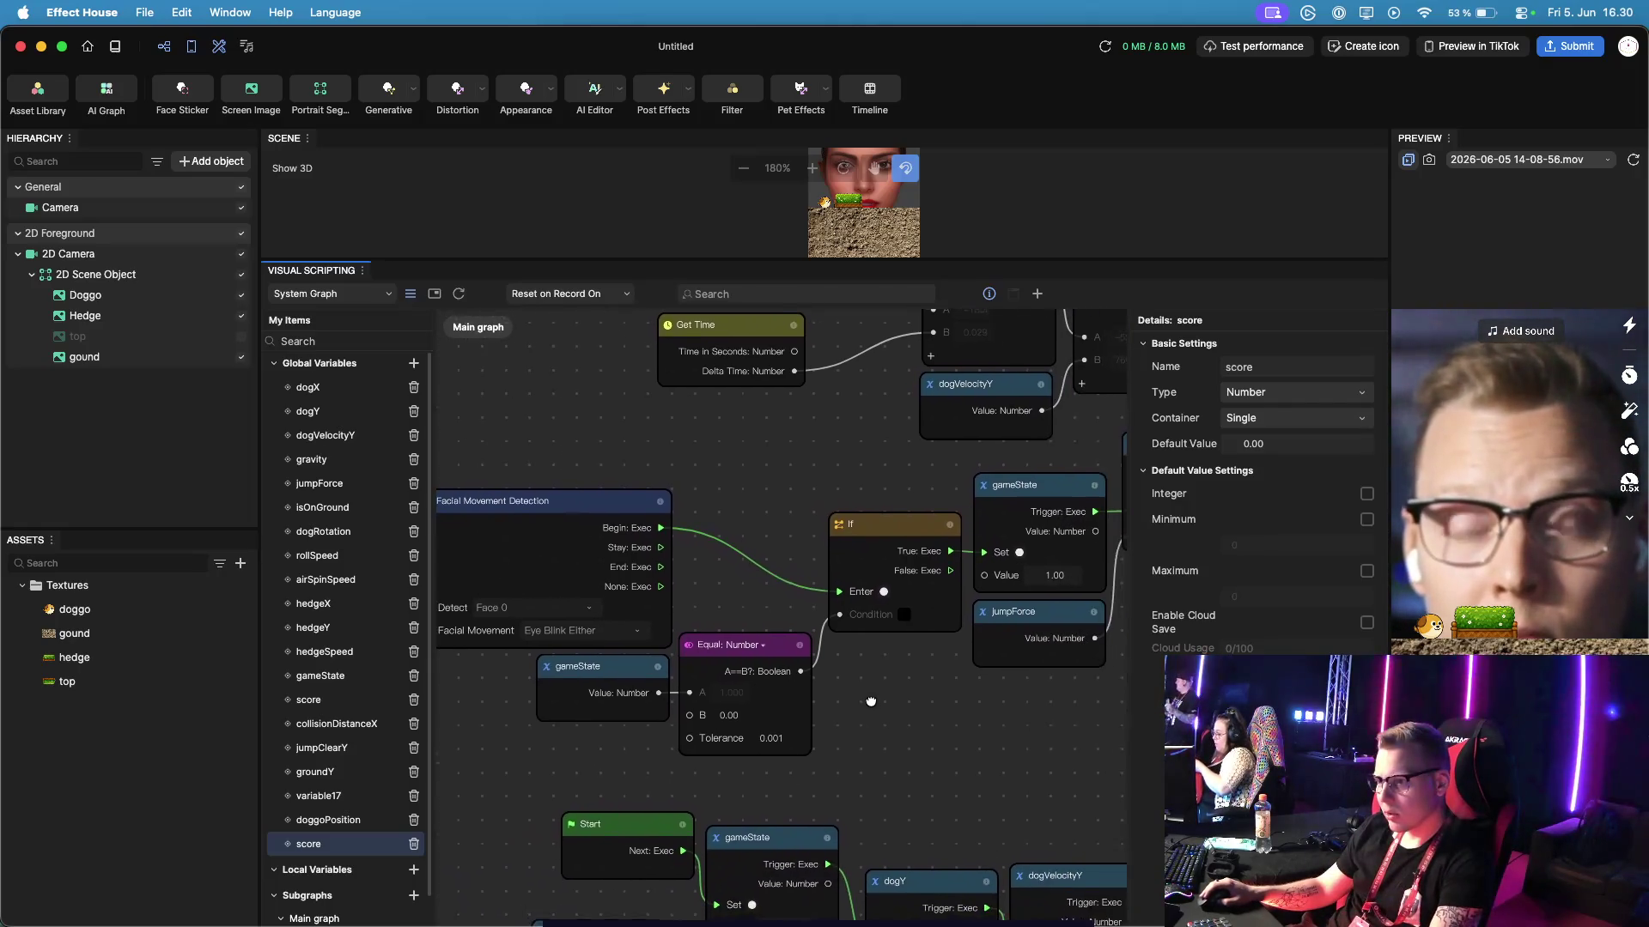
pyautogui.scroll(-3, 889, 700)
pyautogui.moveTo(888, 699); pyautogui.dragTo(800, 701)
pyautogui.scroll(-1, 801, 700)
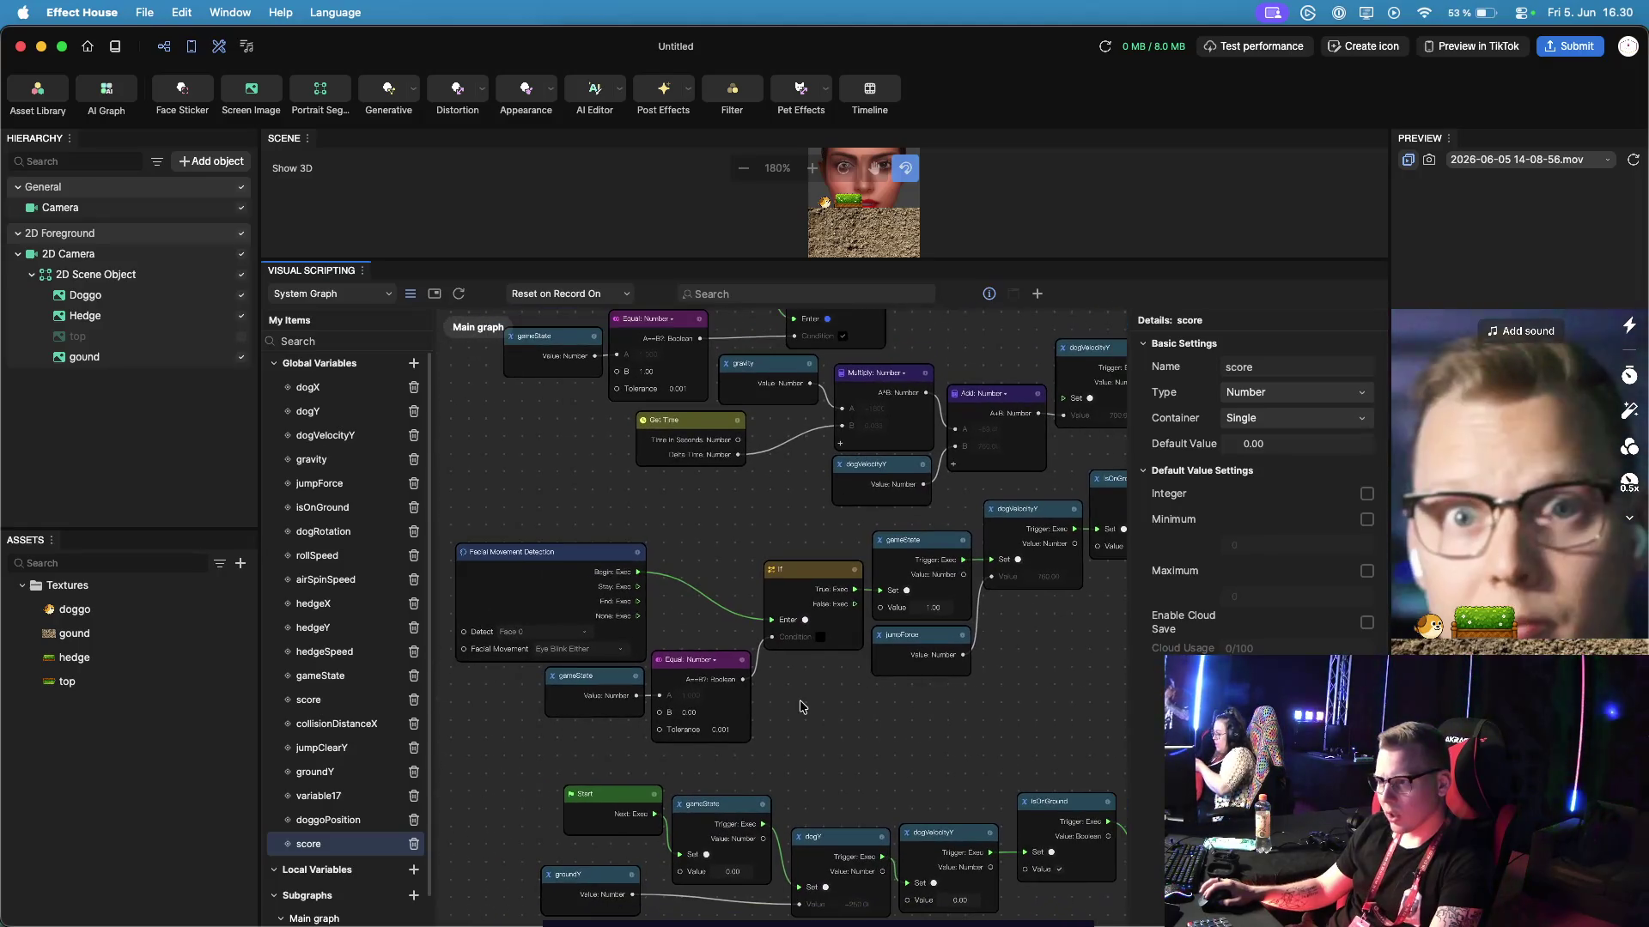
pyautogui.moveTo(436, 521)
pyautogui.mouseDown()
pyautogui.moveTo(935, 765)
pyautogui.moveTo(1001, 779)
pyautogui.mouseUp()
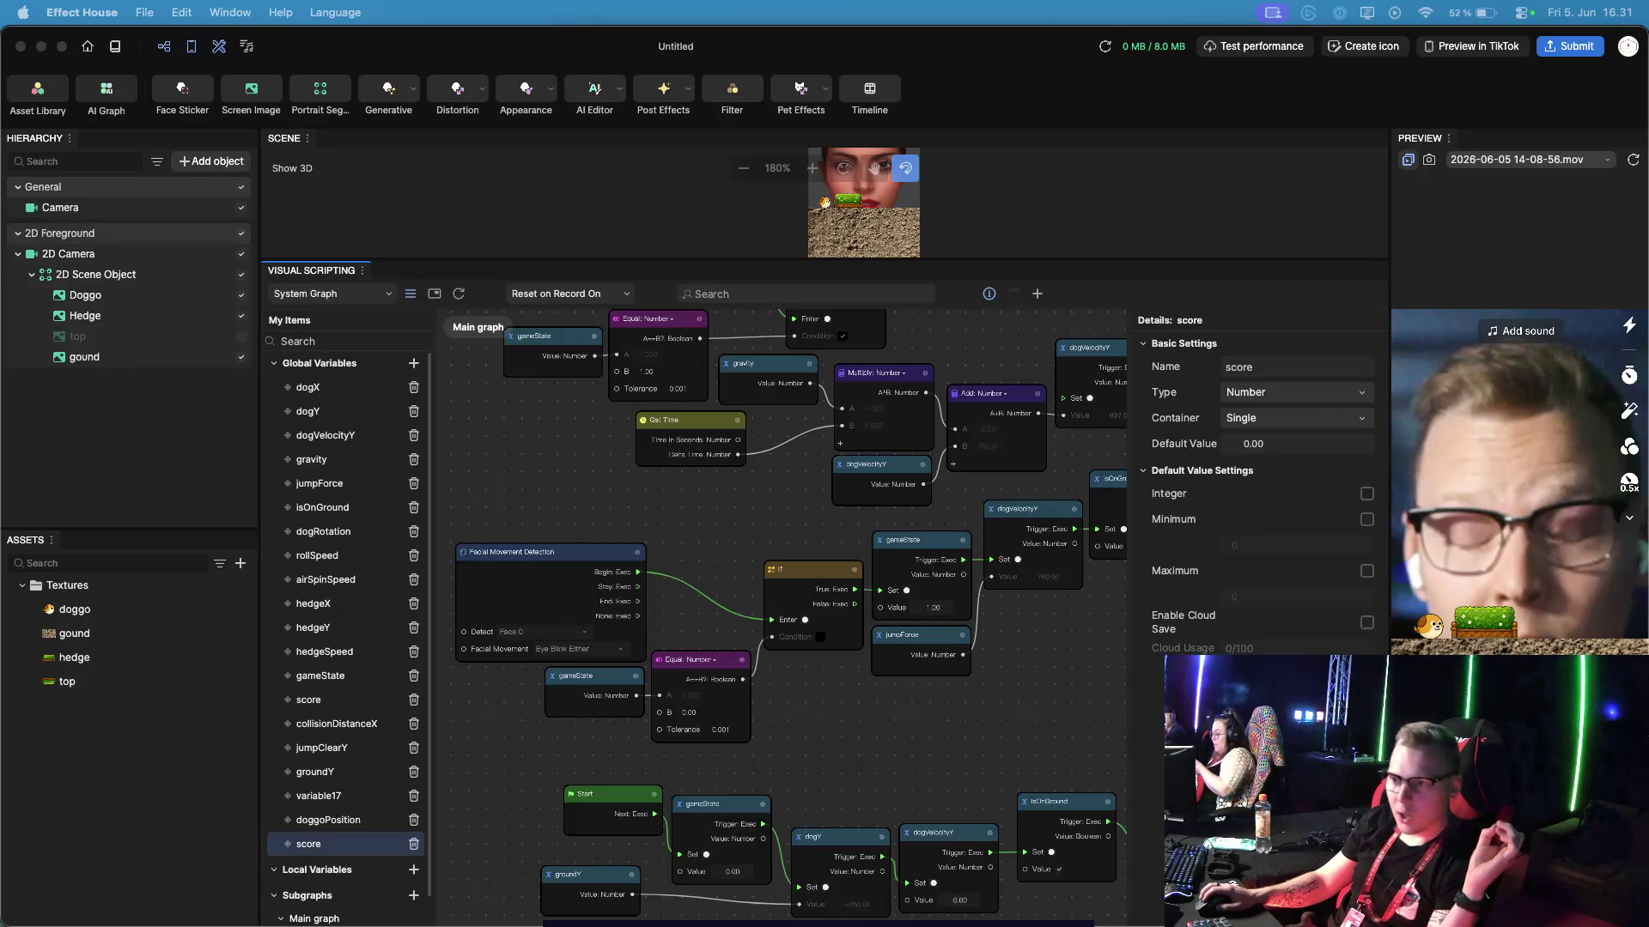
pyautogui.scroll(5, 653, 637)
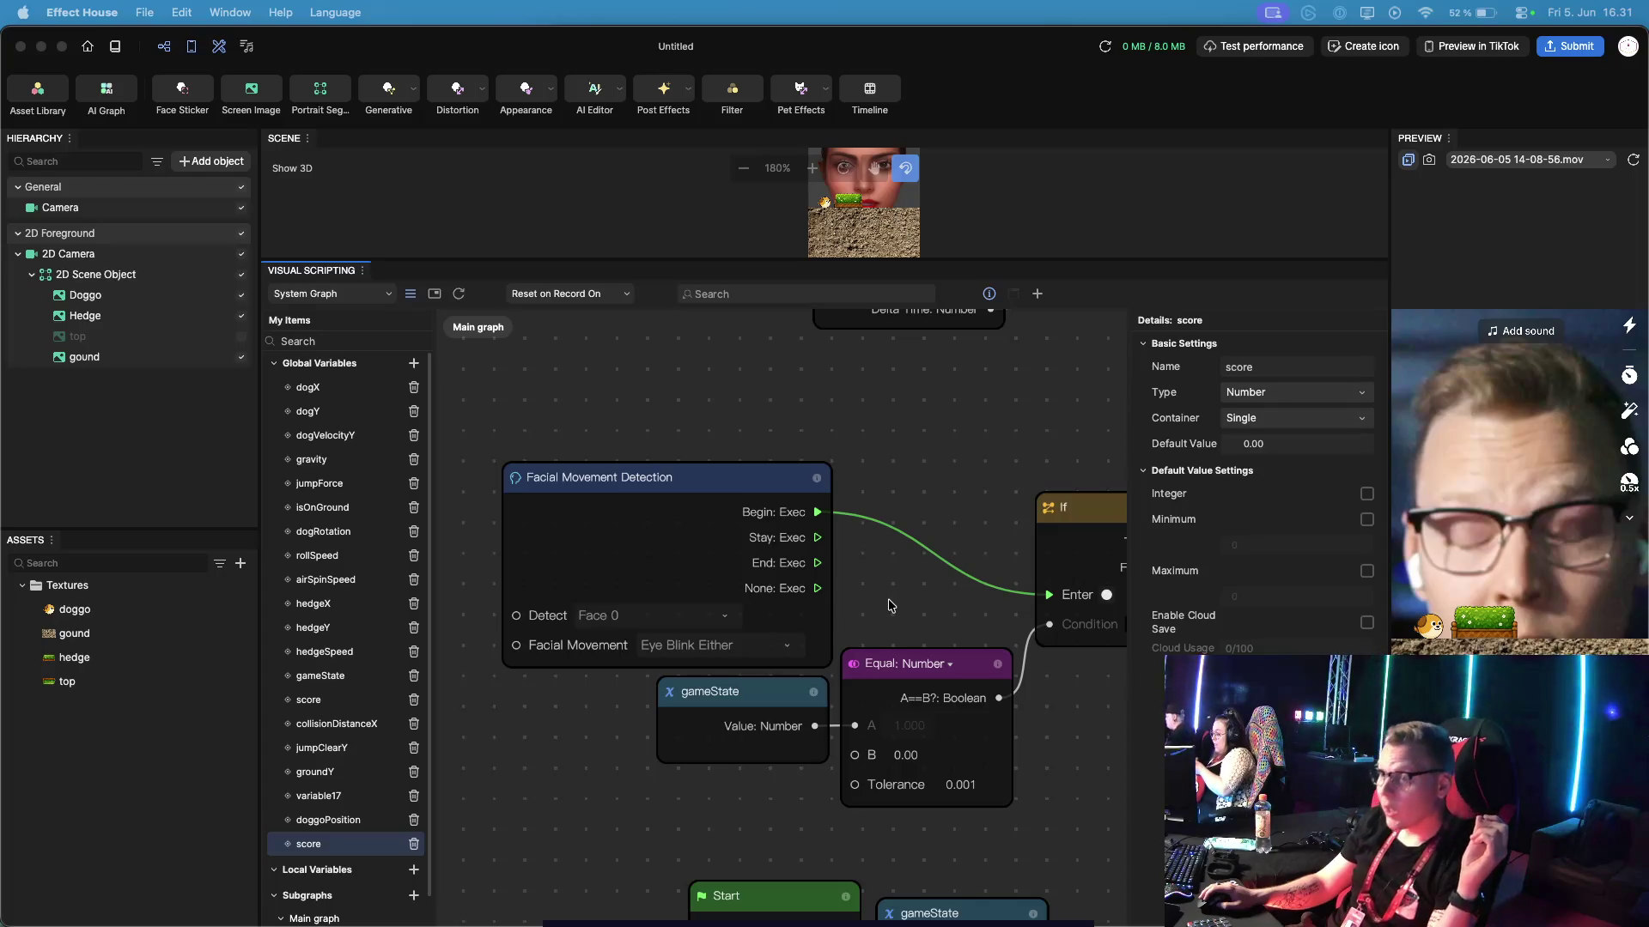
pyautogui.moveTo(988, 577)
pyautogui.mouseDown()
pyautogui.moveTo(946, 517)
pyautogui.moveTo(776, 551)
pyautogui.mouseUp()
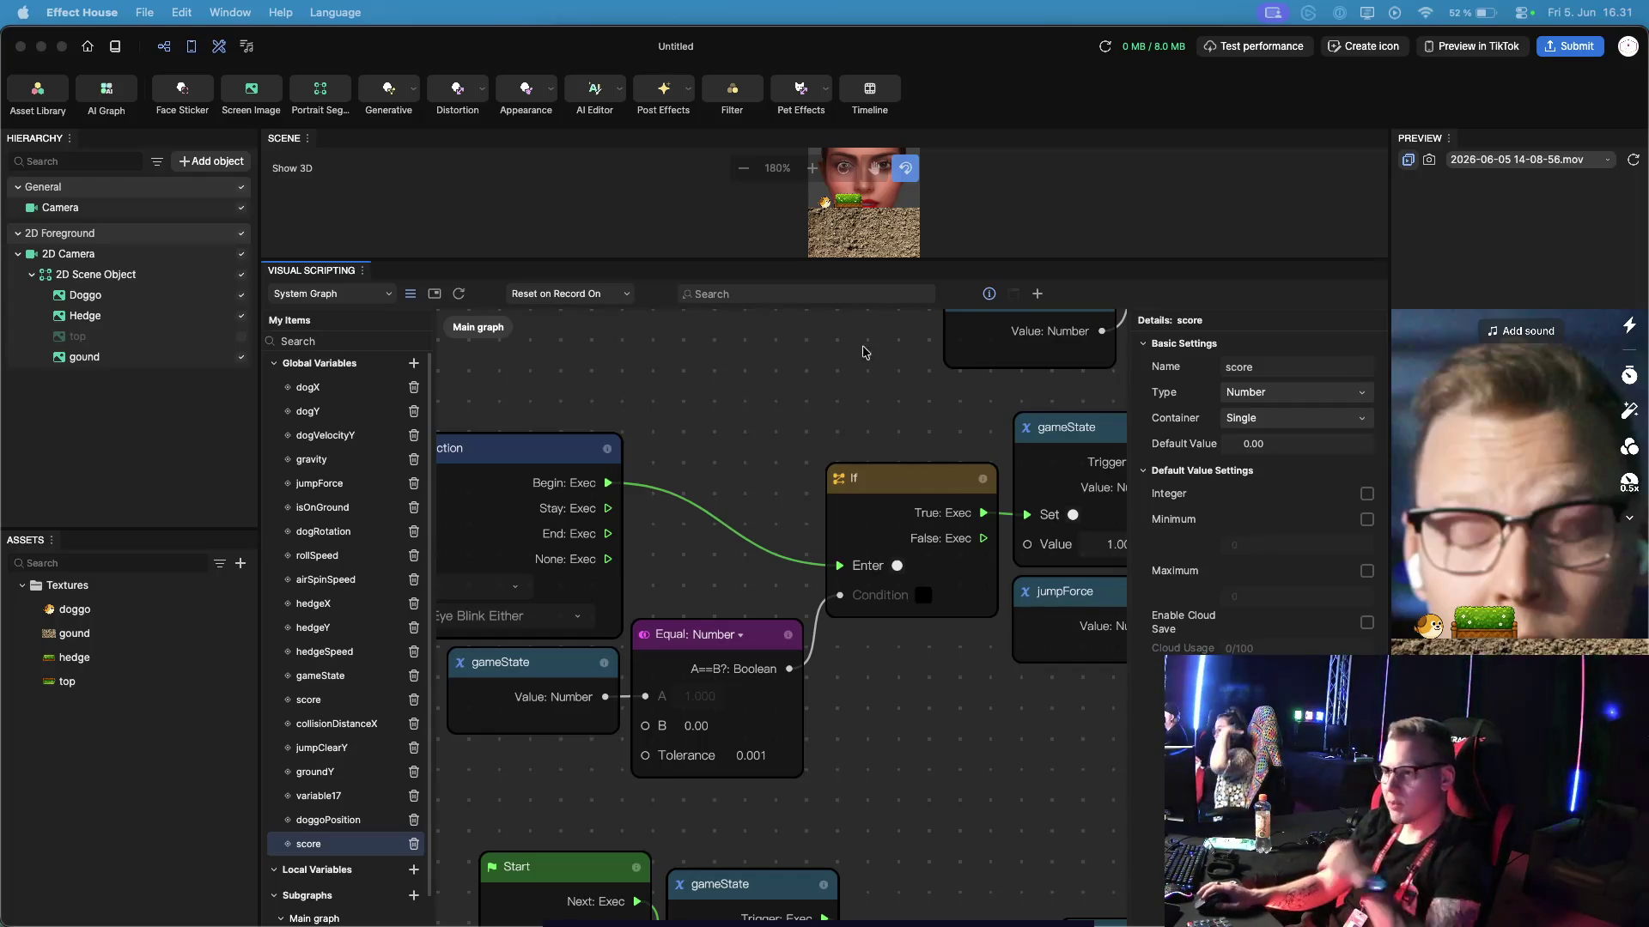
pyautogui.moveTo(1065, 809)
pyautogui.mouseDown()
pyautogui.moveTo(845, 783)
pyautogui.moveTo(802, 838)
pyautogui.moveTo(718, 829)
pyautogui.moveTo(700, 844)
pyautogui.mouseUp()
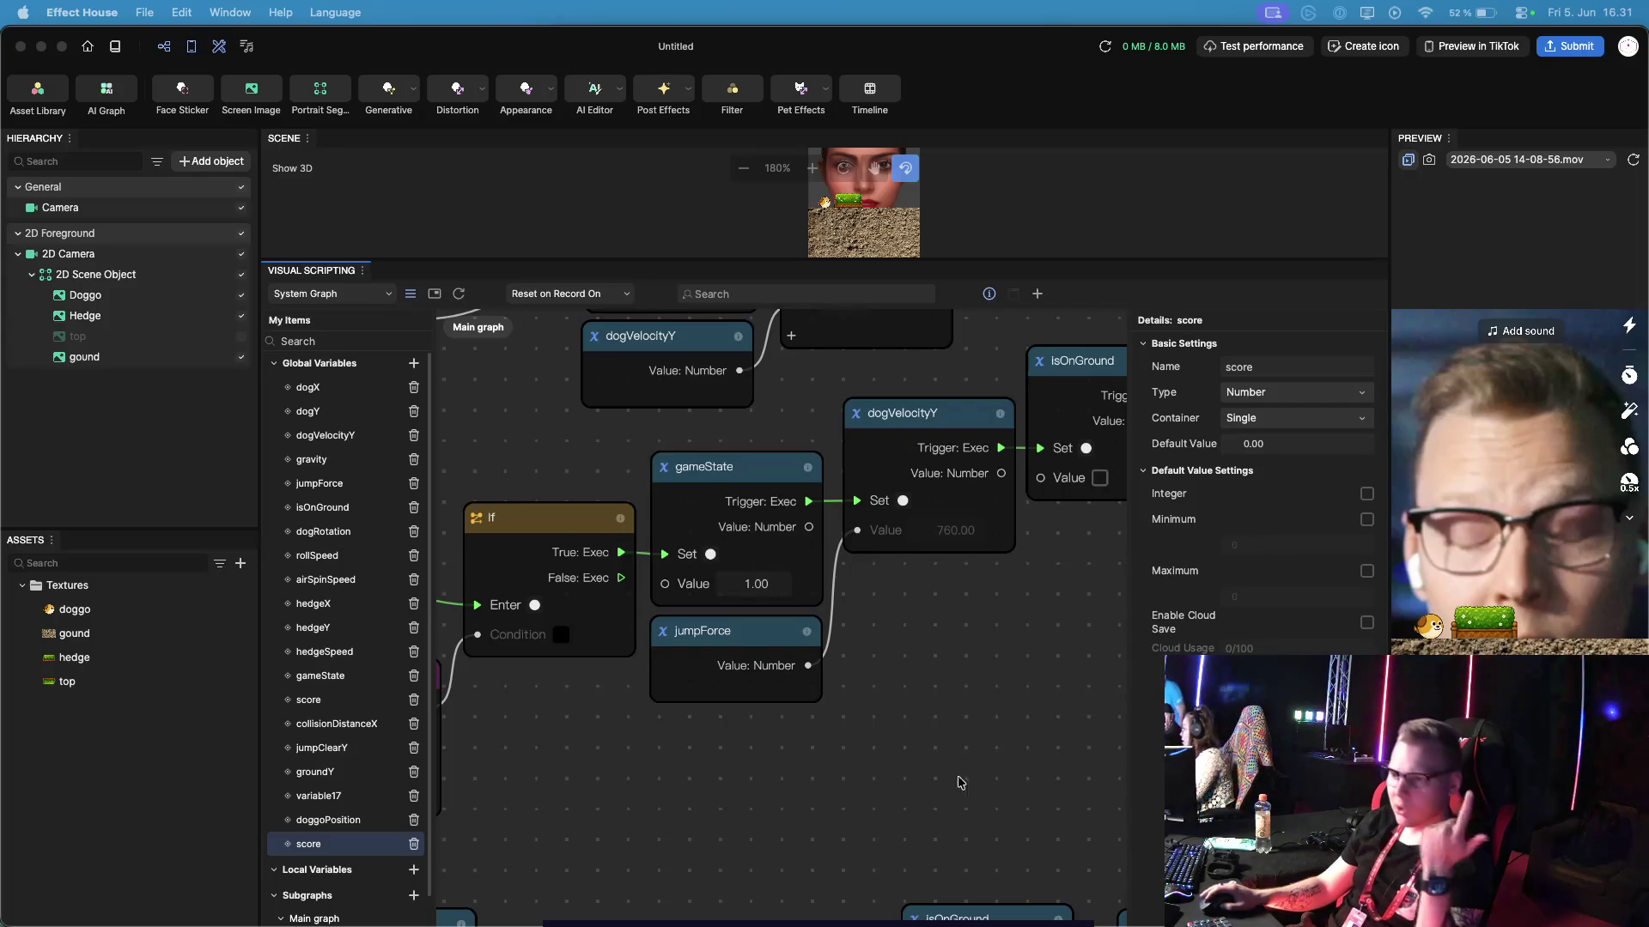
pyautogui.moveTo(1011, 656); pyautogui.dragTo(977, 680)
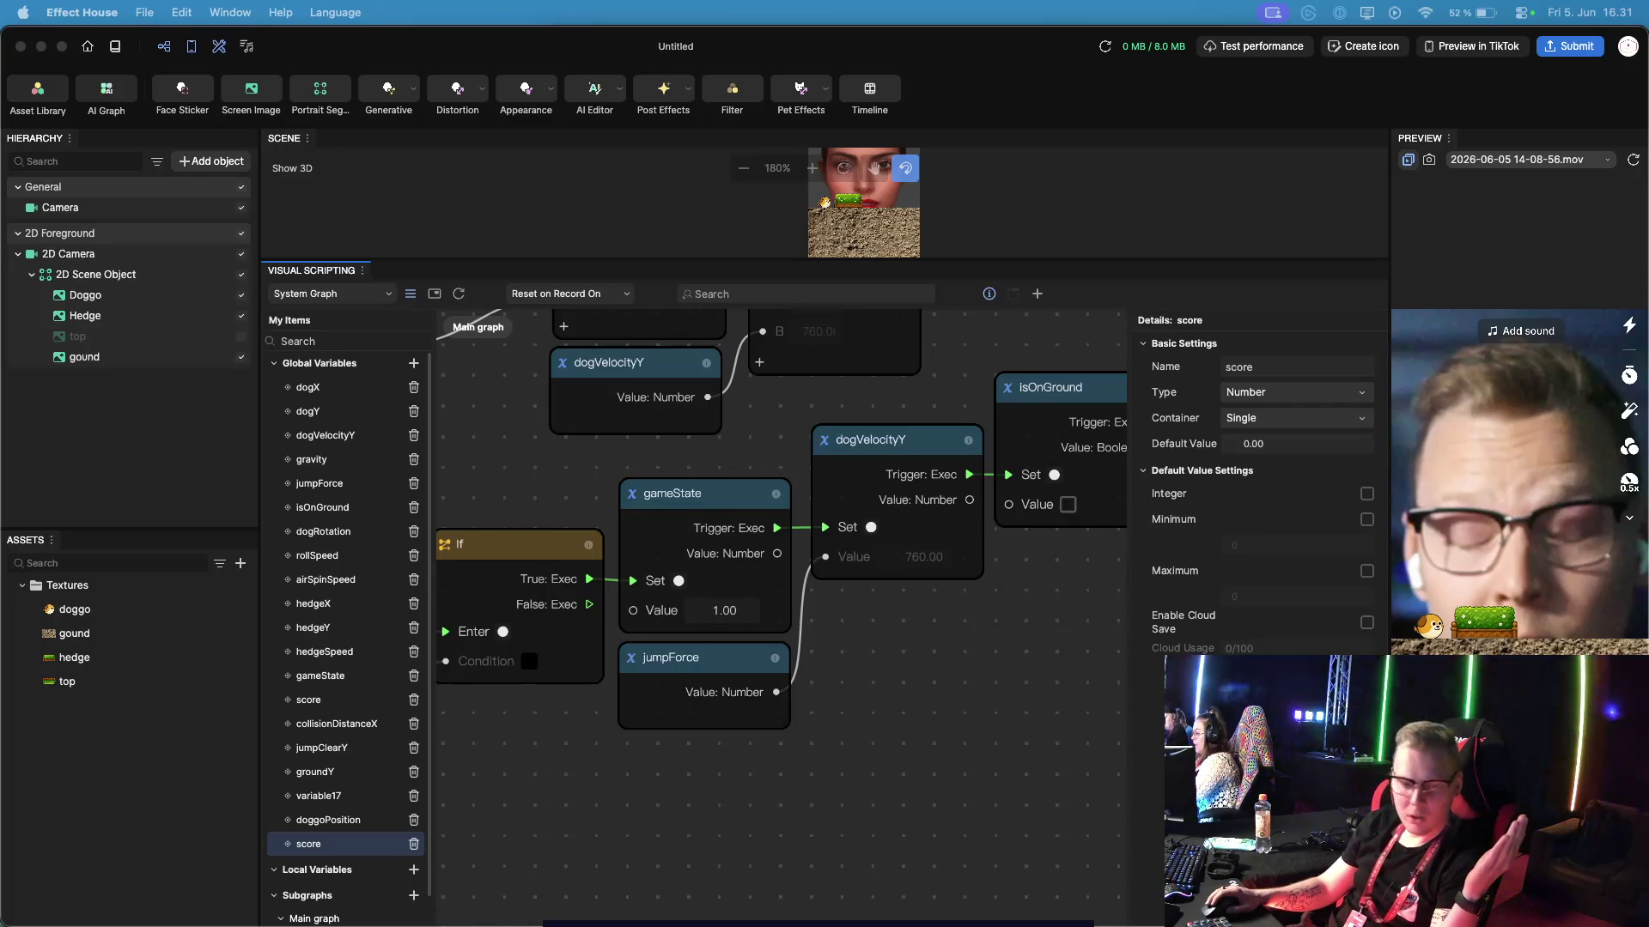
pyautogui.moveTo(929, 785)
pyautogui.mouseDown()
pyautogui.moveTo(620, 801)
pyautogui.moveTo(860, 781)
pyautogui.mouseUp()
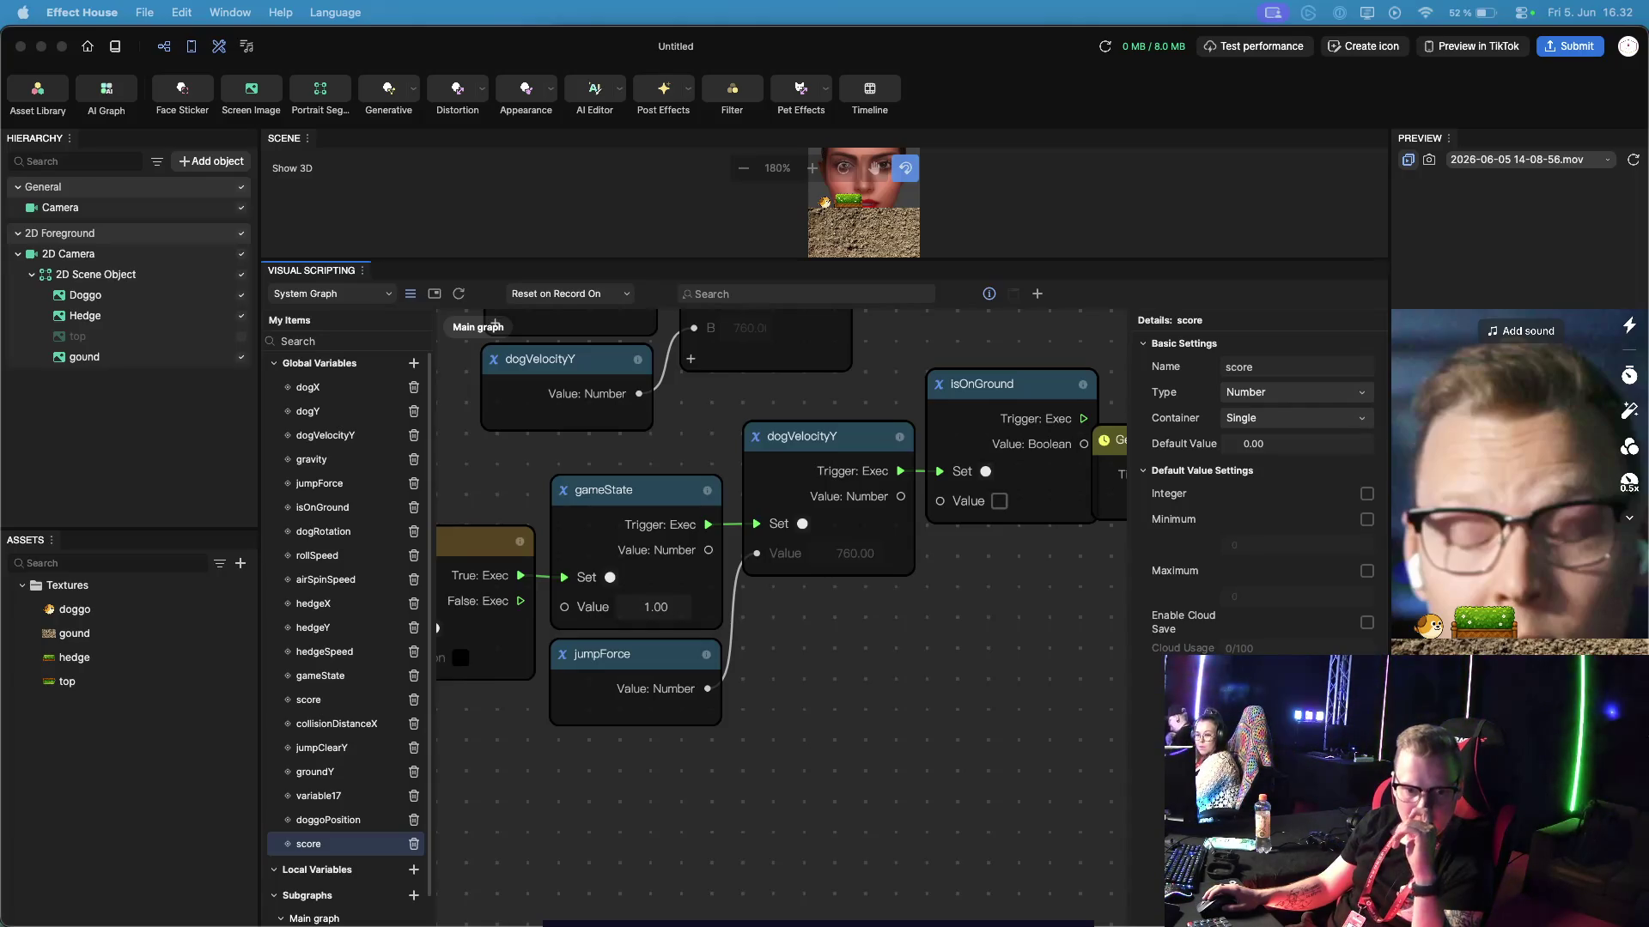
pyautogui.moveTo(814, 687); pyautogui.dragTo(956, 649)
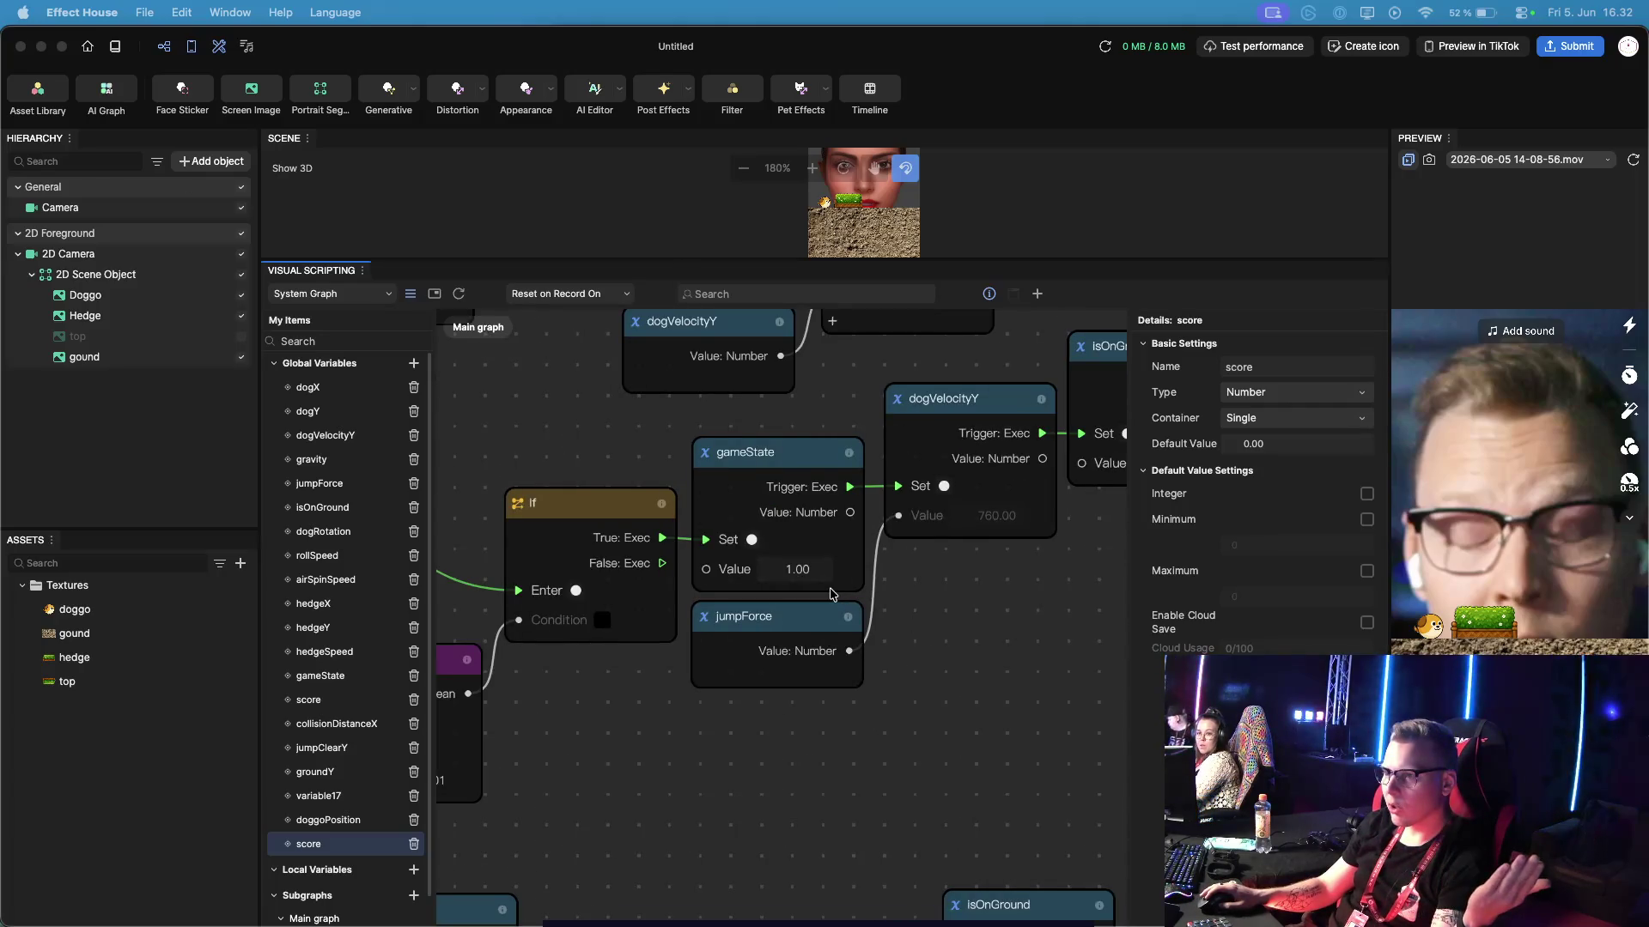
pyautogui.moveTo(738, 783); pyautogui.dragTo(783, 777)
pyautogui.hscroll(-5, 790, 780)
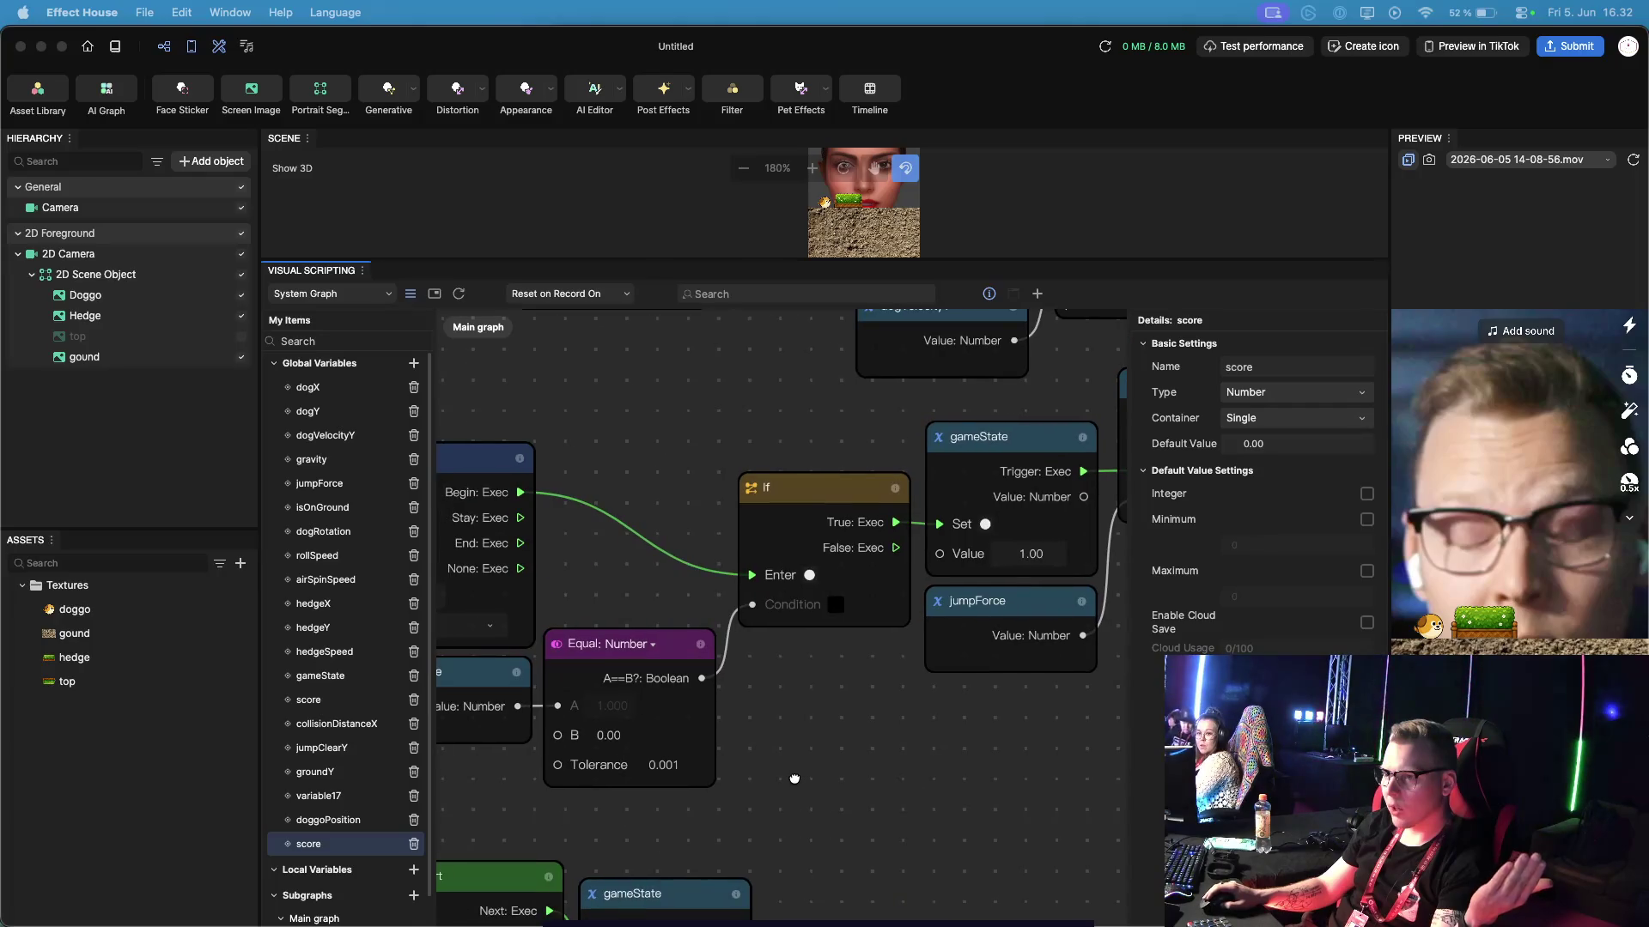
pyautogui.hscroll(-3, 880, 780)
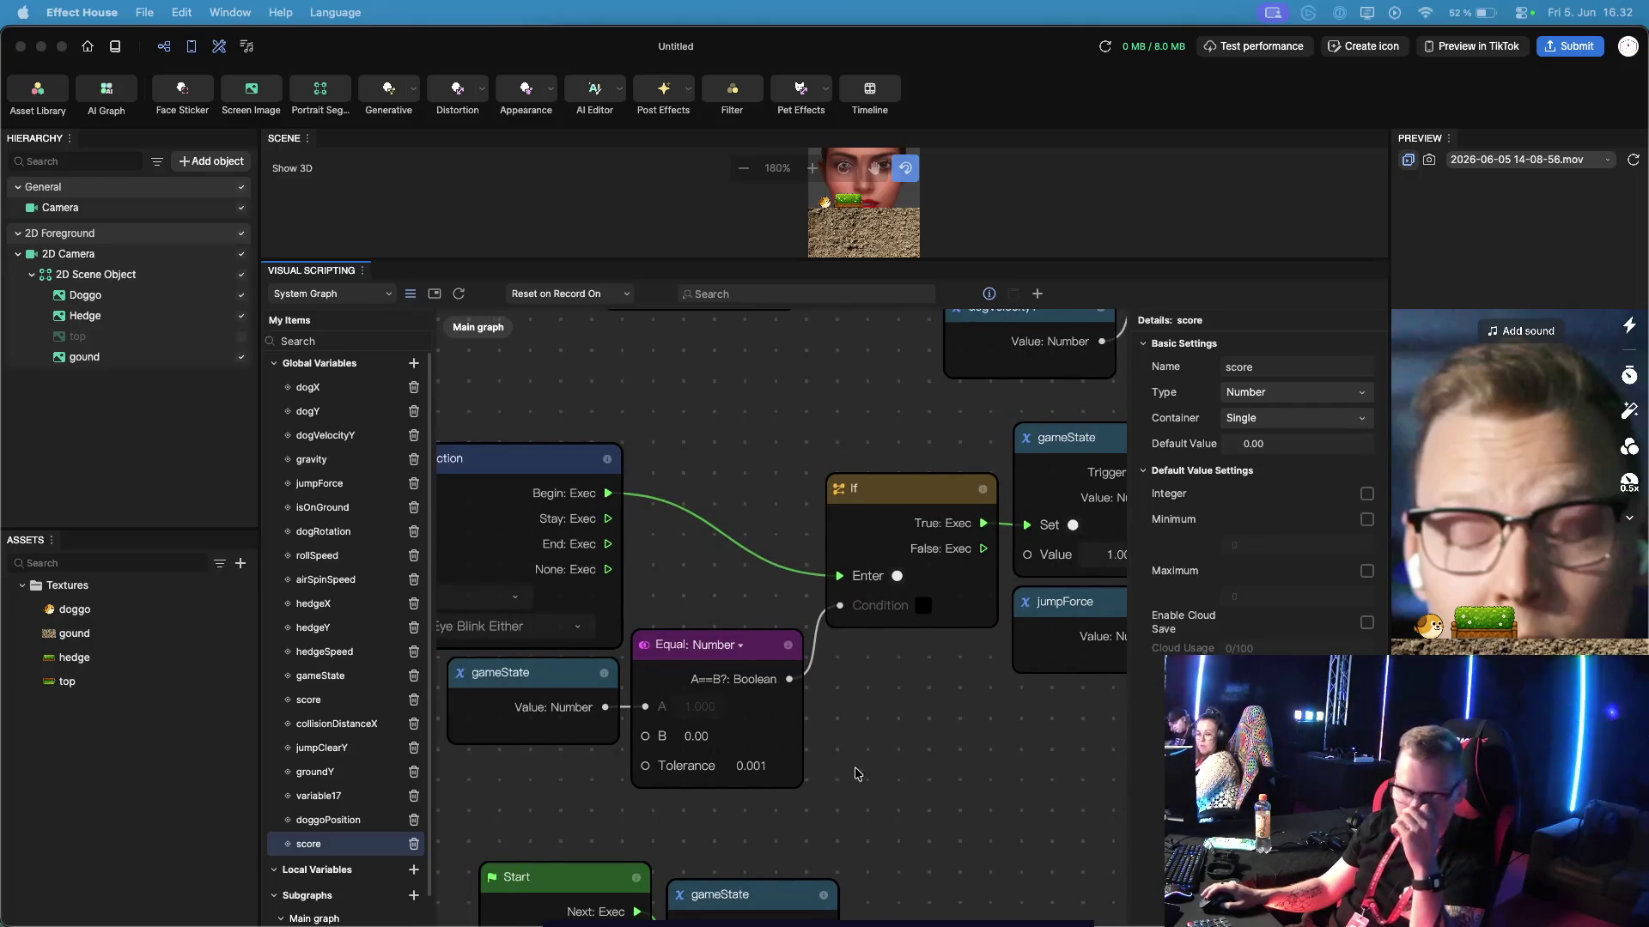
pyautogui.click(1043, 670)
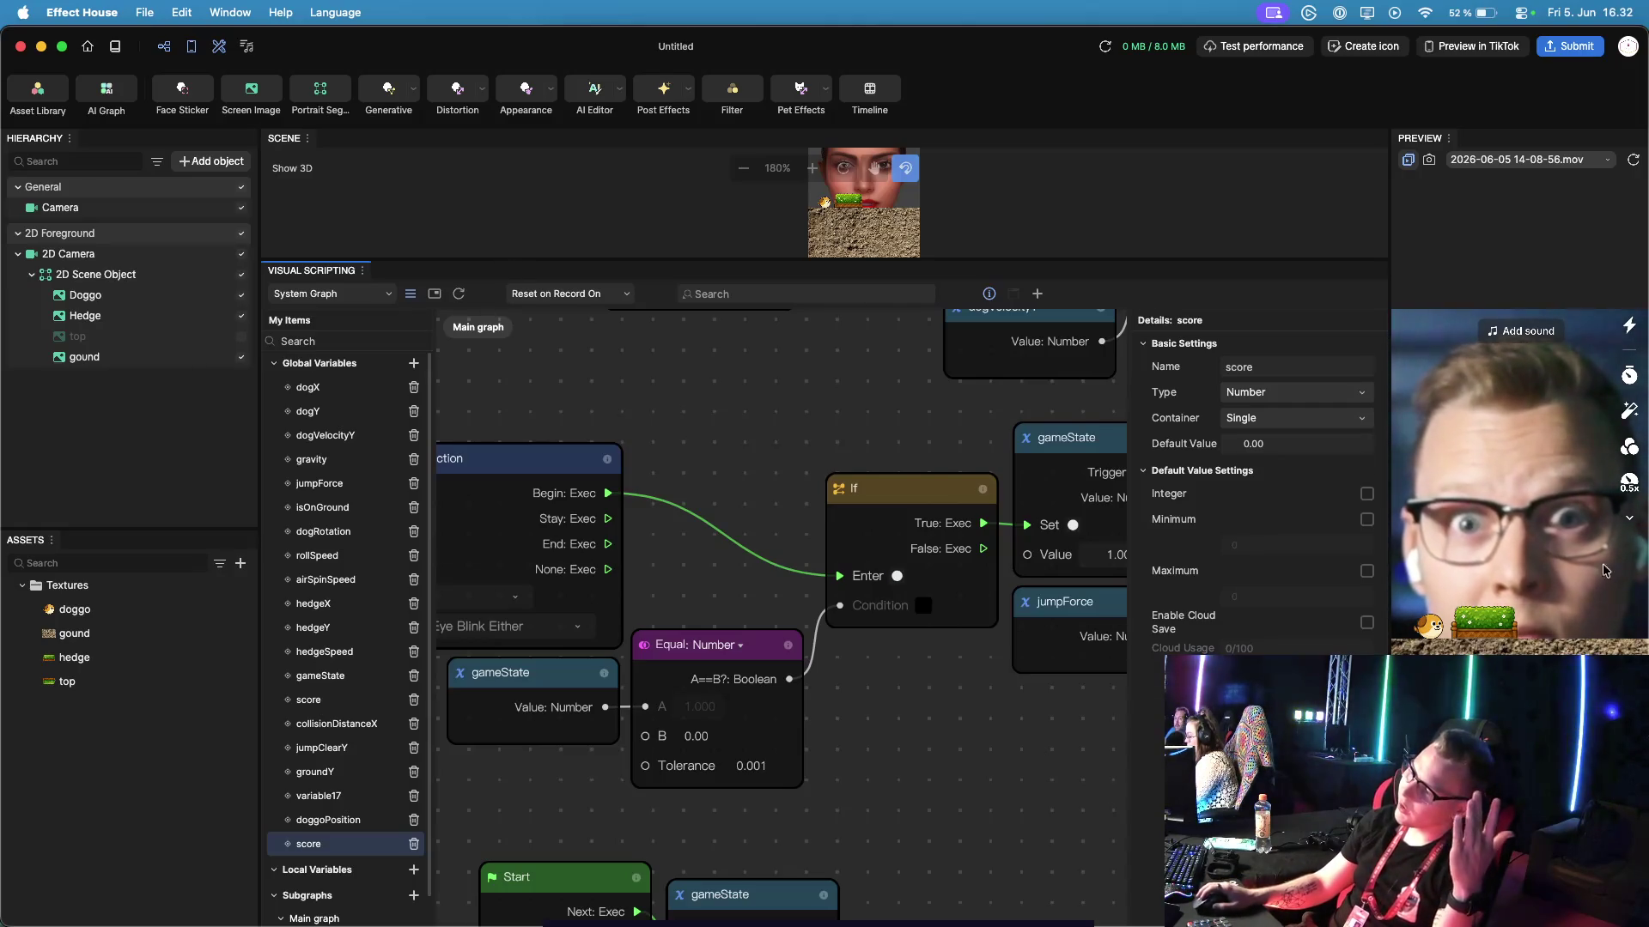
# Step: Select Doggo, nudge its sprite left in the enlarged scene, then restore the node graph
pyautogui.click(85, 295)
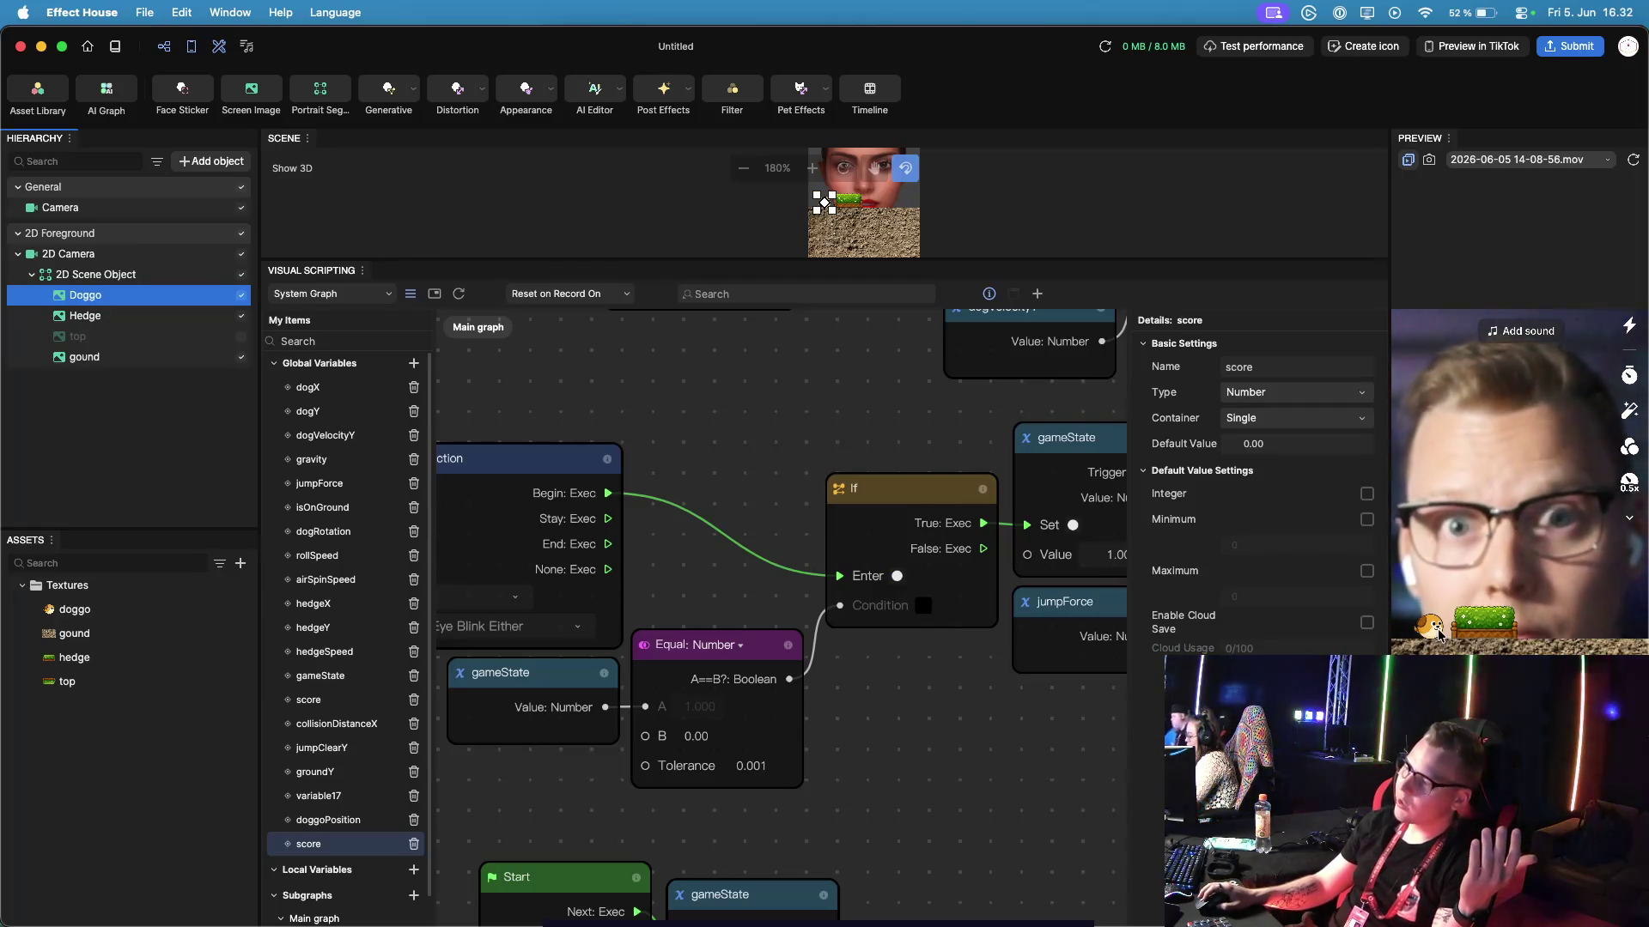
pyautogui.moveTo(773, 263); pyautogui.dragTo(774, 804)
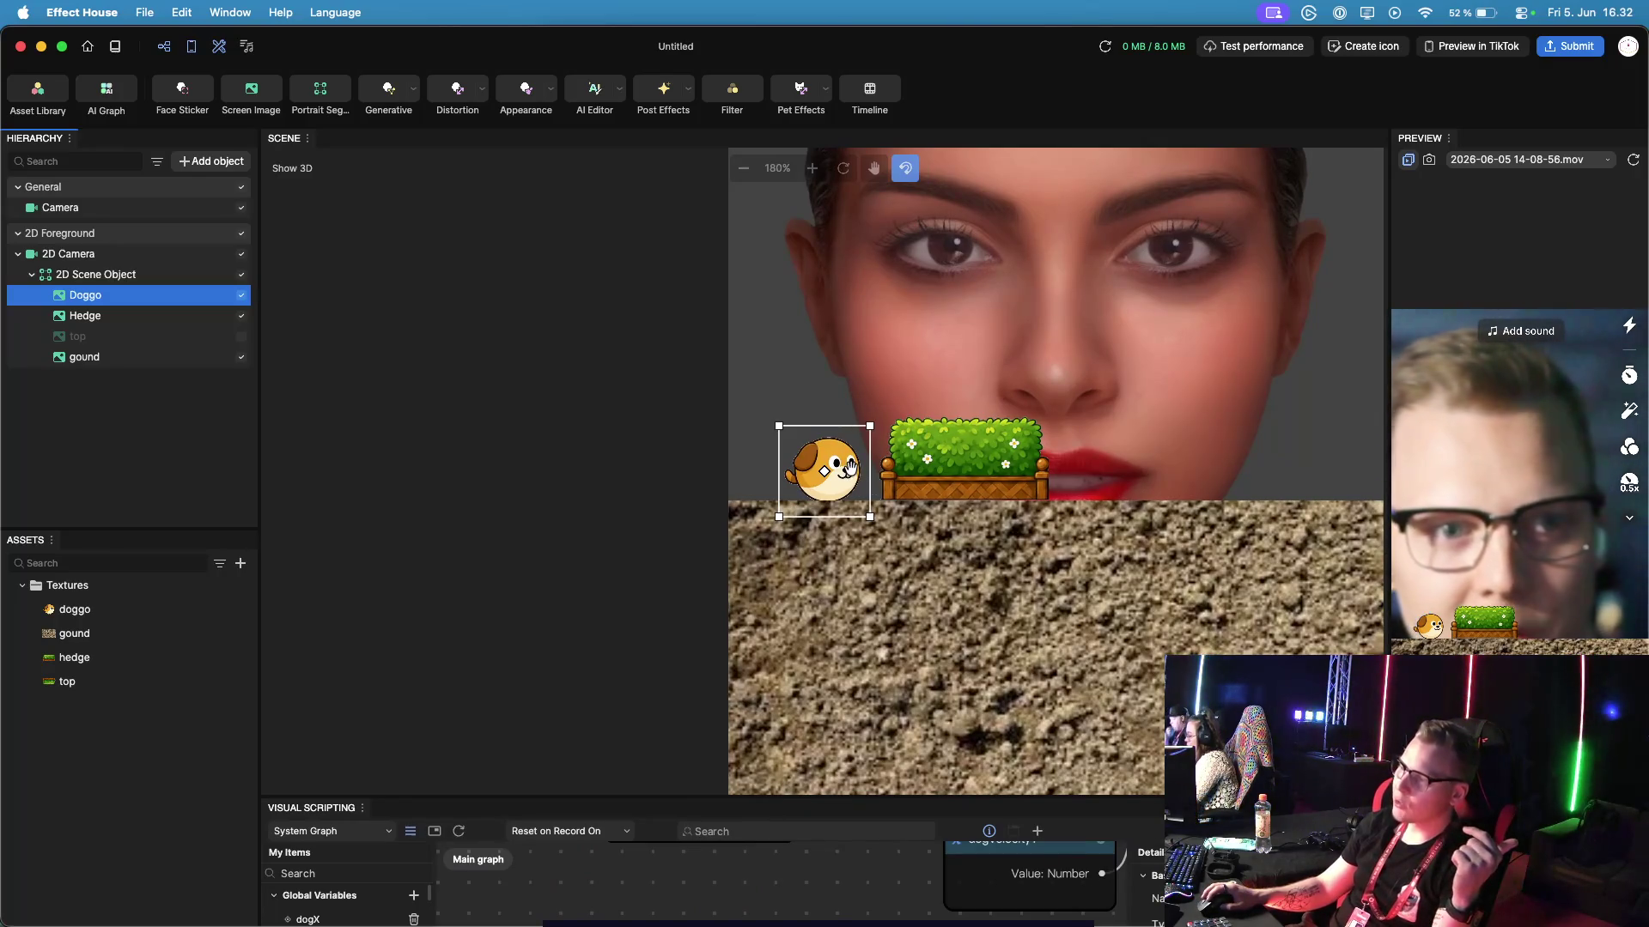
pyautogui.moveTo(848, 470)
pyautogui.mouseDown()
pyautogui.moveTo(855, 238)
pyautogui.moveTo(849, 475)
pyautogui.moveTo(842, 279)
pyautogui.moveTo(830, 472)
pyautogui.moveTo(831, 302)
pyautogui.moveTo(817, 464)
pyautogui.moveTo(827, 224)
pyautogui.moveTo(811, 460)
pyautogui.moveTo(811, 247)
pyautogui.moveTo(813, 485)
pyautogui.moveTo(848, 144)
pyautogui.moveTo(817, 453)
pyautogui.moveTo(815, 171)
pyautogui.moveTo(820, 468)
pyautogui.mouseUp()
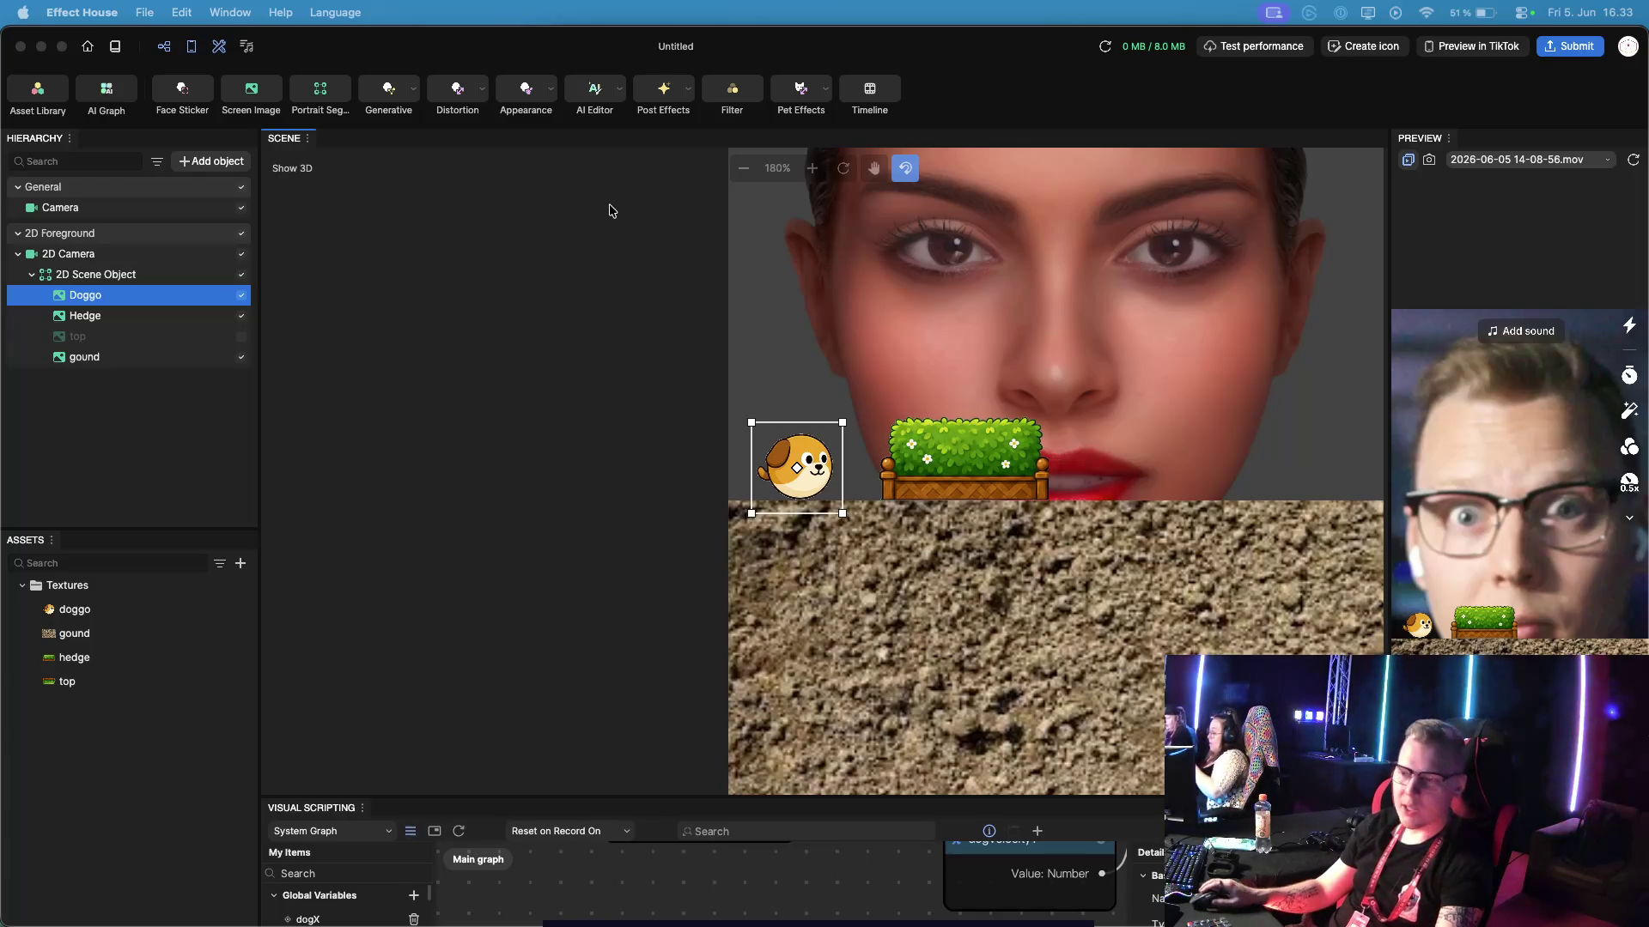
pyautogui.moveTo(642, 800); pyautogui.dragTo(687, 264)
pyautogui.moveTo(758, 479)
pyautogui.mouseDown()
pyautogui.moveTo(831, 339)
pyautogui.moveTo(915, 485)
pyautogui.mouseUp()
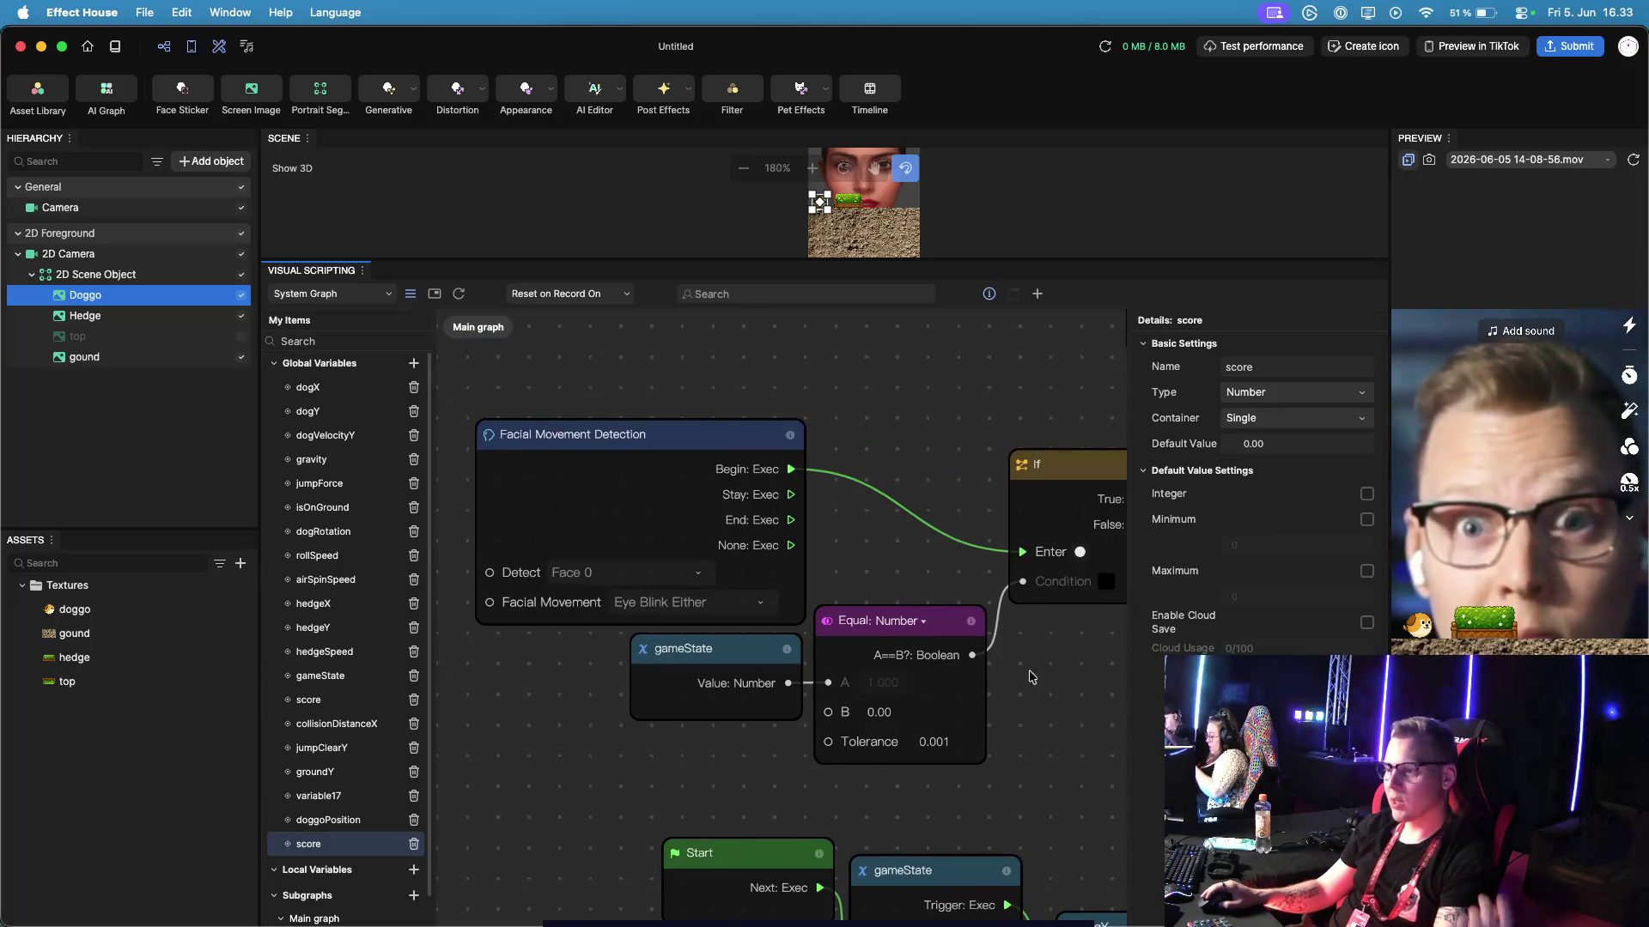
# Step: Move the jumpForce and dogVelocityY nodes lower, then wire the blink If's False exec into dogVelocityY Set
pyautogui.moveTo(1086, 696)
pyautogui.mouseDown()
pyautogui.moveTo(970, 710)
pyautogui.moveTo(960, 671)
pyautogui.moveTo(629, 678)
pyautogui.mouseUp()
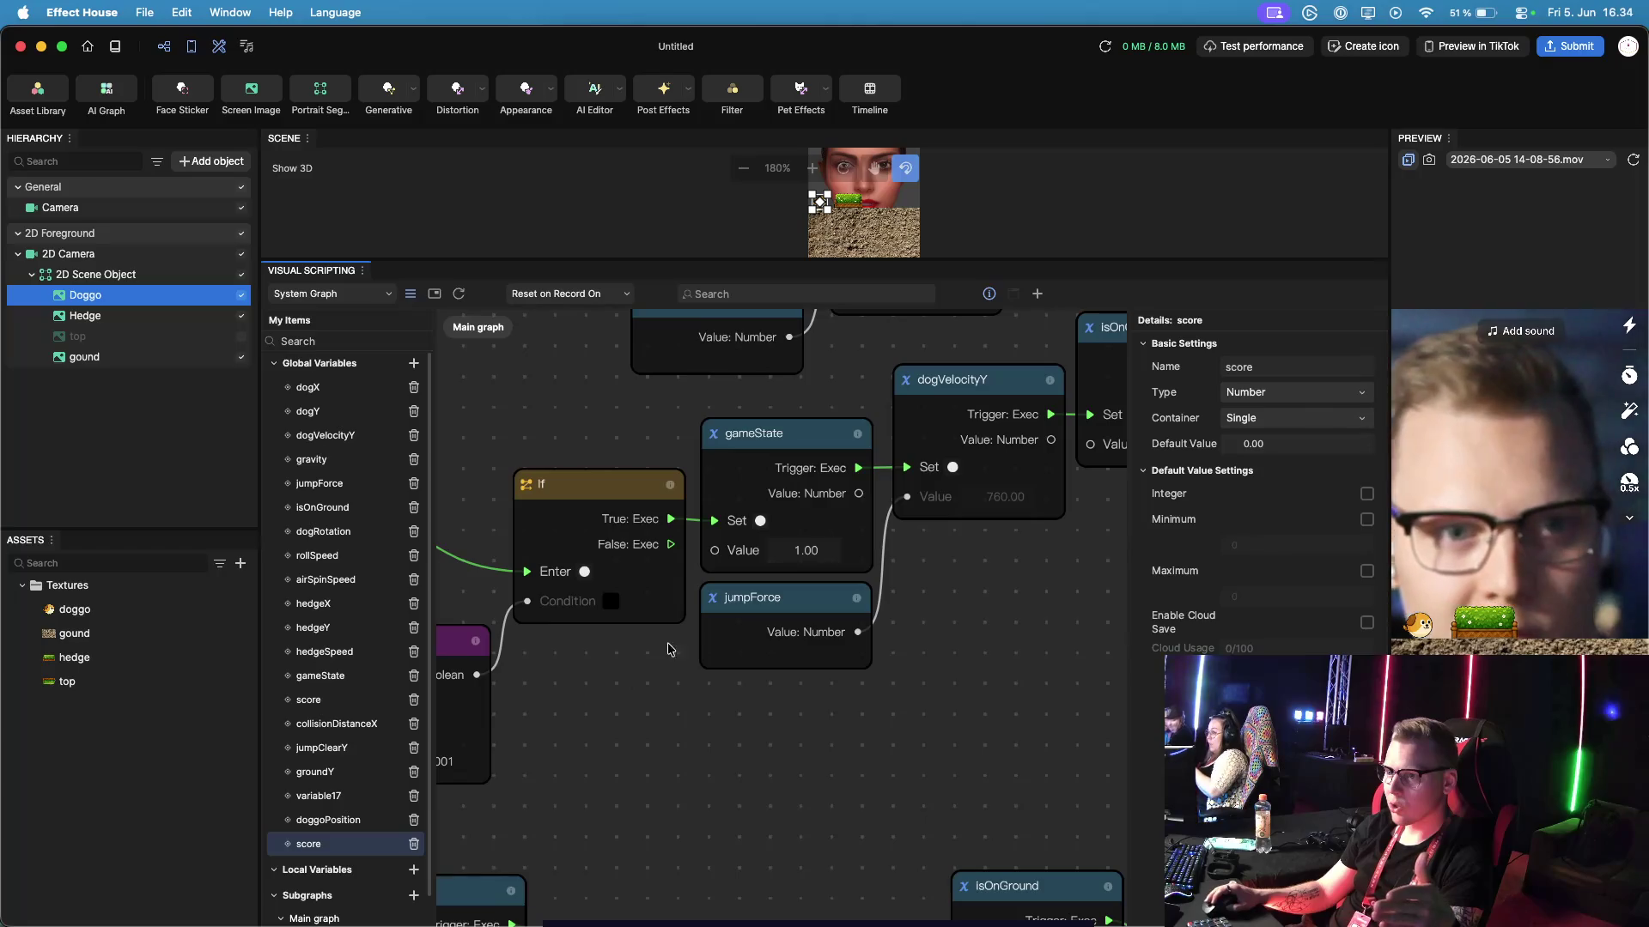
pyautogui.moveTo(816, 600); pyautogui.dragTo(816, 775)
pyautogui.moveTo(996, 385); pyautogui.dragTo(994, 587)
pyautogui.moveTo(808, 774); pyautogui.dragTo(833, 784)
pyautogui.moveTo(670, 545); pyautogui.dragTo(899, 670)
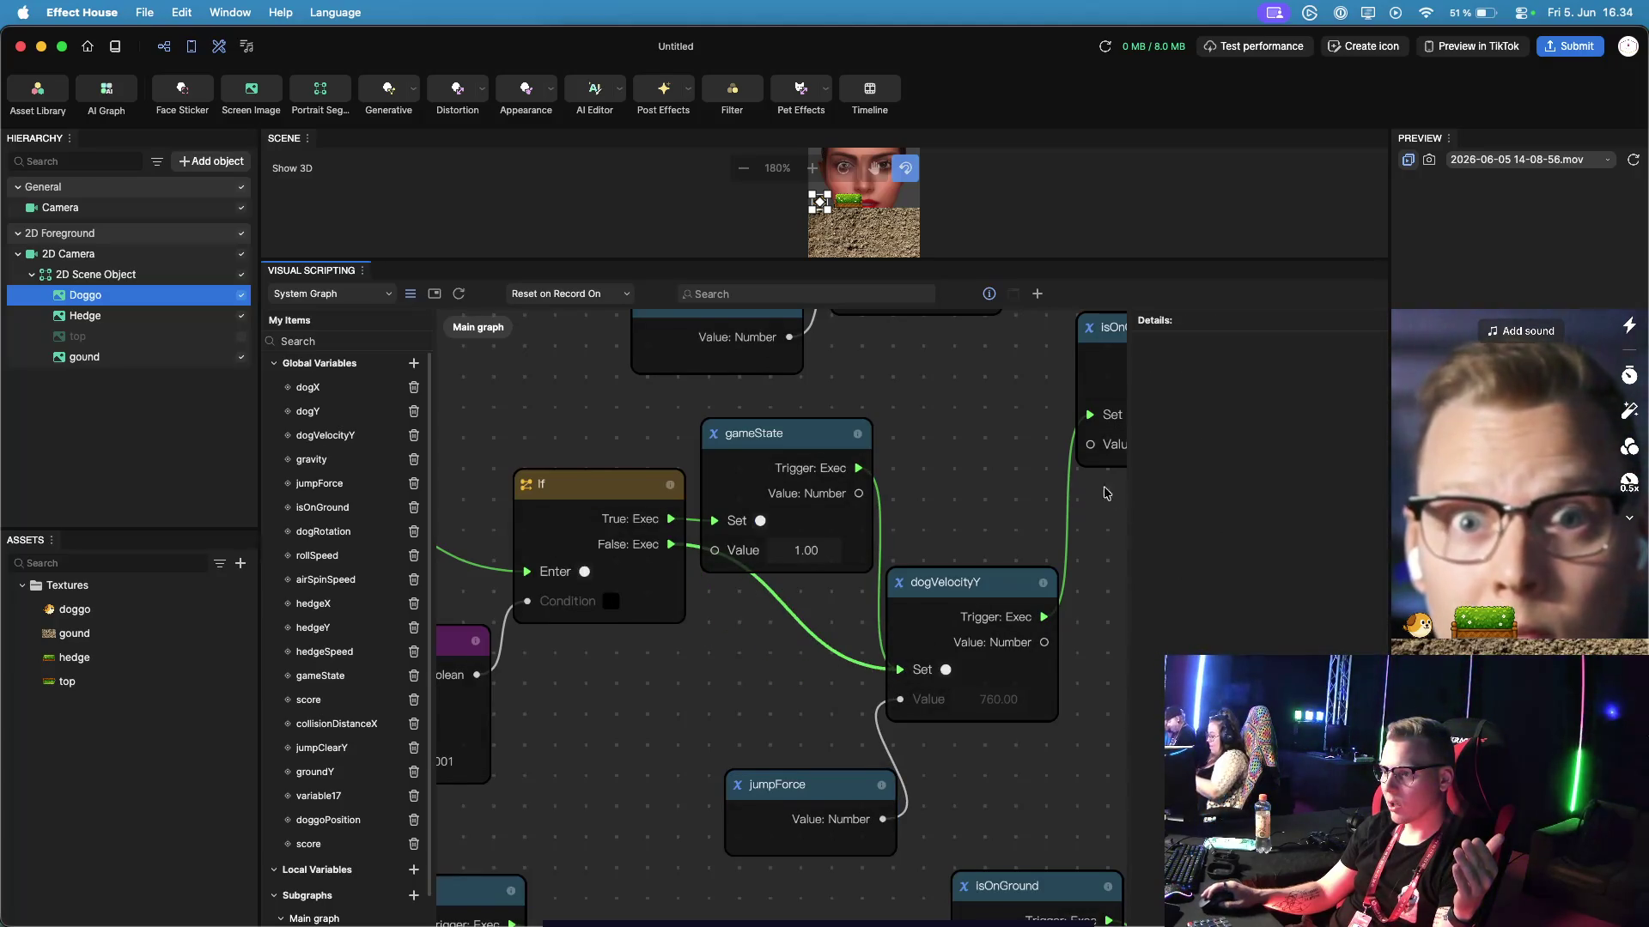
# Step: Reposition the Get Time node lower on the canvas
pyautogui.scroll(-5, 1010, 565)
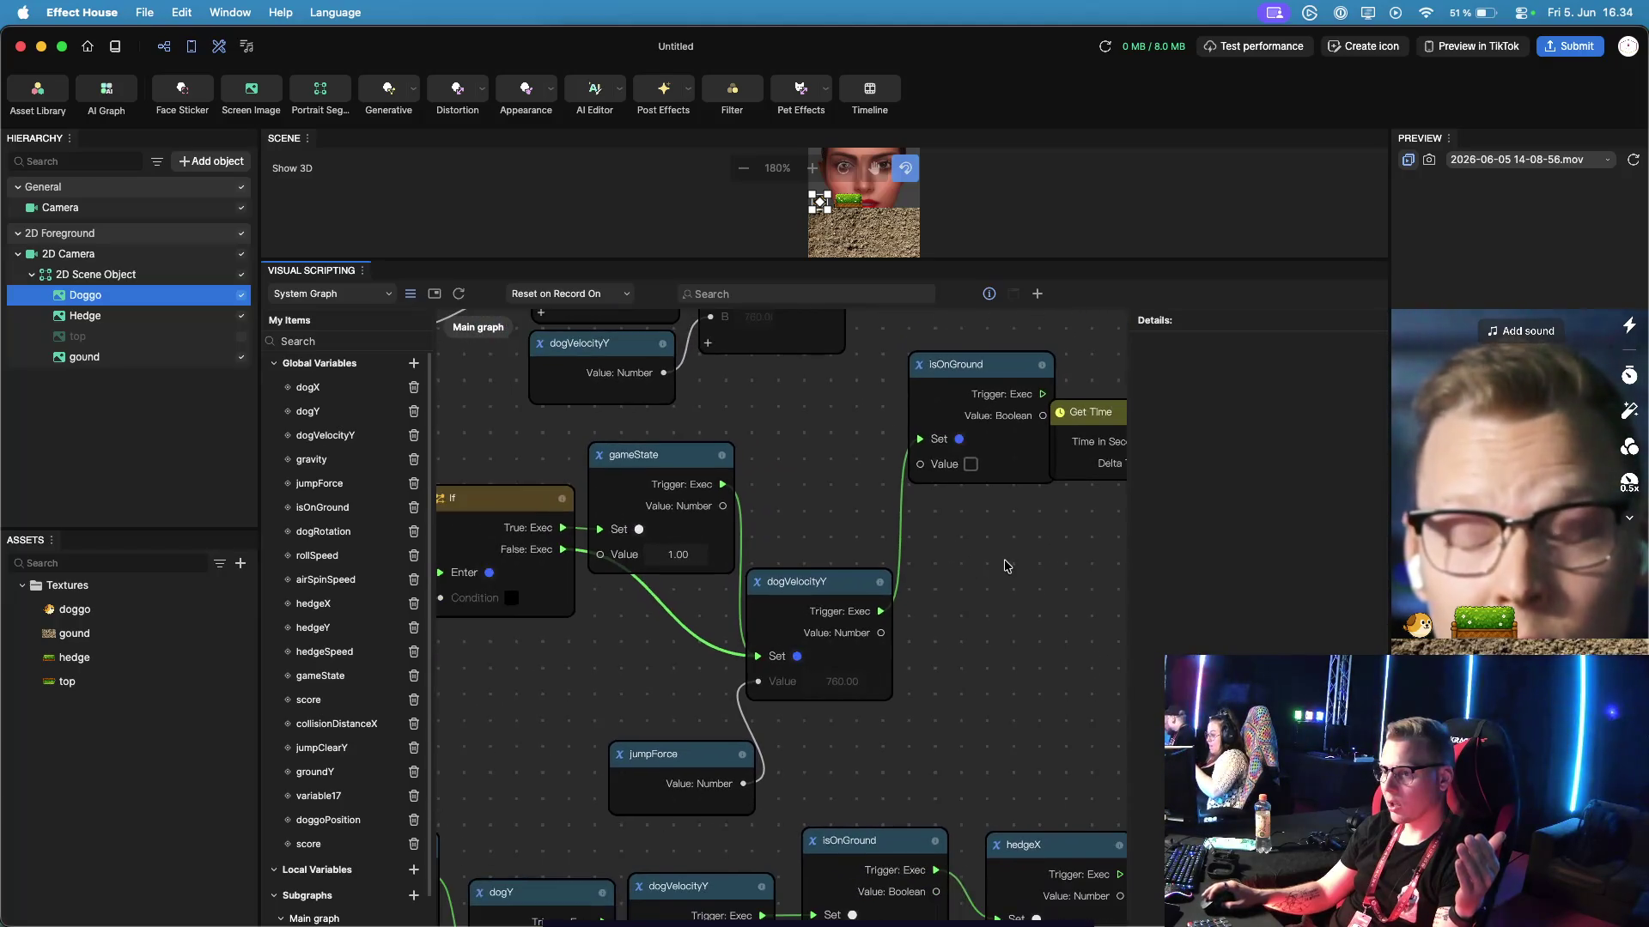
pyautogui.moveTo(1035, 564); pyautogui.dragTo(989, 576)
pyautogui.scroll(3, 989, 576)
pyautogui.moveTo(1060, 648); pyautogui.dragTo(921, 690)
pyautogui.moveTo(870, 519); pyautogui.dragTo(943, 627)
pyautogui.moveTo(872, 472)
pyautogui.mouseDown()
pyautogui.moveTo(894, 636)
pyautogui.moveTo(681, 596)
pyautogui.mouseUp()
pyautogui.moveTo(1061, 649); pyautogui.dragTo(756, 687)
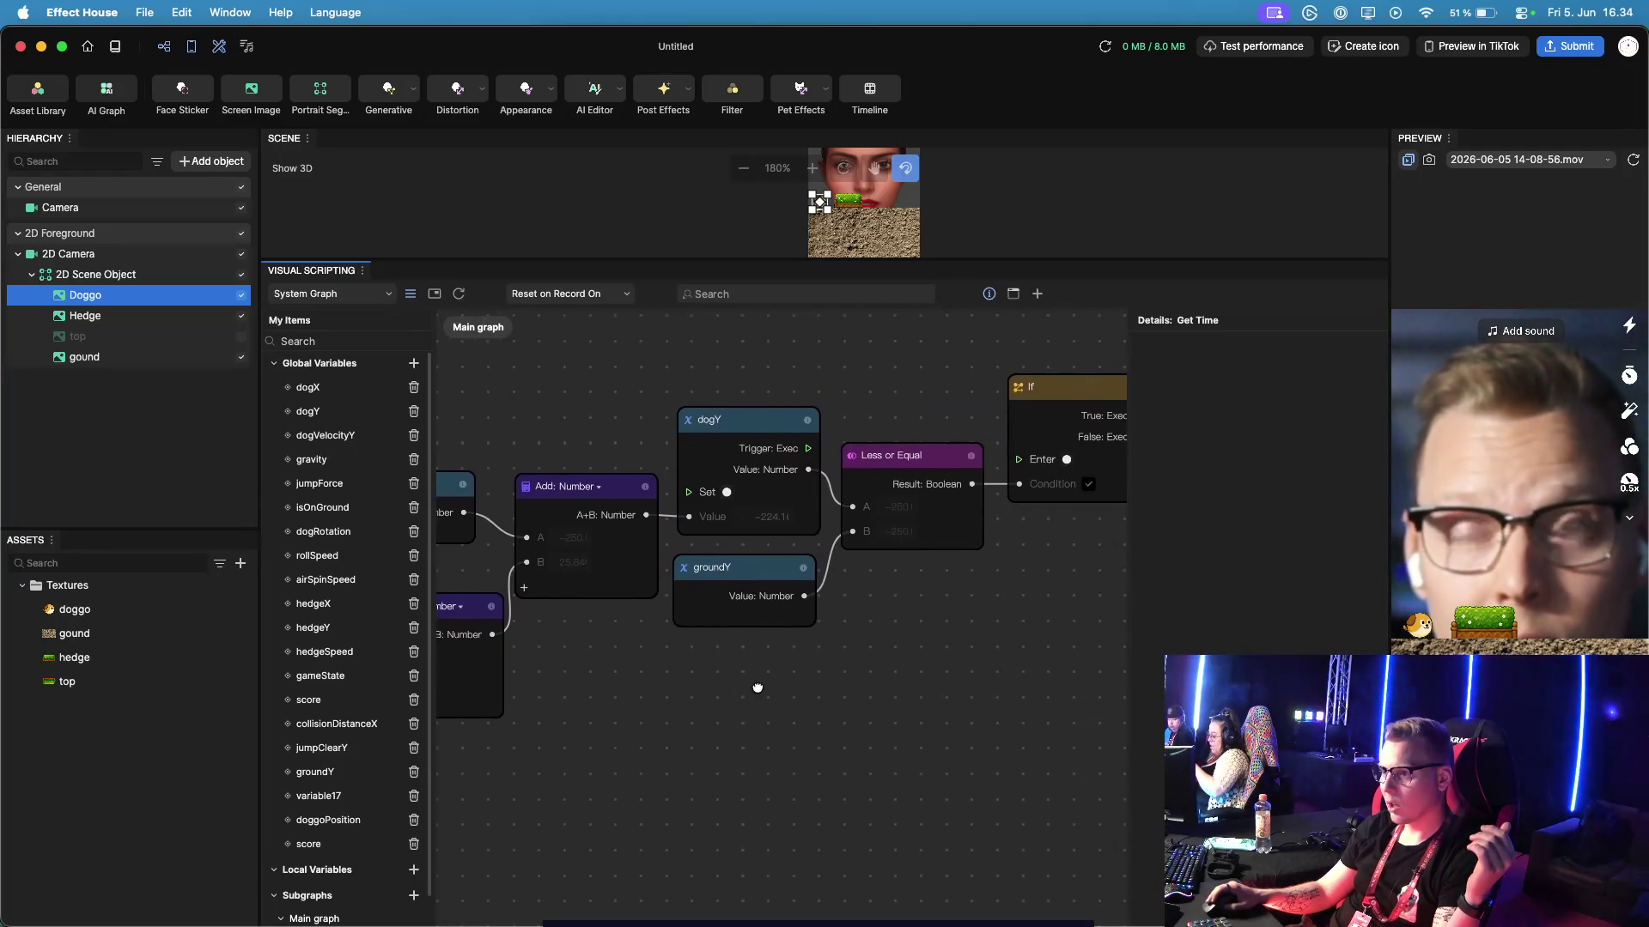
# Step: Connect dogVelocityY's update Trigger exec to the dogY Set node
pyautogui.moveTo(962, 671); pyautogui.dragTo(853, 684)
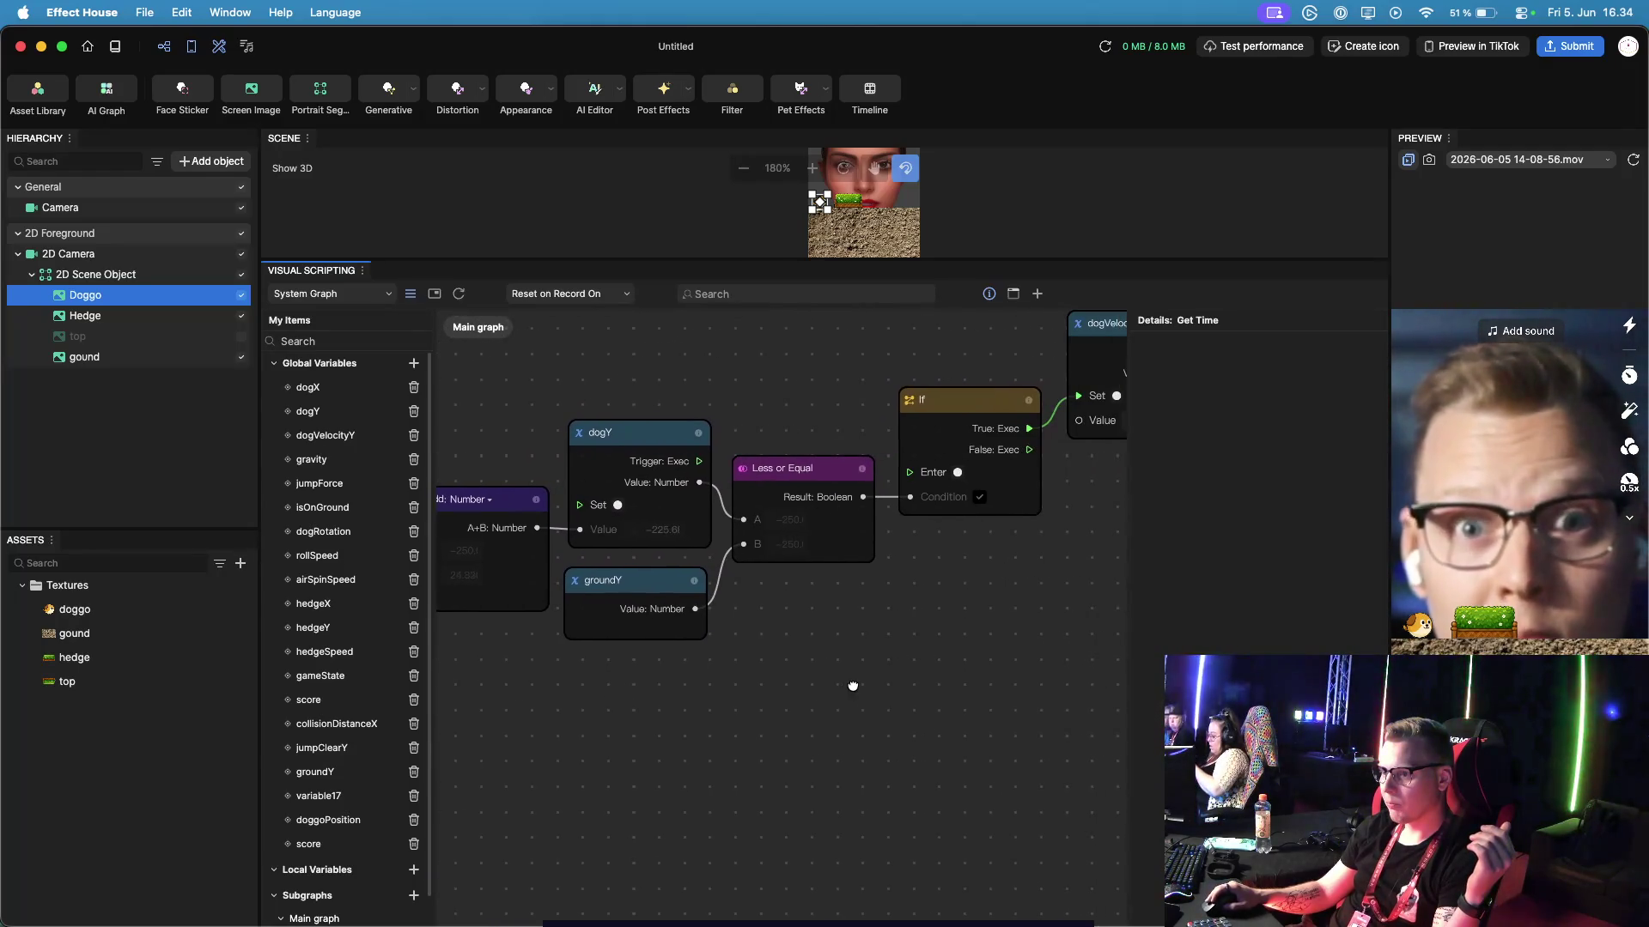
pyautogui.moveTo(987, 656); pyautogui.dragTo(817, 721)
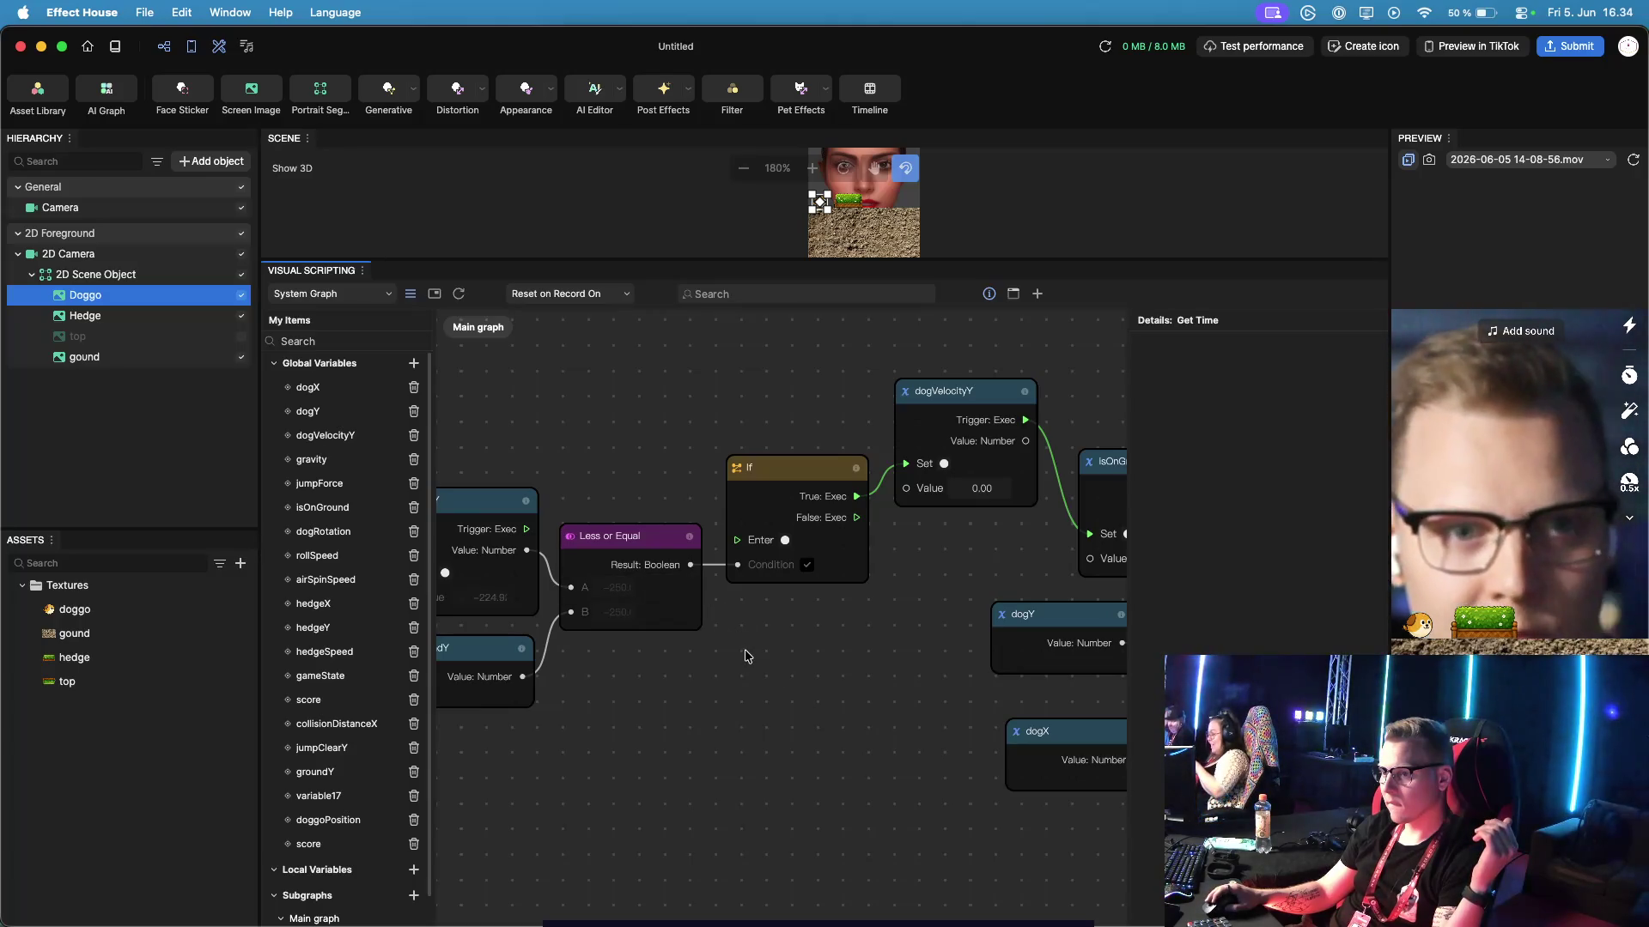
pyautogui.moveTo(748, 651); pyautogui.dragTo(888, 665)
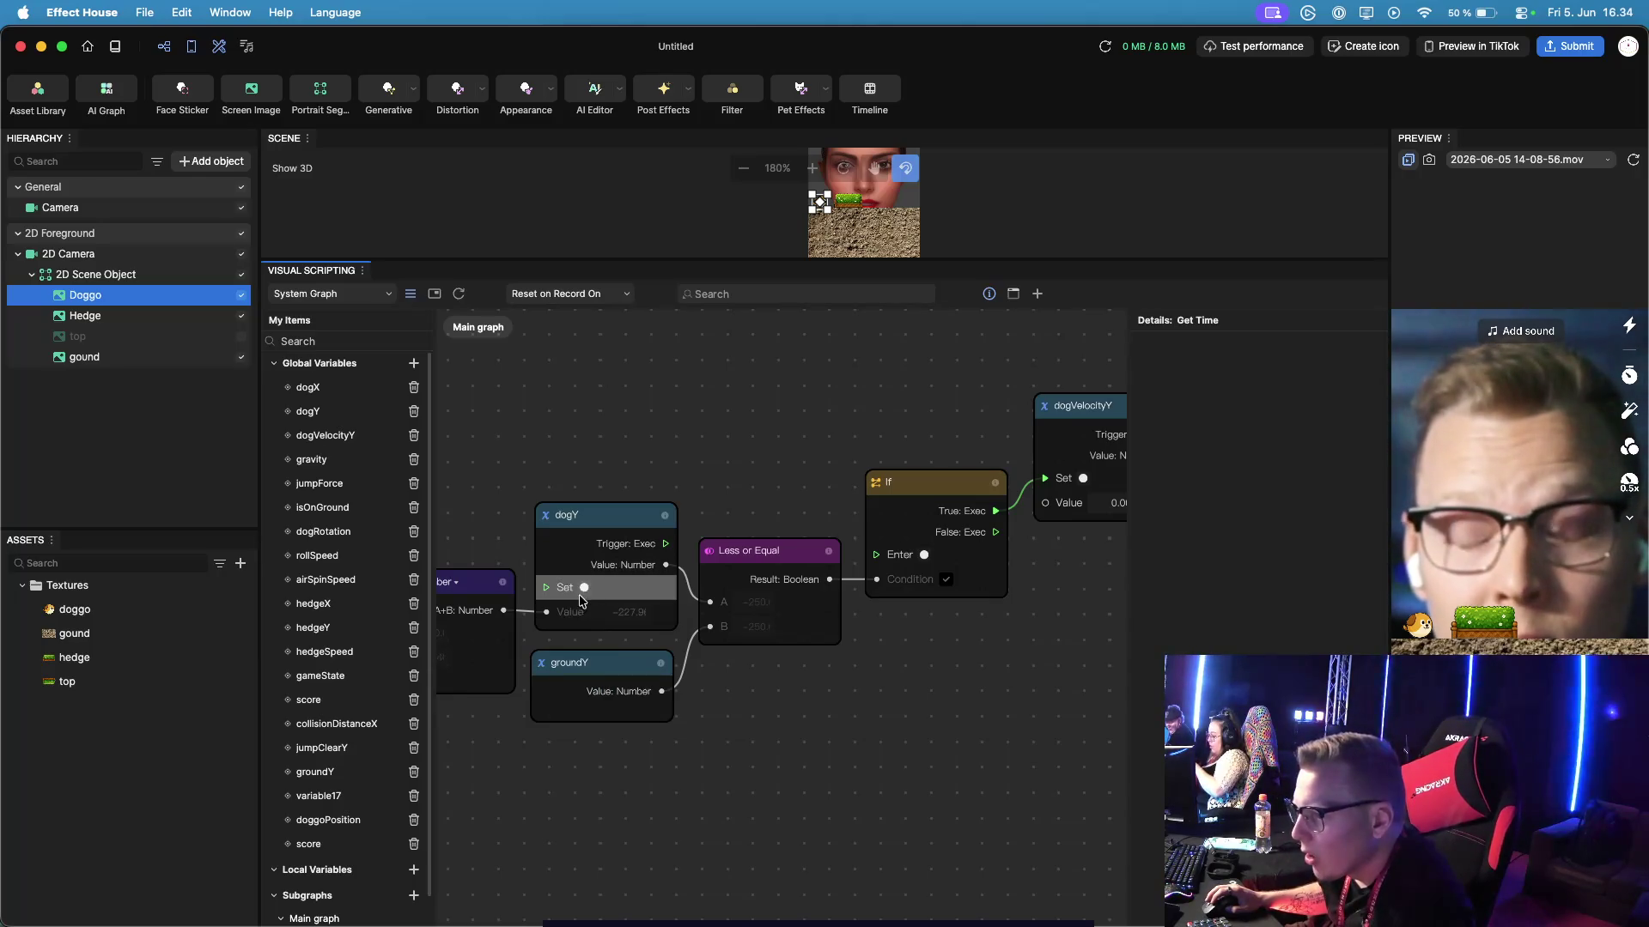
pyautogui.hscroll(-5, 543, 593)
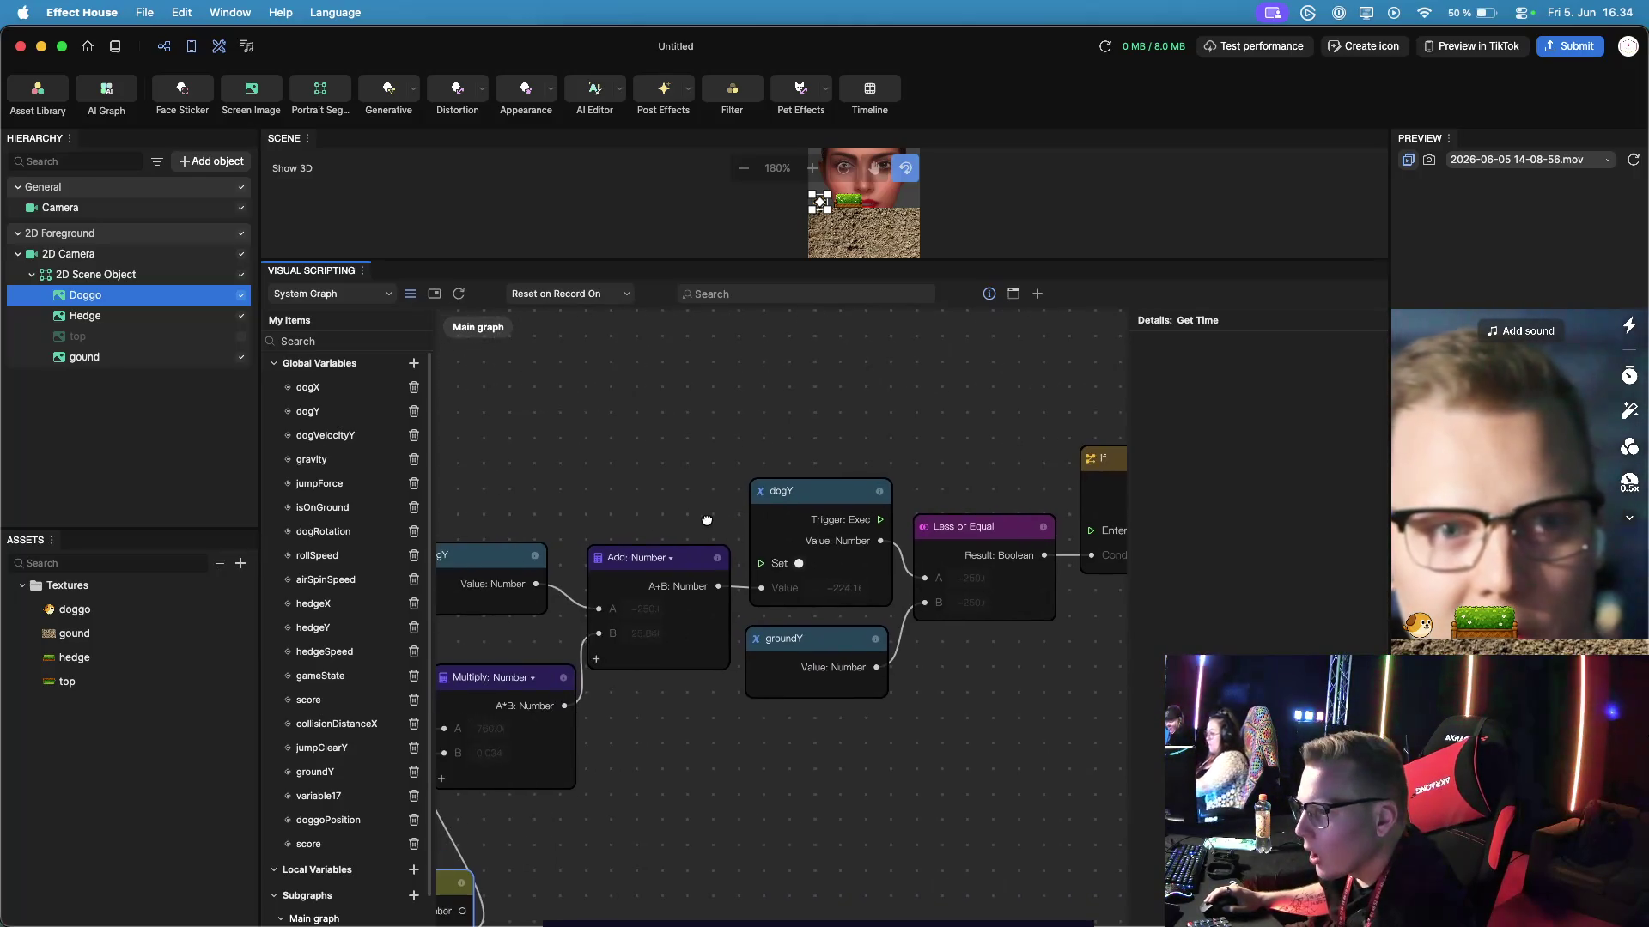
pyautogui.moveTo(670, 500)
pyautogui.mouseDown()
pyautogui.moveTo(704, 460)
pyautogui.moveTo(876, 435)
pyautogui.mouseUp()
pyautogui.scroll(-3, 864, 517)
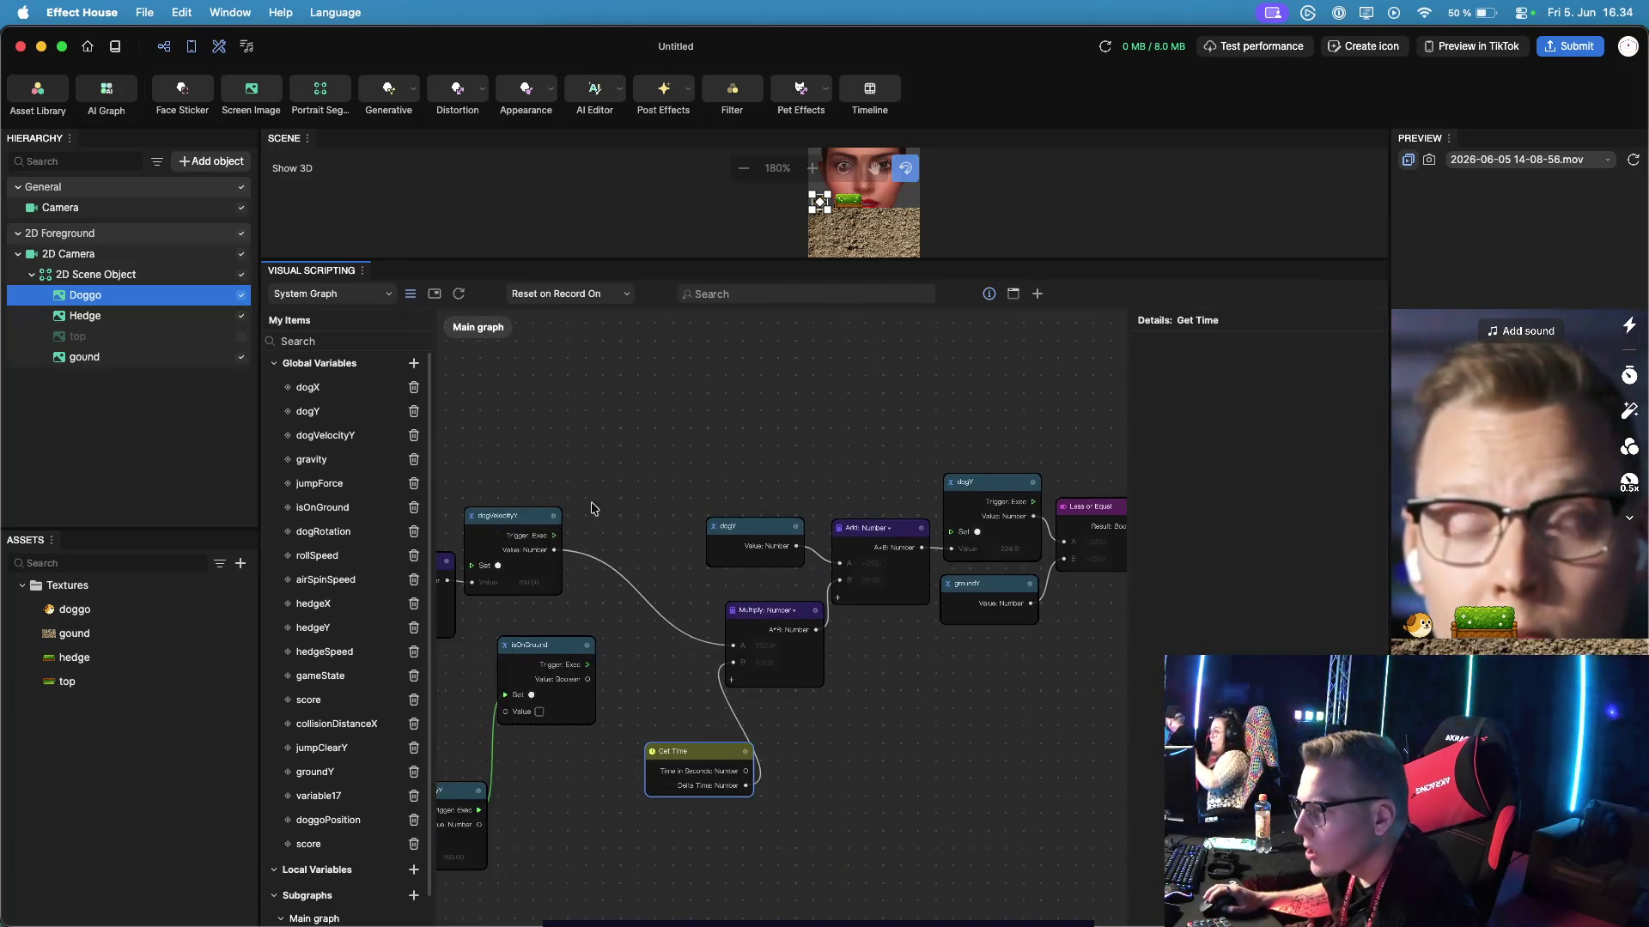
pyautogui.moveTo(556, 537)
pyautogui.mouseDown()
pyautogui.moveTo(936, 513)
pyautogui.moveTo(951, 531)
pyautogui.mouseUp()
# Step: Move the gravity If node up and right, and wire its True exec into dogVelocityY Set
pyautogui.moveTo(582, 562); pyautogui.dragTo(976, 530)
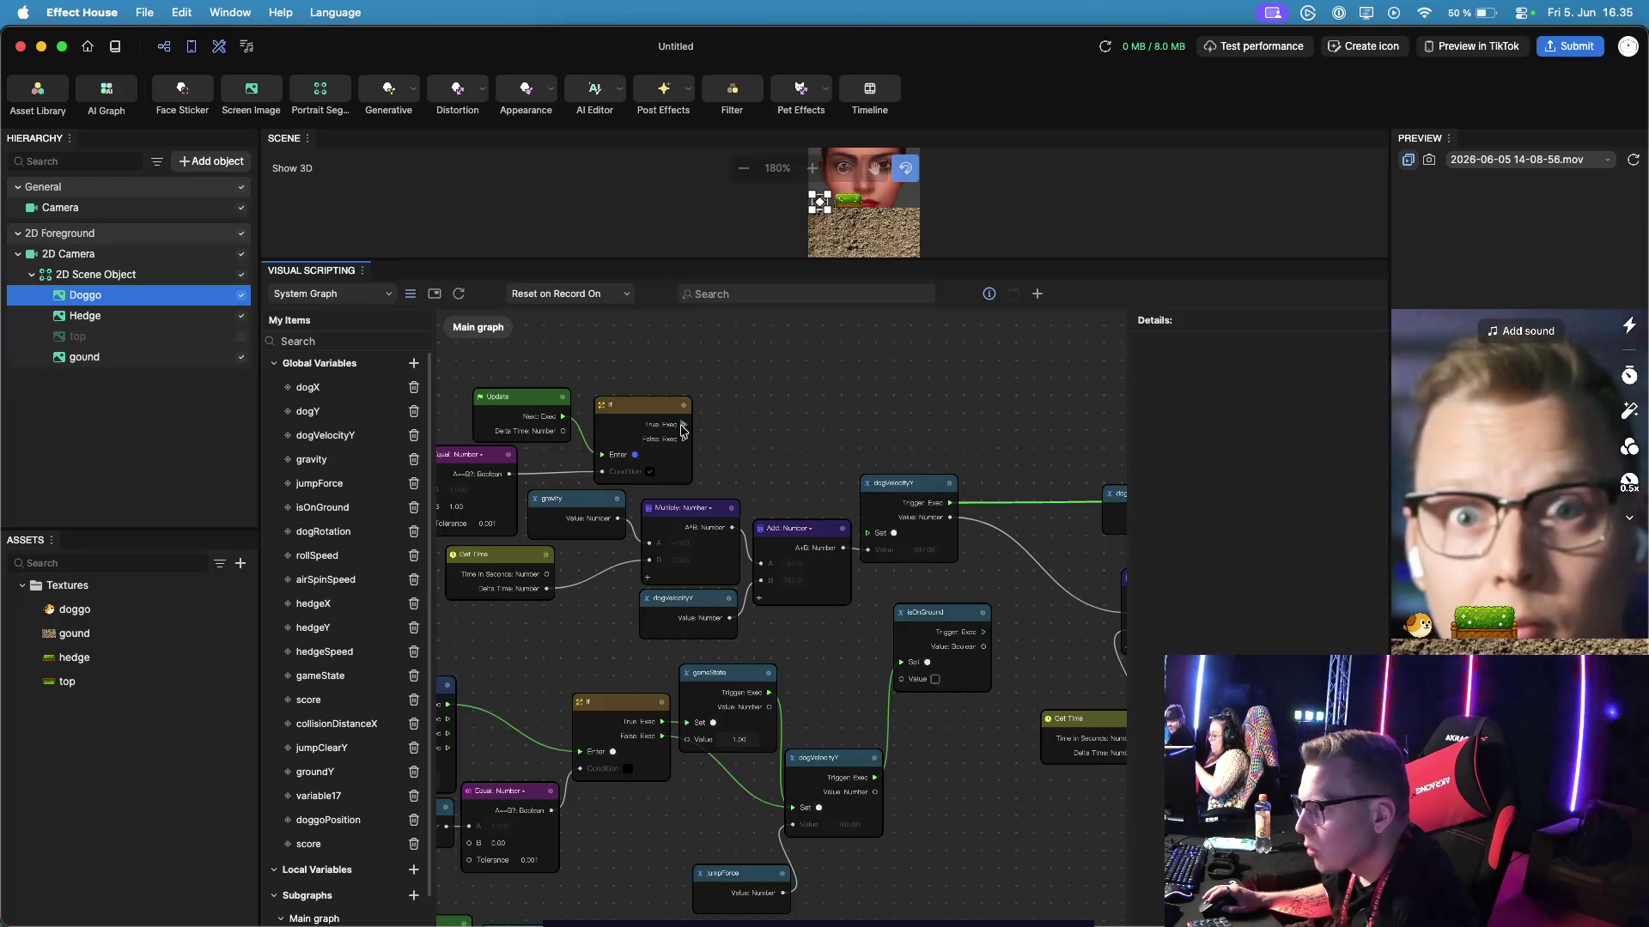
pyautogui.moveTo(745, 451); pyautogui.dragTo(847, 460)
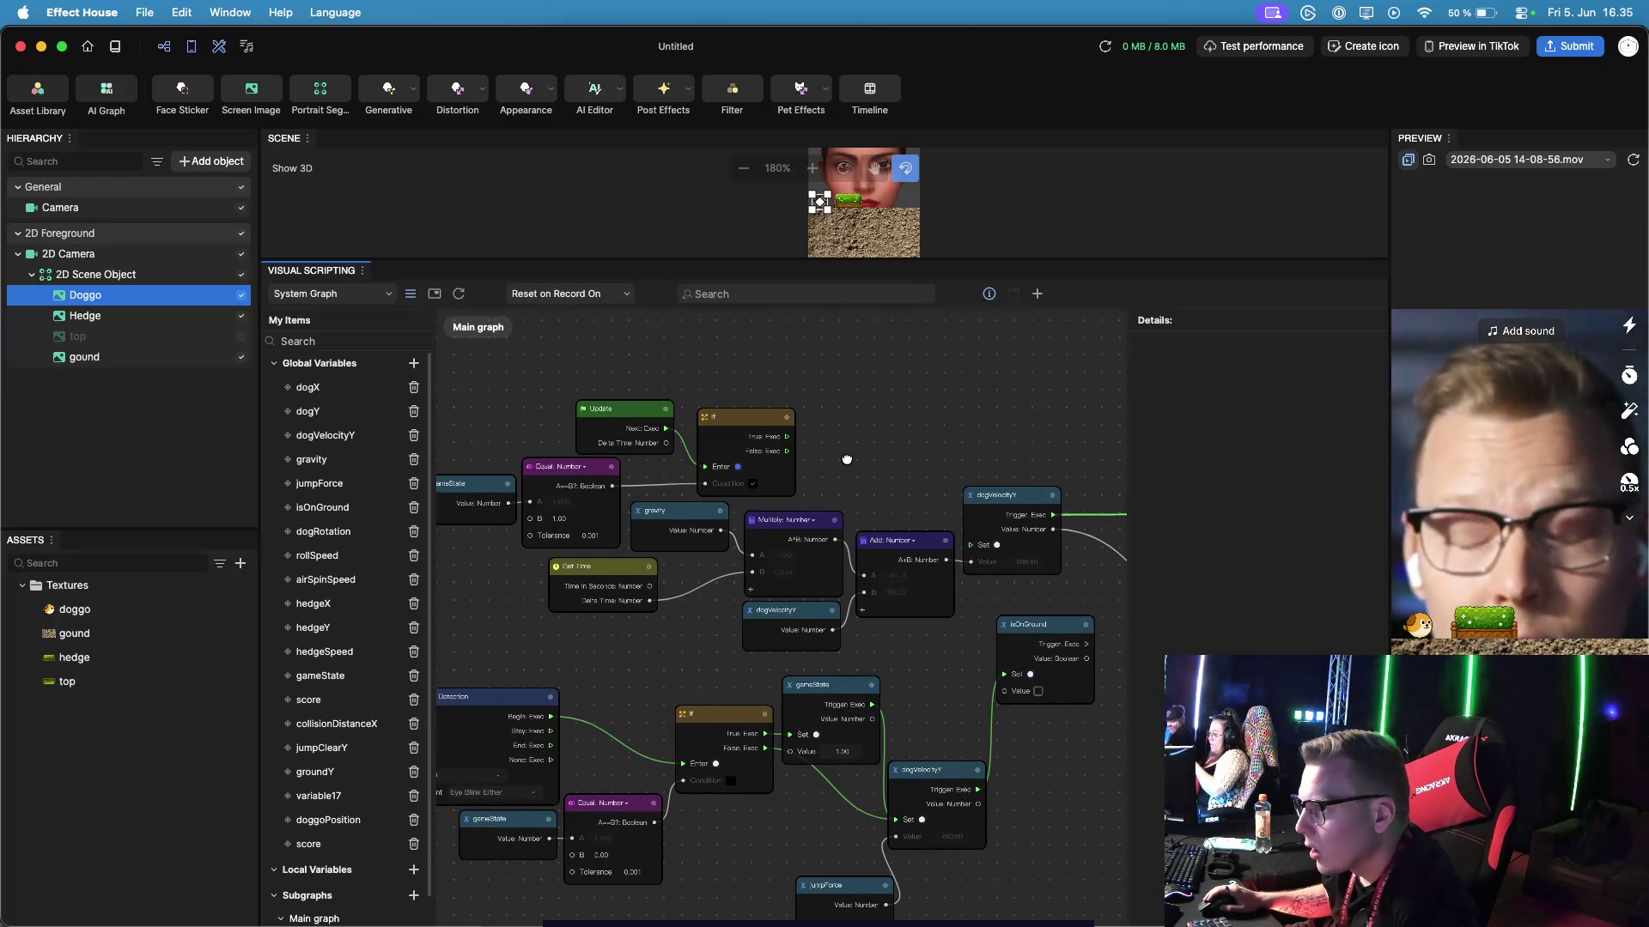
pyautogui.moveTo(745, 422); pyautogui.dragTo(775, 411)
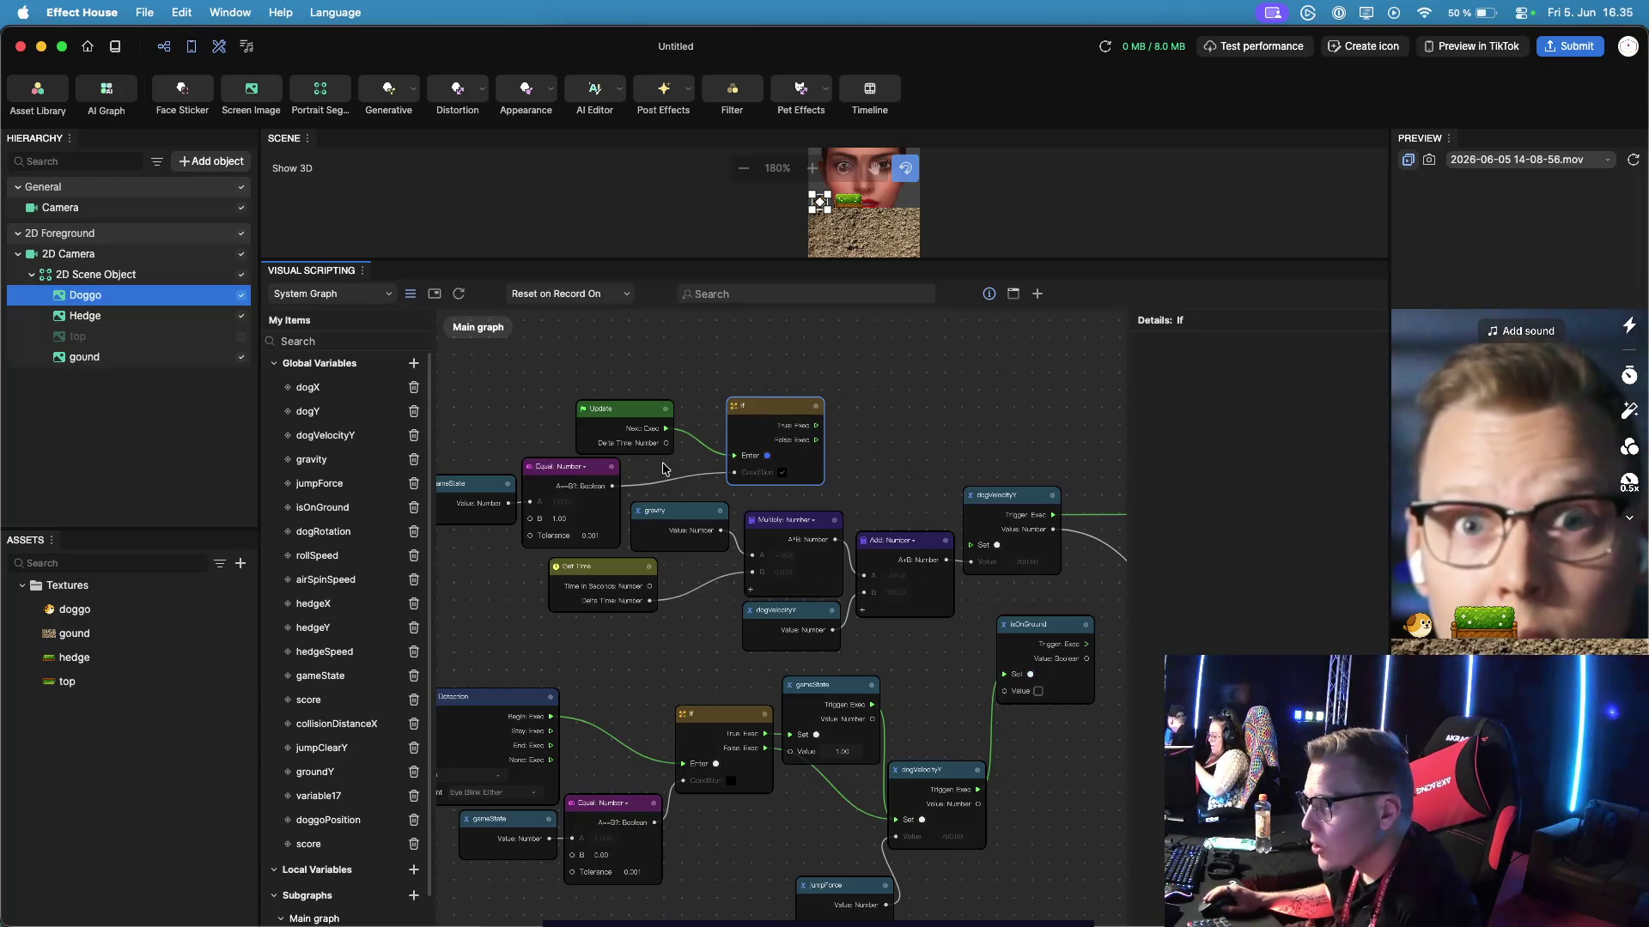
pyautogui.moveTo(817, 428)
pyautogui.mouseDown()
pyautogui.moveTo(1010, 495)
pyautogui.moveTo(970, 545)
pyautogui.mouseUp()
pyautogui.moveTo(1014, 487); pyautogui.dragTo(1010, 430)
# Step: Move the dogVelocityY node up and clear the node selection
pyautogui.moveTo(1043, 561); pyautogui.dragTo(765, 540)
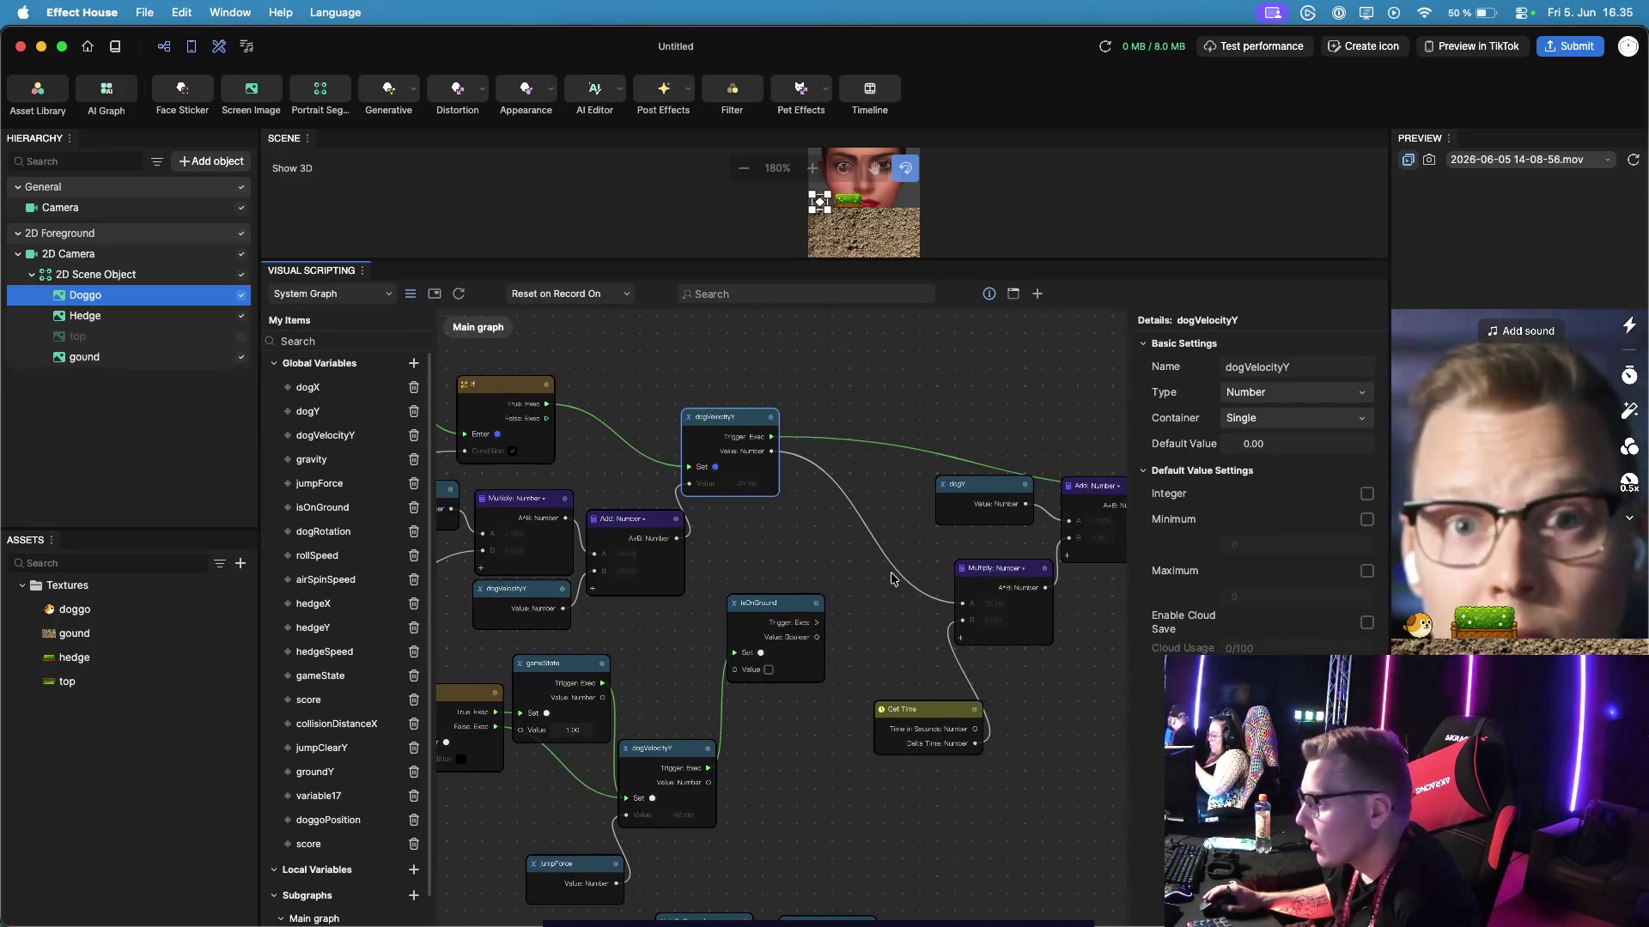
pyautogui.hscroll(5, 953, 593)
pyautogui.hscroll(5, 894, 573)
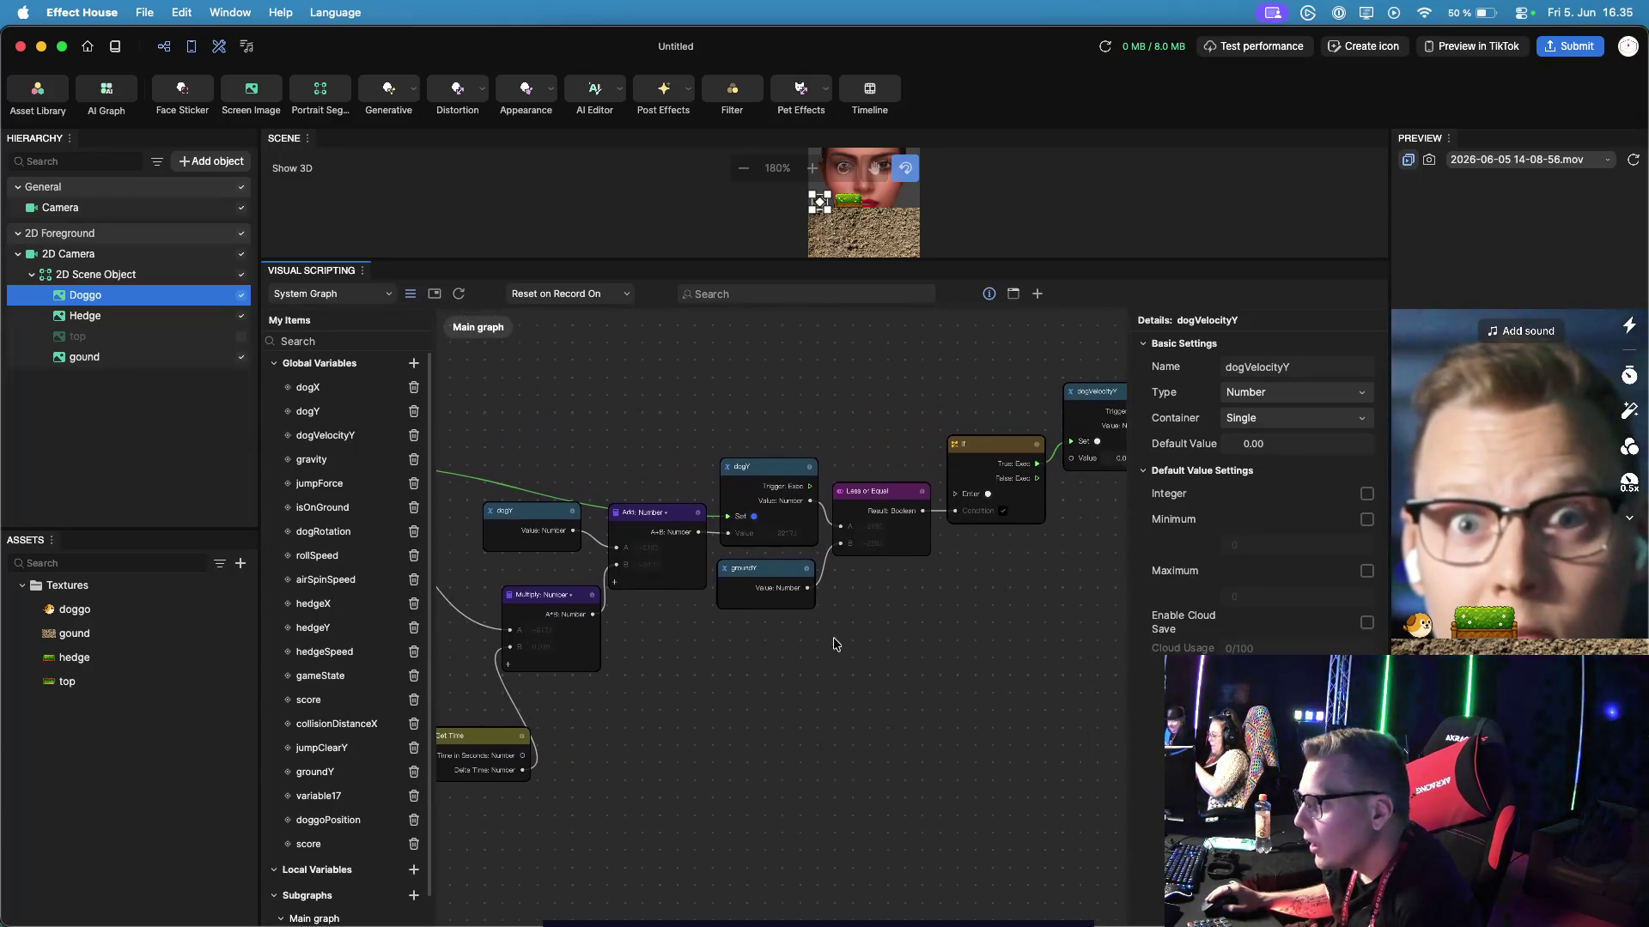
pyautogui.hscroll(3, 800, 640)
pyautogui.hscroll(3, 889, 597)
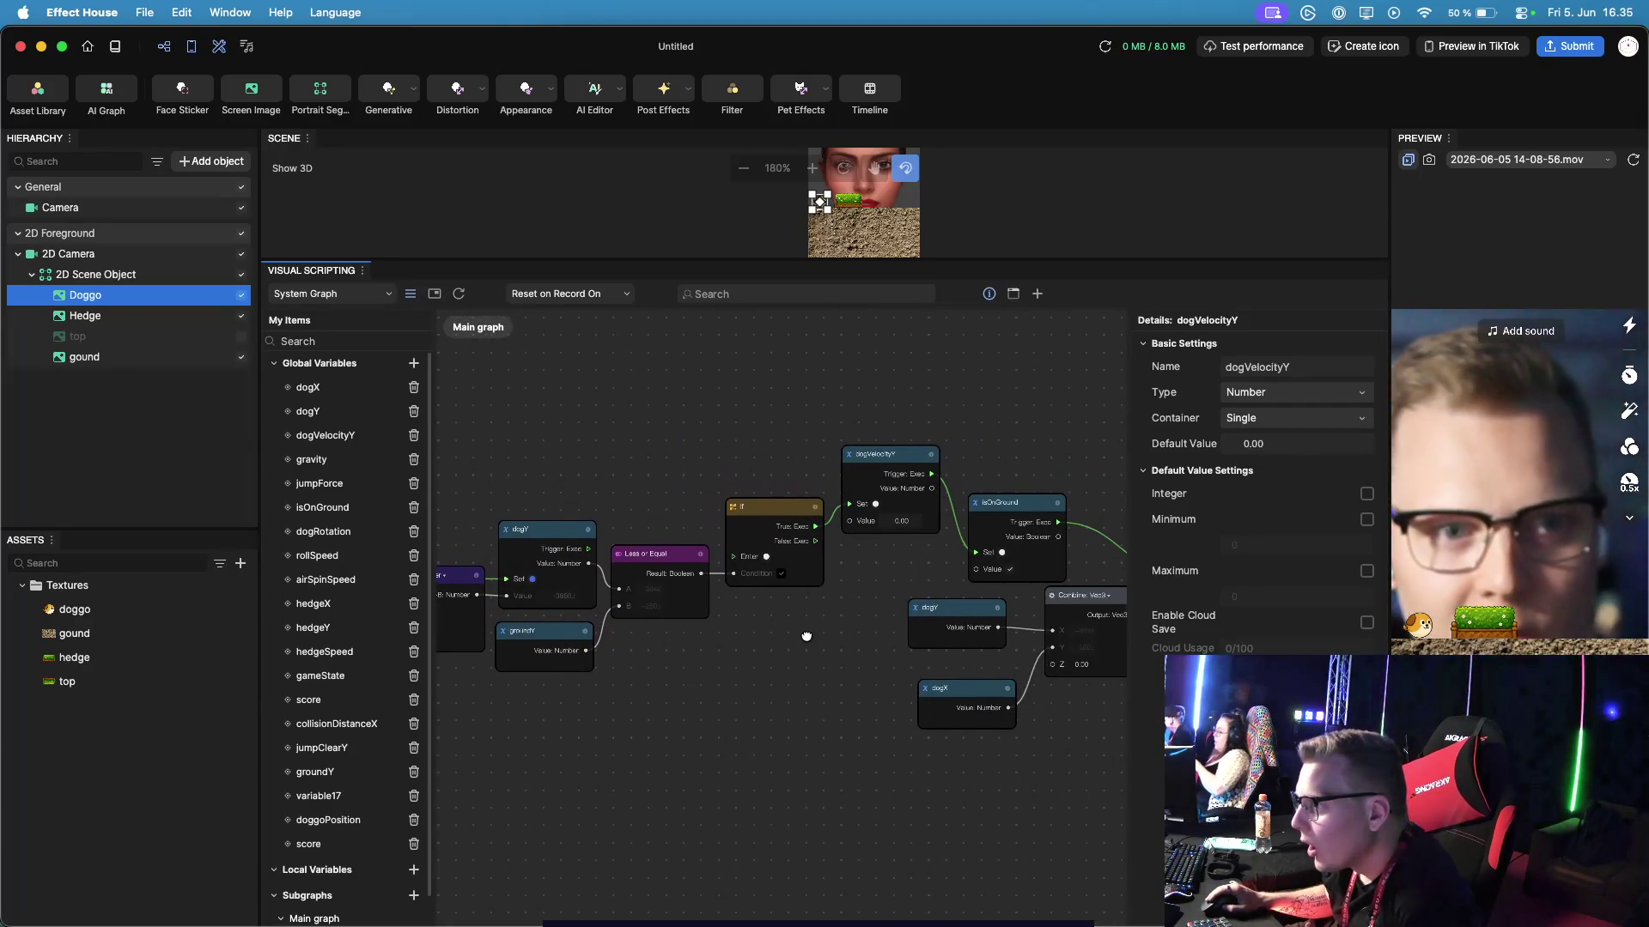
pyautogui.click(867, 649)
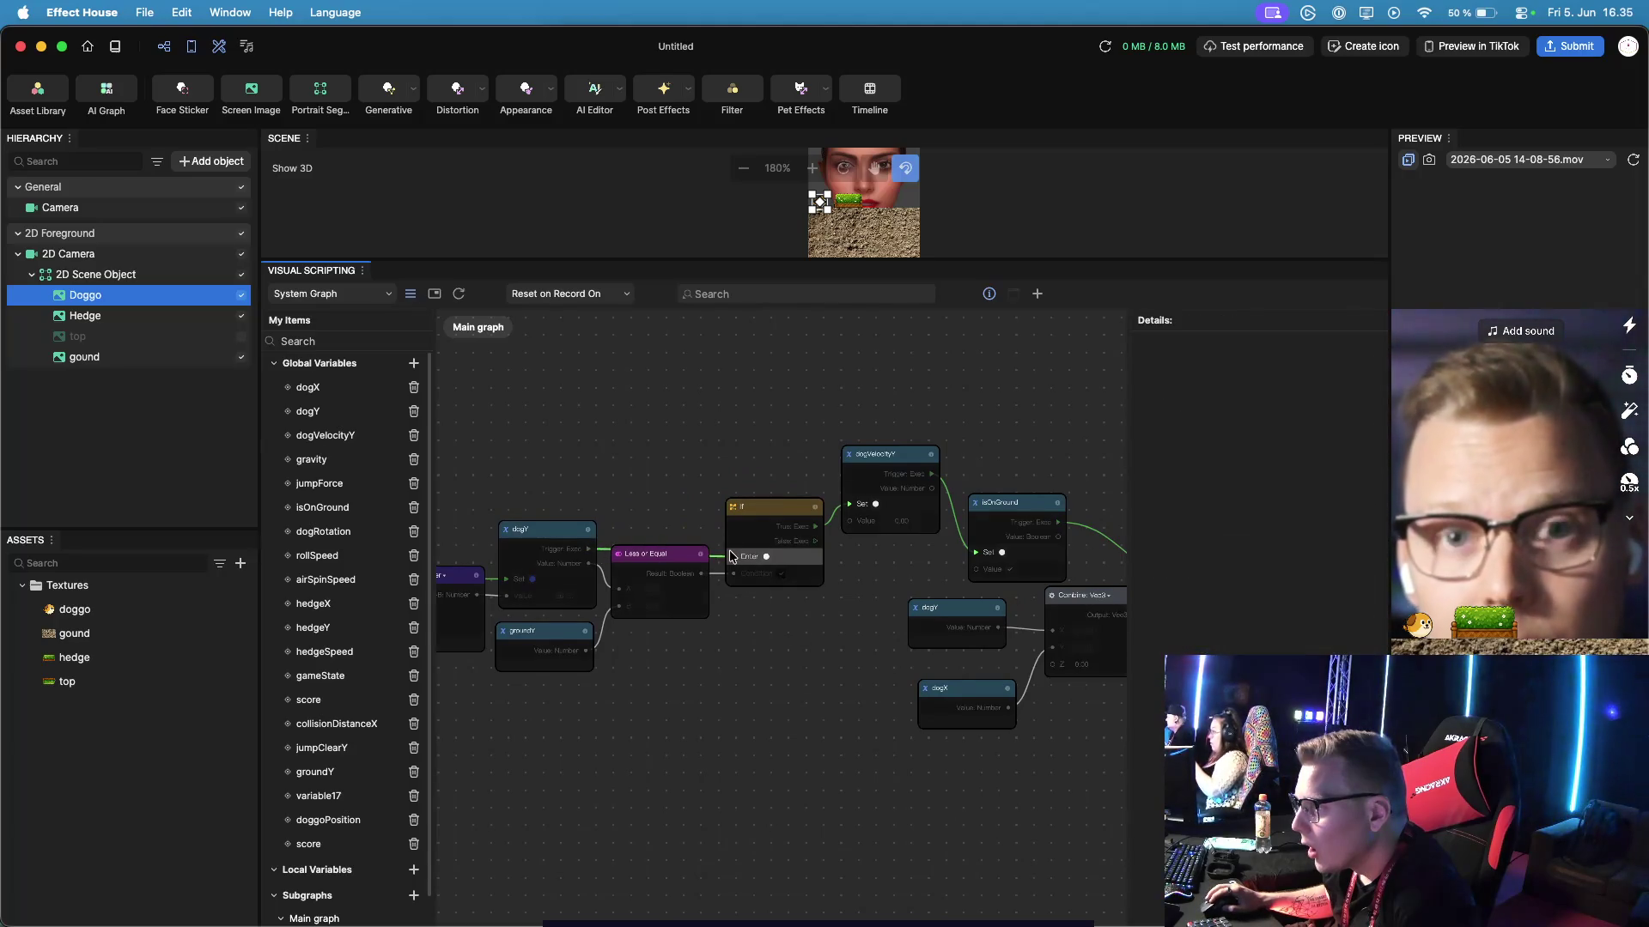
pyautogui.moveTo(878, 652); pyautogui.dragTo(655, 617)
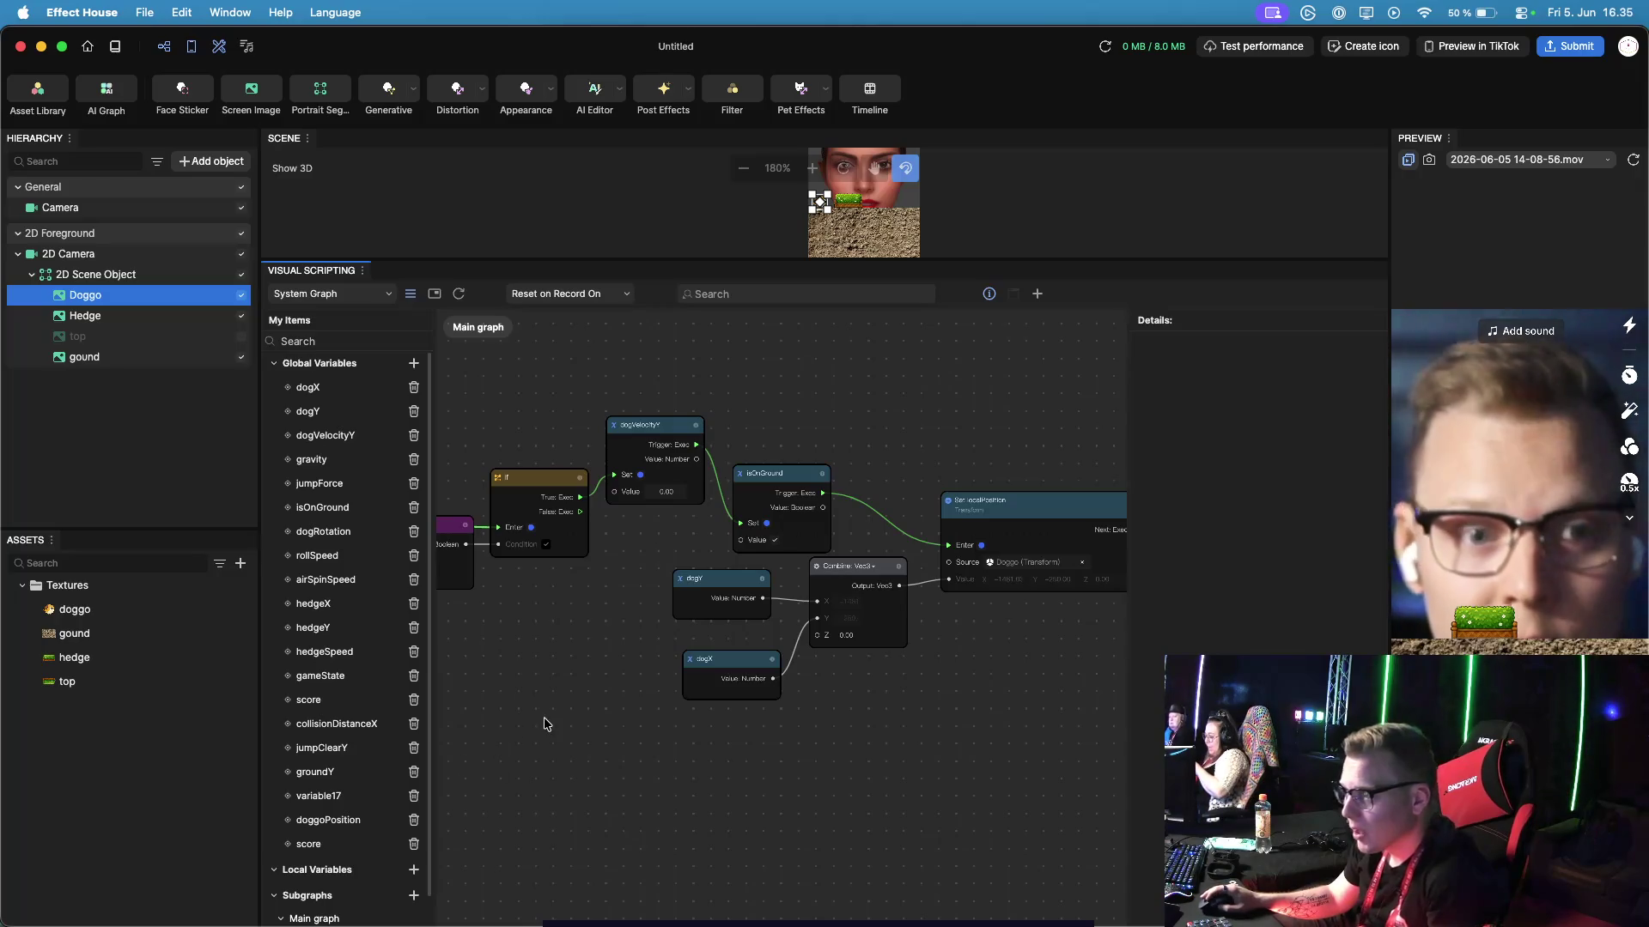
pyautogui.moveTo(448, 682); pyautogui.dragTo(489, 672)
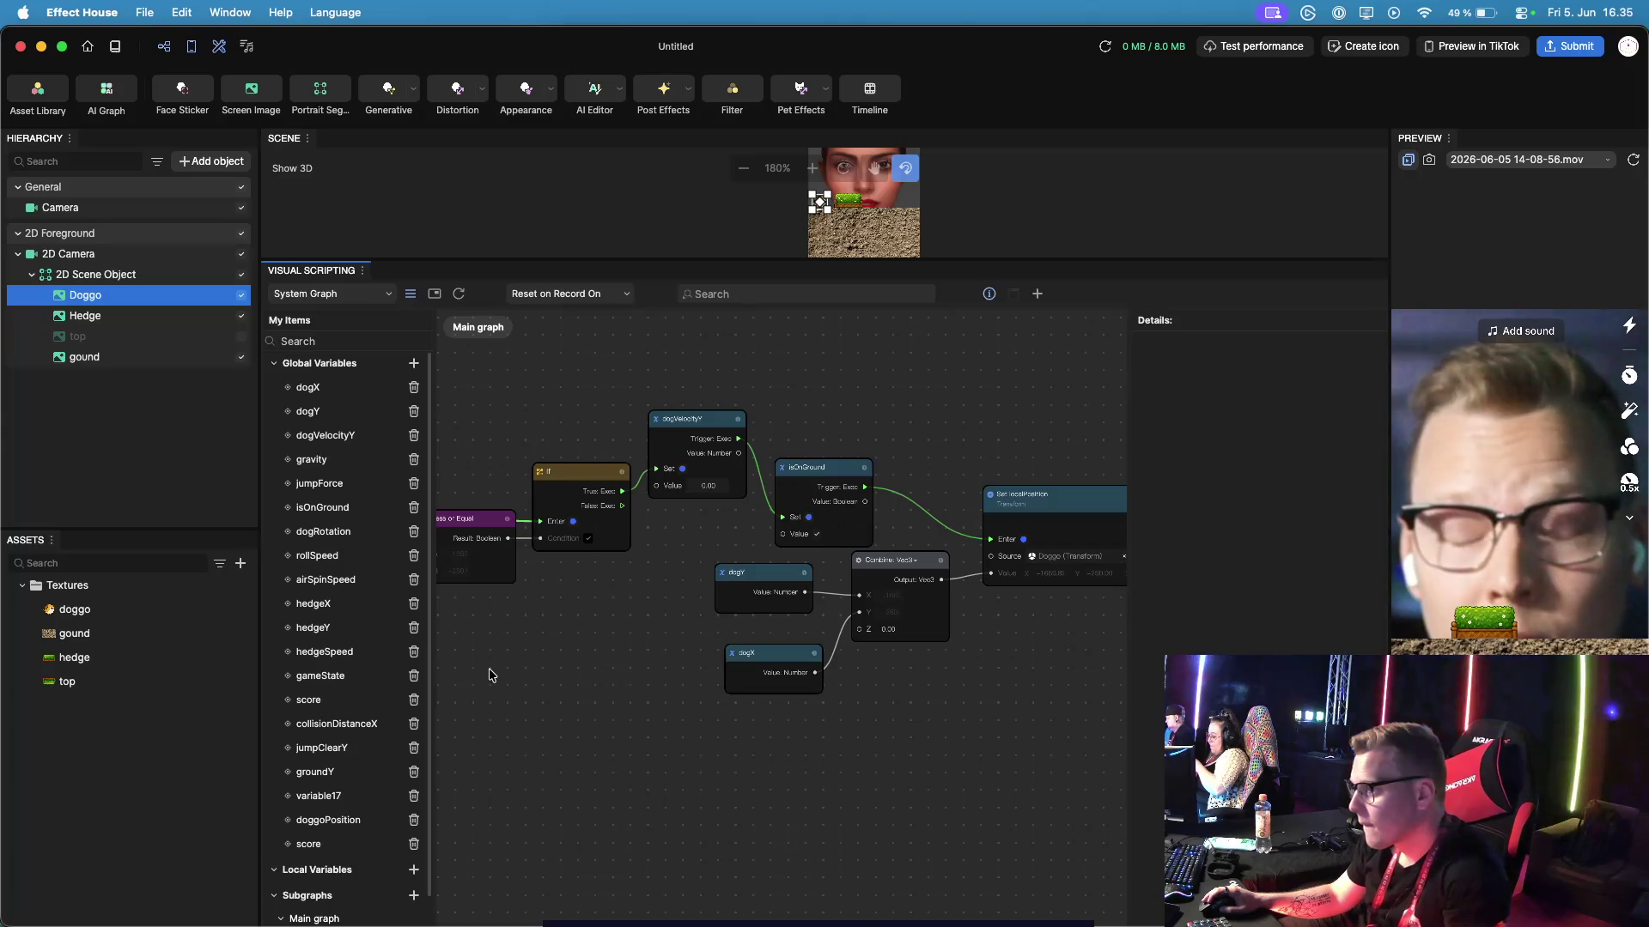
pyautogui.scroll(3, 945, 712)
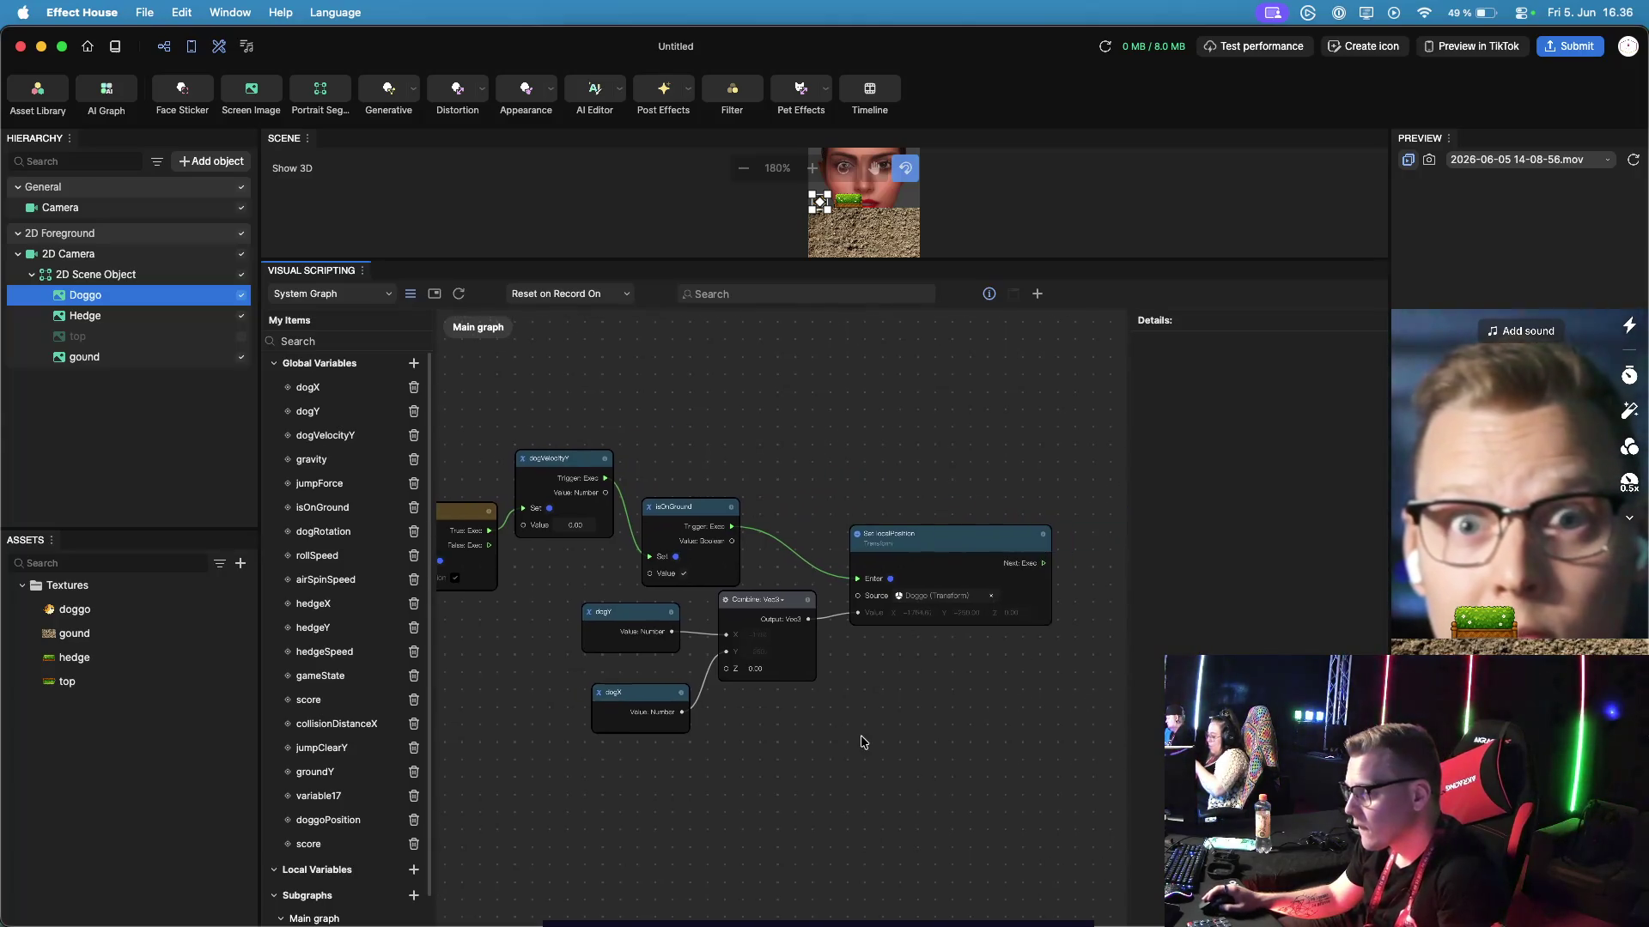
pyautogui.scroll(3, 756, 678)
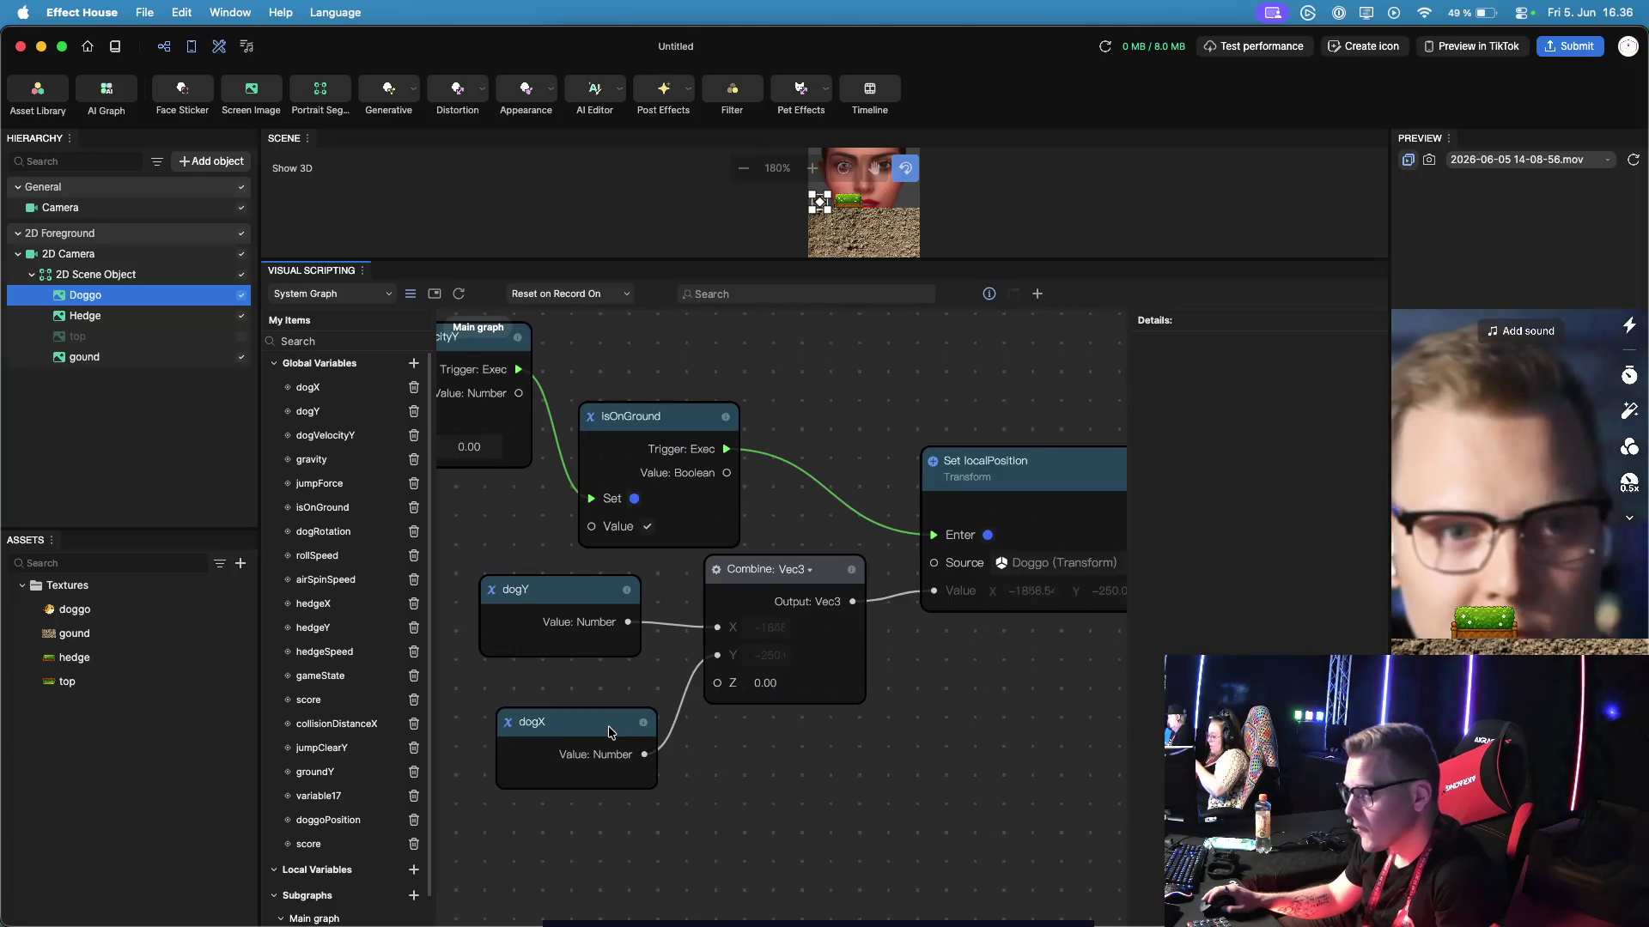
pyautogui.moveTo(611, 727); pyautogui.dragTo(573, 696)
pyautogui.click(819, 760)
pyautogui.hscroll(5, 838, 756)
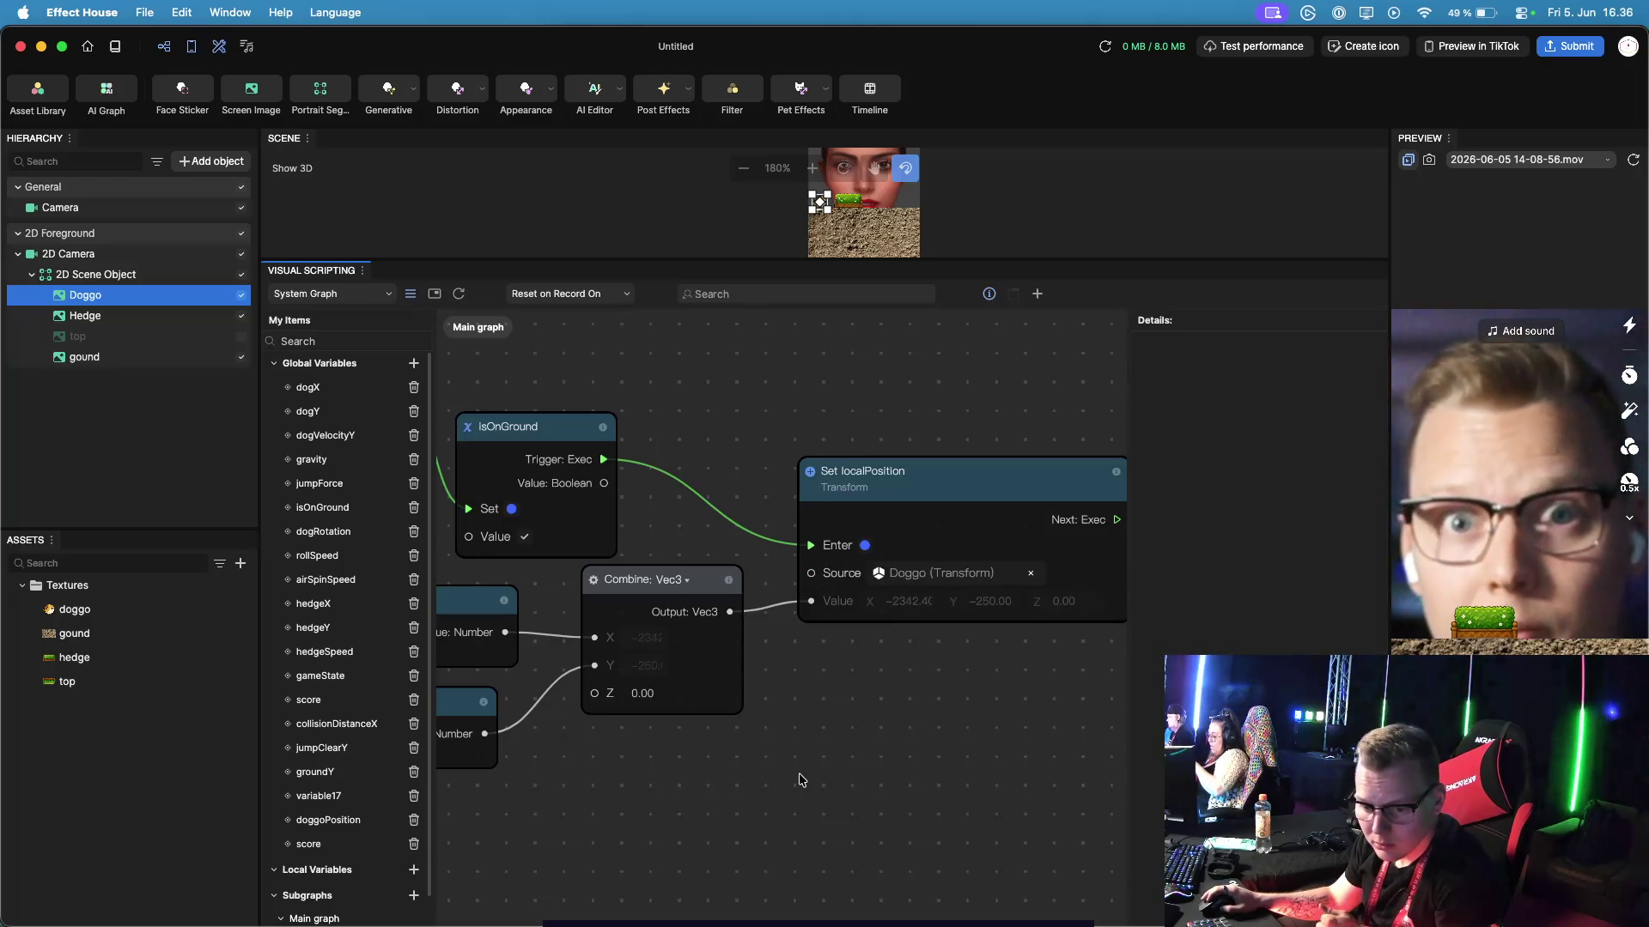
pyautogui.hscroll(-5, 833, 765)
pyautogui.hscroll(-9, 676, 788)
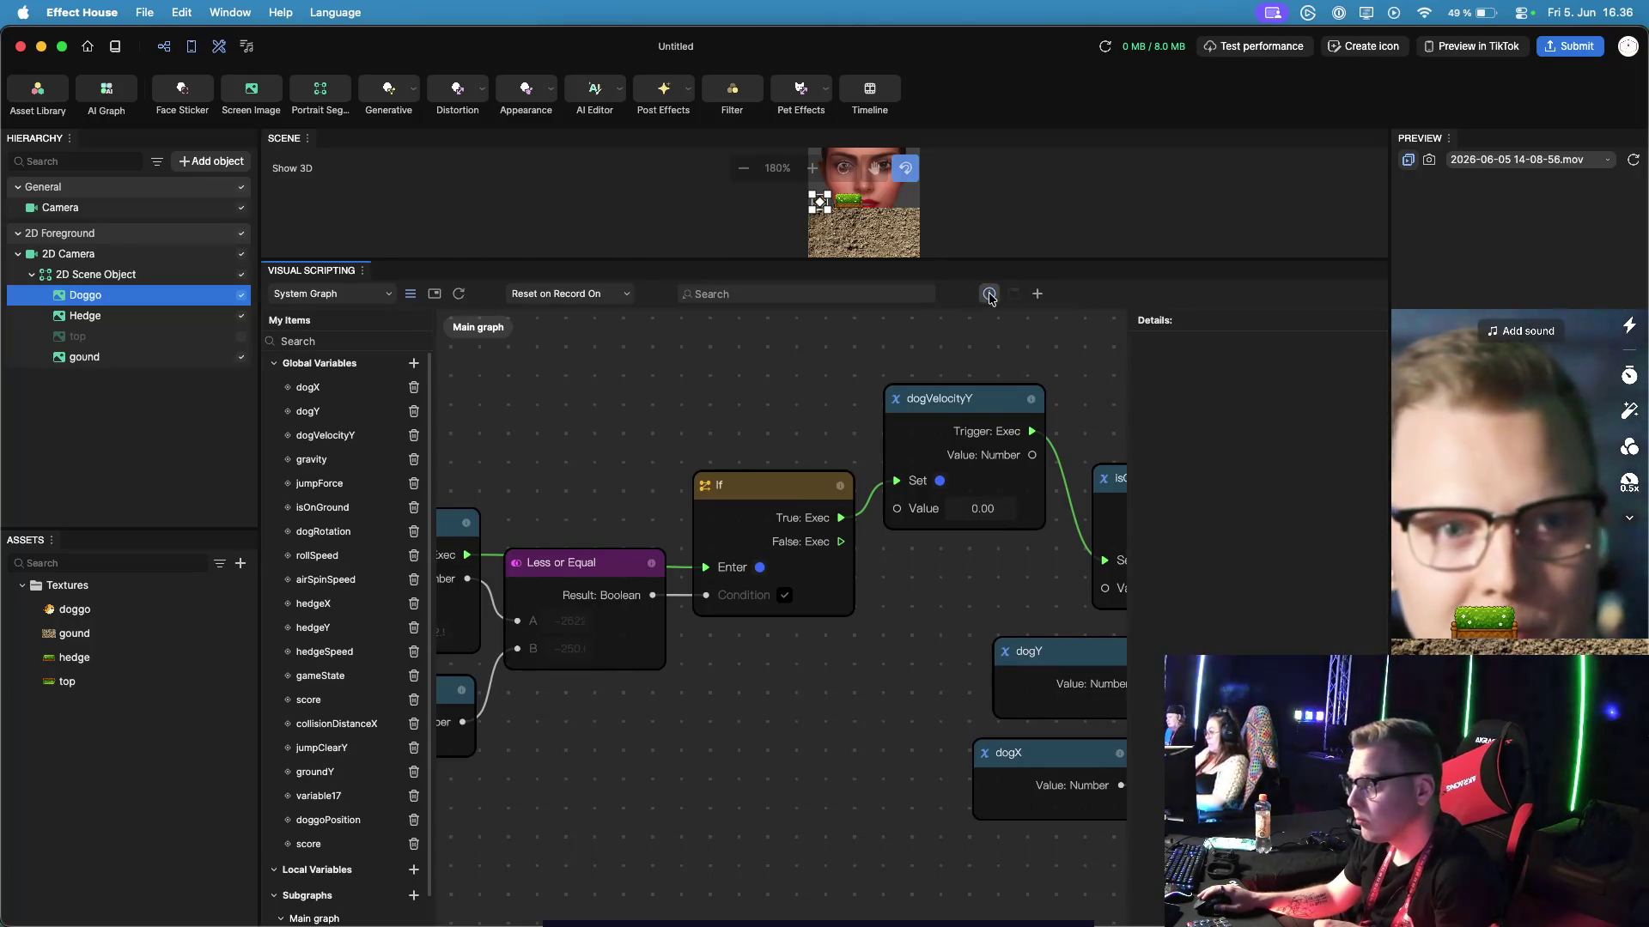
pyautogui.scroll(-3, 608, 447)
pyautogui.scroll(-5, 606, 443)
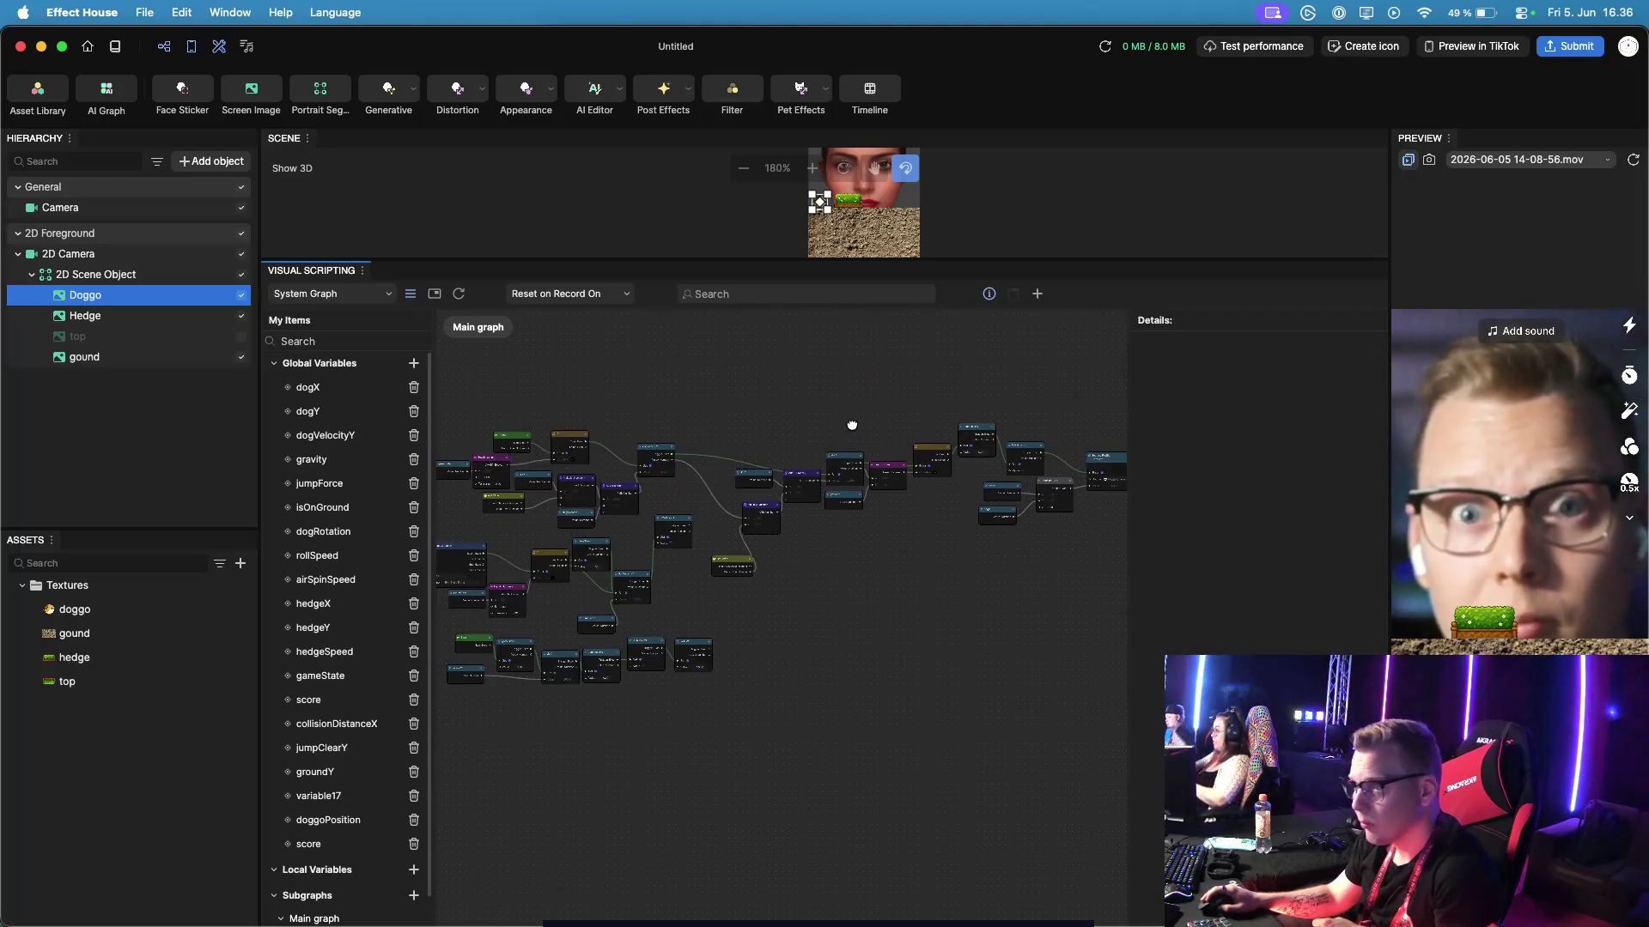
# Step: Hide the Quick Access Bar and reopen the docked Preview as a floating window
pyautogui.hscroll(-5, 674, 403)
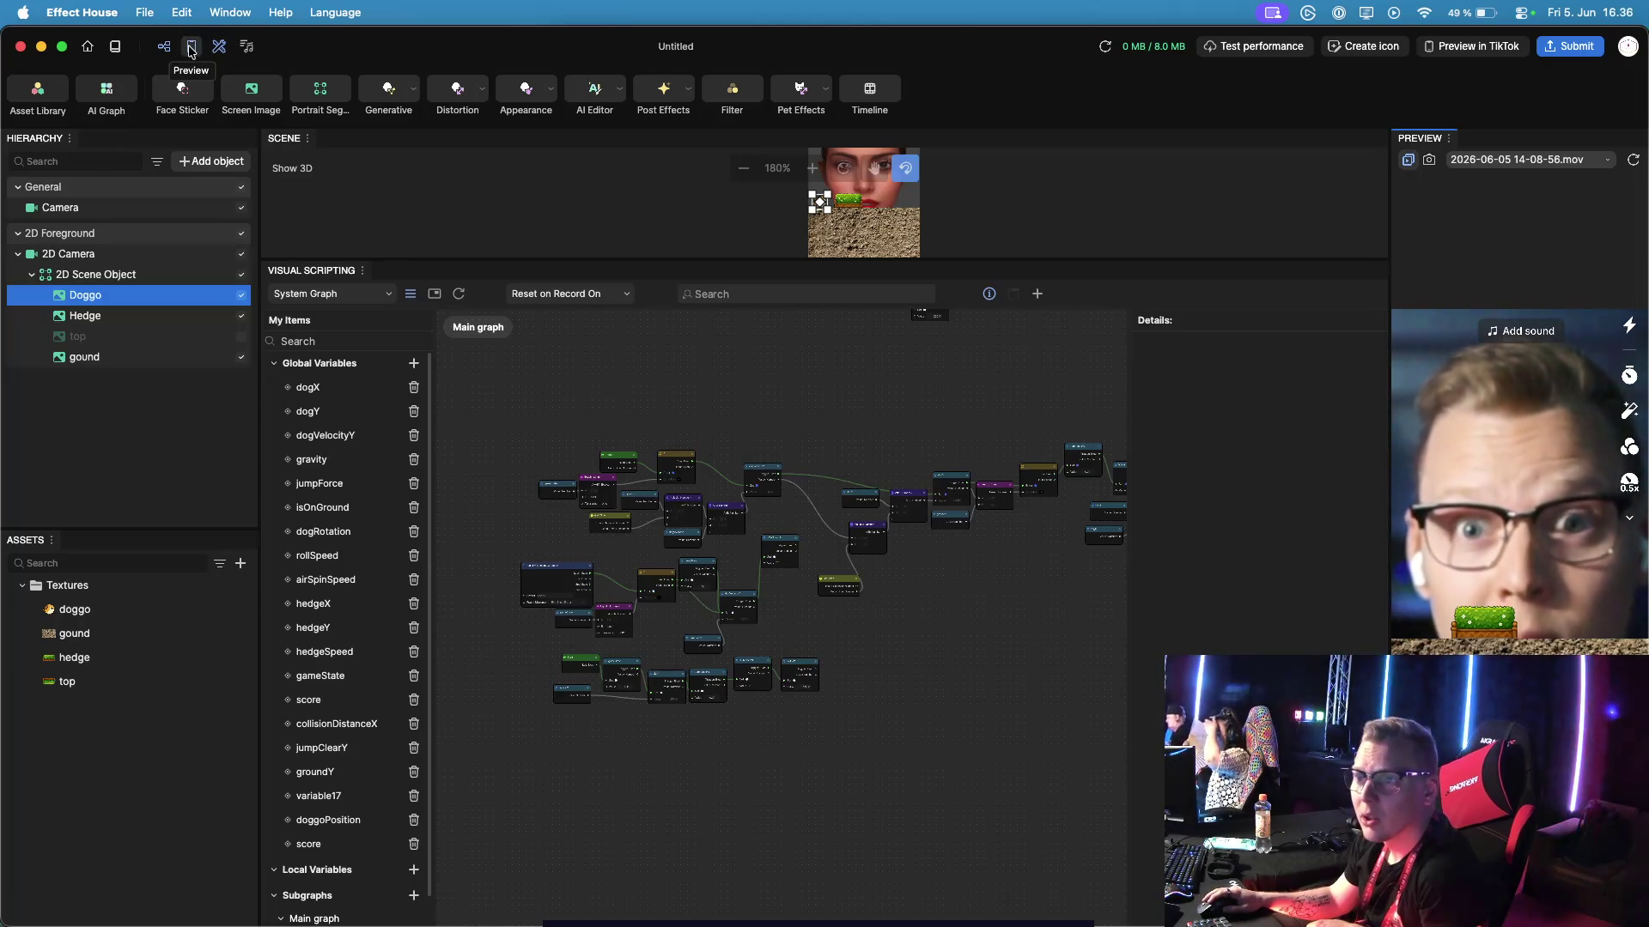
pyautogui.click(218, 46)
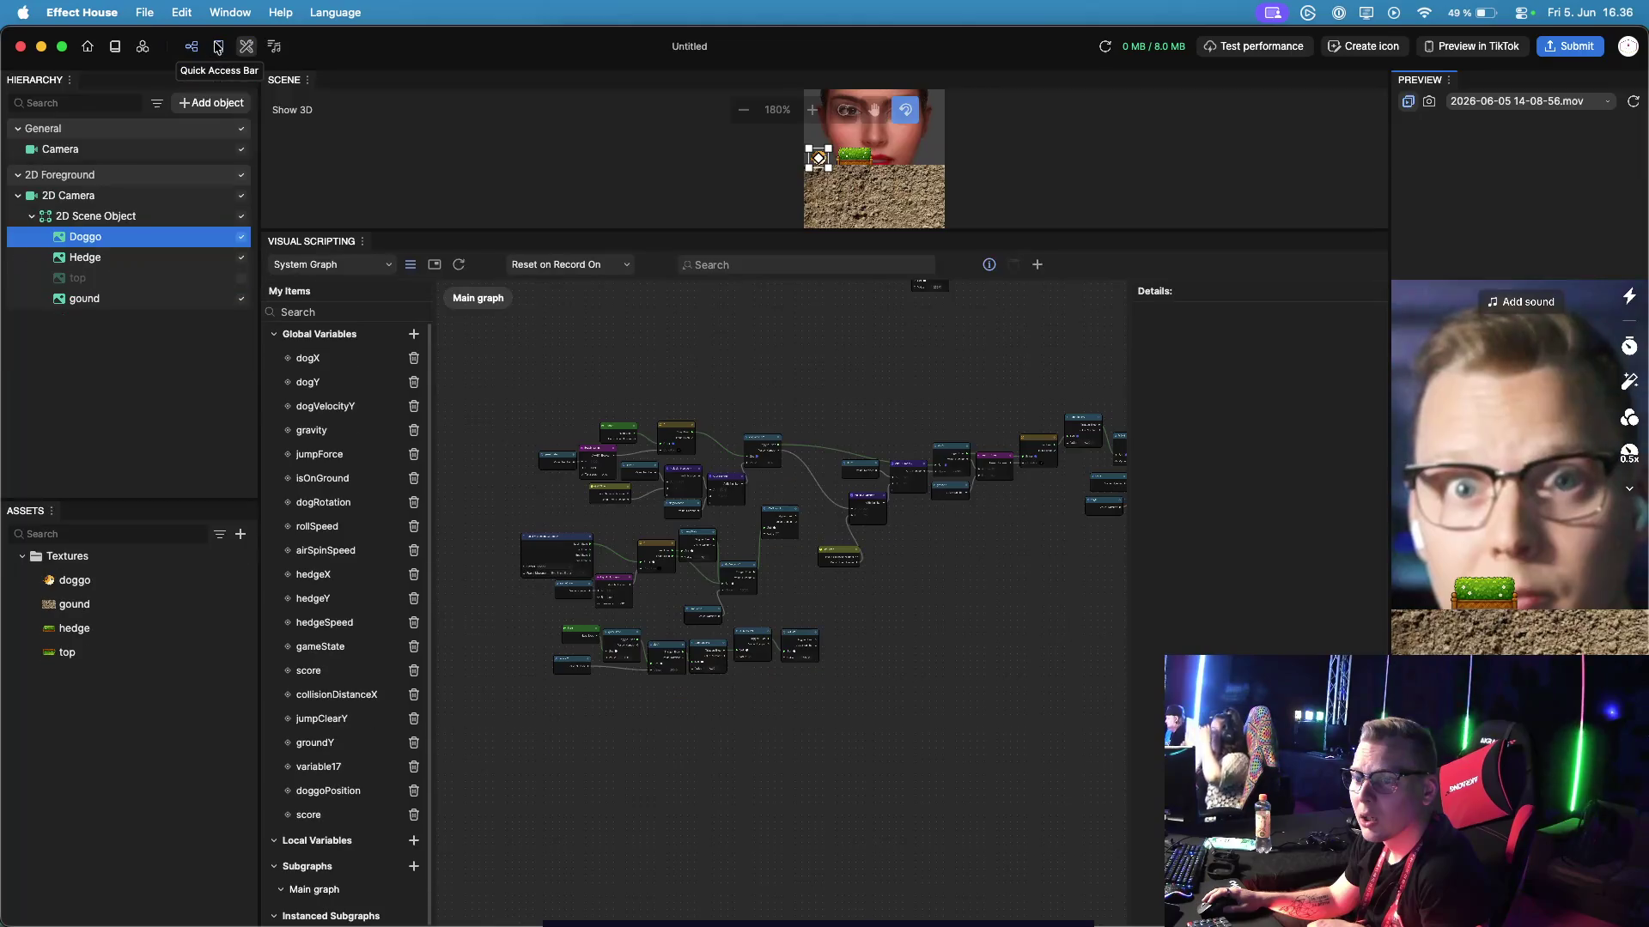
pyautogui.click(219, 48)
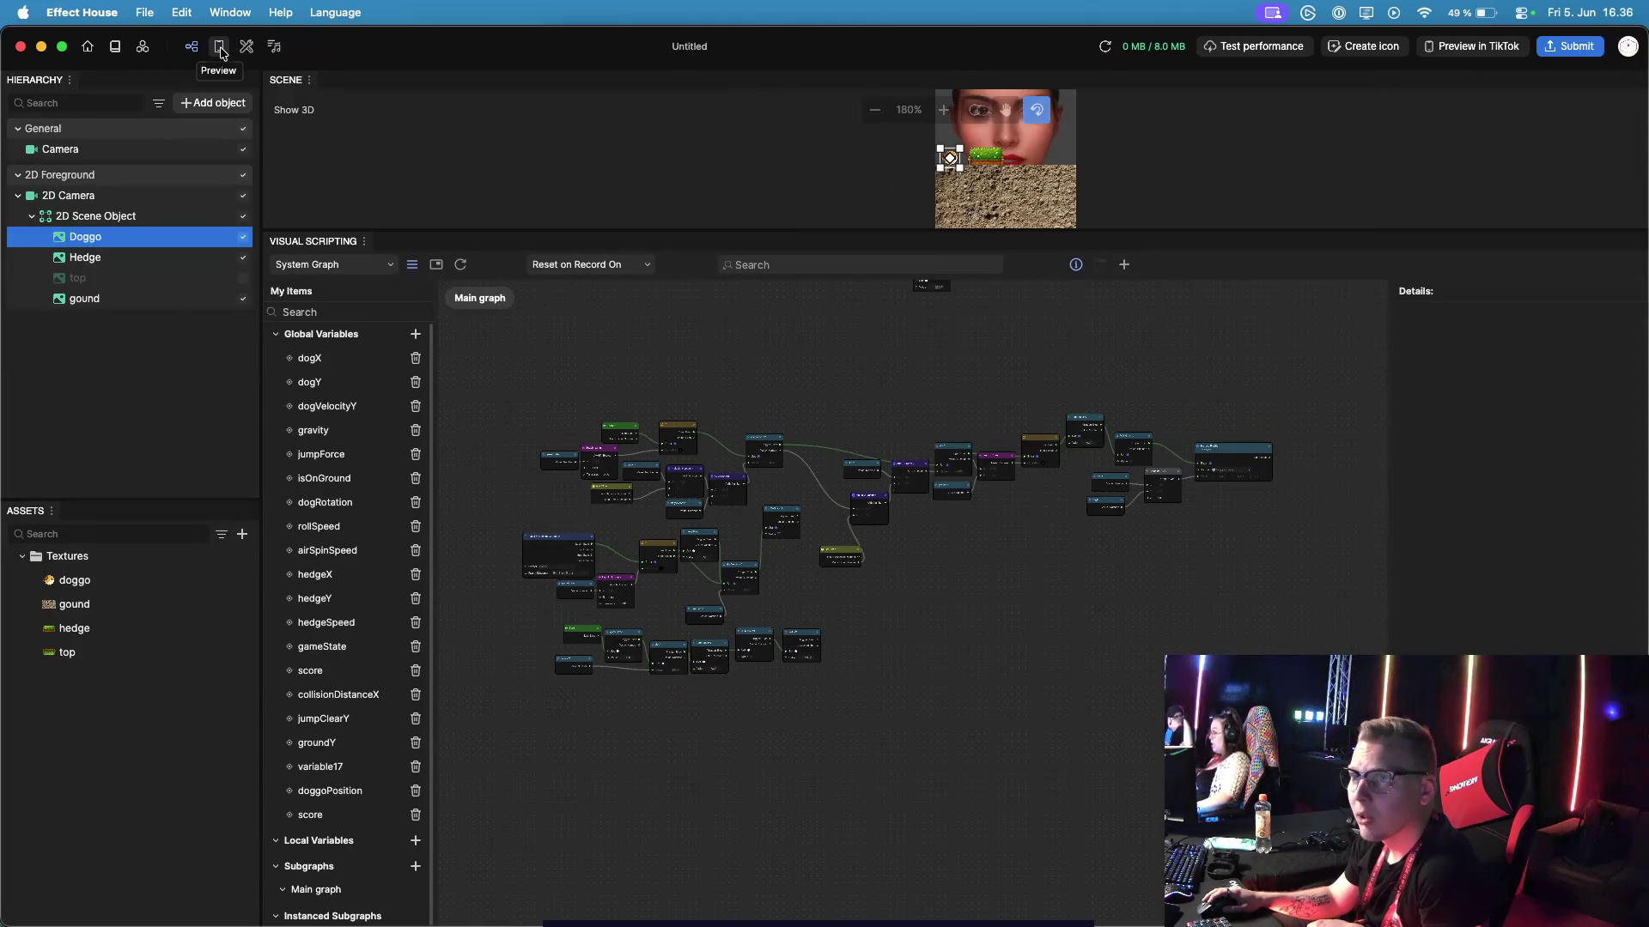
pyautogui.click(220, 48)
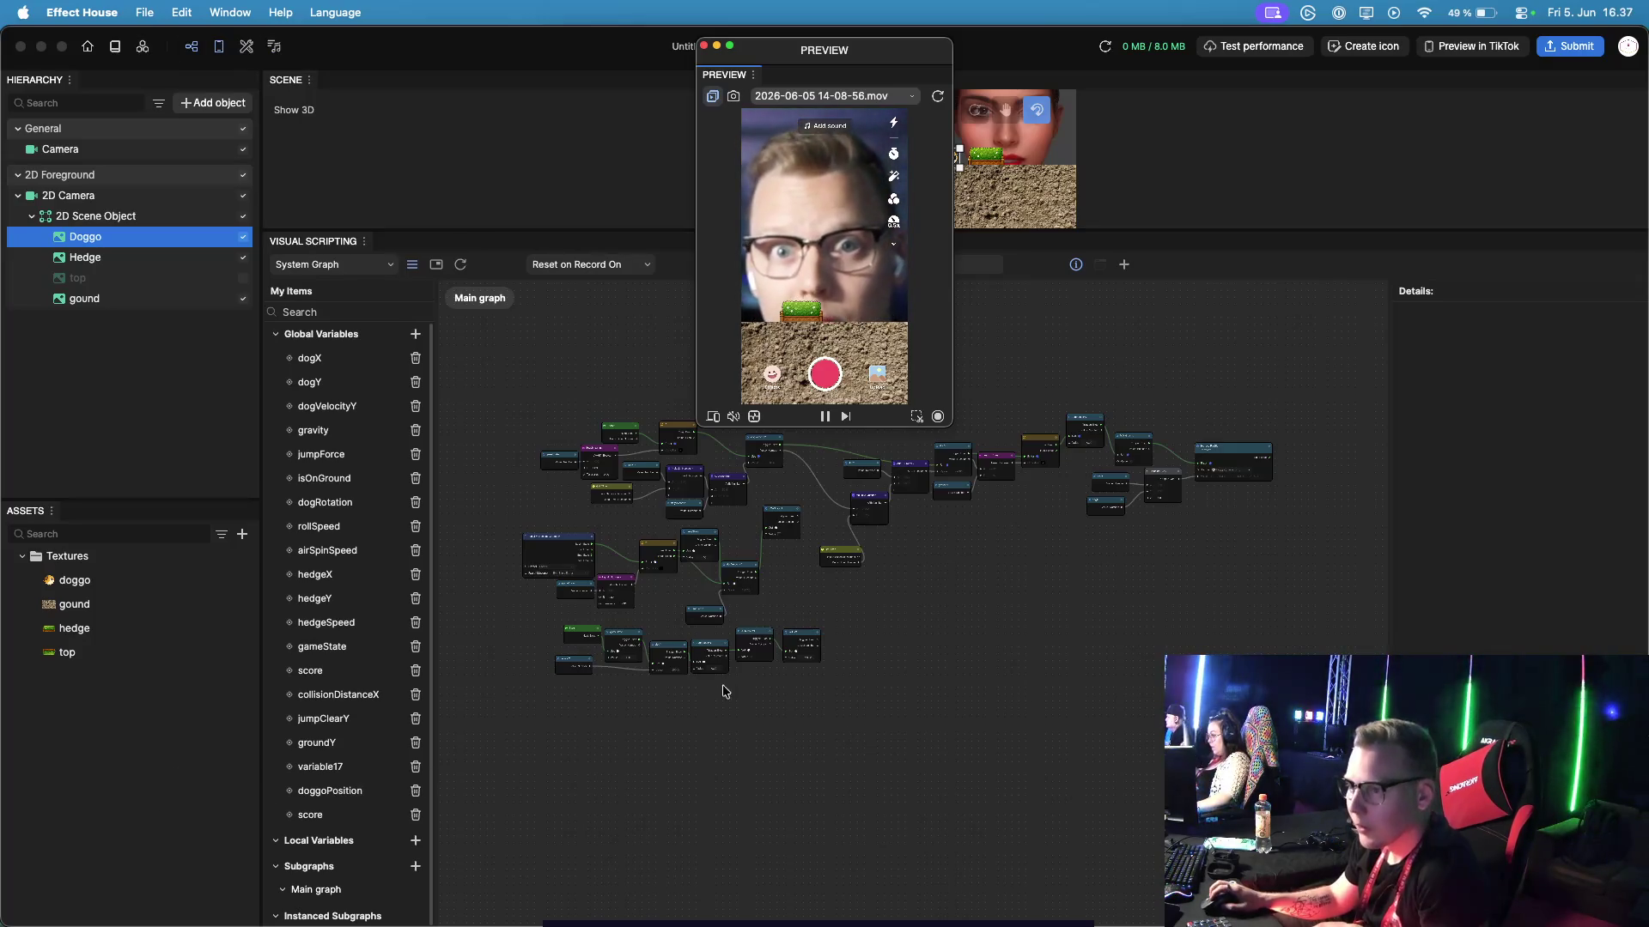
# Step: Move the floating preview window to the top right of the screen
pyautogui.scroll(5, 507, 532)
pyautogui.moveTo(846, 63)
pyautogui.mouseDown()
pyautogui.moveTo(1640, 335)
pyautogui.moveTo(1615, 266)
pyautogui.moveTo(1167, 136)
pyautogui.moveTo(1511, 108)
pyautogui.moveTo(1522, 86)
pyautogui.mouseUp()
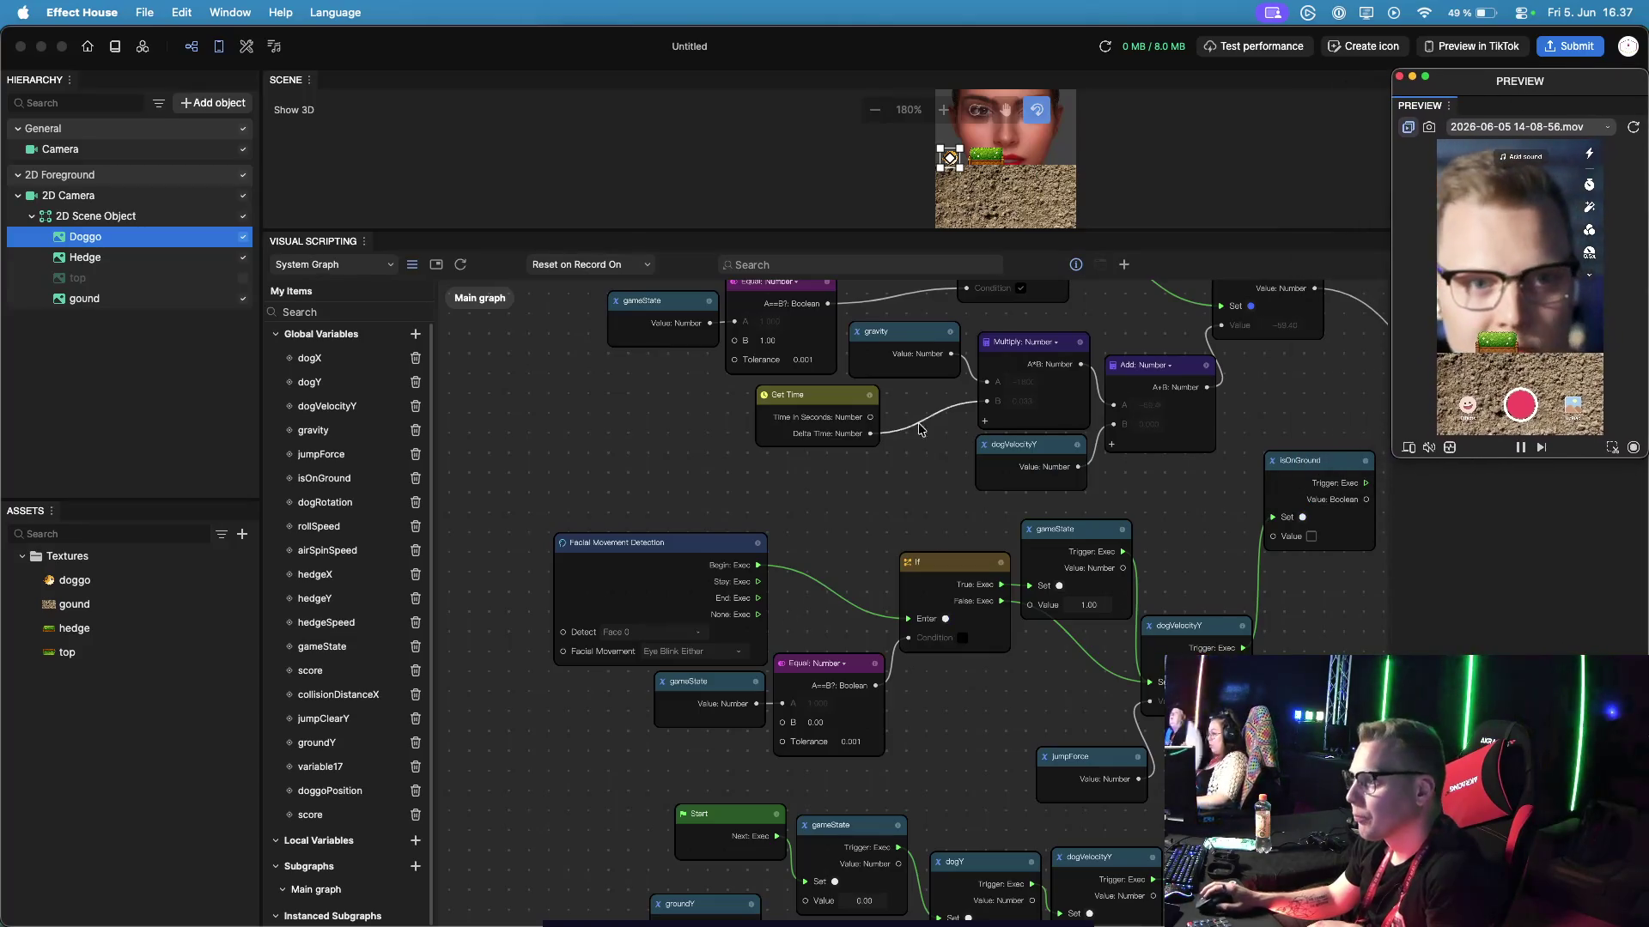
pyautogui.scroll(2, 780, 555)
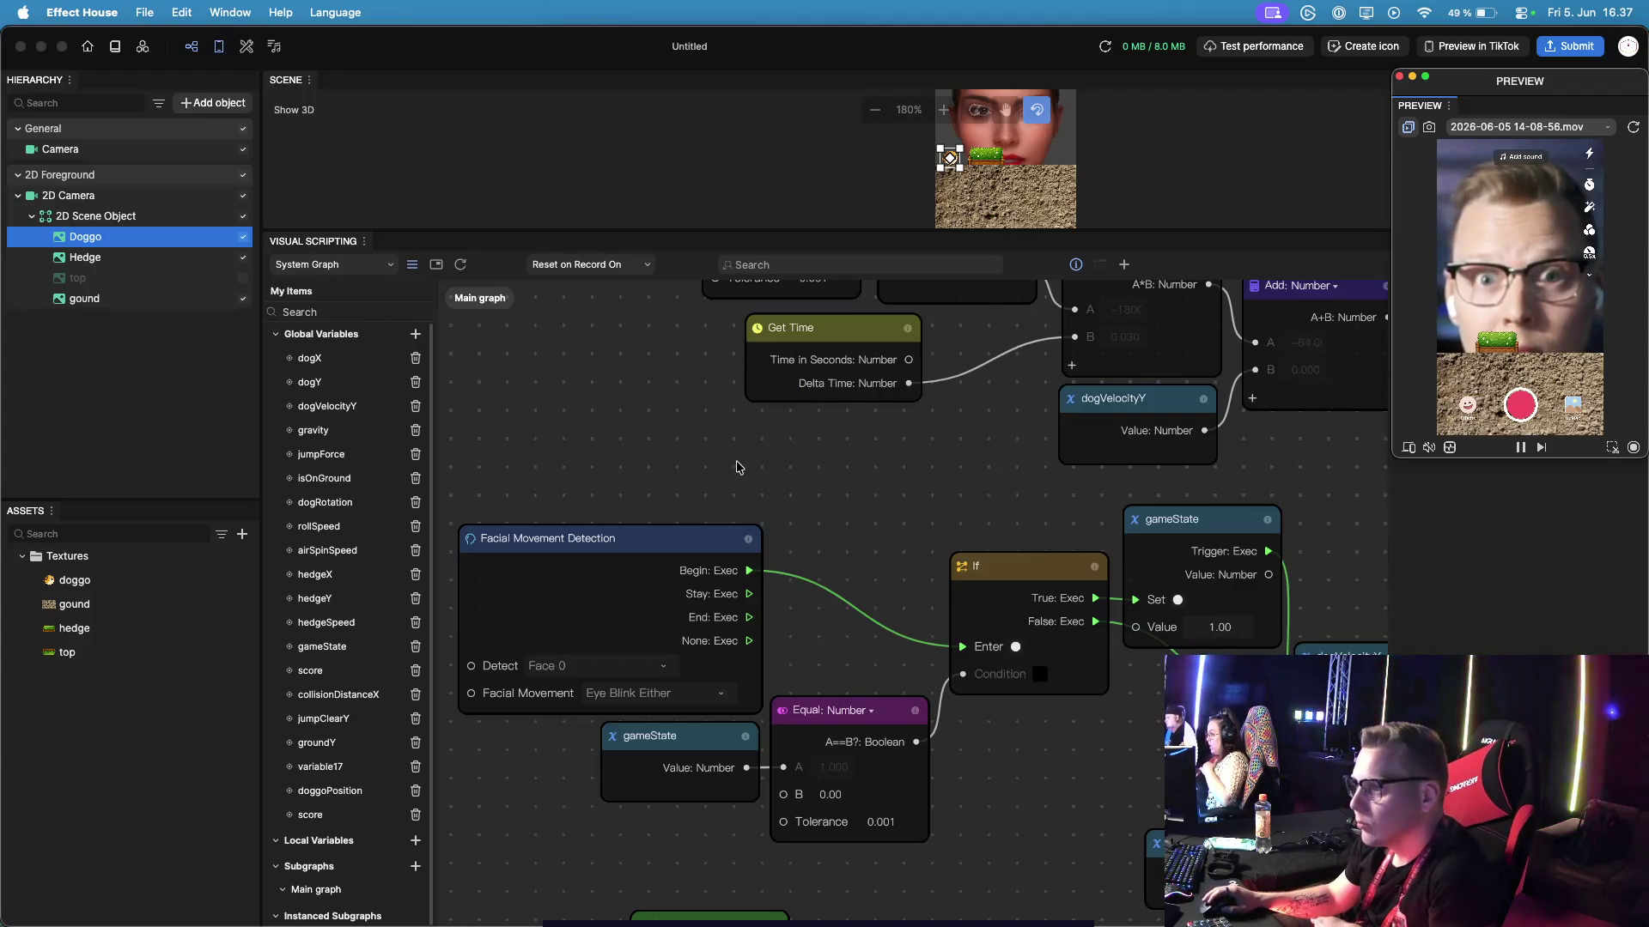
pyautogui.scroll(-2, 736, 468)
pyautogui.moveTo(1060, 432); pyautogui.dragTo(630, 447)
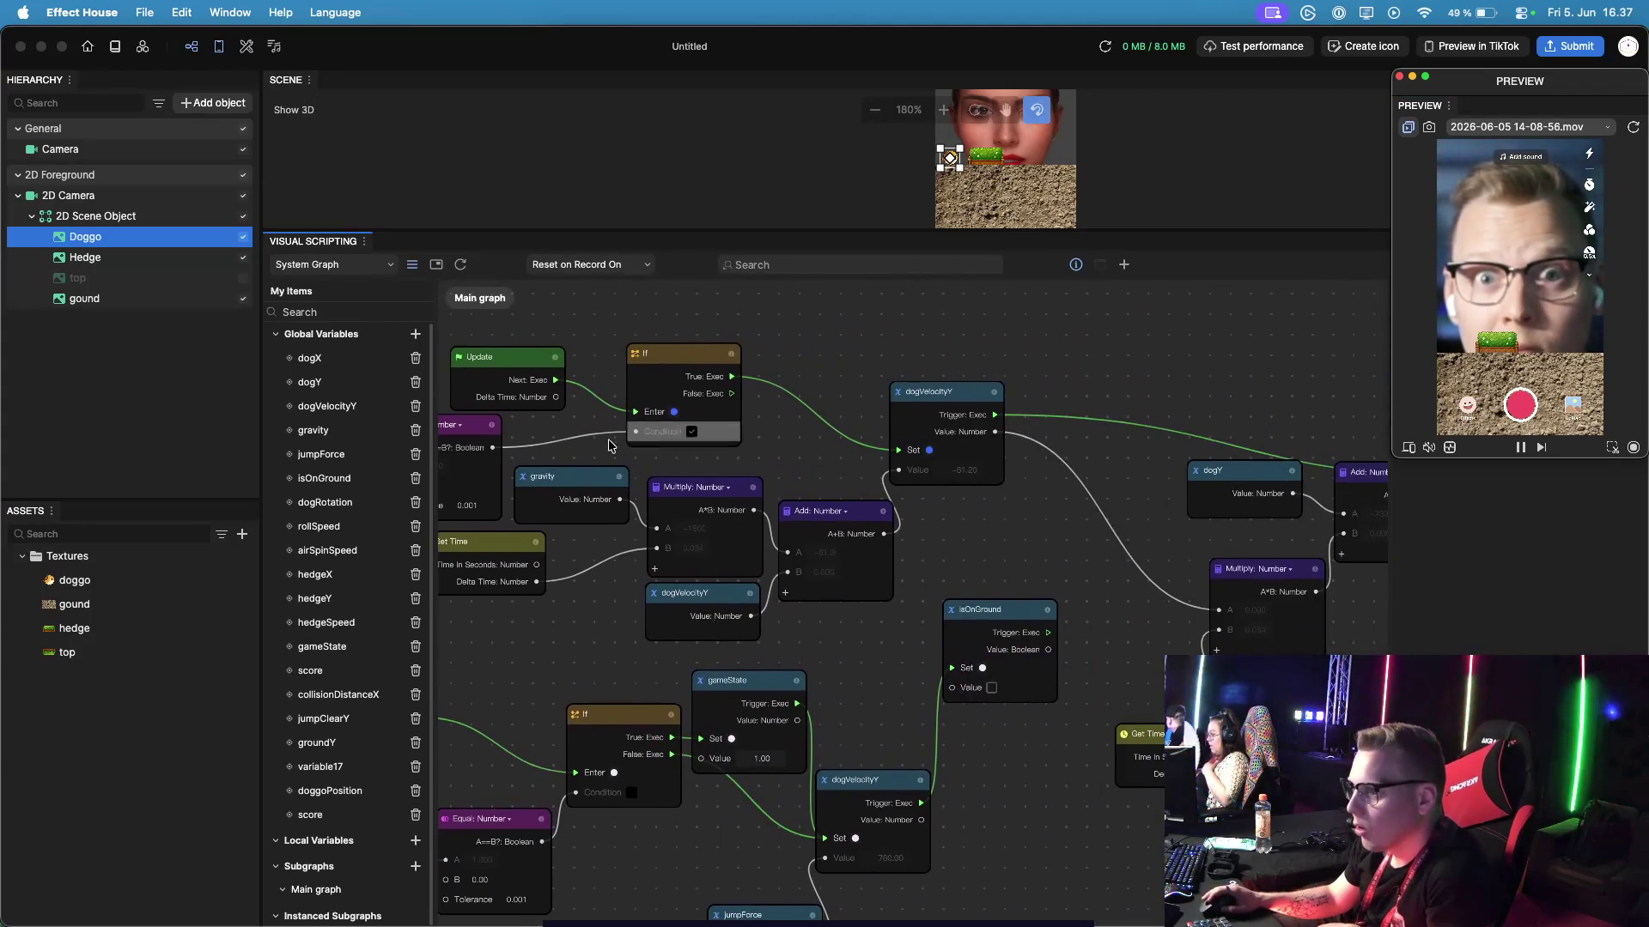
pyautogui.moveTo(538, 405)
pyautogui.mouseDown()
pyautogui.moveTo(716, 413)
pyautogui.moveTo(664, 311)
pyautogui.moveTo(646, 392)
pyautogui.mouseUp()
# Step: Nudge the Equal: Number node upward and place Get Time beside the Multiply node
pyautogui.moveTo(663, 507)
pyautogui.mouseDown()
pyautogui.moveTo(657, 470)
pyautogui.moveTo(673, 479)
pyautogui.mouseUp()
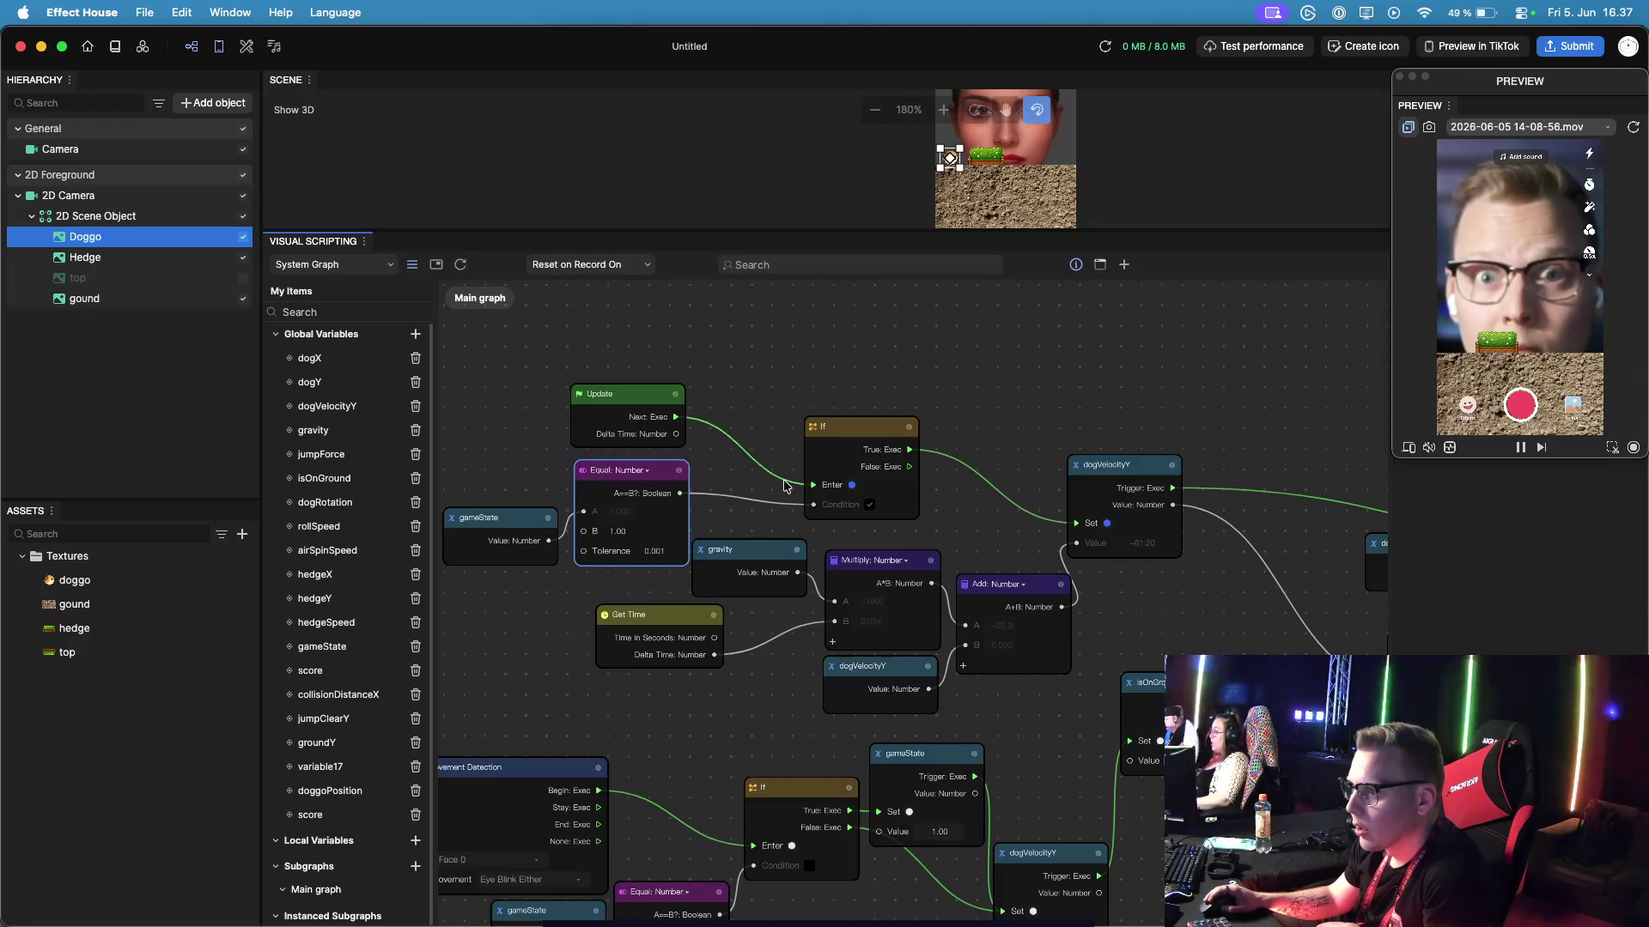
pyautogui.hscroll(3, 784, 486)
pyautogui.scroll(-2, 784, 486)
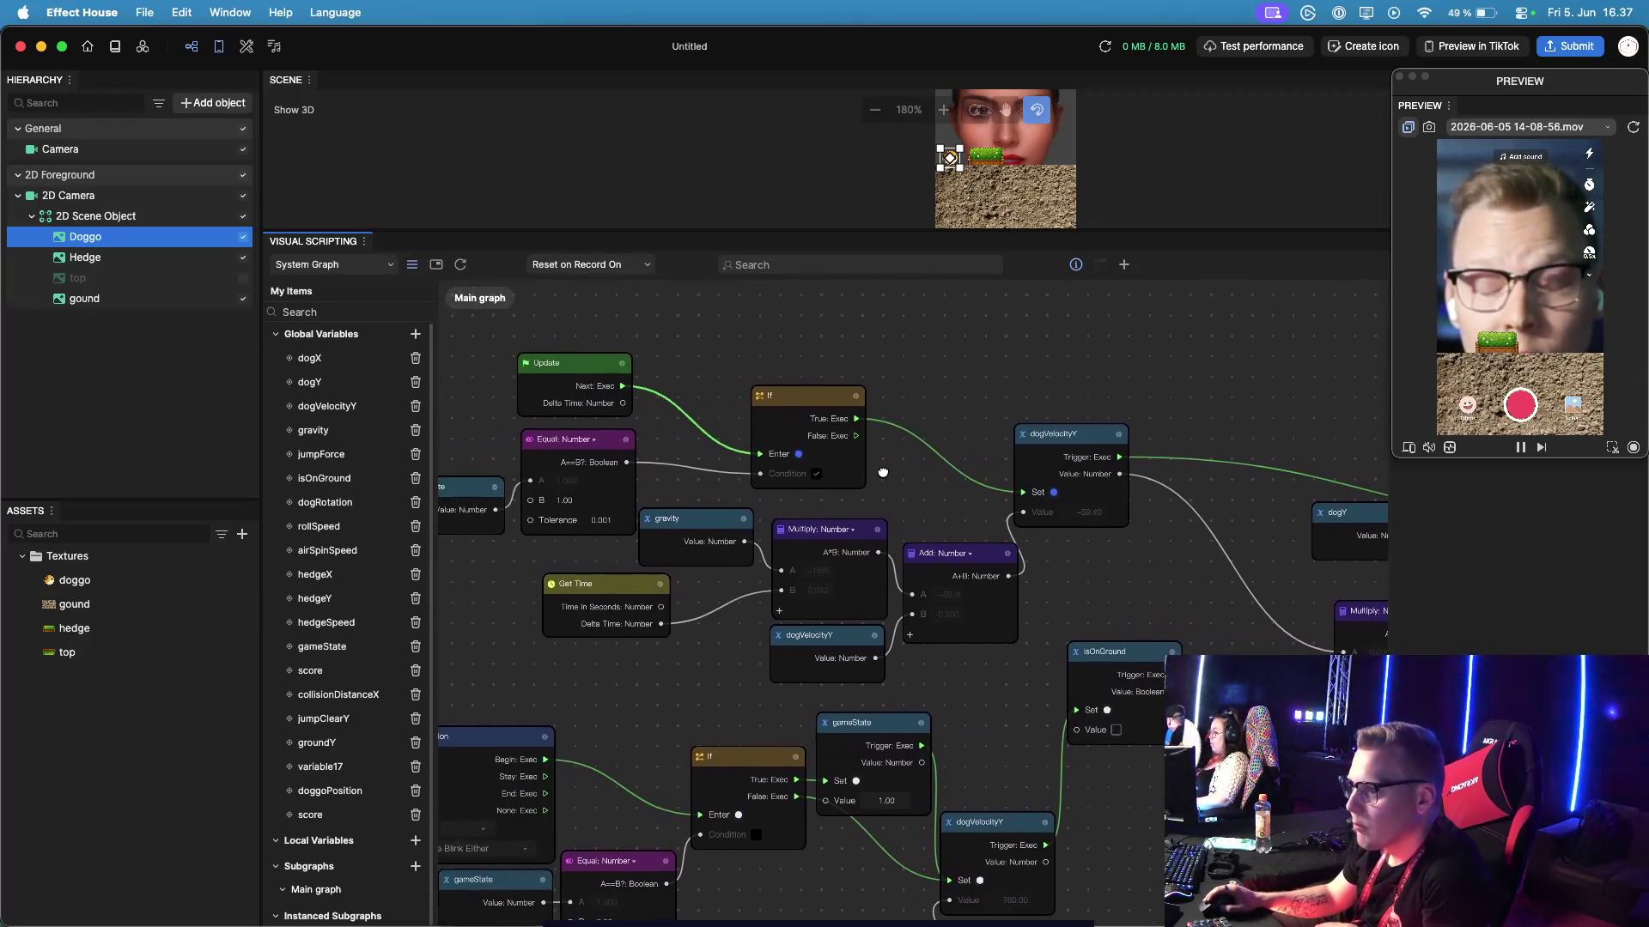
pyautogui.moveTo(882, 472); pyautogui.dragTo(909, 487)
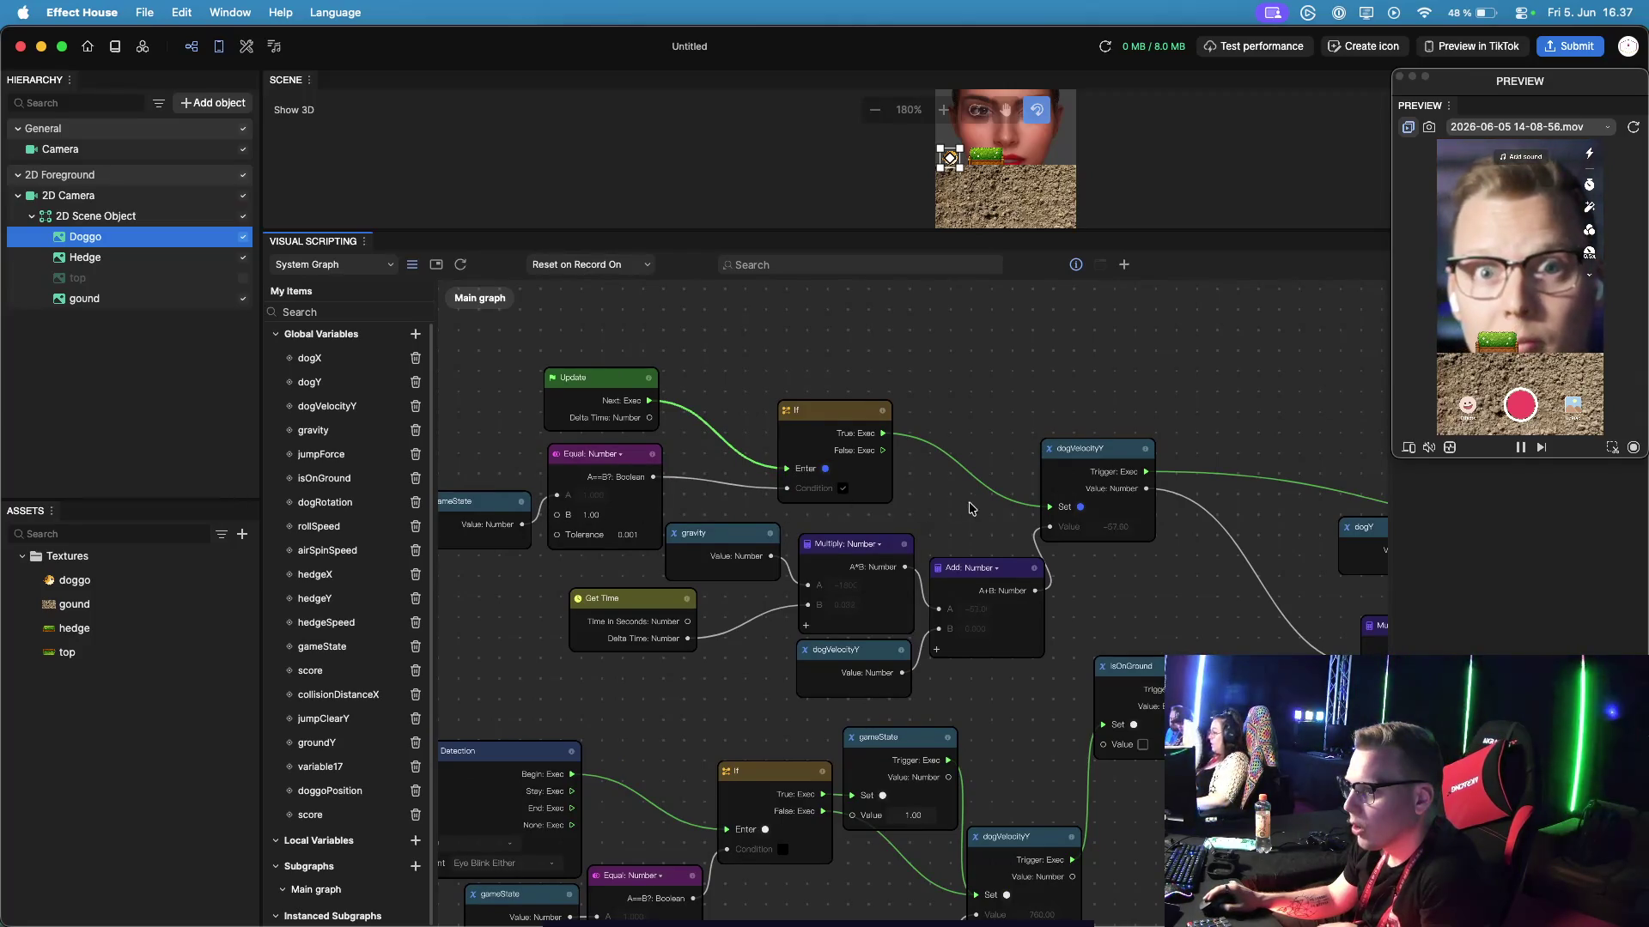
pyautogui.hscroll(10, 910, 477)
pyautogui.scroll(-2, 910, 477)
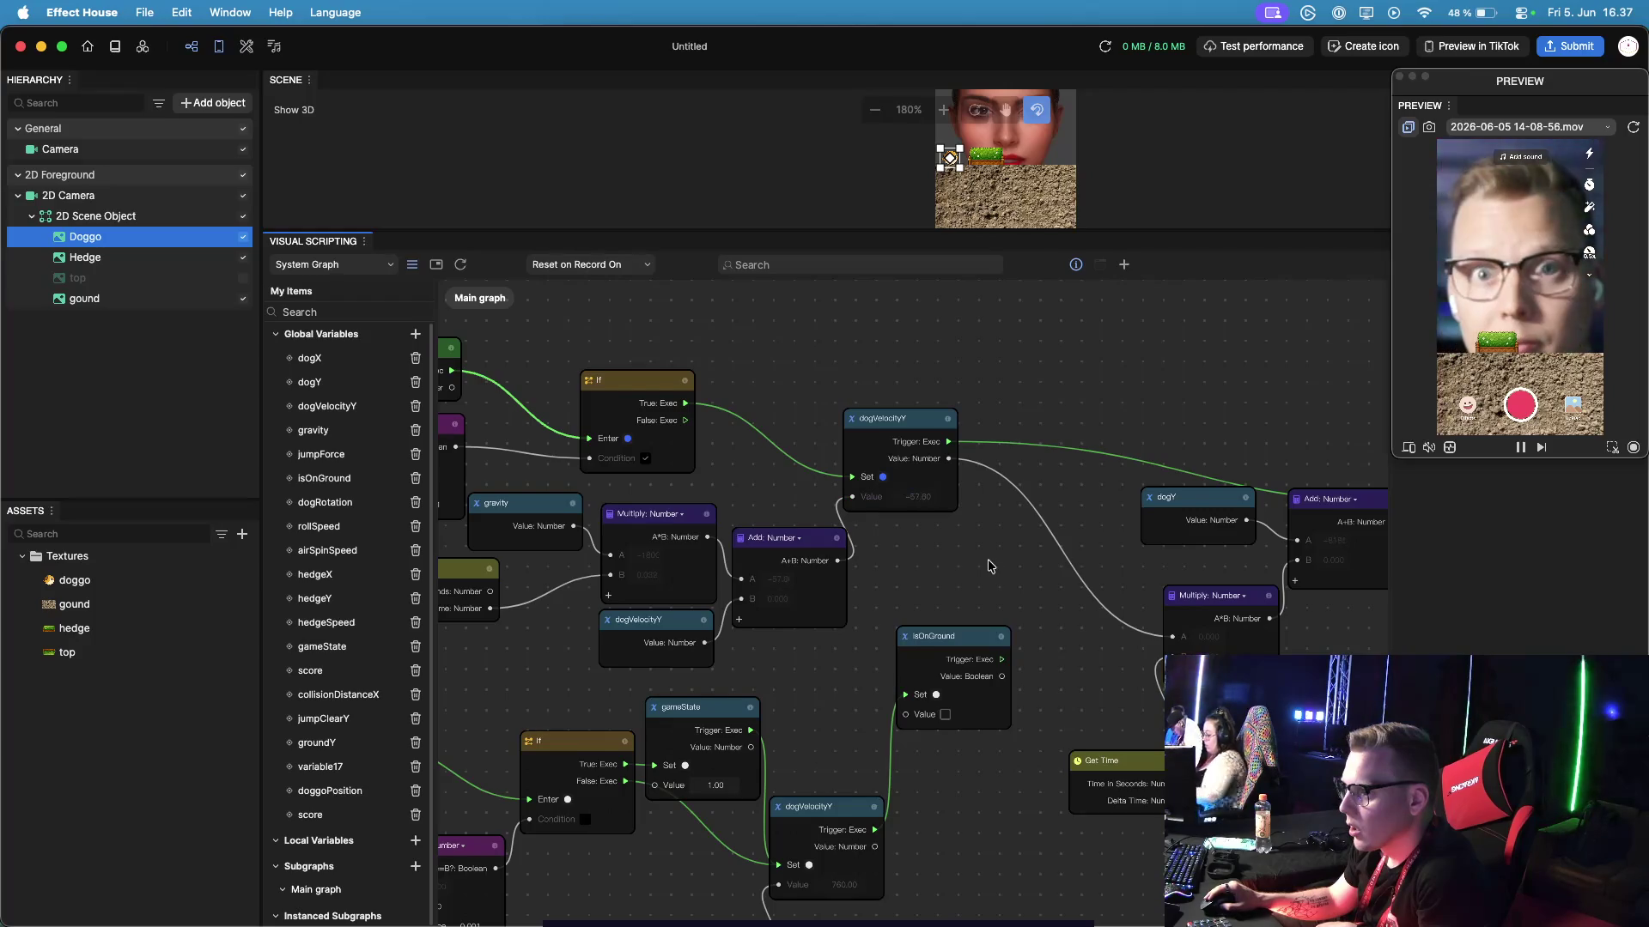
pyautogui.hscroll(-7, 990, 566)
pyautogui.scroll(-1, 990, 567)
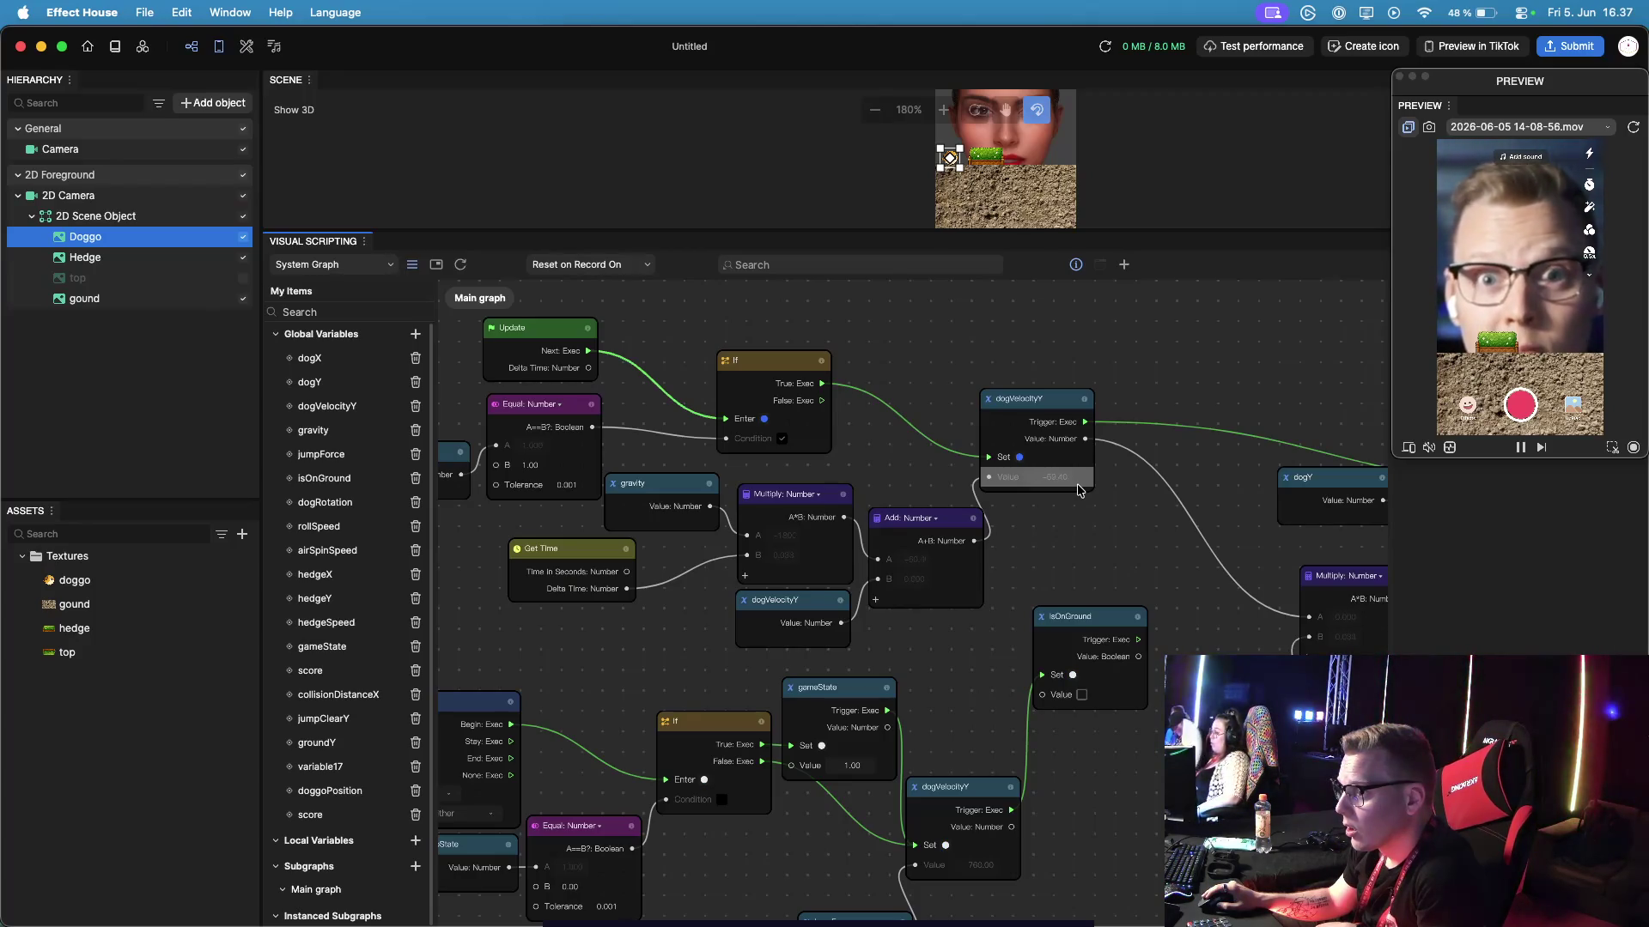
pyautogui.hscroll(15, 1147, 515)
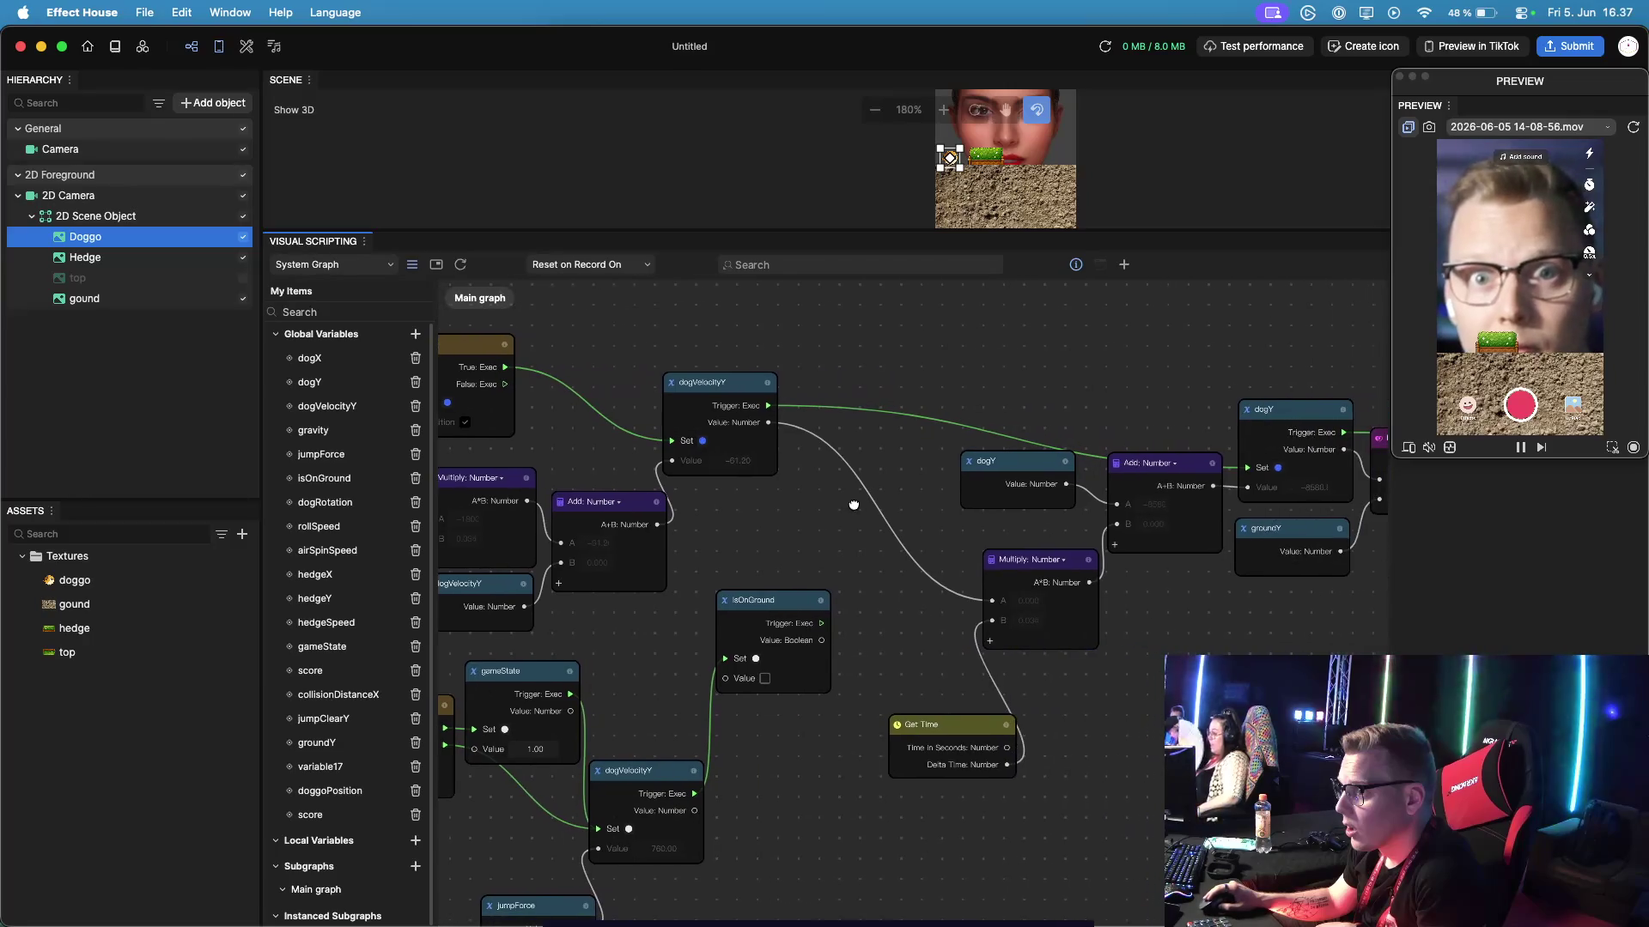
pyautogui.hscroll(12, 938, 509)
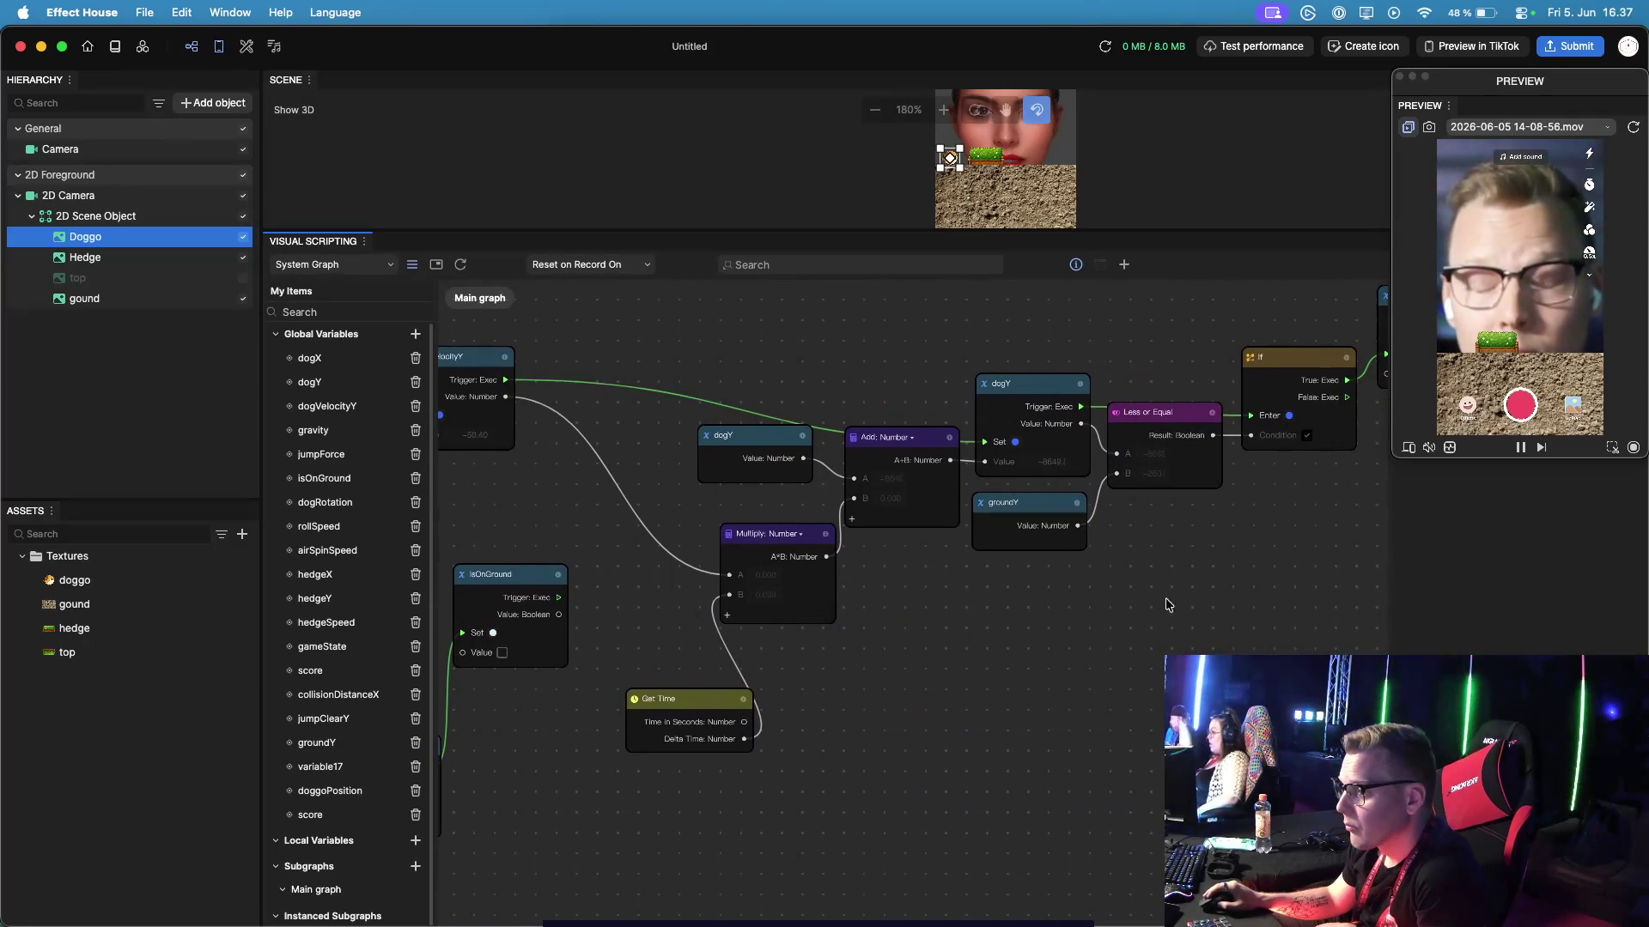
pyautogui.moveTo(710, 690)
pyautogui.mouseDown()
pyautogui.moveTo(681, 613)
pyautogui.moveTo(632, 570)
pyautogui.moveTo(662, 541)
pyautogui.moveTo(666, 591)
pyautogui.mouseUp()
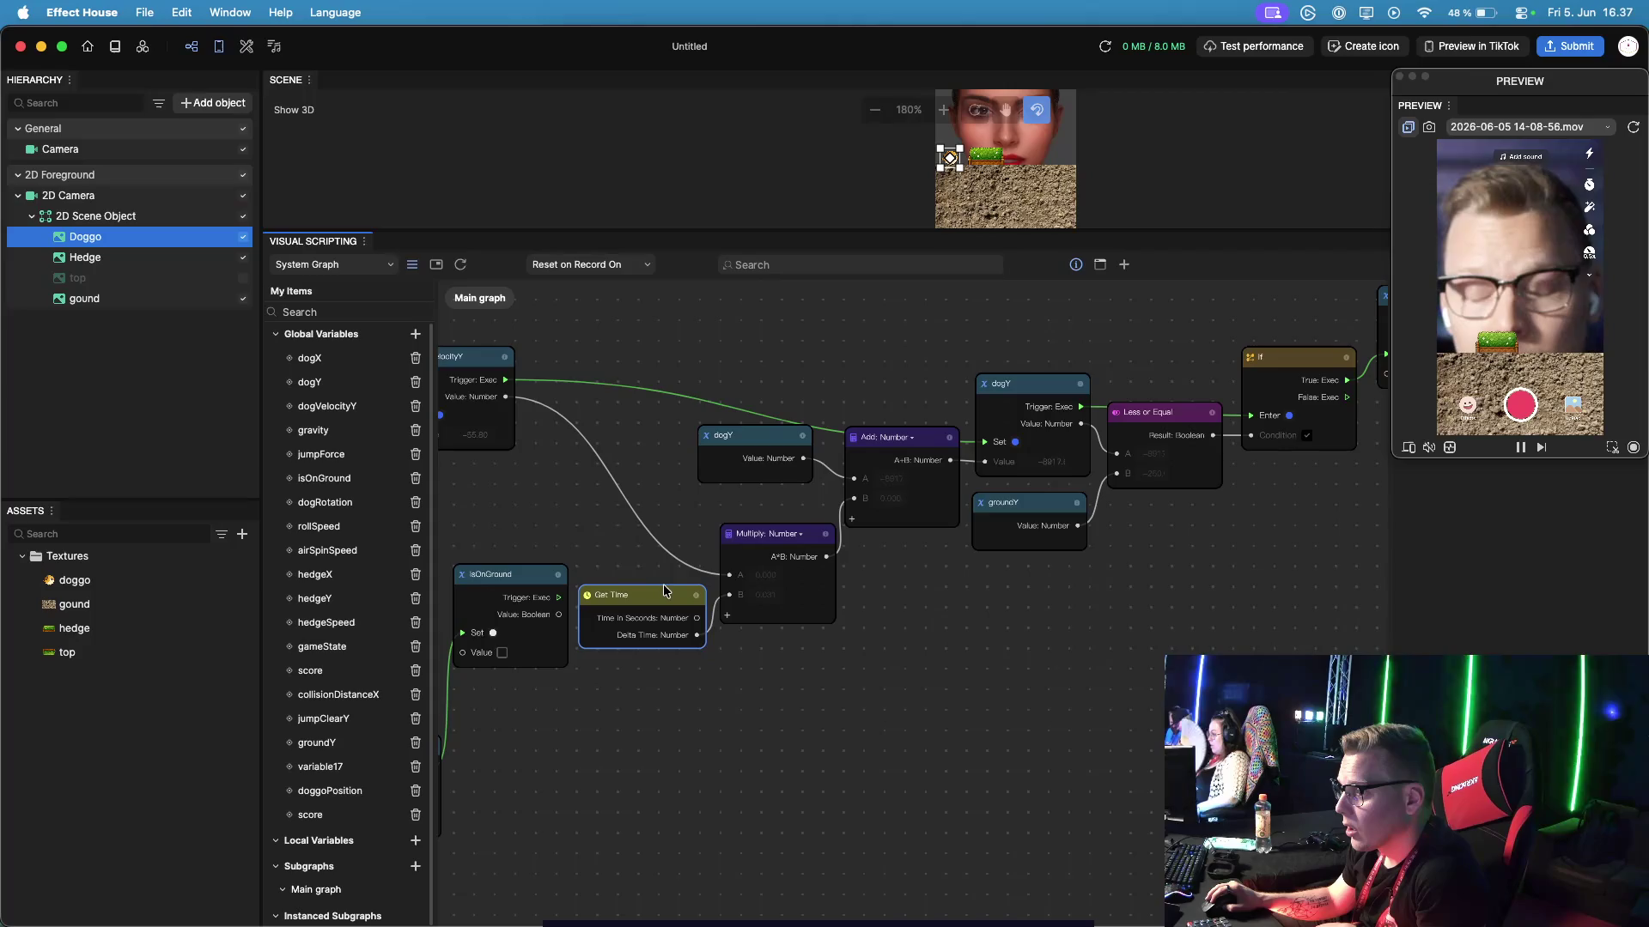
# Step: Shift the dogVelocityY node slightly right and bring the floating preview into focus
pyautogui.moveTo(958, 582); pyautogui.dragTo(808, 584)
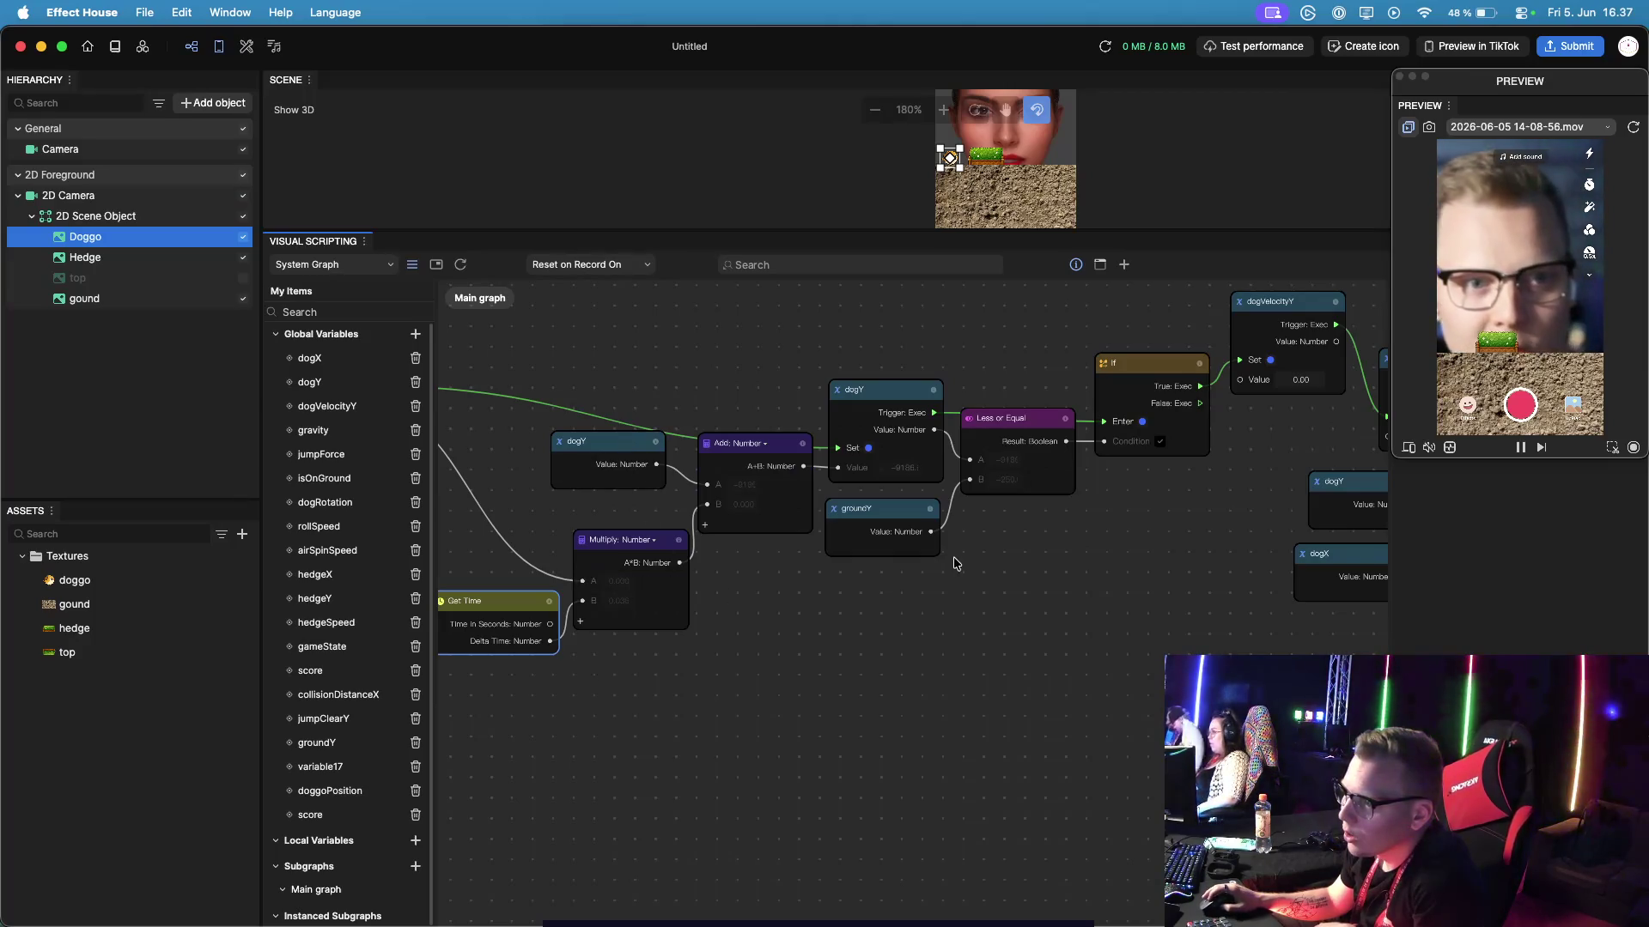
pyautogui.moveTo(746, 614); pyautogui.dragTo(966, 628)
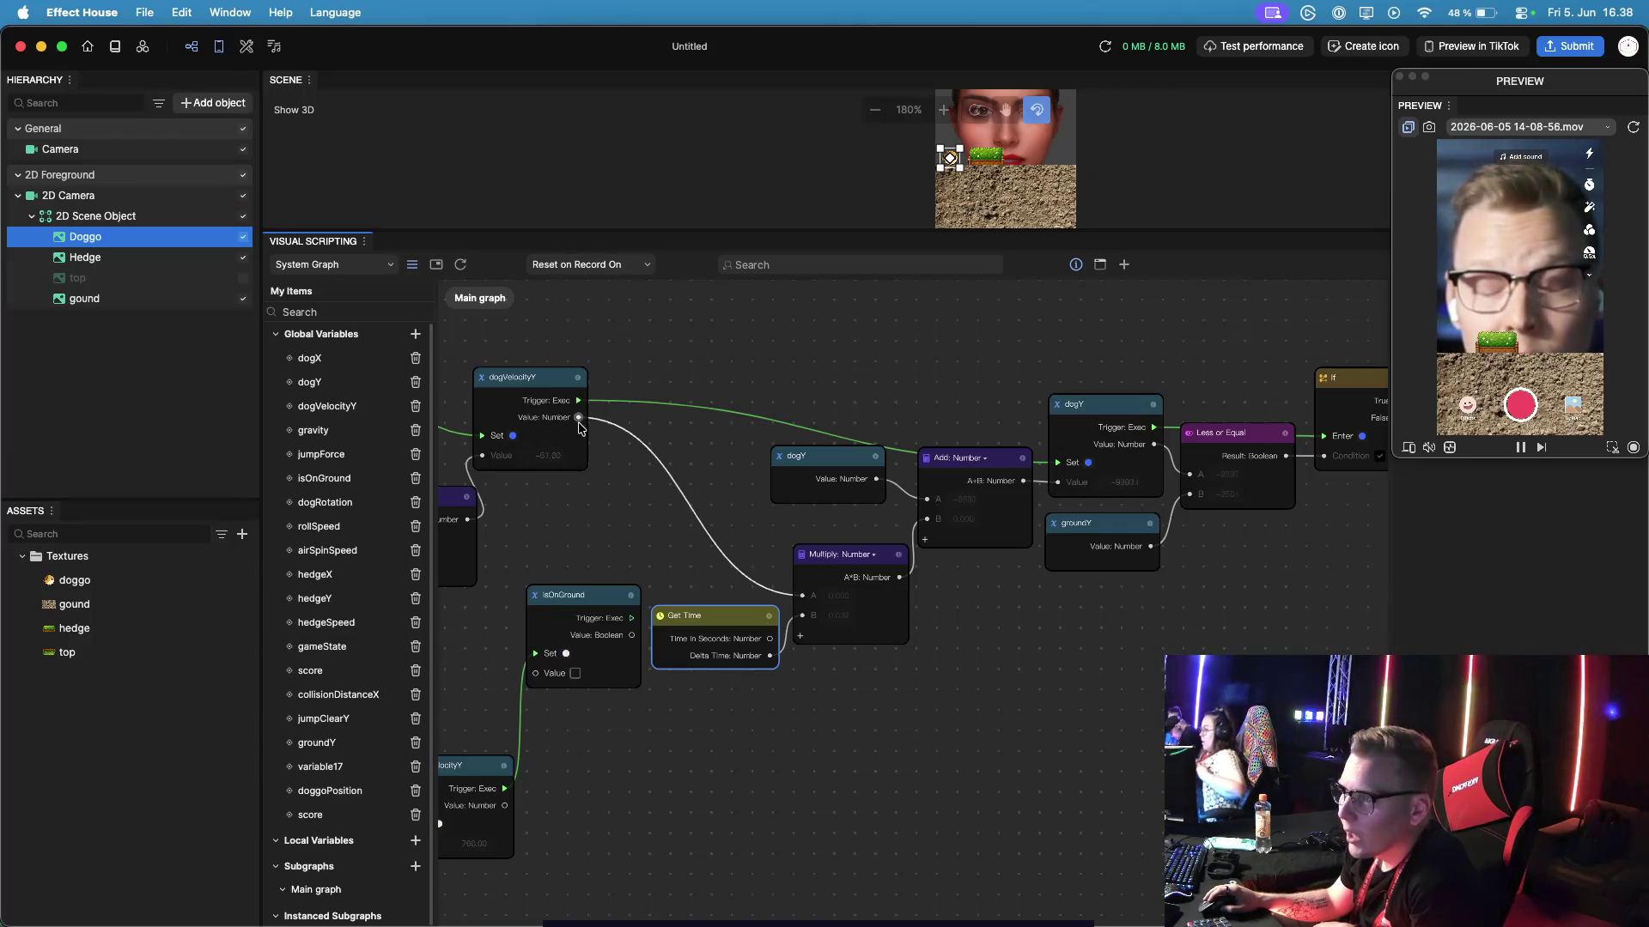
pyautogui.hscroll(-3, 601, 520)
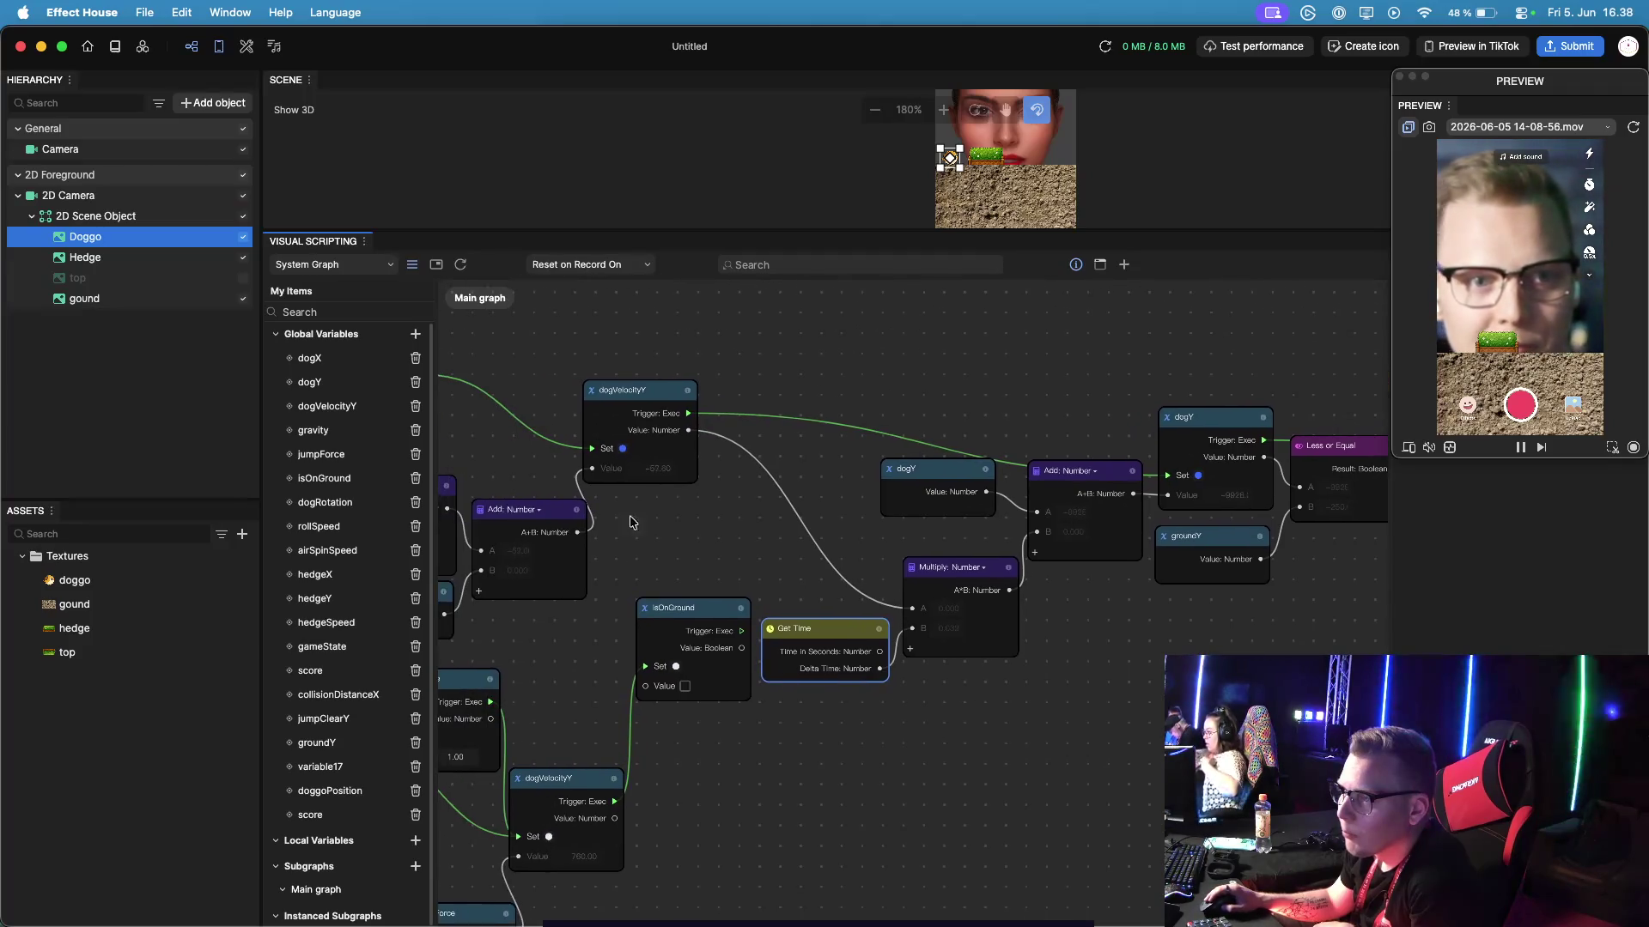
pyautogui.moveTo(662, 394); pyautogui.dragTo(706, 389)
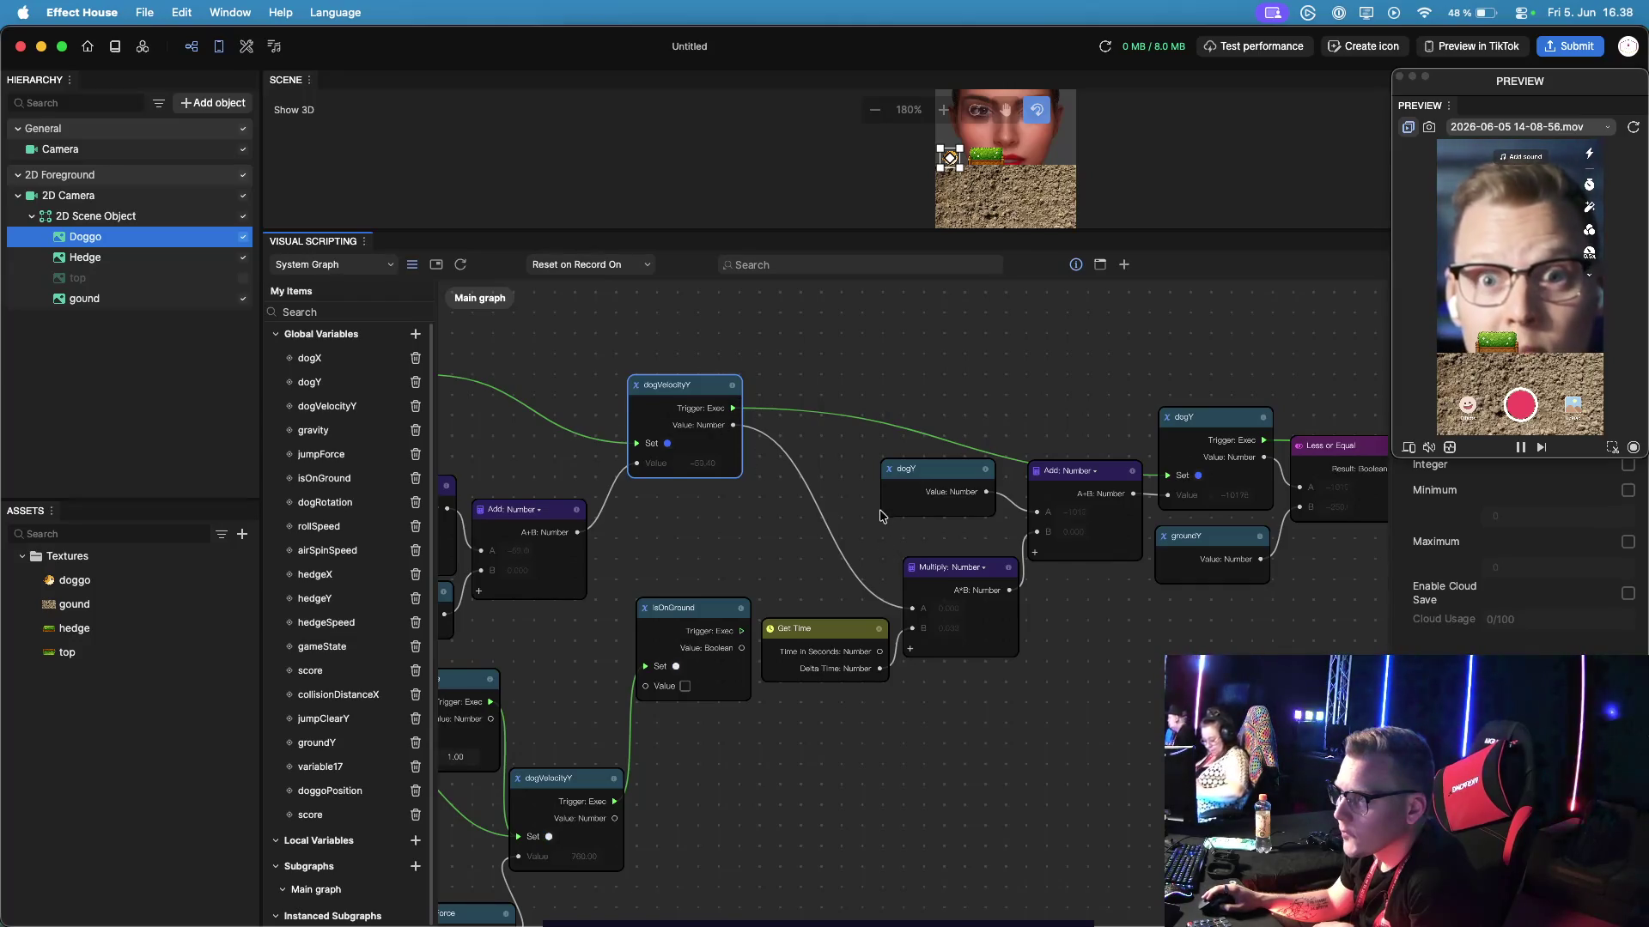
pyautogui.scroll(5, 795, 403)
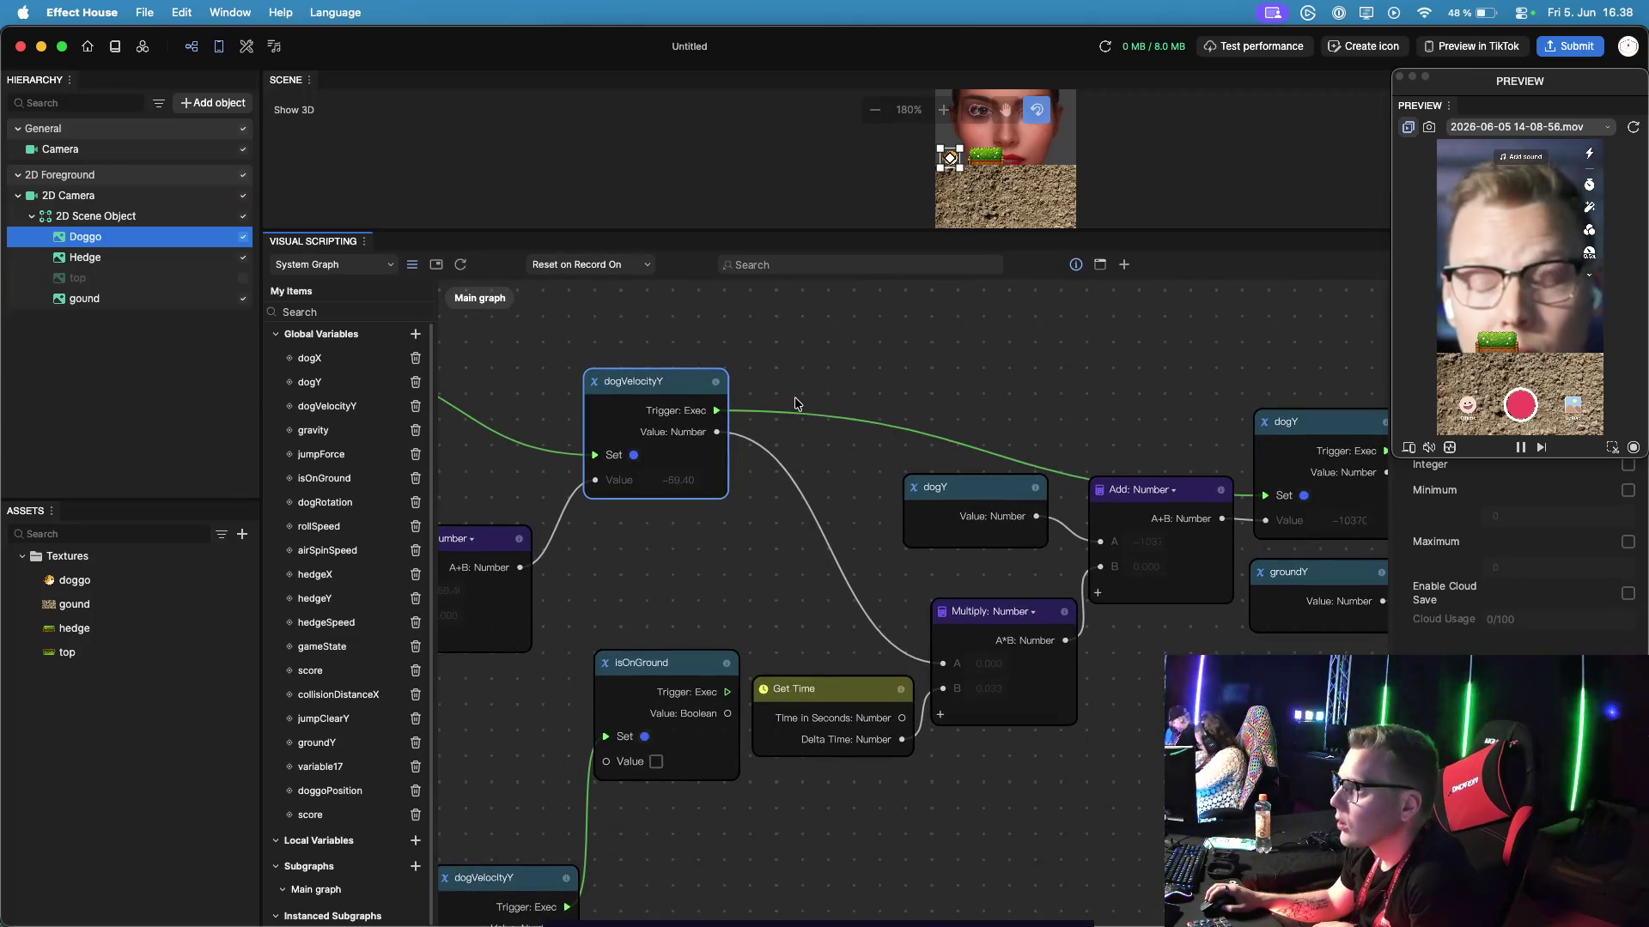
pyautogui.click(1480, 111)
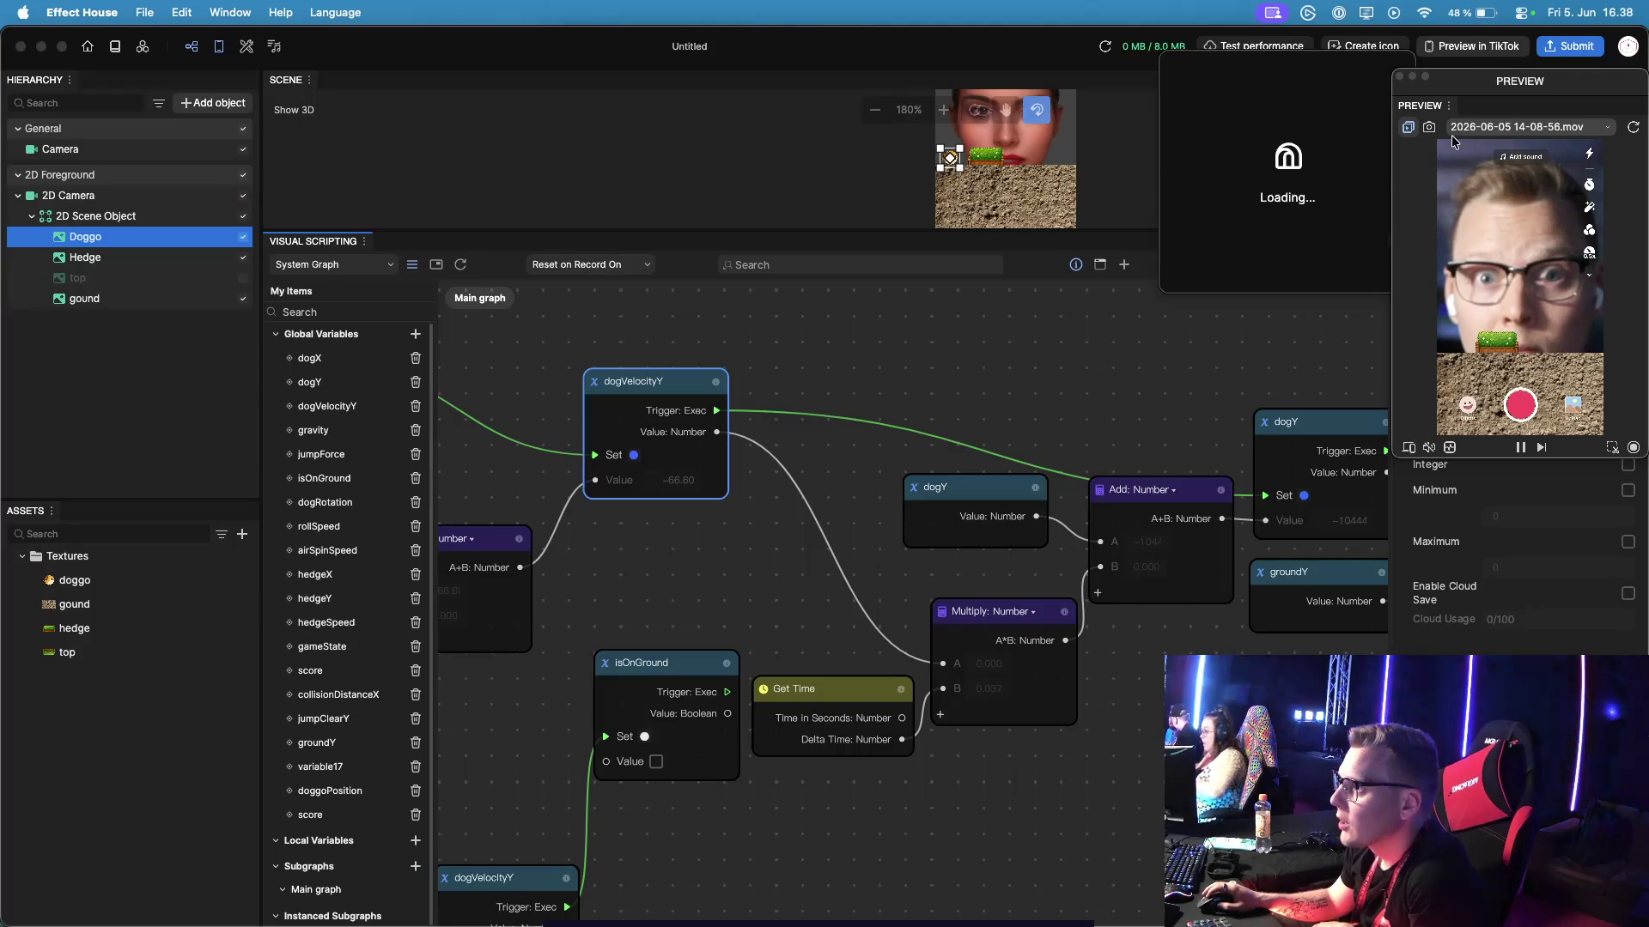
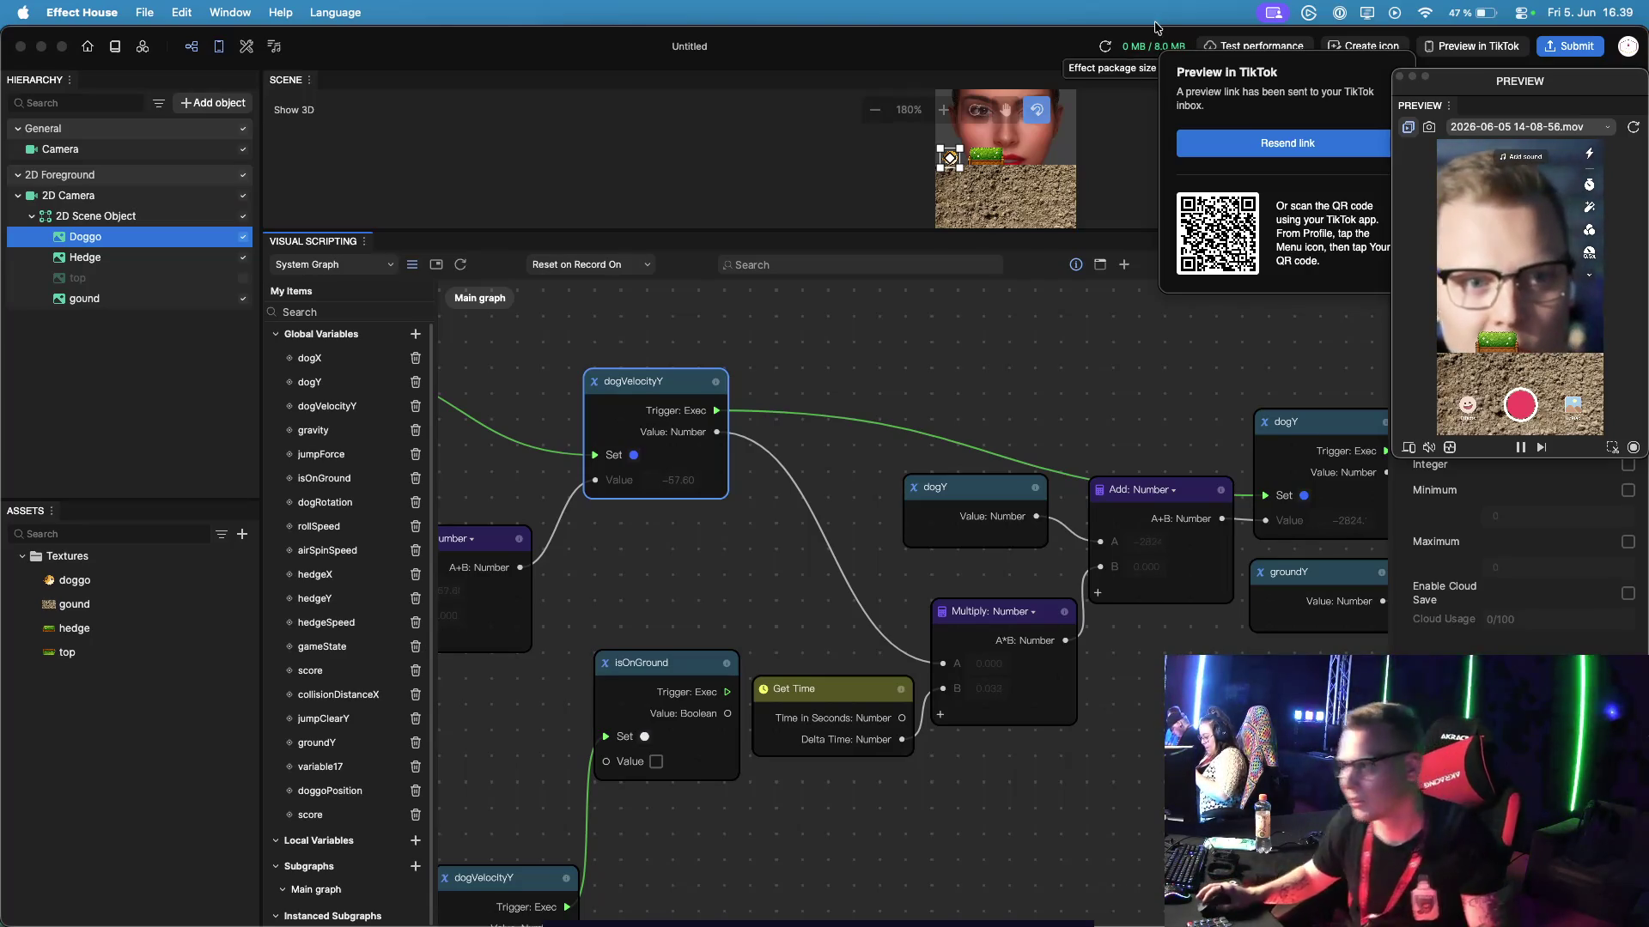
# Step: Enlarge the scene view over the graph and move the Doggo sprite up onto the ground
pyautogui.scroll(-2, 914, 442)
pyautogui.moveTo(839, 235); pyautogui.dragTo(809, 719)
pyautogui.scroll(-5, 1053, 479)
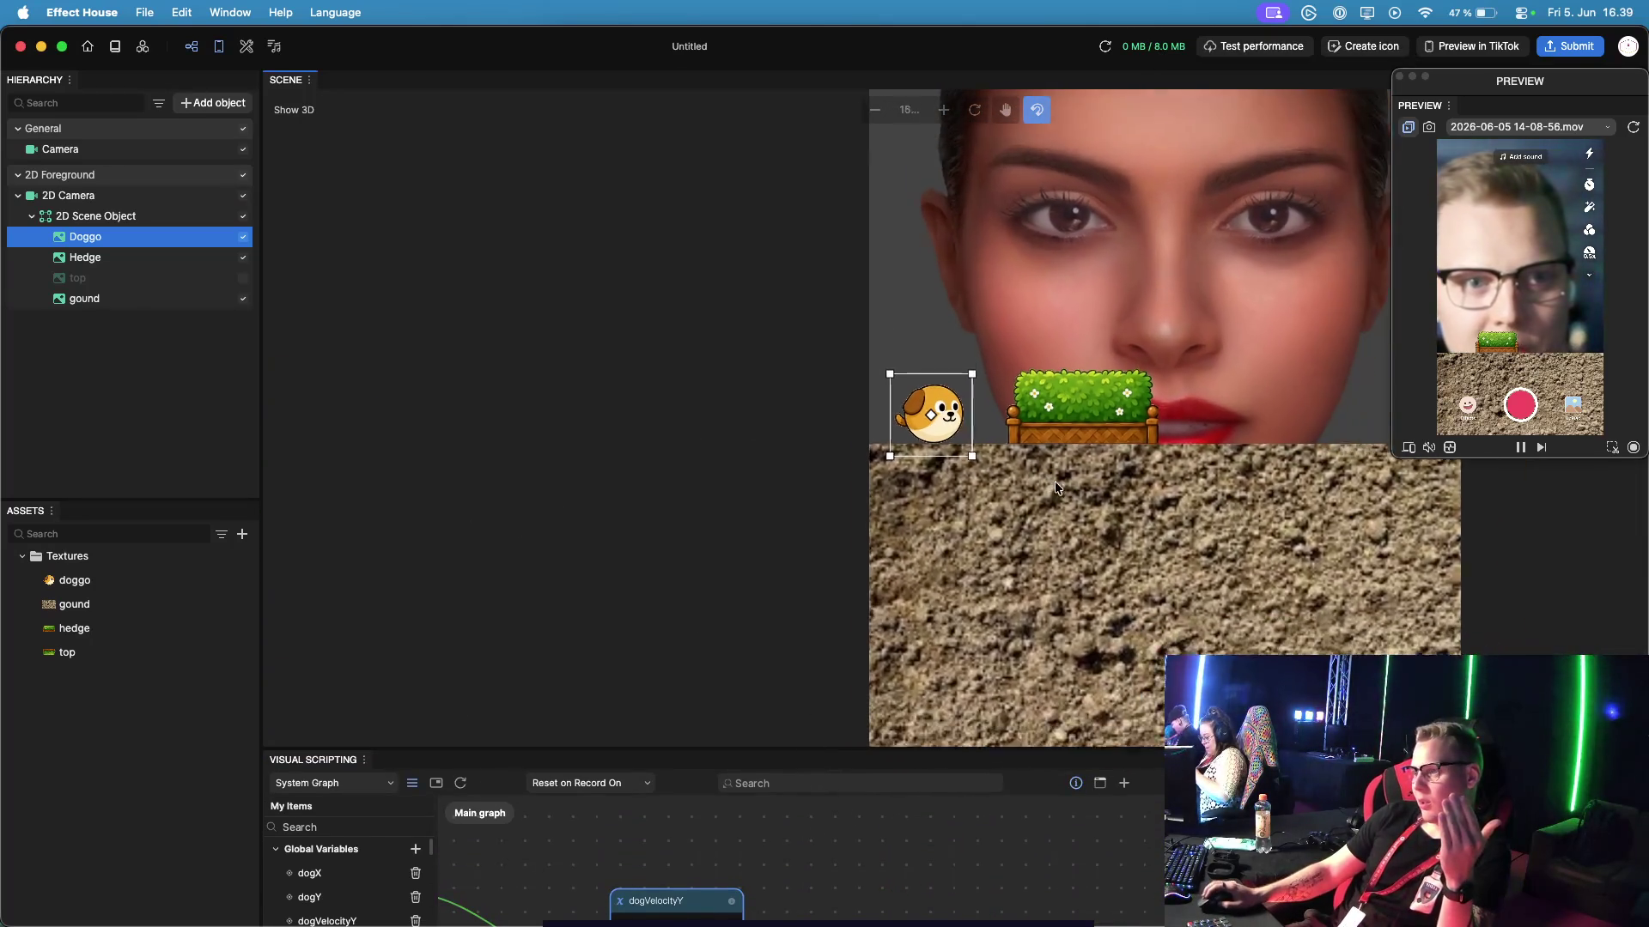
pyautogui.scroll(3, 1053, 479)
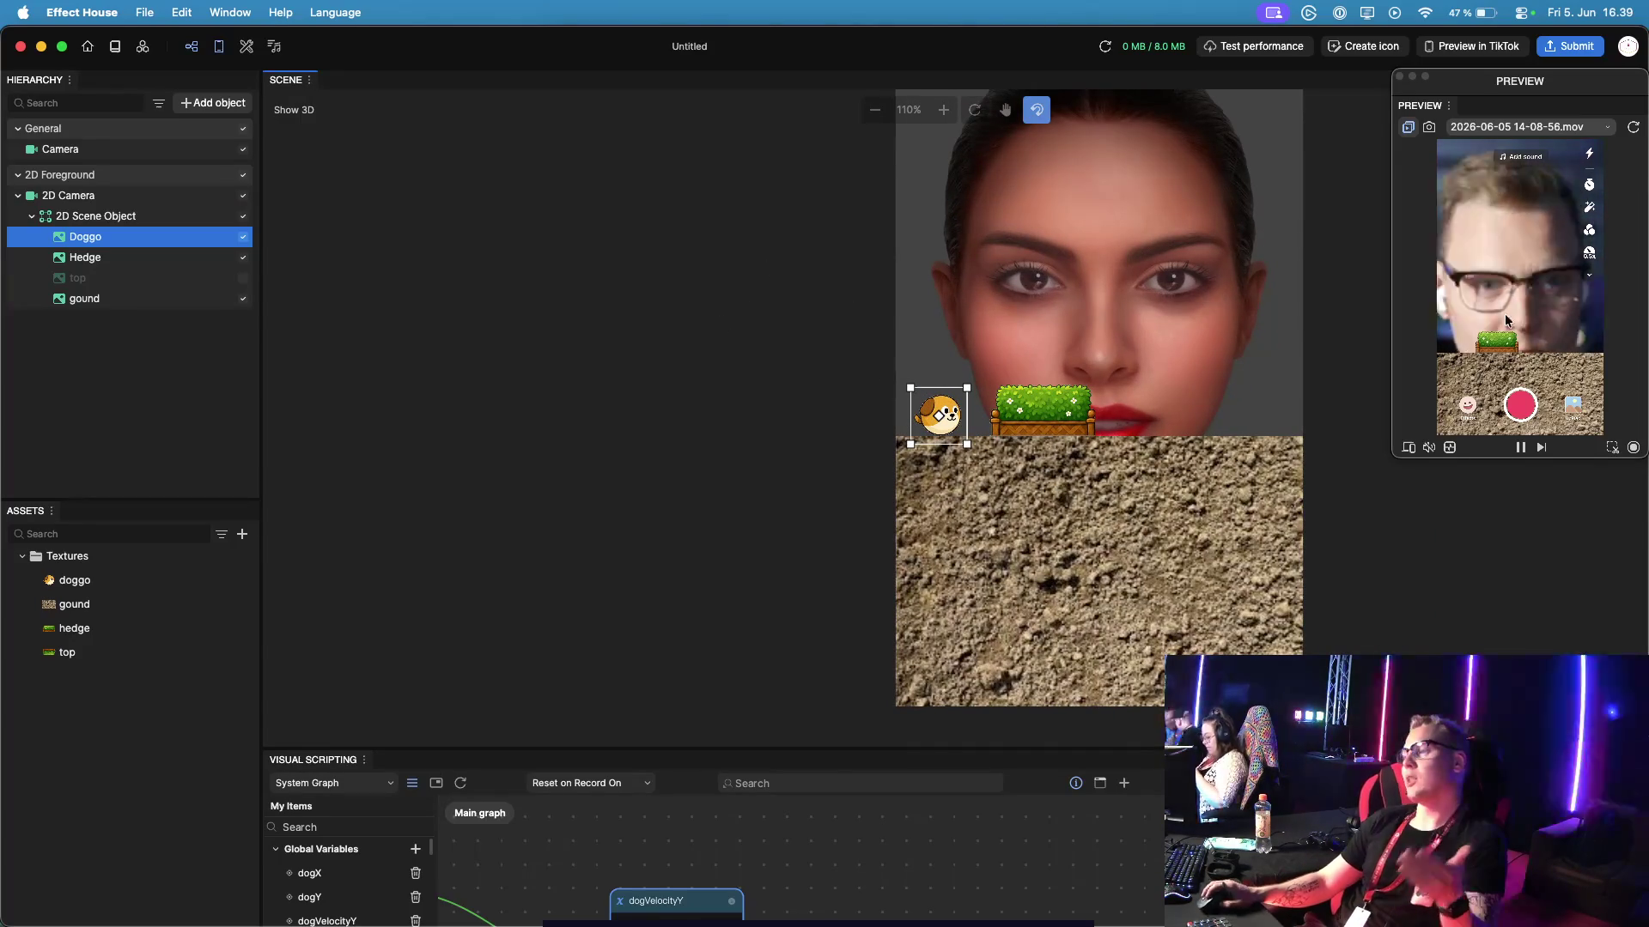
pyautogui.moveTo(957, 406)
pyautogui.mouseDown()
pyautogui.moveTo(952, 267)
pyautogui.moveTo(962, 457)
pyautogui.moveTo(943, 333)
pyautogui.moveTo(966, 434)
pyautogui.moveTo(970, 289)
pyautogui.moveTo(946, 436)
pyautogui.moveTo(955, 414)
pyautogui.mouseUp()
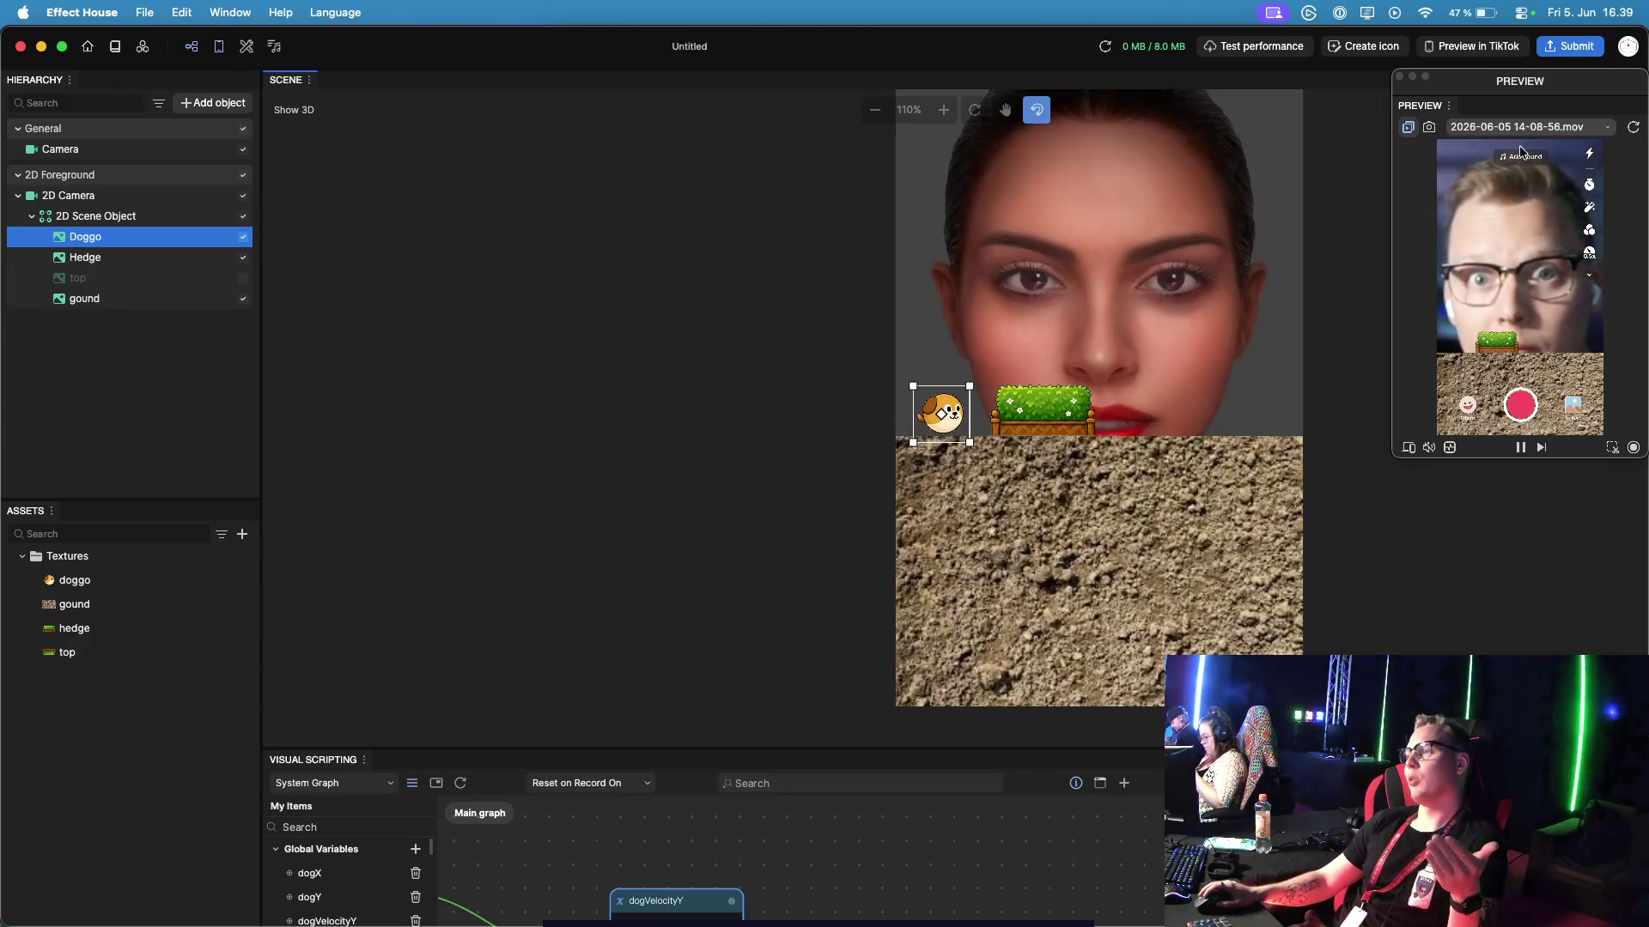
# Step: Enlarge the live preview, shrink it back, and select the ground object
pyautogui.moveTo(1393, 458)
pyautogui.mouseDown()
pyautogui.moveTo(1179, 717)
pyautogui.moveTo(1074, 720)
pyautogui.mouseUp()
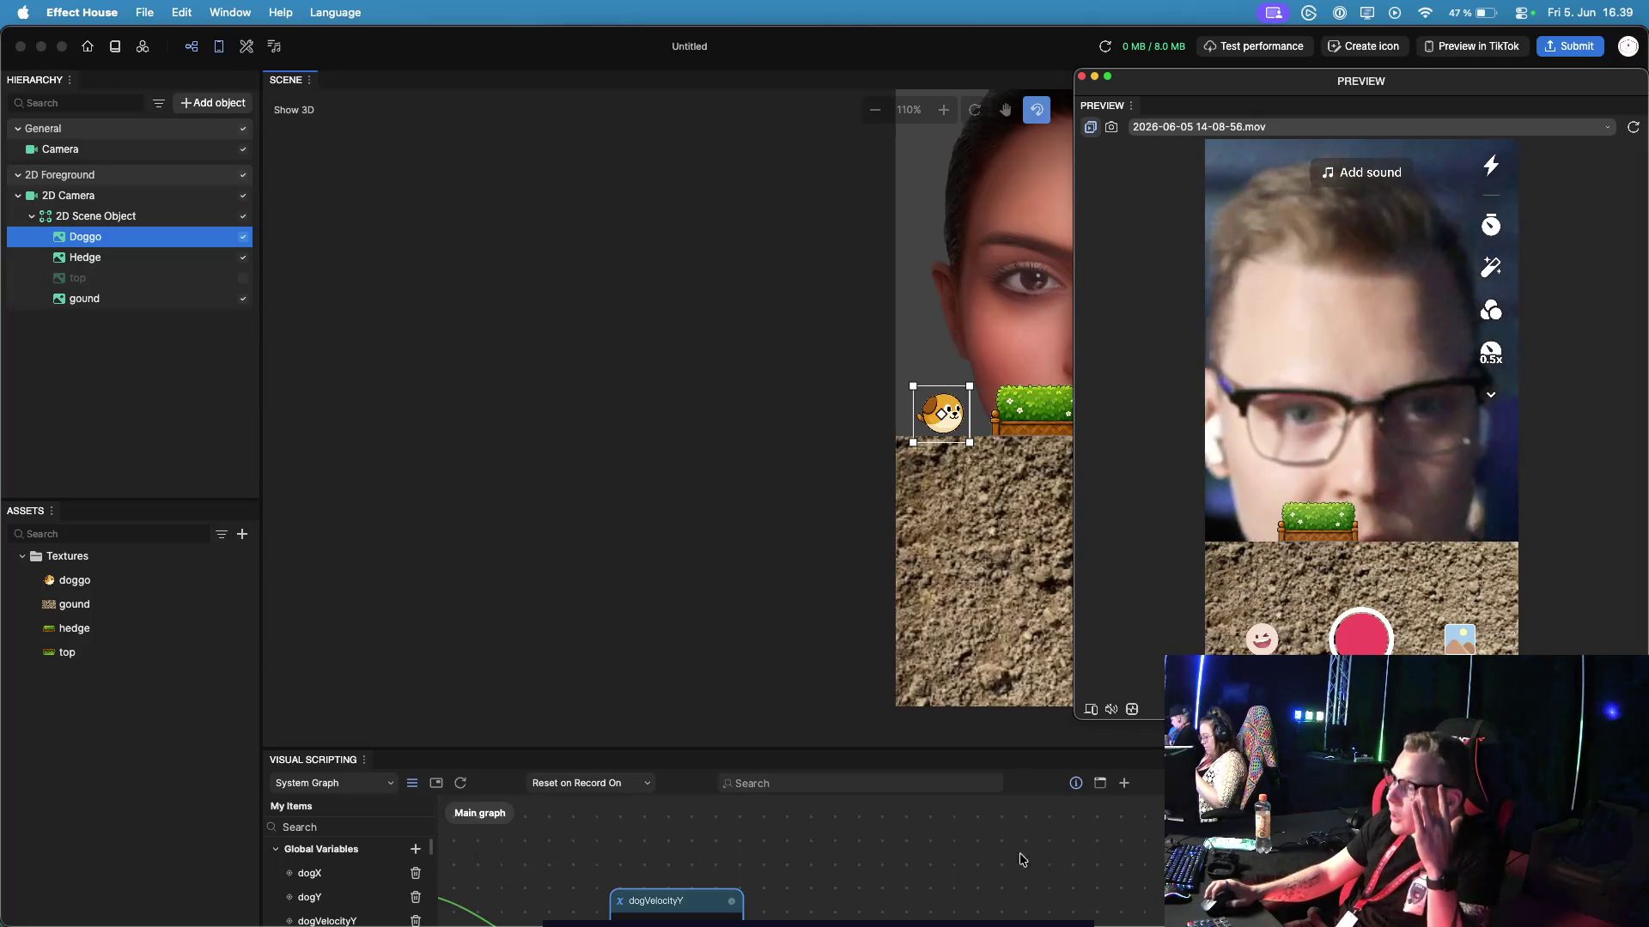
pyautogui.moveTo(1076, 719)
pyautogui.mouseDown()
pyautogui.moveTo(1372, 553)
pyautogui.moveTo(1476, 416)
pyautogui.mouseUp()
pyautogui.click(1051, 746)
# Step: Give the node graph most of the window and reroute the velocity wire with a bend point
pyautogui.moveTo(1051, 749)
pyautogui.mouseDown()
pyautogui.moveTo(1090, 340)
pyautogui.moveTo(1128, 239)
pyautogui.mouseUp()
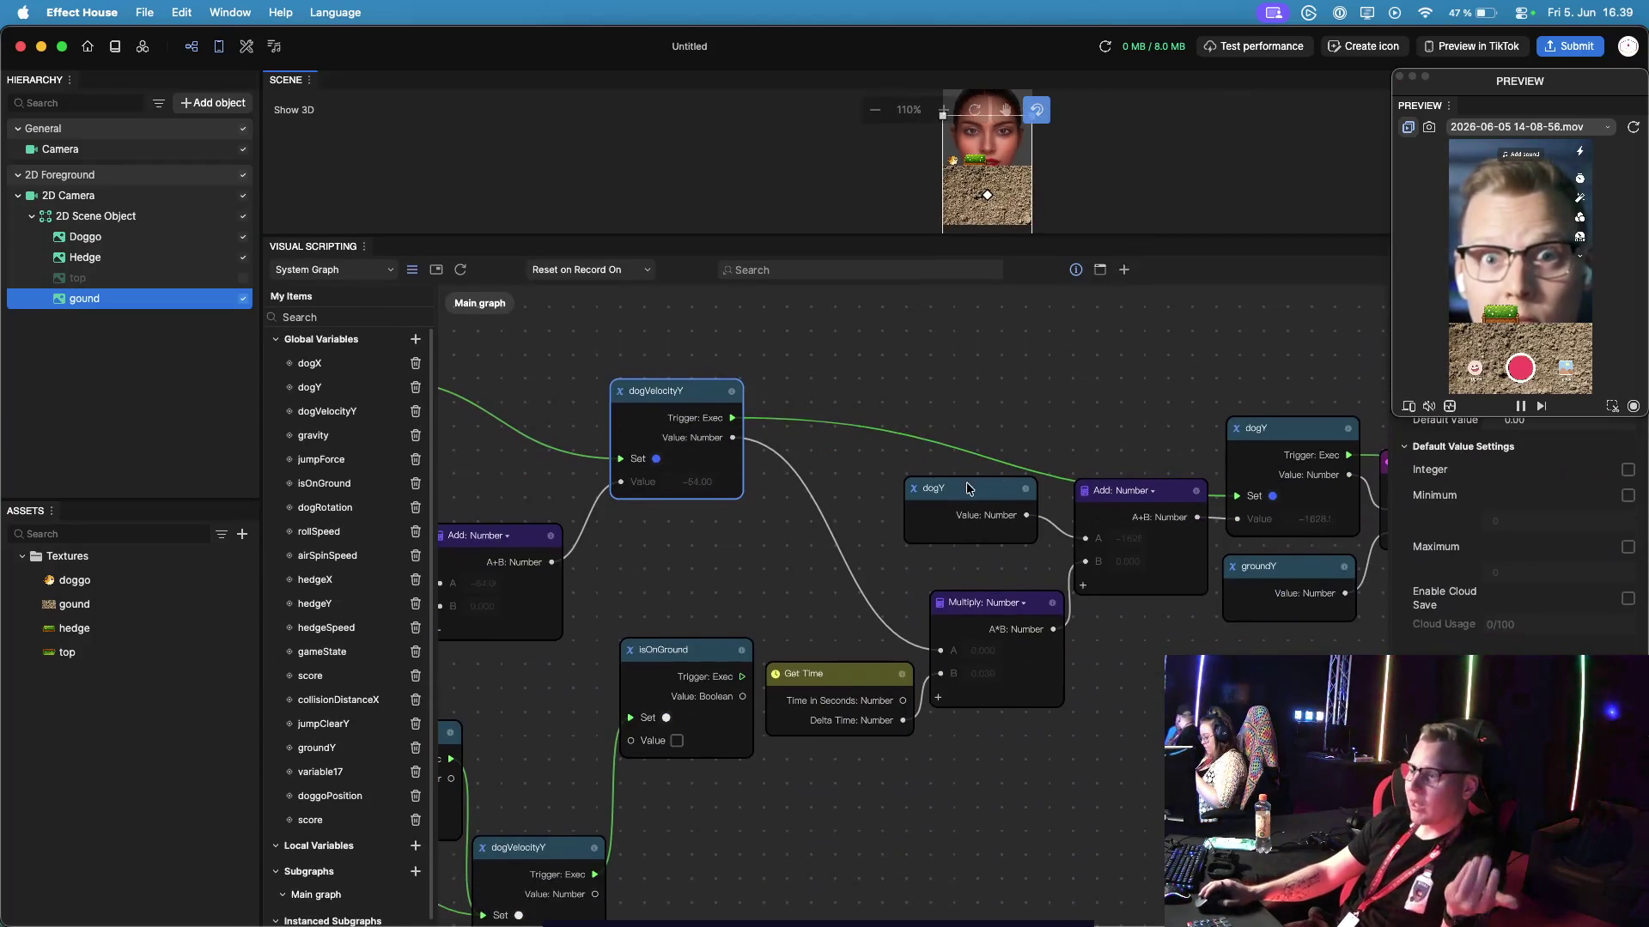
pyautogui.hscroll(2, 1152, 677)
pyautogui.hscroll(-4, 615, 554)
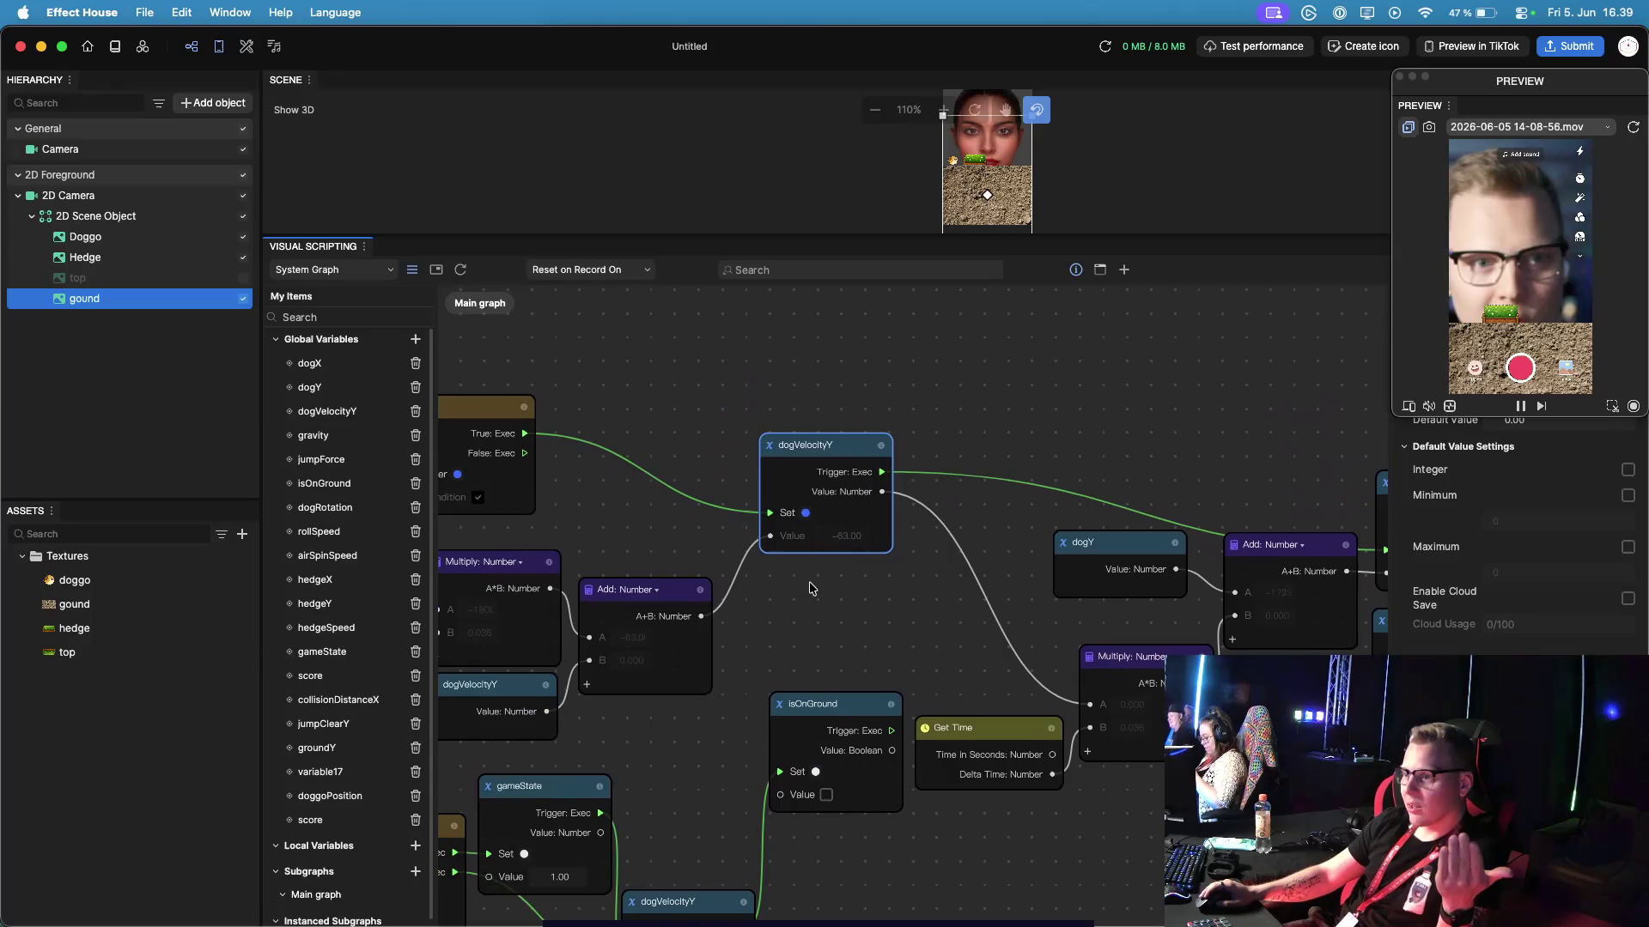
pyautogui.doubleClick(908, 502)
pyautogui.moveTo(944, 506); pyautogui.dragTo(939, 624)
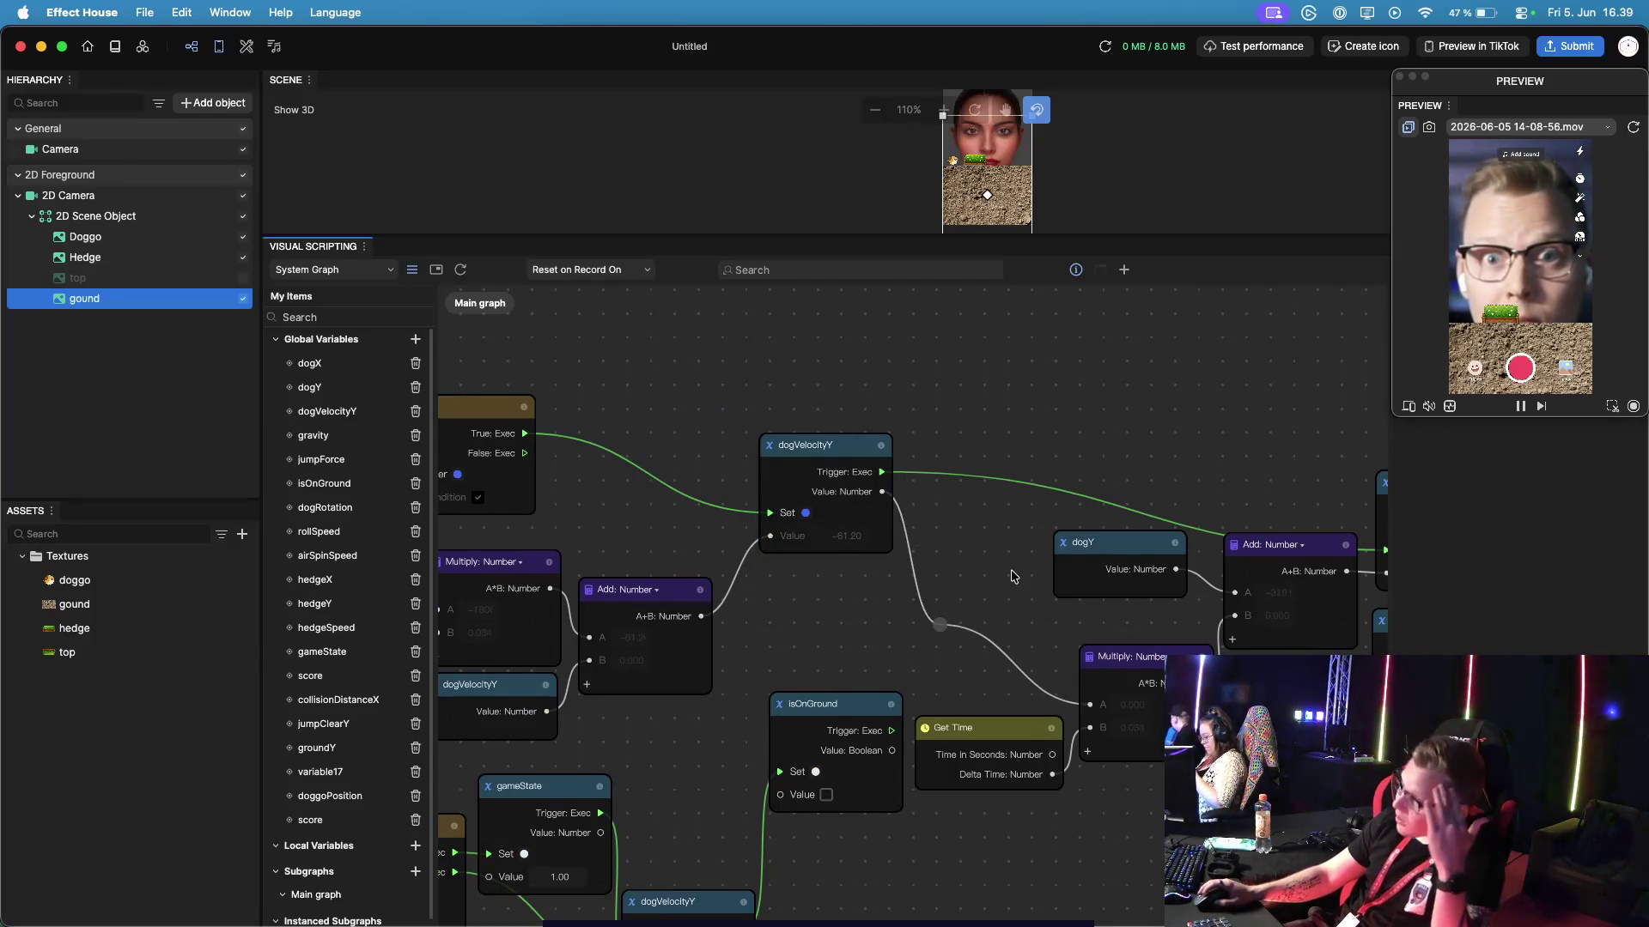
pyautogui.click(953, 632)
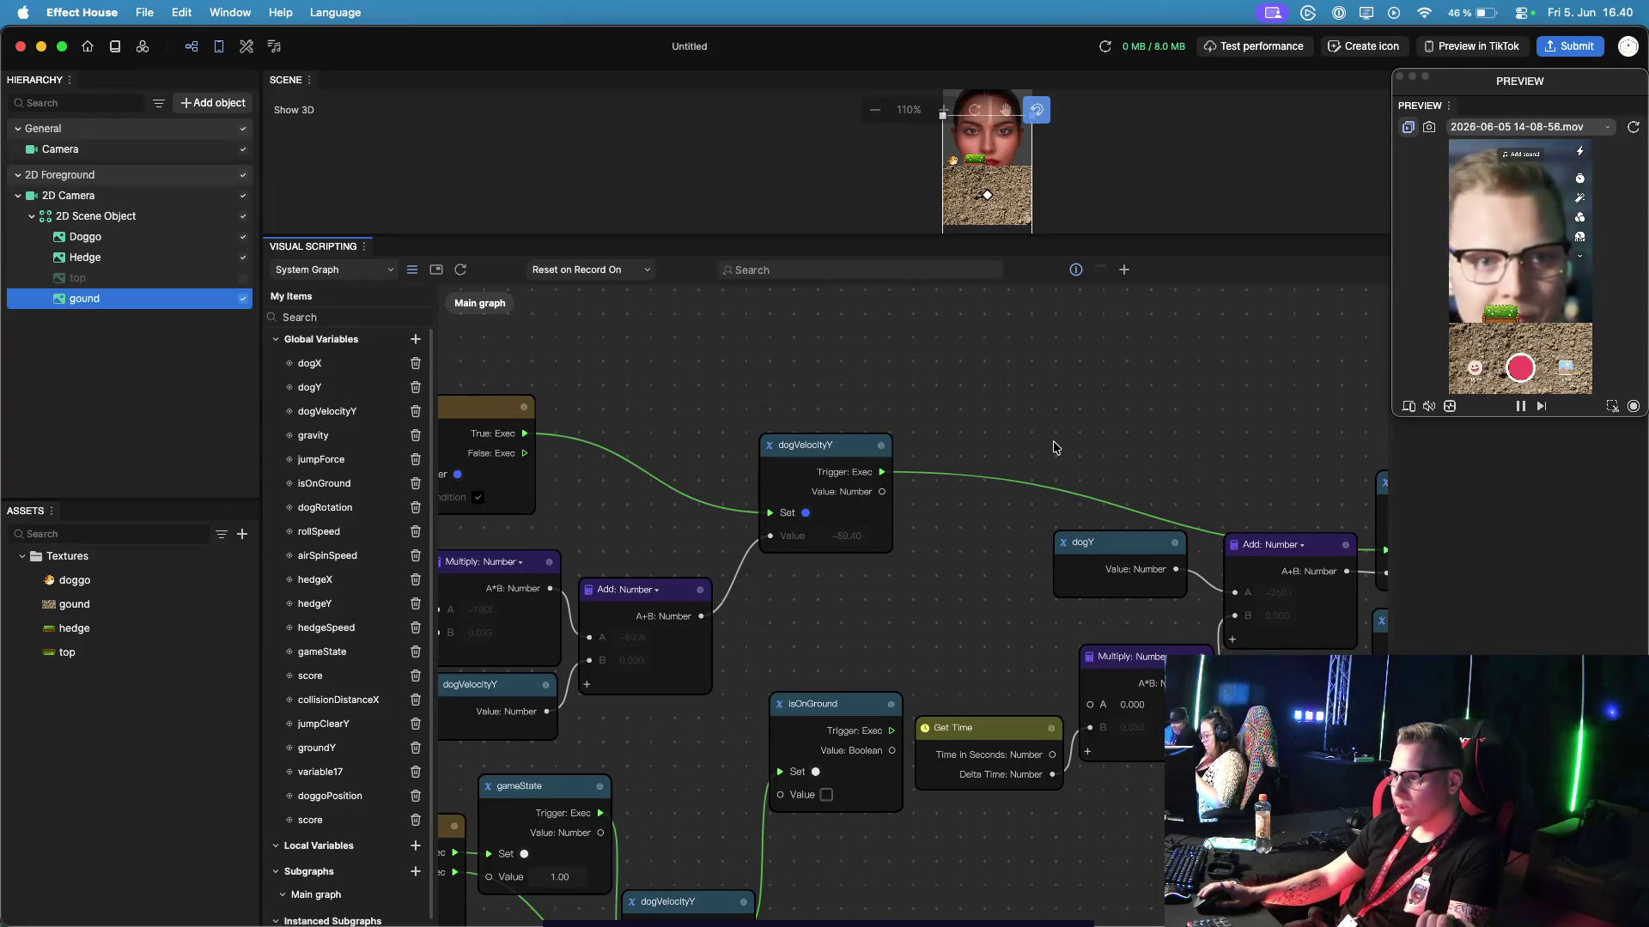
# Step: Add a dogY getter node and connect its value to Multiply's A input
pyautogui.moveTo(1056, 447); pyautogui.dragTo(940, 441)
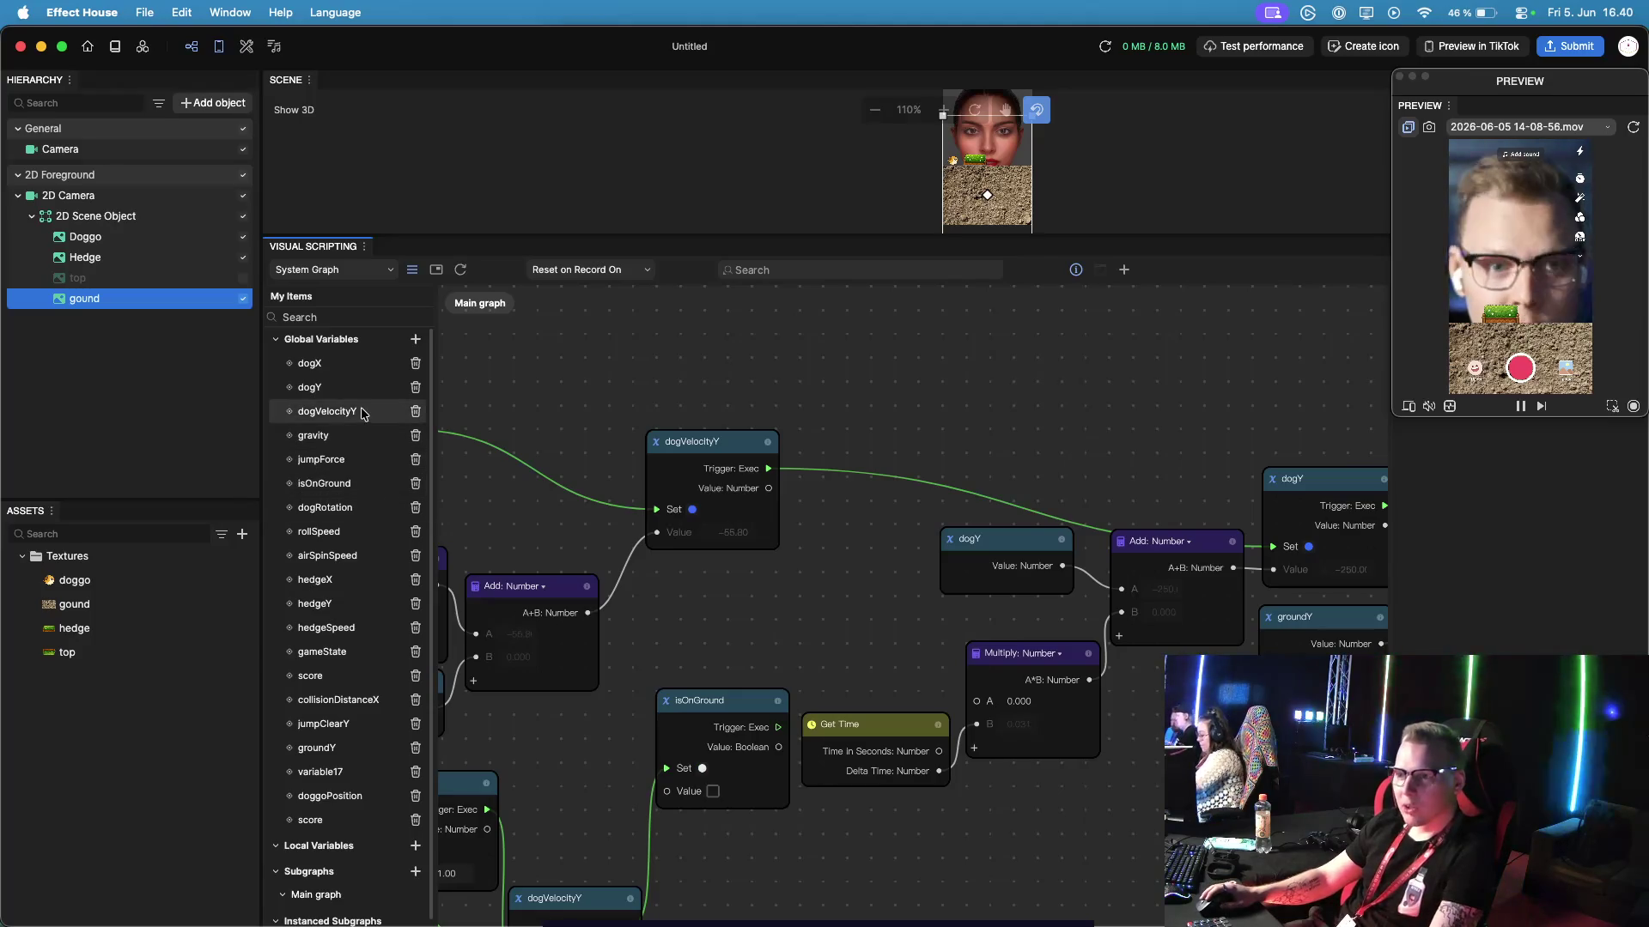
pyautogui.moveTo(298, 388); pyautogui.dragTo(384, 436)
pyautogui.moveTo(966, 610)
pyautogui.mouseDown()
pyautogui.moveTo(836, 584)
pyautogui.moveTo(976, 702)
pyautogui.mouseUp()
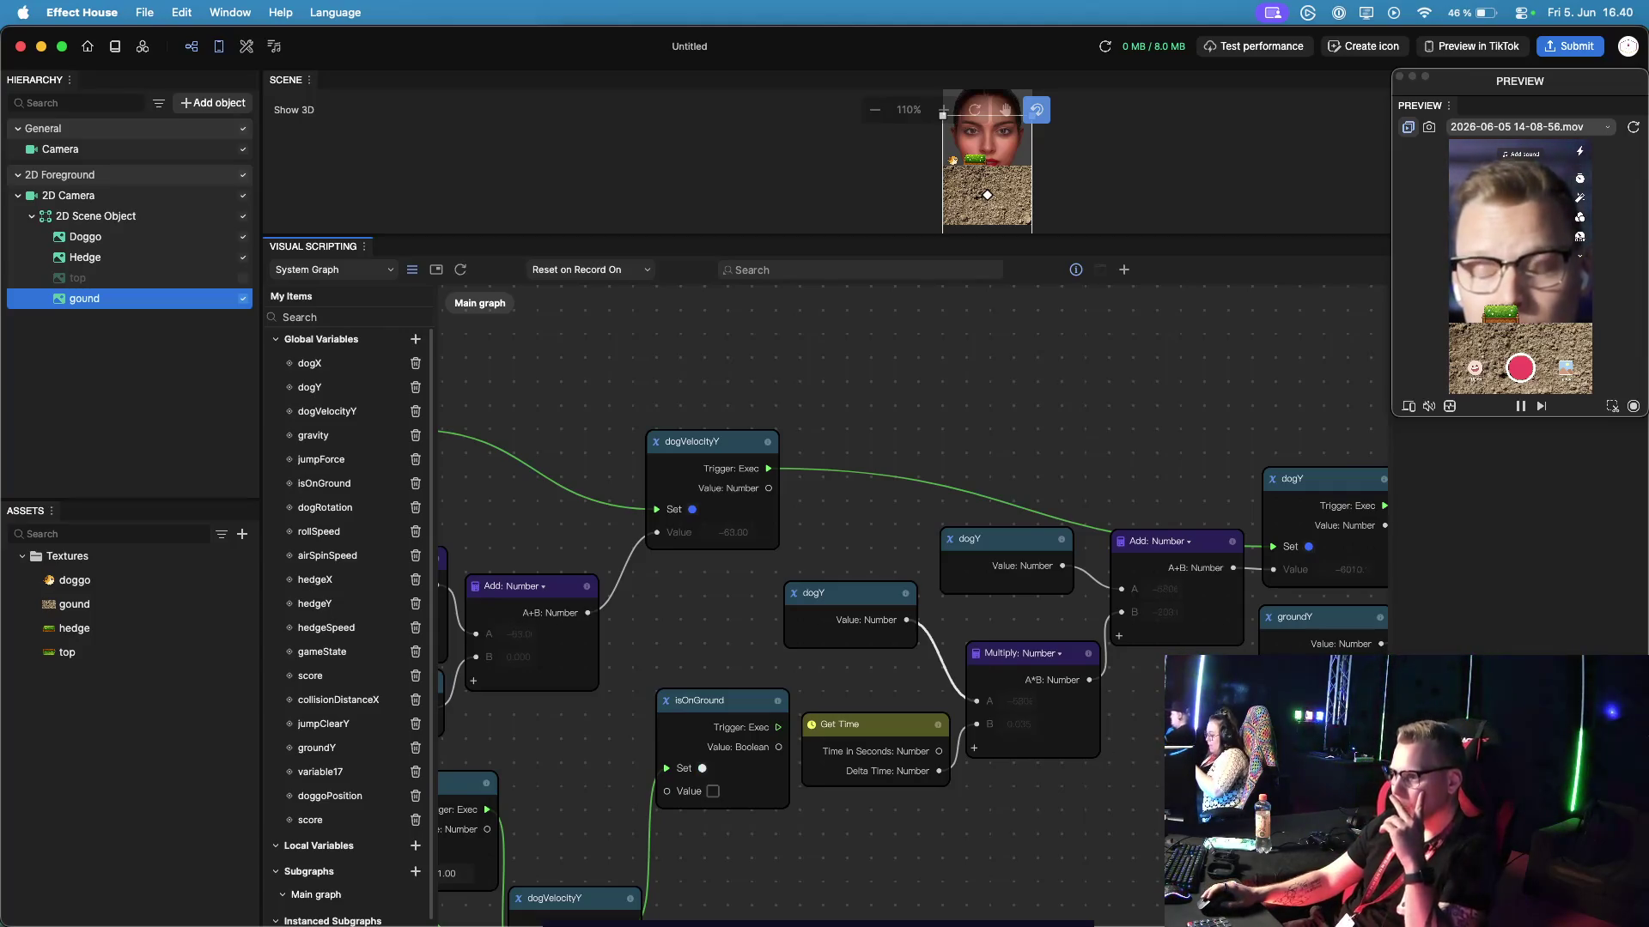
# Step: Rearrange the groundY and Less or Equal nodes and select the dogY wire into Less or Equal
pyautogui.hscroll(3, 1076, 725)
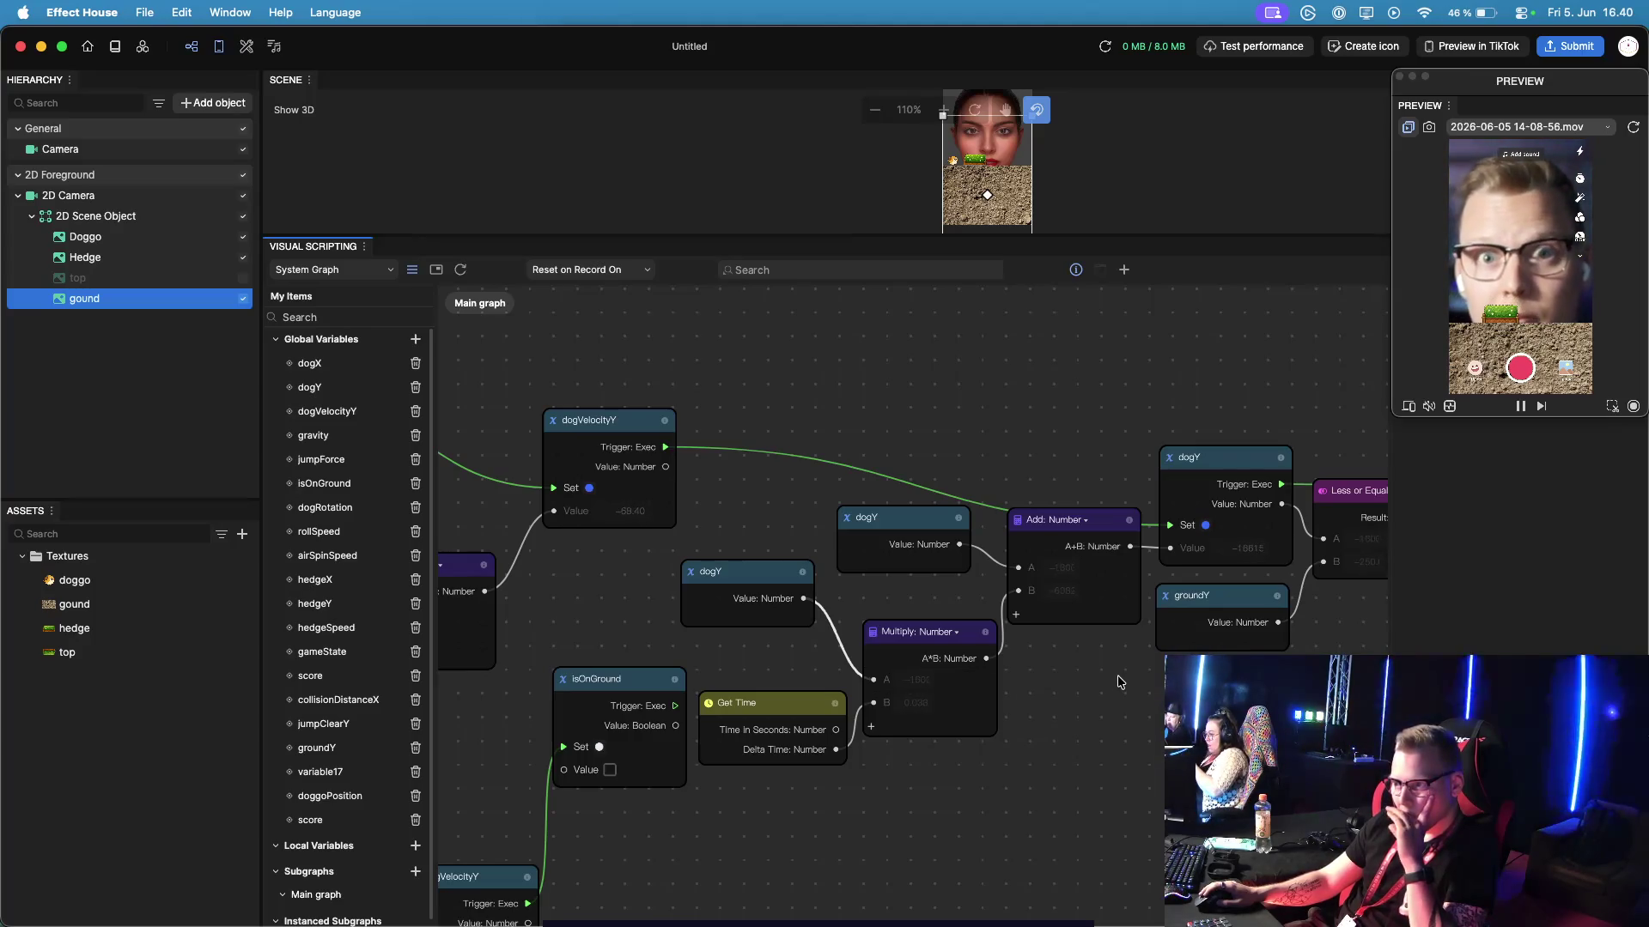
pyautogui.moveTo(1123, 678); pyautogui.dragTo(852, 678)
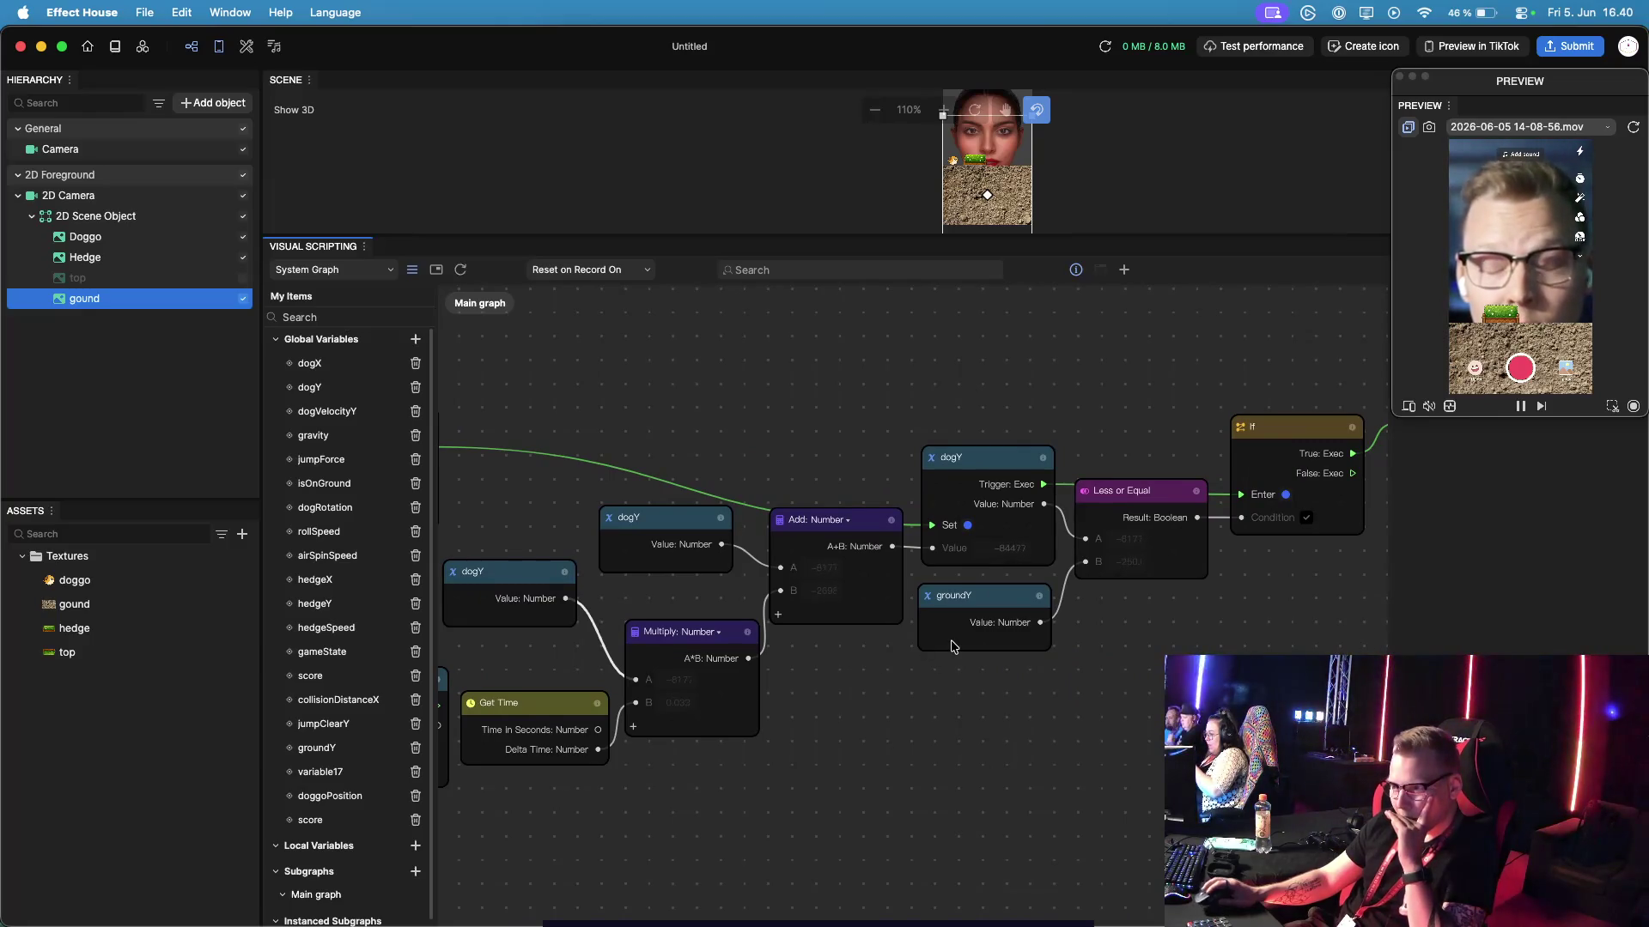
pyautogui.moveTo(1039, 581)
pyautogui.mouseDown()
pyautogui.moveTo(845, 604)
pyautogui.moveTo(771, 670)
pyautogui.moveTo(753, 750)
pyautogui.mouseUp()
pyautogui.moveTo(927, 513); pyautogui.dragTo(948, 631)
pyautogui.click(875, 564)
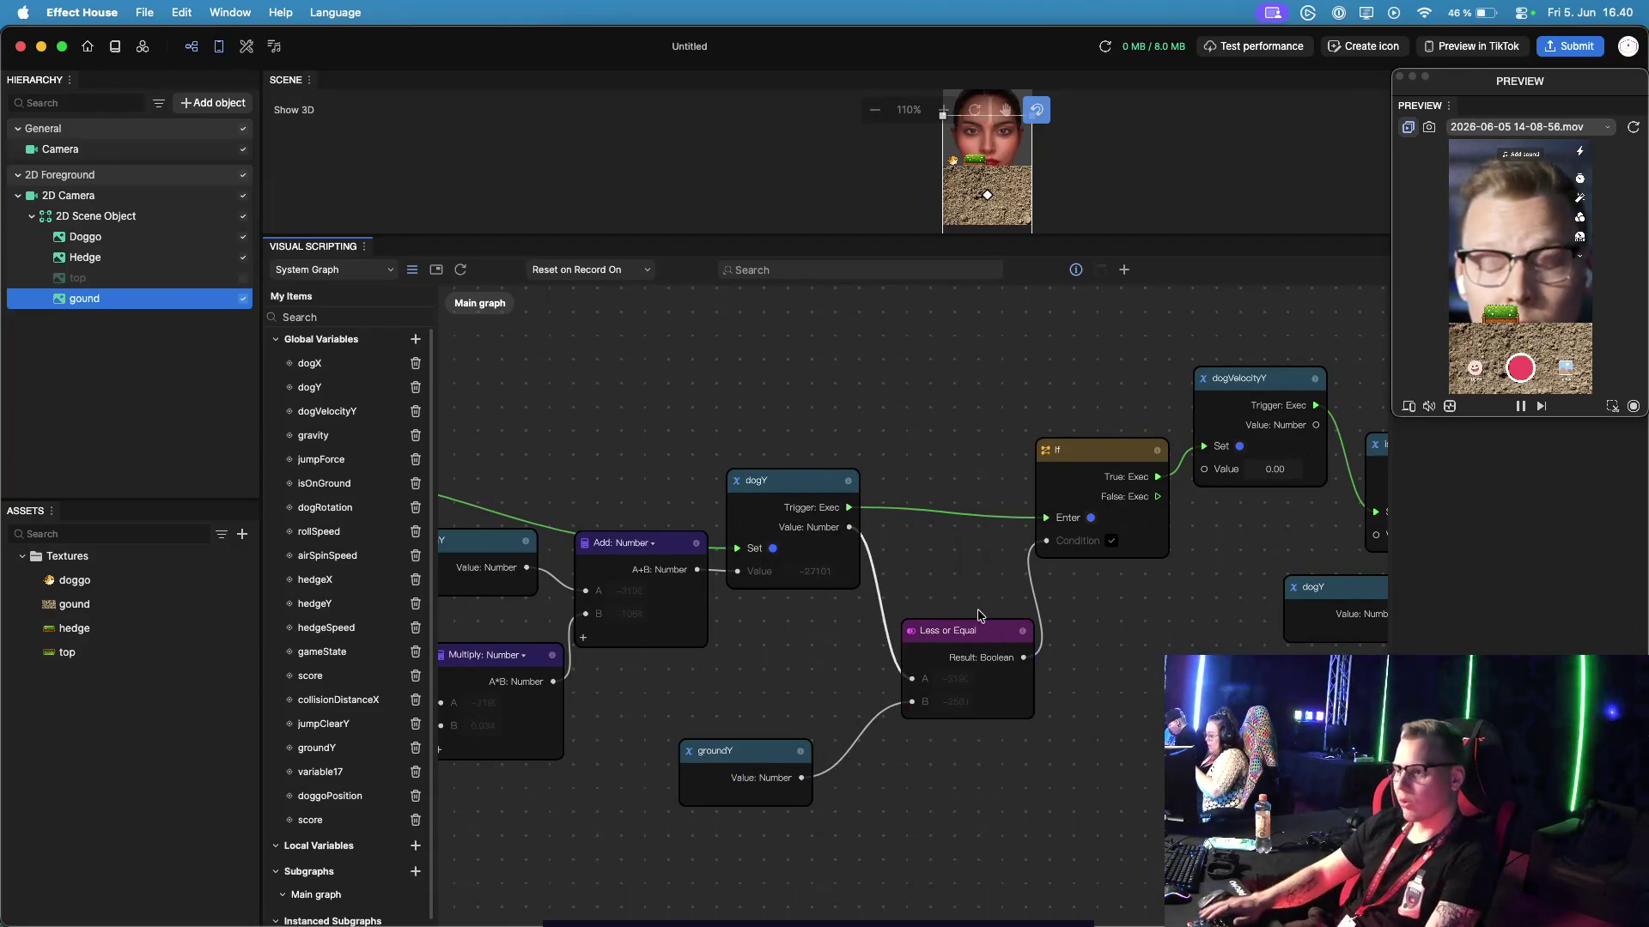
pyautogui.rightClick(764, 641)
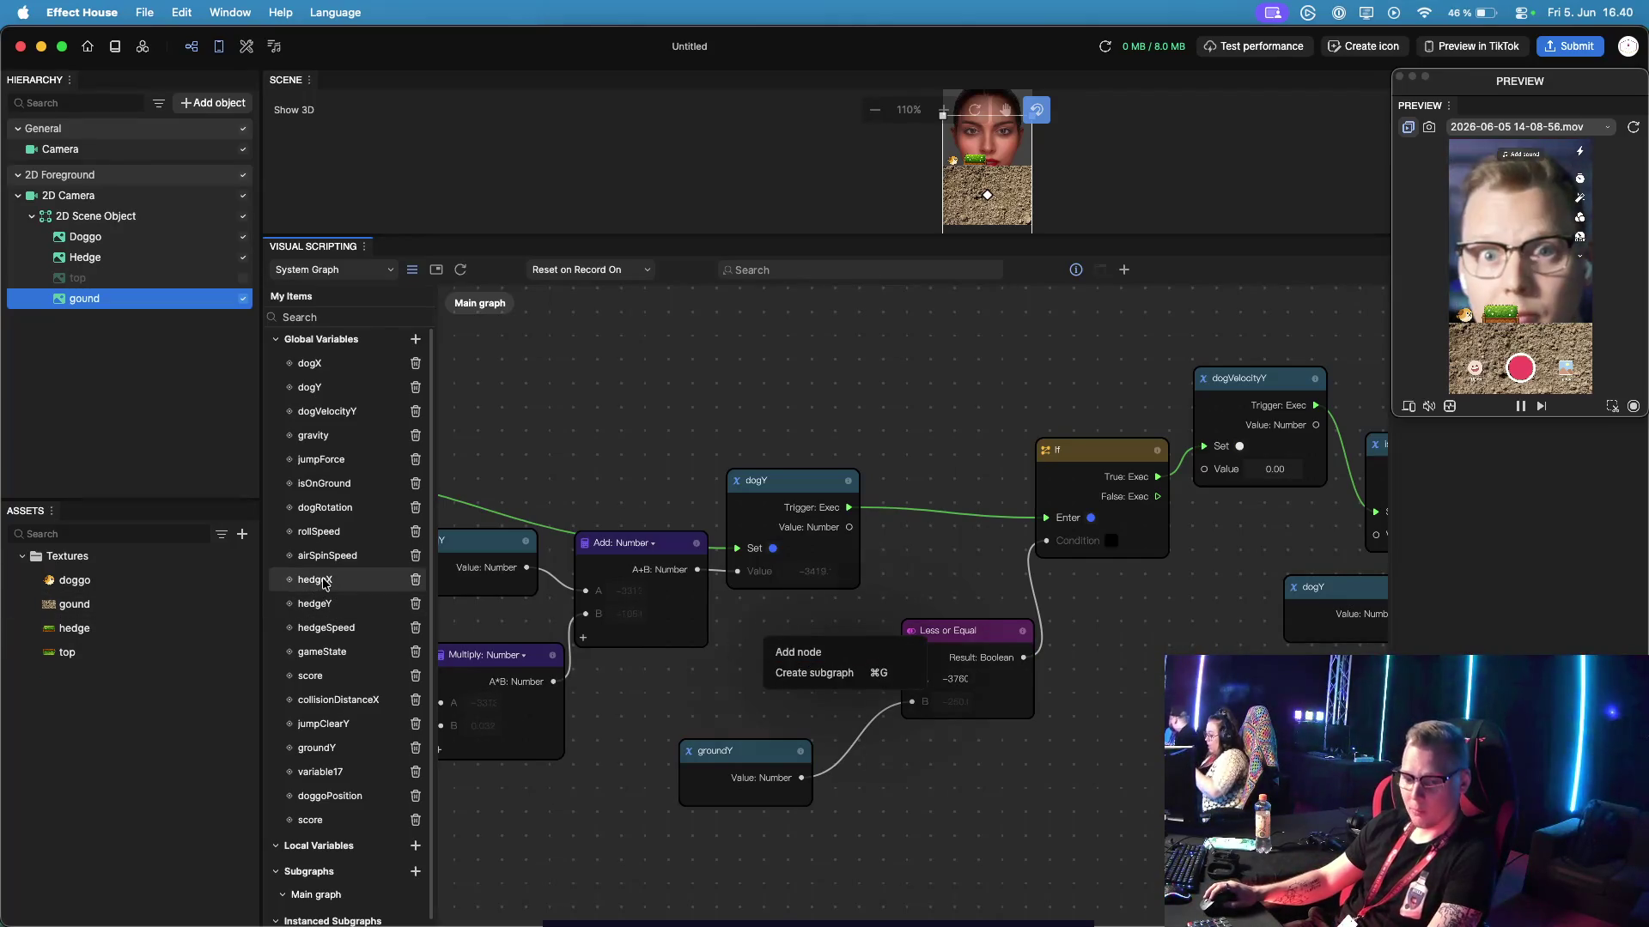
# Step: Create a dogY Get Variable node beside Less or Equal and wire its Value to input A
pyautogui.click(343, 392)
pyautogui.click(342, 392)
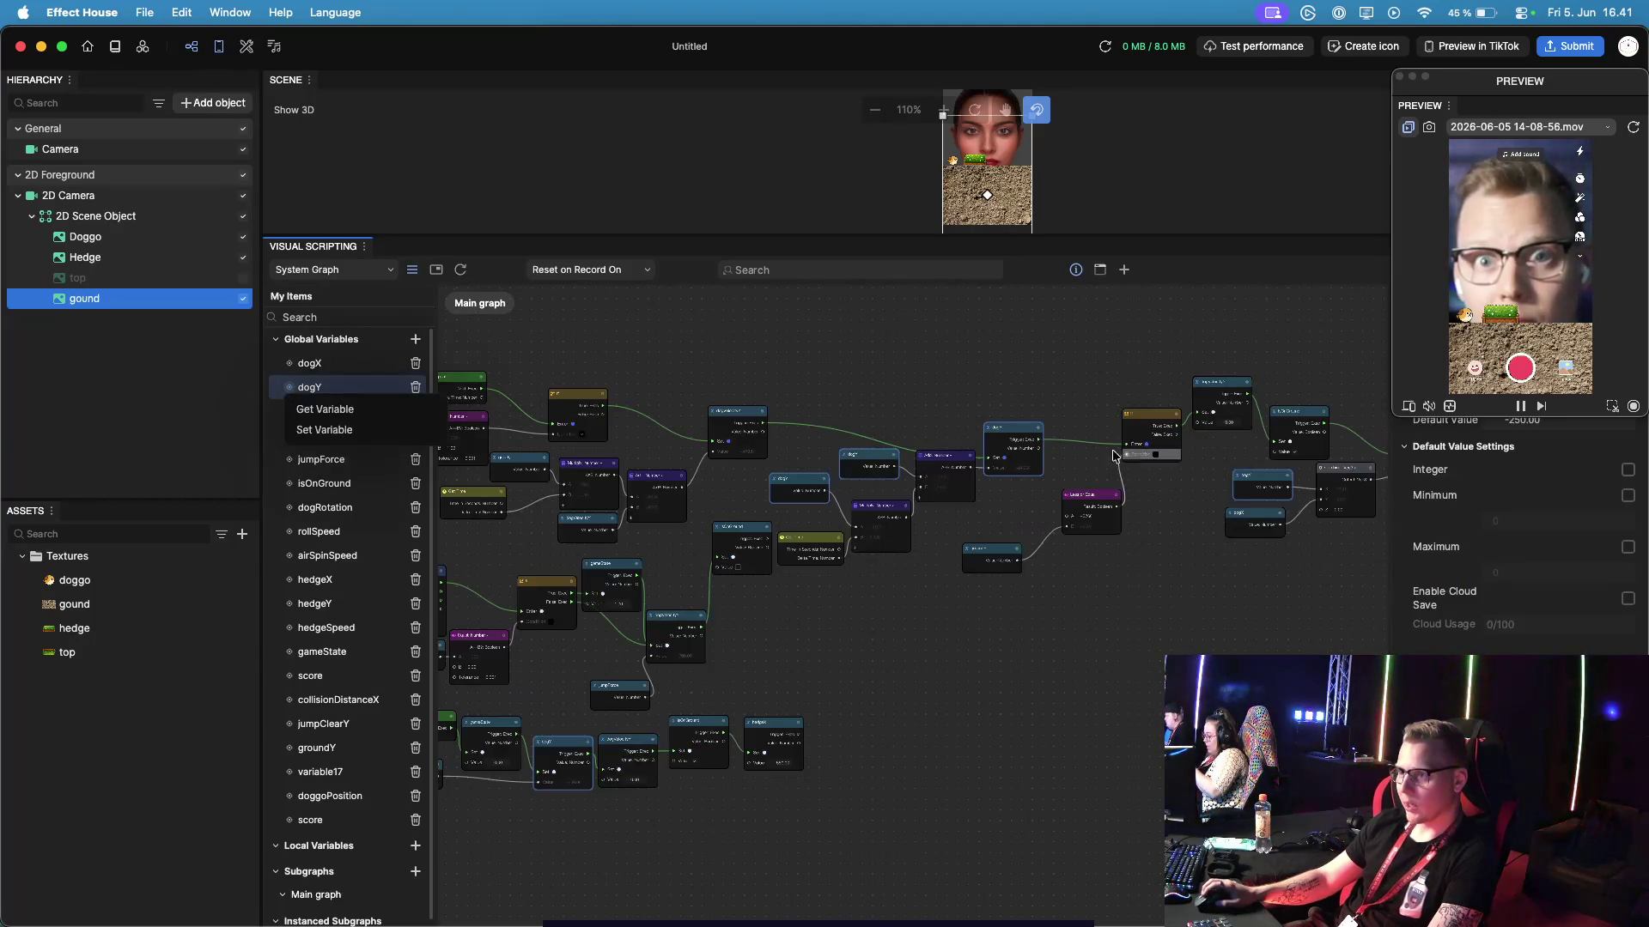
pyautogui.scroll(5, 1118, 455)
pyautogui.scroll(1, 1061, 635)
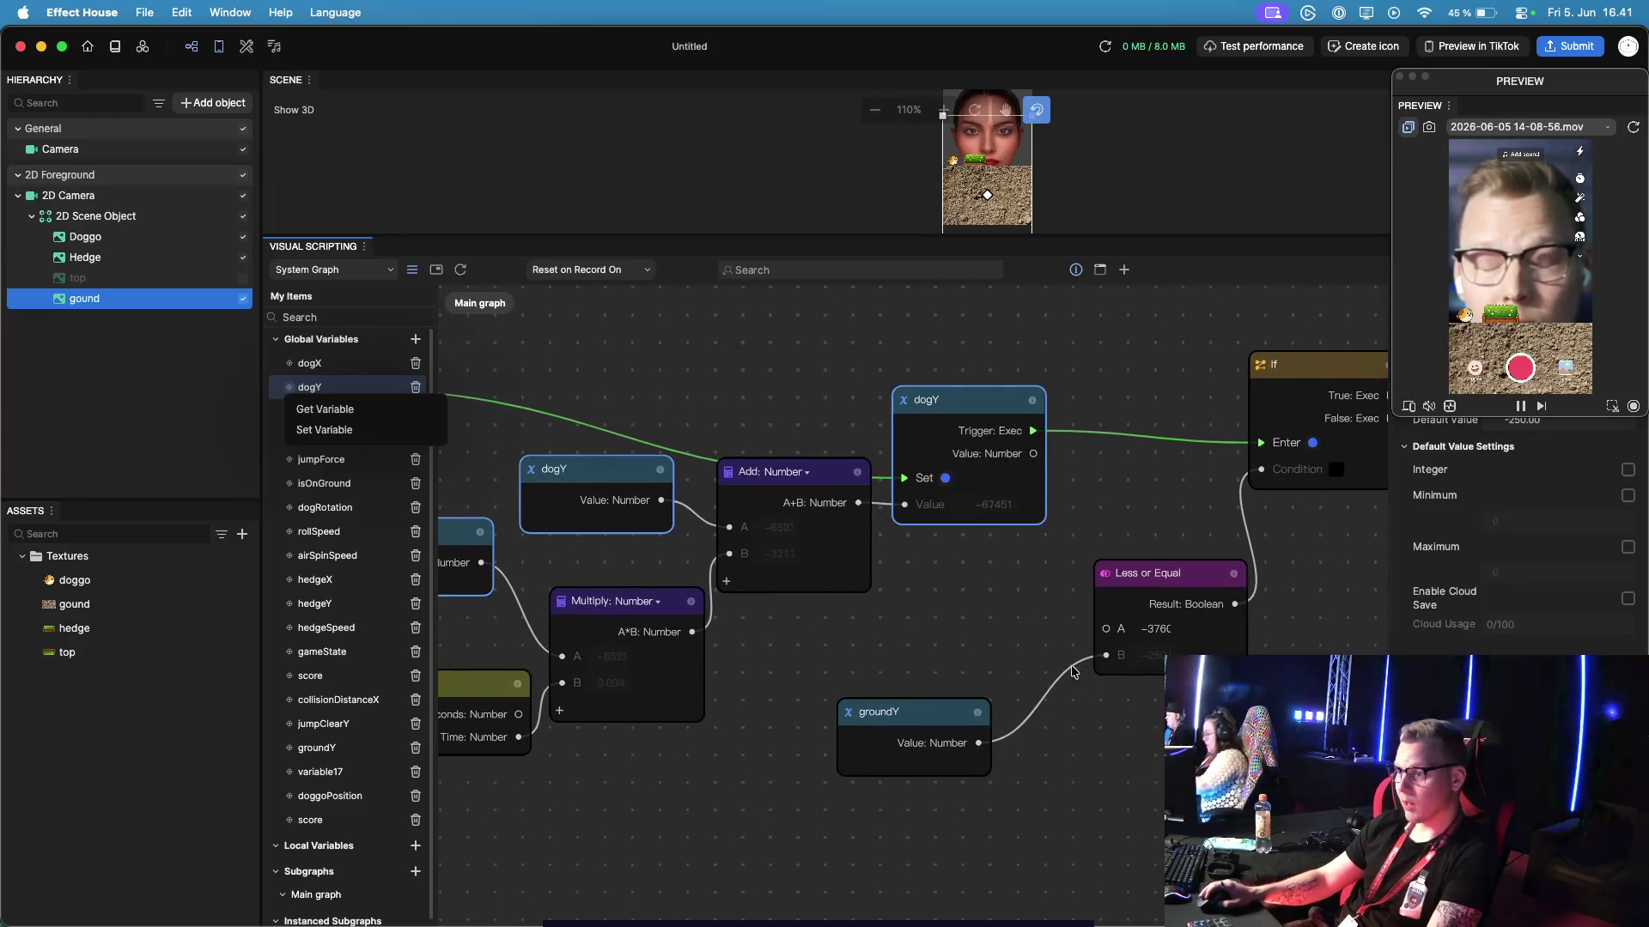
pyautogui.click(406, 418)
pyautogui.moveTo(945, 618); pyautogui.dragTo(925, 577)
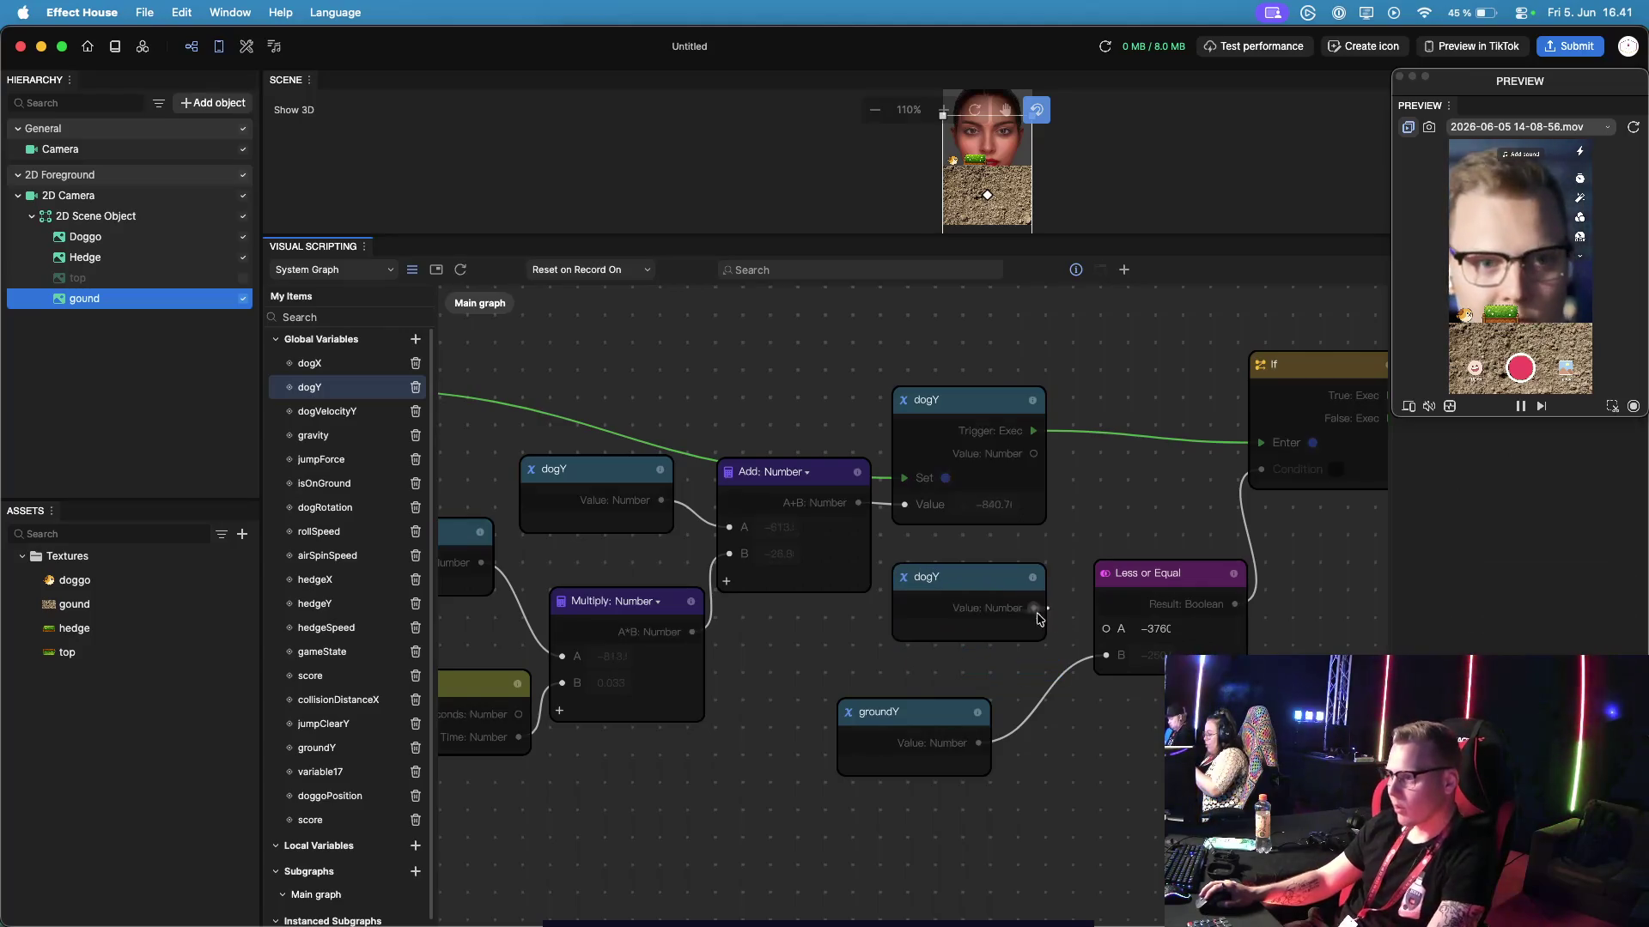
pyautogui.moveTo(1034, 608); pyautogui.dragTo(1106, 629)
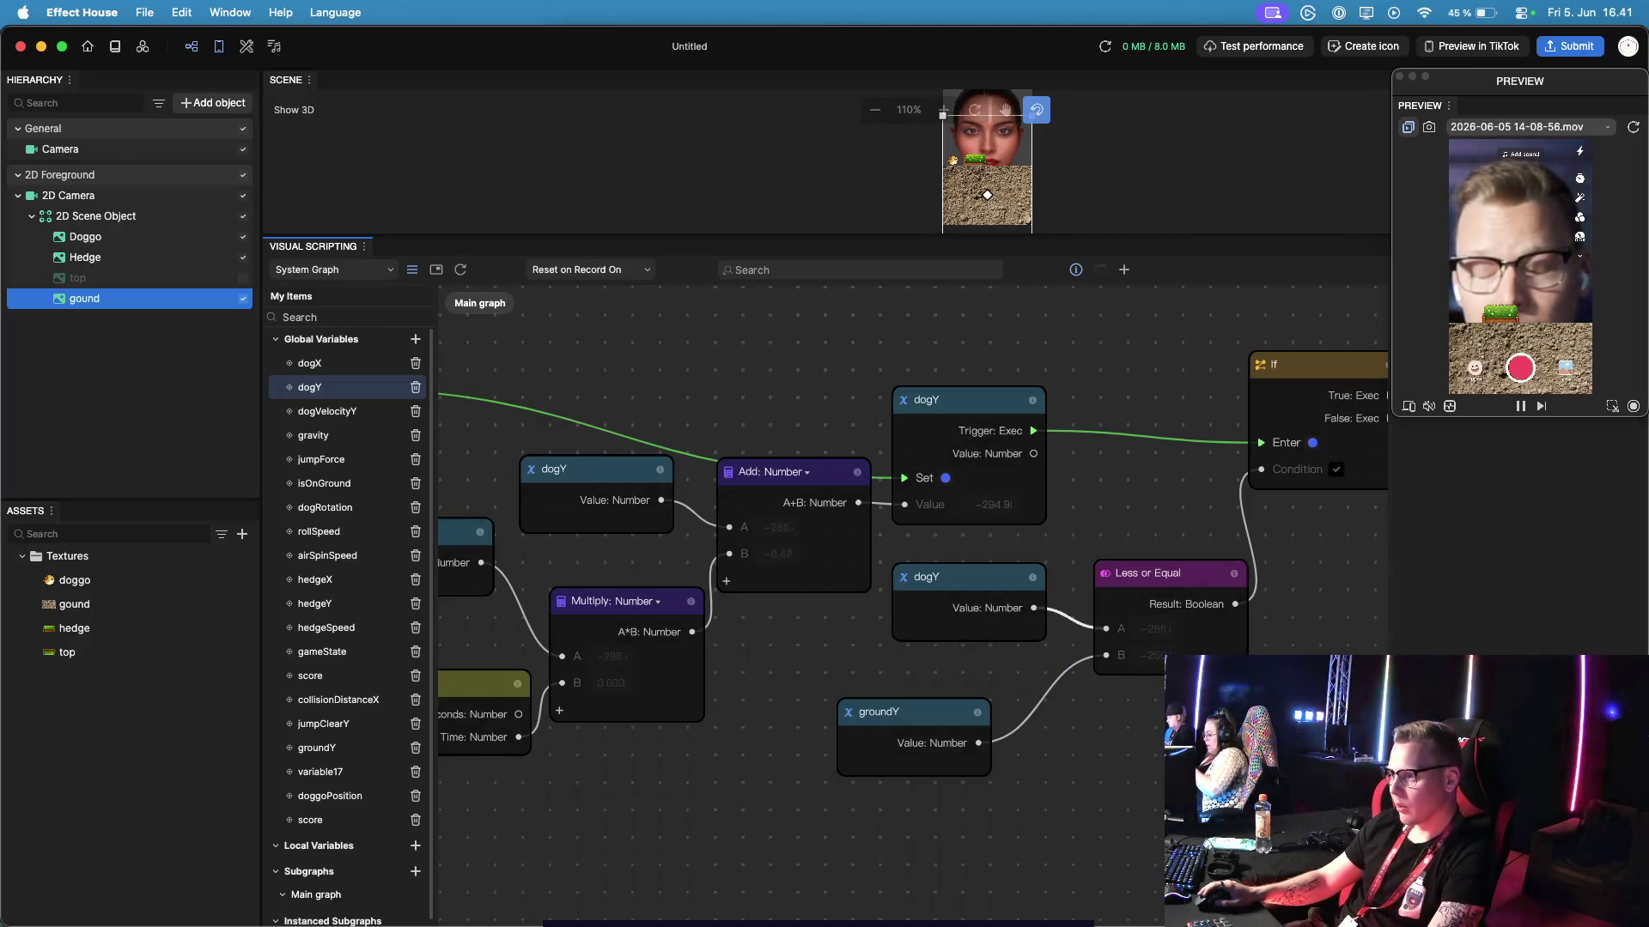
# Step: Pan right across the graph to bring isOnGround and Set localPosition into view
pyautogui.hscroll(5, 912, 554)
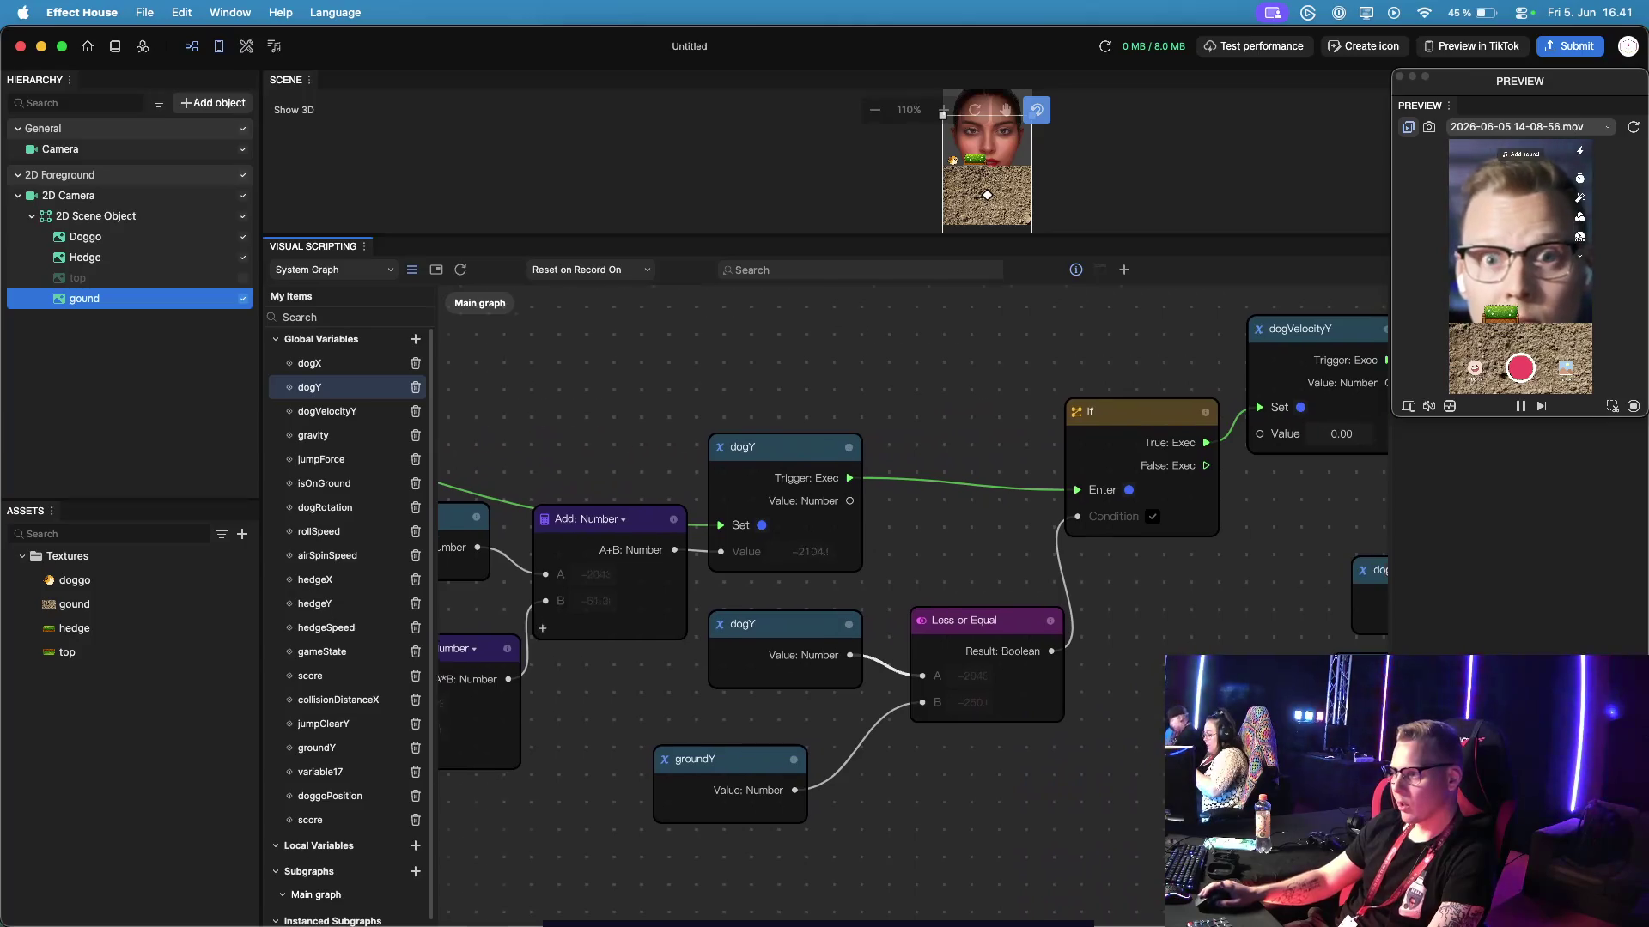
pyautogui.hscroll(3, 1117, 704)
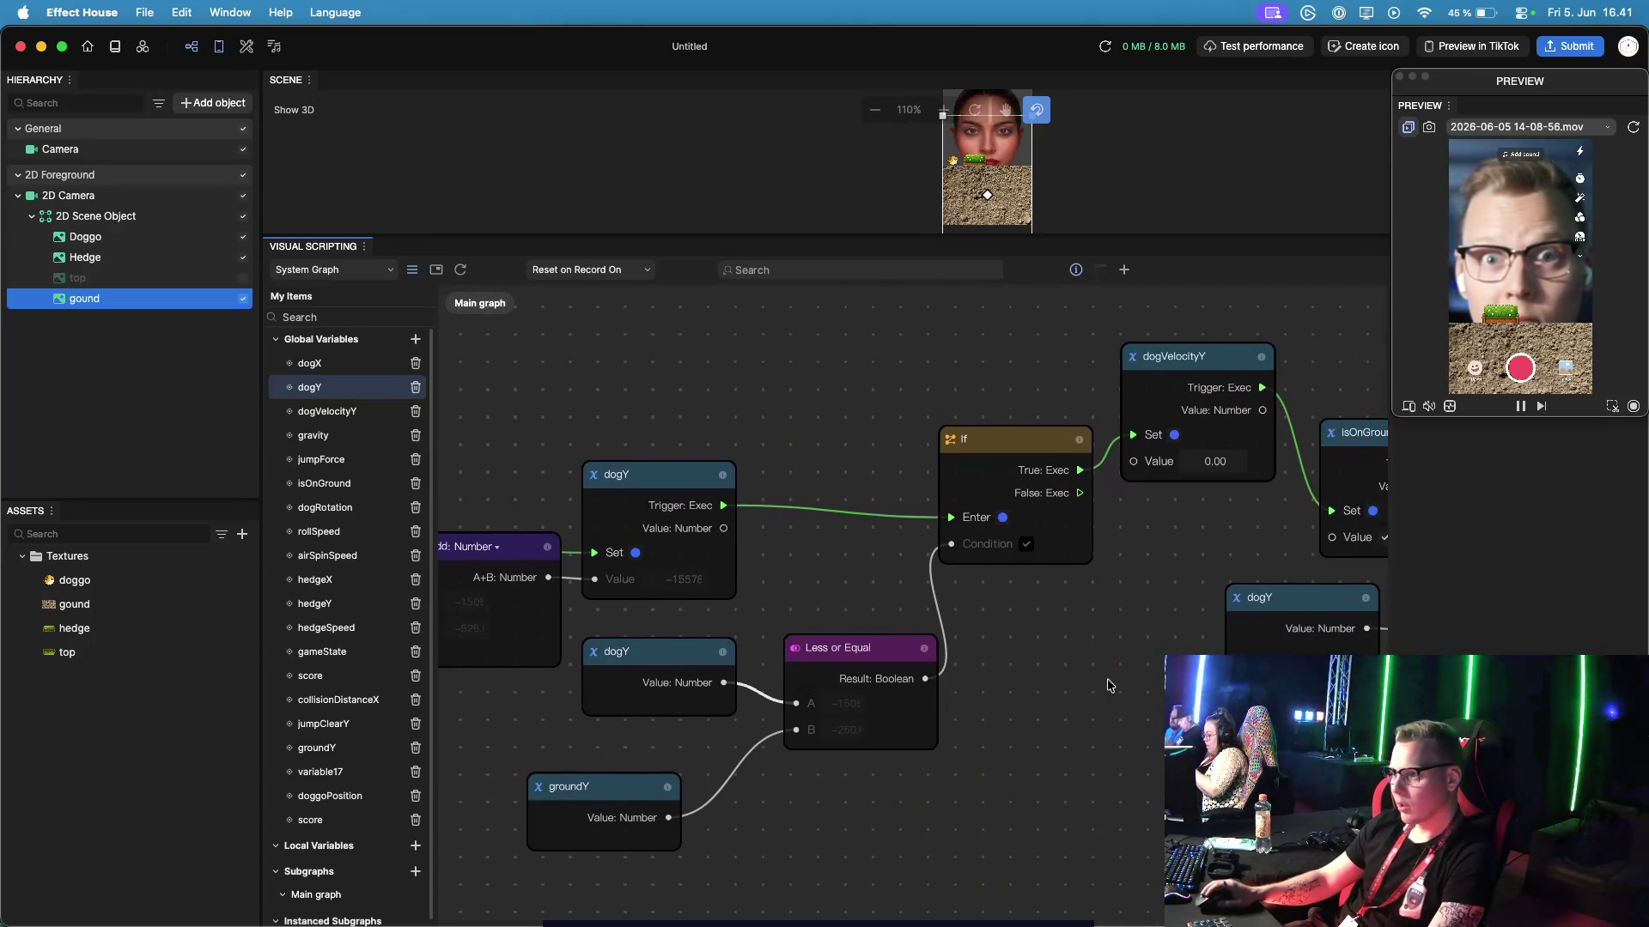
pyautogui.hscroll(3, 1031, 657)
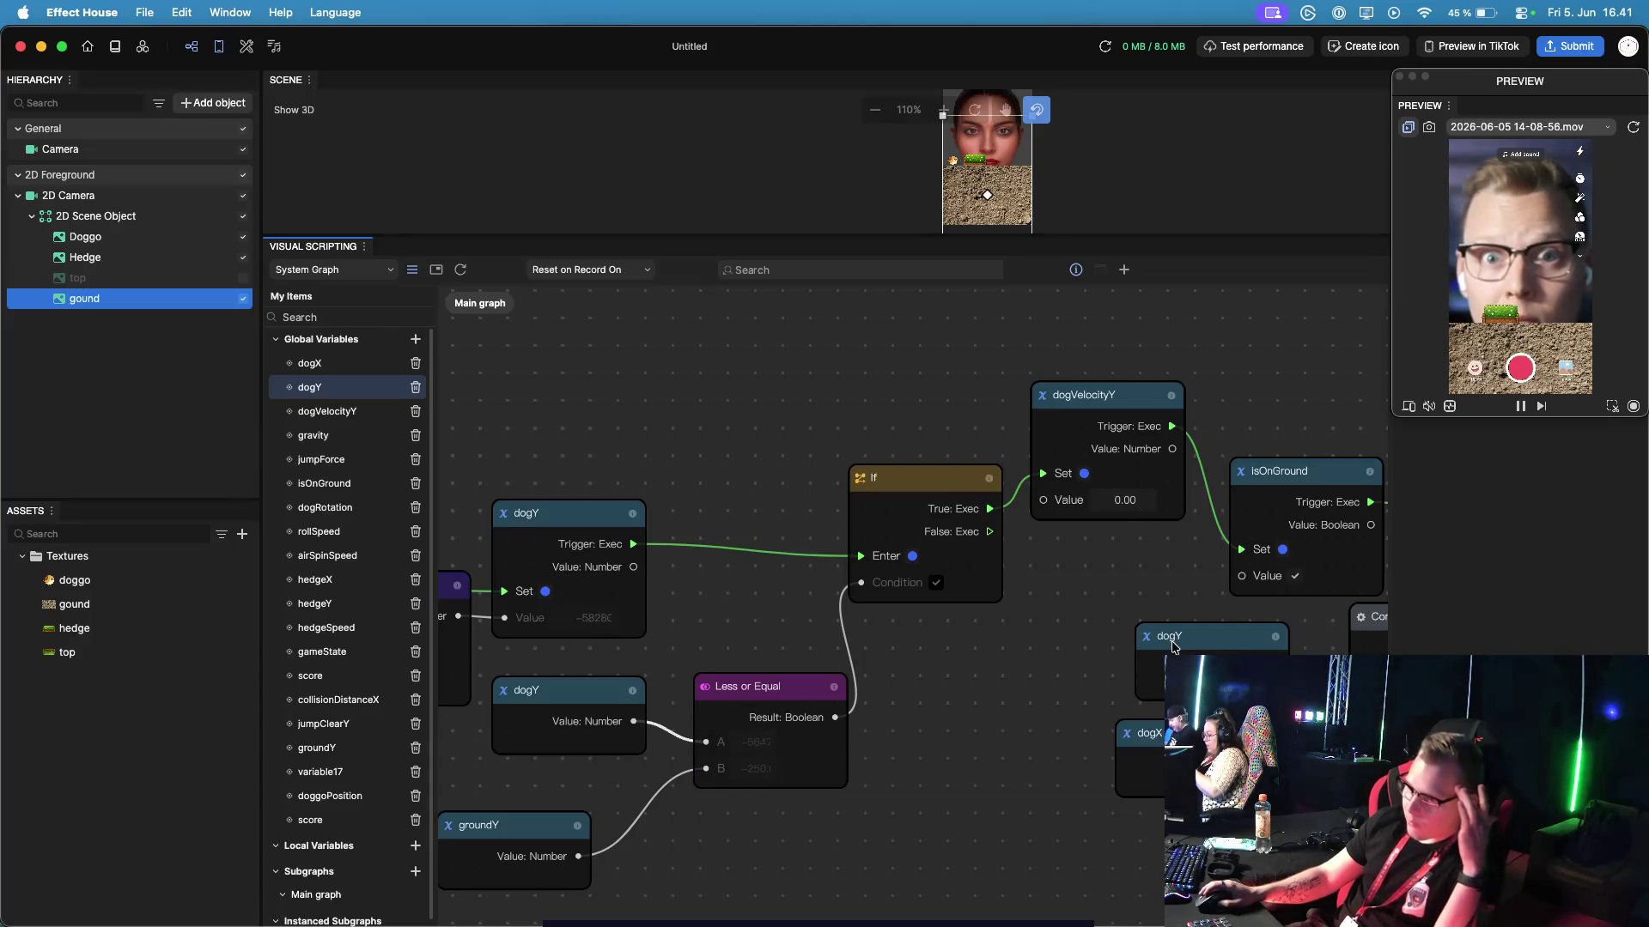
pyautogui.hscroll(2, 1122, 577)
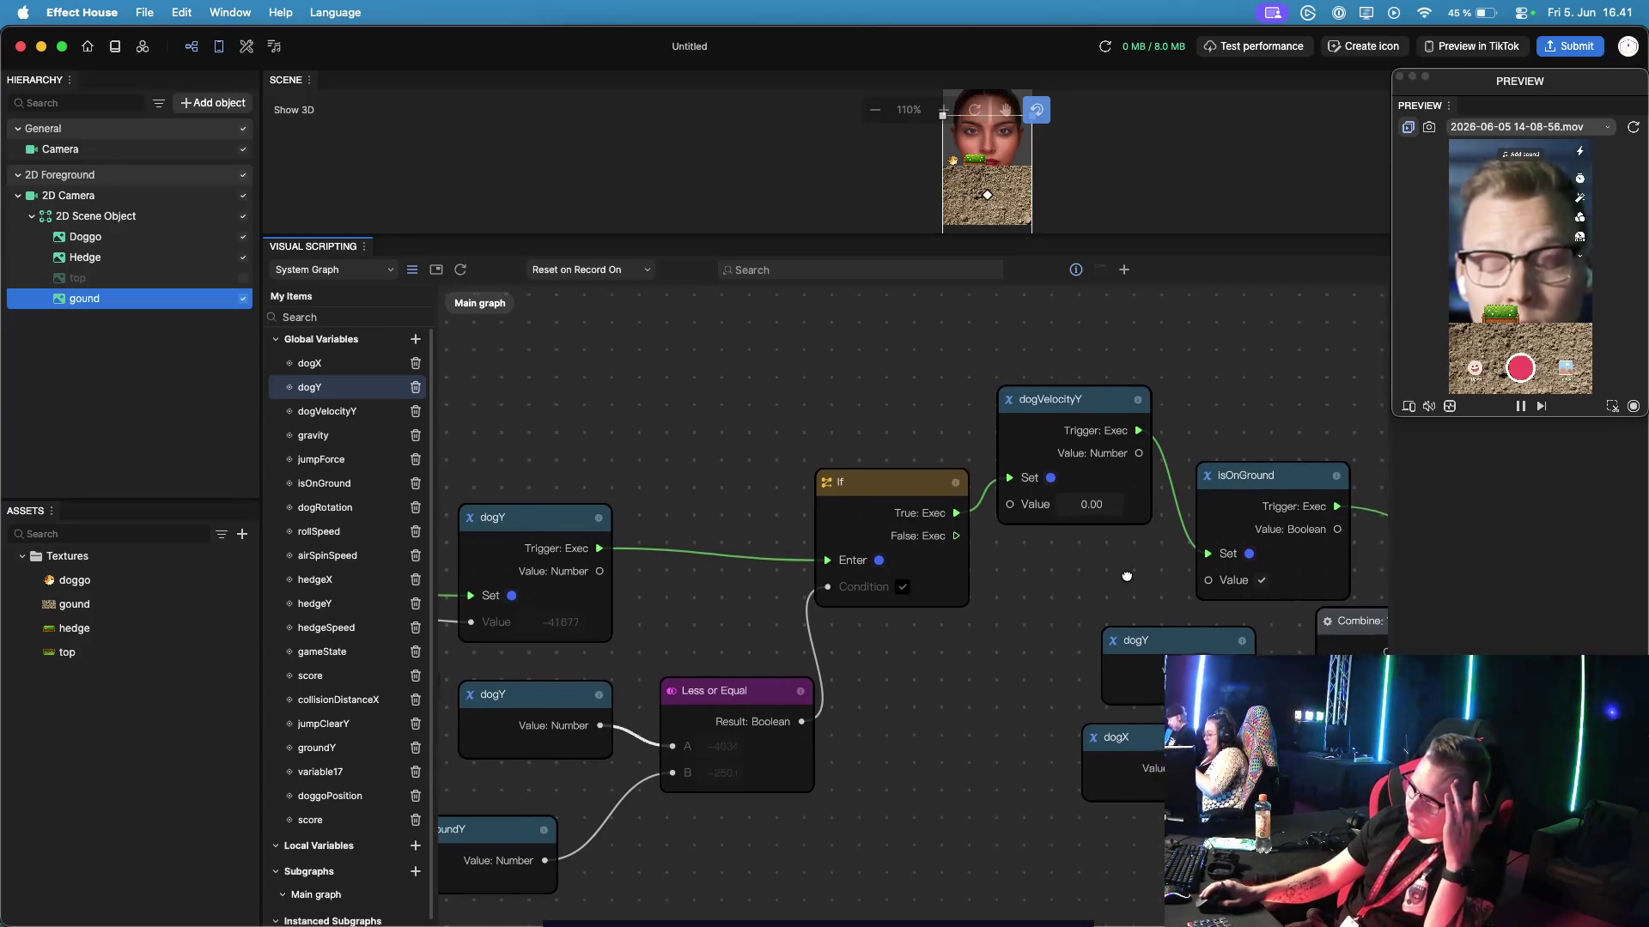
pyautogui.moveTo(1123, 577); pyautogui.dragTo(982, 595)
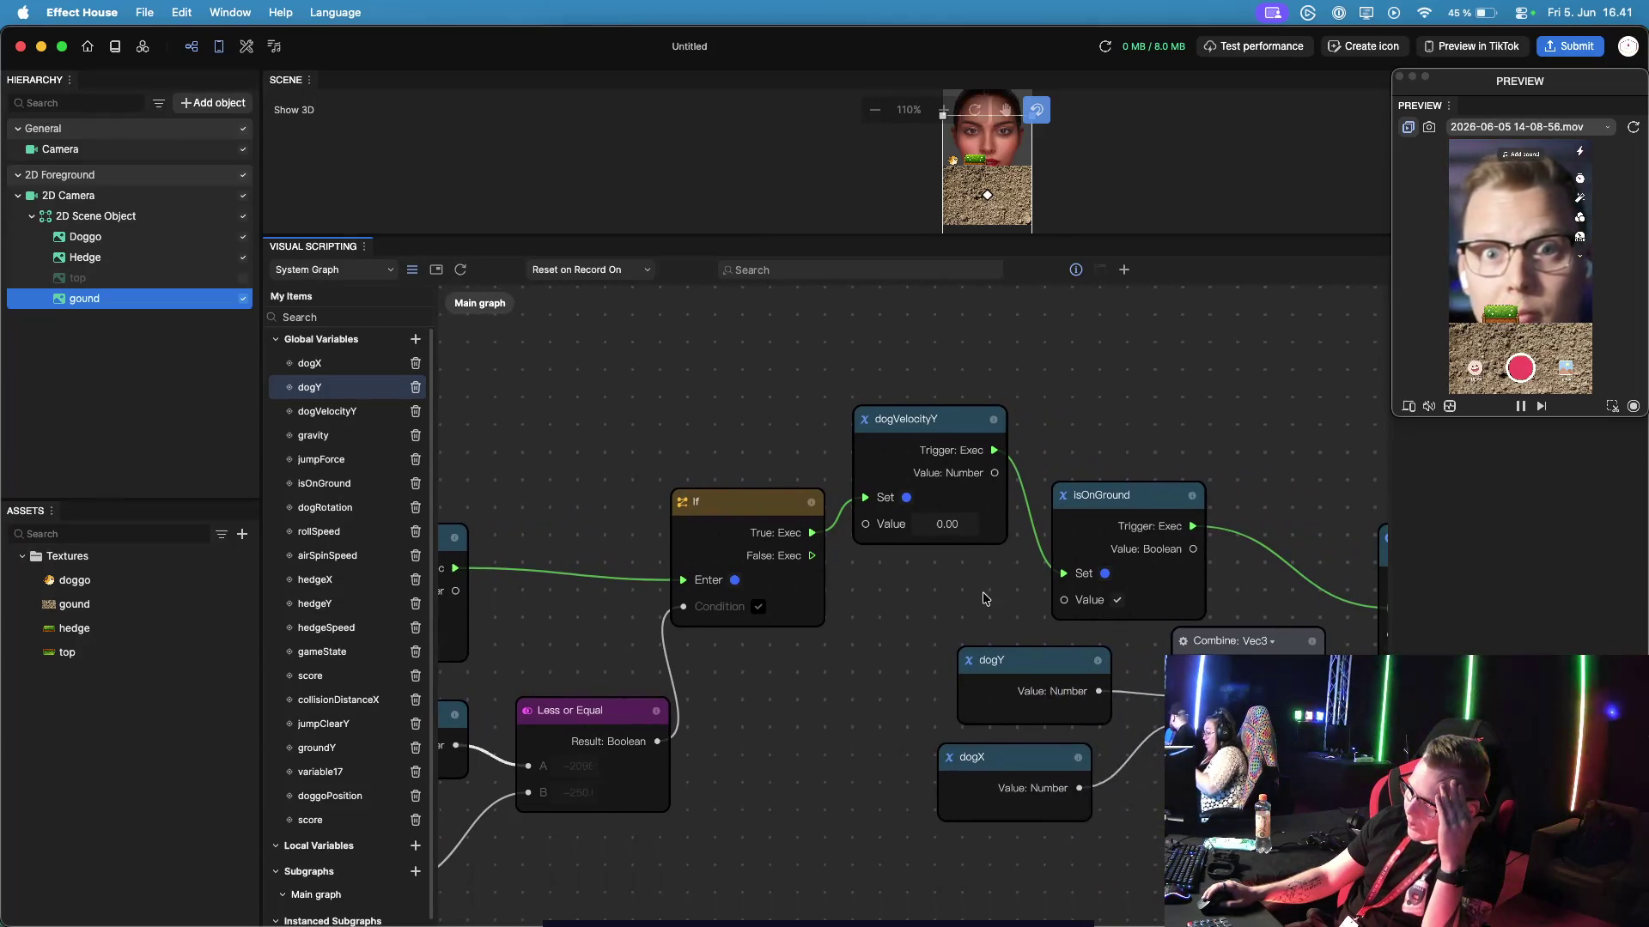
pyautogui.hscroll(5, 1230, 600)
pyautogui.hscroll(4, 1230, 599)
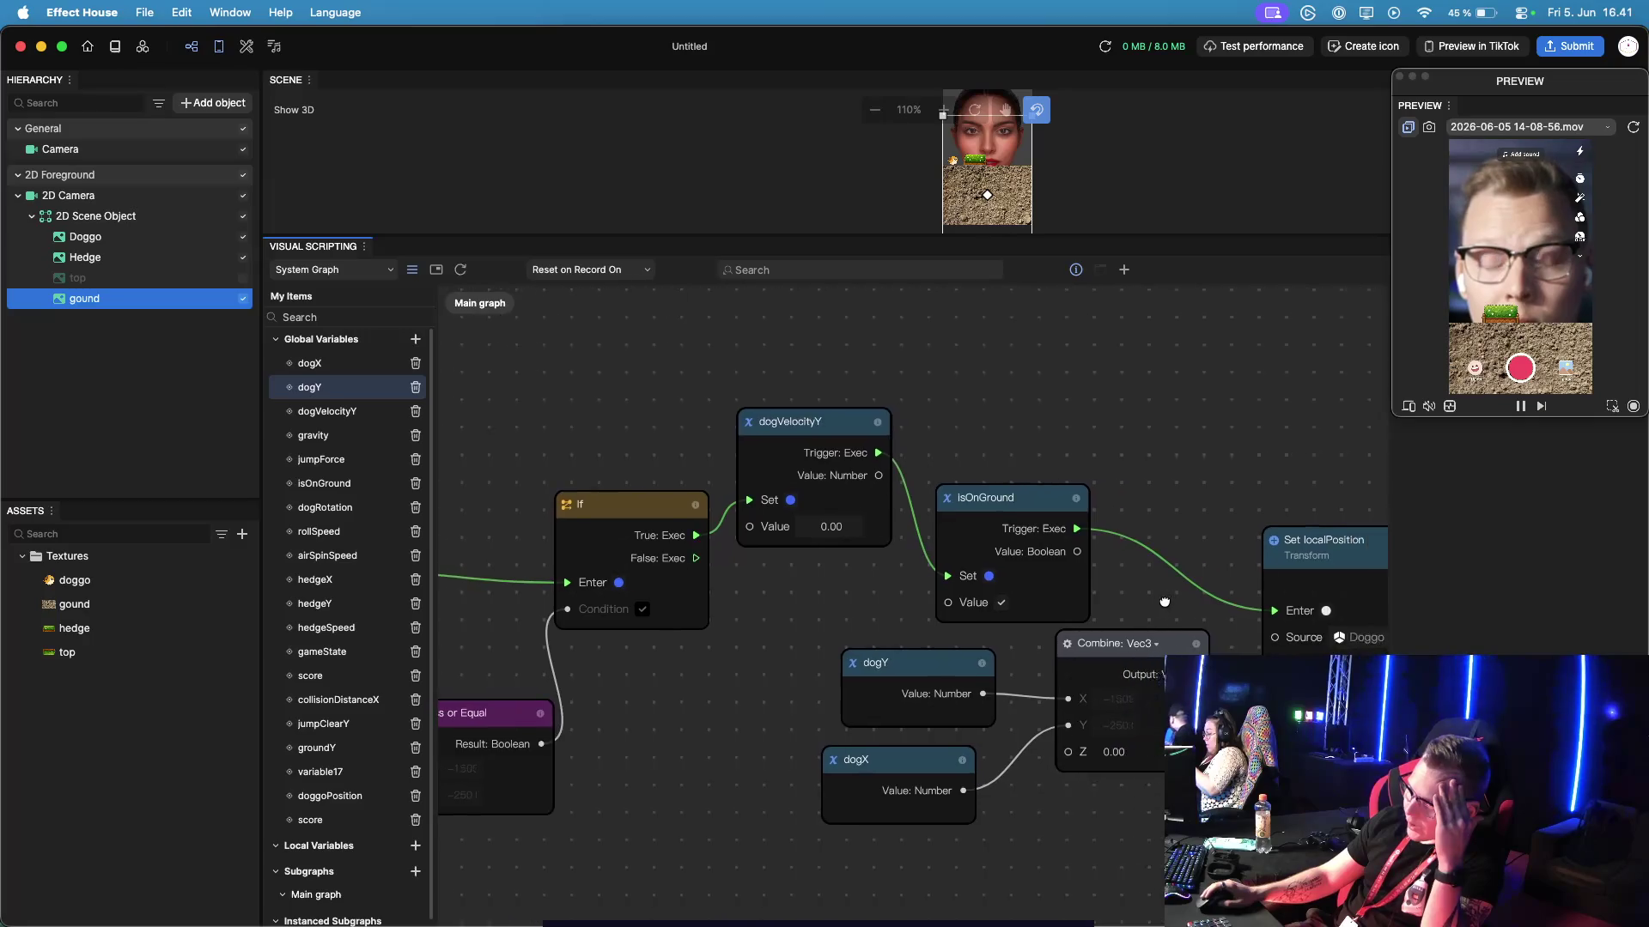
pyautogui.hscroll(5, 1230, 619)
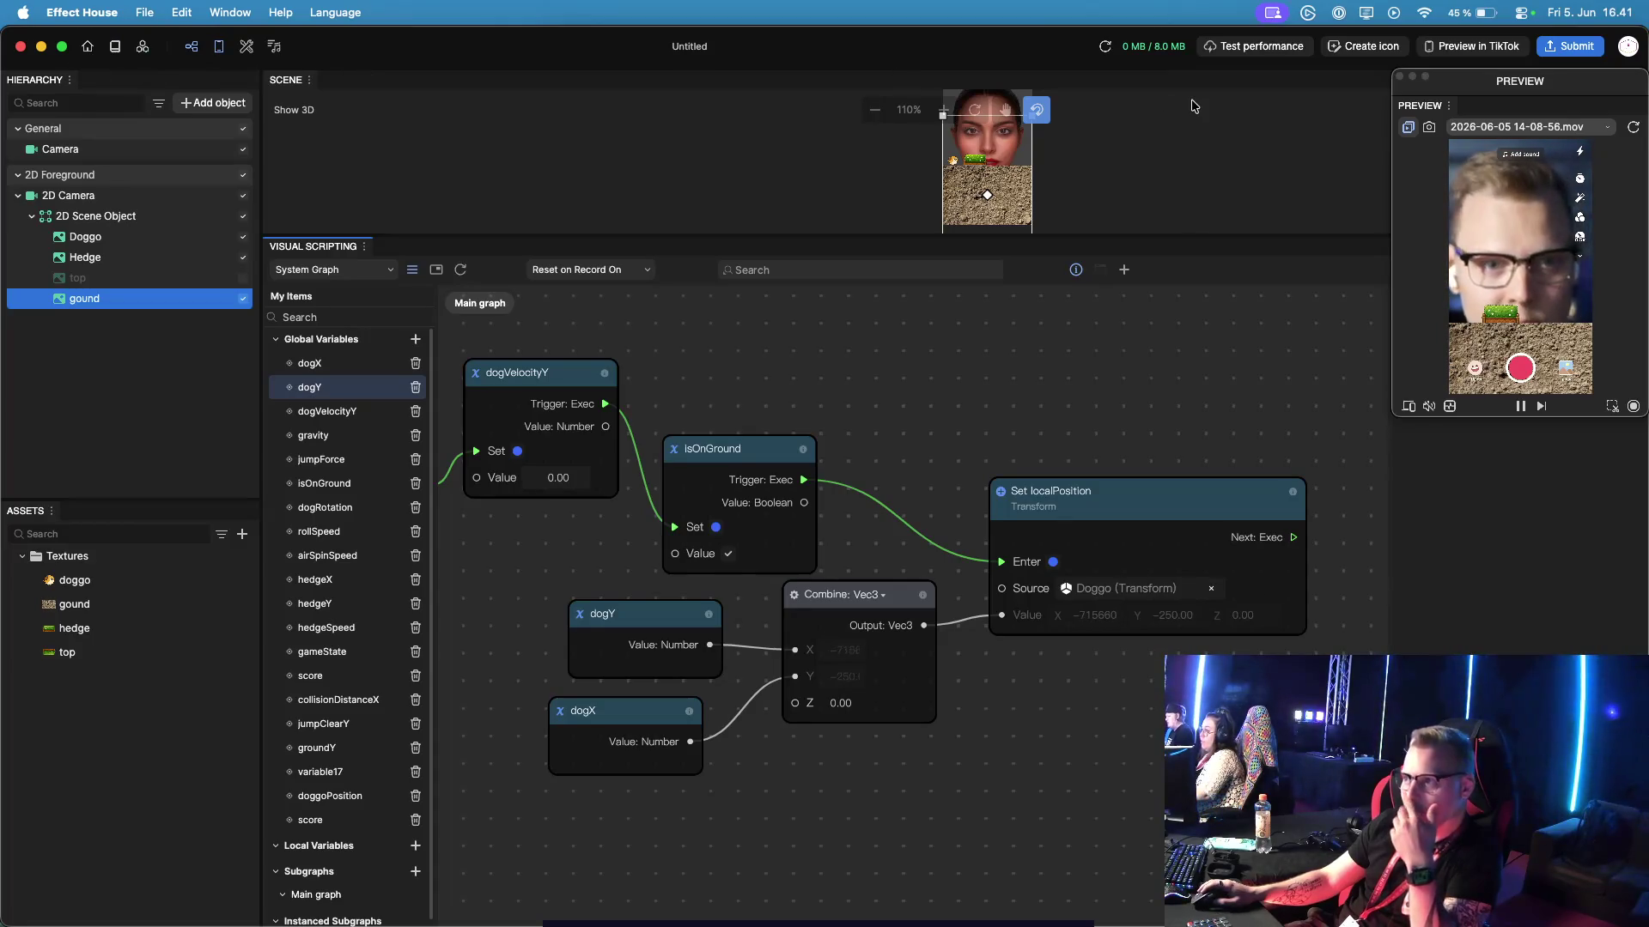
pyautogui.scroll(-5, 987, 735)
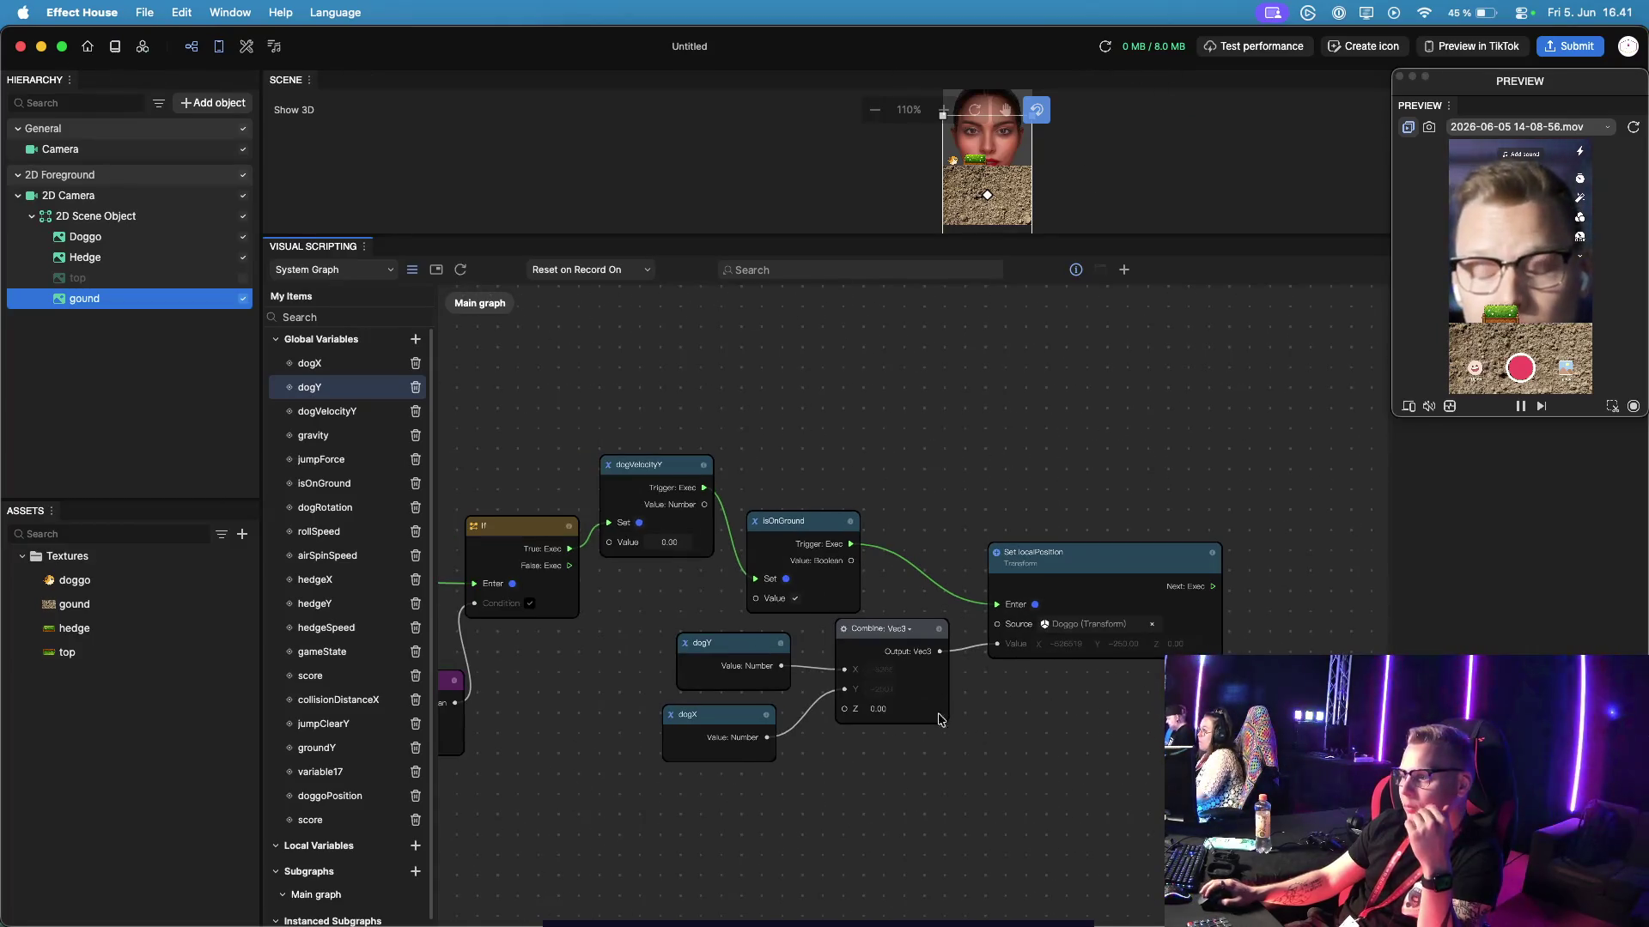
pyautogui.scroll(2, 884, 718)
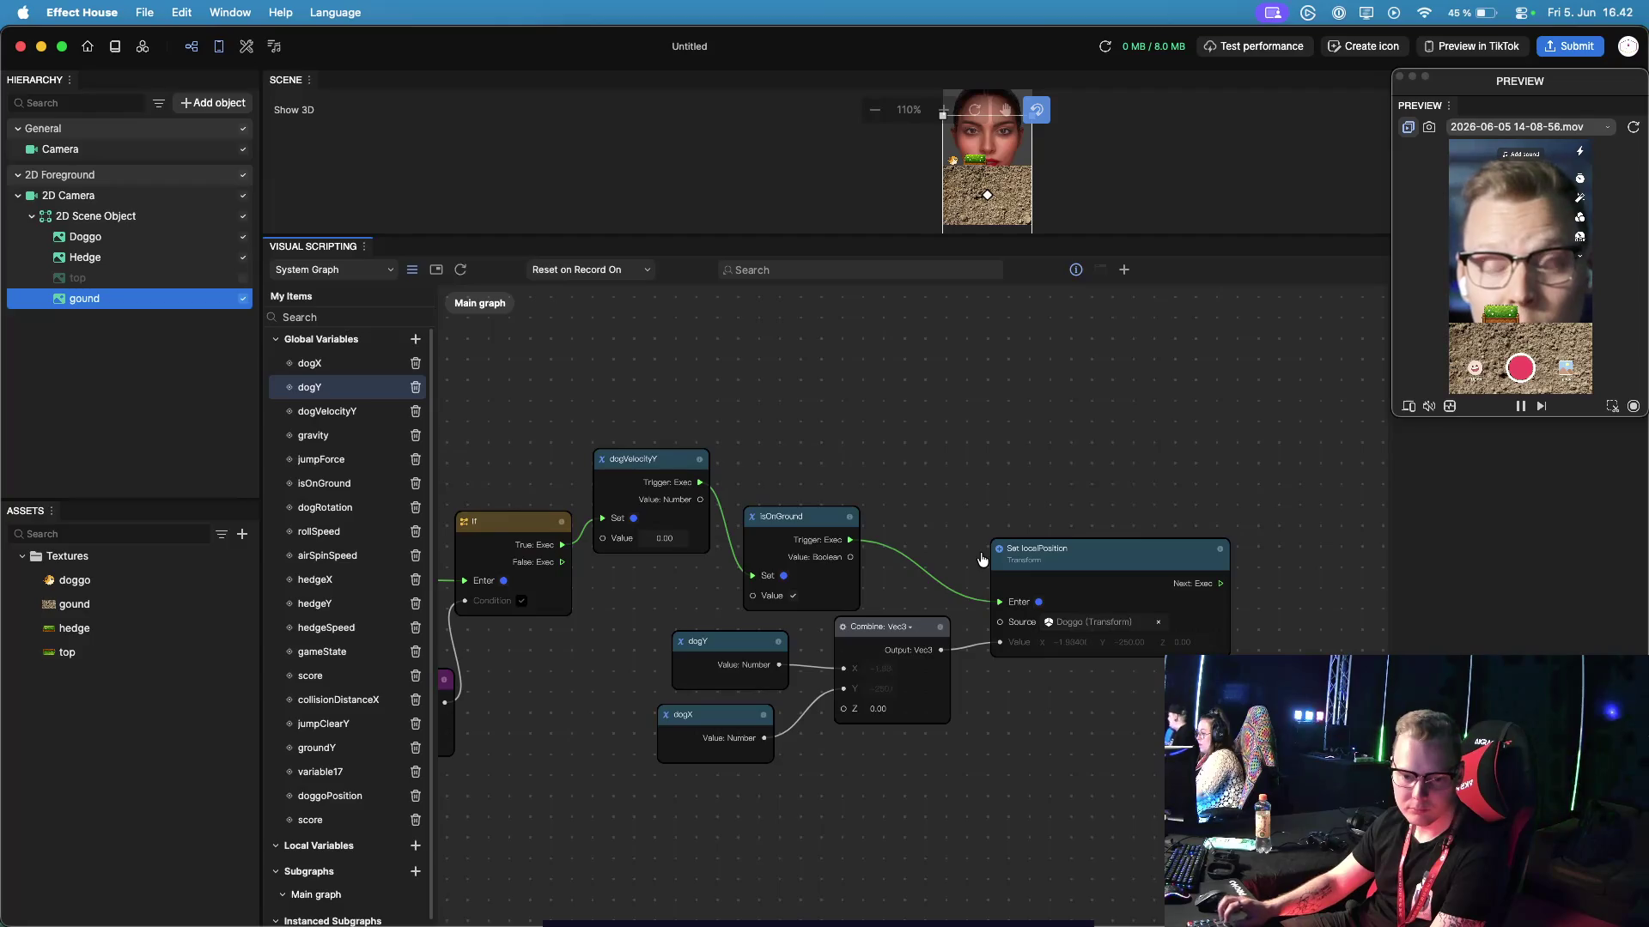
pyautogui.press('super+Tab')
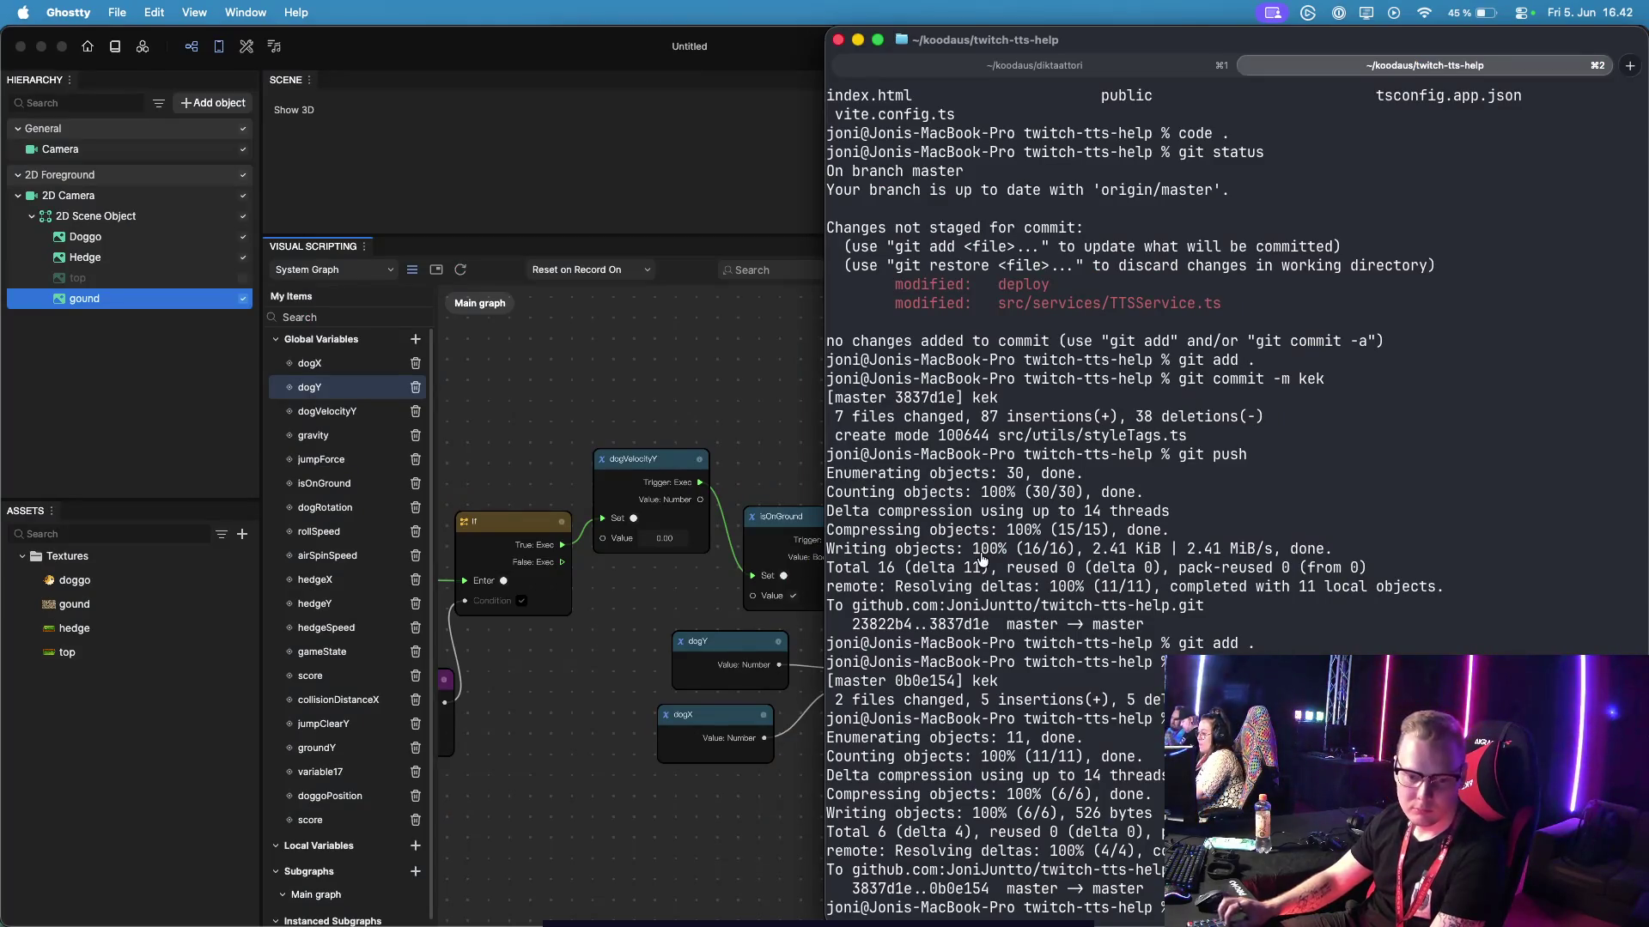
# Step: Tile the old server session left, then close it and terminate the running session
pyautogui.press('super+Tab')
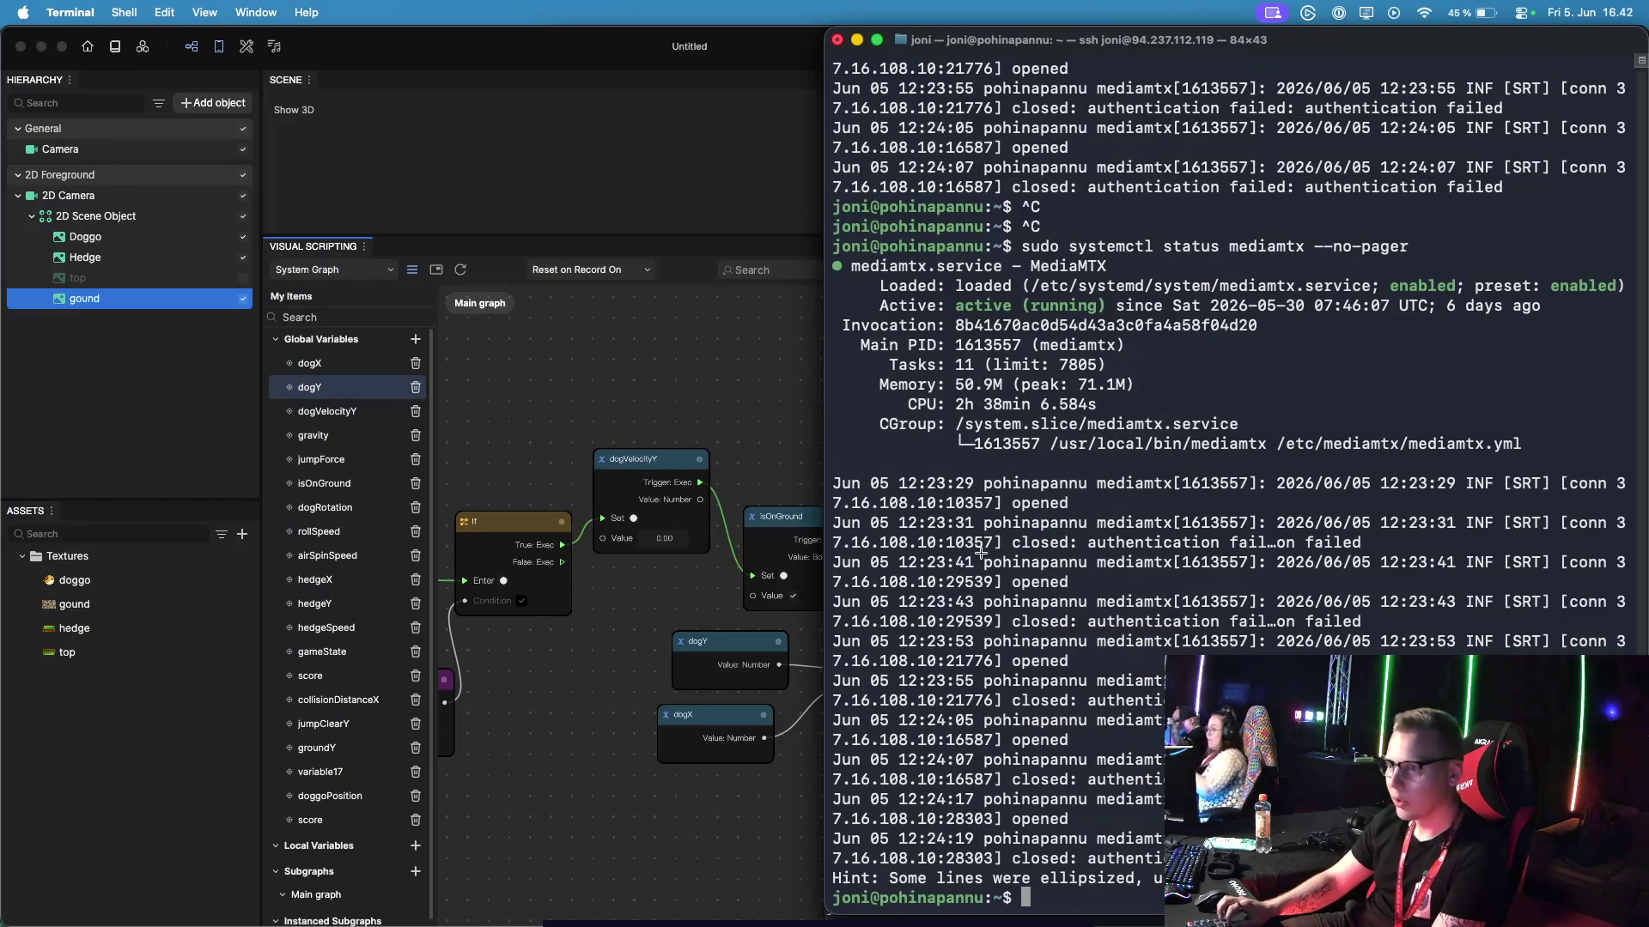
pyautogui.hotkey('ctrl', 'alt', 'Left')
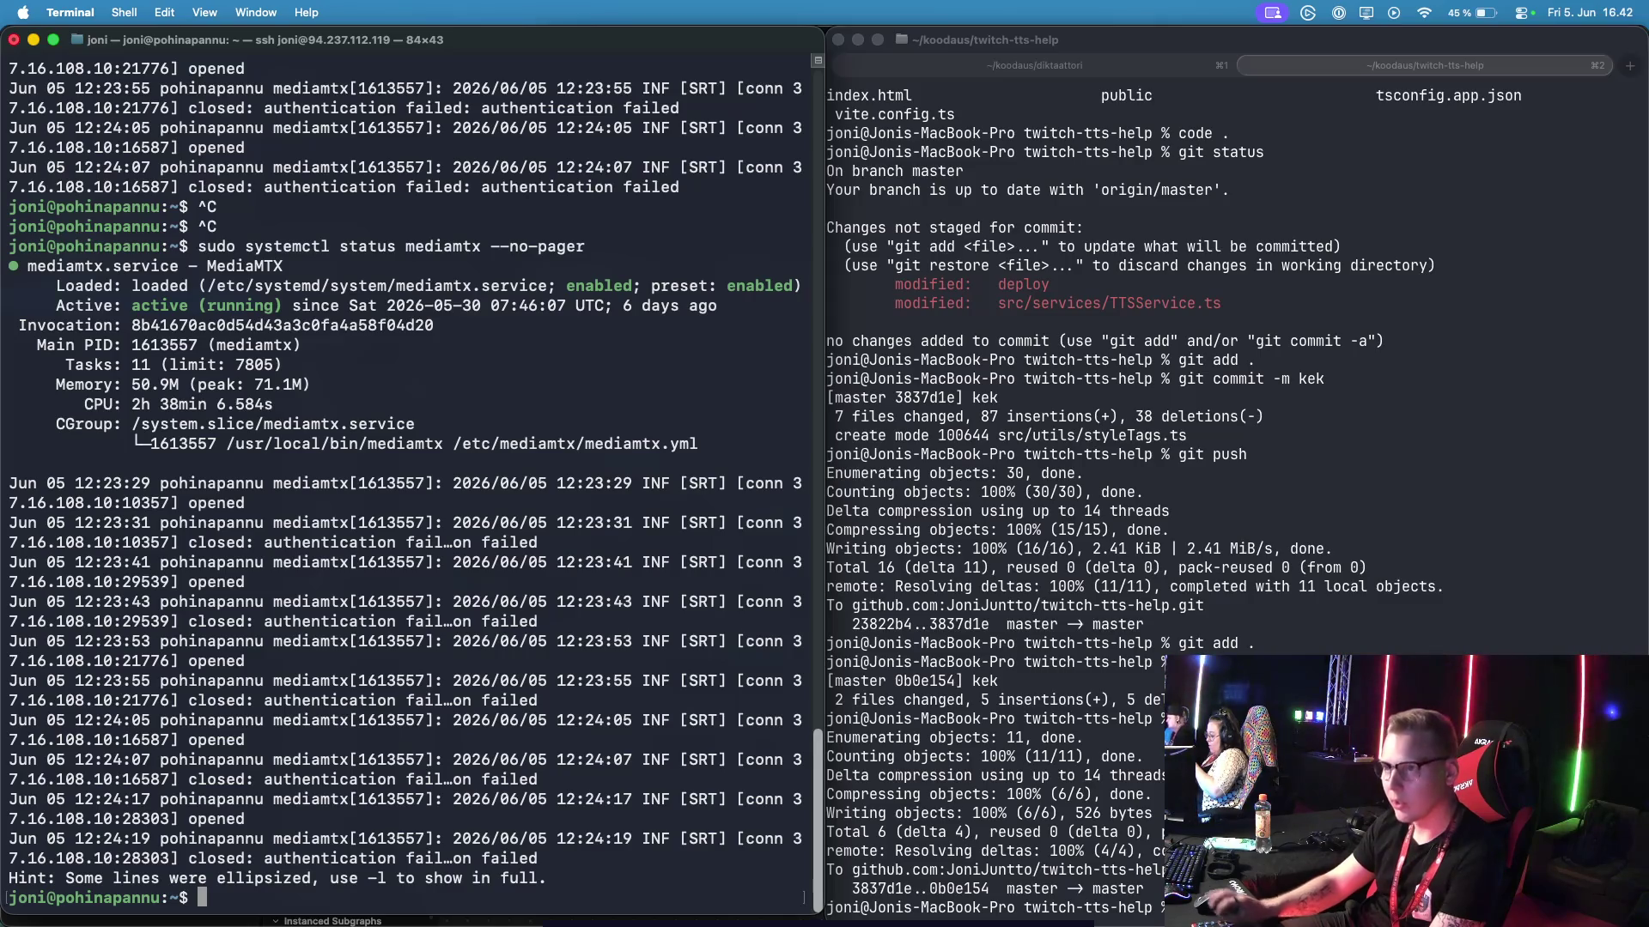
pyautogui.press('super+w')
pyautogui.click(456, 544)
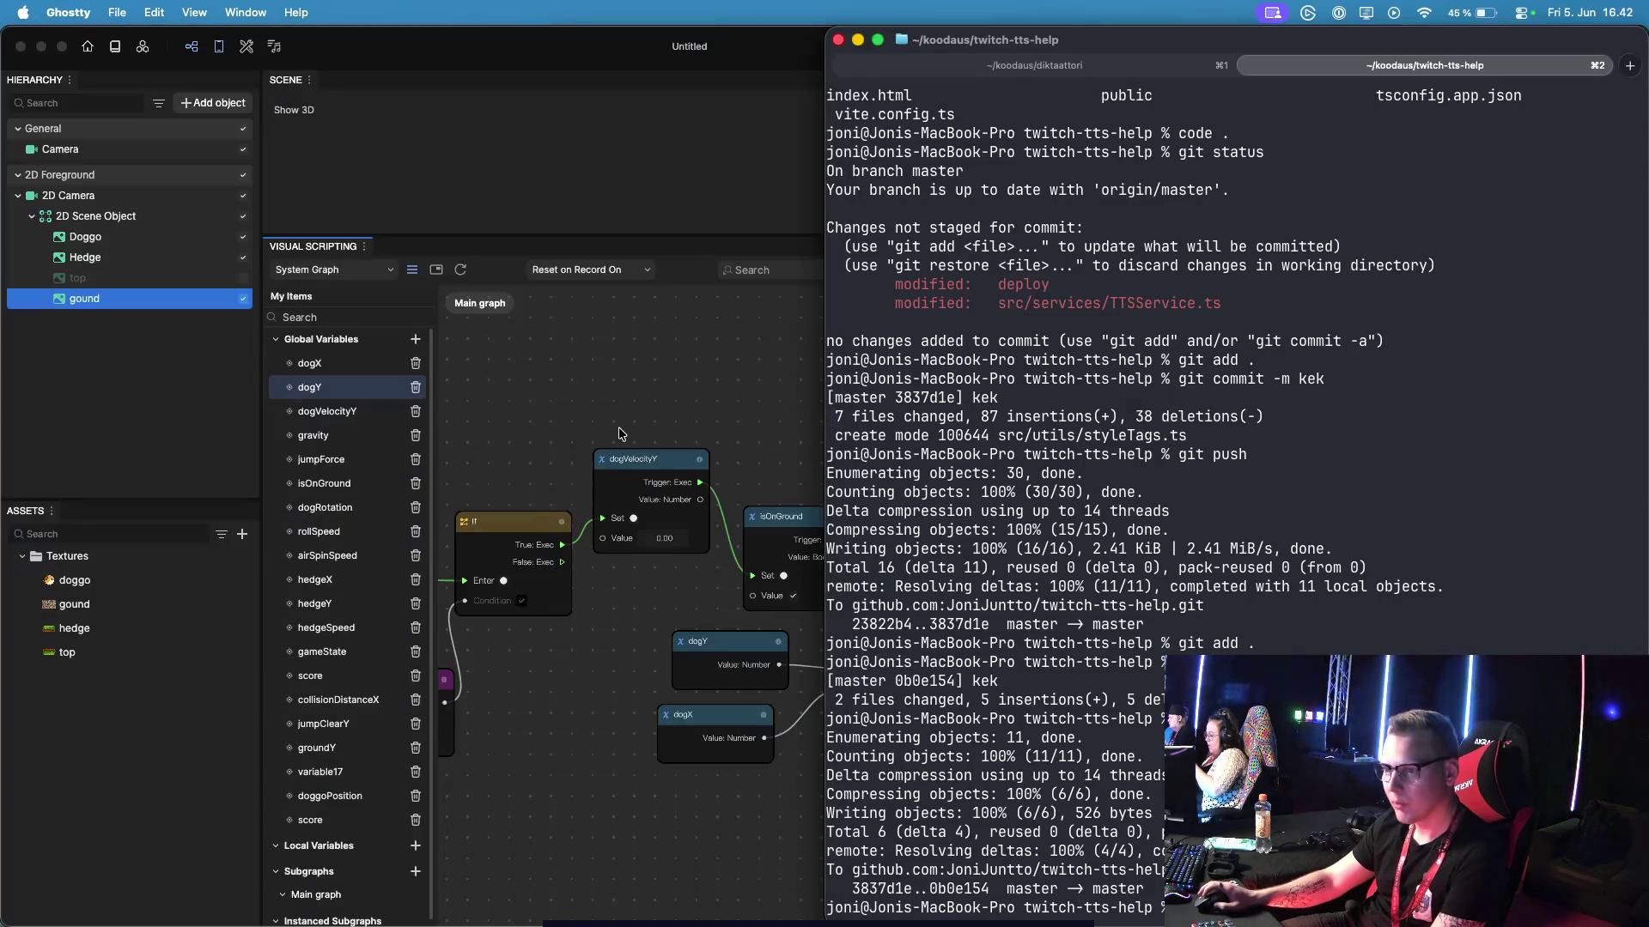
# Step: Launch a new Terminal, log in to the remote server, and clear the recalled deploy command
pyautogui.press('super+space')
pyautogui.press('Down')
pyautogui.press('Down')
pyautogui.press('Down')
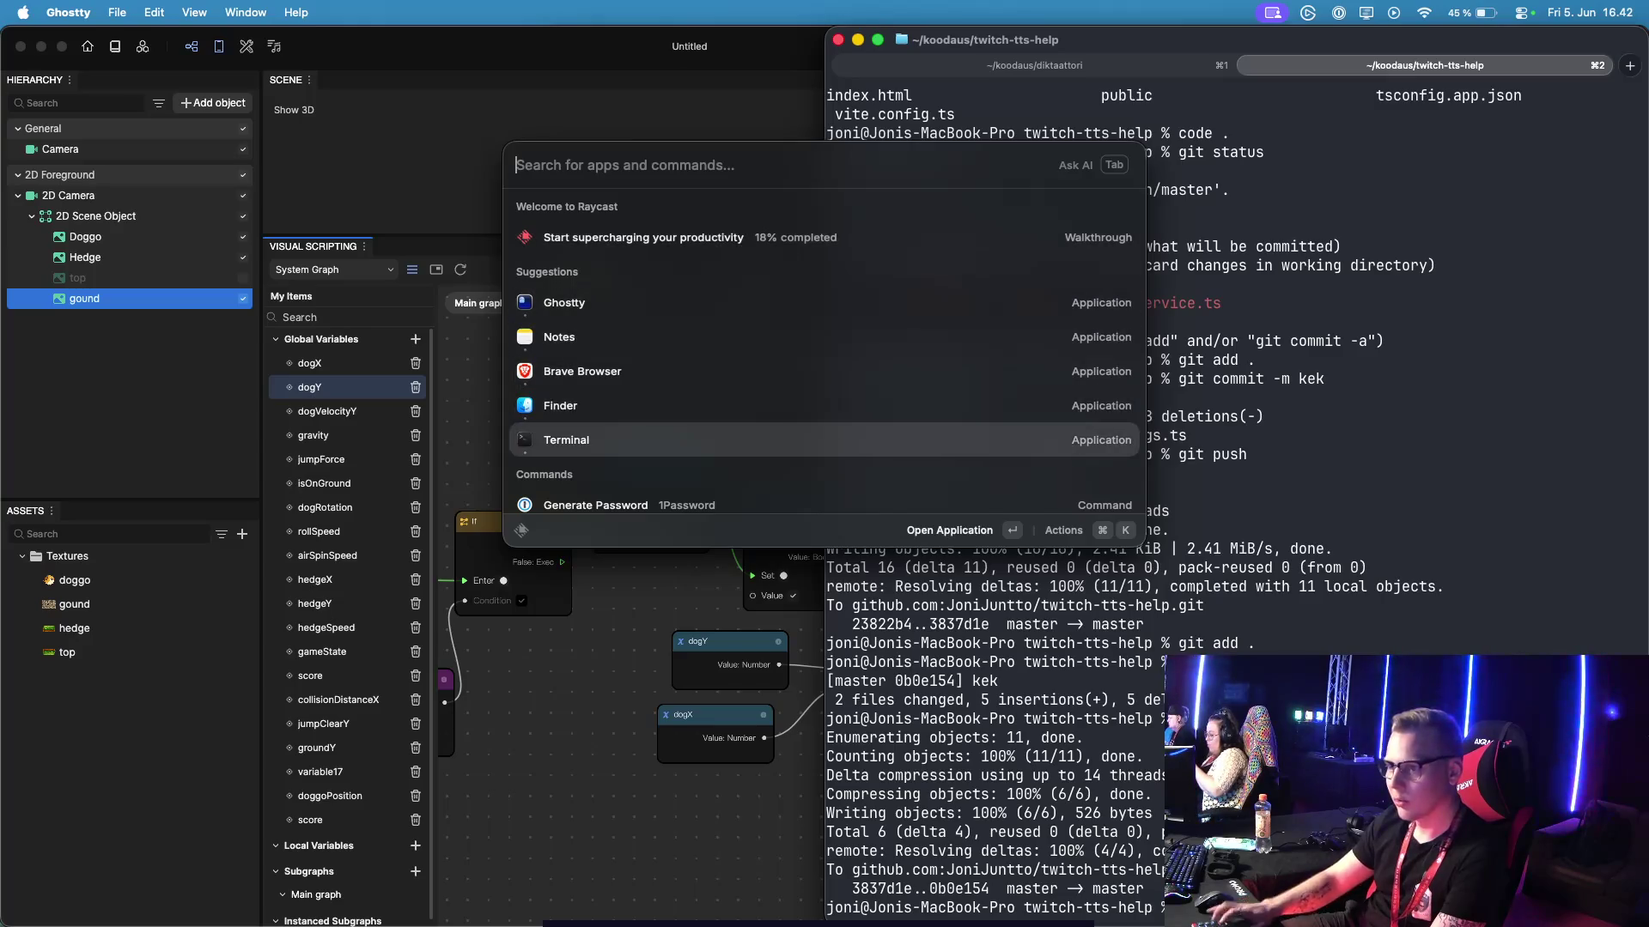
pyautogui.press('Return')
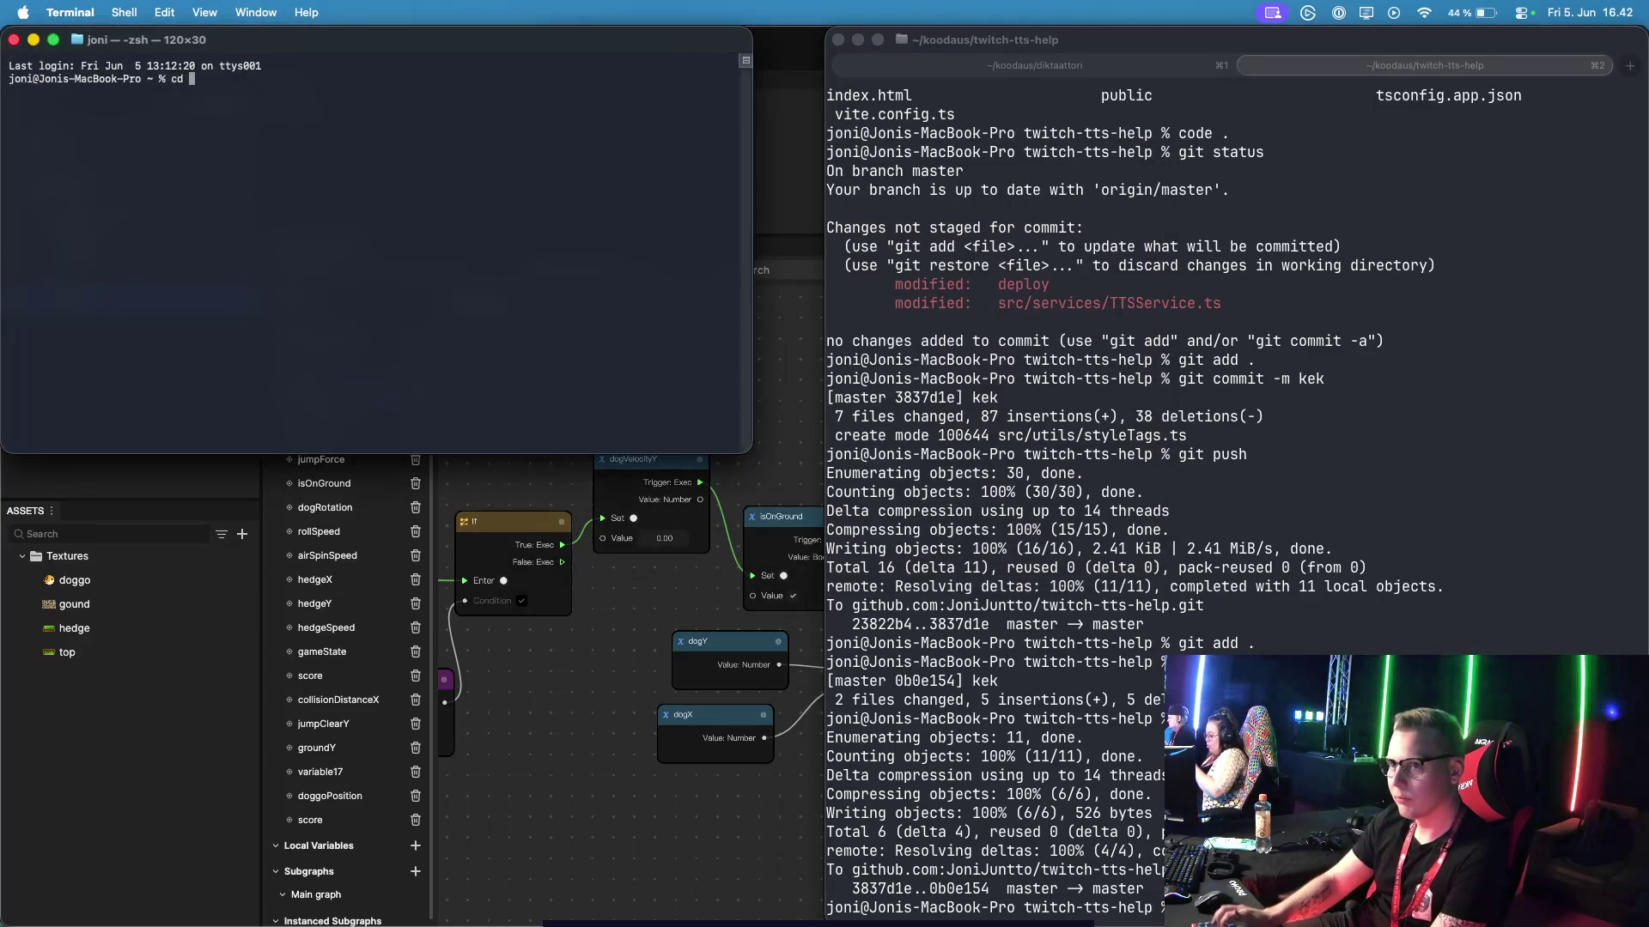
pyautogui.press('Up')
pyautogui.press('Return')
pyautogui.press('Up')
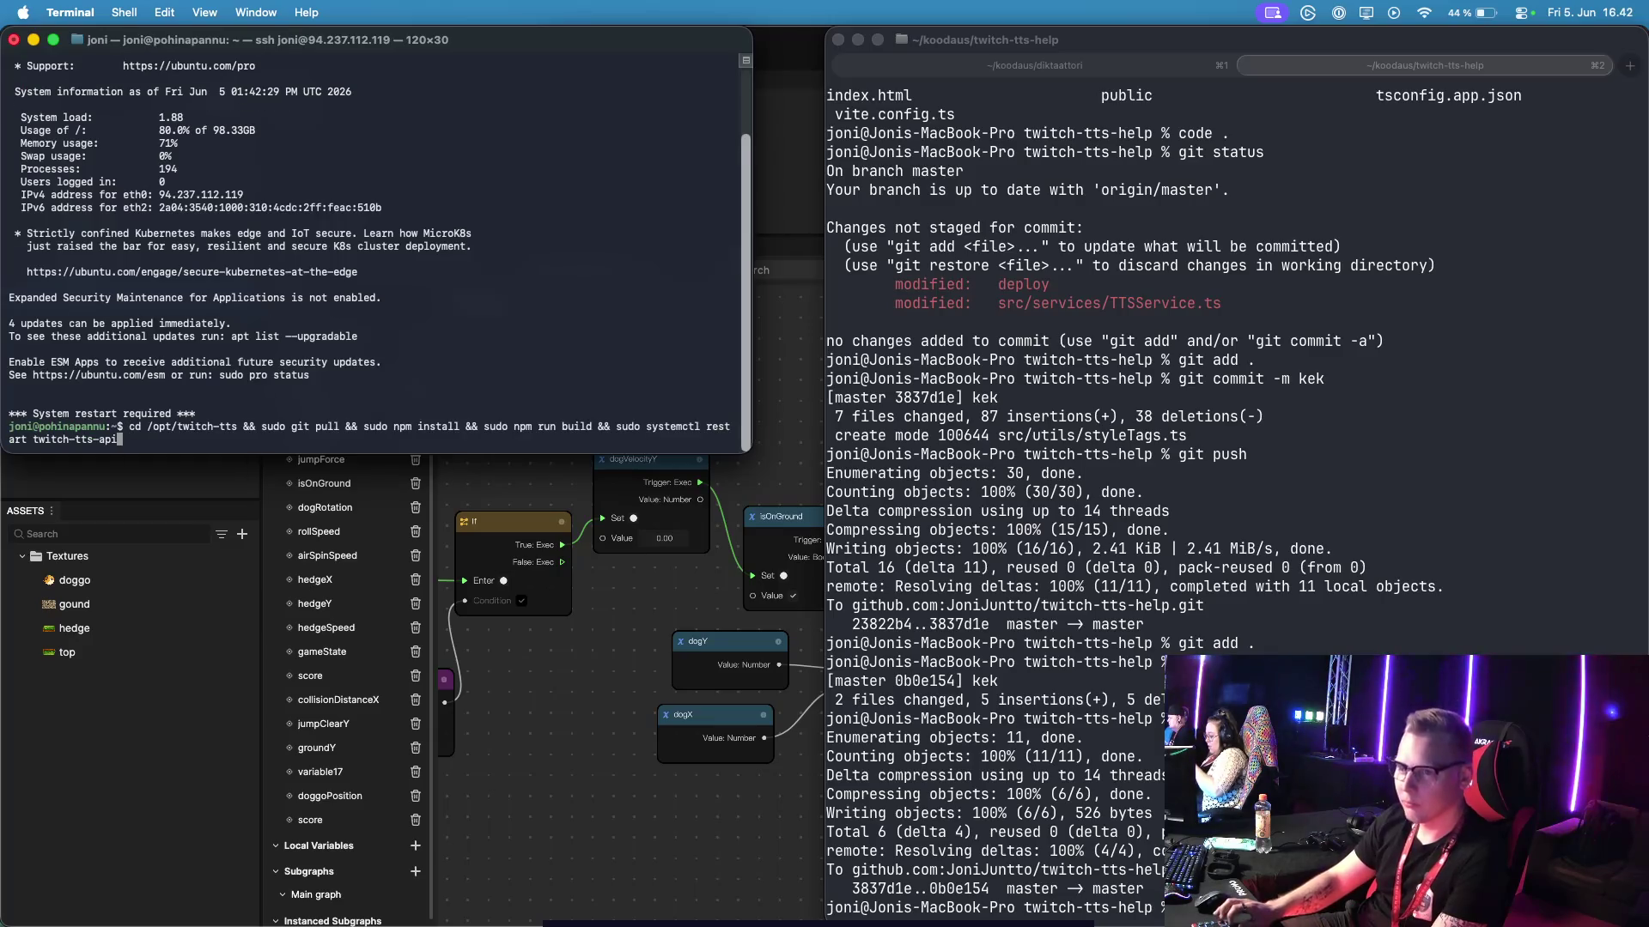
pyautogui.press('Down')
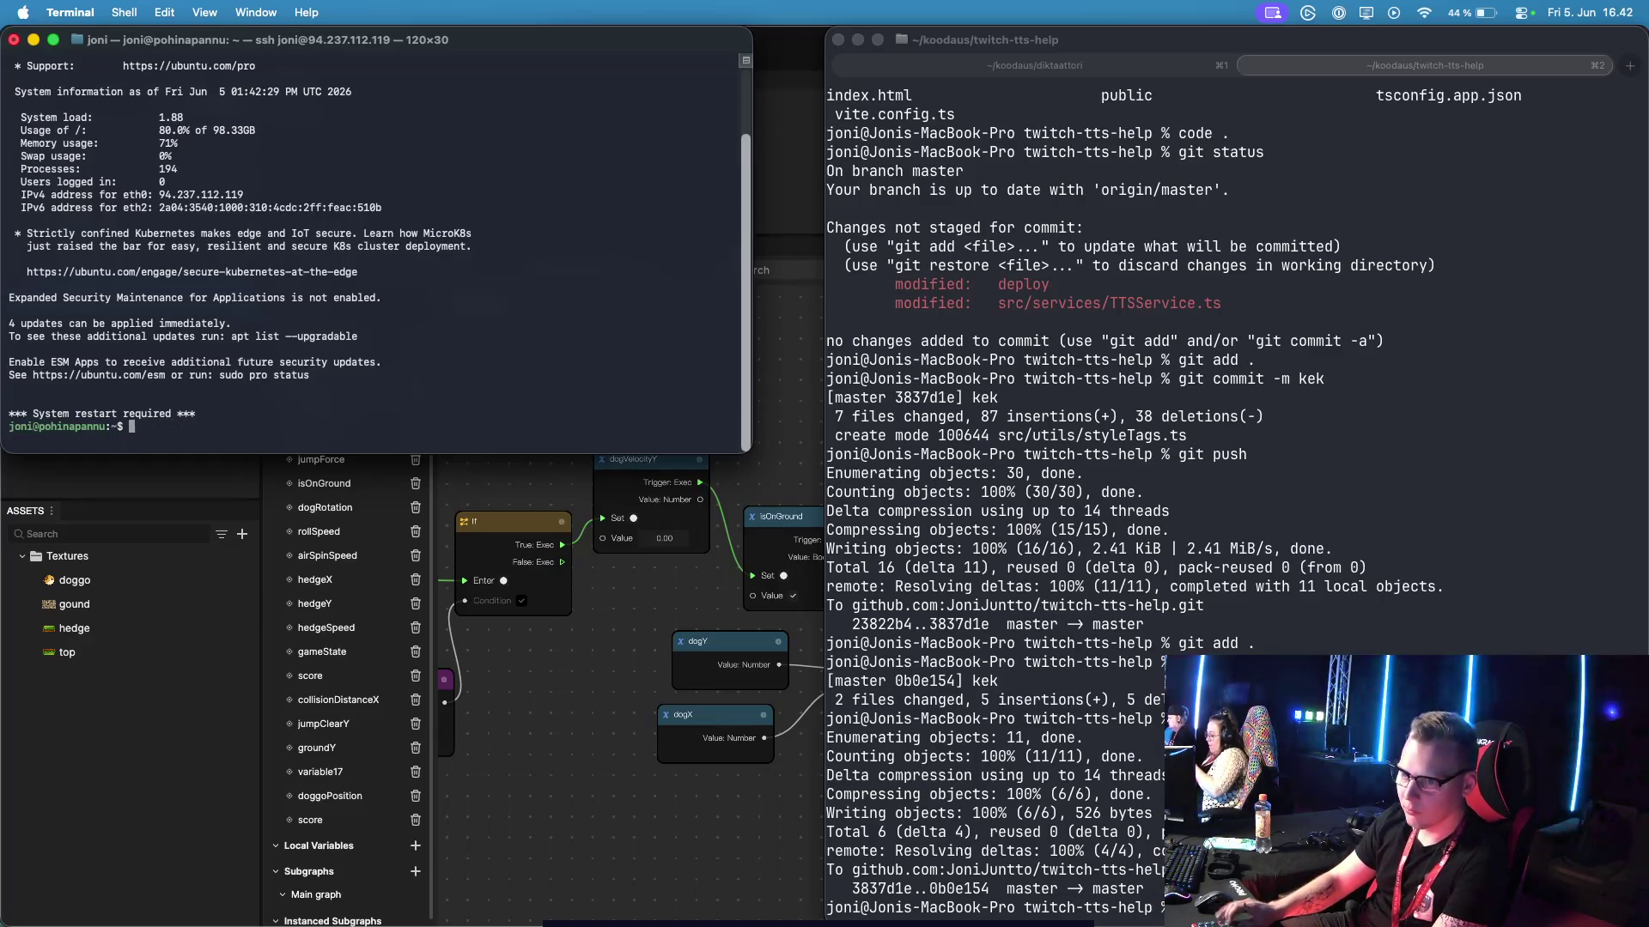
pyautogui.click(599, 791)
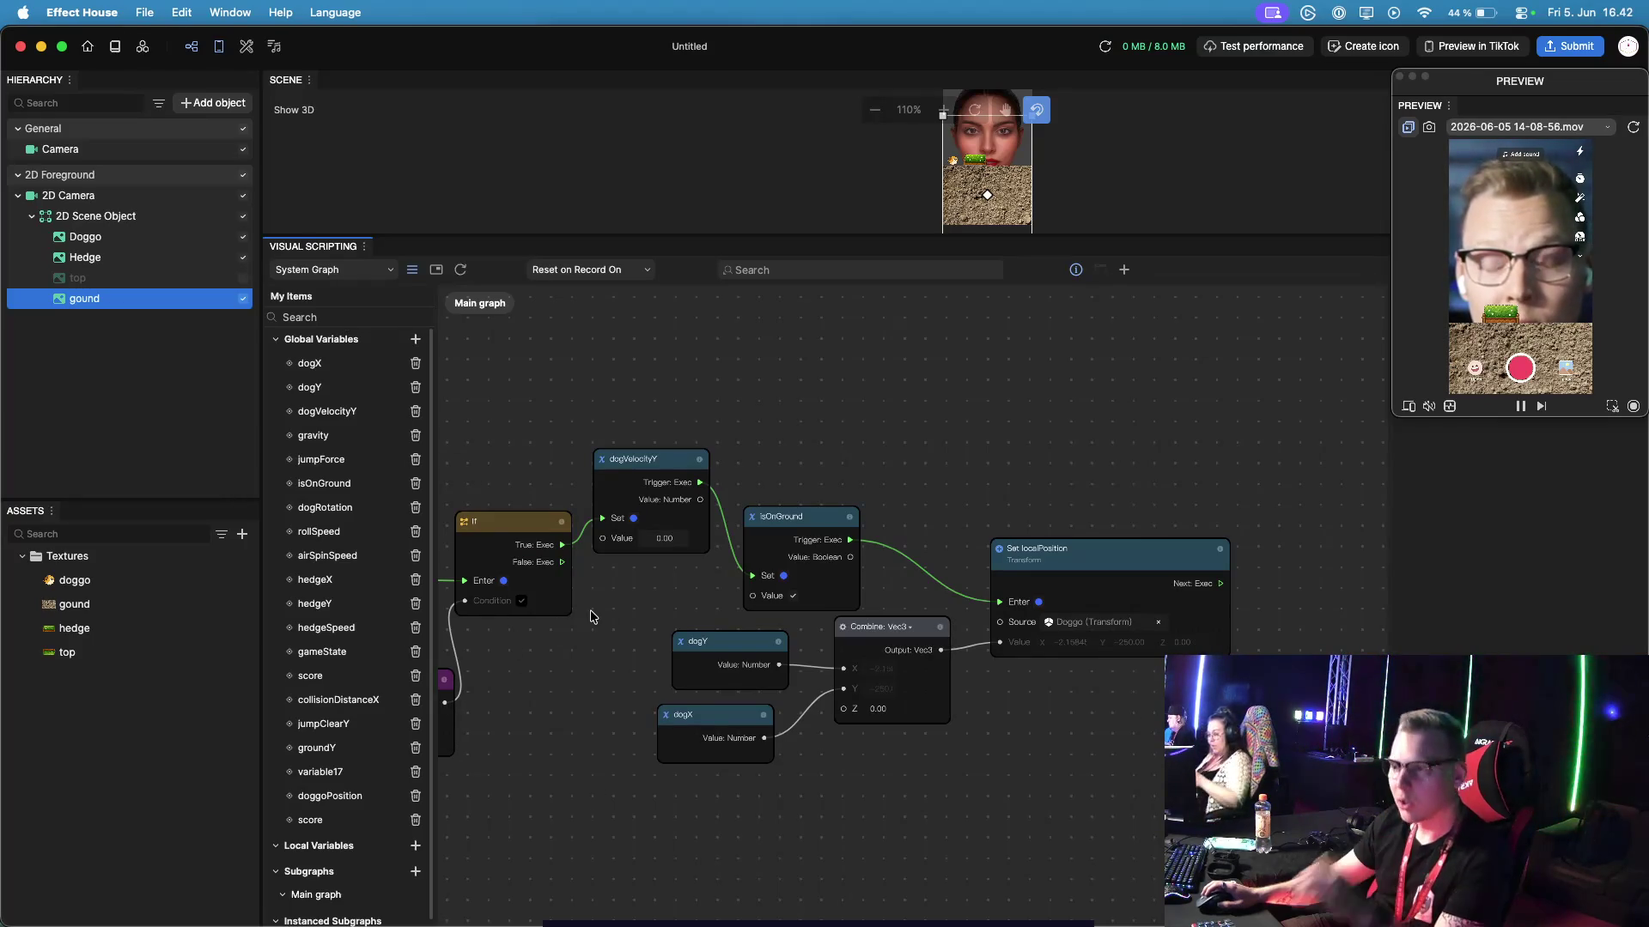
# Step: Switch back to the Terminal window holding the fresh remote-server login
pyautogui.press('super+Tab')
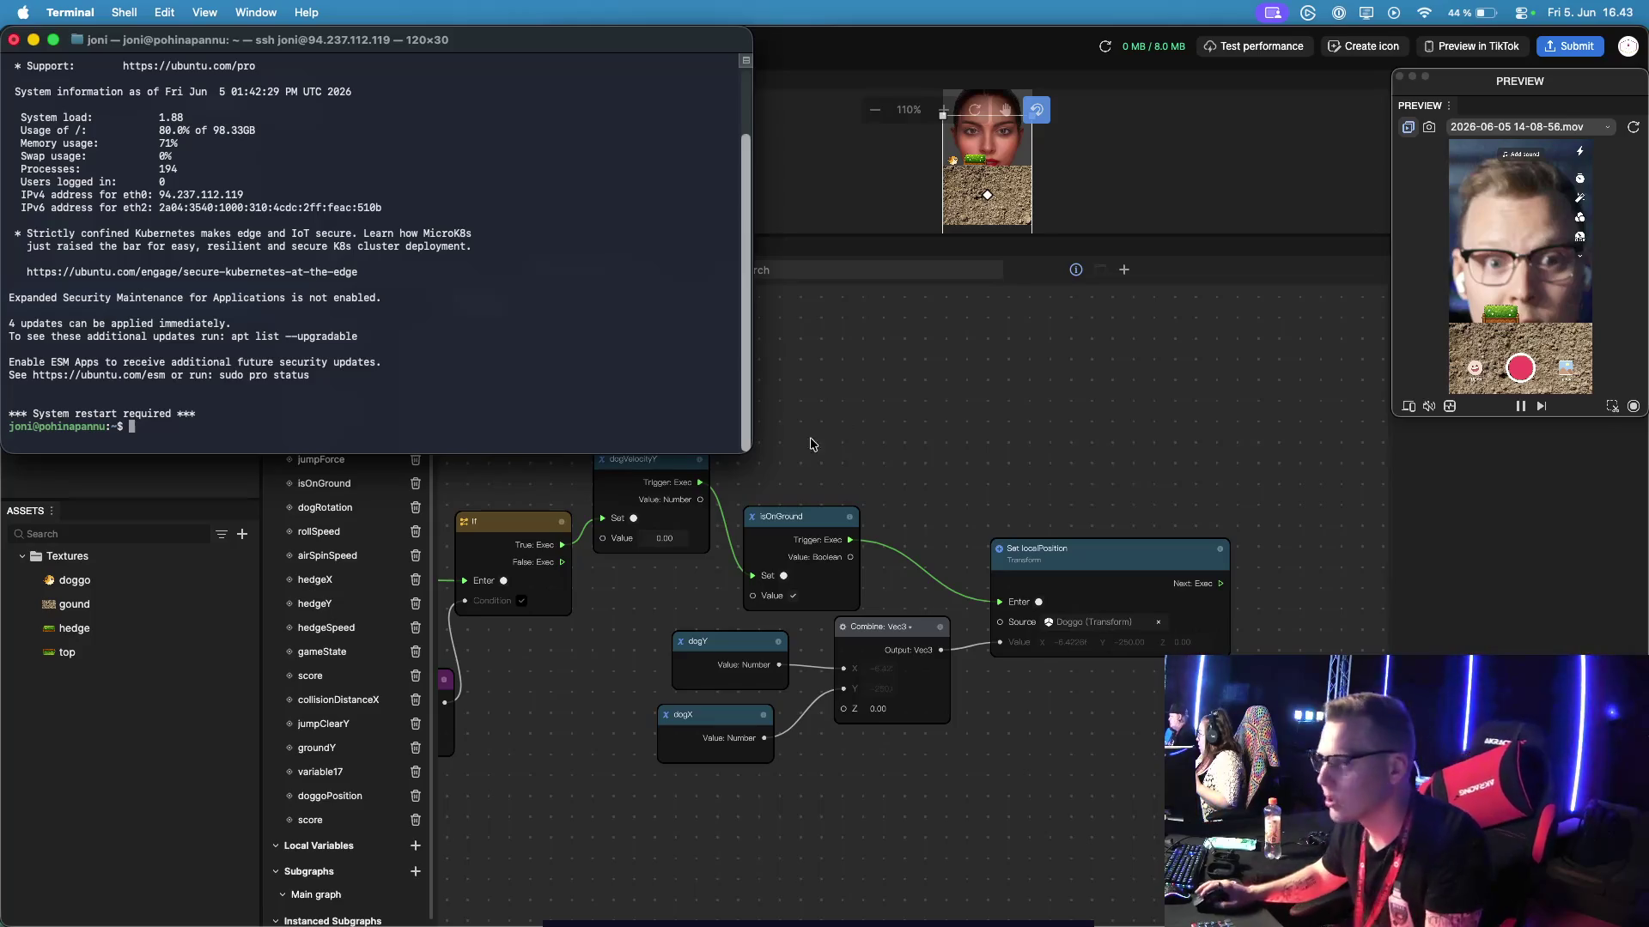
# Step: Go to vectorama.info in Brave, dismiss the translation offer, and widen the window
pyautogui.press('super+Tab')
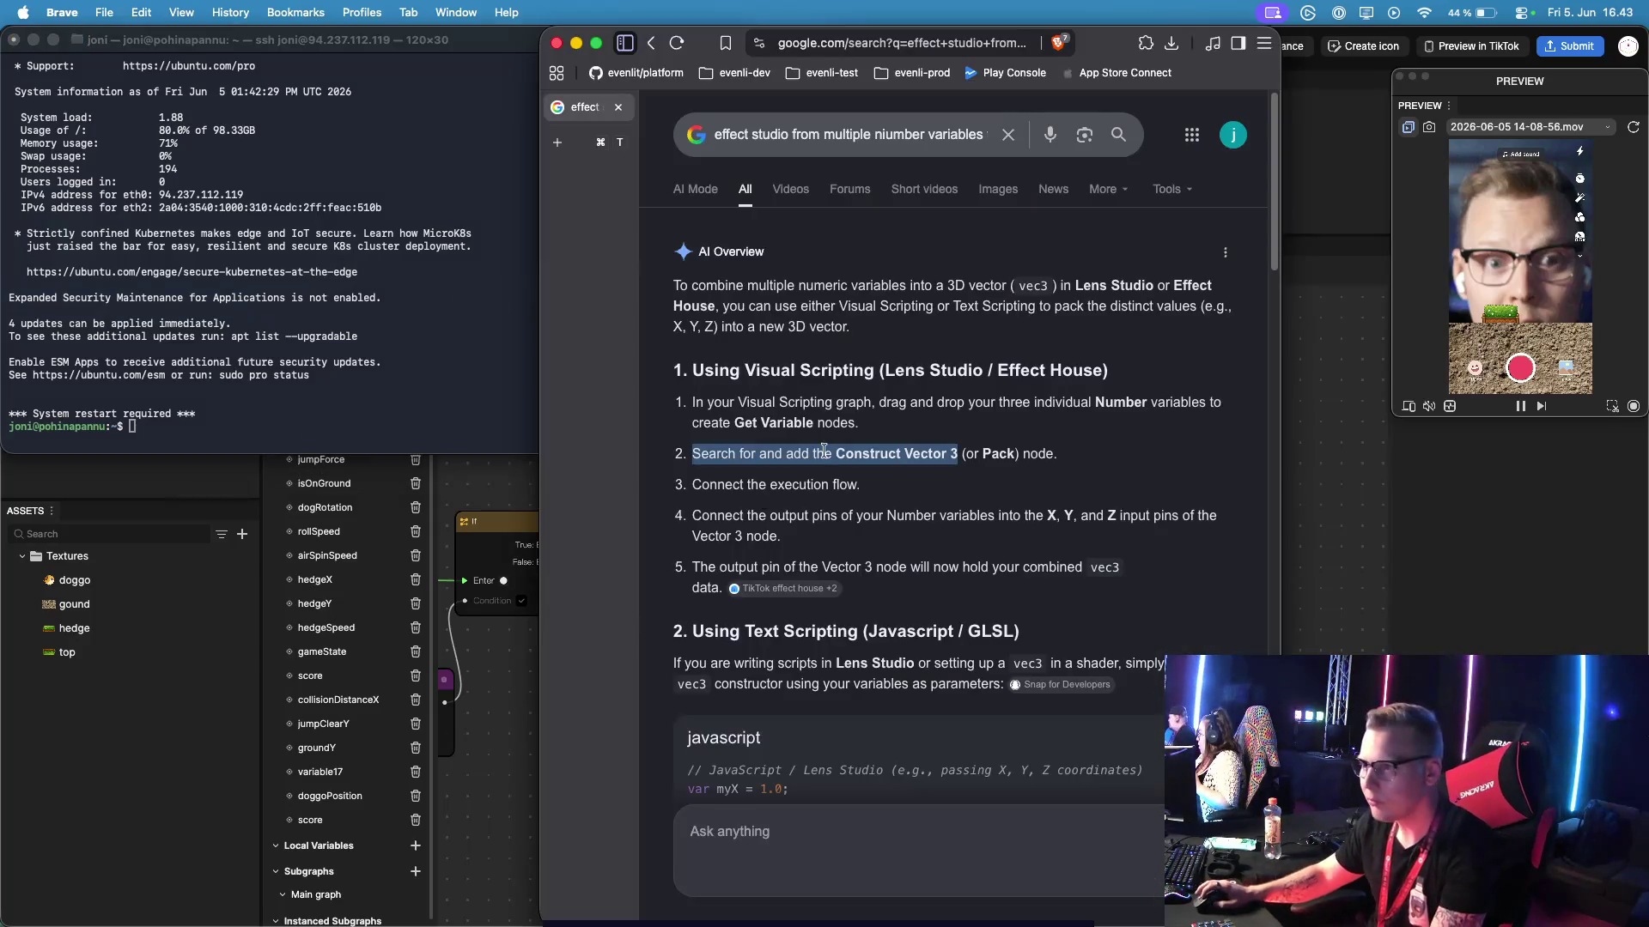
pyautogui.click(1109, 464)
pyautogui.press('super+l')
pyautogui.write('vec')
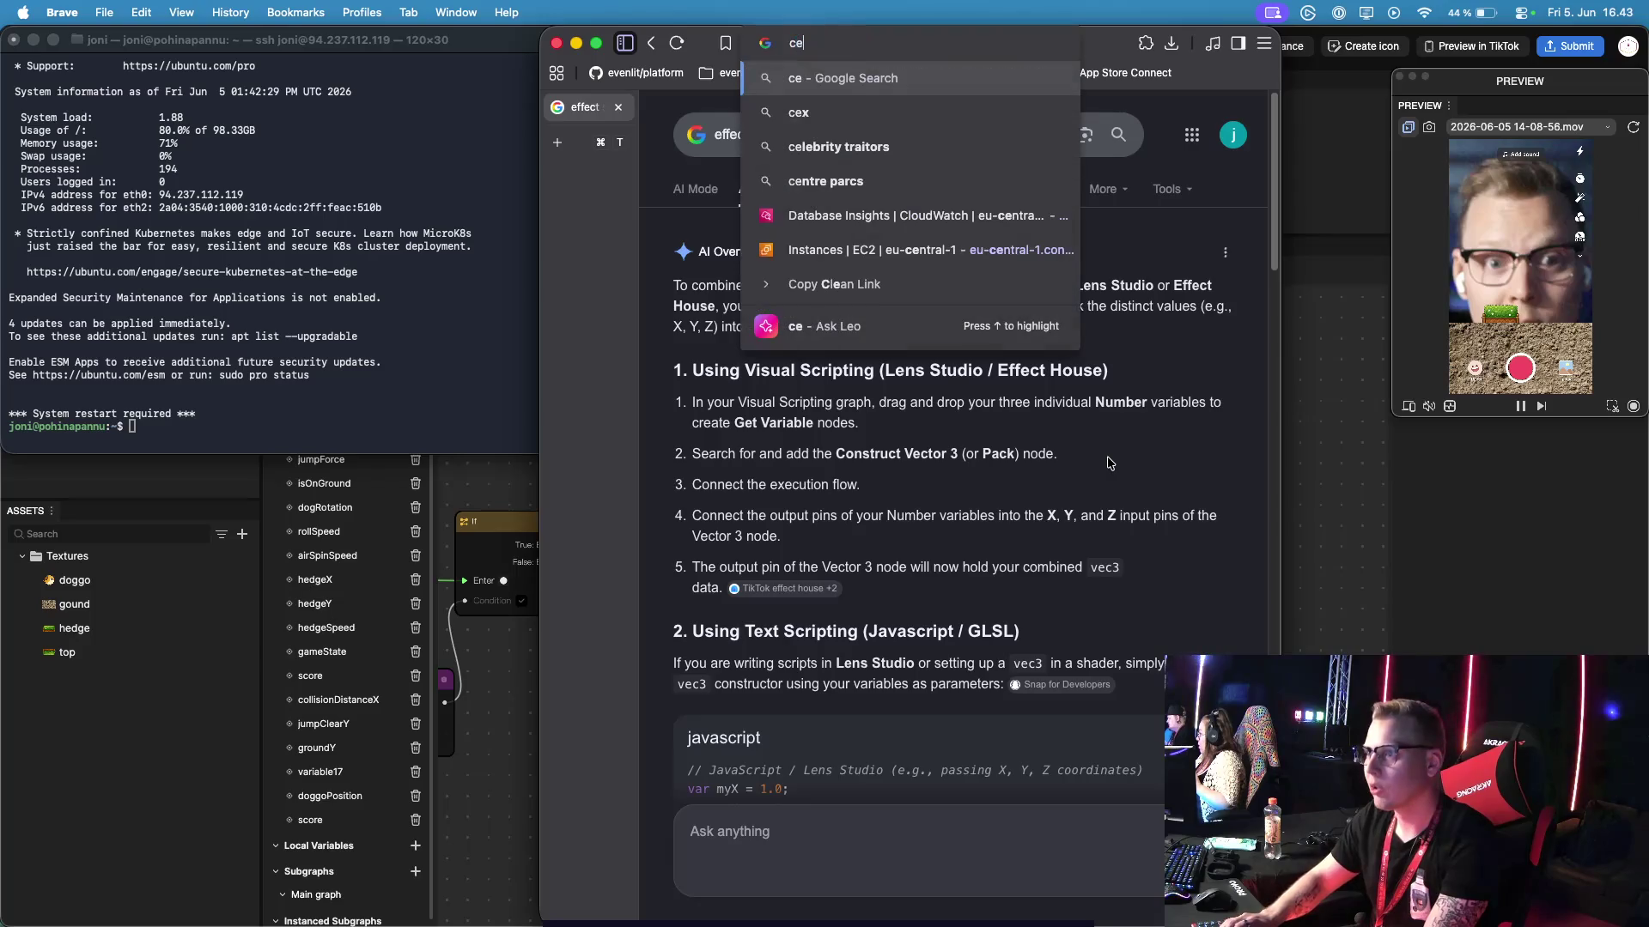
pyautogui.press('Return')
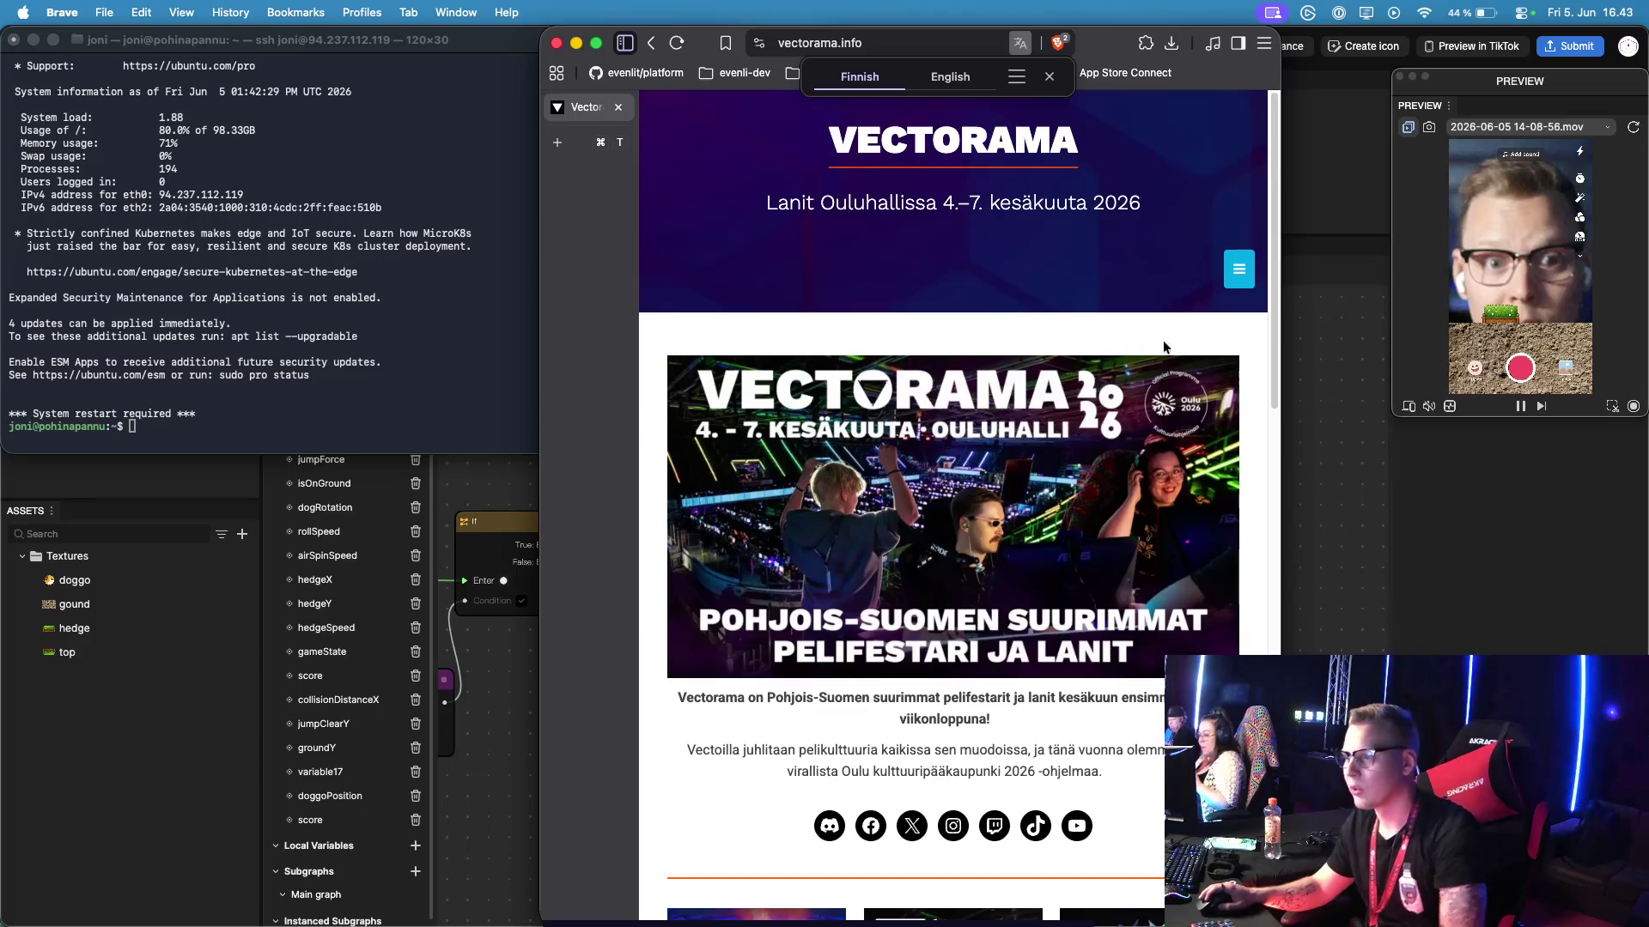
pyautogui.click(1282, 282)
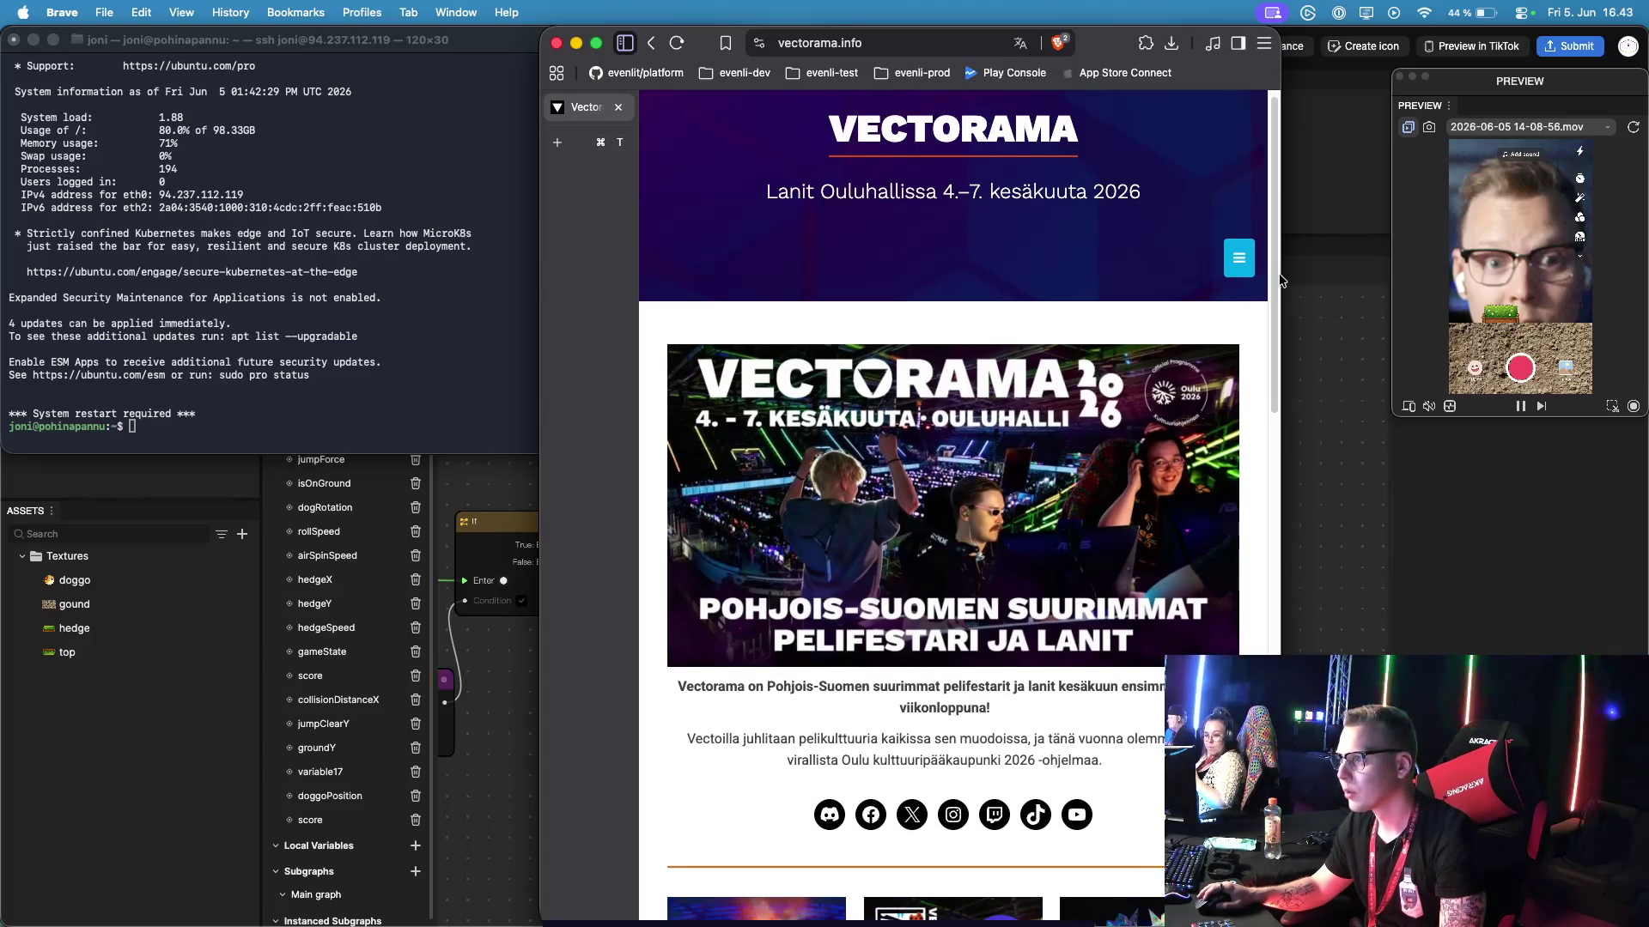
pyautogui.moveTo(1282, 282); pyautogui.dragTo(1614, 286)
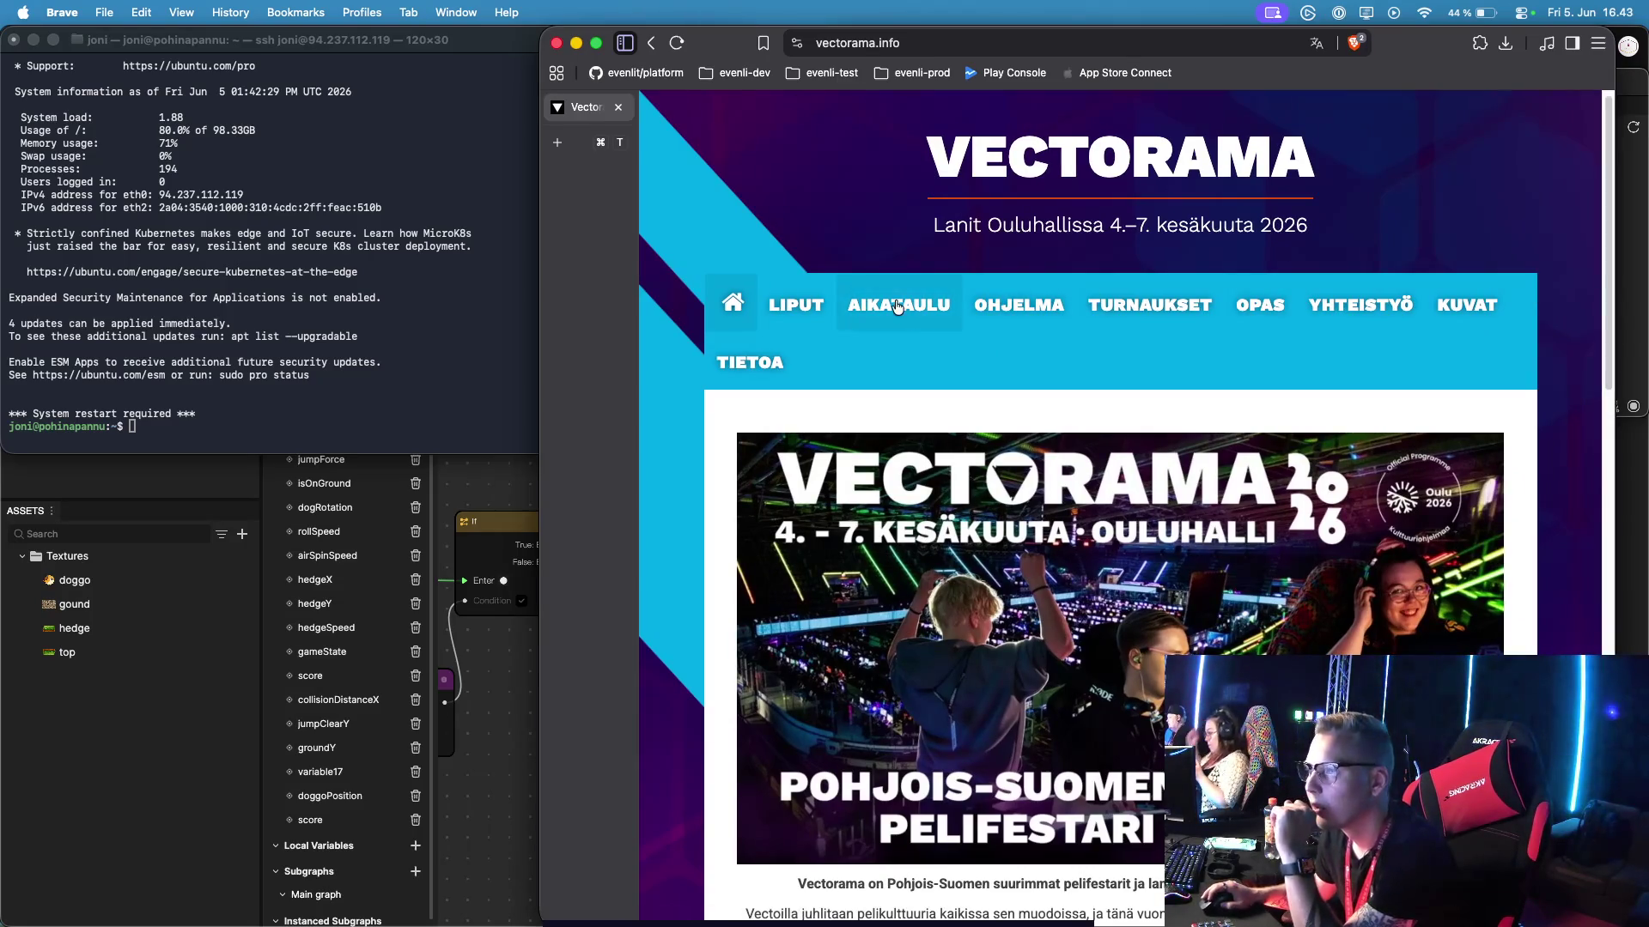
# Step: From the Ohjelma programme, read the Vectorama CTF 2026 page and follow the ctf.vectorama.info link
pyautogui.click(1064, 319)
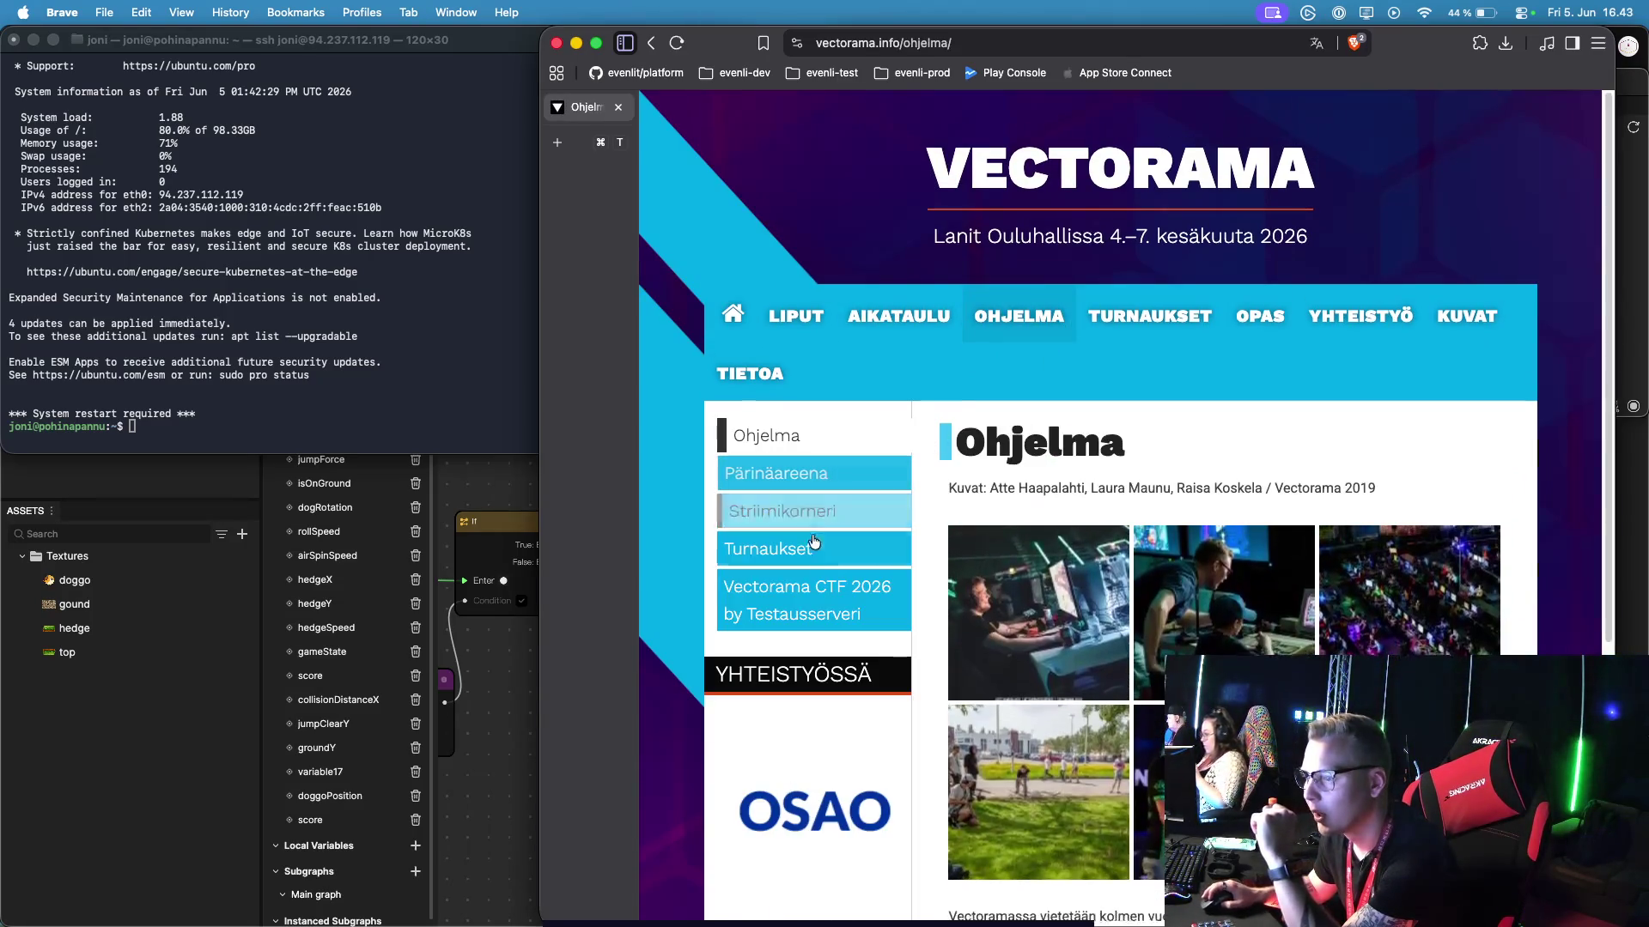
pyautogui.click(850, 582)
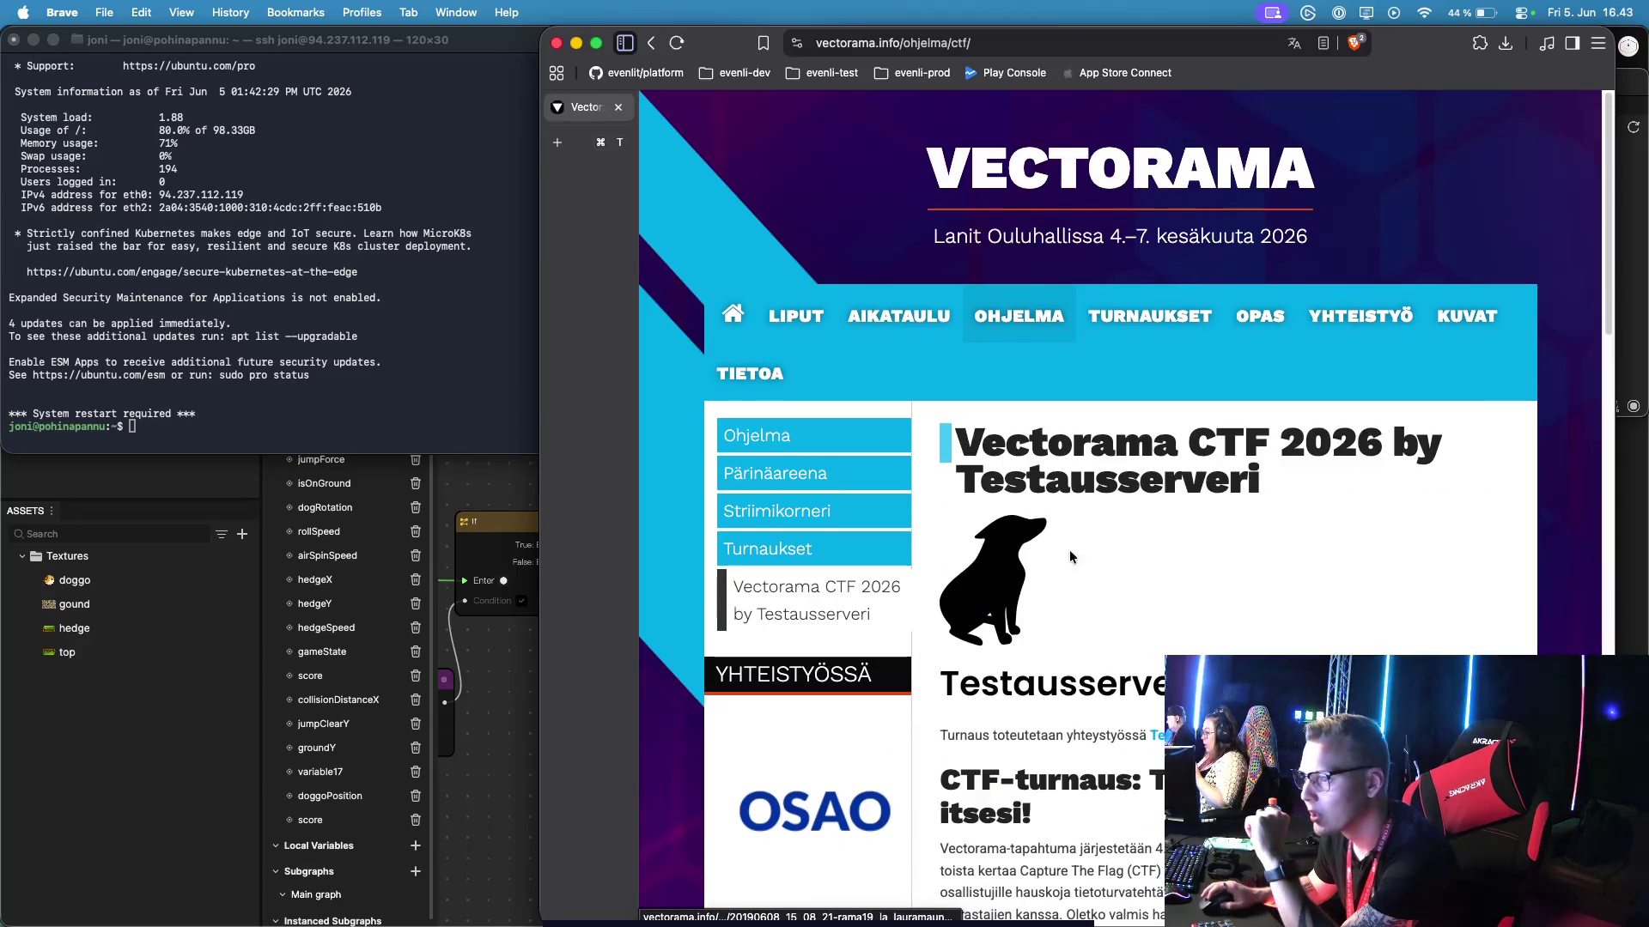
pyautogui.scroll(-5, 1132, 554)
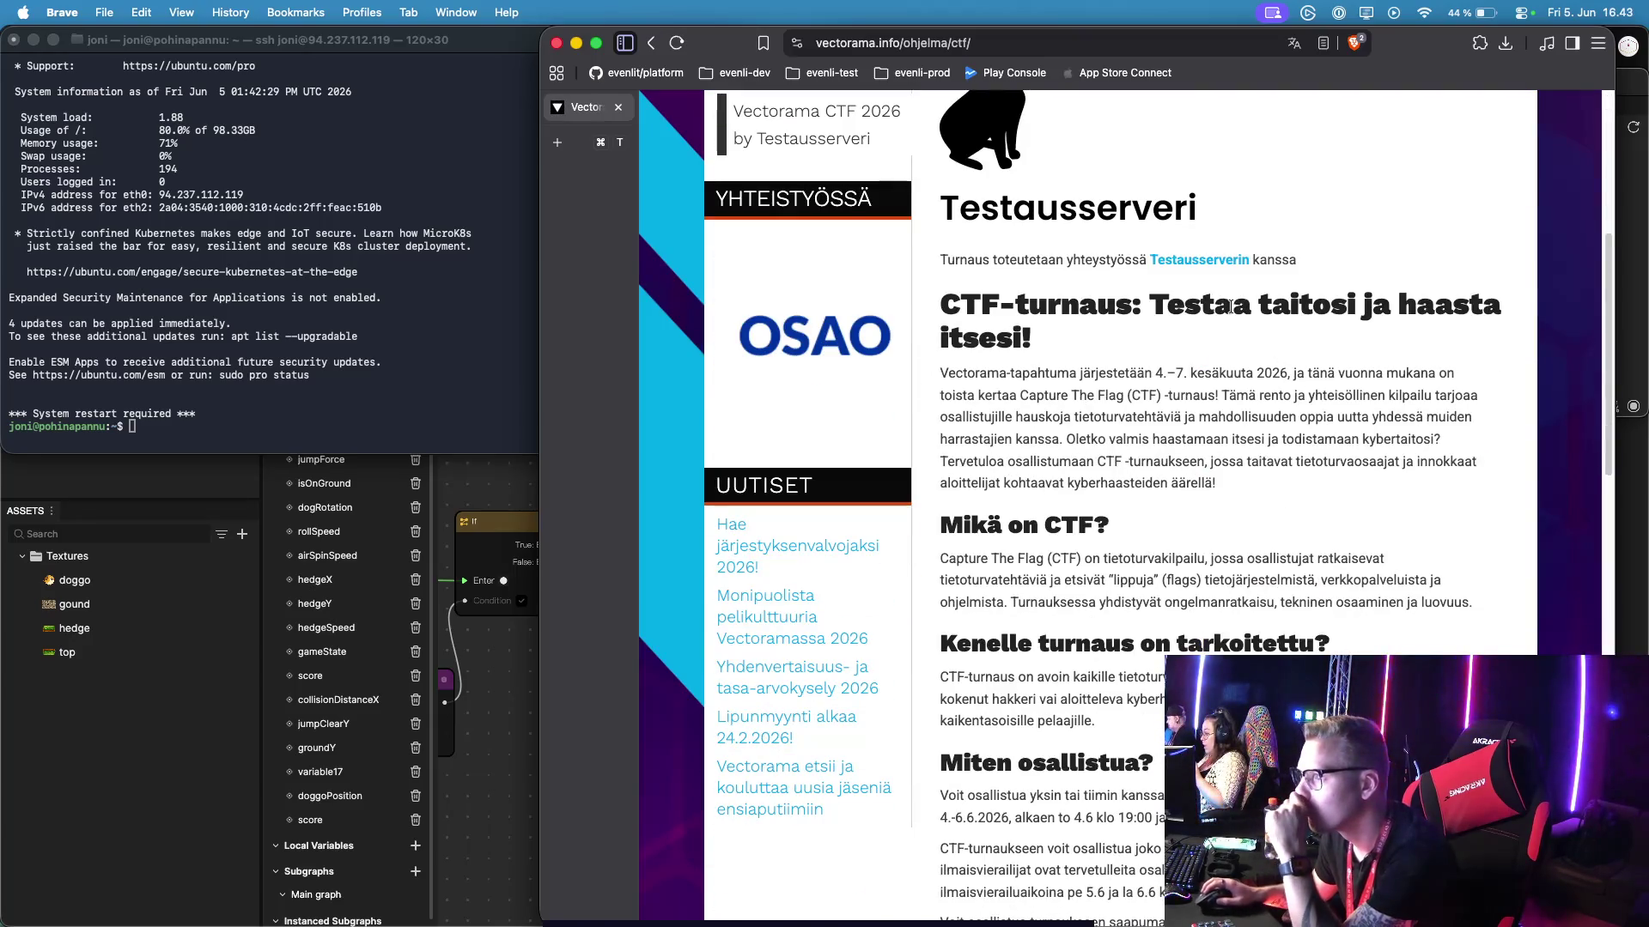
pyautogui.moveTo(966, 372)
pyautogui.mouseDown()
pyautogui.moveTo(1236, 375)
pyautogui.moveTo(1157, 397)
pyautogui.moveTo(1334, 396)
pyautogui.mouseUp()
pyautogui.click(1432, 403)
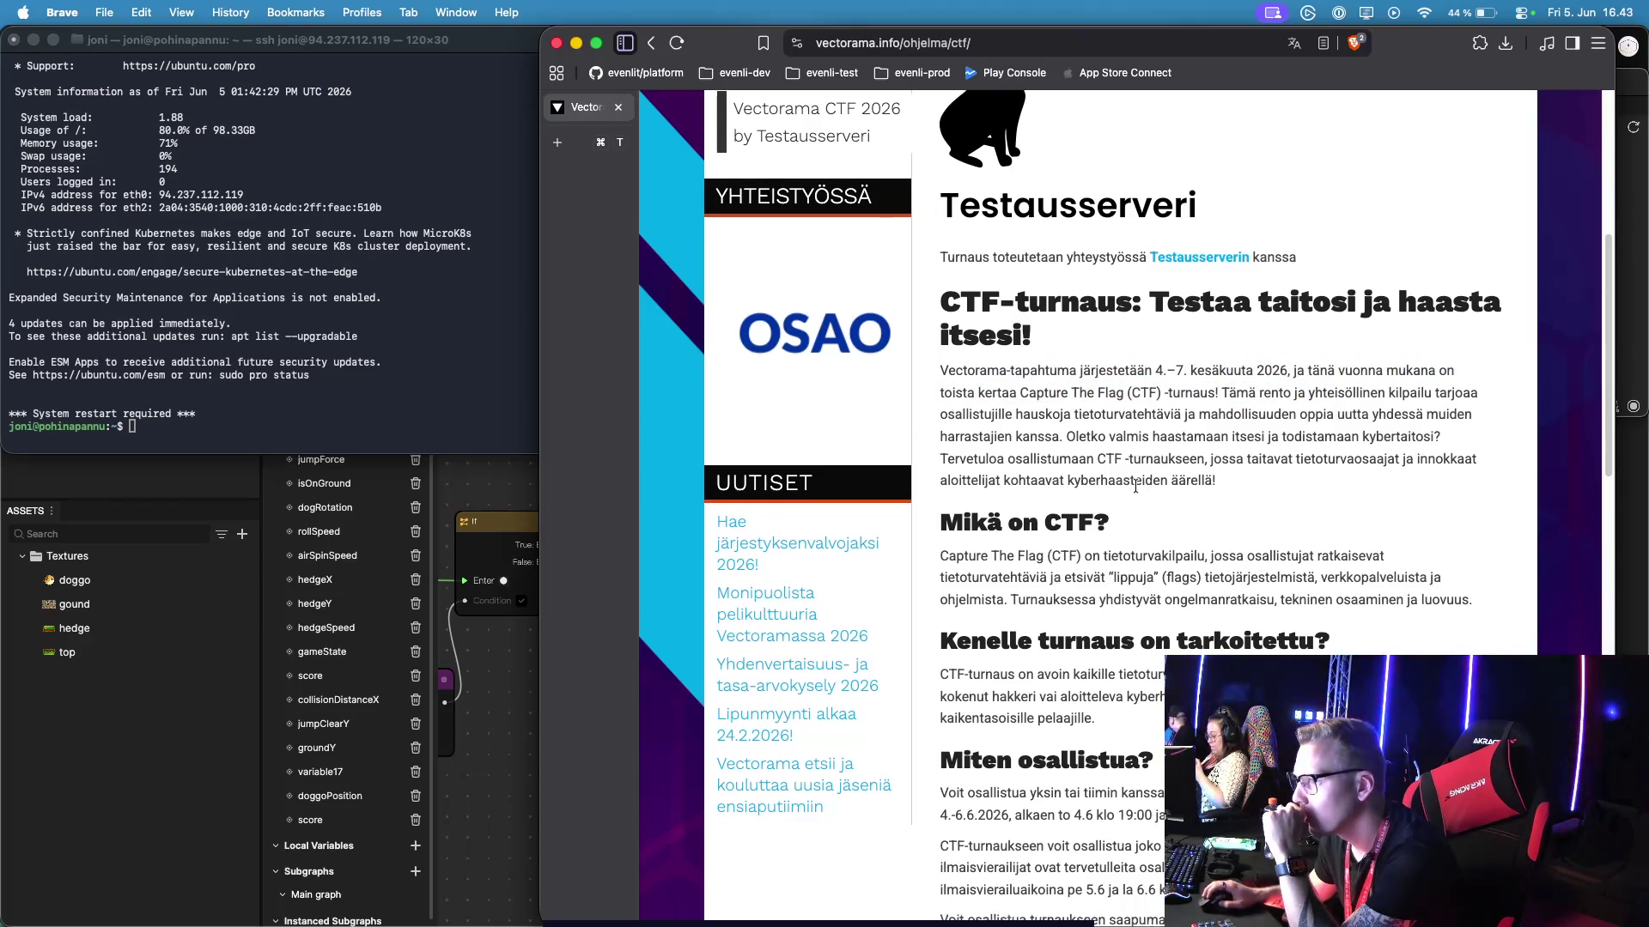
pyautogui.scroll(-3, 961, 446)
pyautogui.scroll(-3, 991, 464)
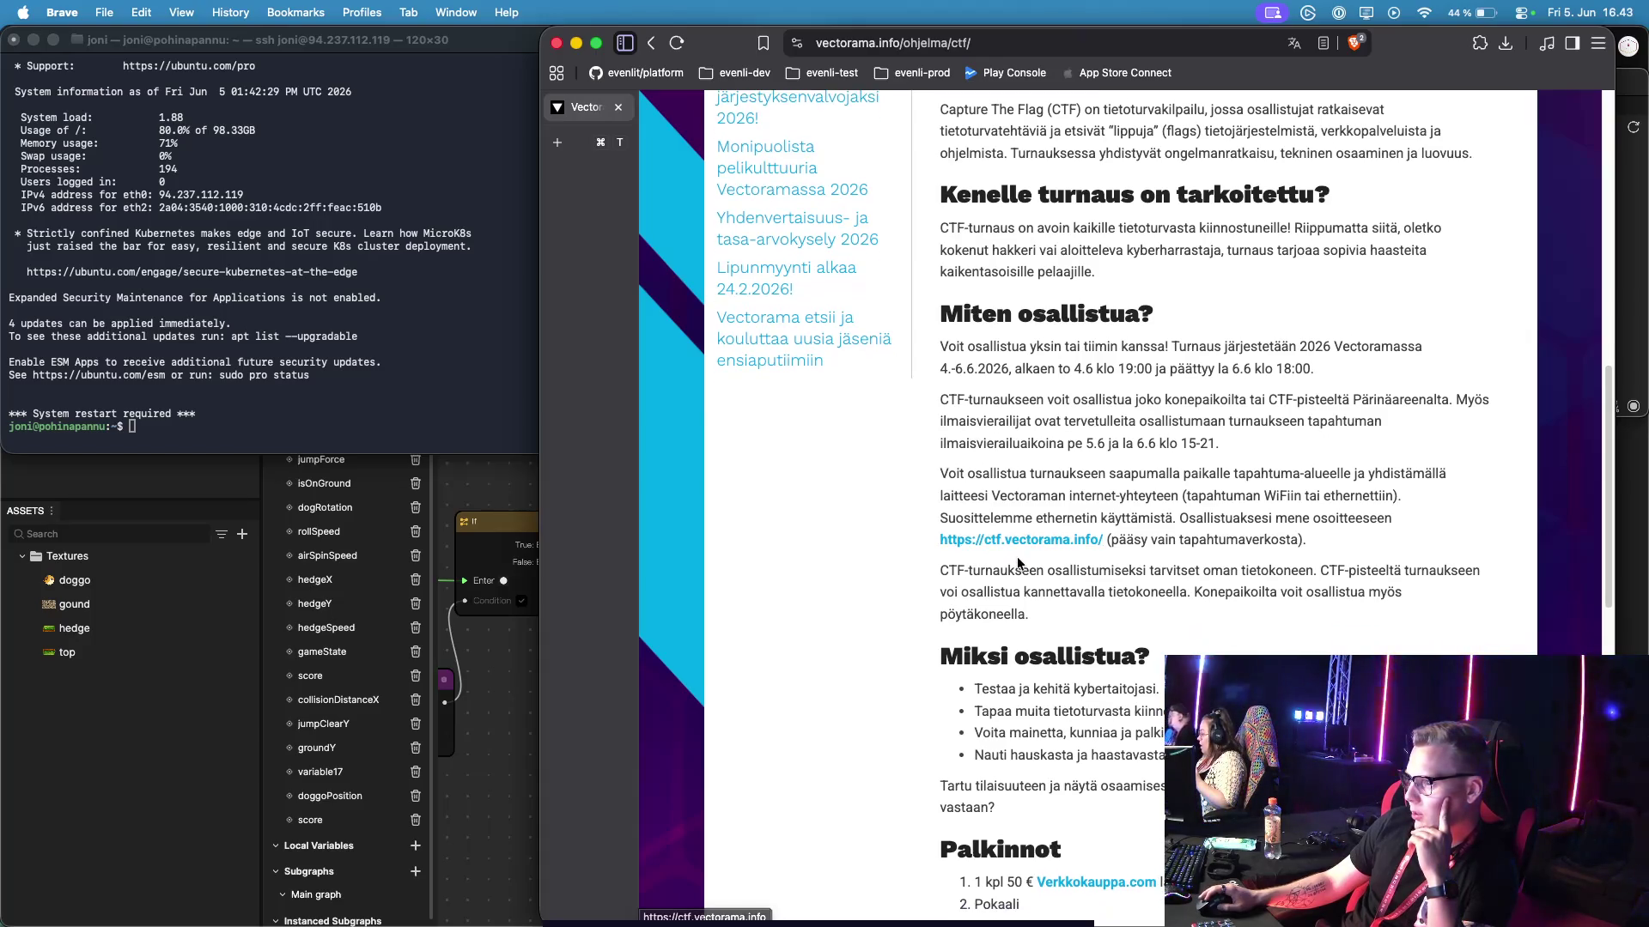
pyautogui.scroll(-3, 1017, 556)
pyautogui.scroll(-3, 1016, 556)
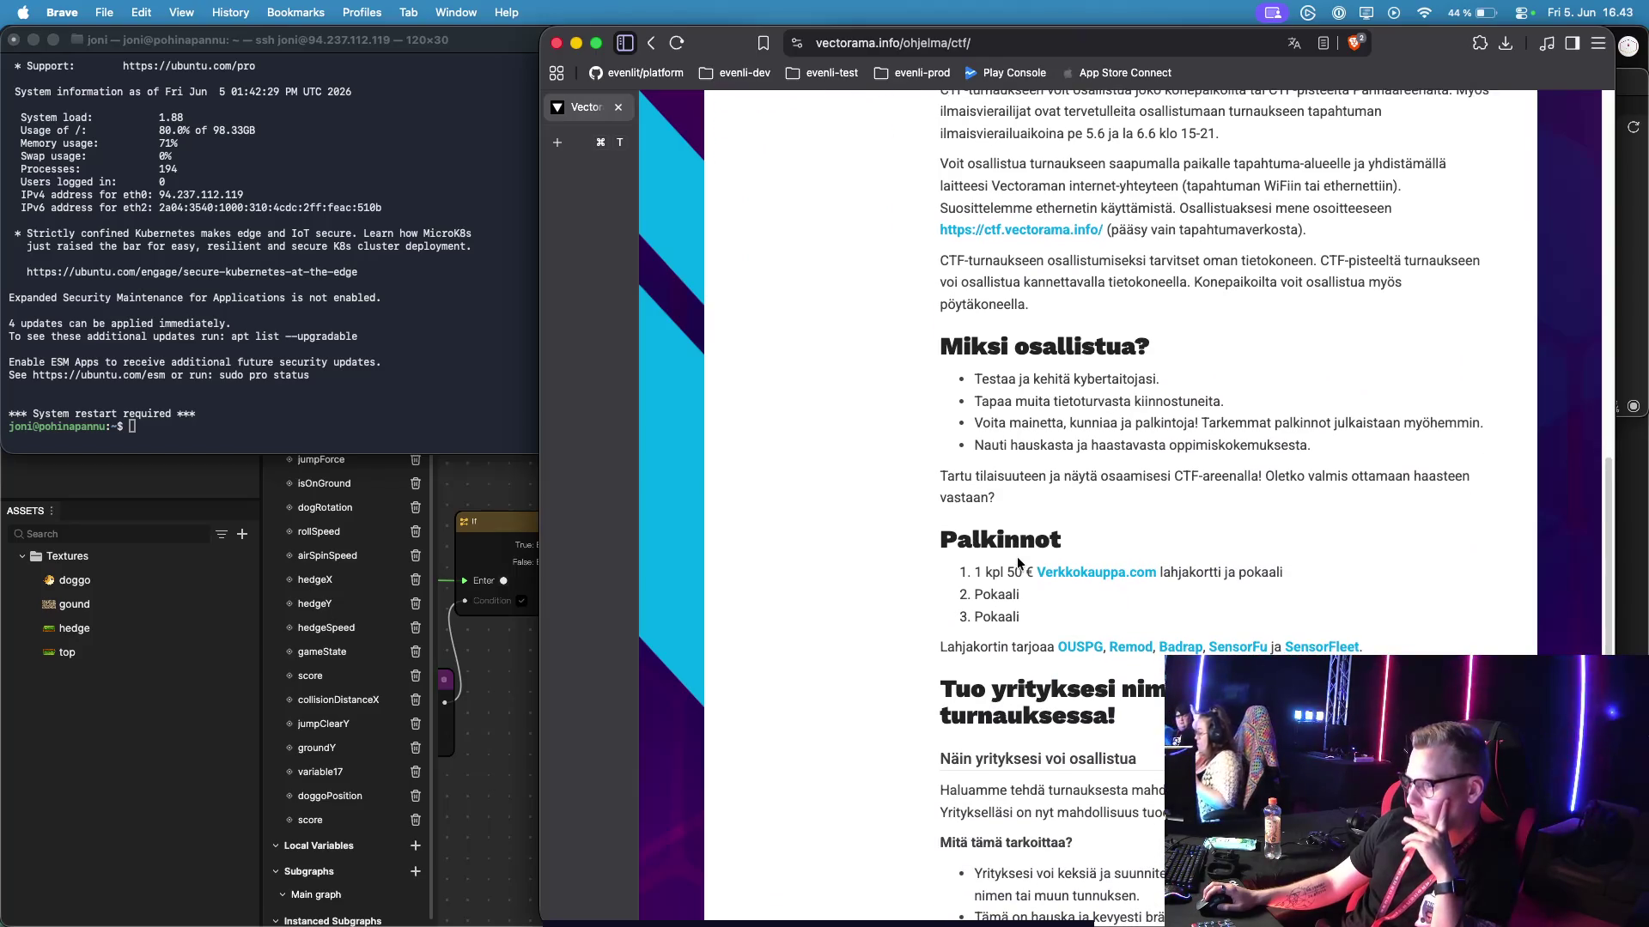
pyautogui.scroll(5, 1017, 556)
pyautogui.click(1030, 516)
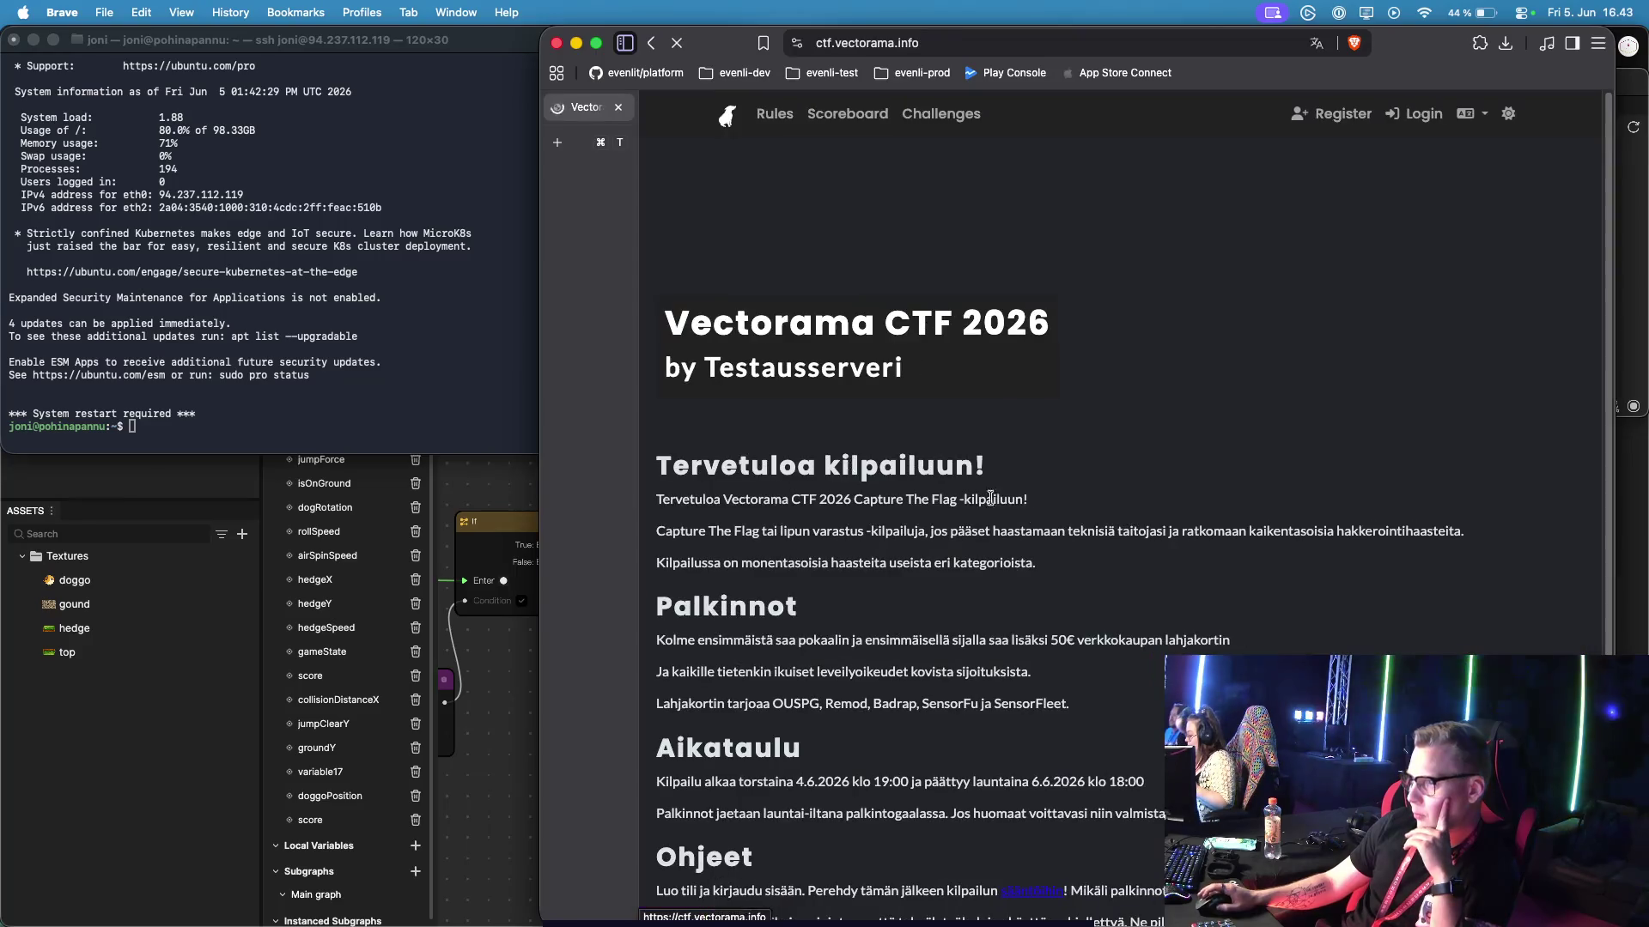
# Step: Tile the server terminal to the left half and the CTF site to the right half
pyautogui.scroll(-5, 1043, 532)
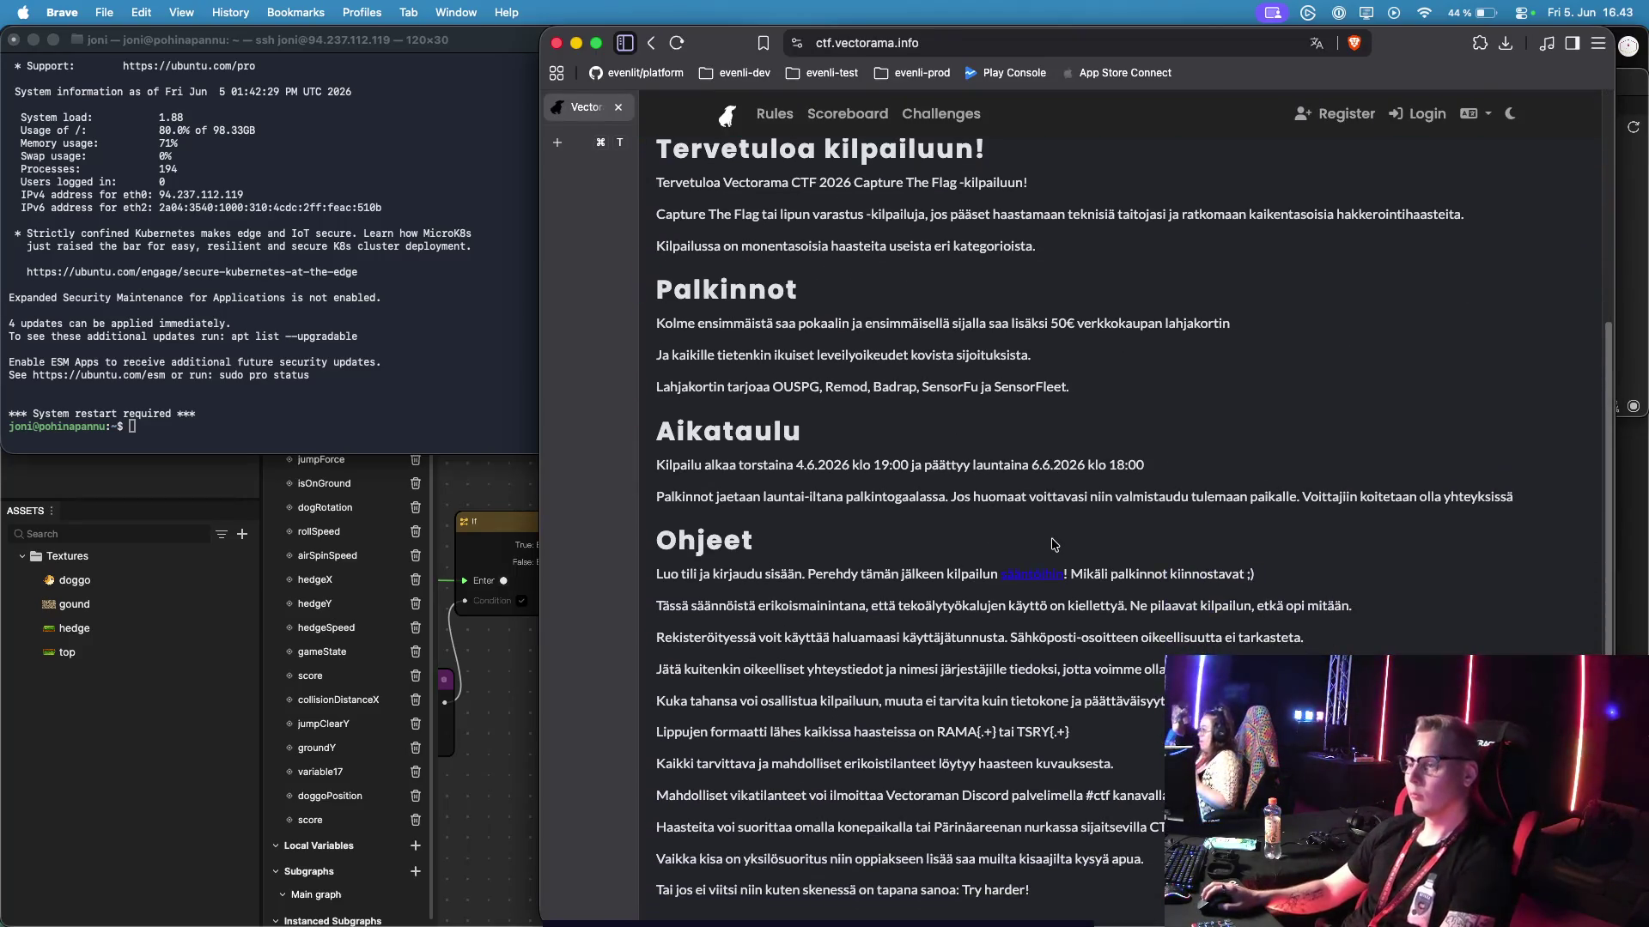
pyautogui.click(400, 292)
pyautogui.hotkey('ctrl', 'alt', 'Left')
pyautogui.click(1192, 466)
pyautogui.press('super+m')
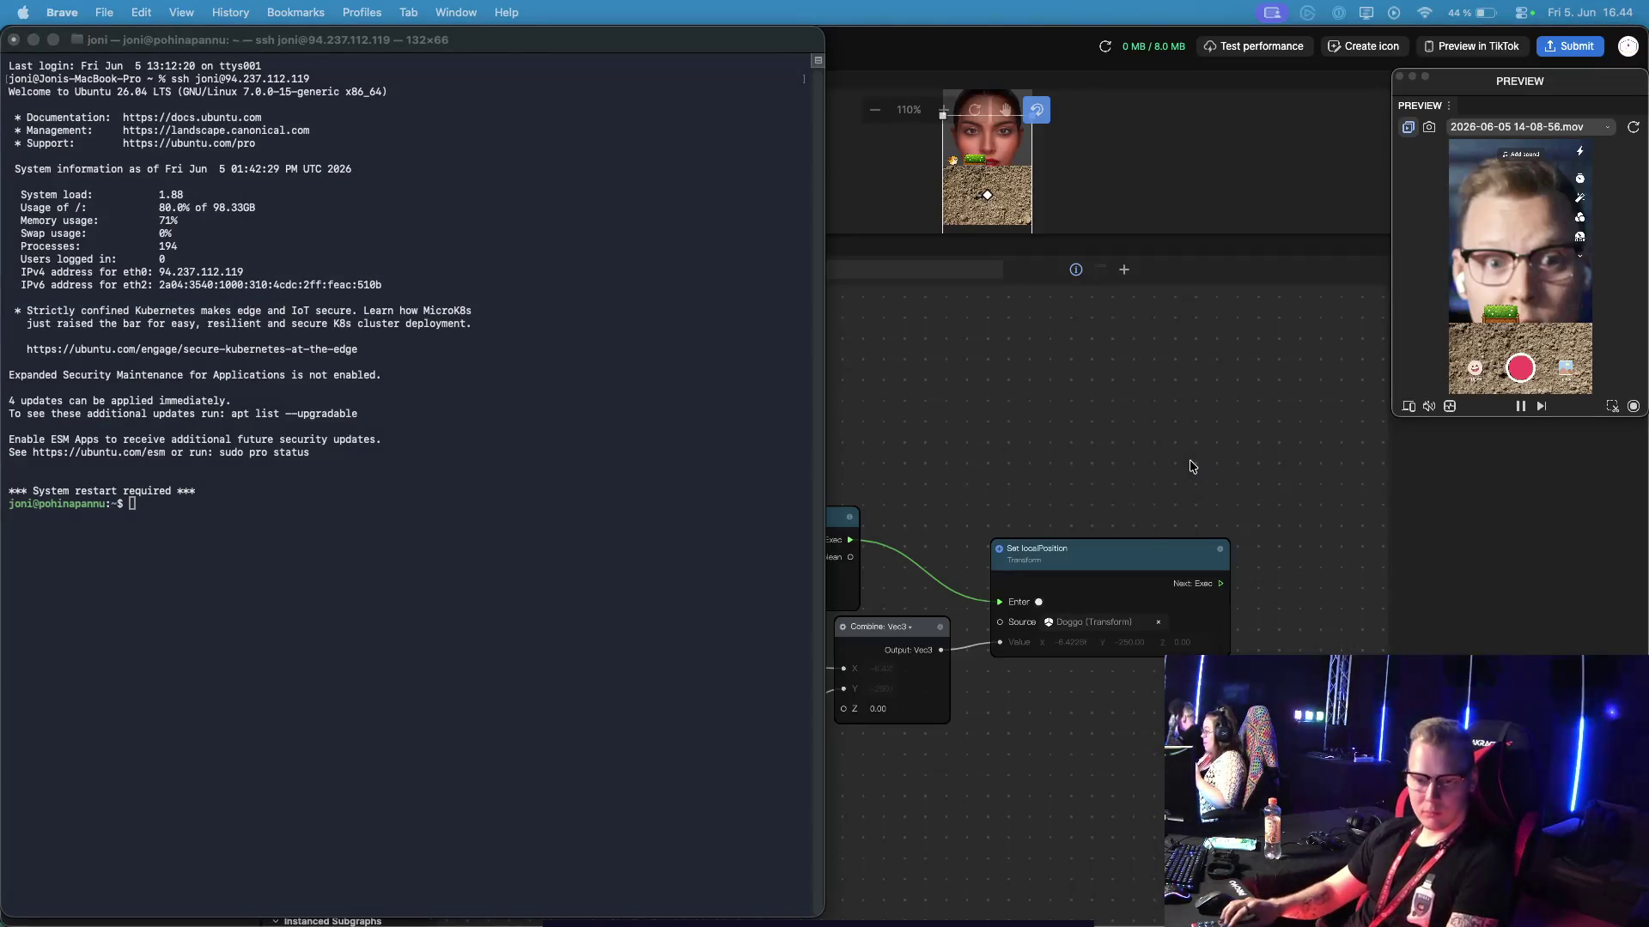
pyautogui.hotkey('ctrl', 'alt', 'Right')
# Step: Read the welcome page, open the säännöt rules in a background tab, then open Register
pyautogui.scroll(-1, 1080, 479)
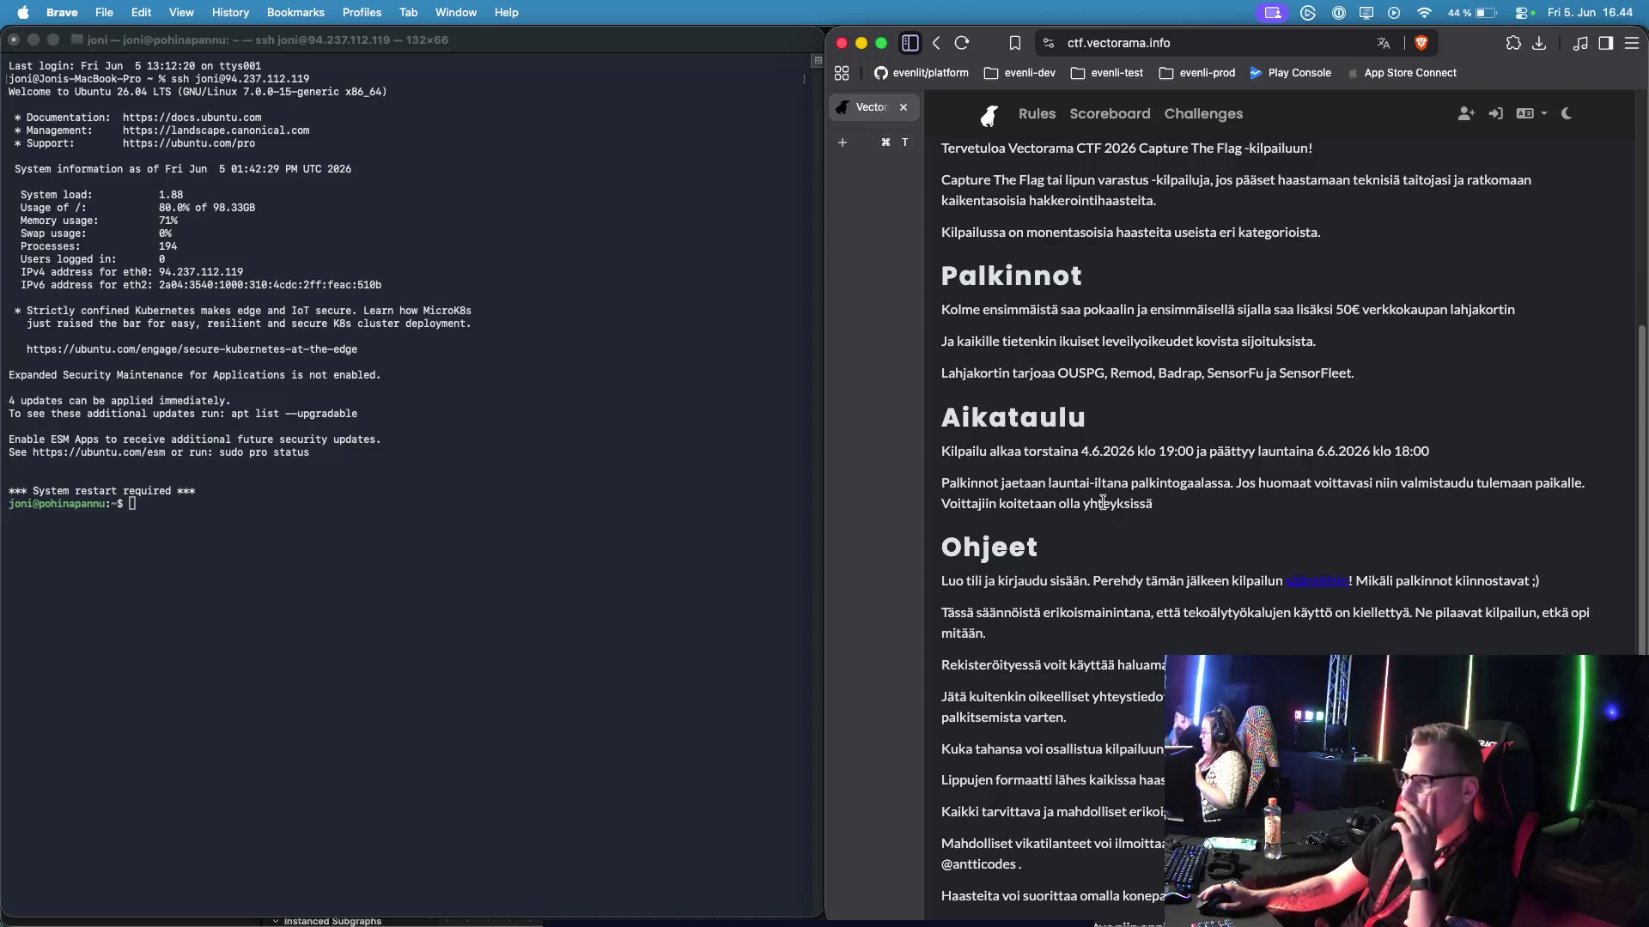
pyautogui.scroll(5, 1097, 523)
pyautogui.scroll(-2, 1096, 523)
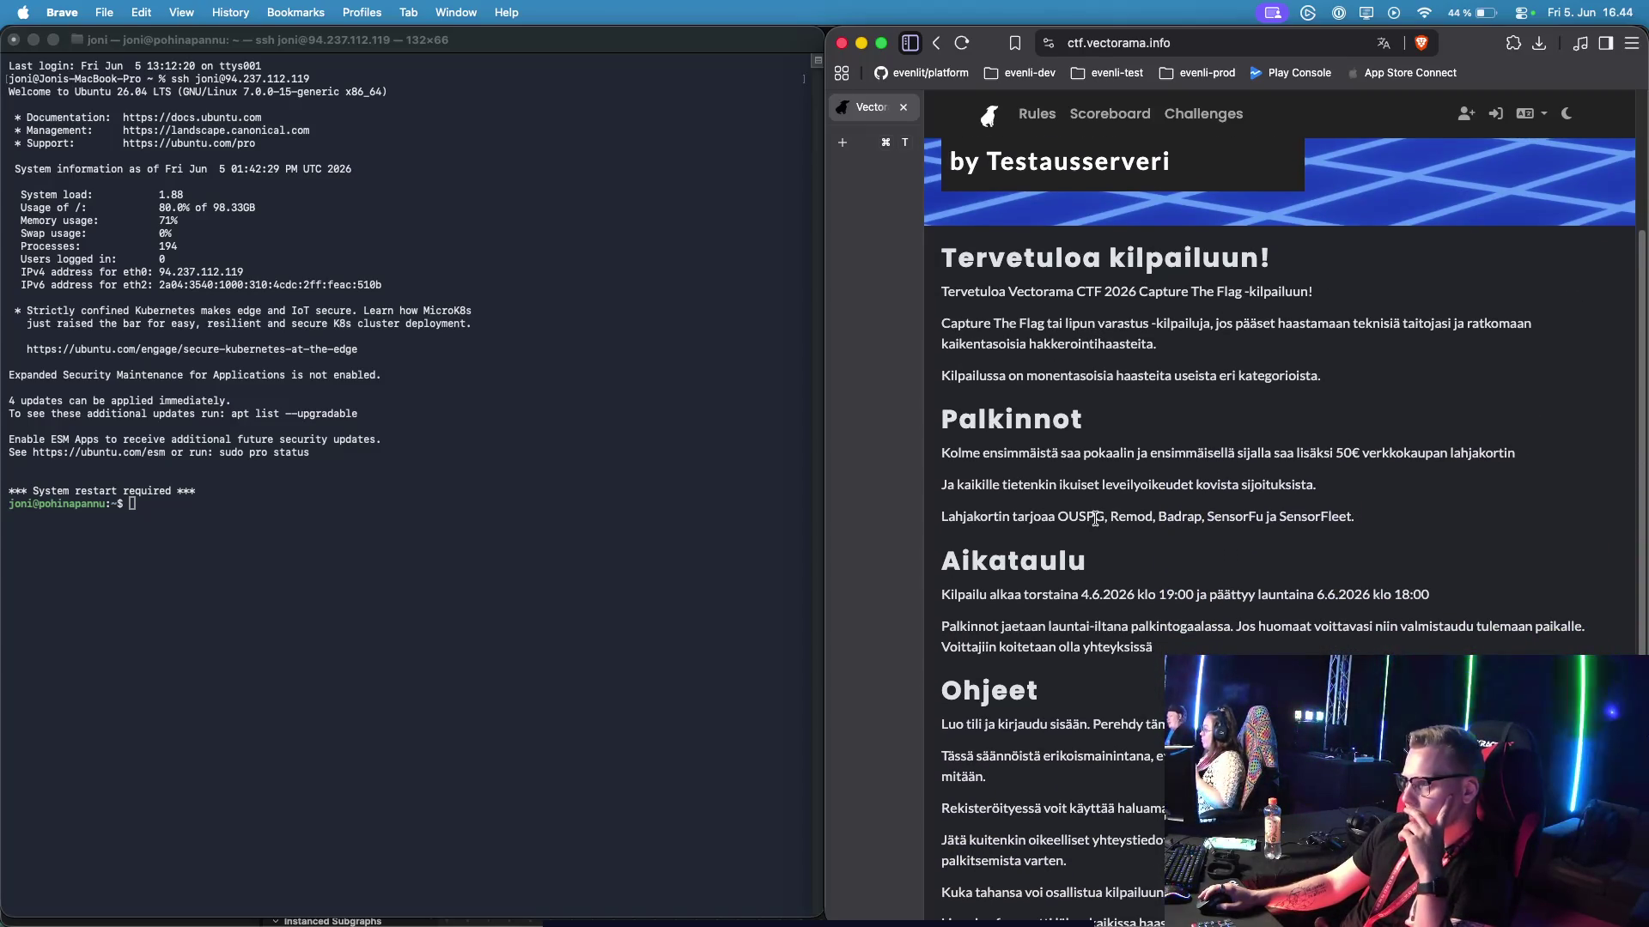
pyautogui.scroll(-1, 1094, 519)
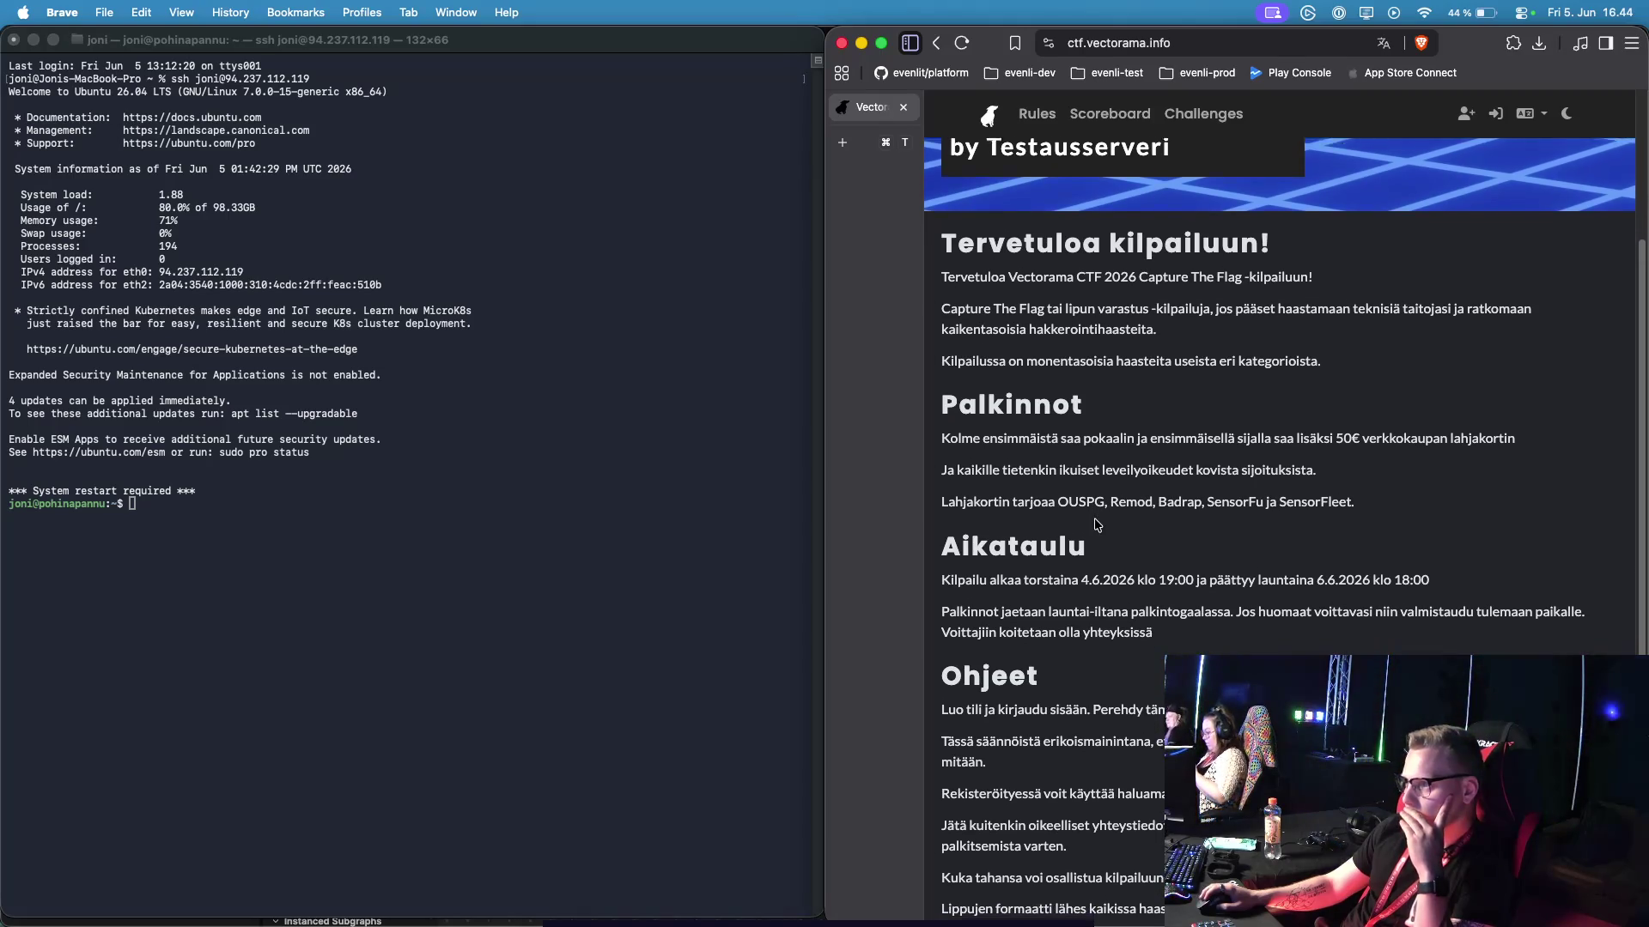
pyautogui.scroll(-1, 1096, 525)
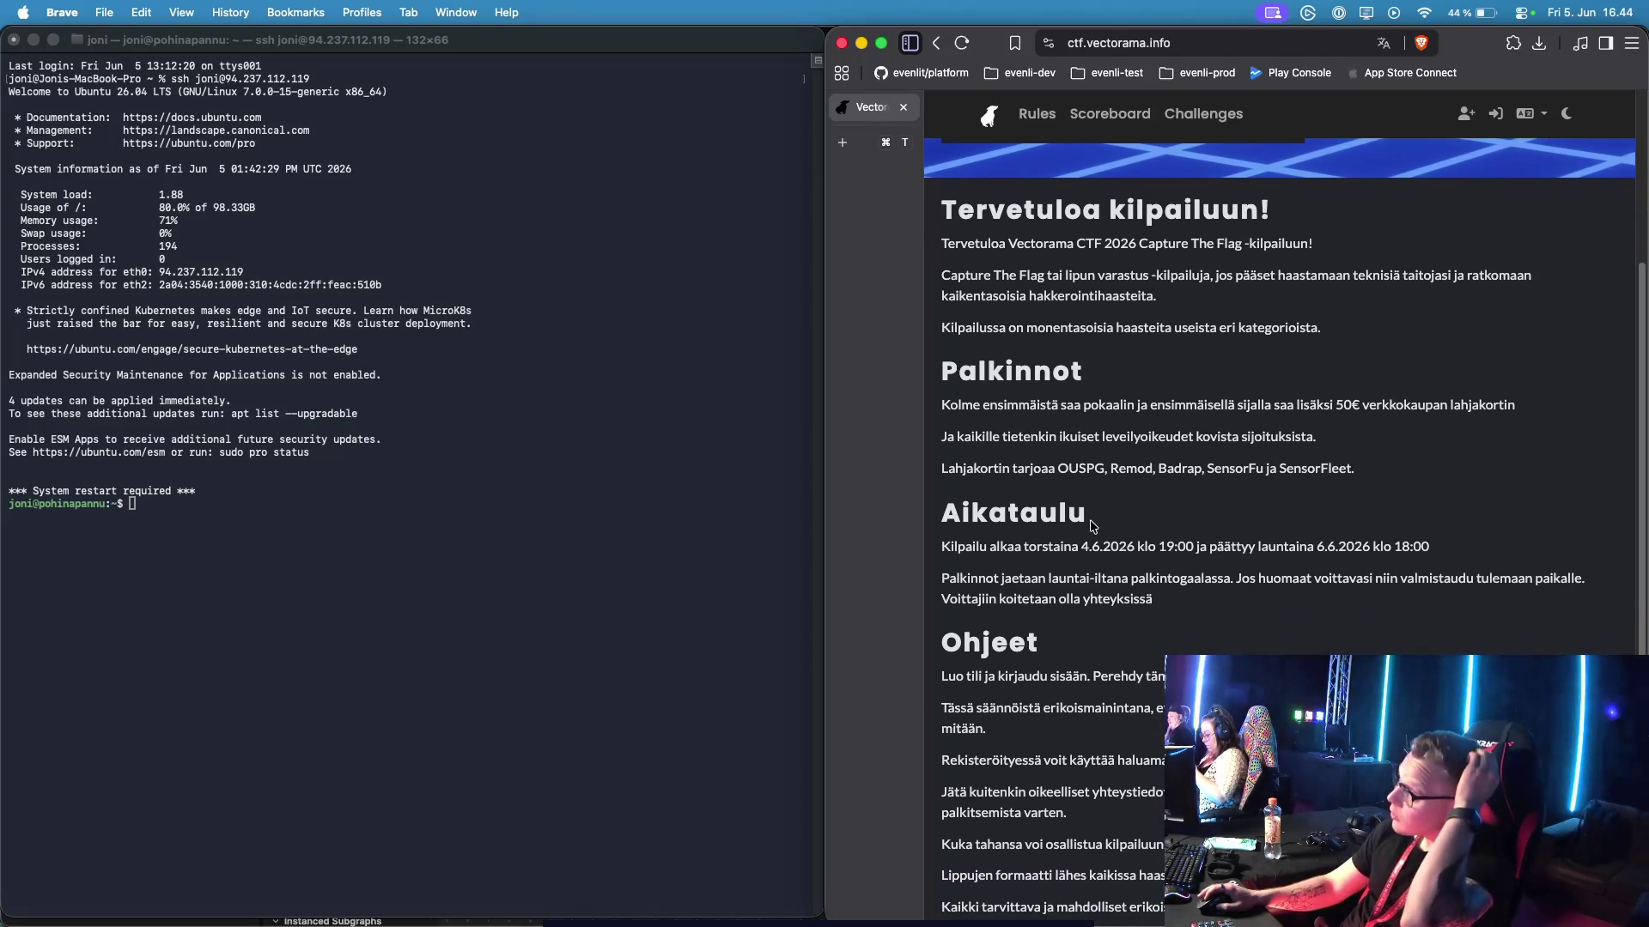
pyautogui.scroll(-1, 1092, 525)
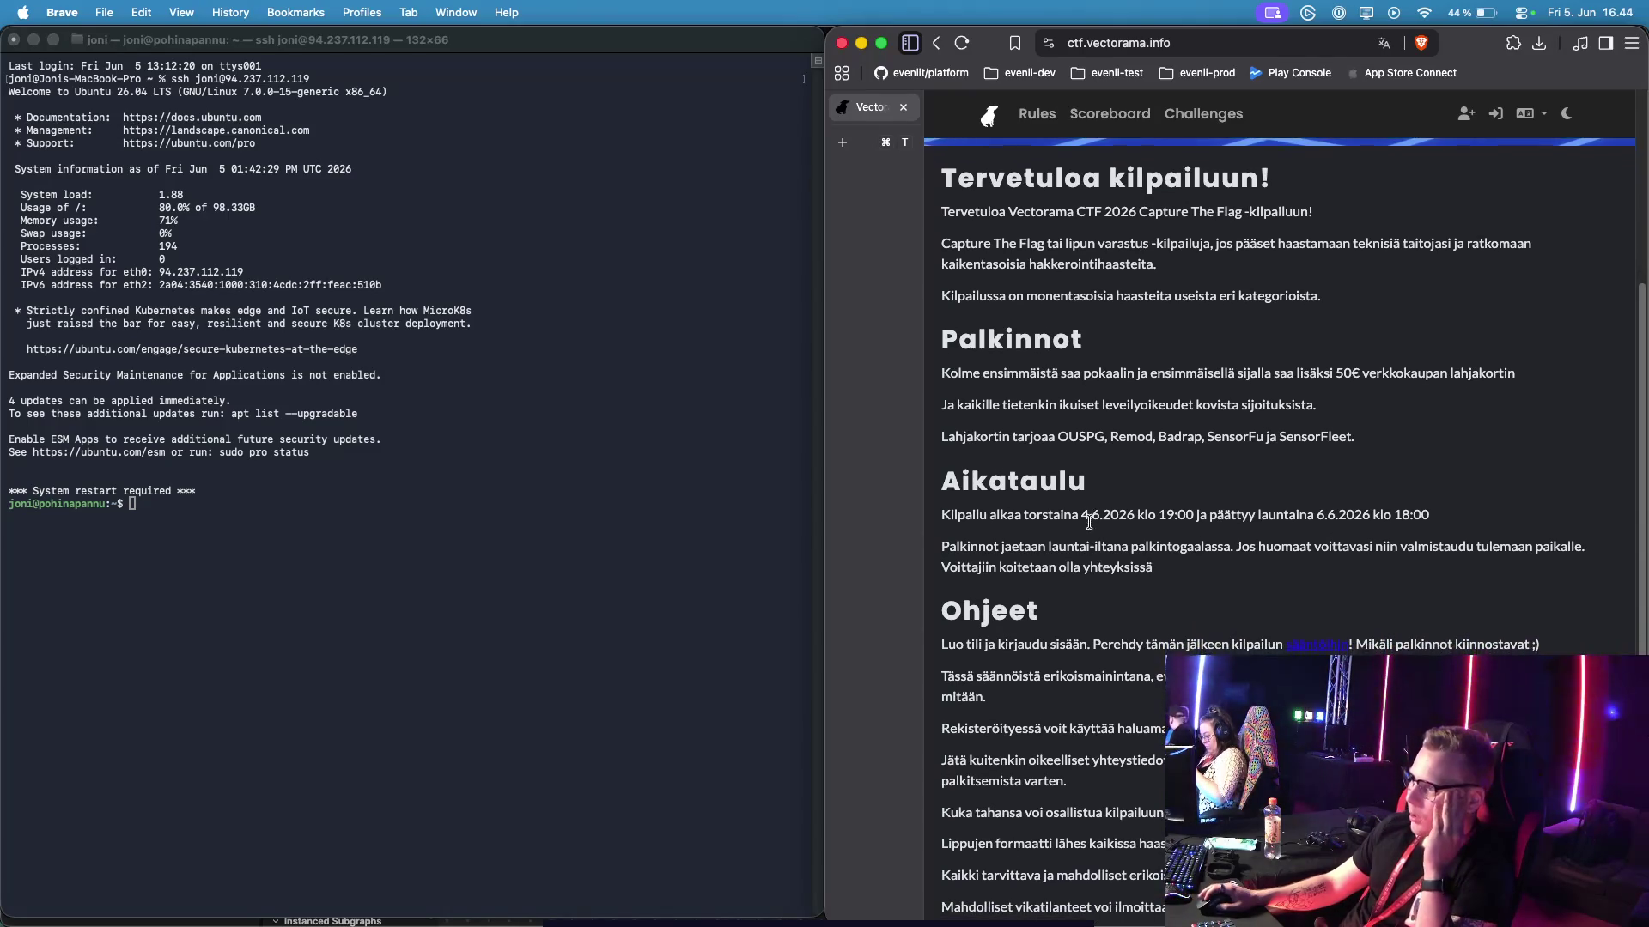
pyautogui.scroll(-3, 1091, 527)
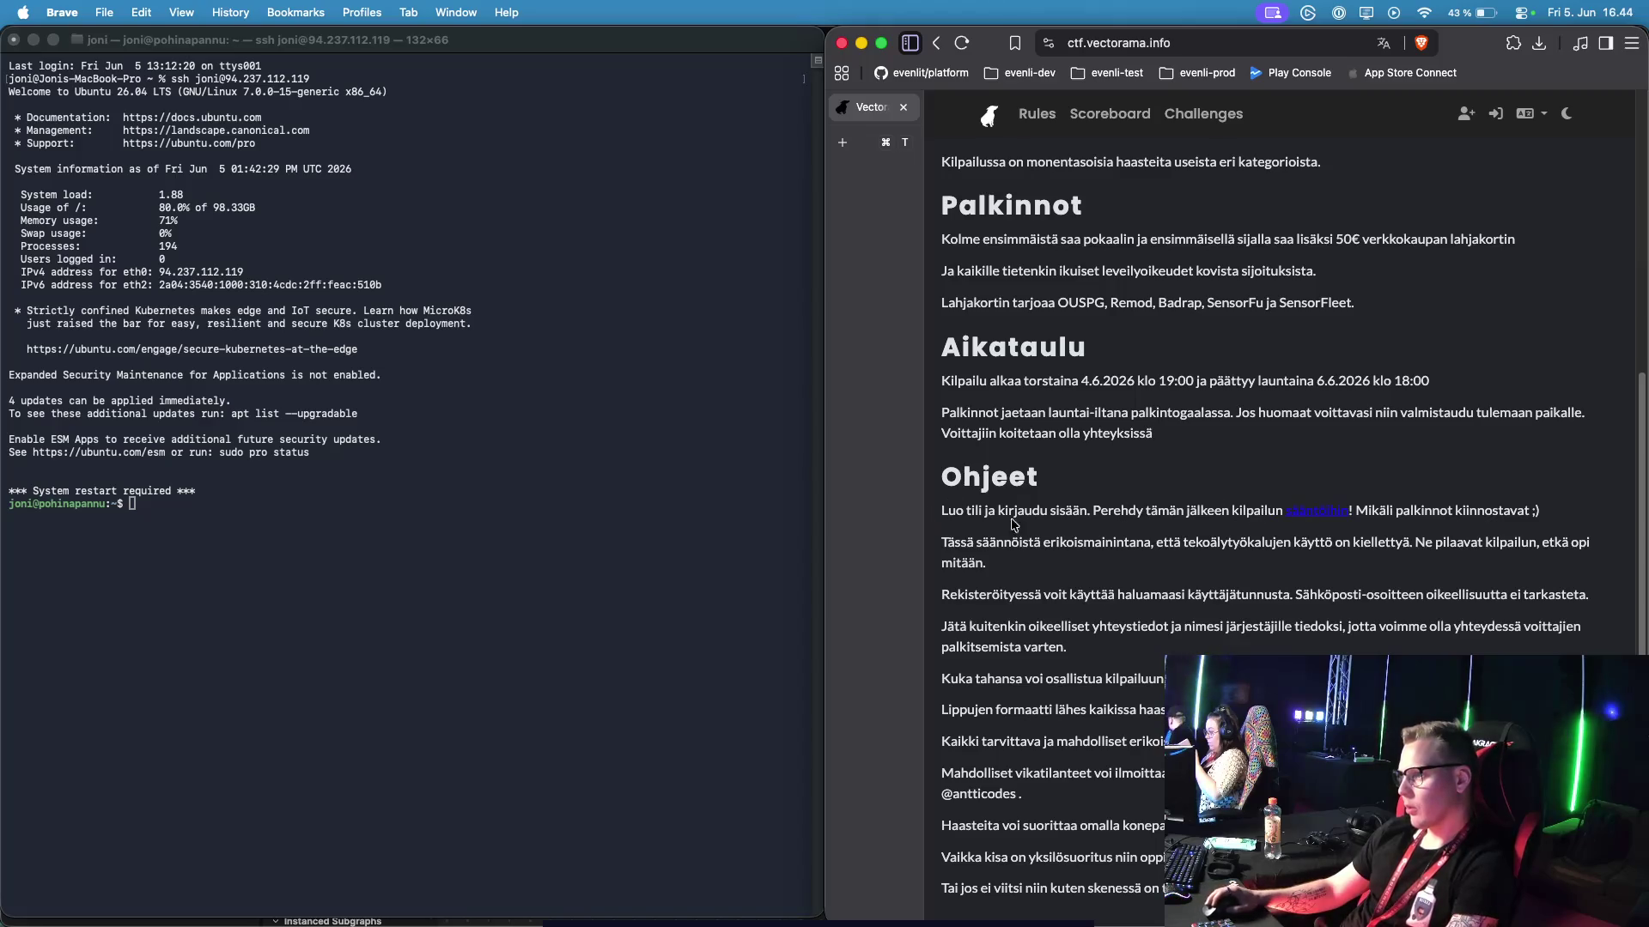
pyautogui.scroll(1, 1091, 515)
pyautogui.scroll(10, 1092, 515)
pyautogui.scroll(-10, 1234, 510)
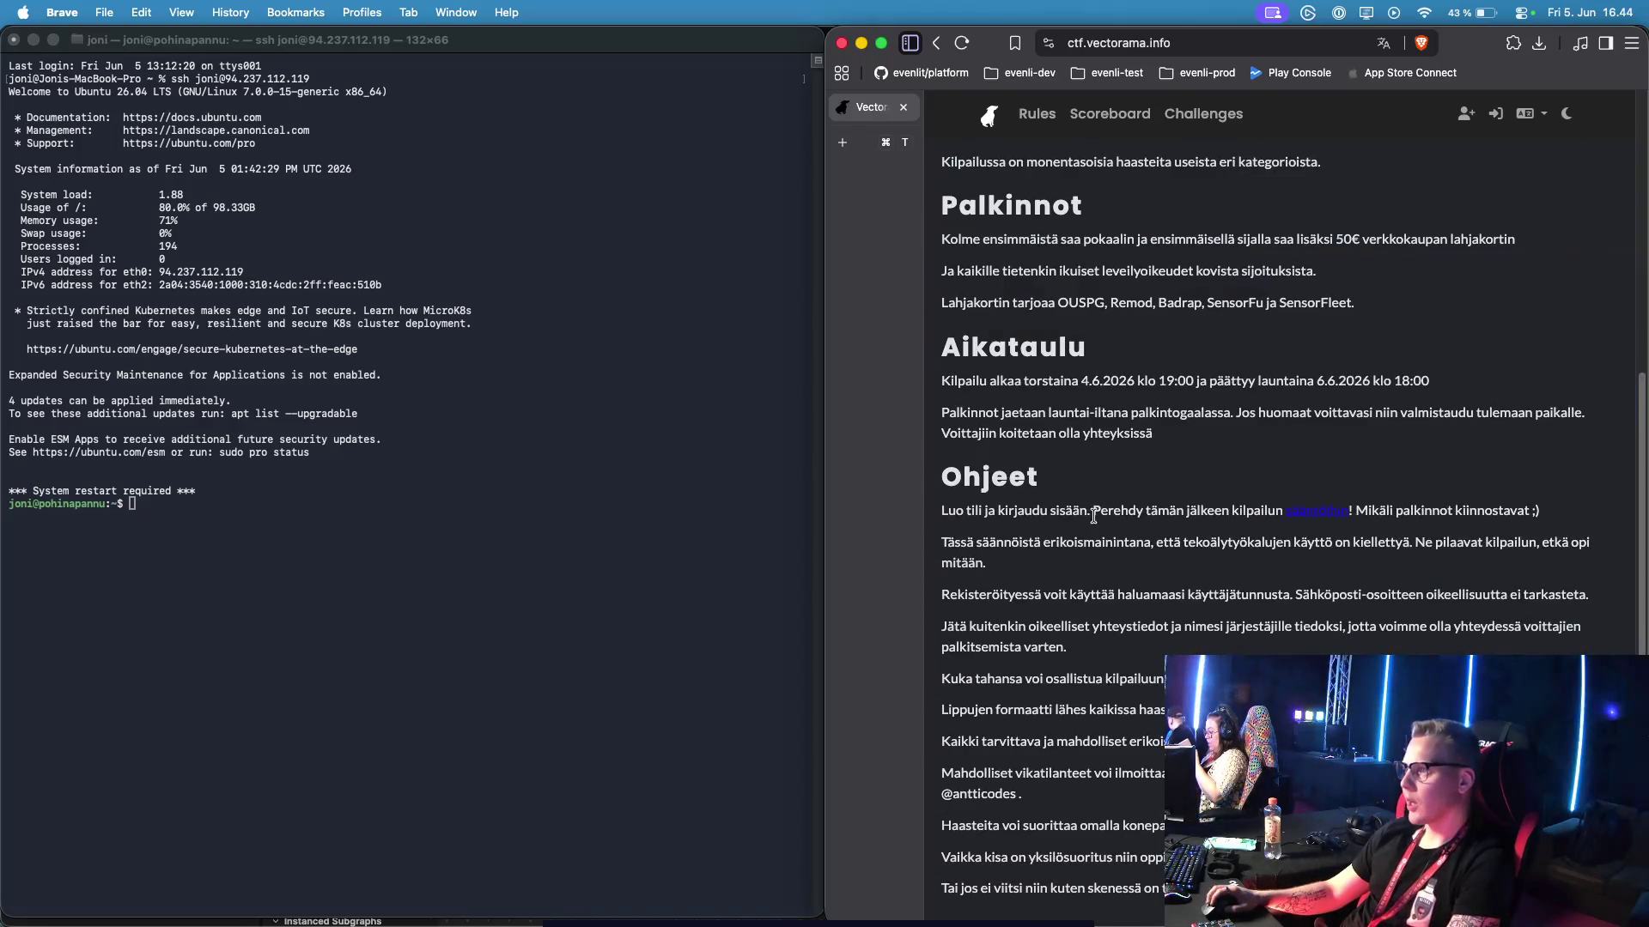
pyautogui.keyDown('super'); pyautogui.click(1341, 515); pyautogui.keyUp('super')
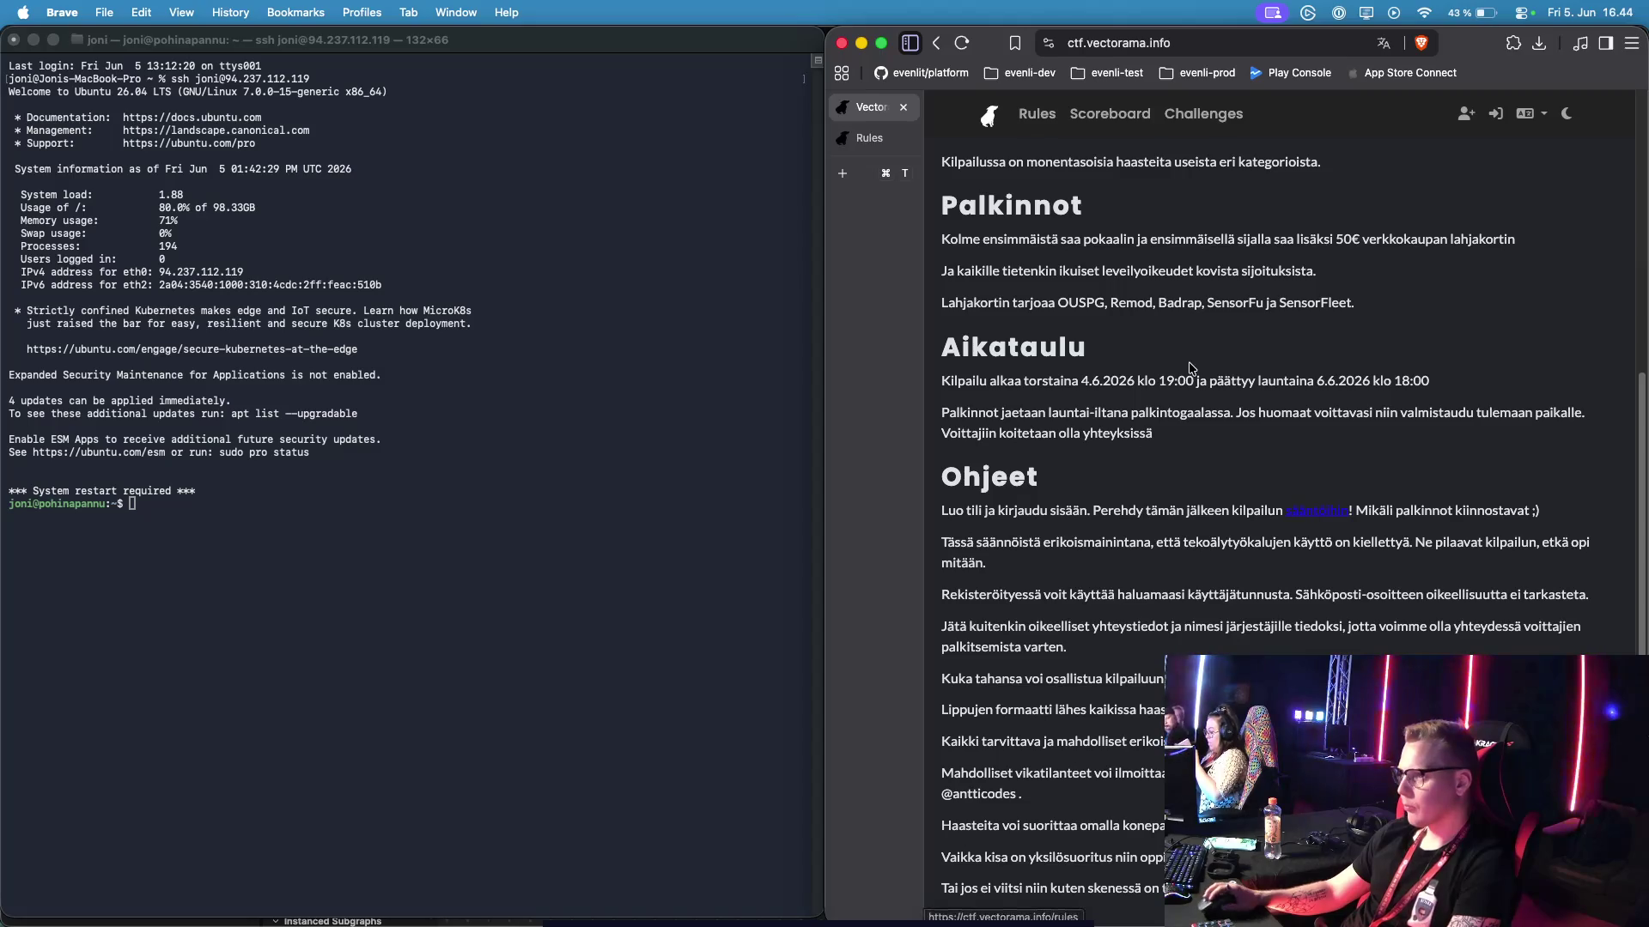
pyautogui.click(1466, 113)
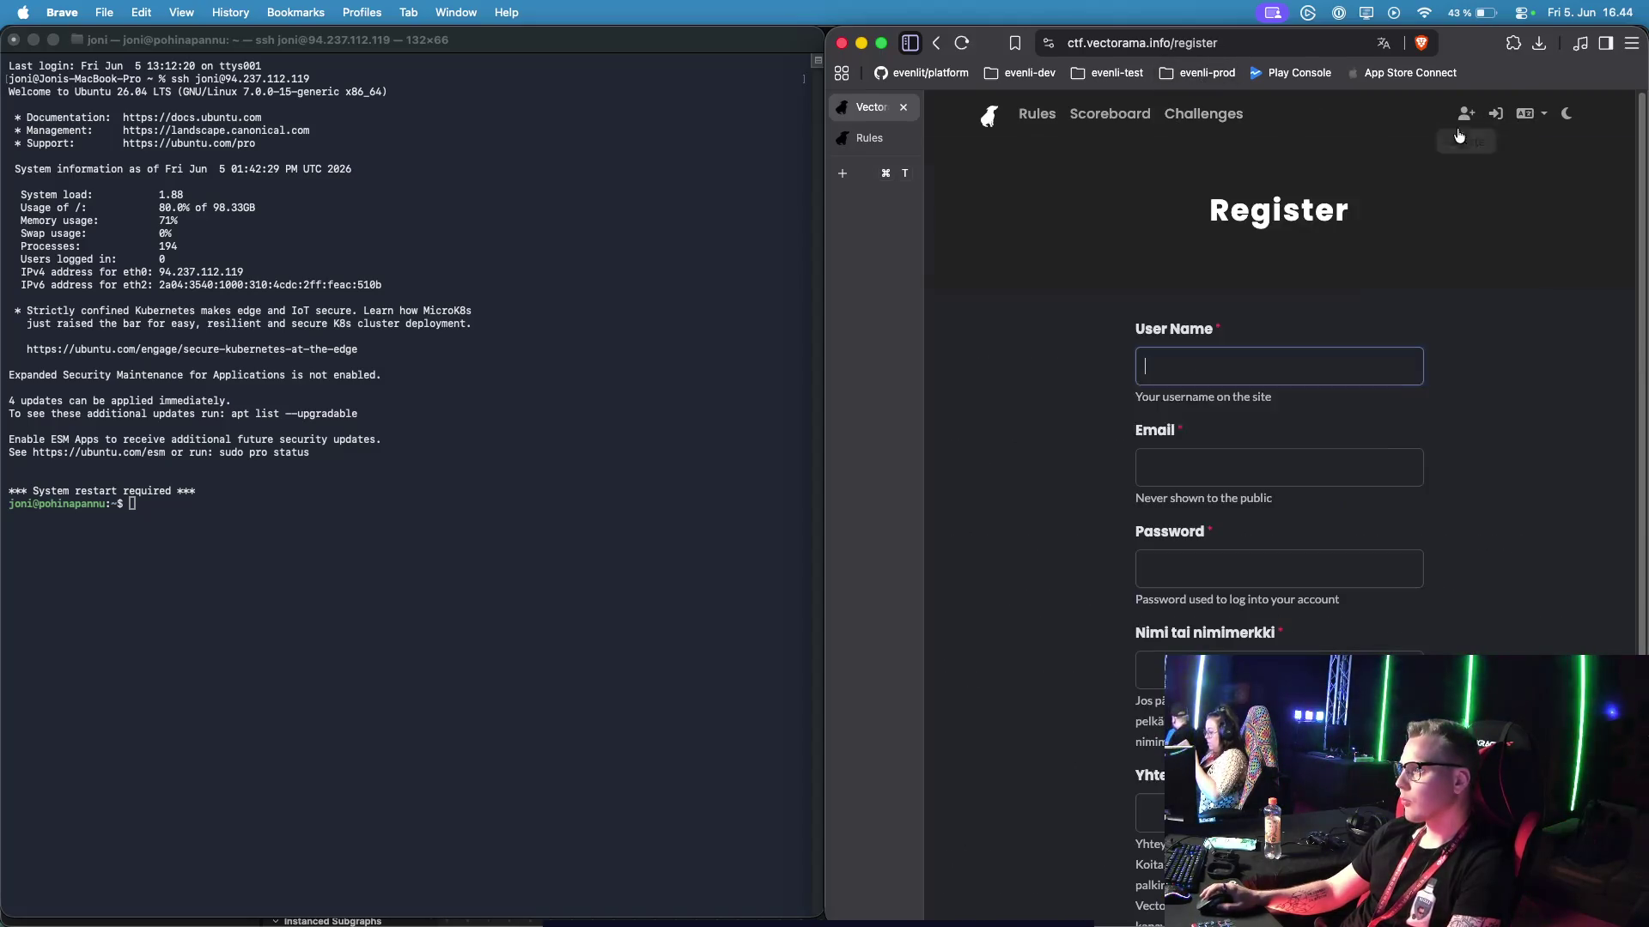
# Step: Enter the chosen user name, e-mail address and password, declining the suggested password
pyautogui.click(1259, 409)
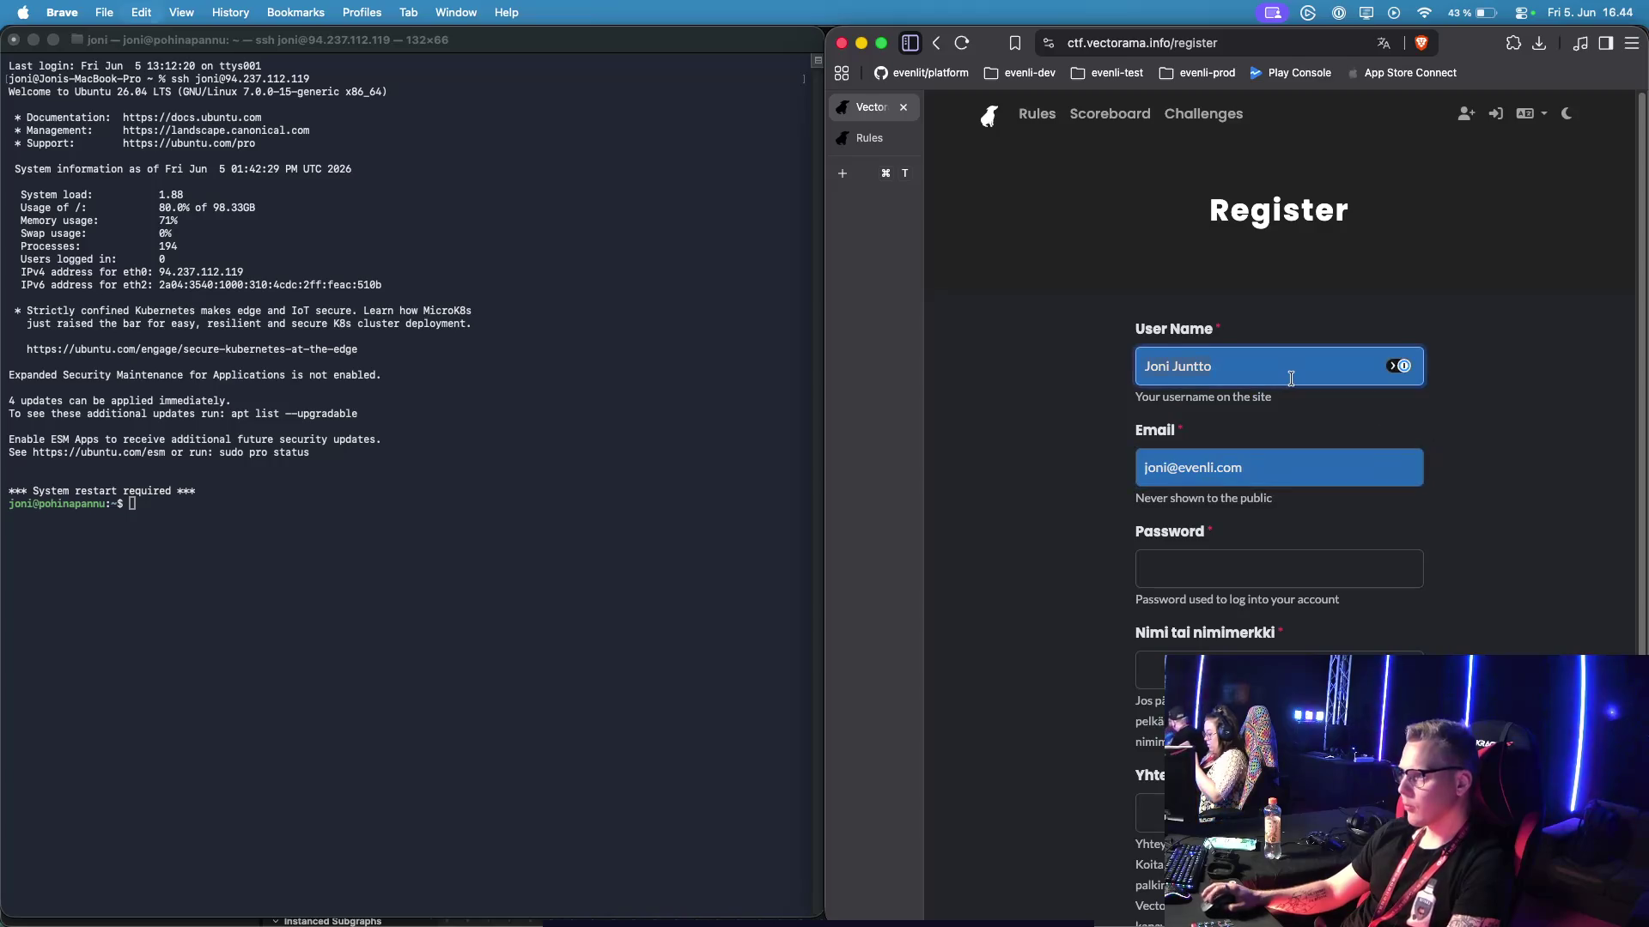
pyautogui.press('super+a')
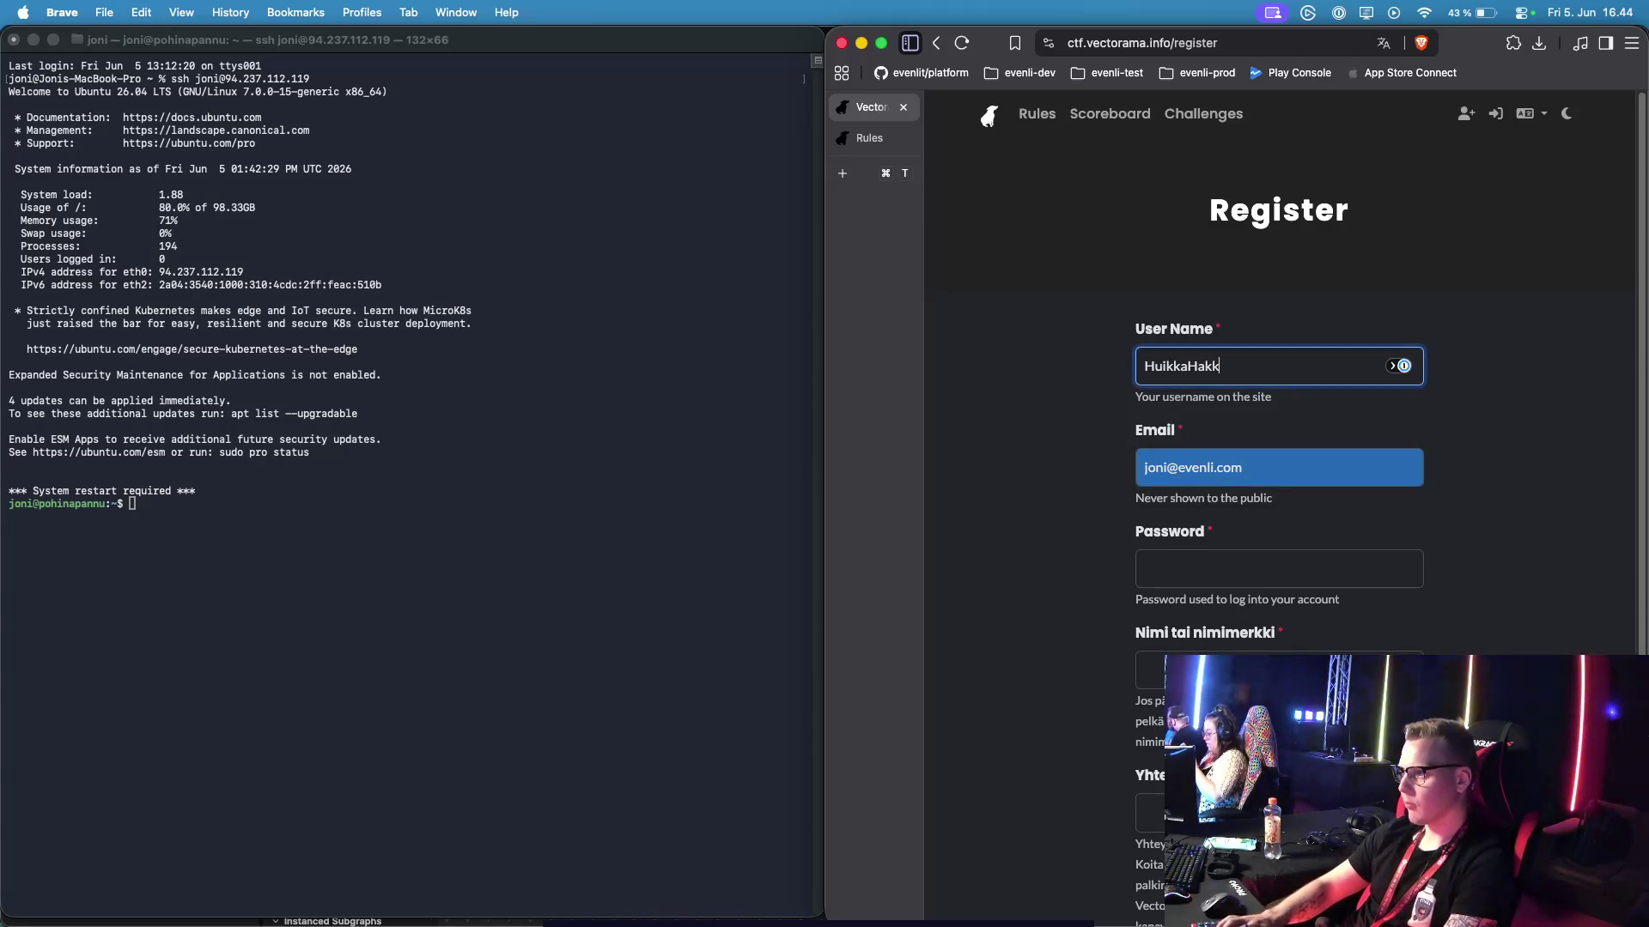
pyautogui.press('Tab')
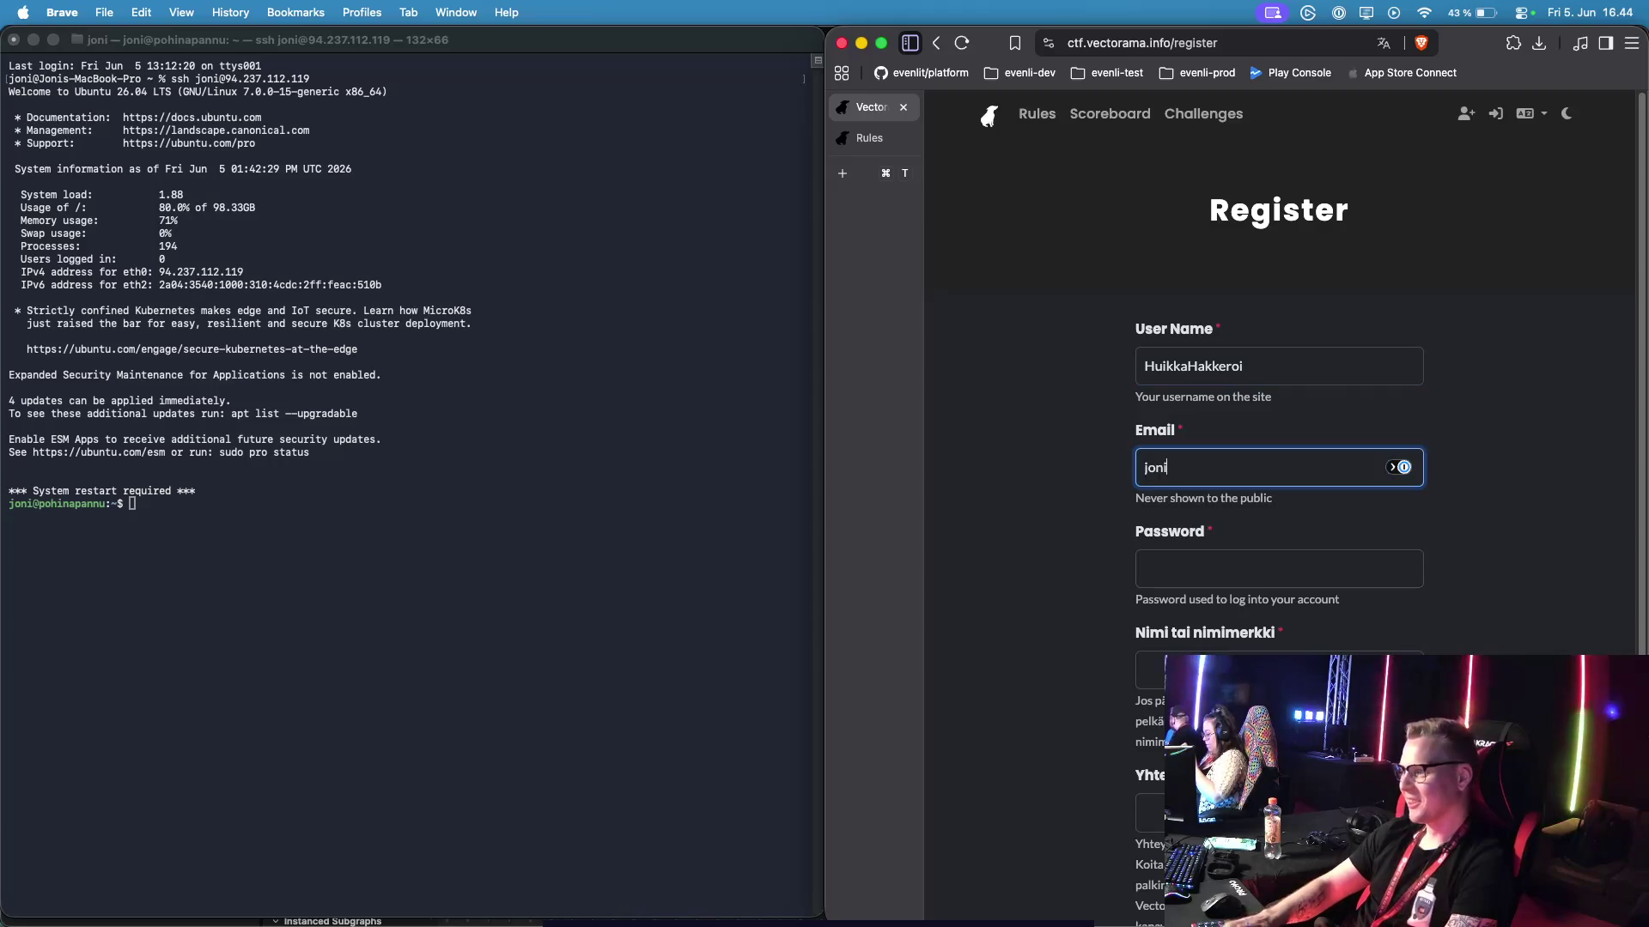
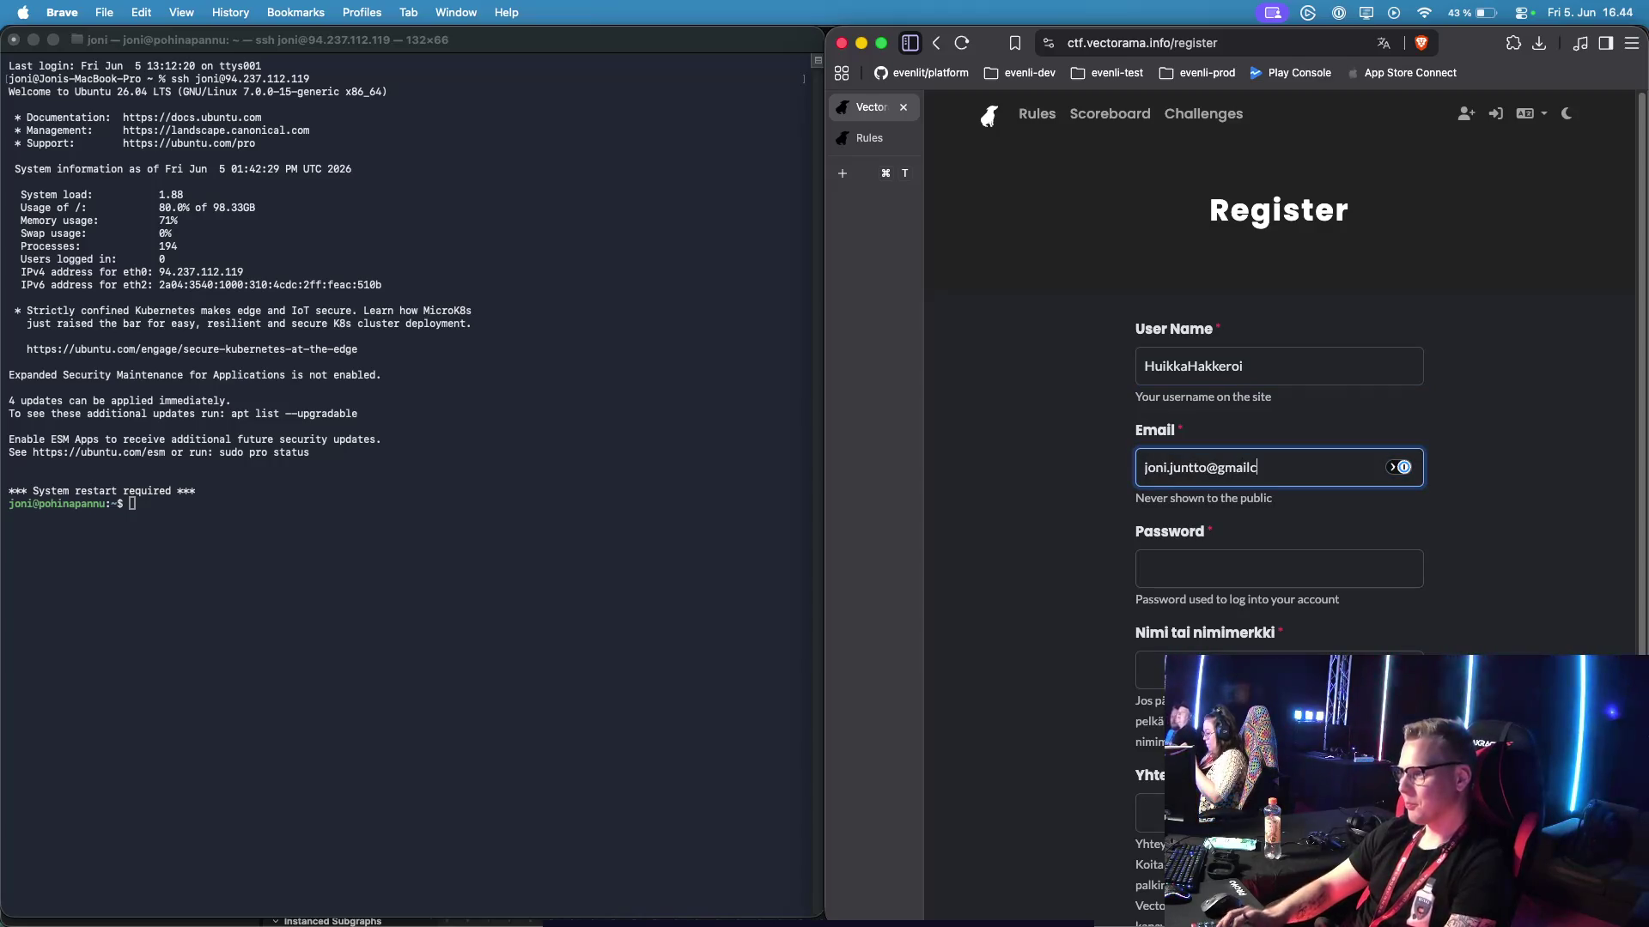
pyautogui.press('Tab')
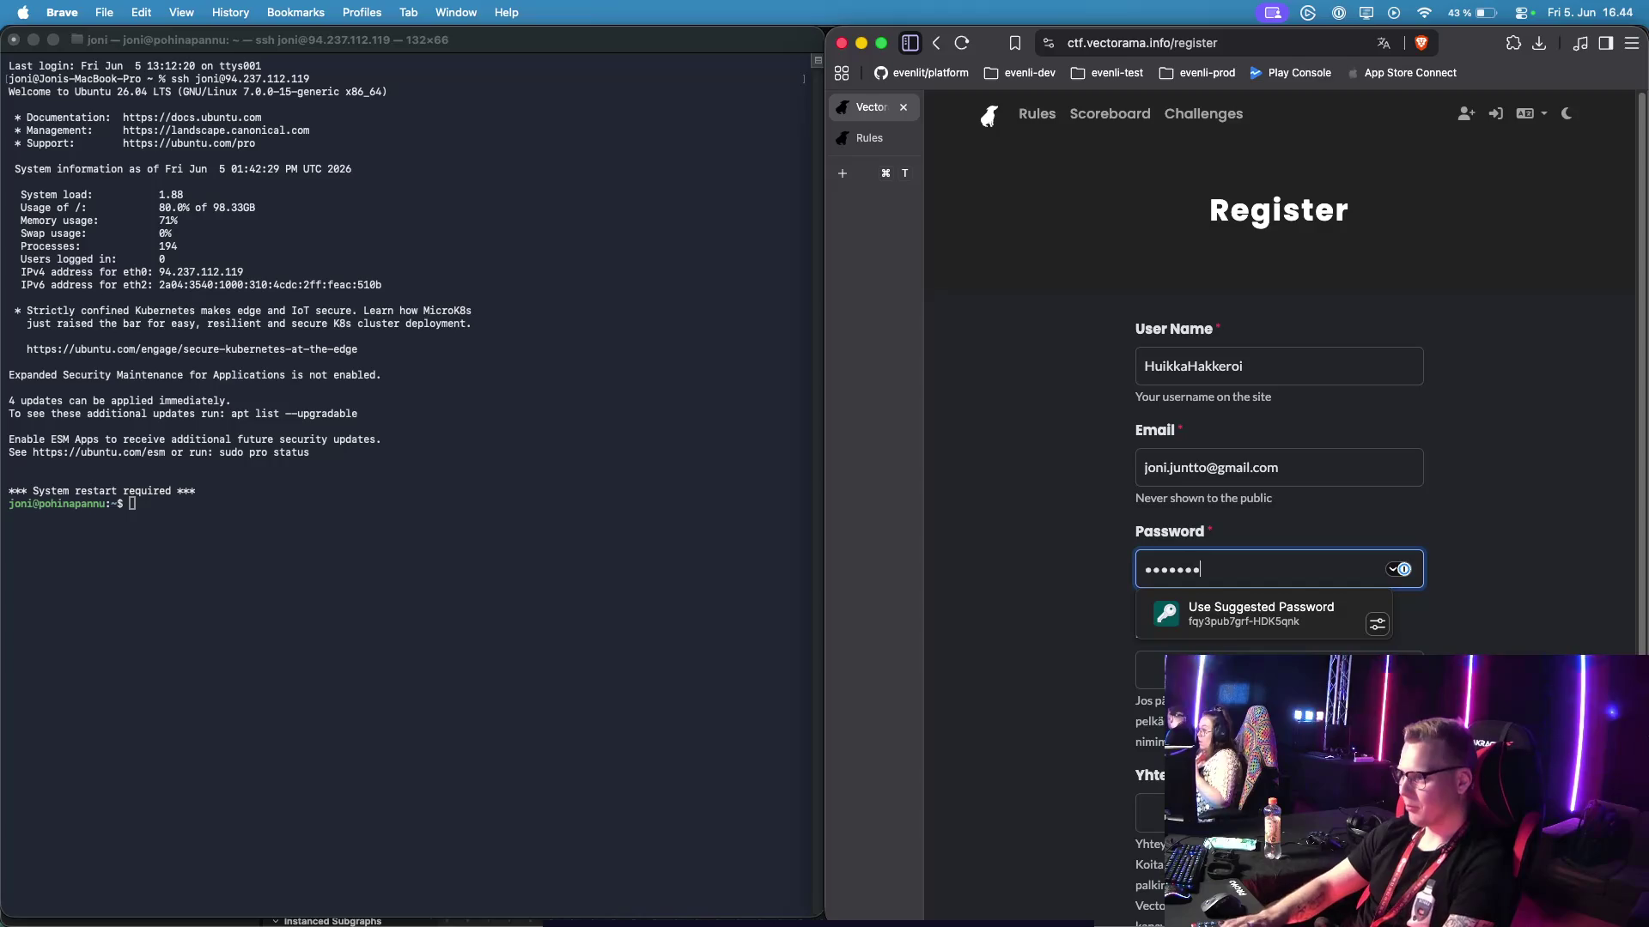
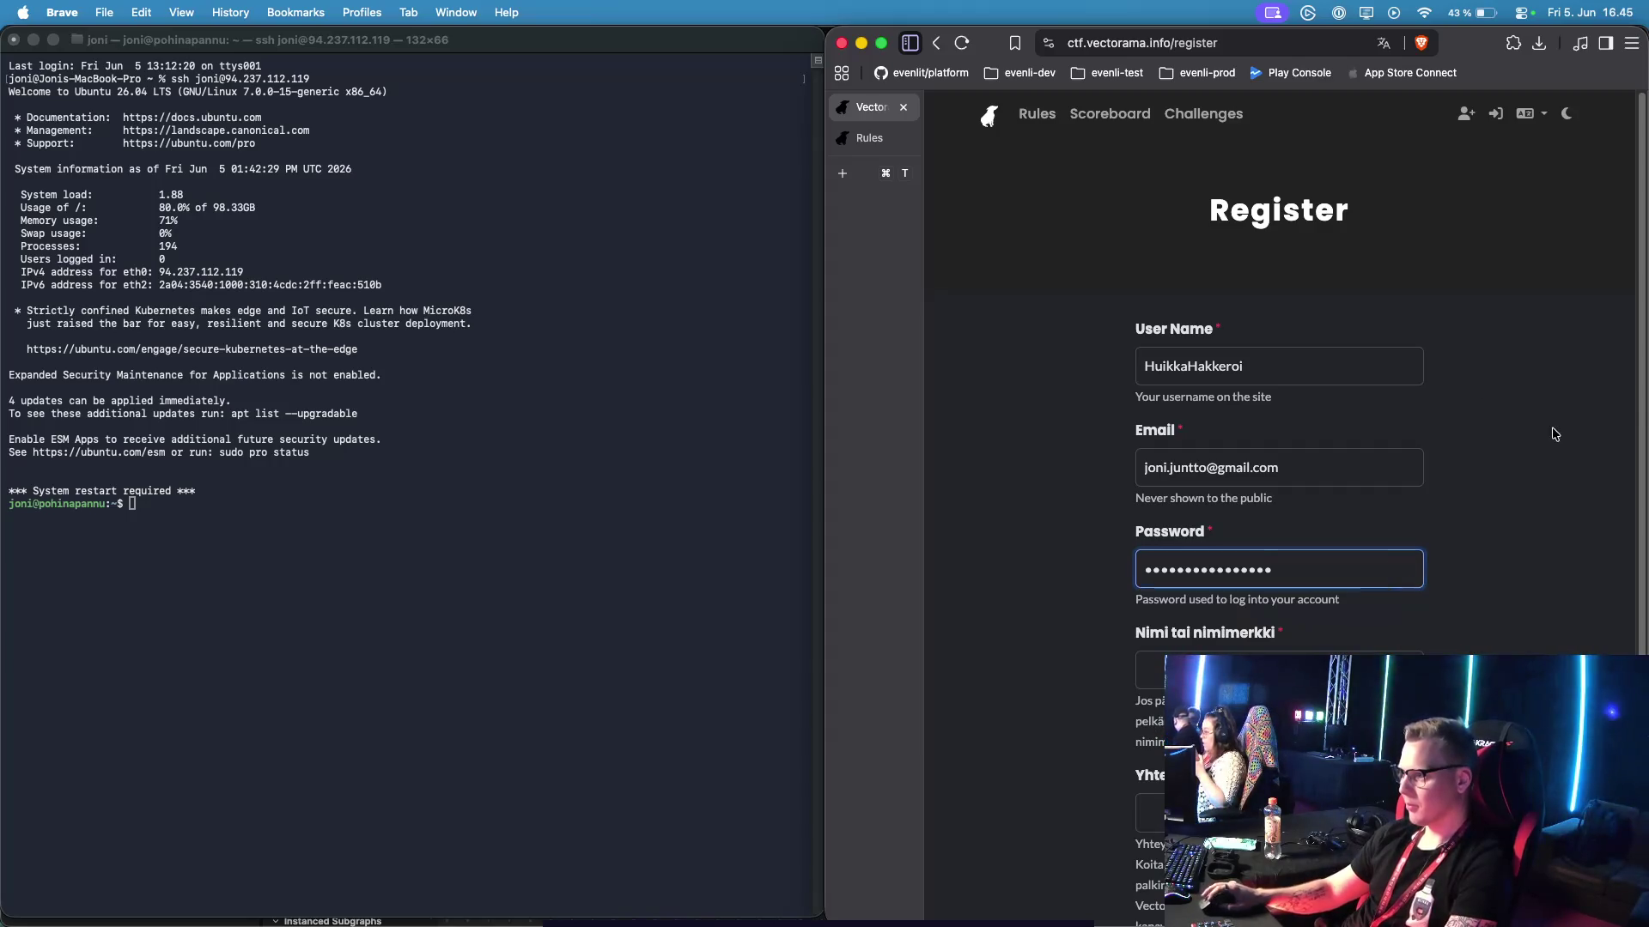
pyautogui.click(1556, 433)
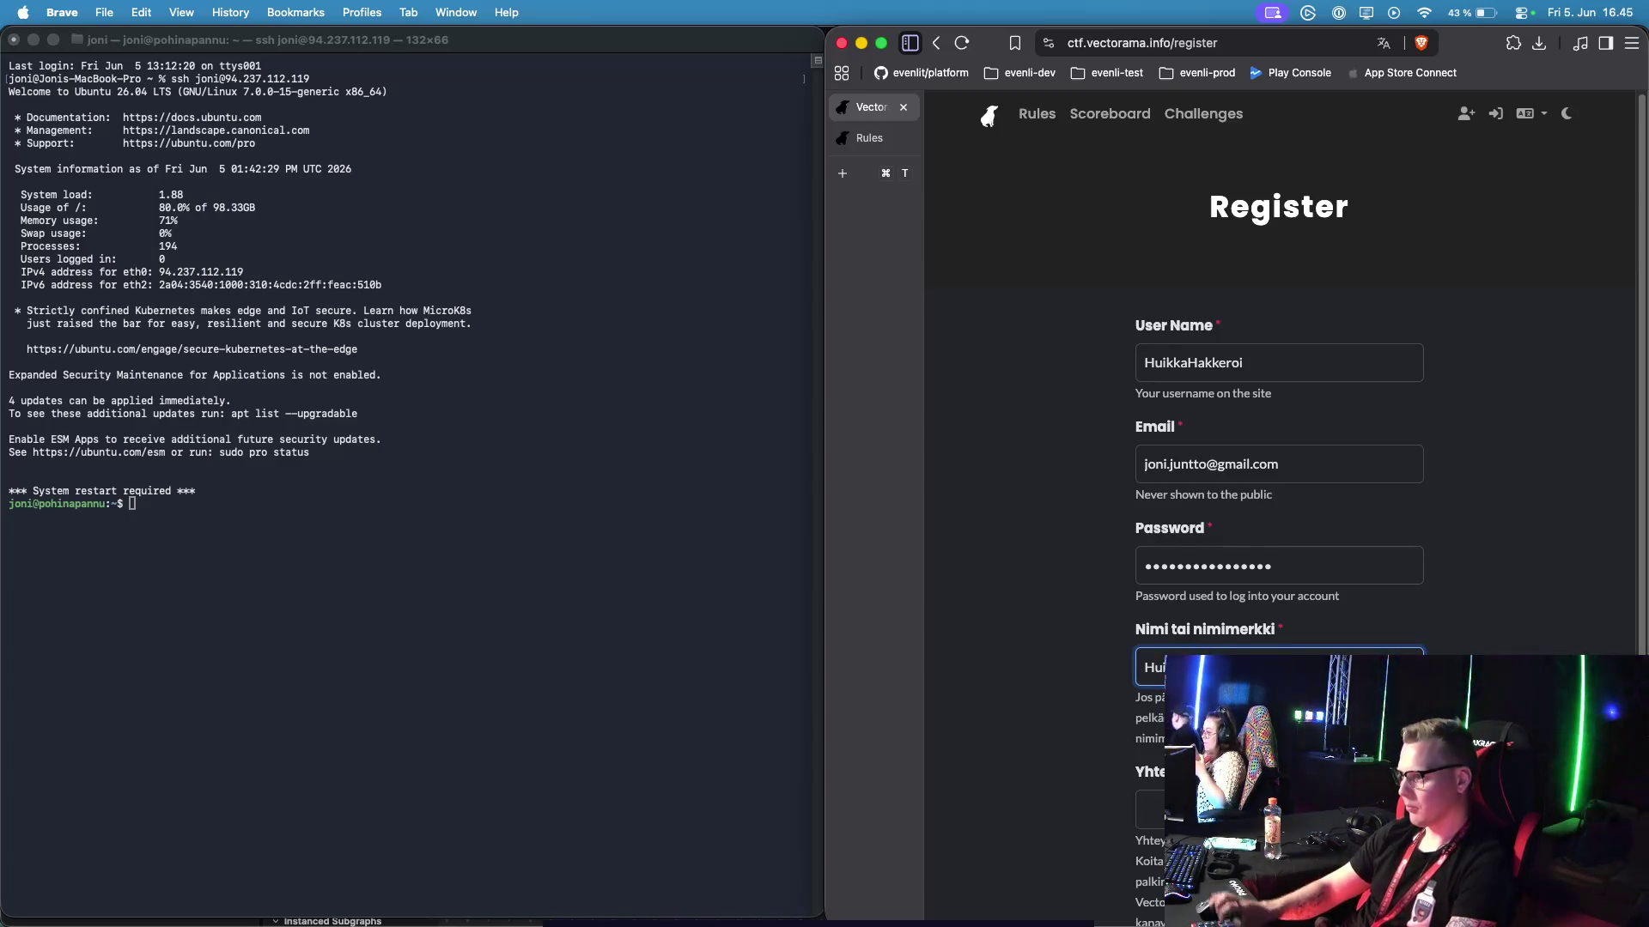
# Step: Fill in the Yhteystieto contact detail and submit the registration form
pyautogui.scroll(-3, 1345, 578)
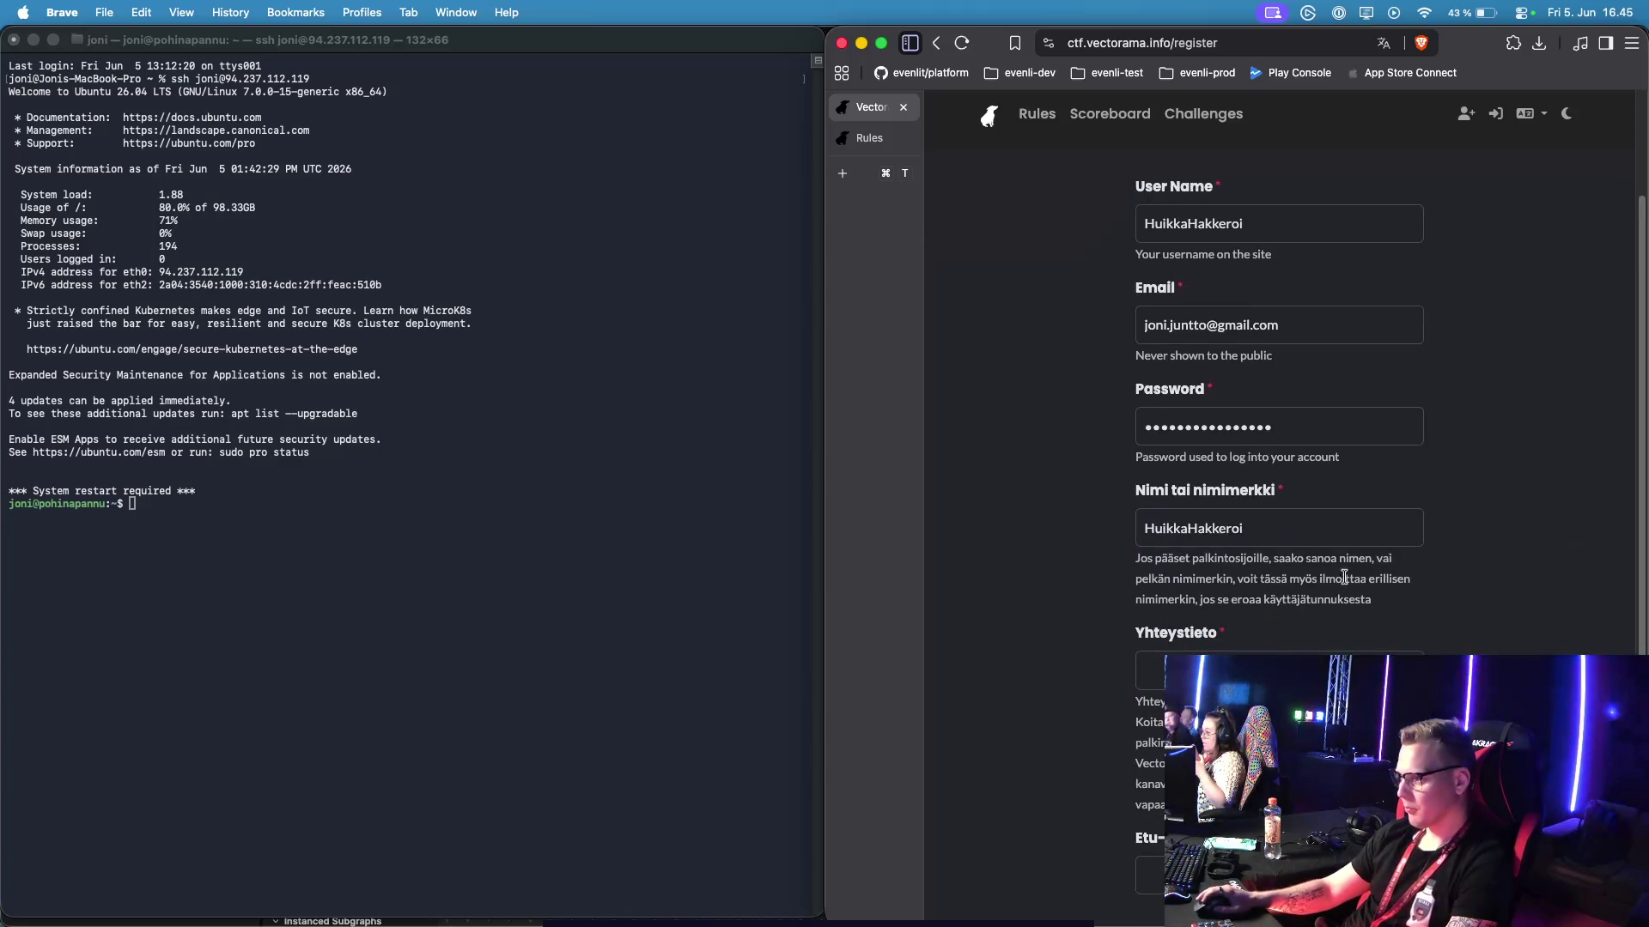
pyautogui.click(1169, 646)
pyautogui.scroll(-3, 1288, 583)
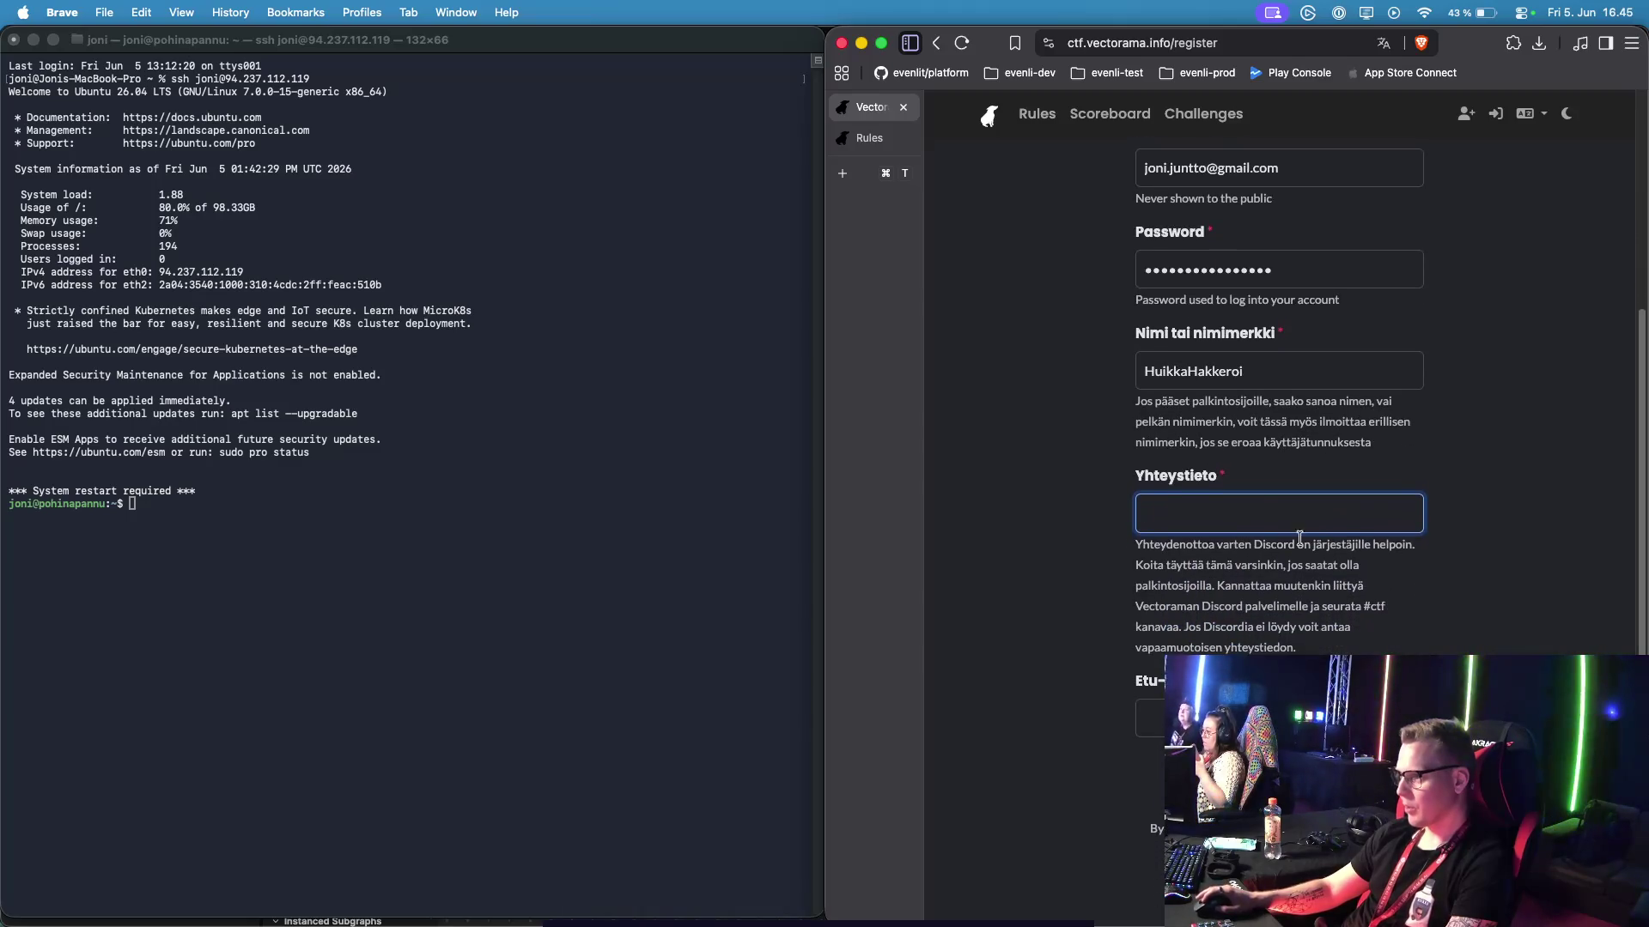
pyautogui.write('hui')
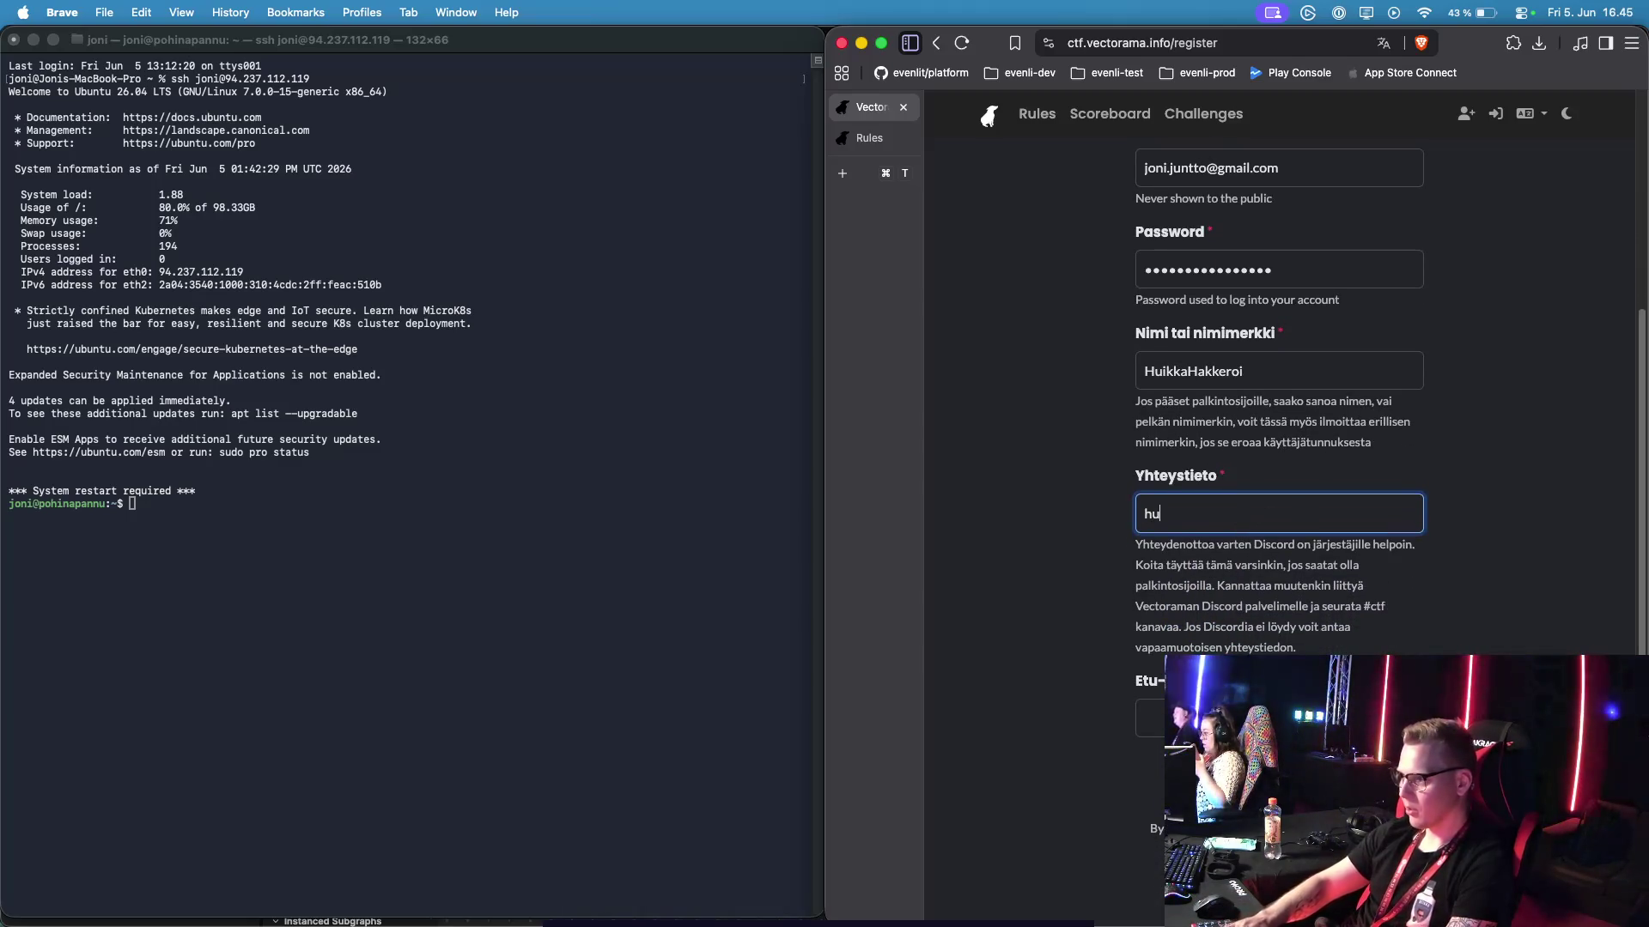
pyautogui.write('kkakoodaa')
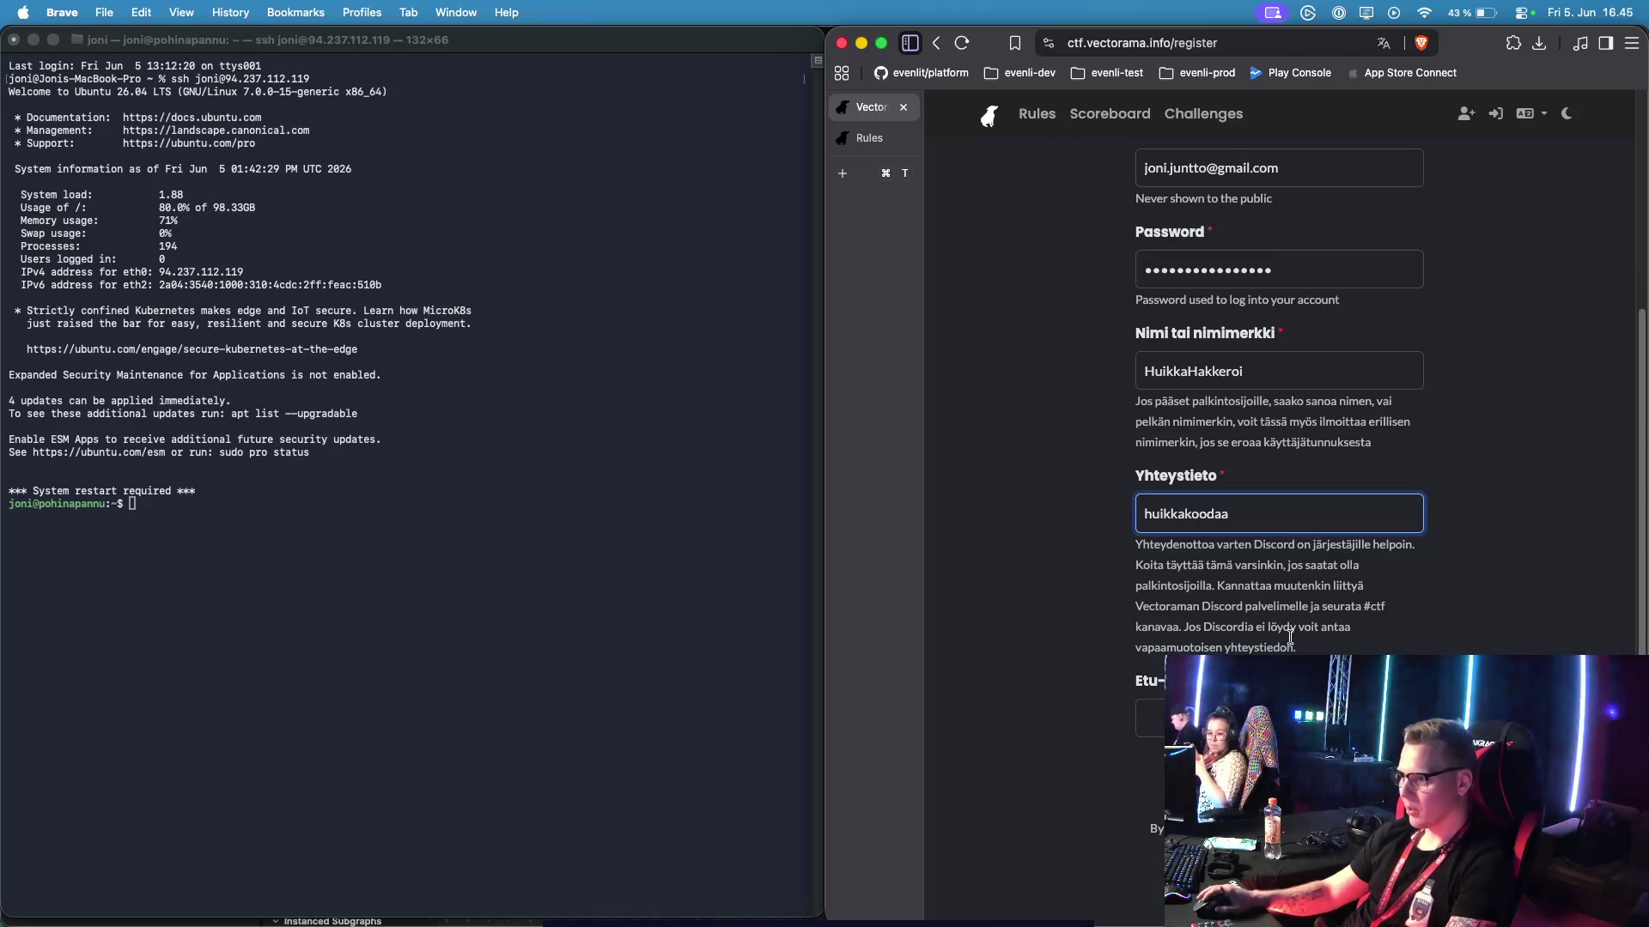
pyautogui.press('Tab')
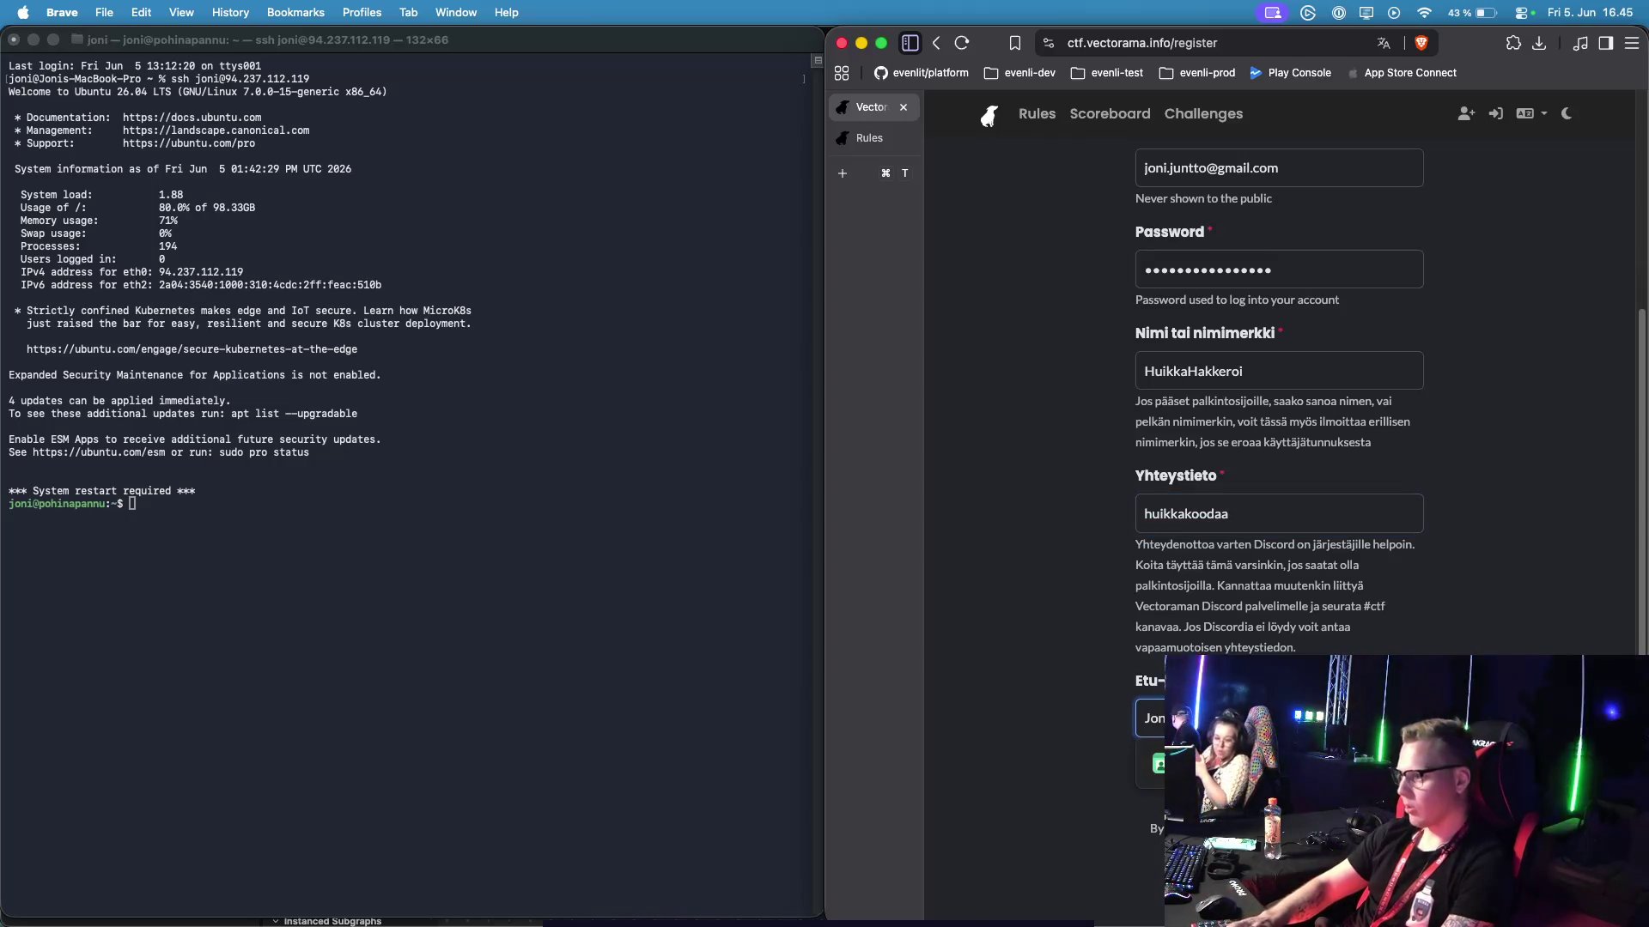
pyautogui.press('Return')
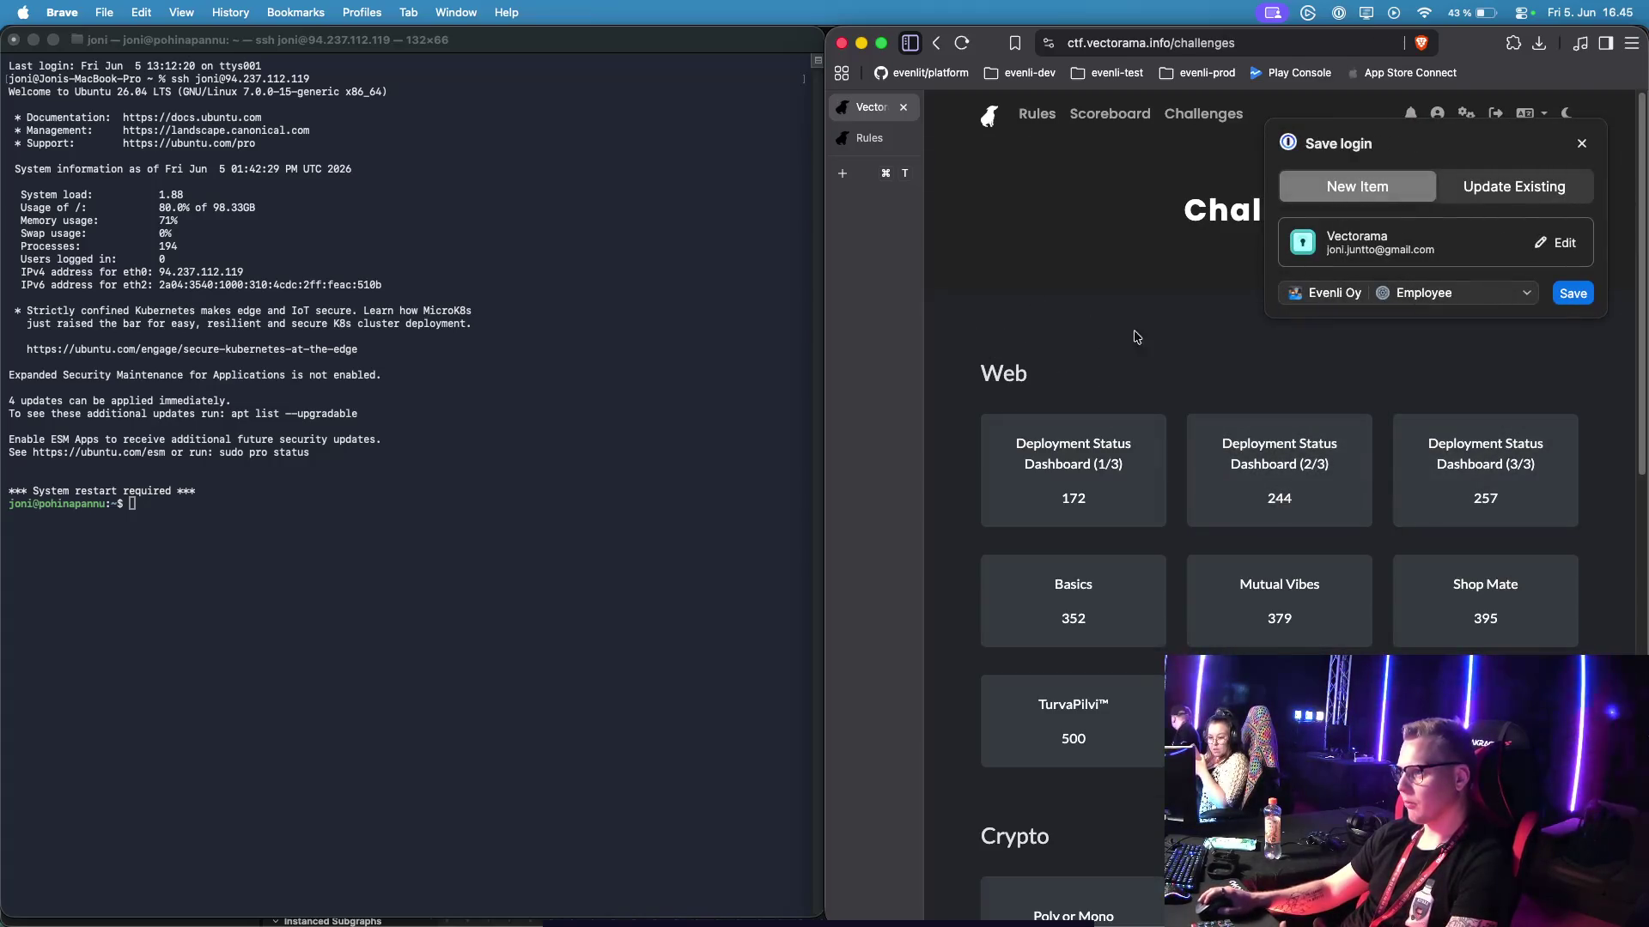
# Step: Dismiss the save-login offer, read the competition rules tab, and return to Challenges
pyautogui.click(1581, 143)
pyautogui.click(869, 137)
pyautogui.scroll(-3, 1265, 328)
pyautogui.scroll(1, 1265, 329)
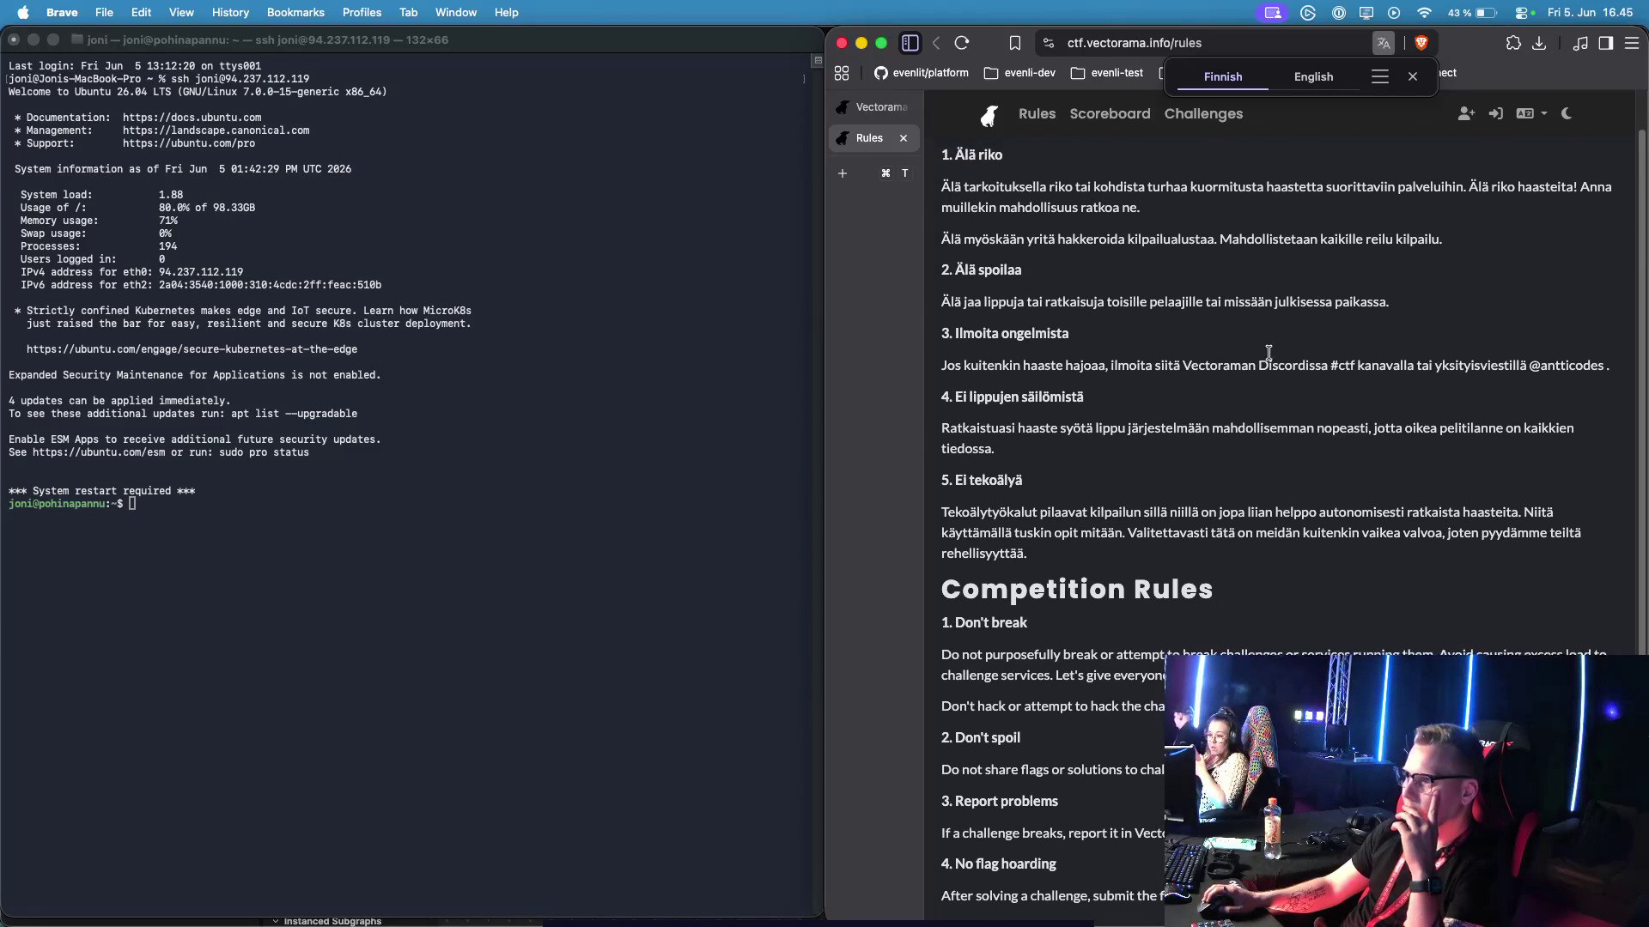
pyautogui.scroll(-2, 1265, 358)
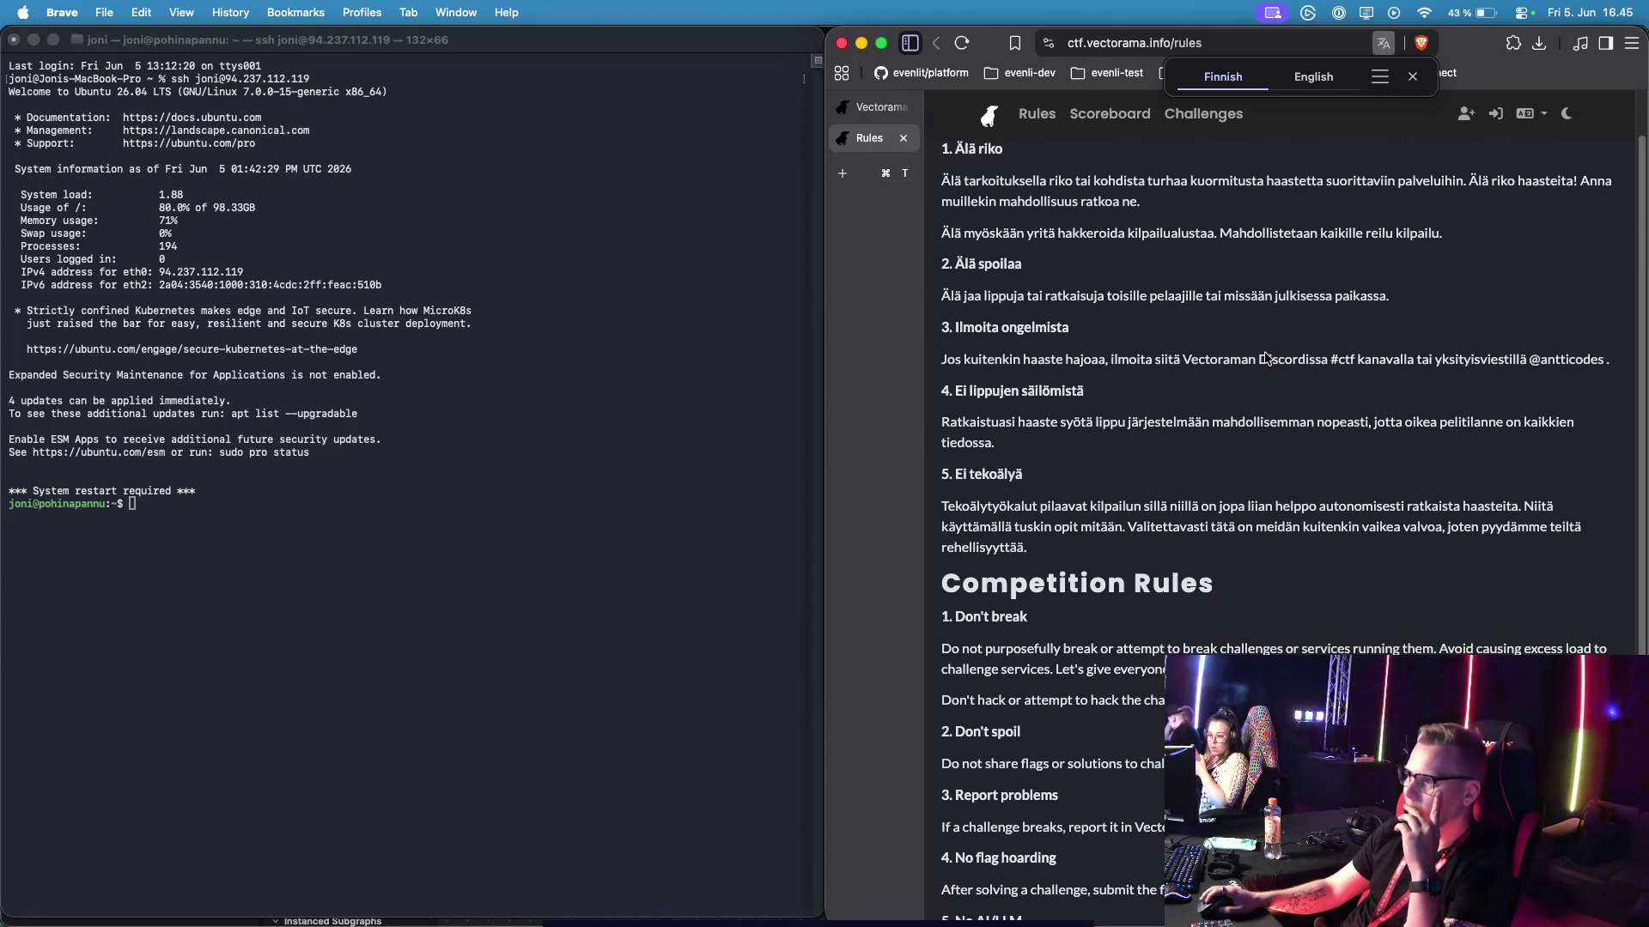
pyautogui.scroll(-1, 1264, 358)
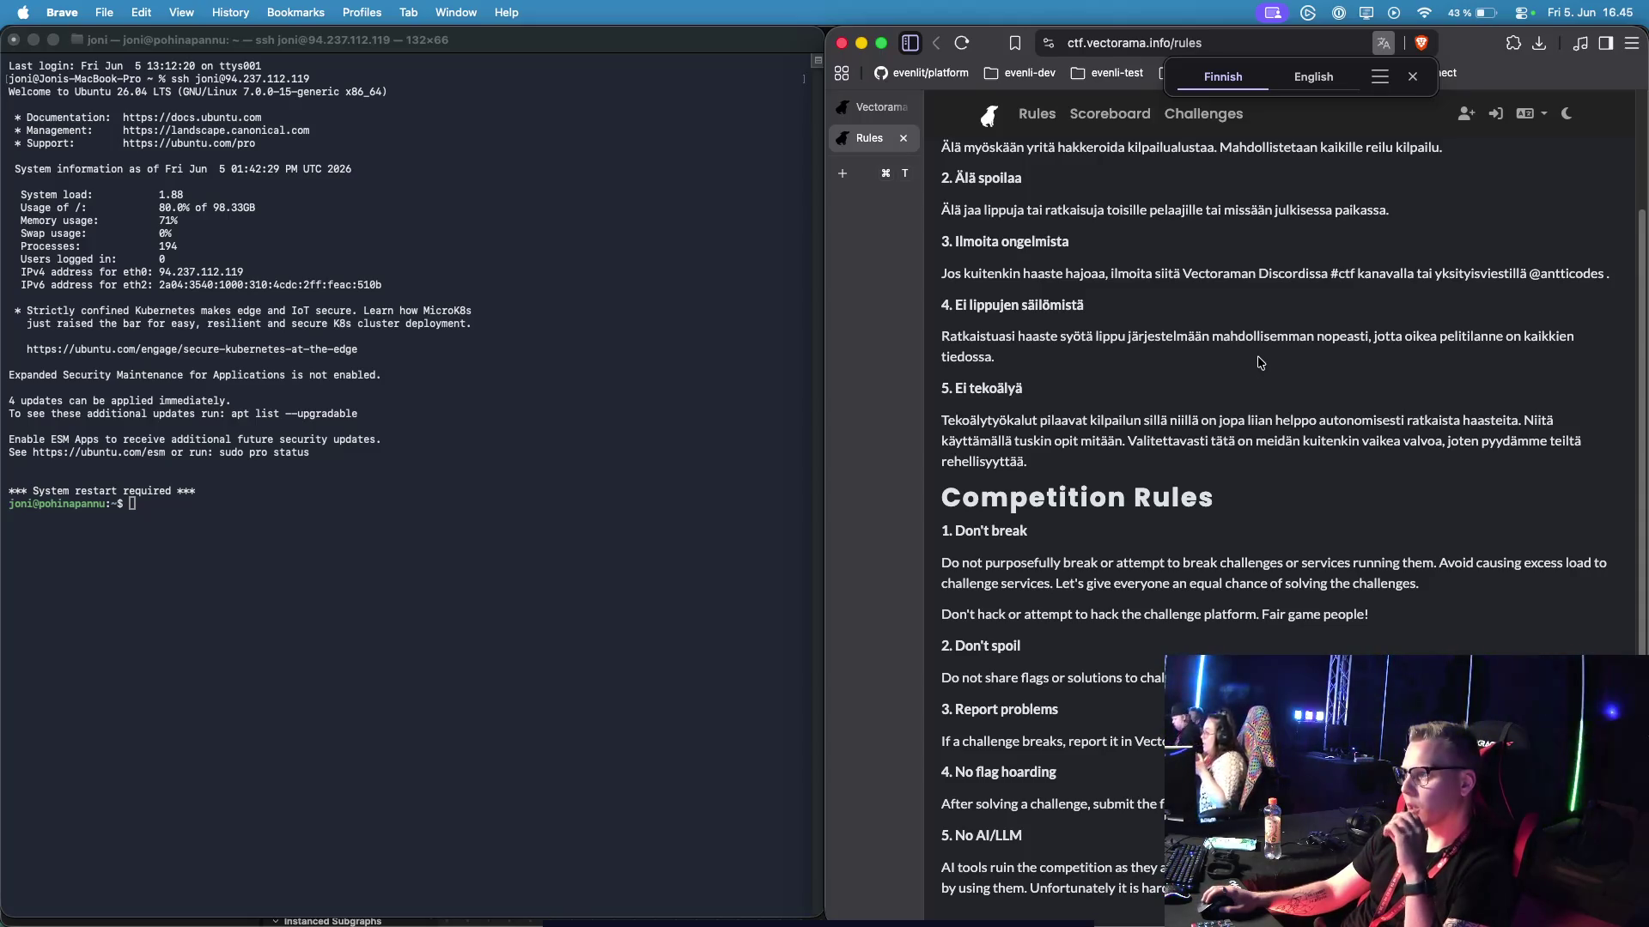
pyautogui.hotkey('ctrl', 'shift', 'Tab')
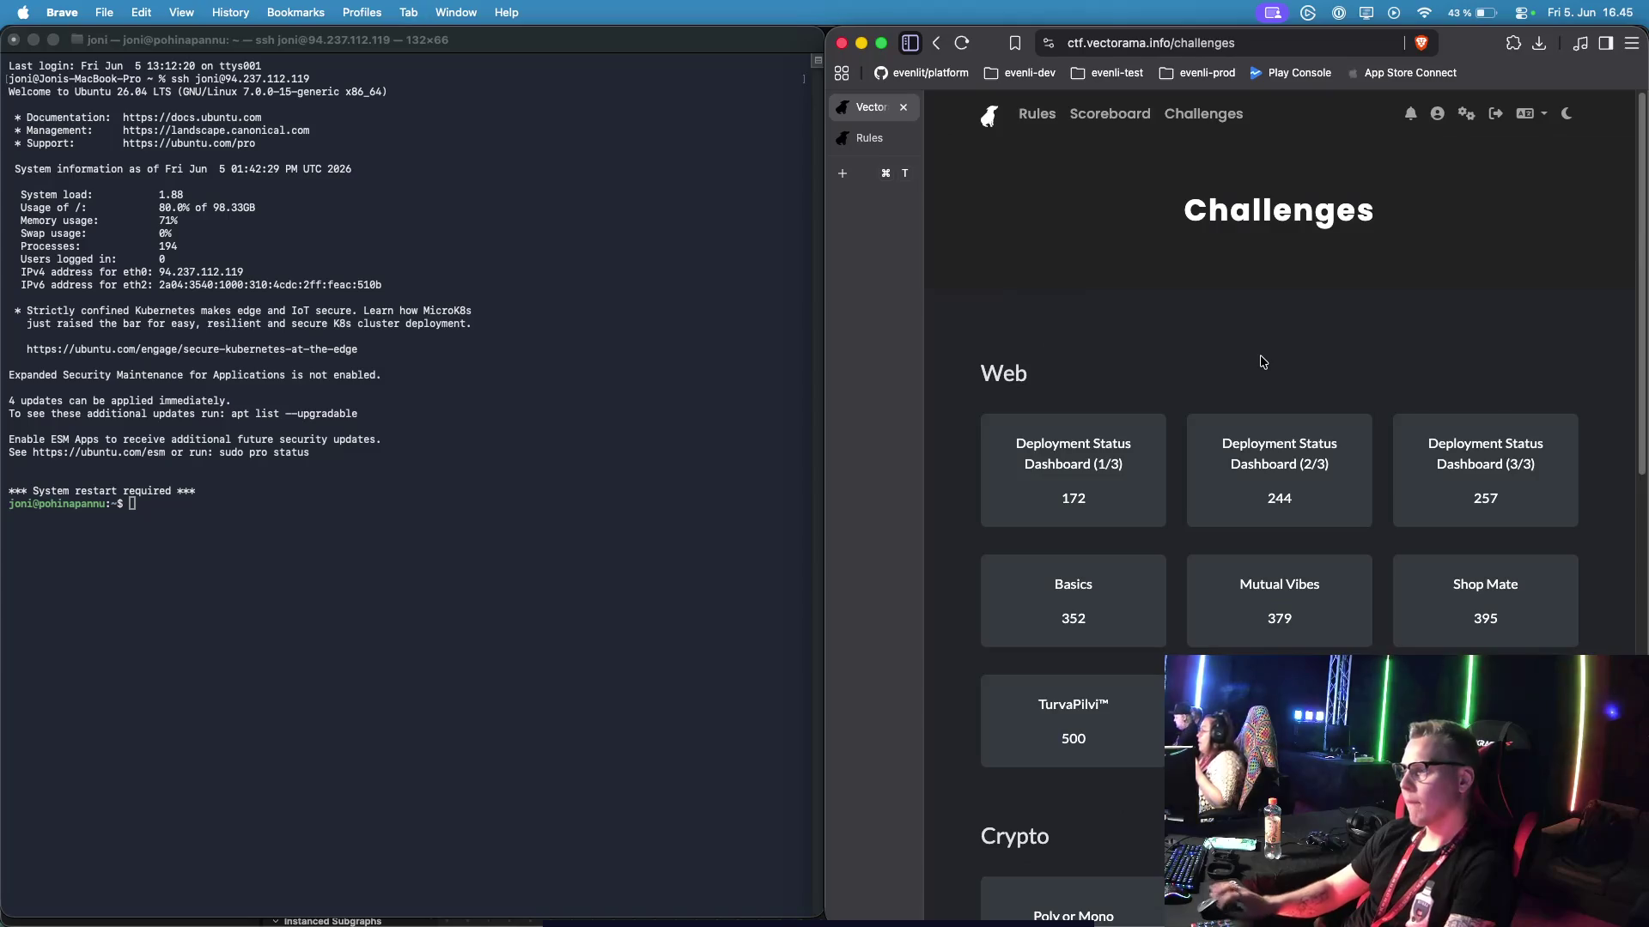
# Step: Open and close the Deployment Status Dashboard (1/3) challenge details, then flip between tabs
pyautogui.scroll(-1, 1273, 393)
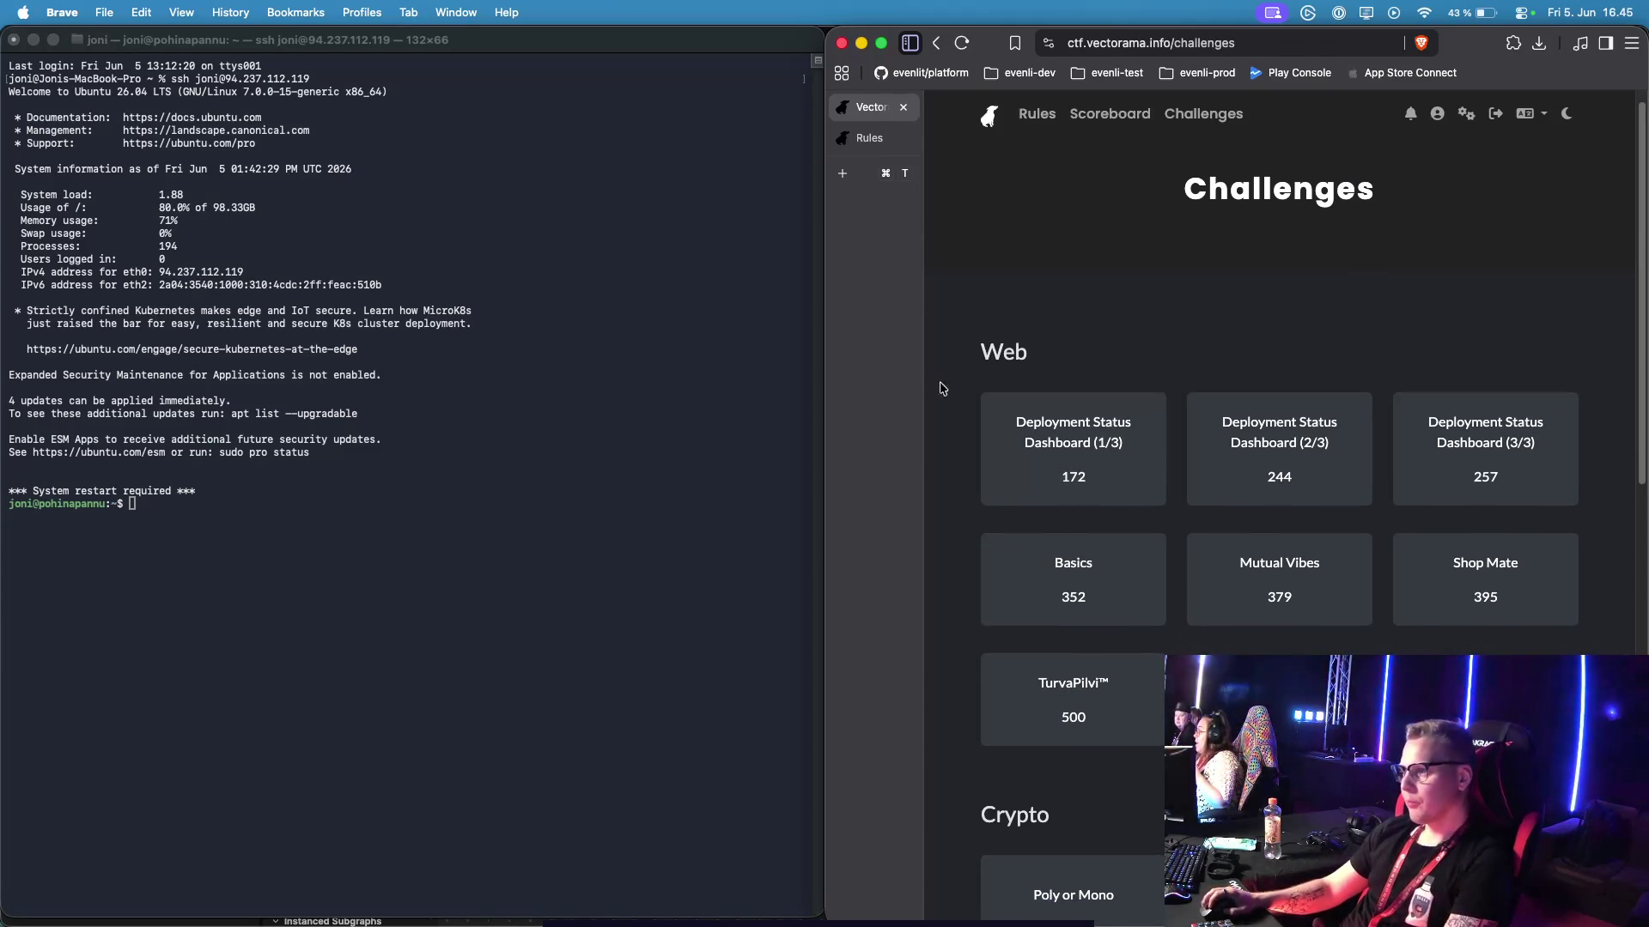
pyautogui.click(1138, 485)
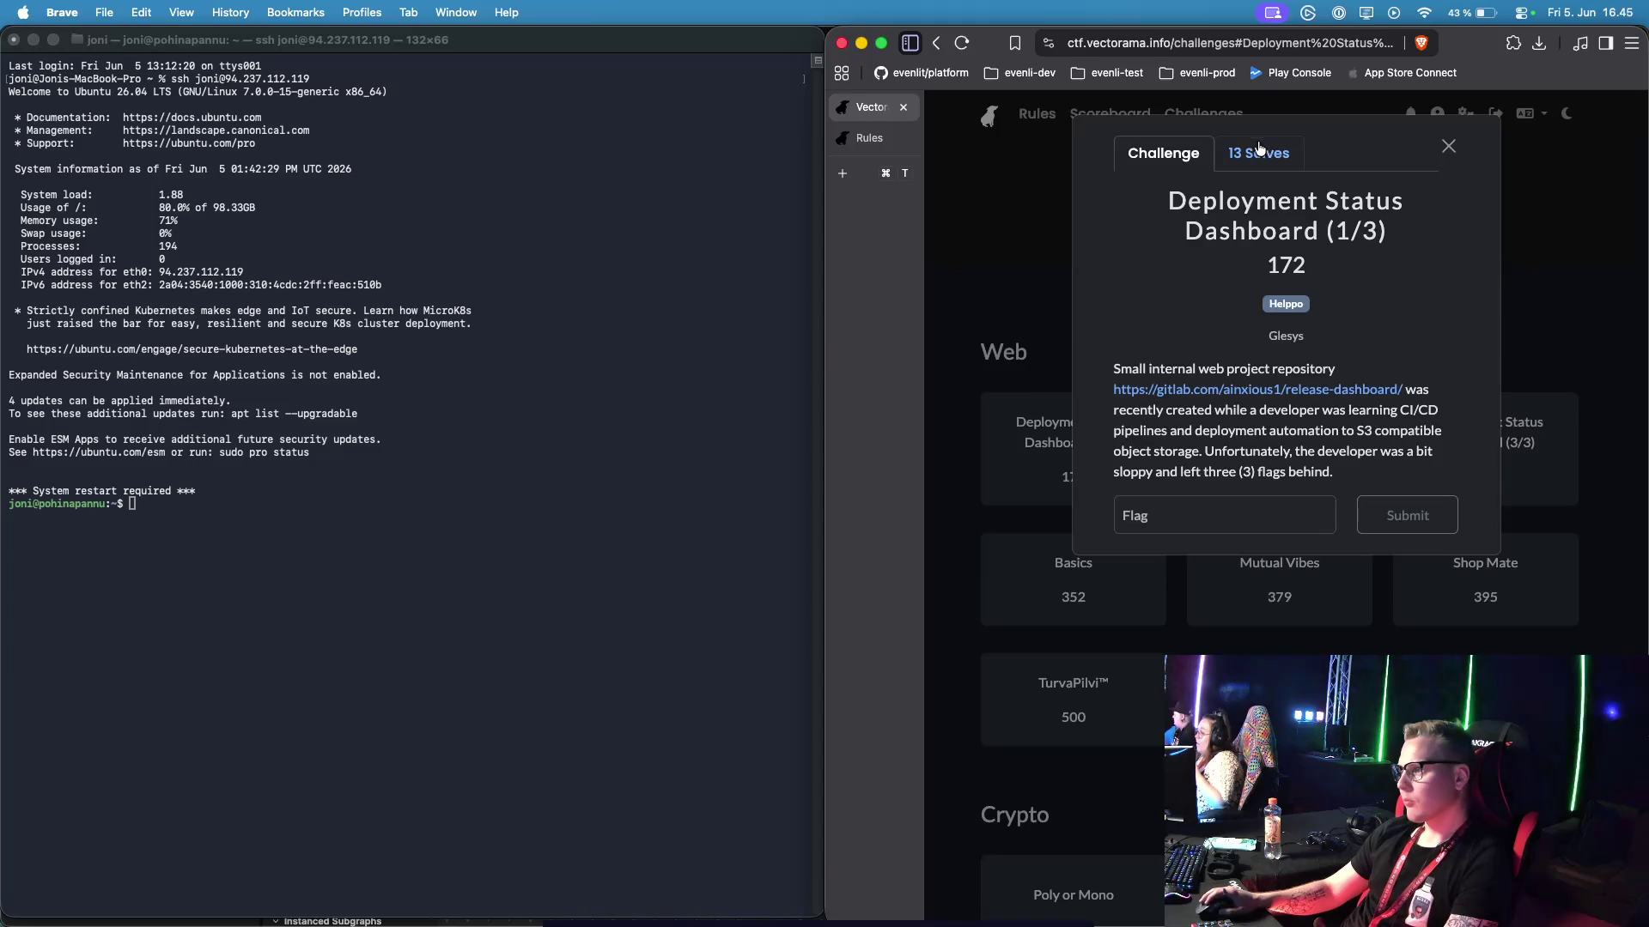
pyautogui.press('Escape')
pyautogui.scroll(-15, 1275, 383)
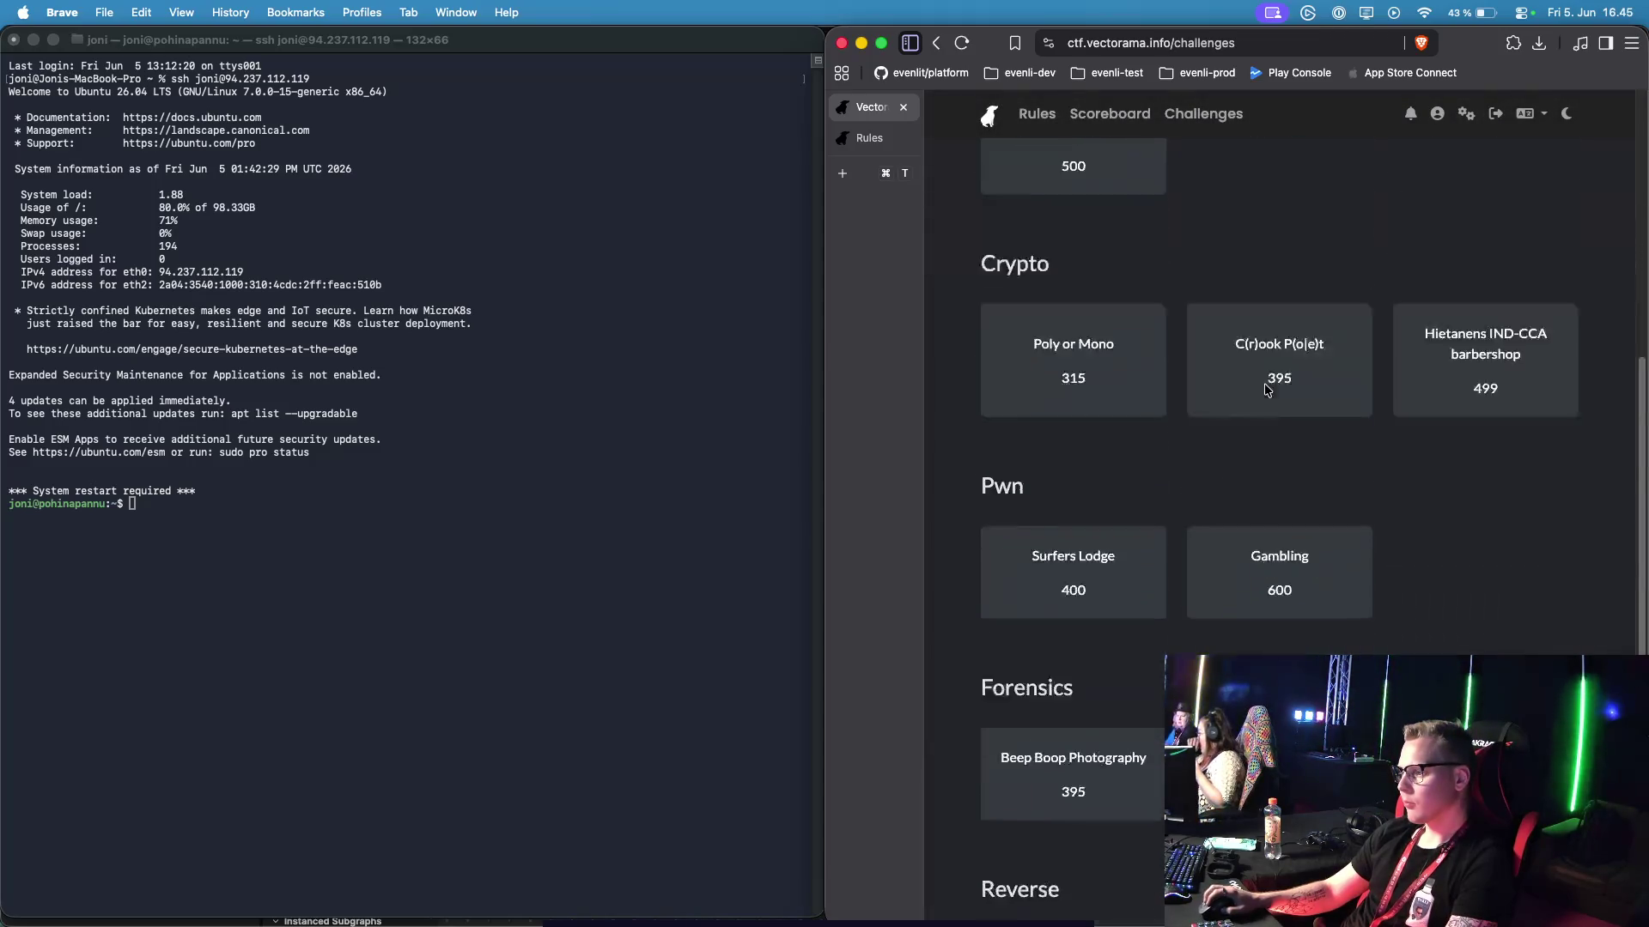
pyautogui.scroll(15, 1262, 360)
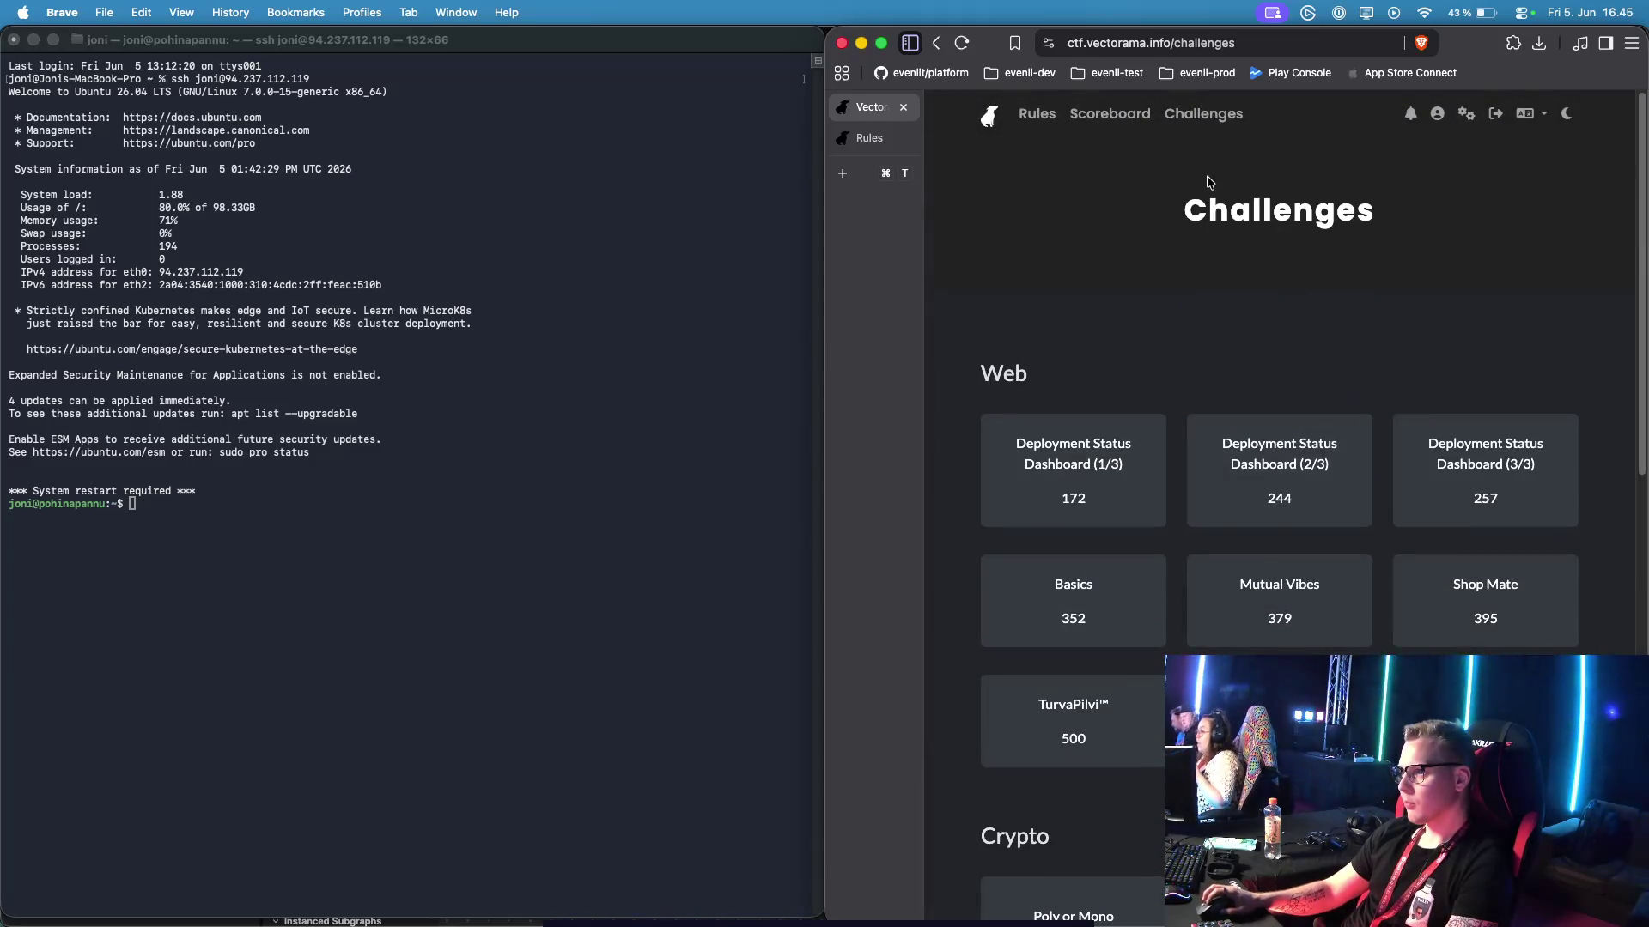
pyautogui.hotkey('ctrl', 'Tab')
pyautogui.hotkey('ctrl', 'shift', 'Tab')
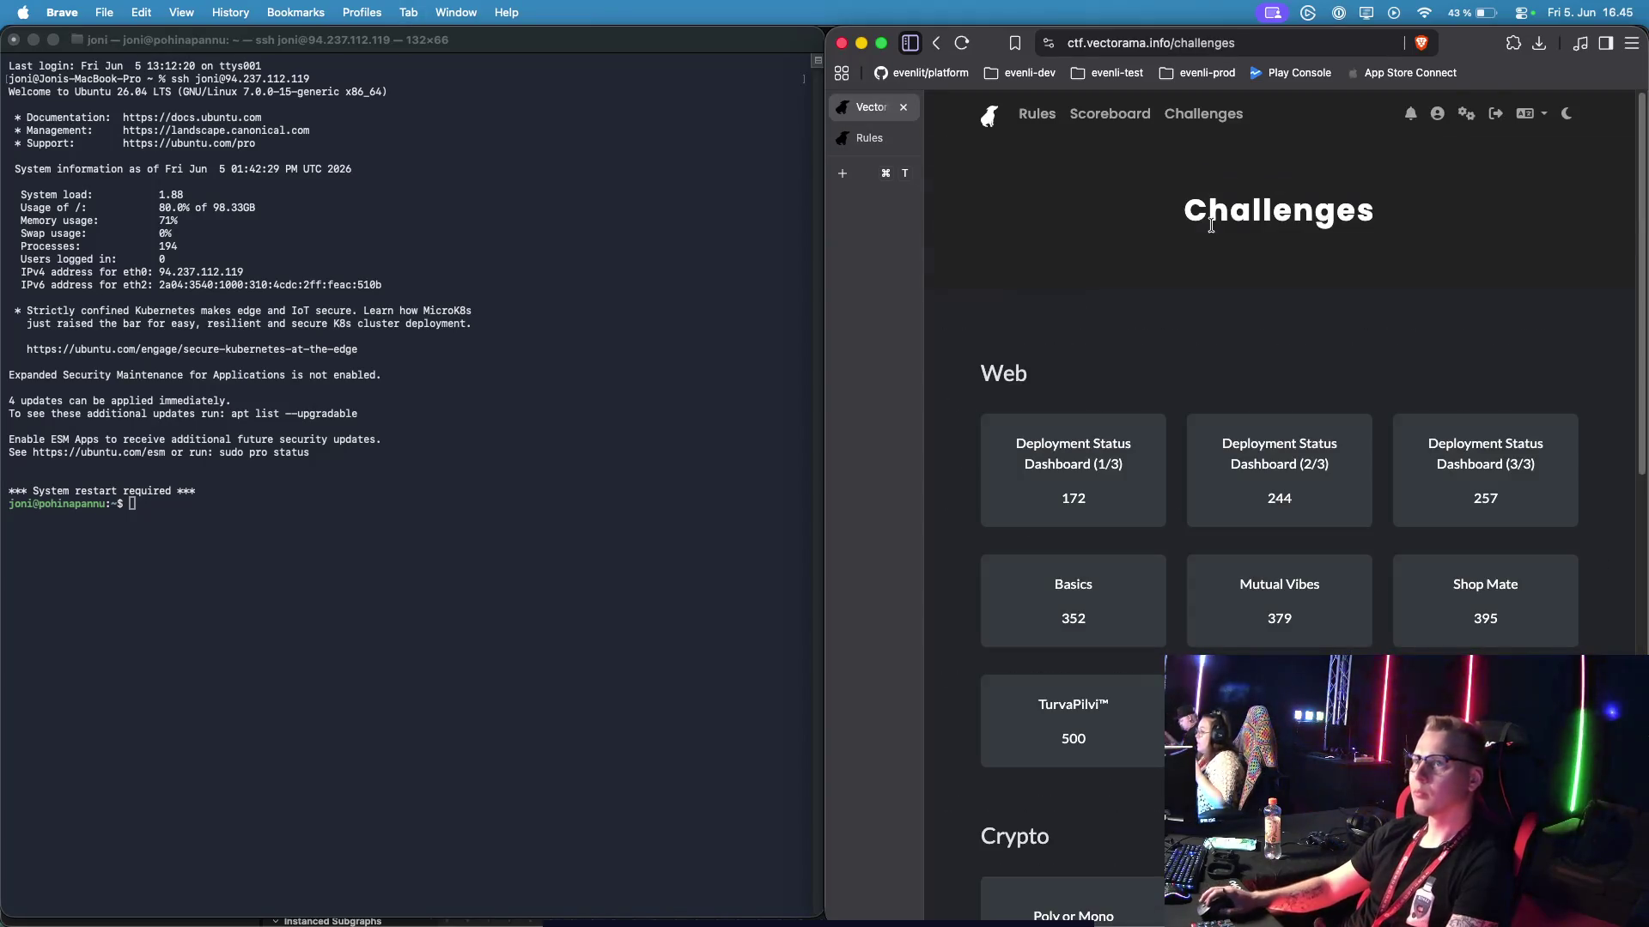
# Step: Switch to the terminal and back, then visit the rules page and return to Challenges
pyautogui.click(333, 409)
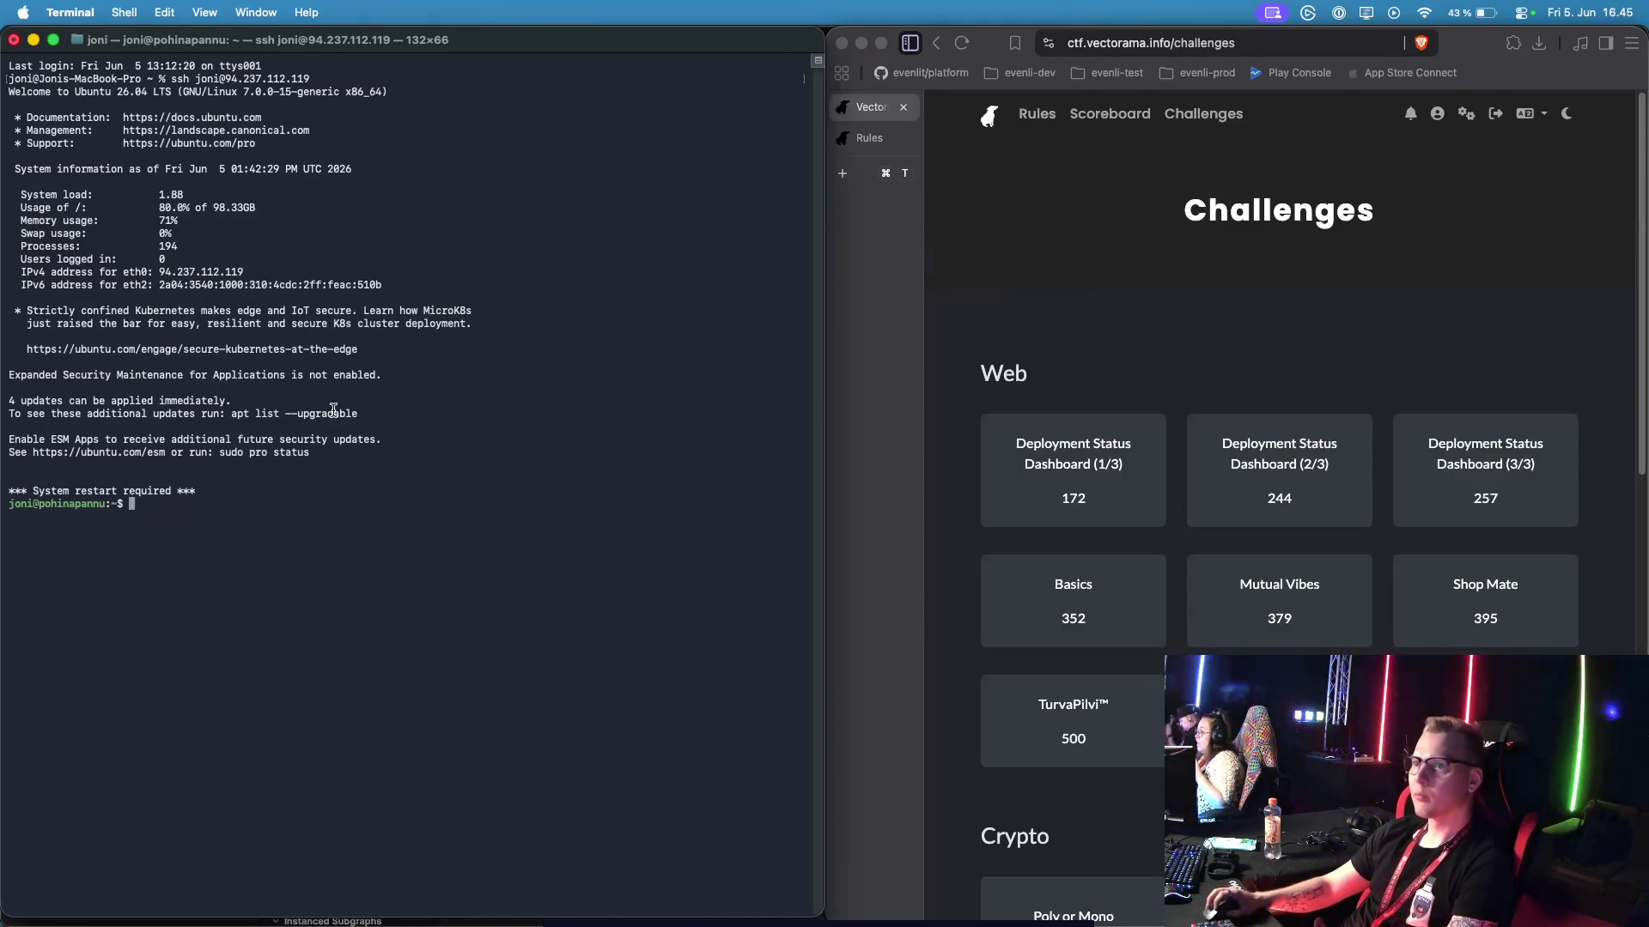
pyautogui.click(1531, 387)
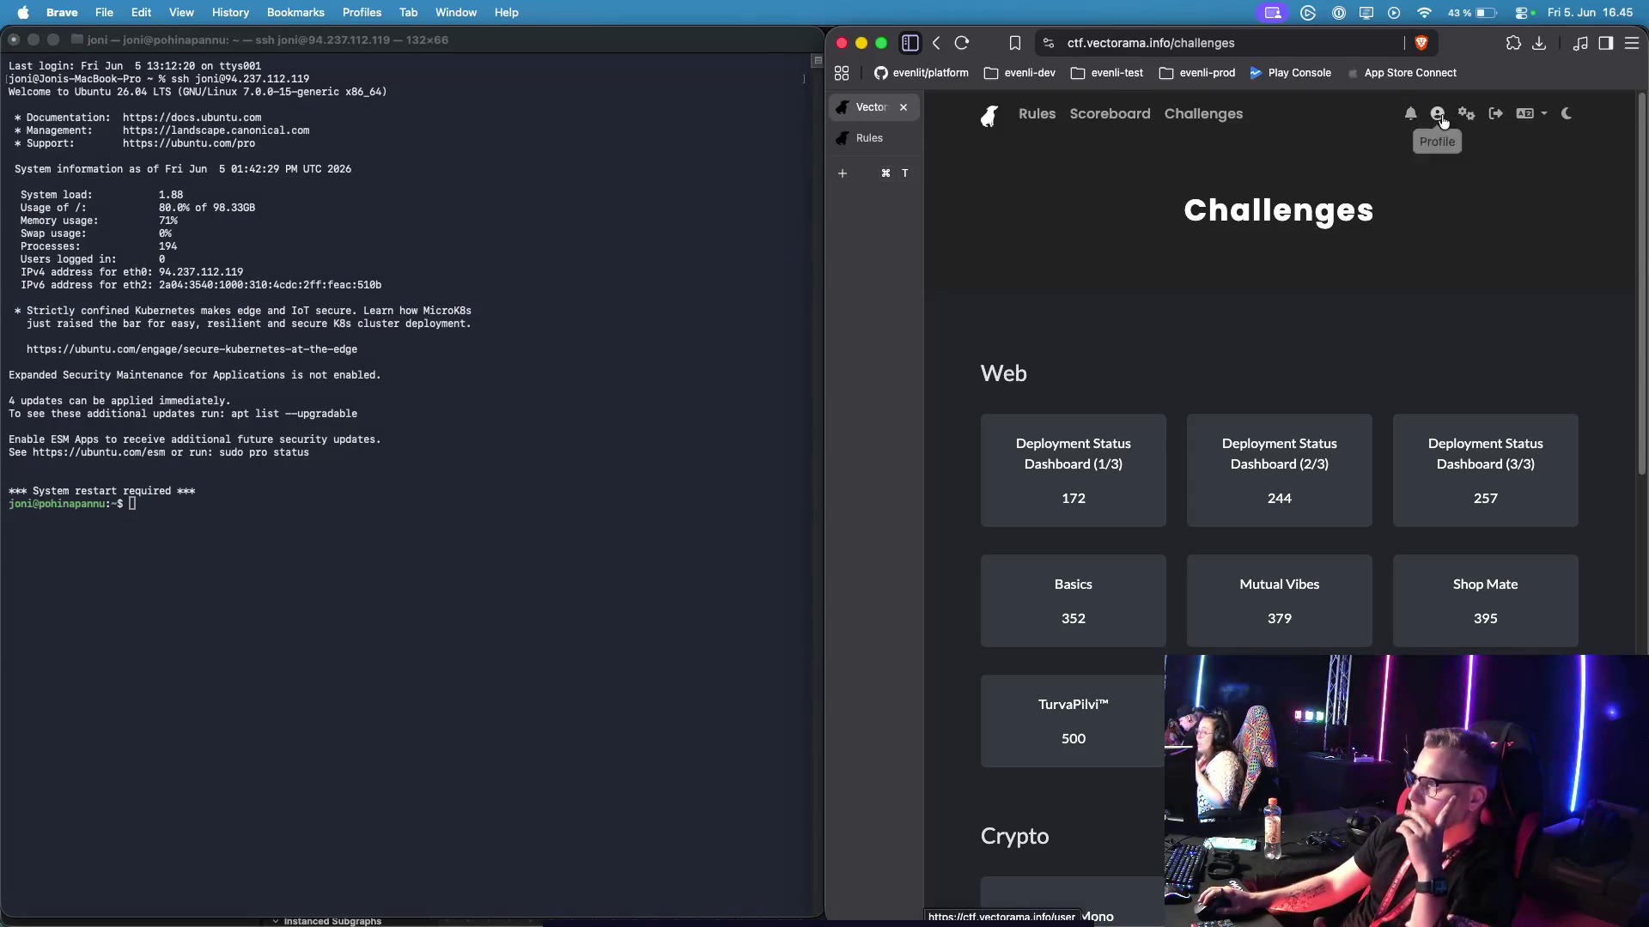
pyautogui.scroll(-3, 1285, 384)
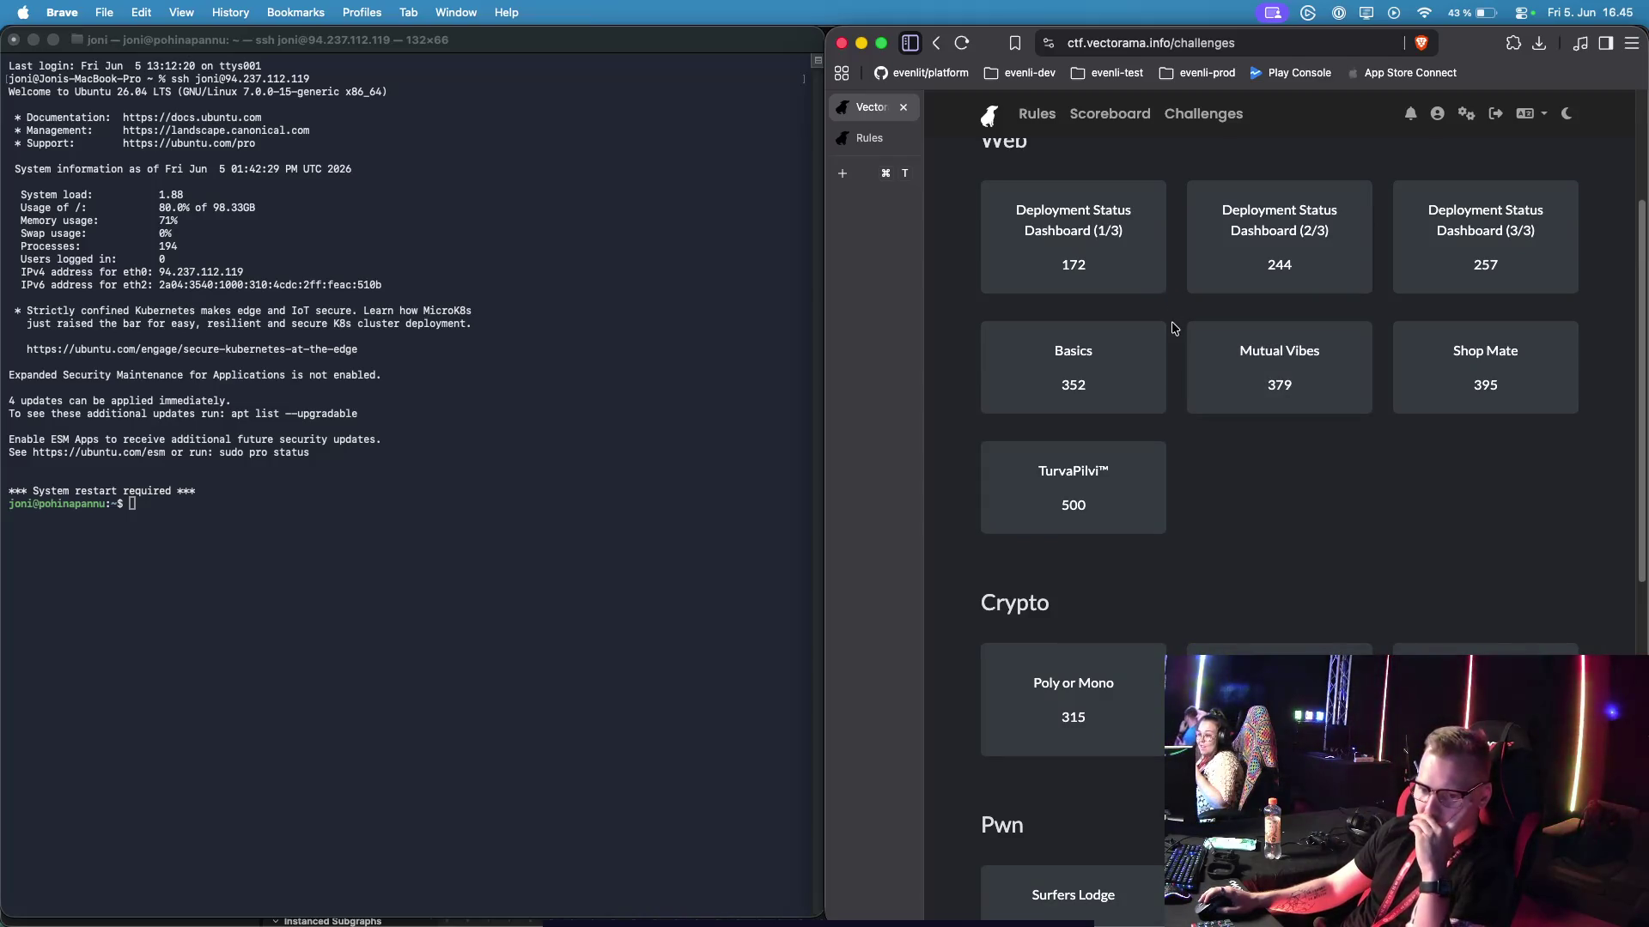
pyautogui.scroll(-3, 1214, 410)
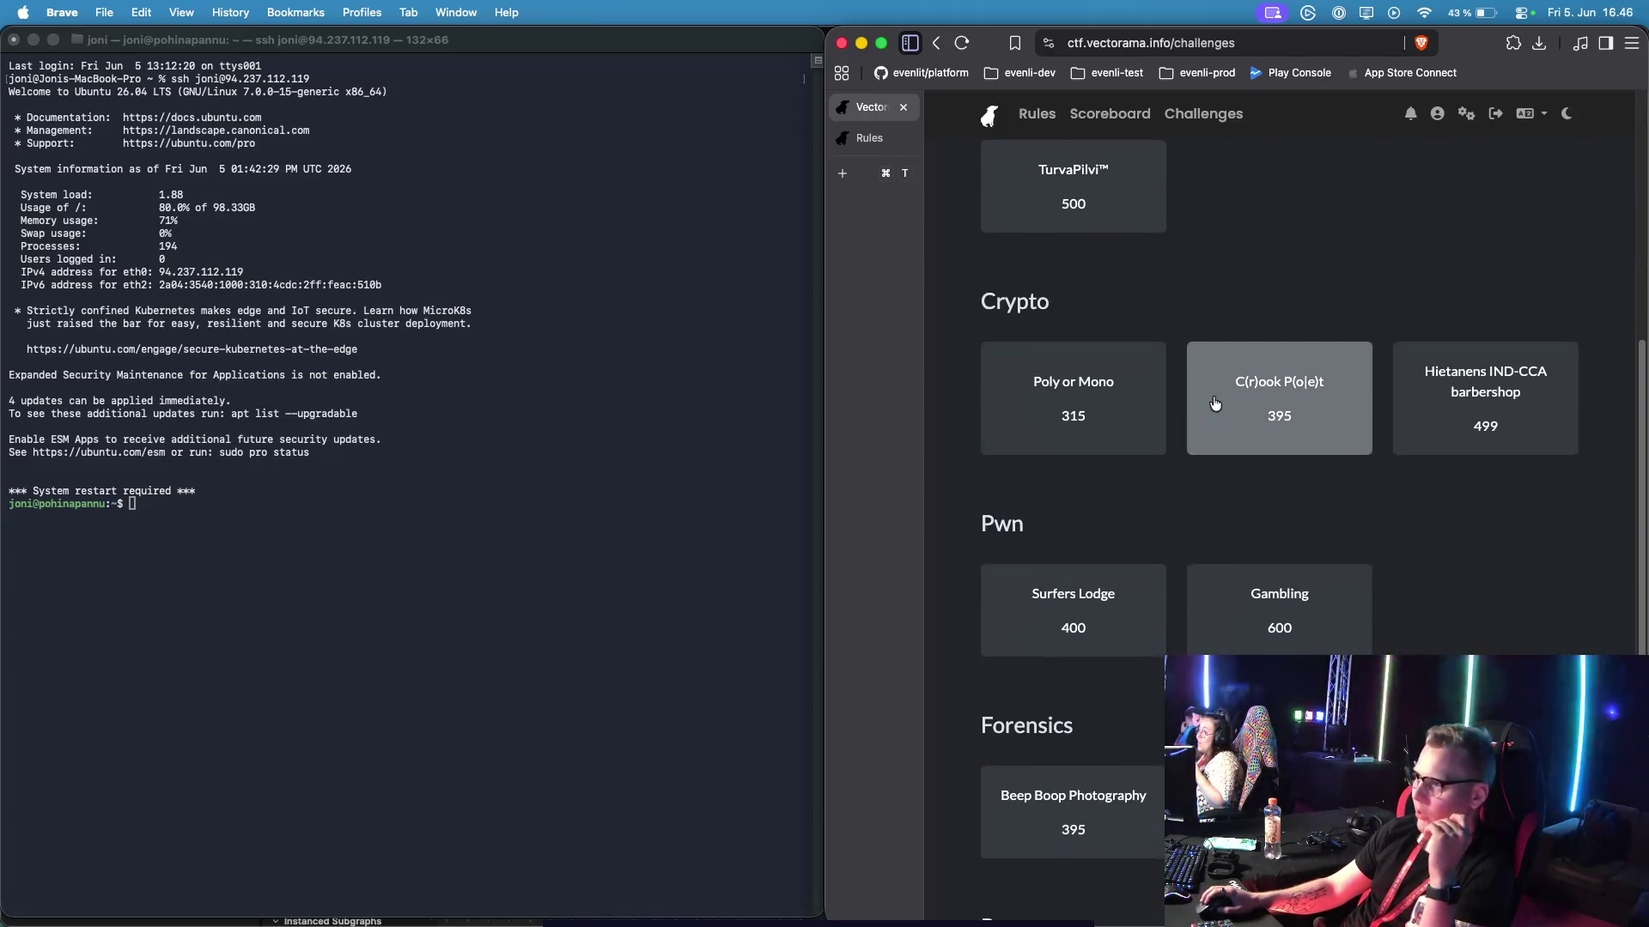
pyautogui.scroll(6, 1214, 410)
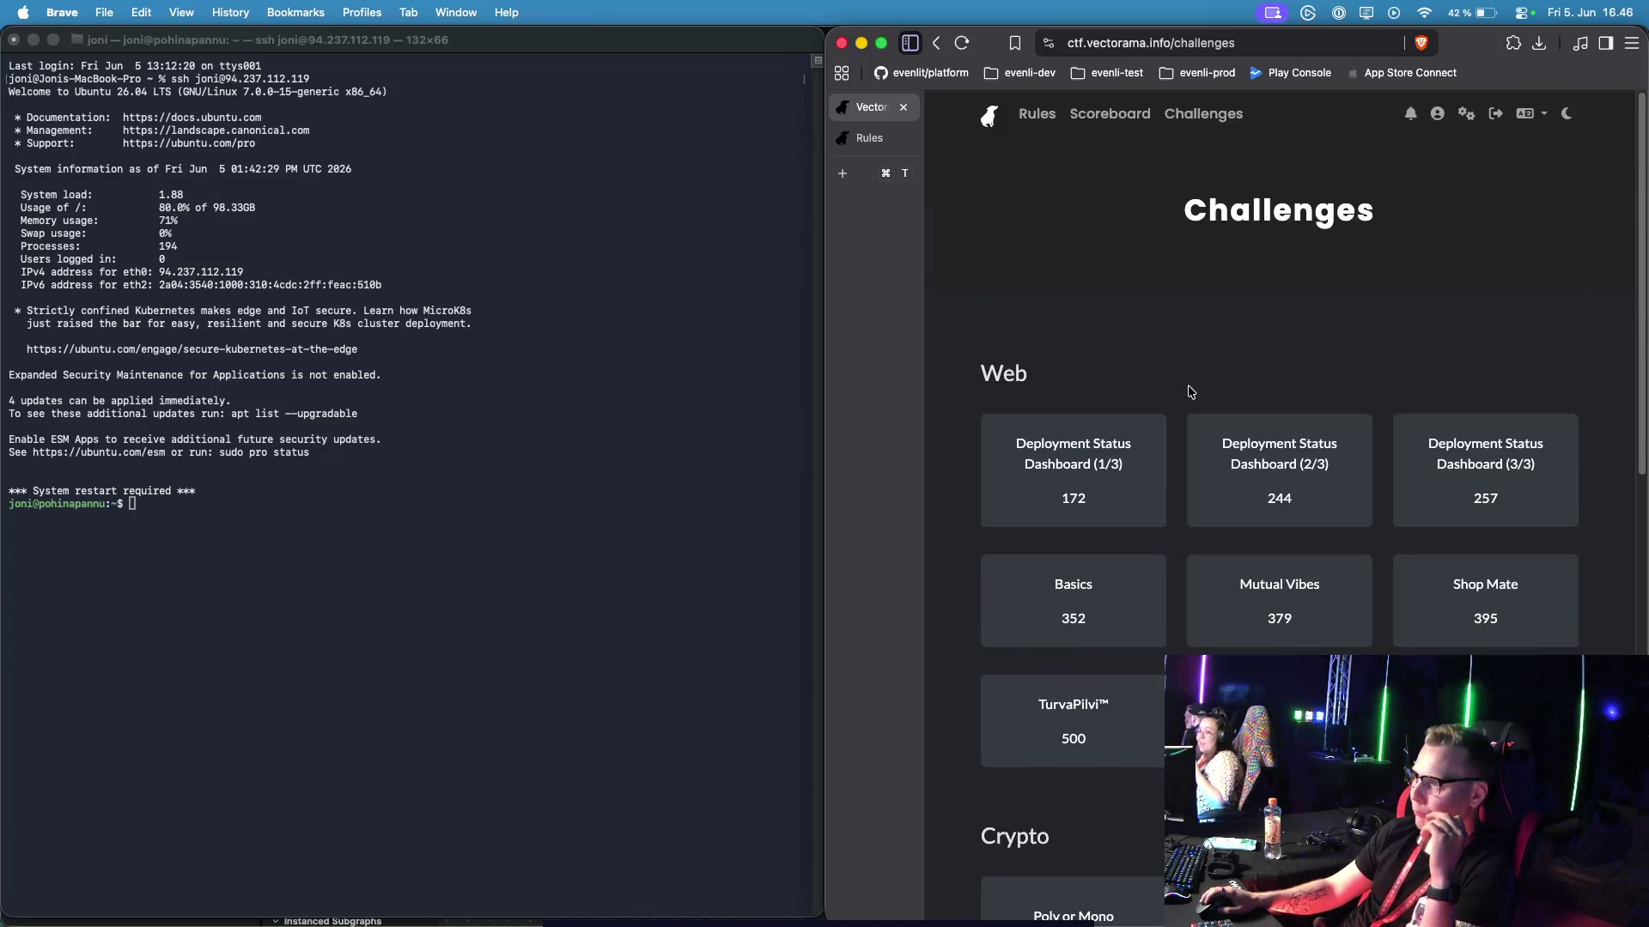
pyautogui.click(1038, 115)
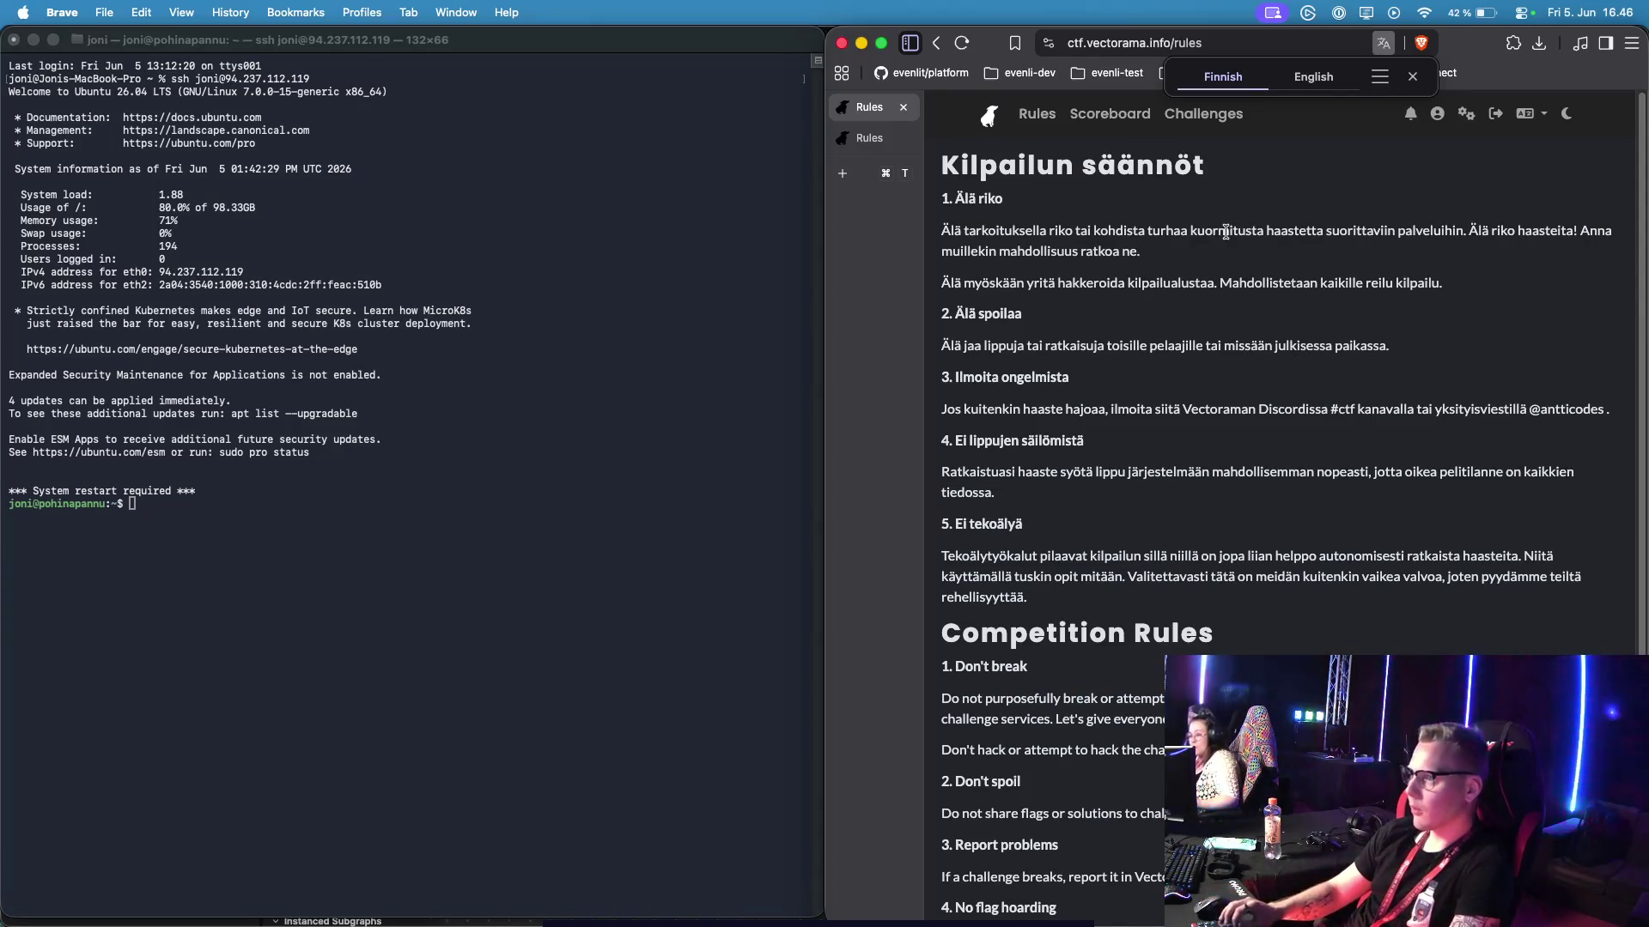
pyautogui.press('super+bracketleft')
pyautogui.scroll(-3, 1239, 352)
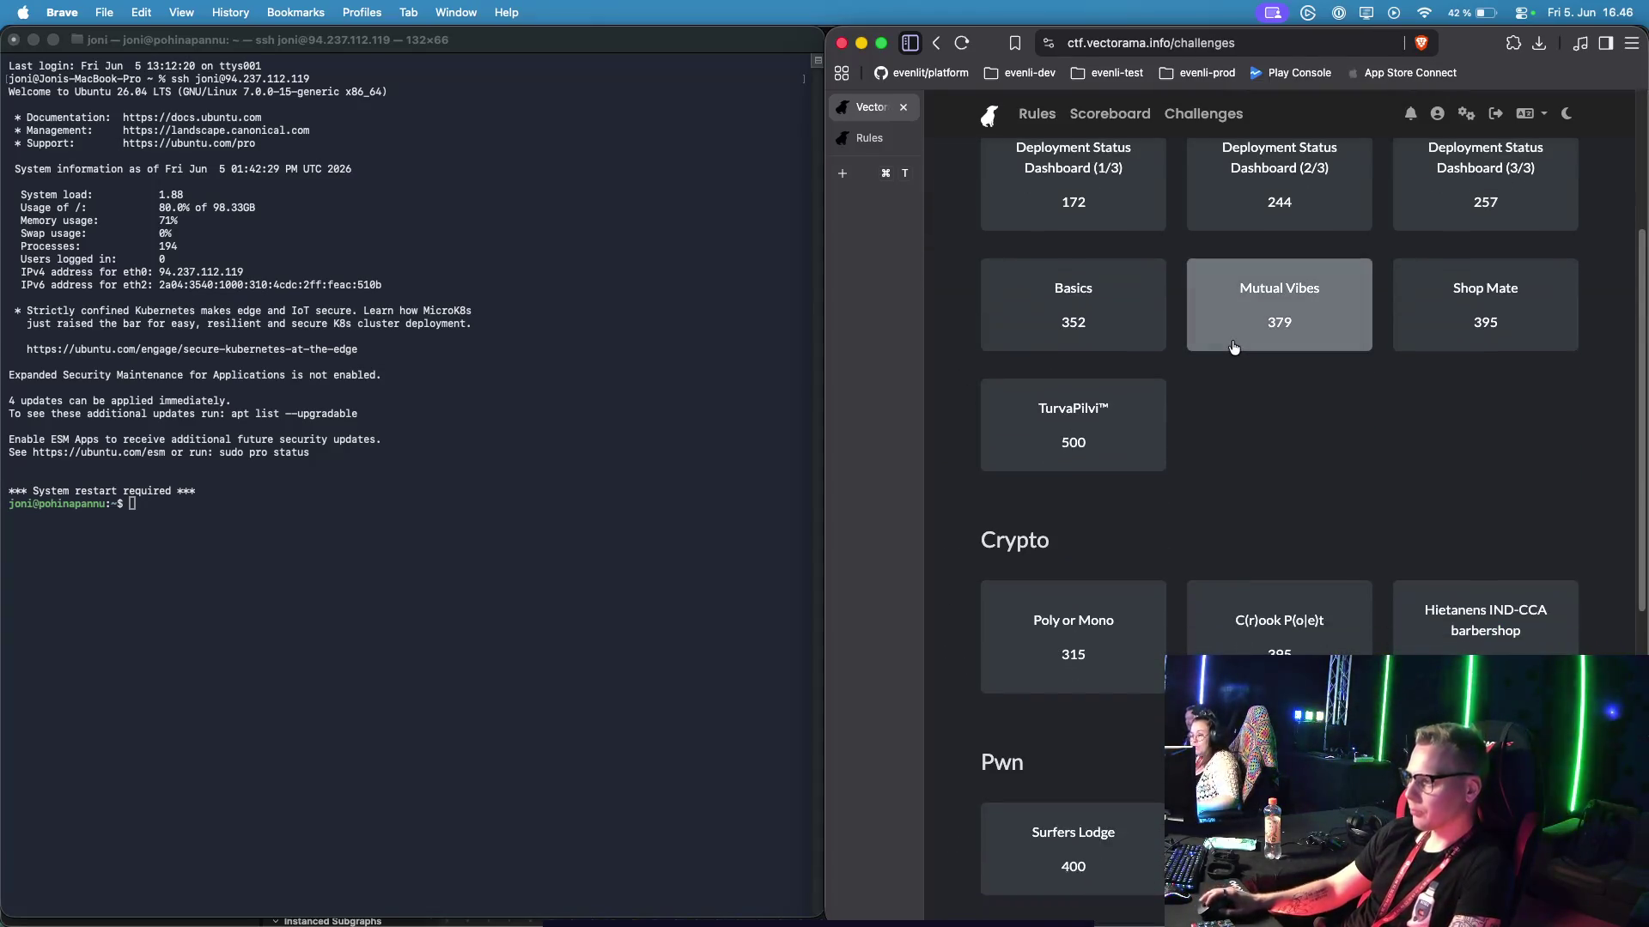
# Step: Open the developer tools' Network view beside the Challenges page
pyautogui.press('super+space')
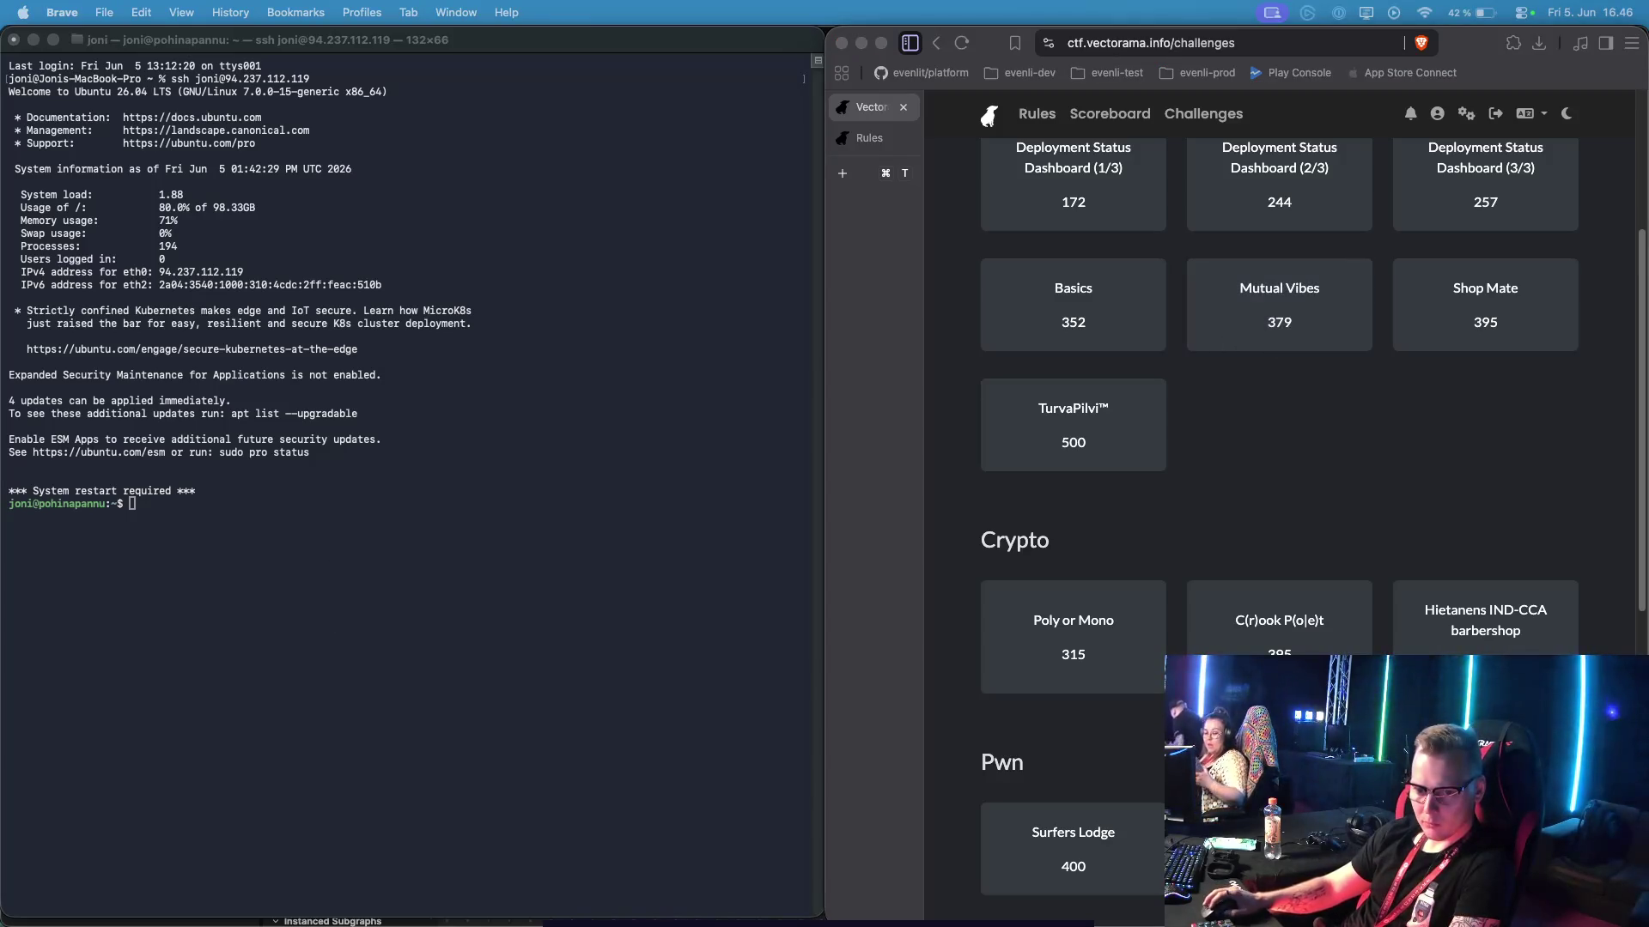
pyautogui.click(1484, 397)
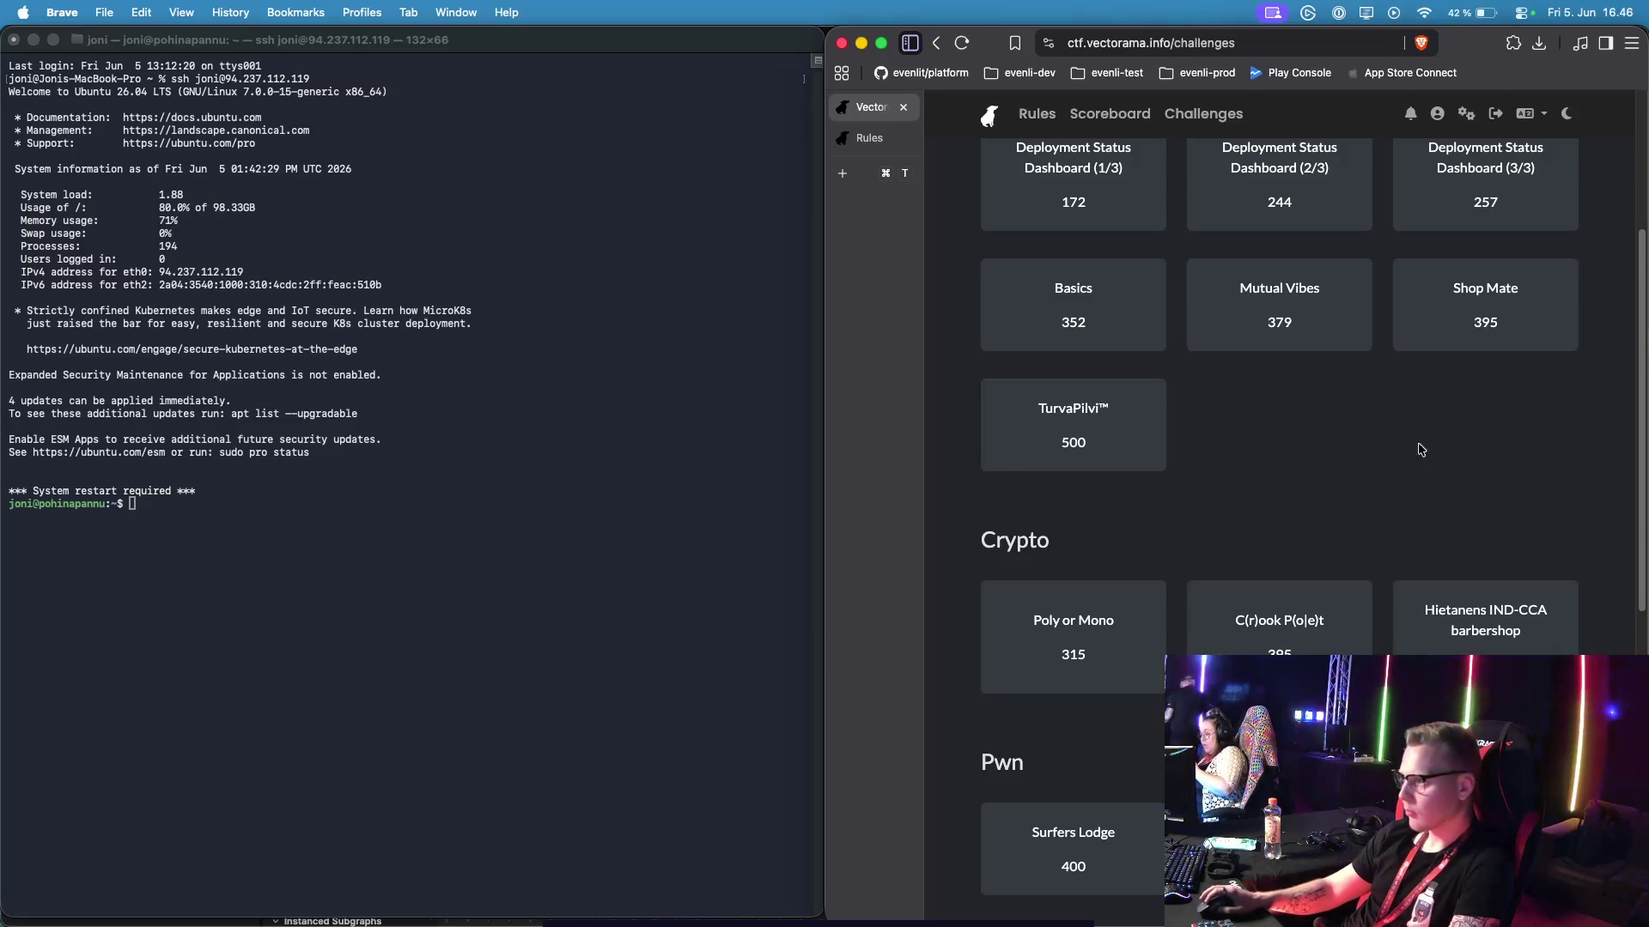
pyautogui.press('super+alt+i')
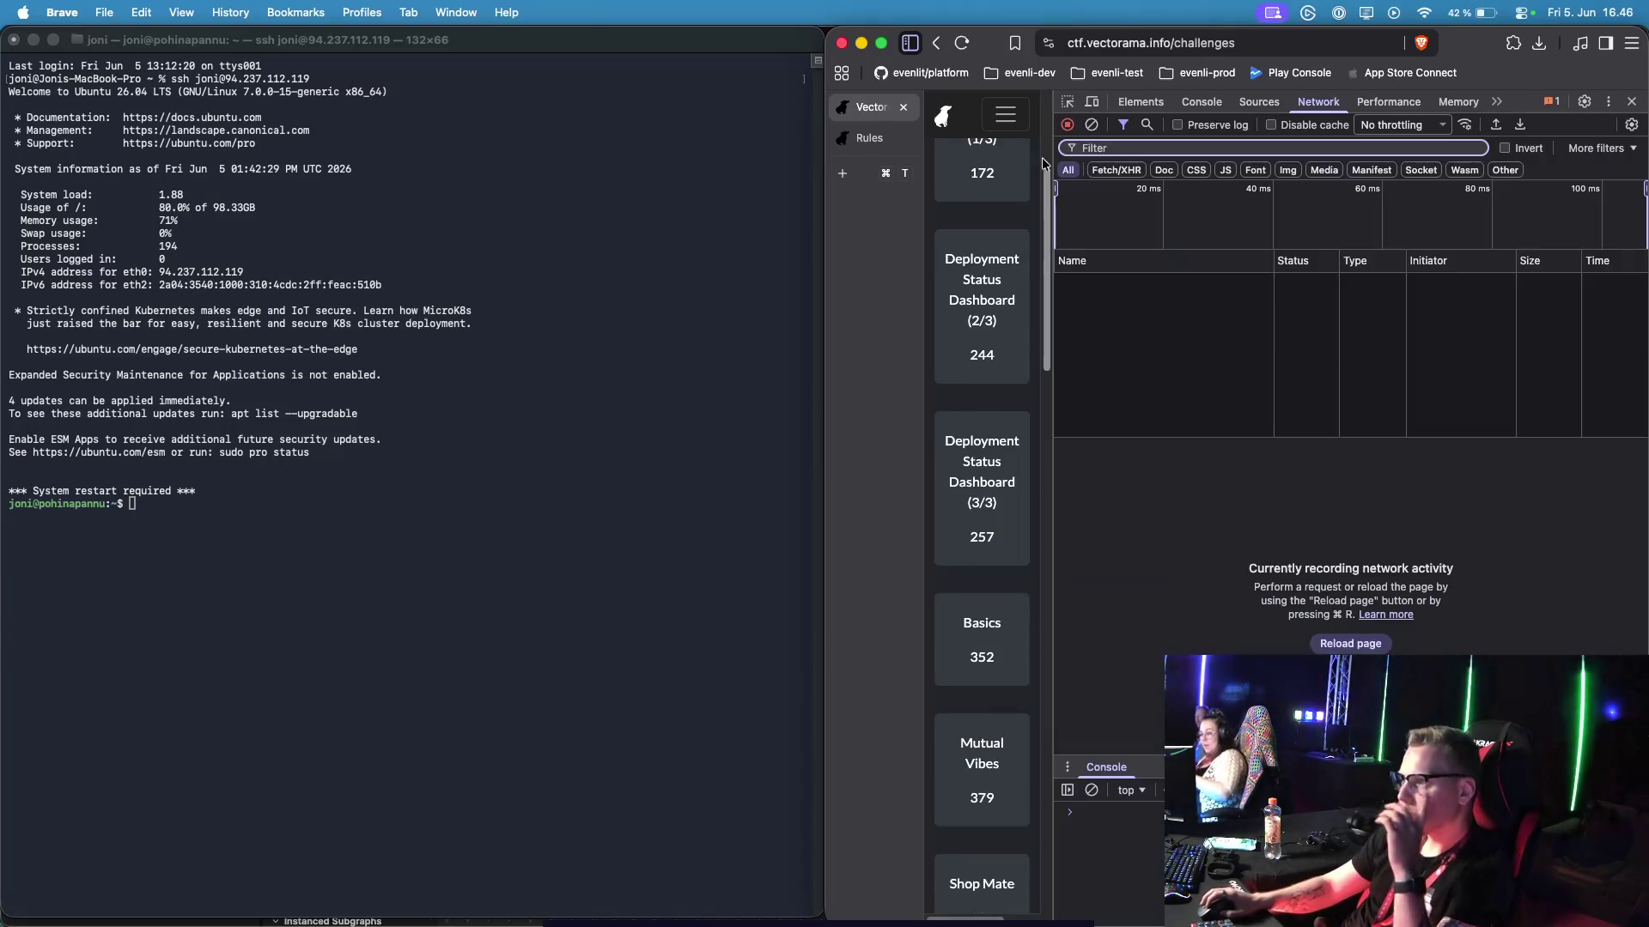
# Step: Reload the challenges page in DevTools and preview its page request
pyautogui.click(1260, 101)
pyautogui.click(1388, 102)
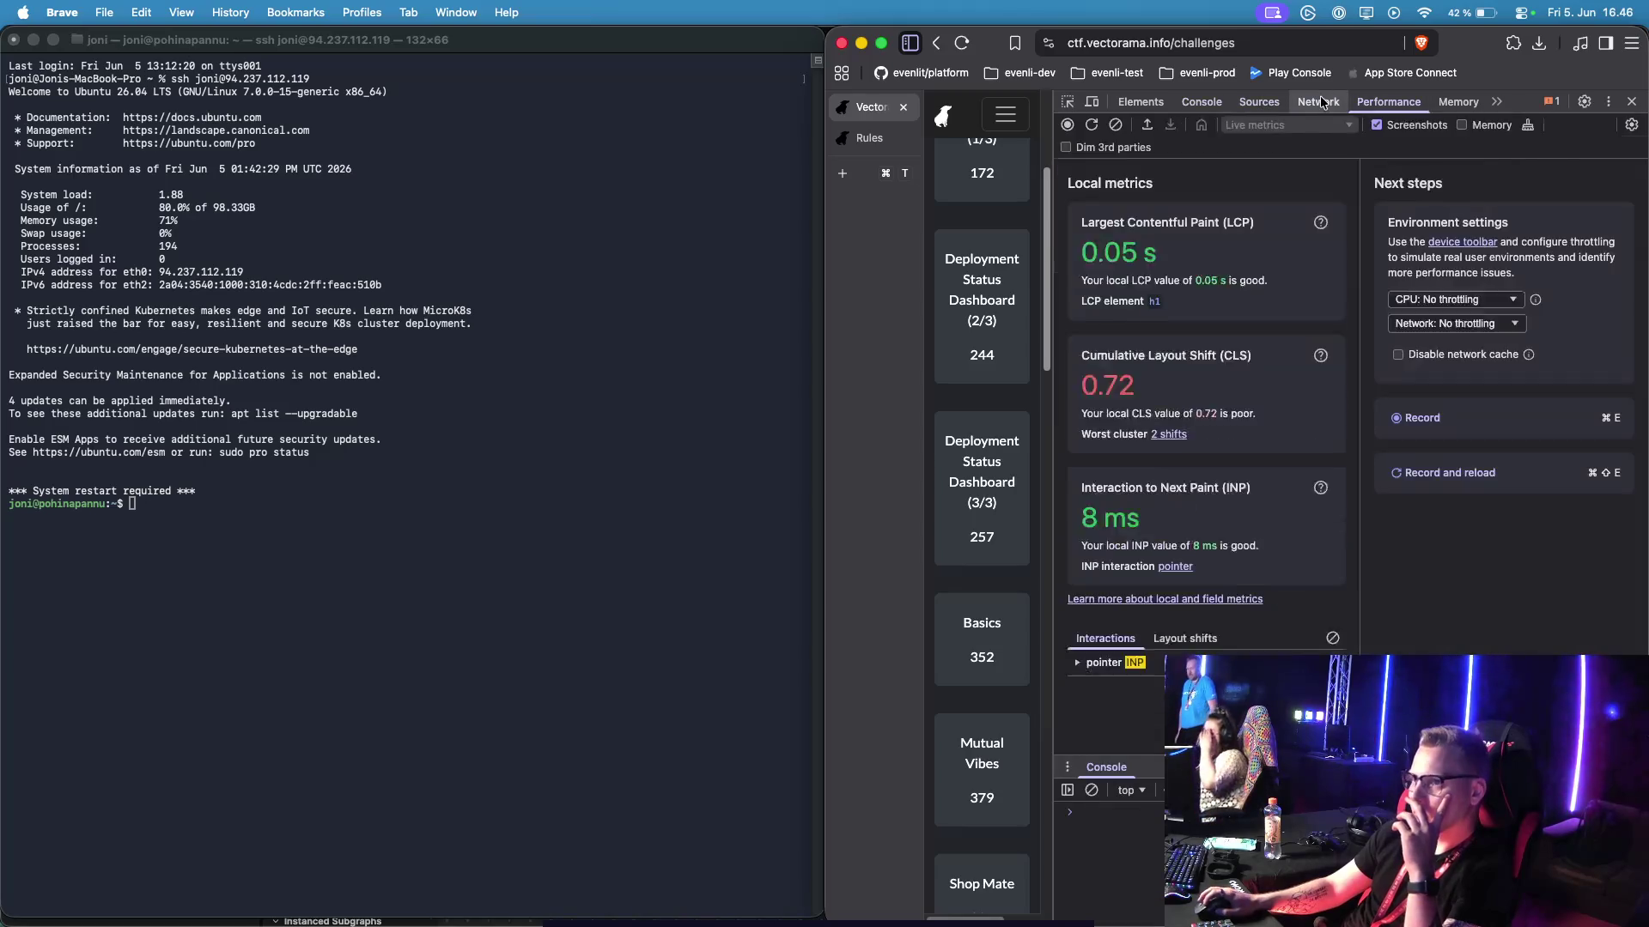
pyautogui.click(1318, 101)
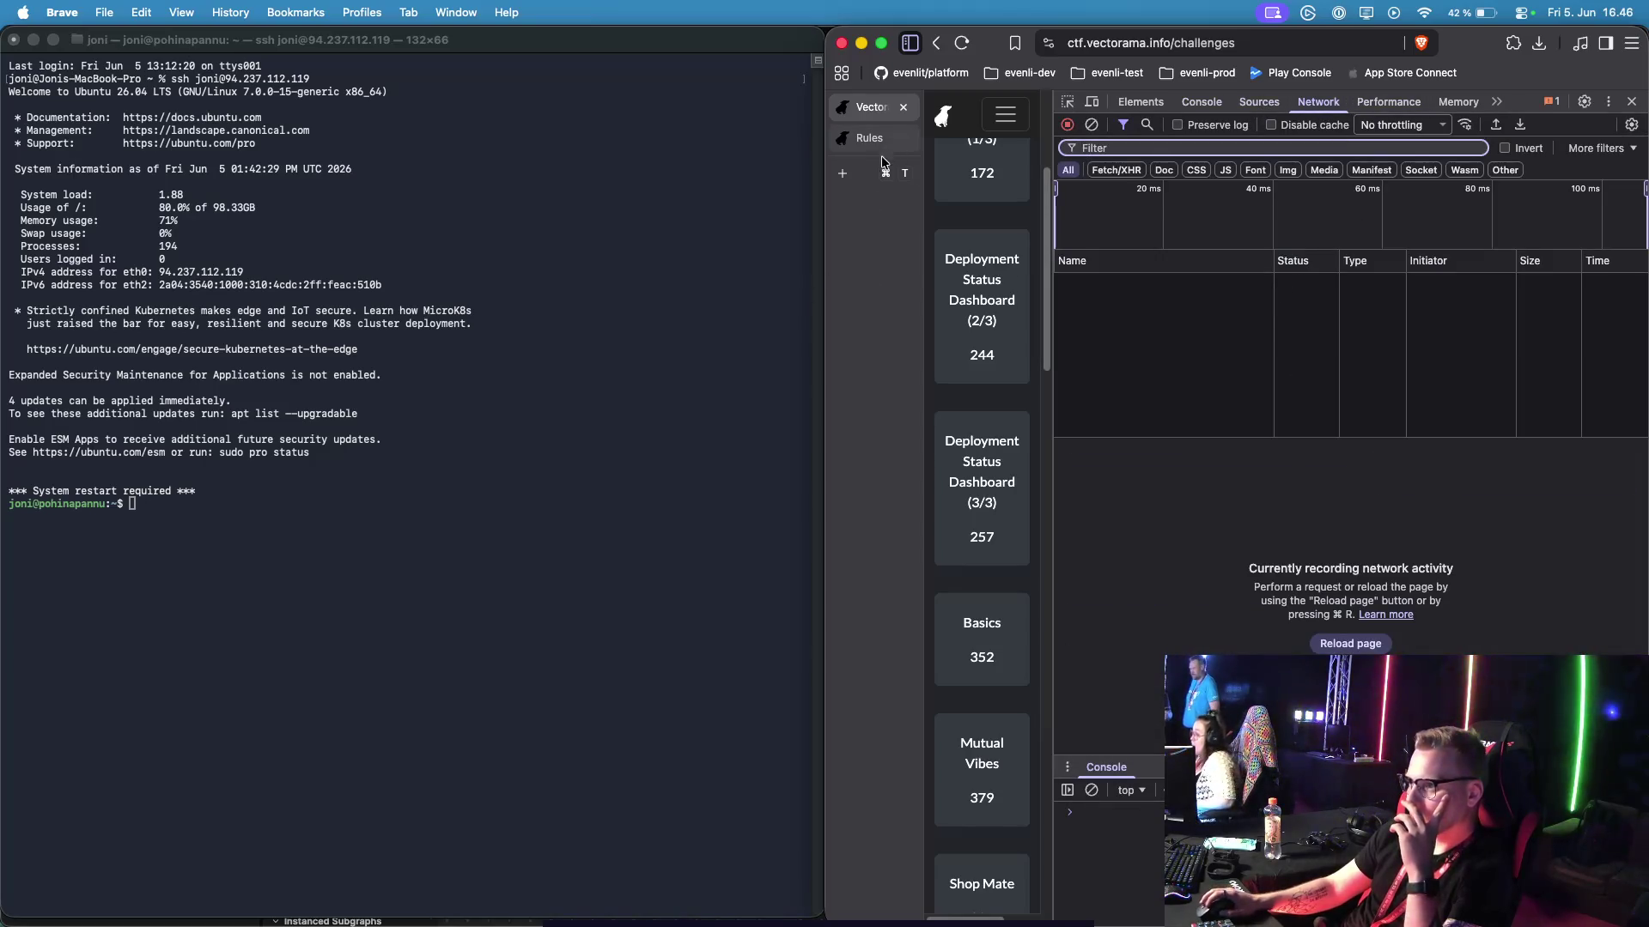
pyautogui.click(962, 45)
pyautogui.click(1107, 283)
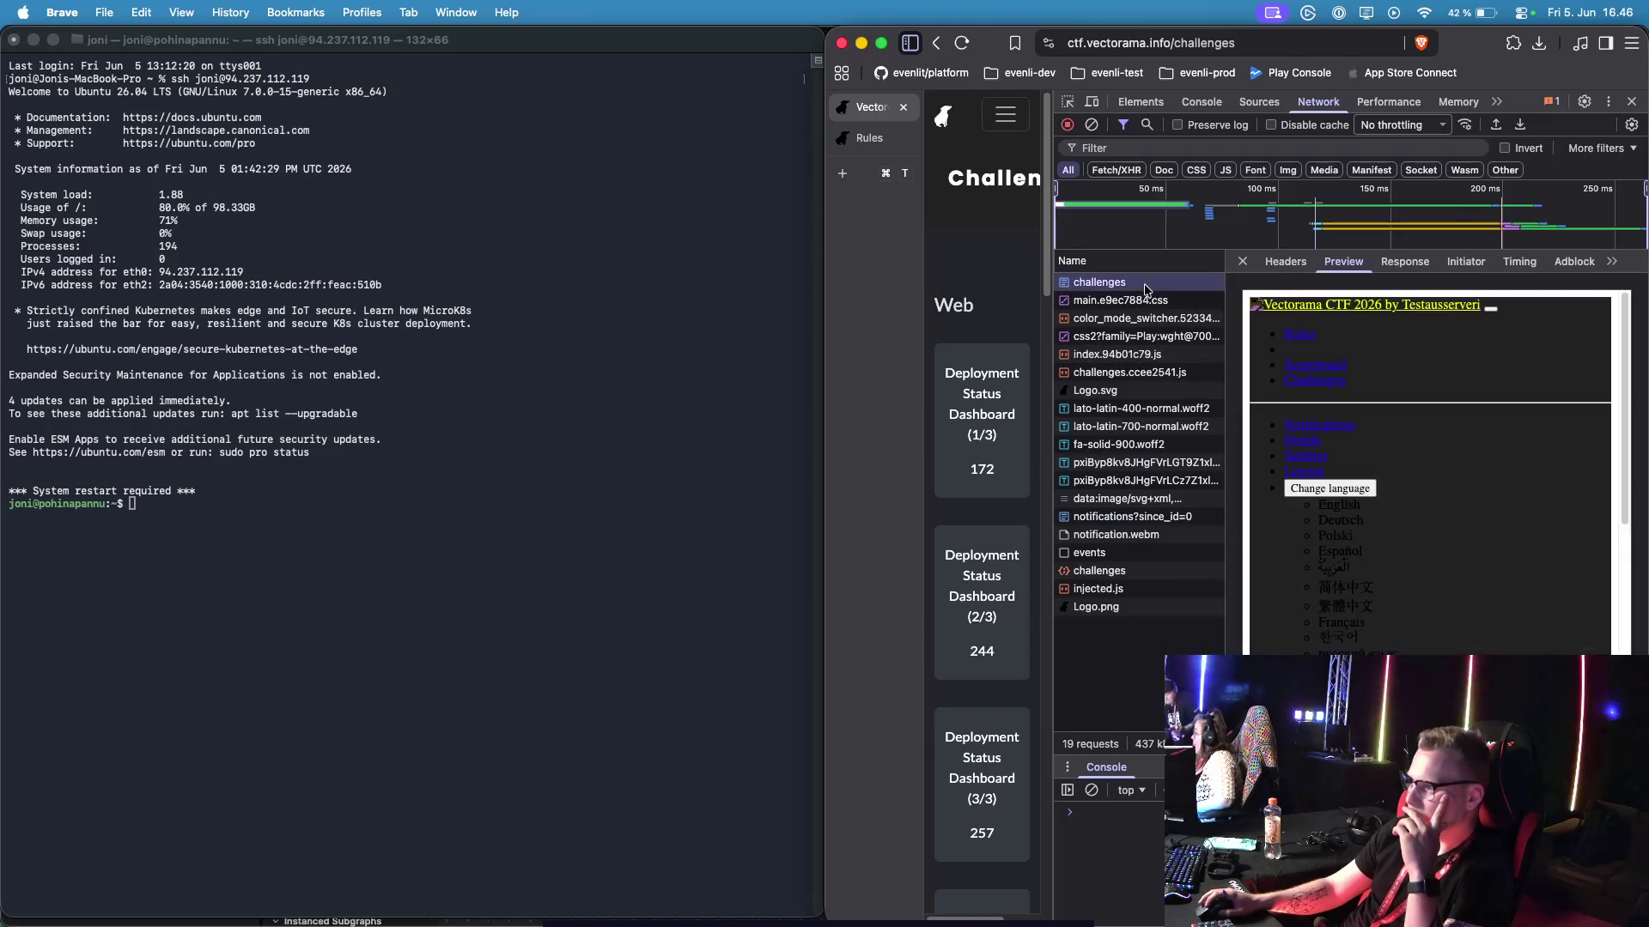
pyautogui.scroll(-5, 1405, 522)
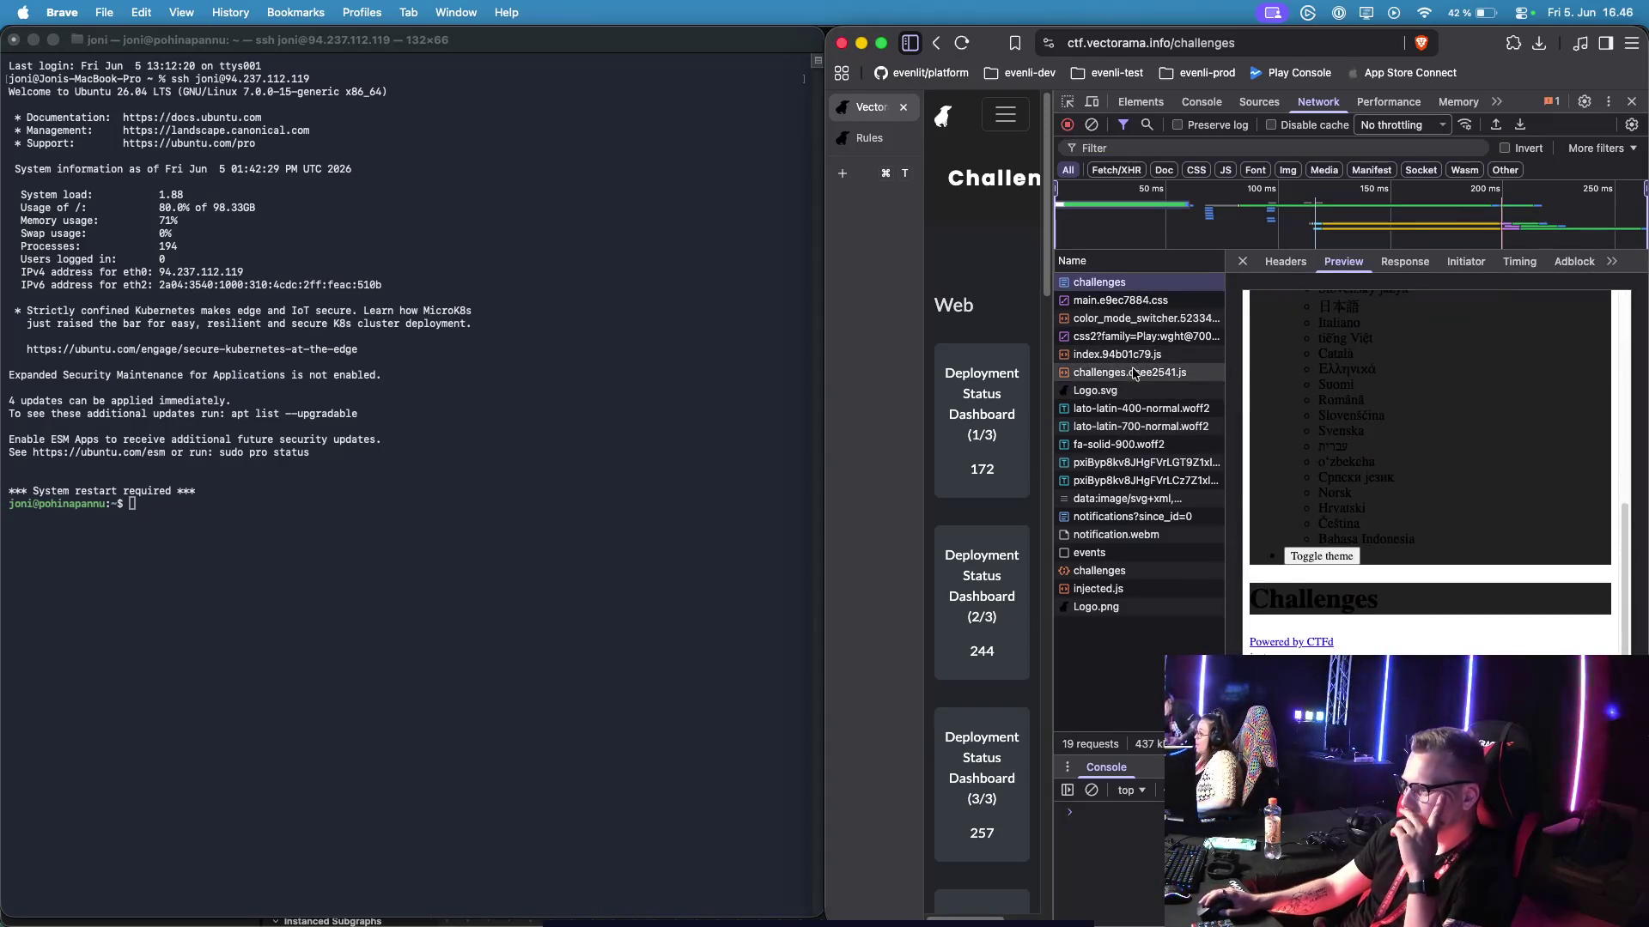
# Step: Glance at injected.js, then expand the second challenge entry in the challenges JSON data array
pyautogui.click(1103, 589)
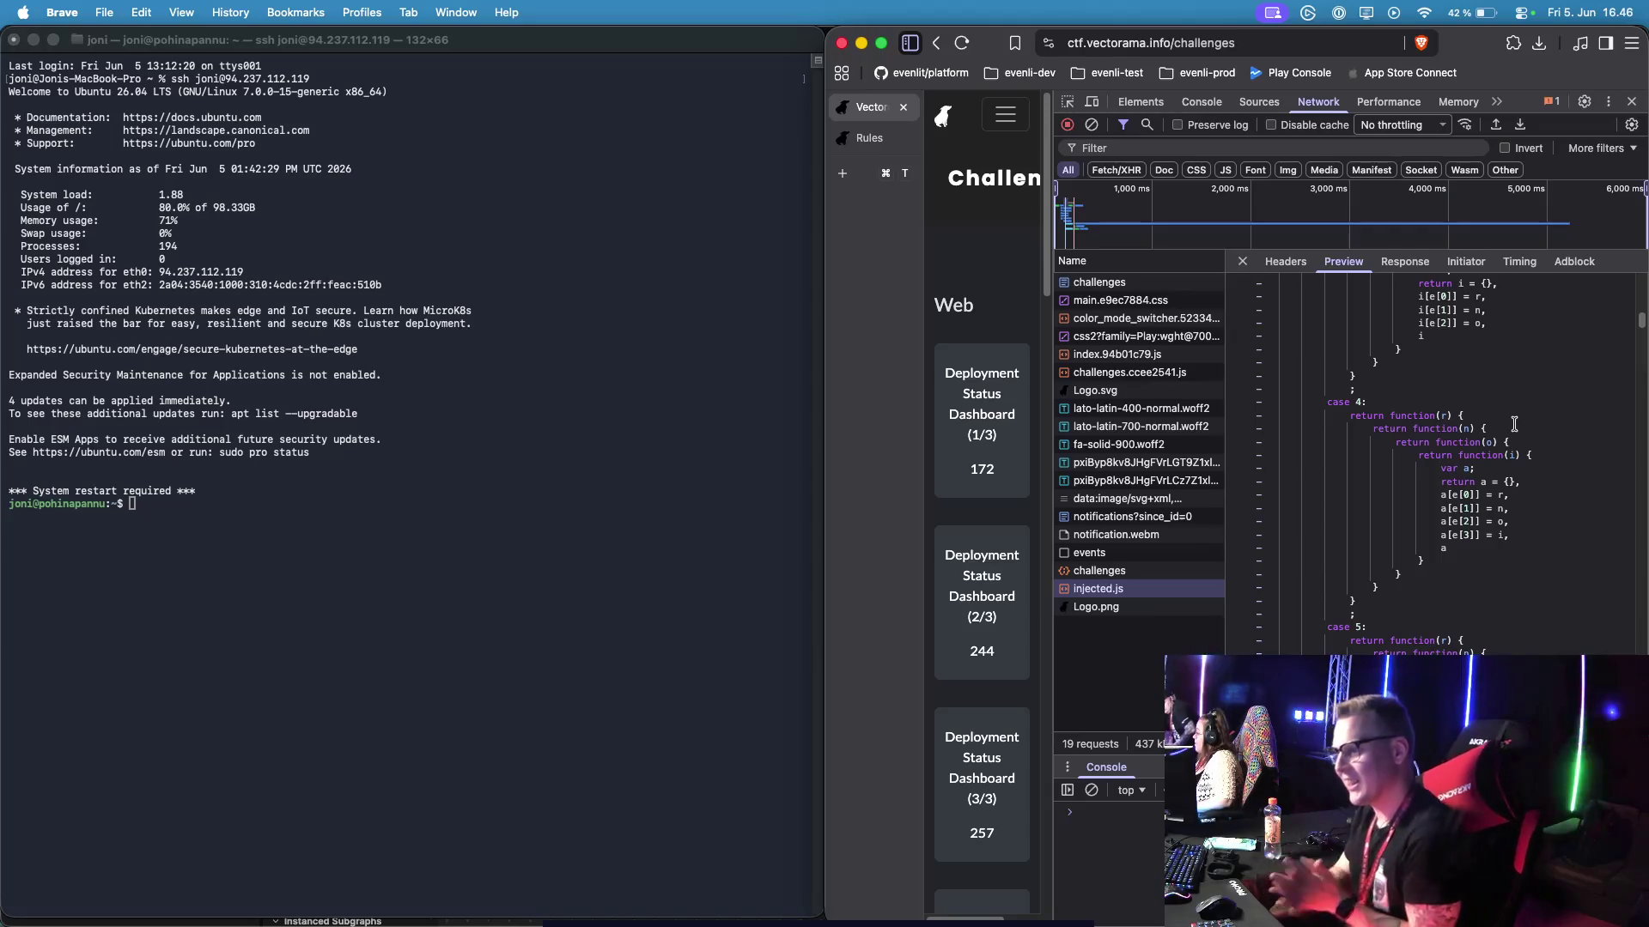
pyautogui.click(1101, 571)
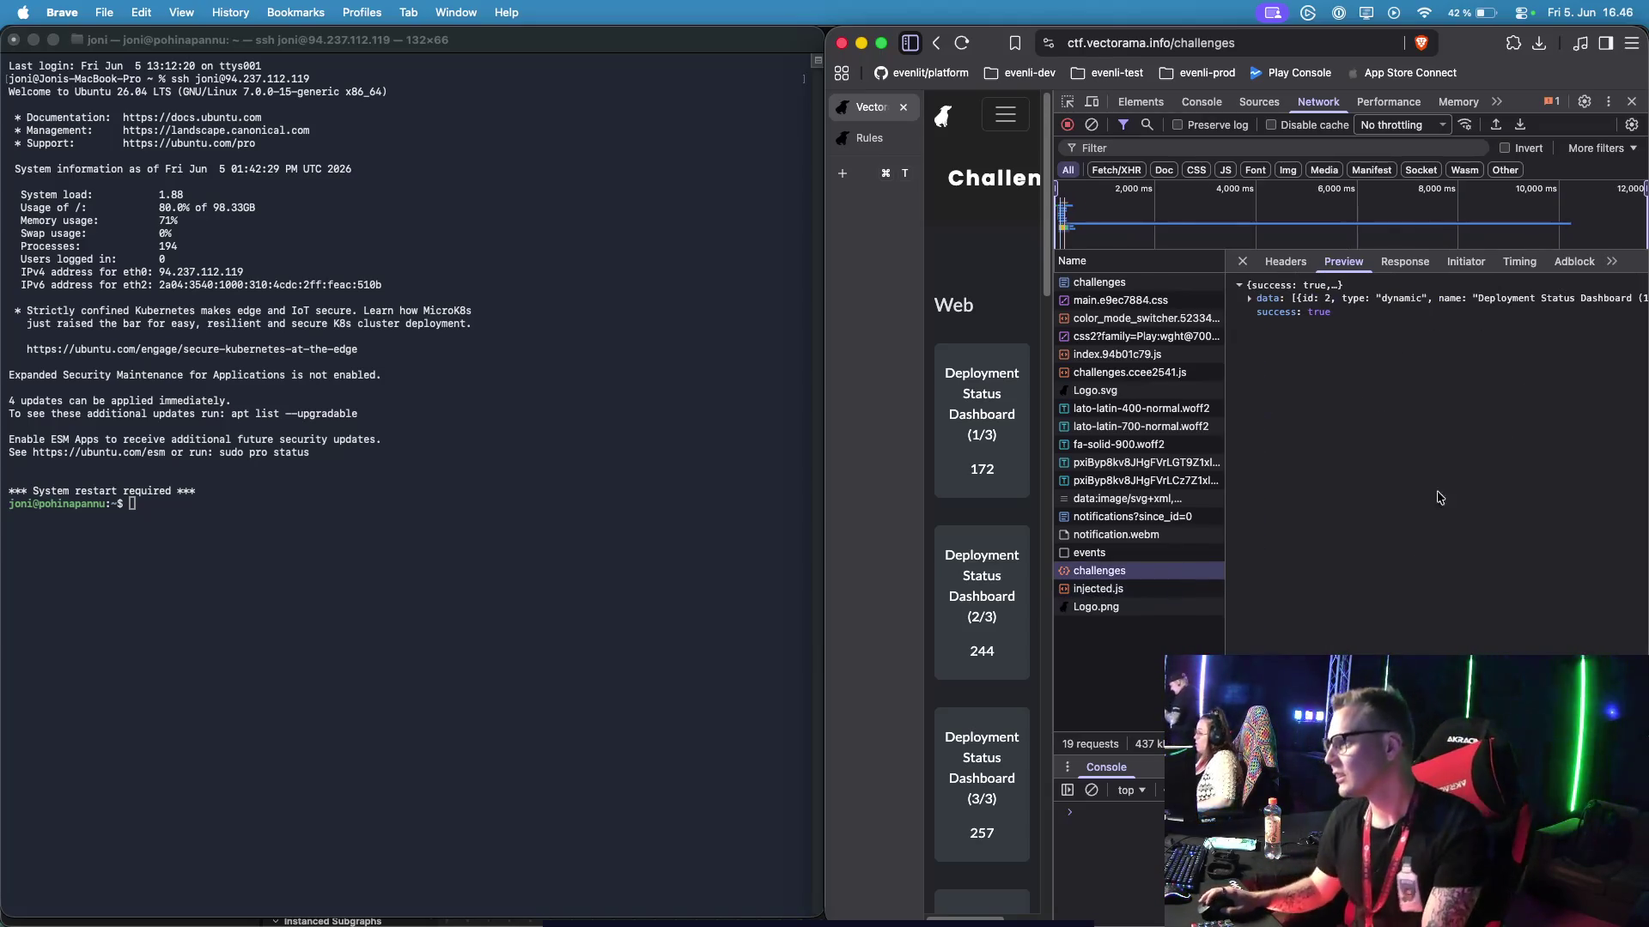
pyautogui.click(1249, 298)
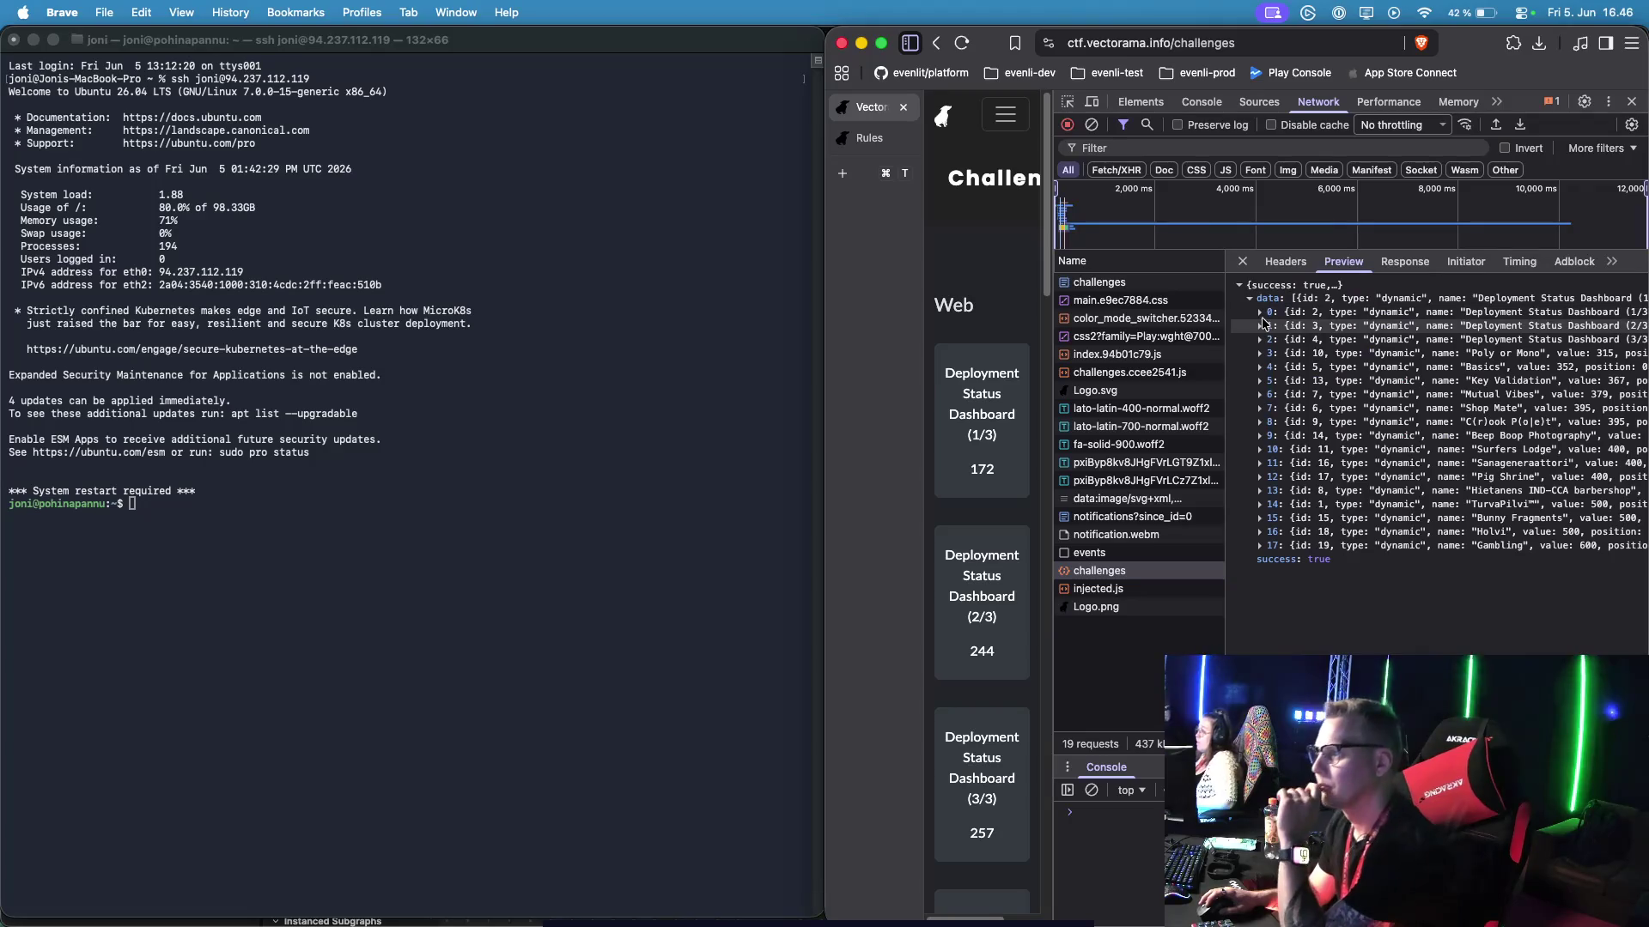
pyautogui.click(1260, 326)
# Step: Scroll through the injected.js preview and drag the Brave window's left edge to widen it
pyautogui.click(1106, 591)
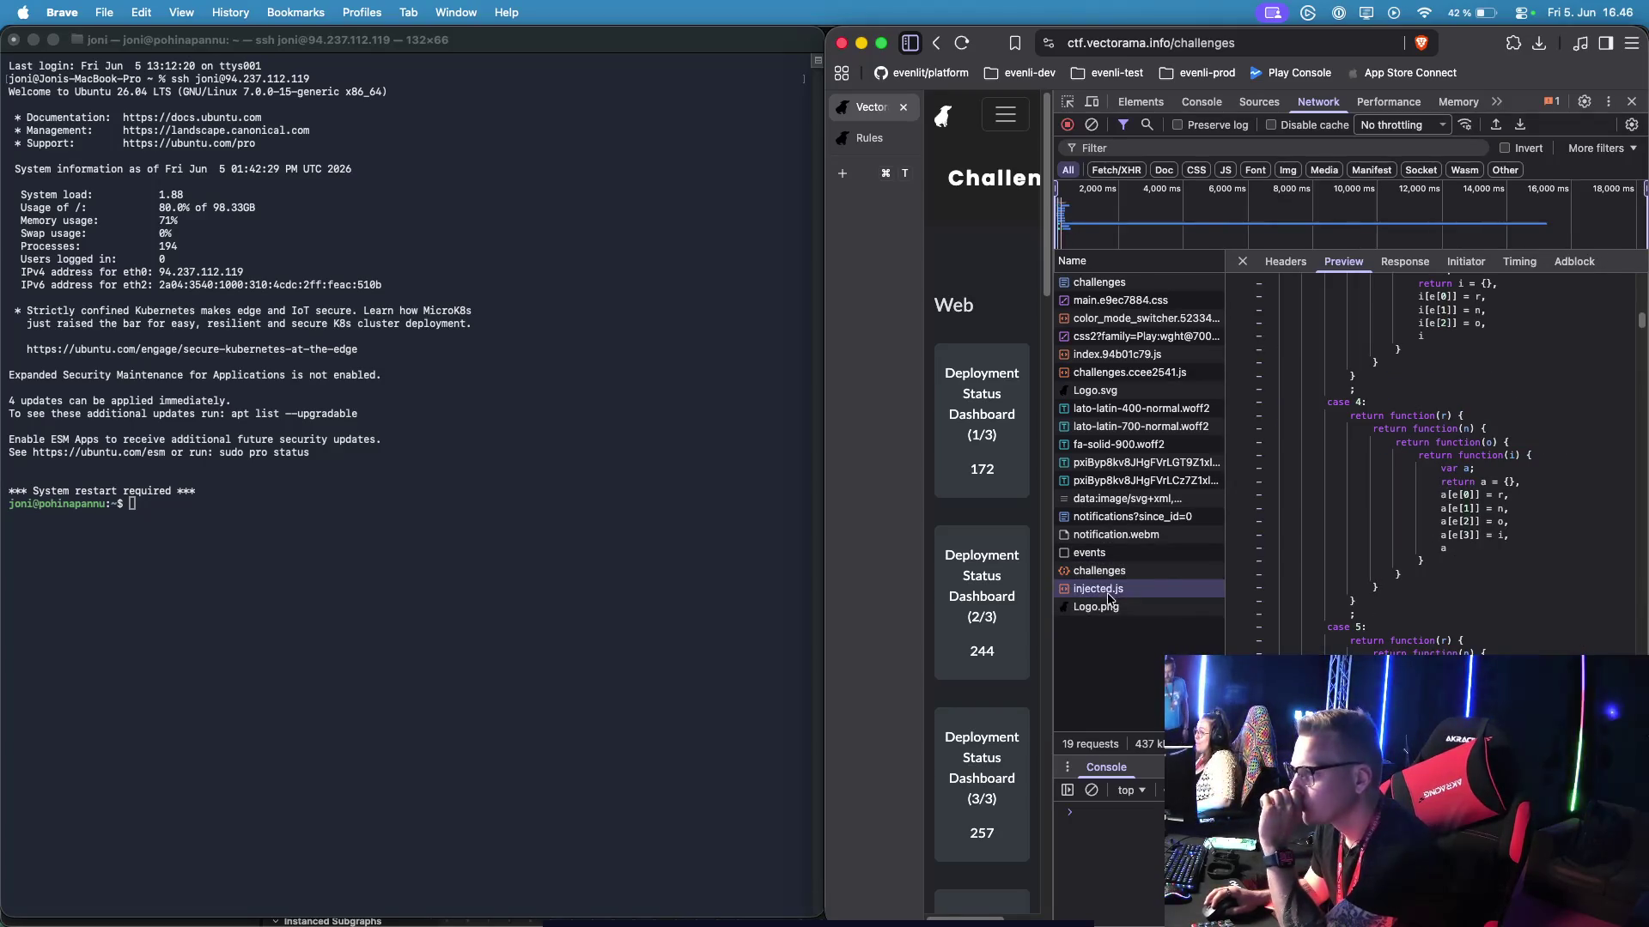
pyautogui.scroll(-15, 1346, 510)
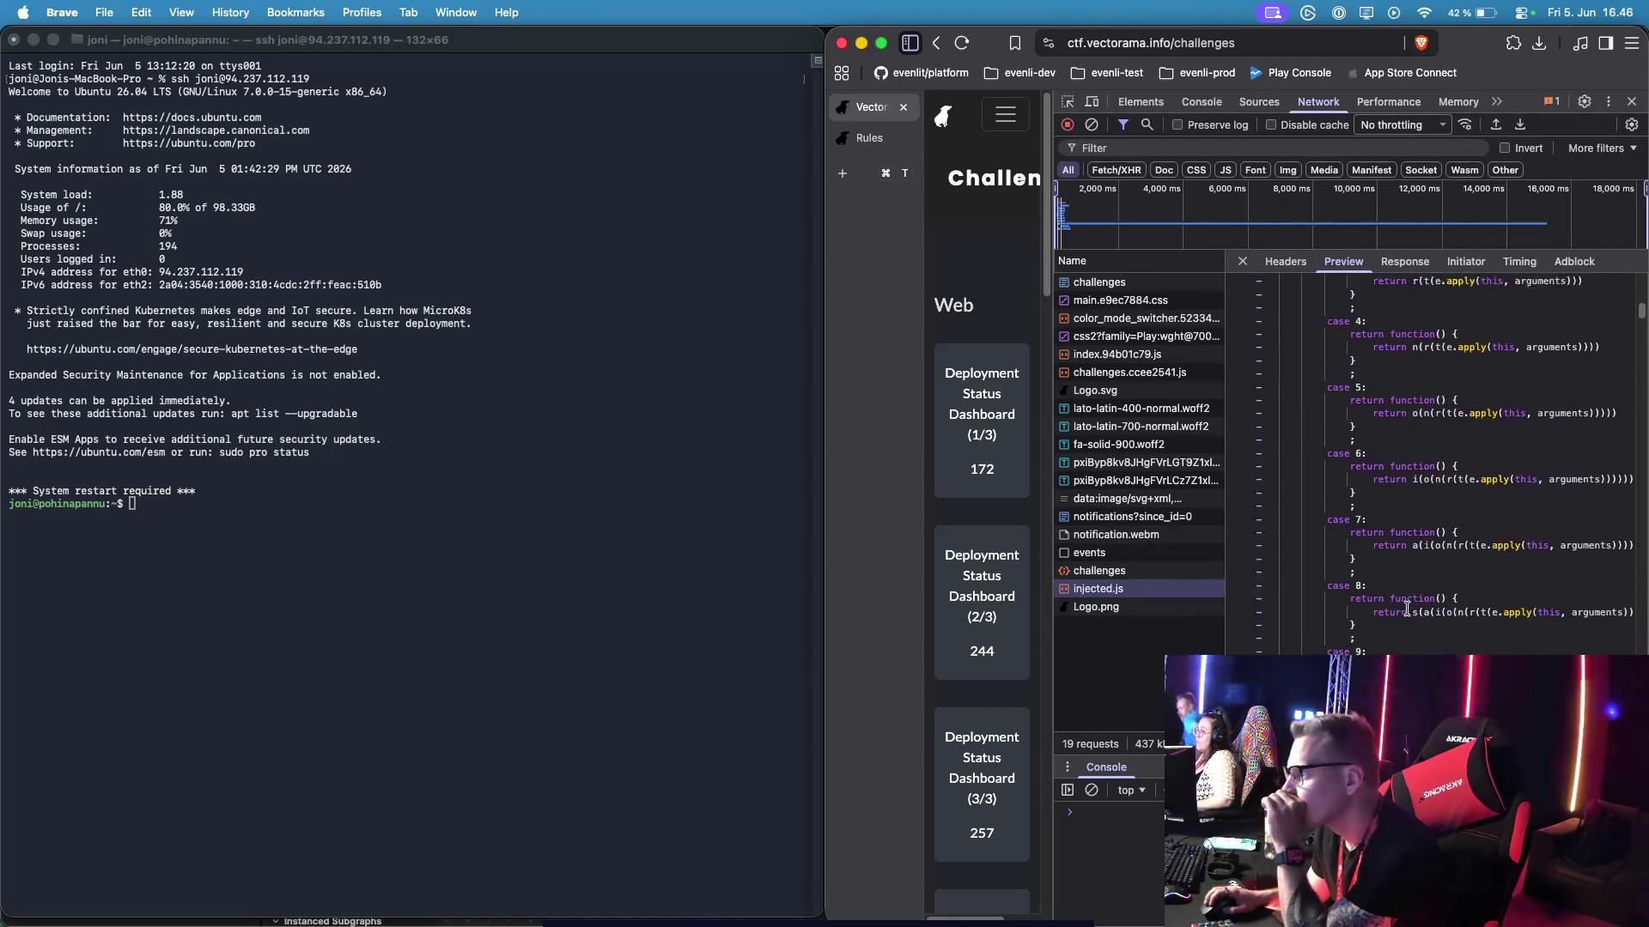
pyautogui.scroll(20, 1416, 606)
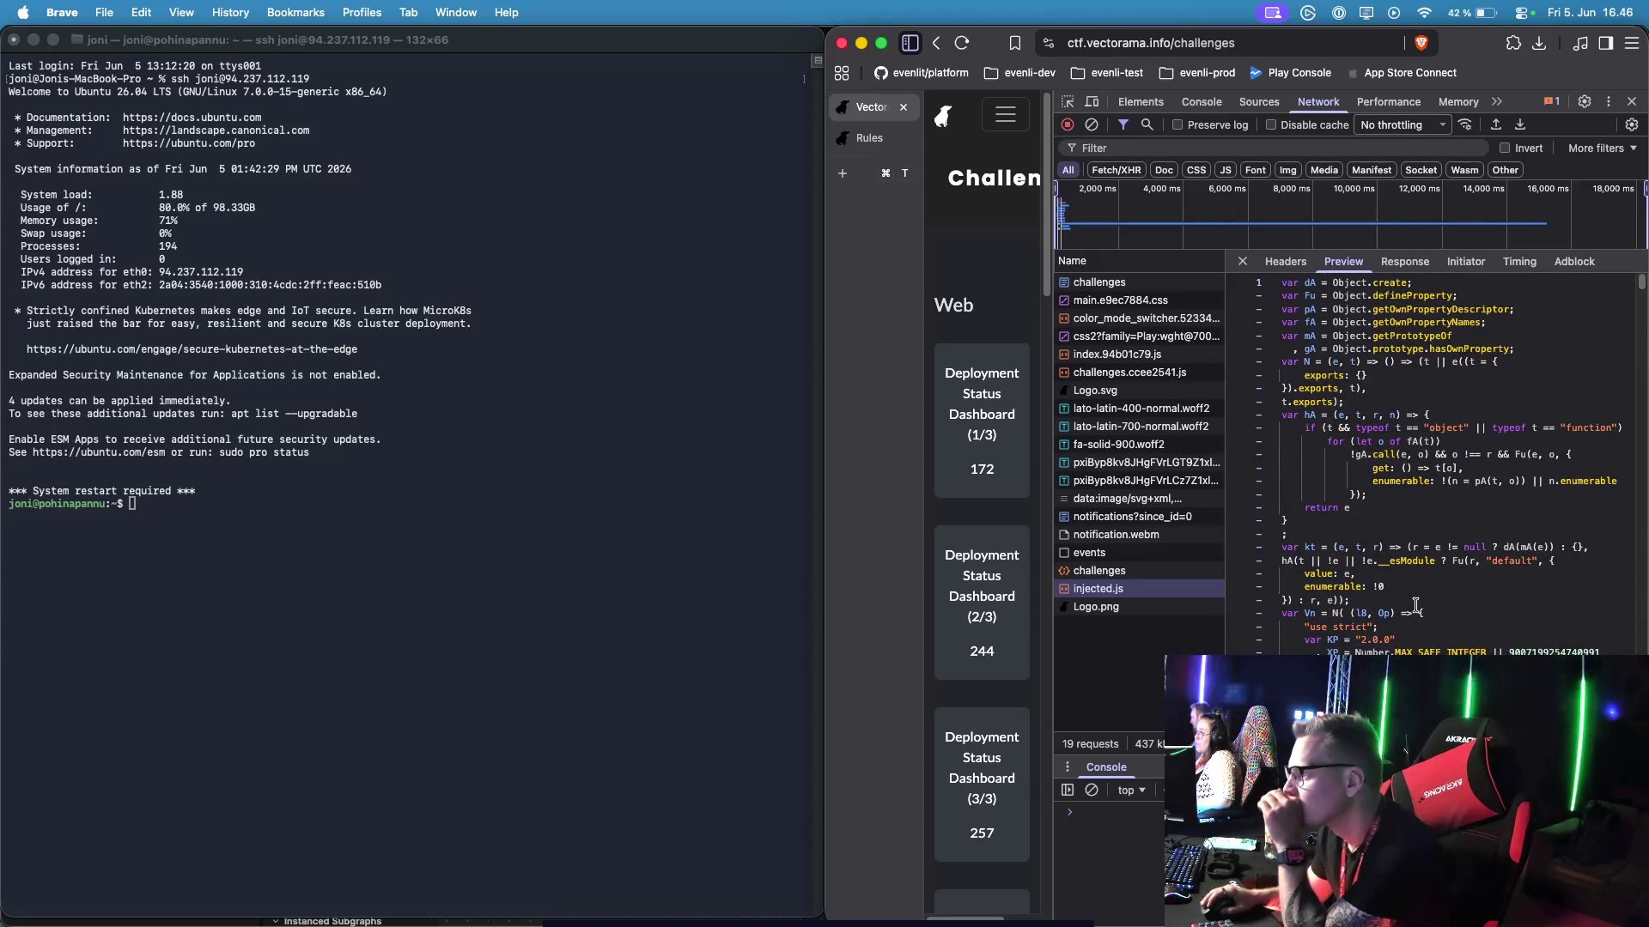
pyautogui.scroll(-10, 1416, 605)
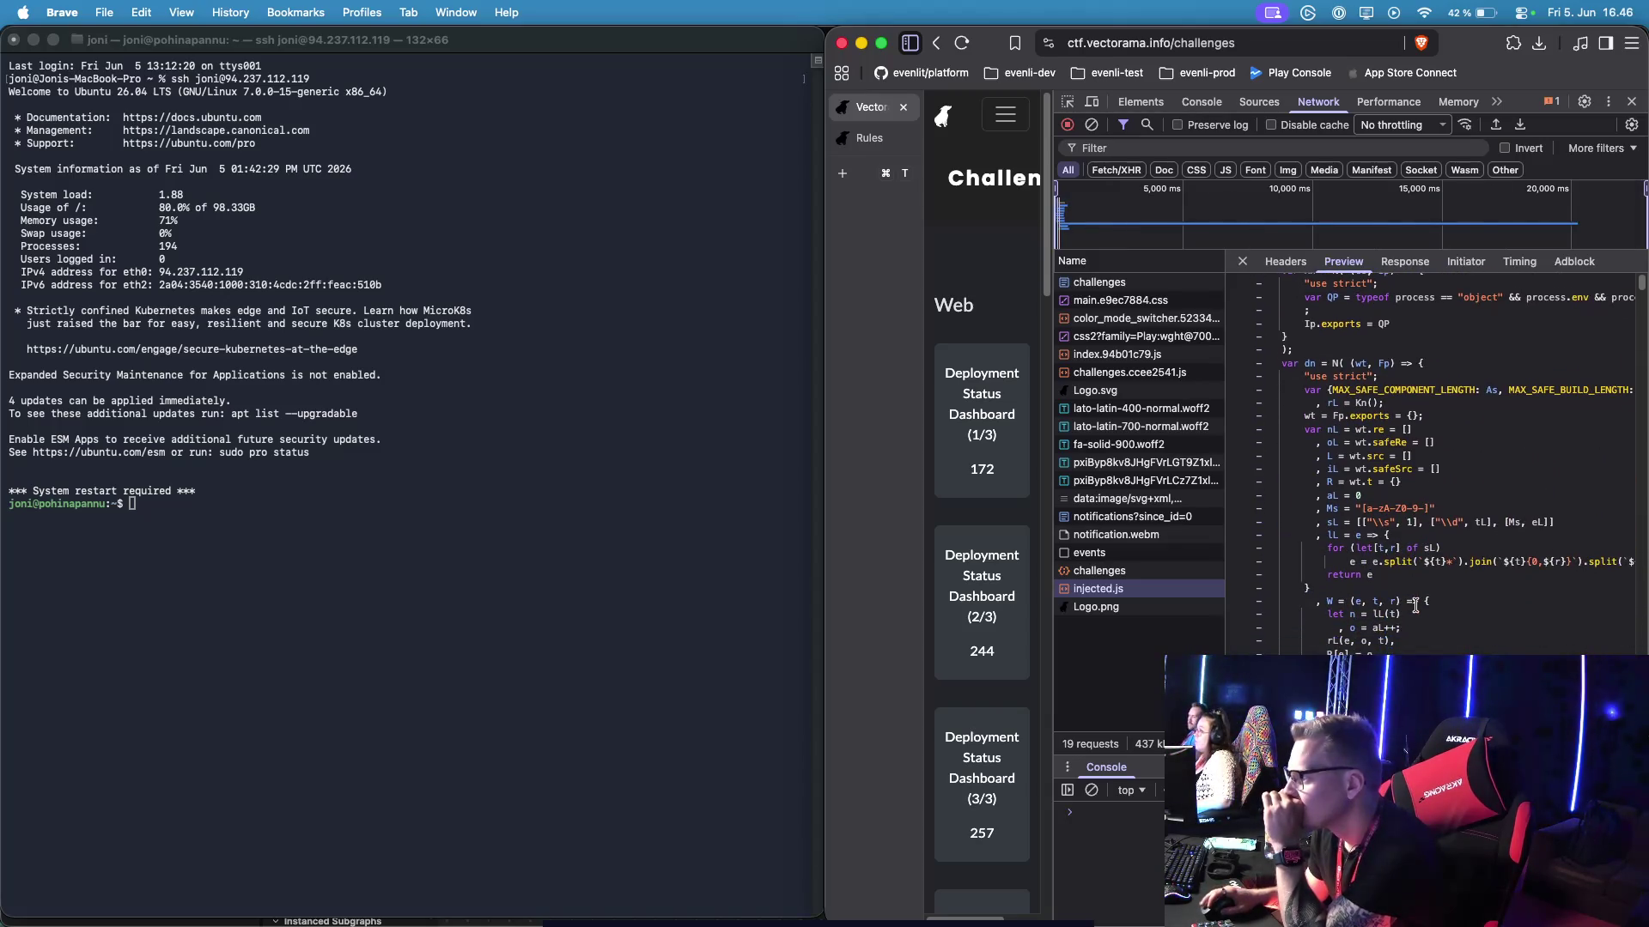
pyautogui.scroll(-5, 1416, 606)
pyautogui.scroll(5, 1416, 606)
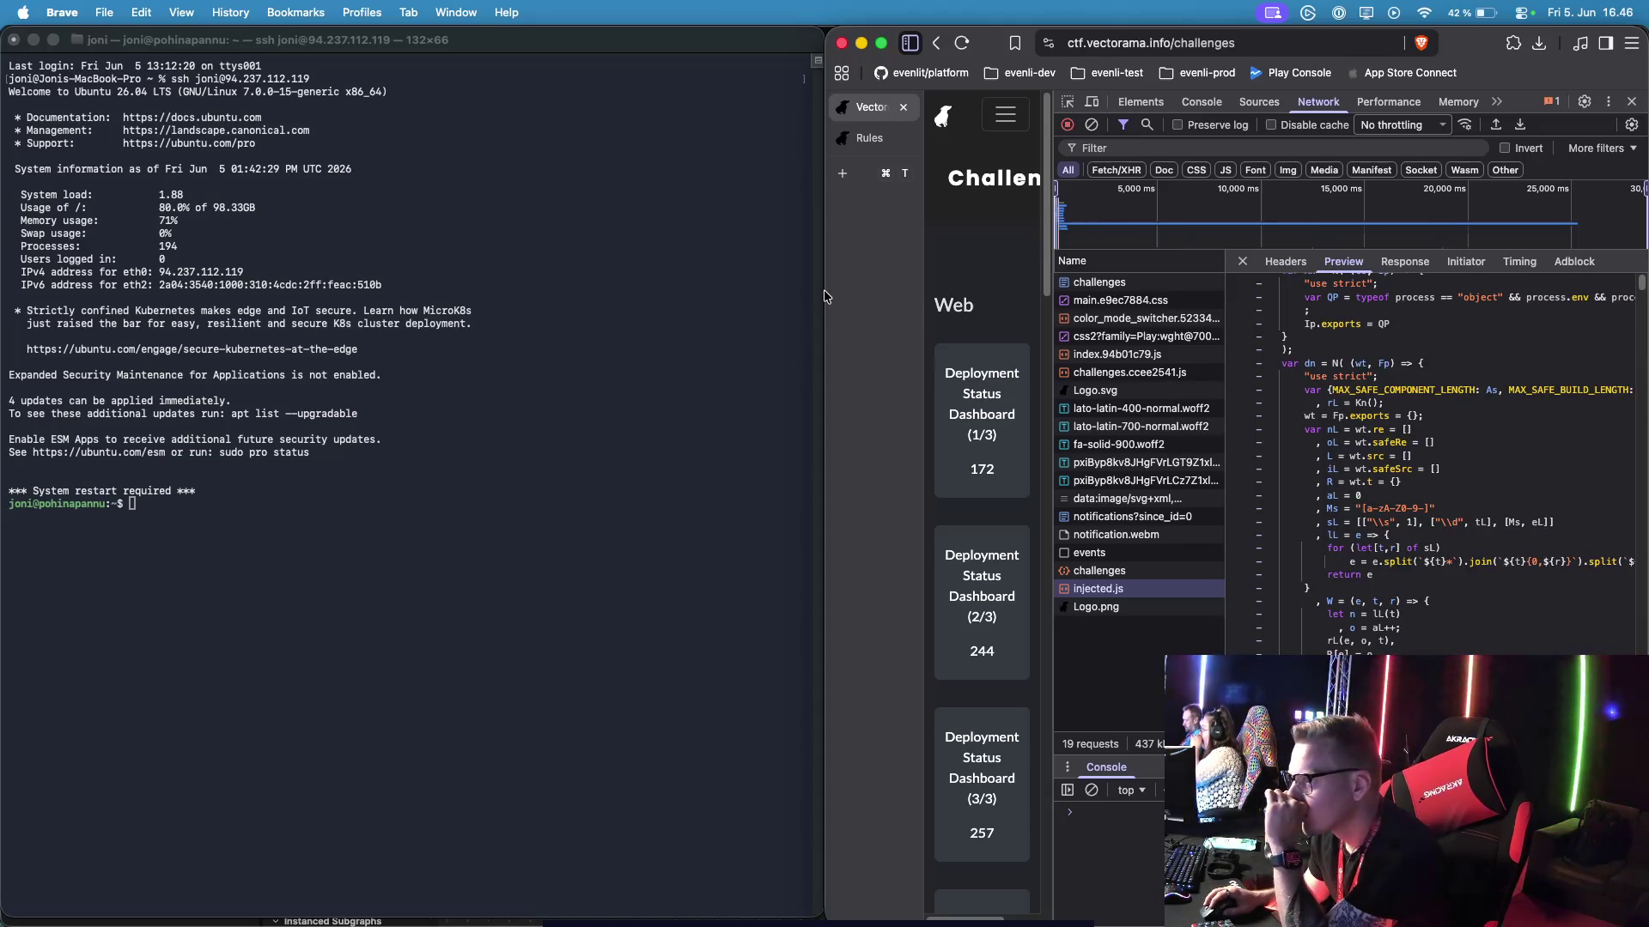
pyautogui.moveTo(822, 273); pyautogui.dragTo(445, 273)
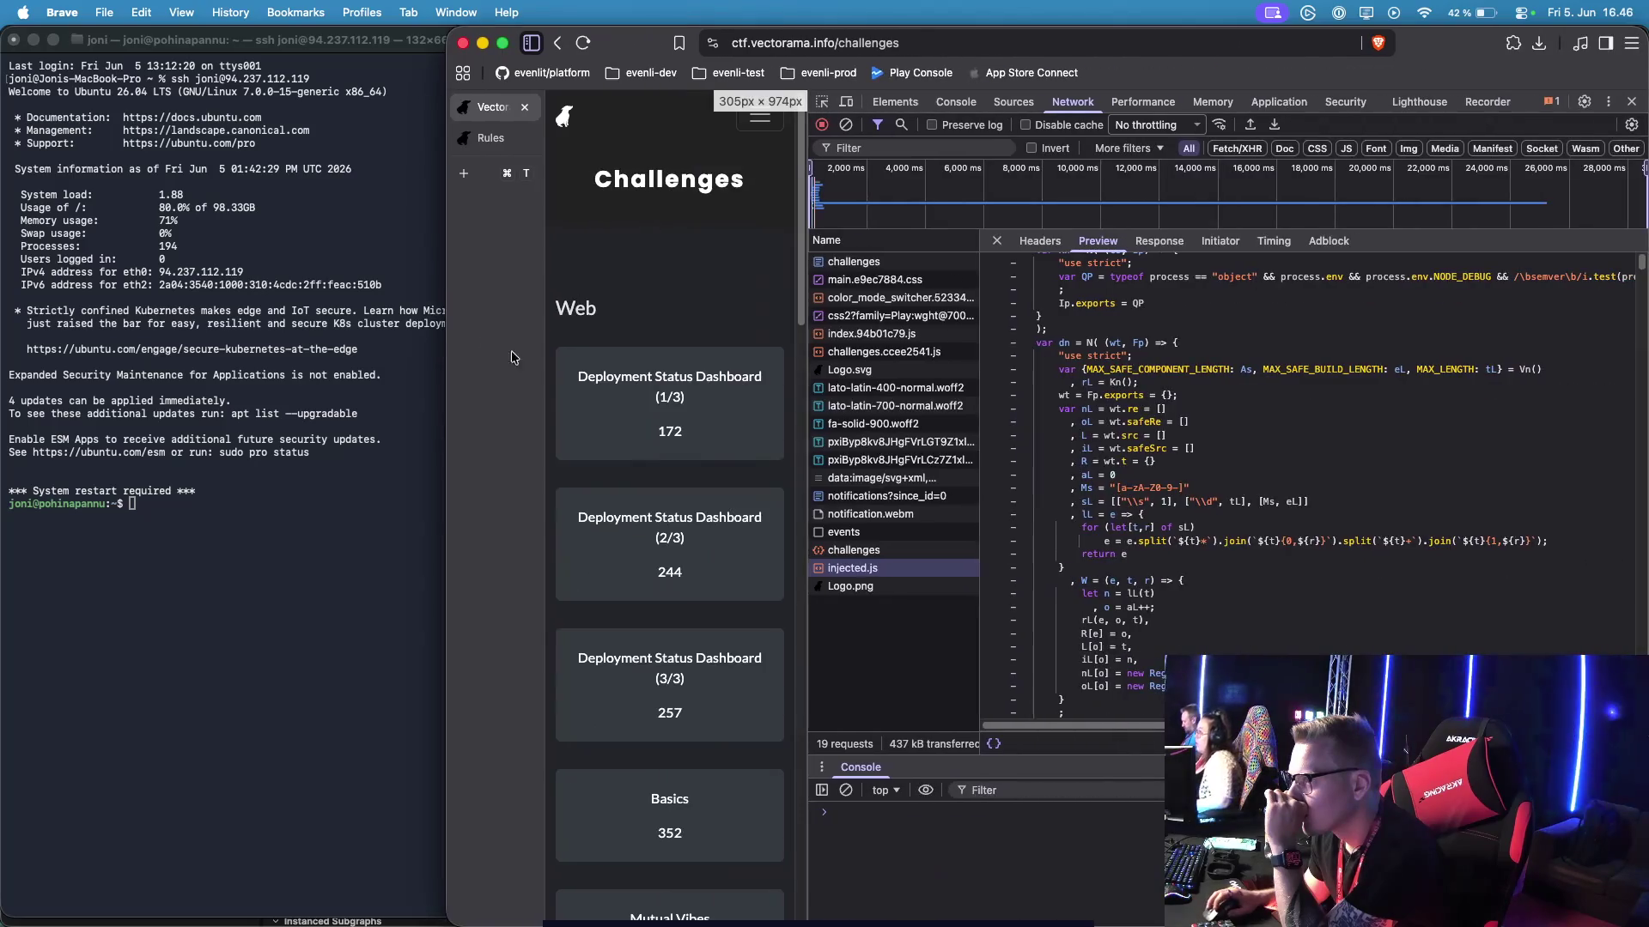
# Step: Scroll down through the injected.js code, back up, then switch to its raw Response view
pyautogui.scroll(-10, 1287, 462)
pyautogui.scroll(-8, 1288, 461)
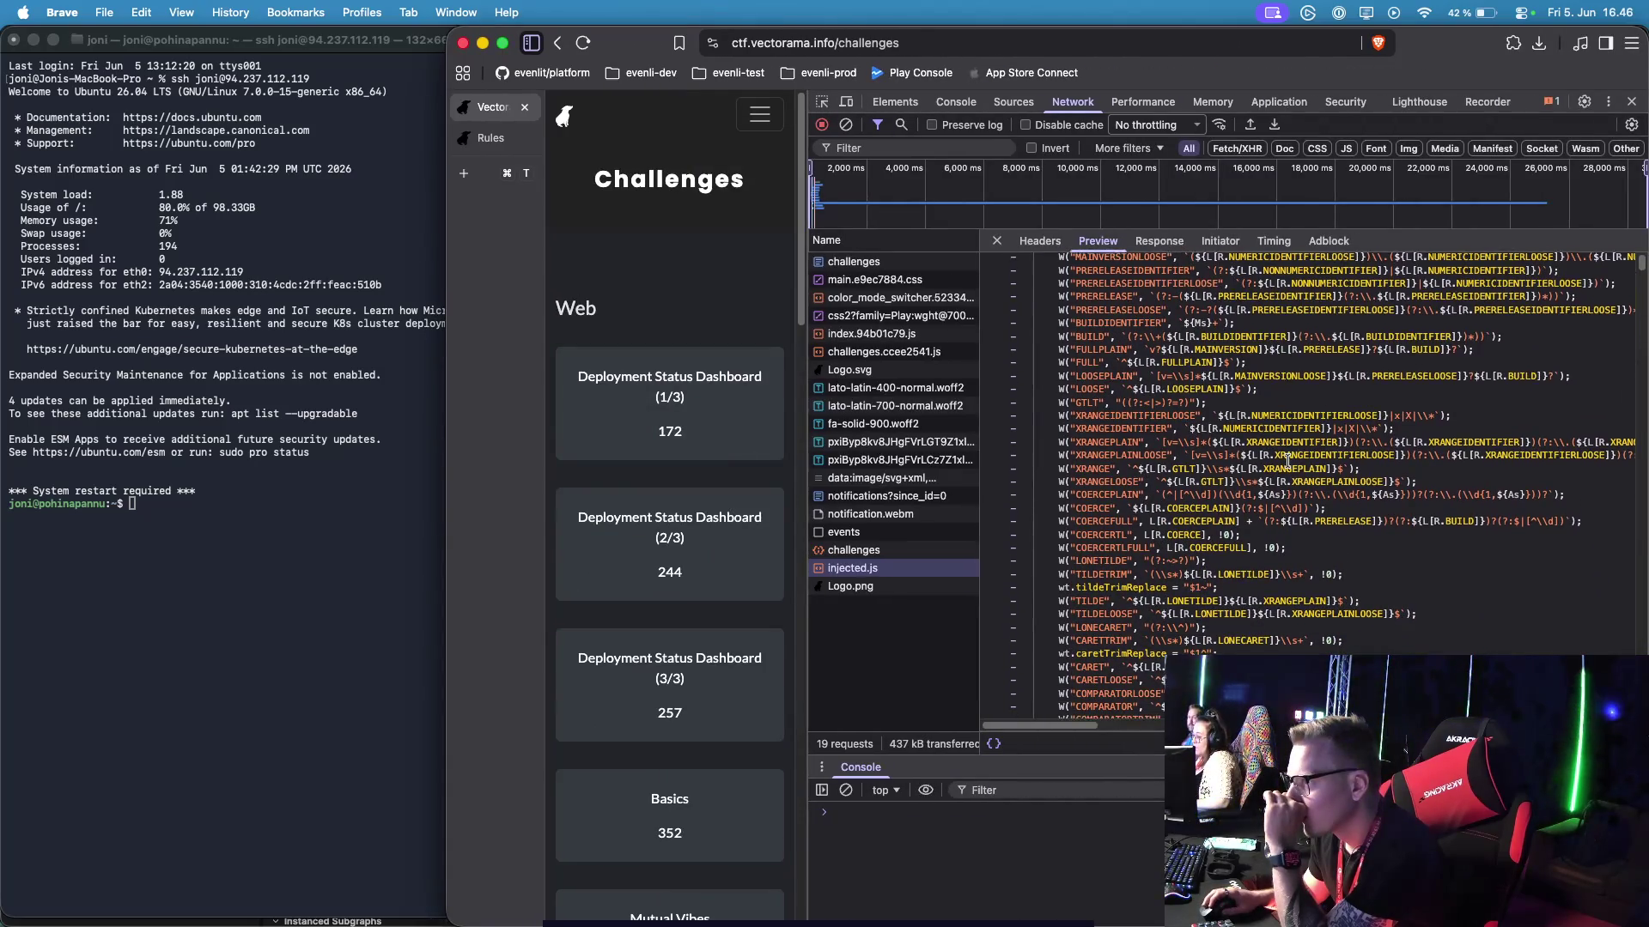
pyautogui.scroll(-4, 1288, 463)
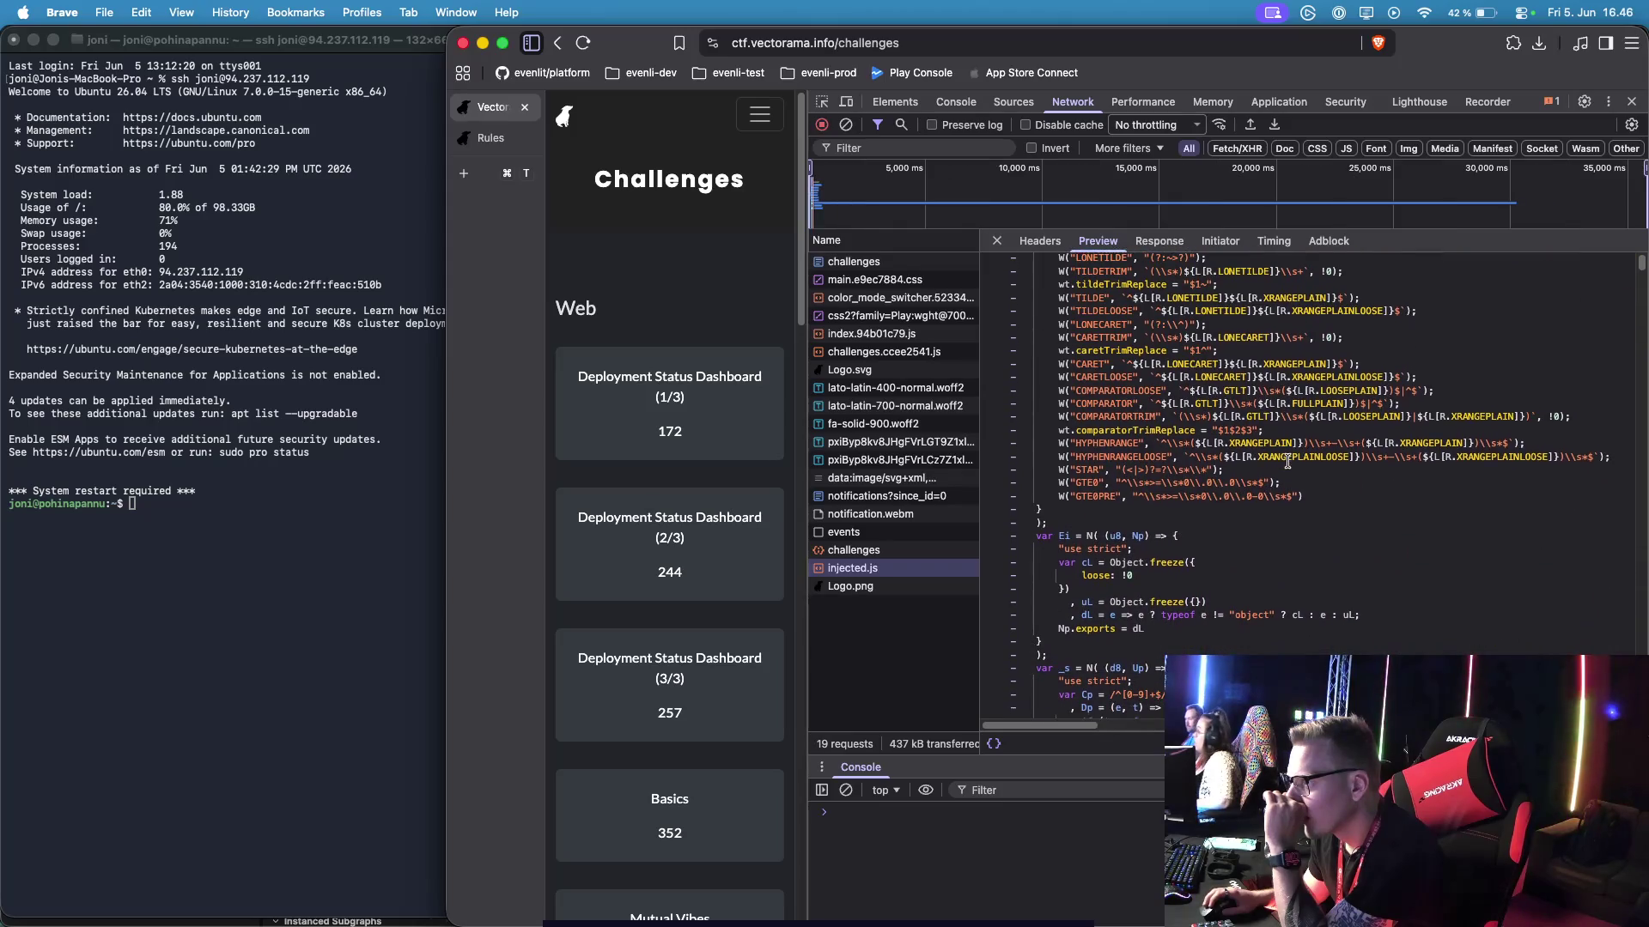
pyautogui.scroll(-4, 1287, 463)
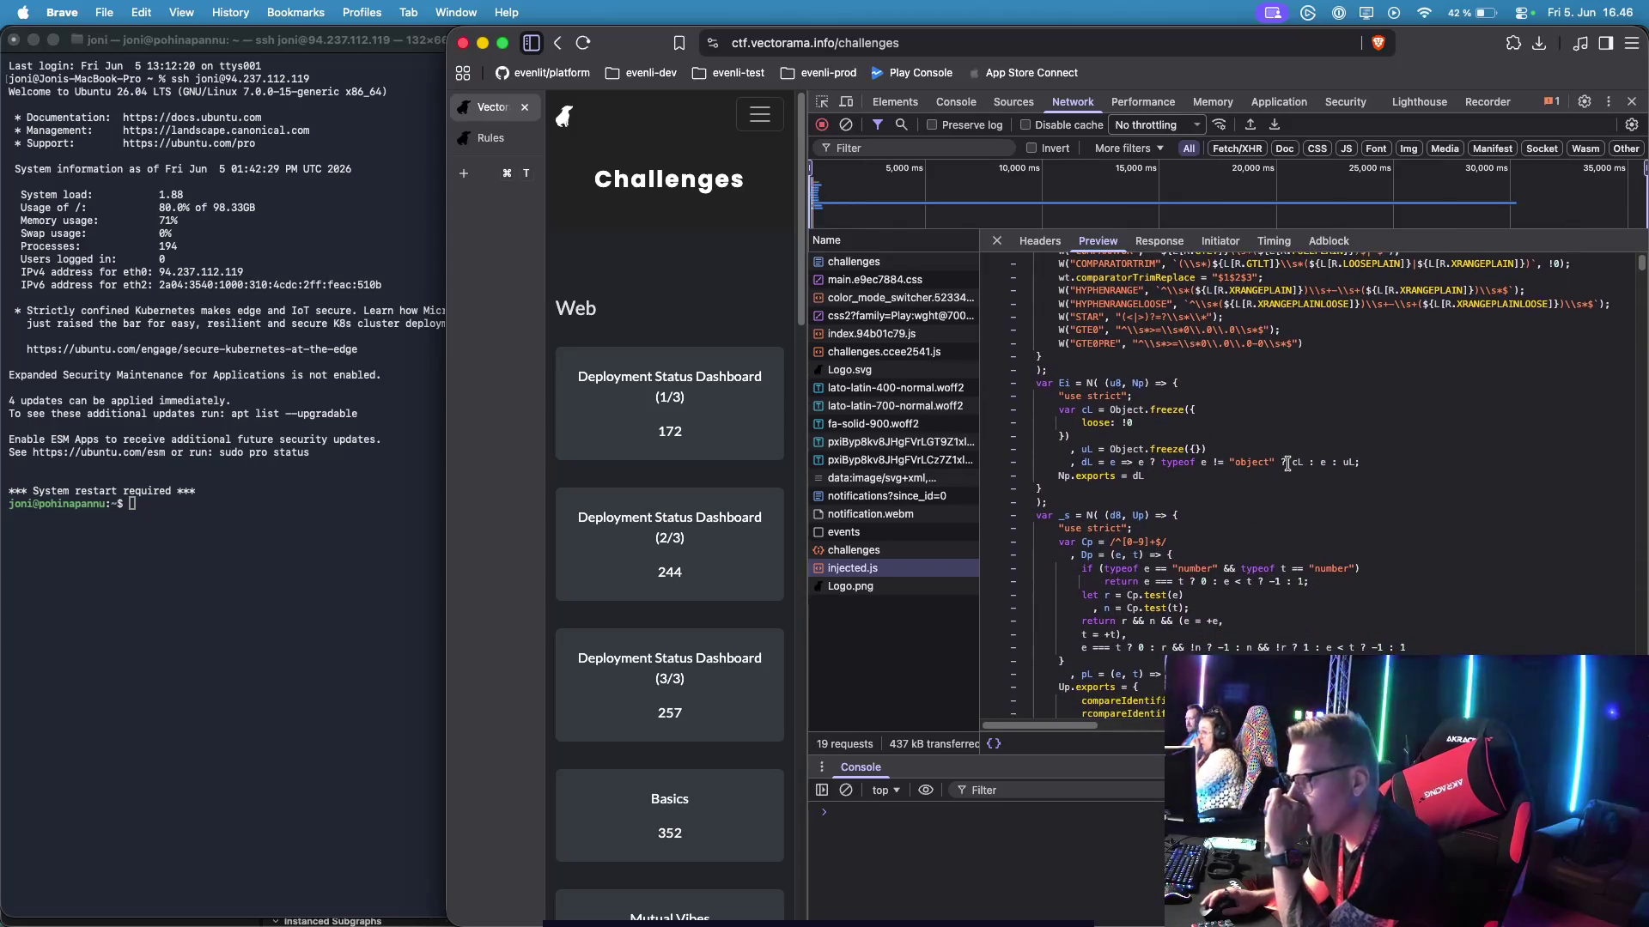
pyautogui.scroll(-5, 1119, 549)
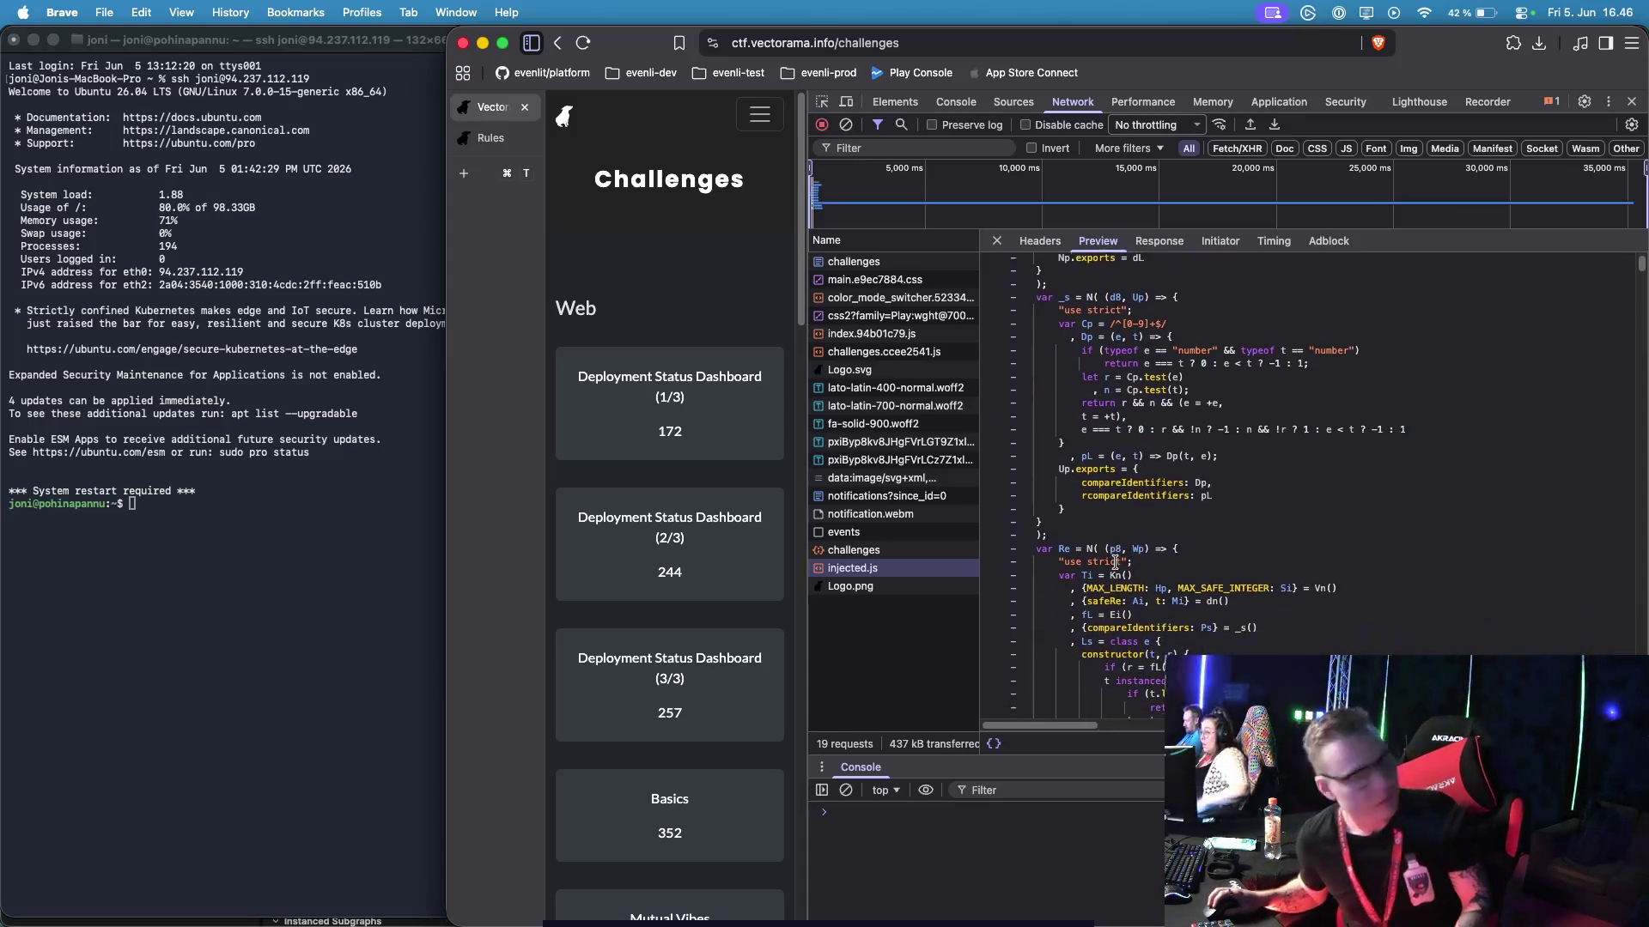
pyautogui.scroll(-8, 1174, 548)
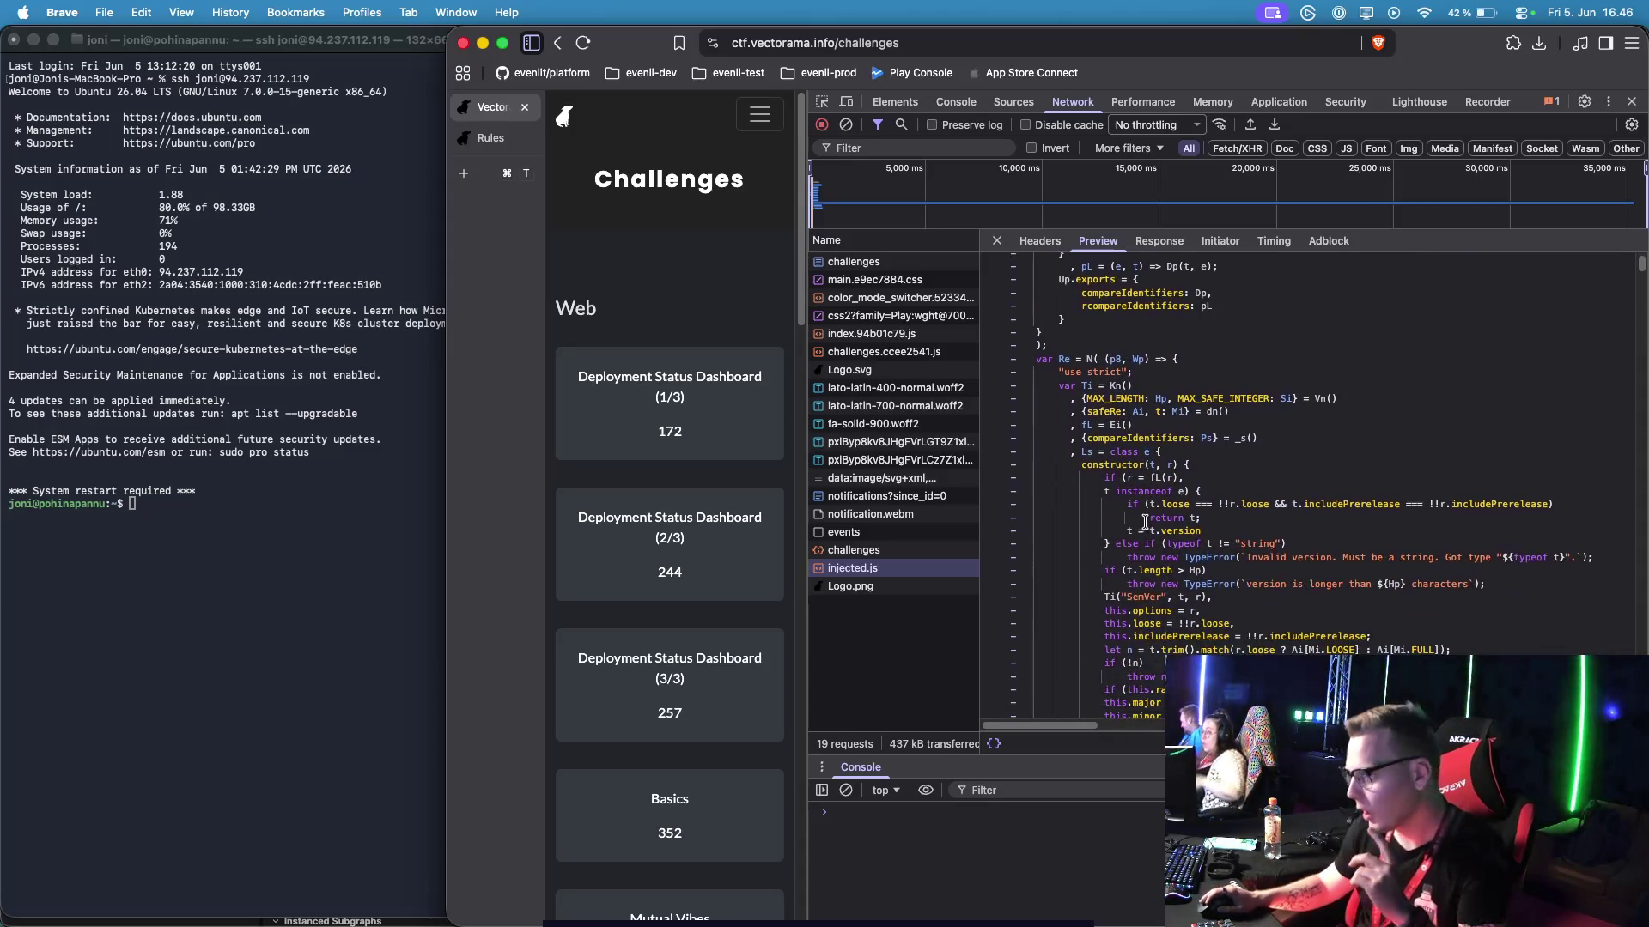
pyautogui.scroll(-10, 1122, 571)
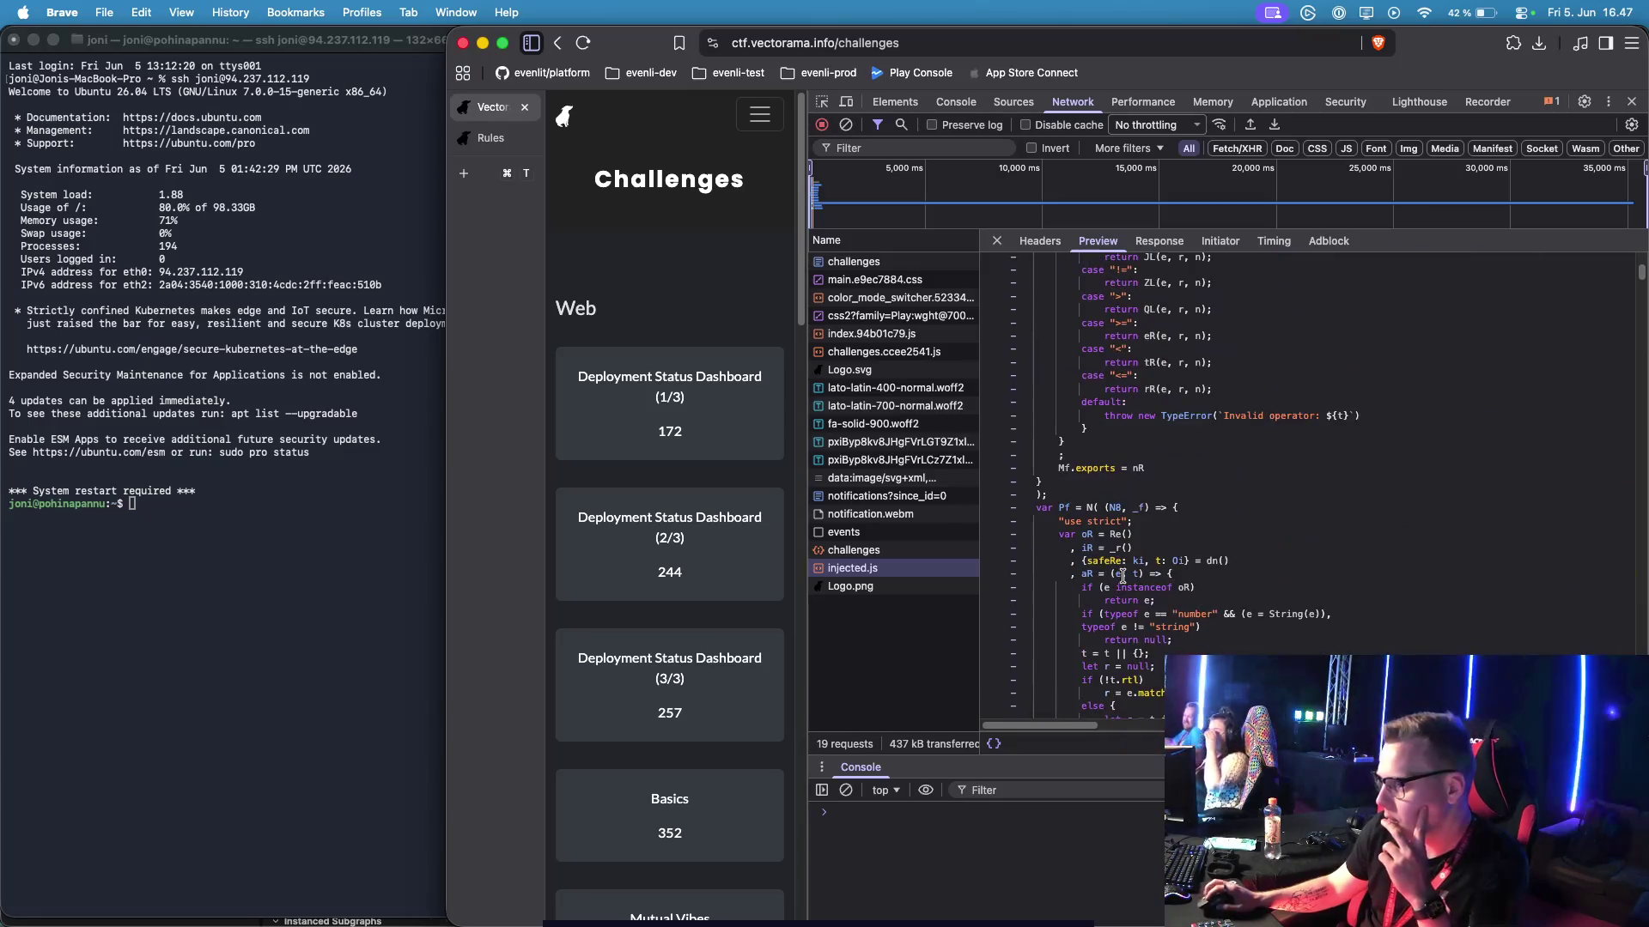
pyautogui.scroll(-10, 1121, 575)
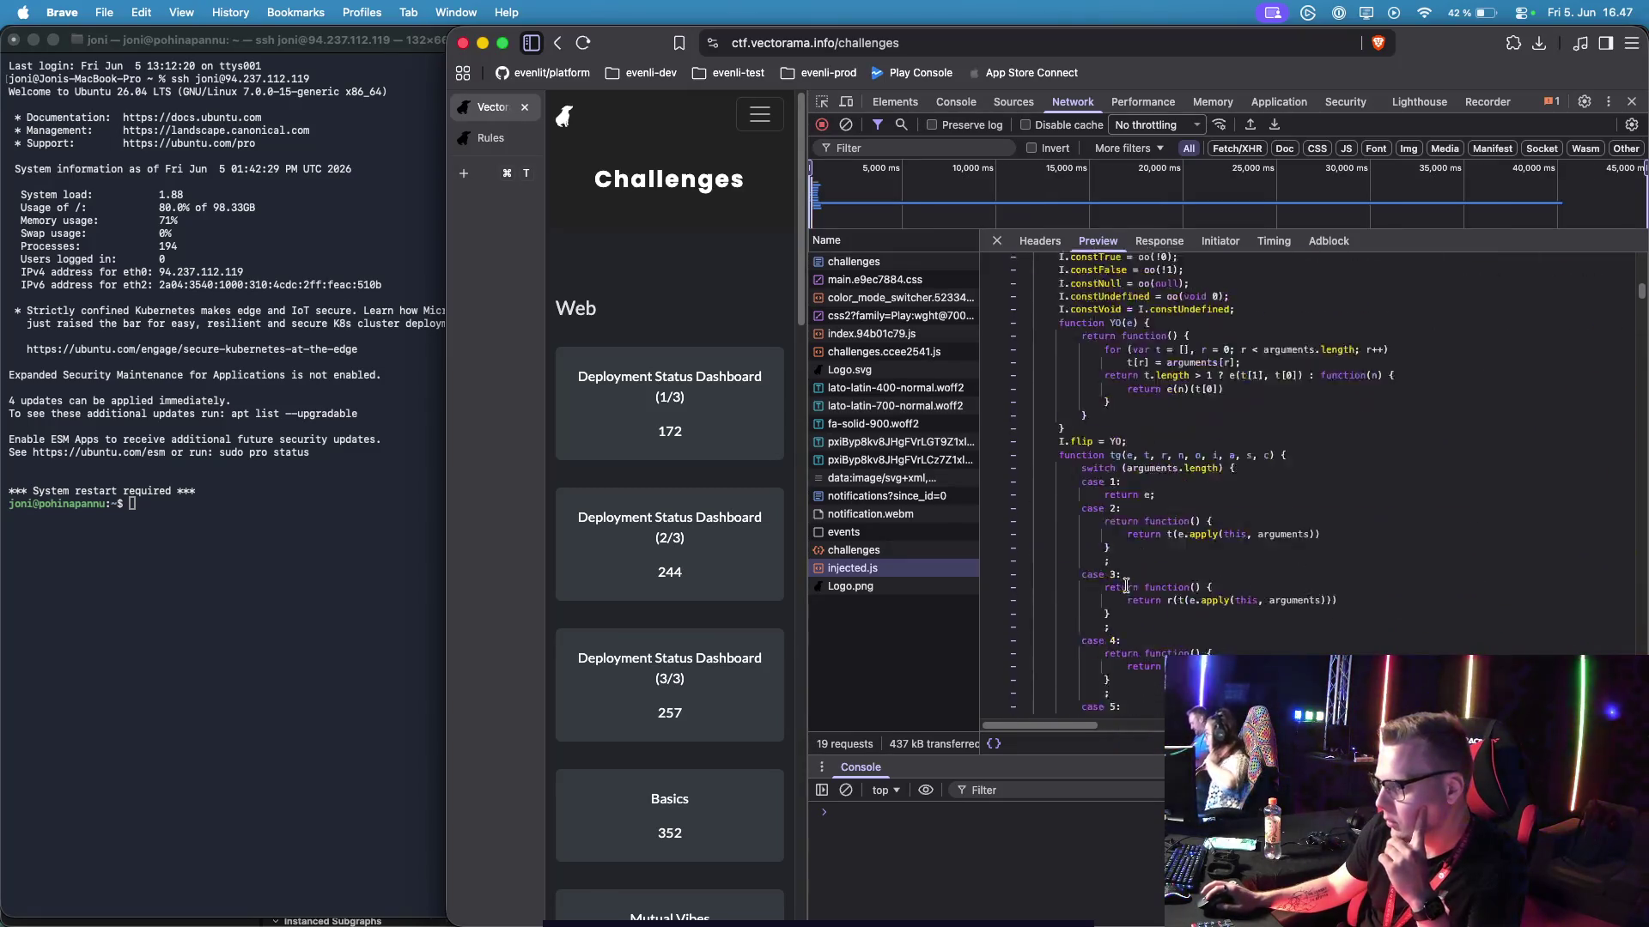
pyautogui.scroll(20, 1125, 584)
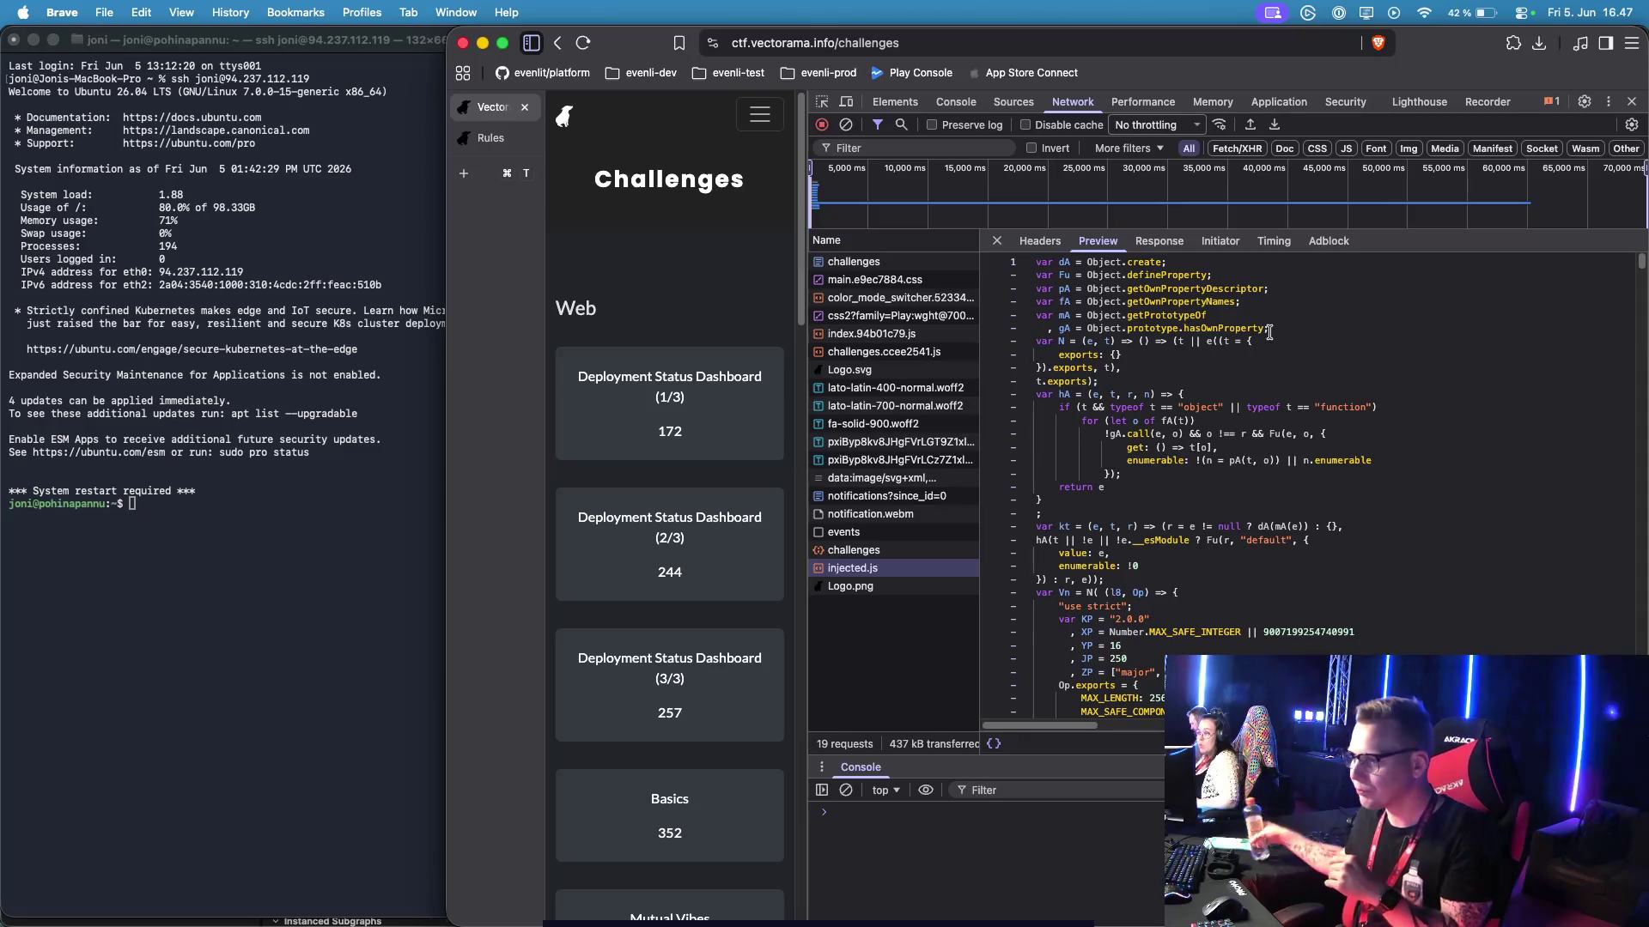
pyautogui.click(1166, 241)
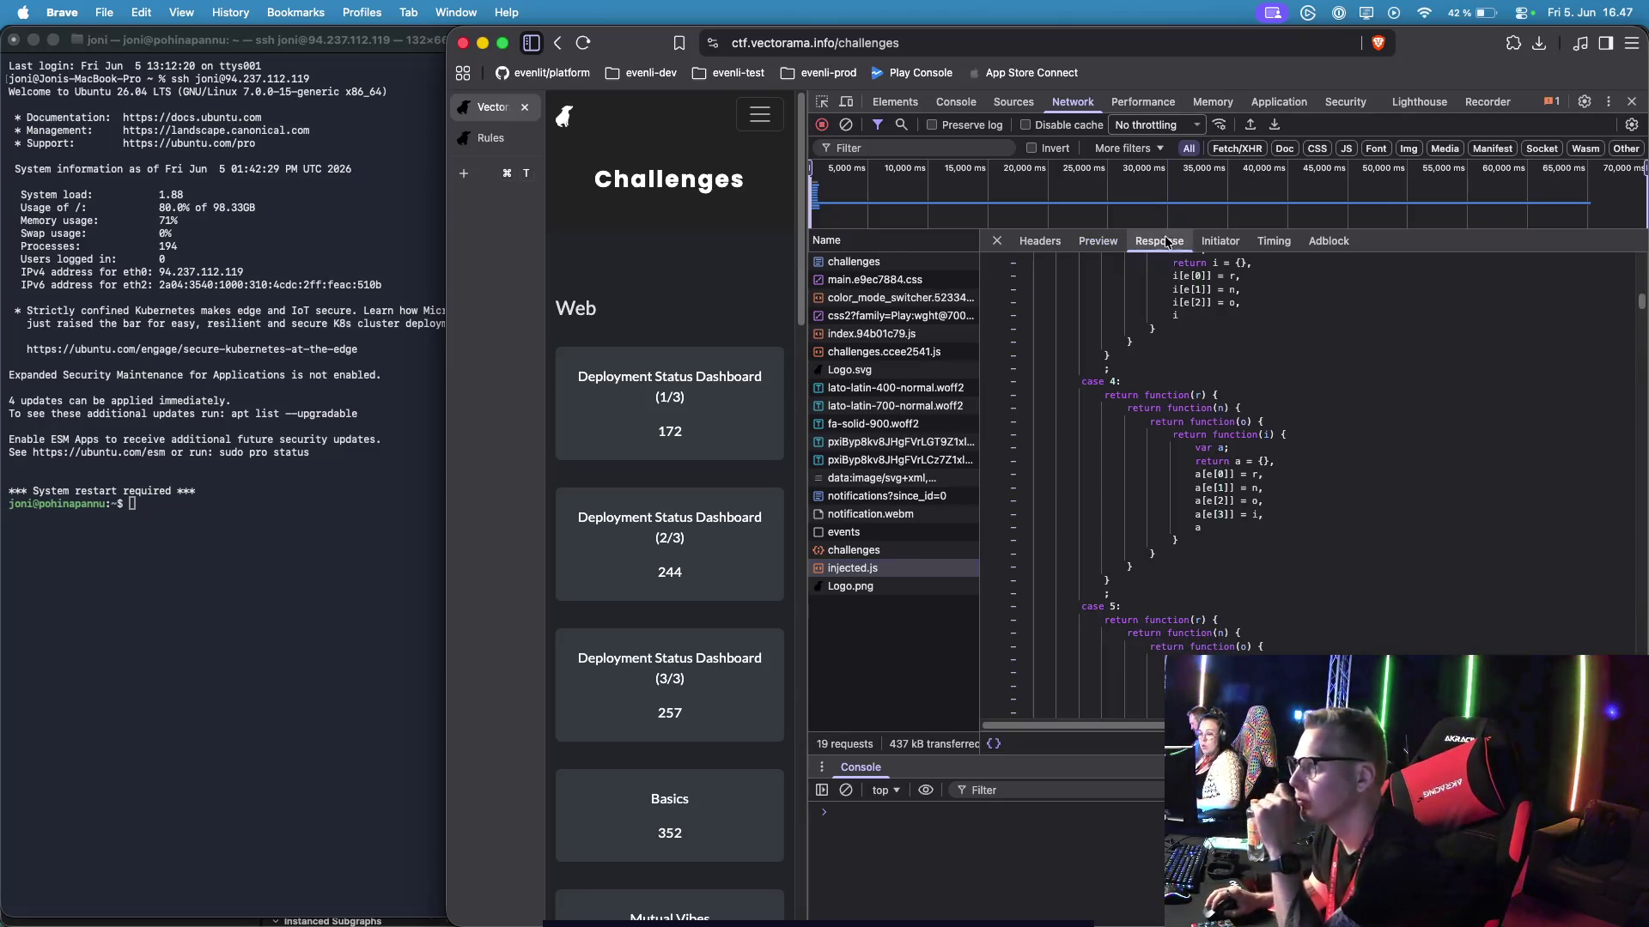
# Step: Check the injected.js request's Initiator call stack and Timing, then return to its Response
pyautogui.click(1199, 240)
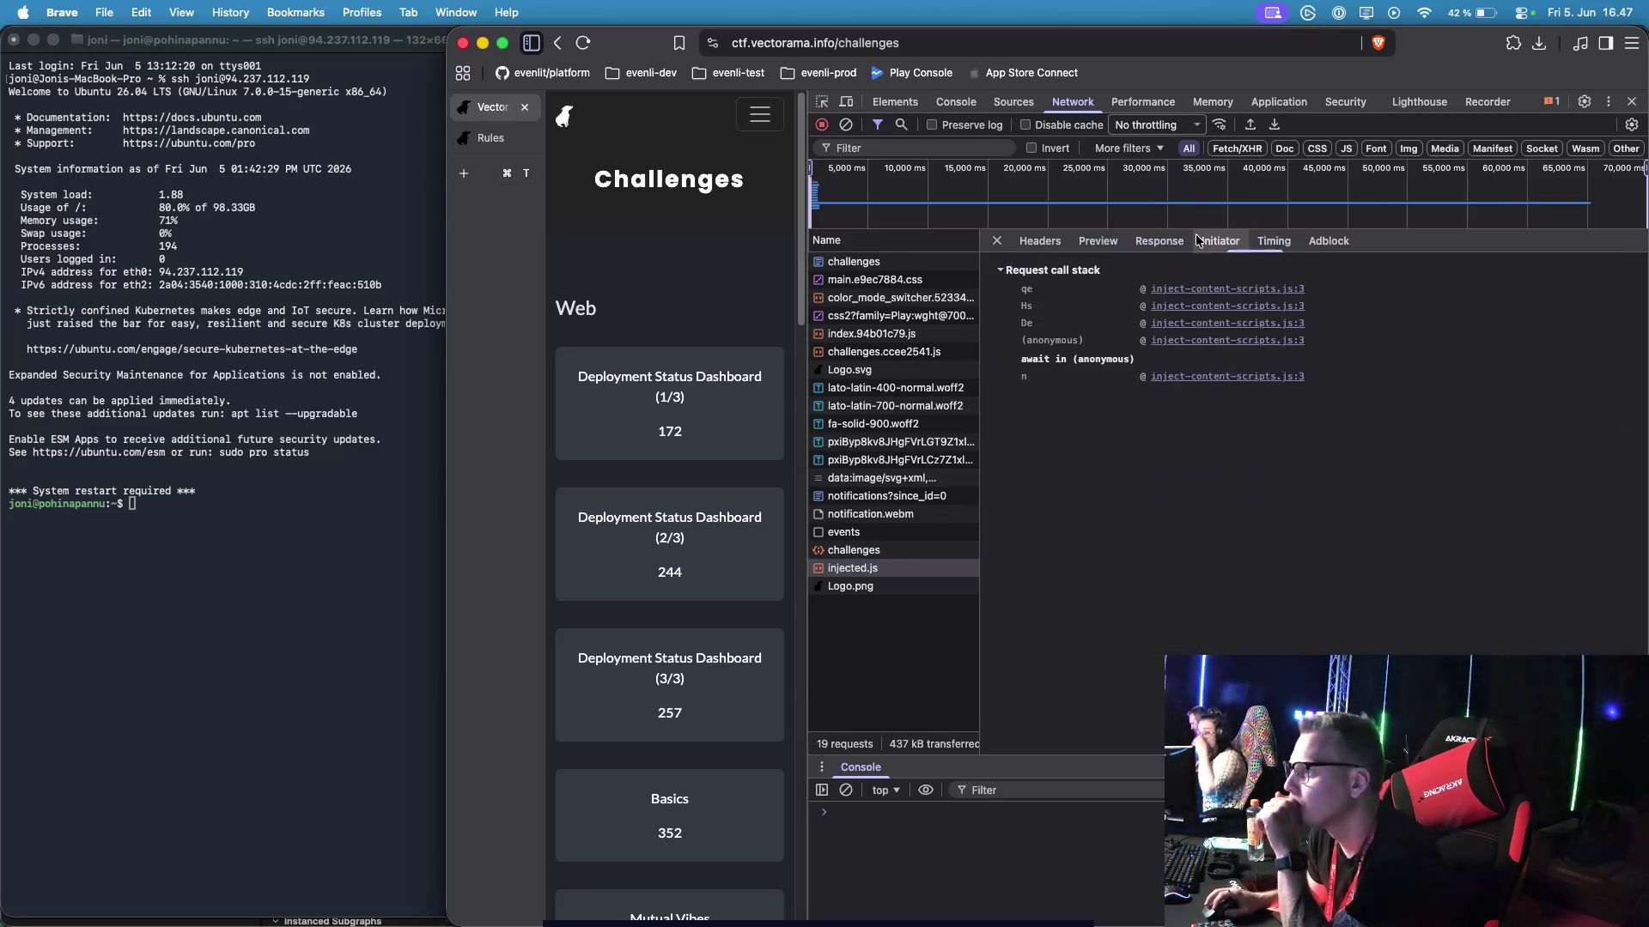
pyautogui.click(1159, 241)
pyautogui.click(1223, 242)
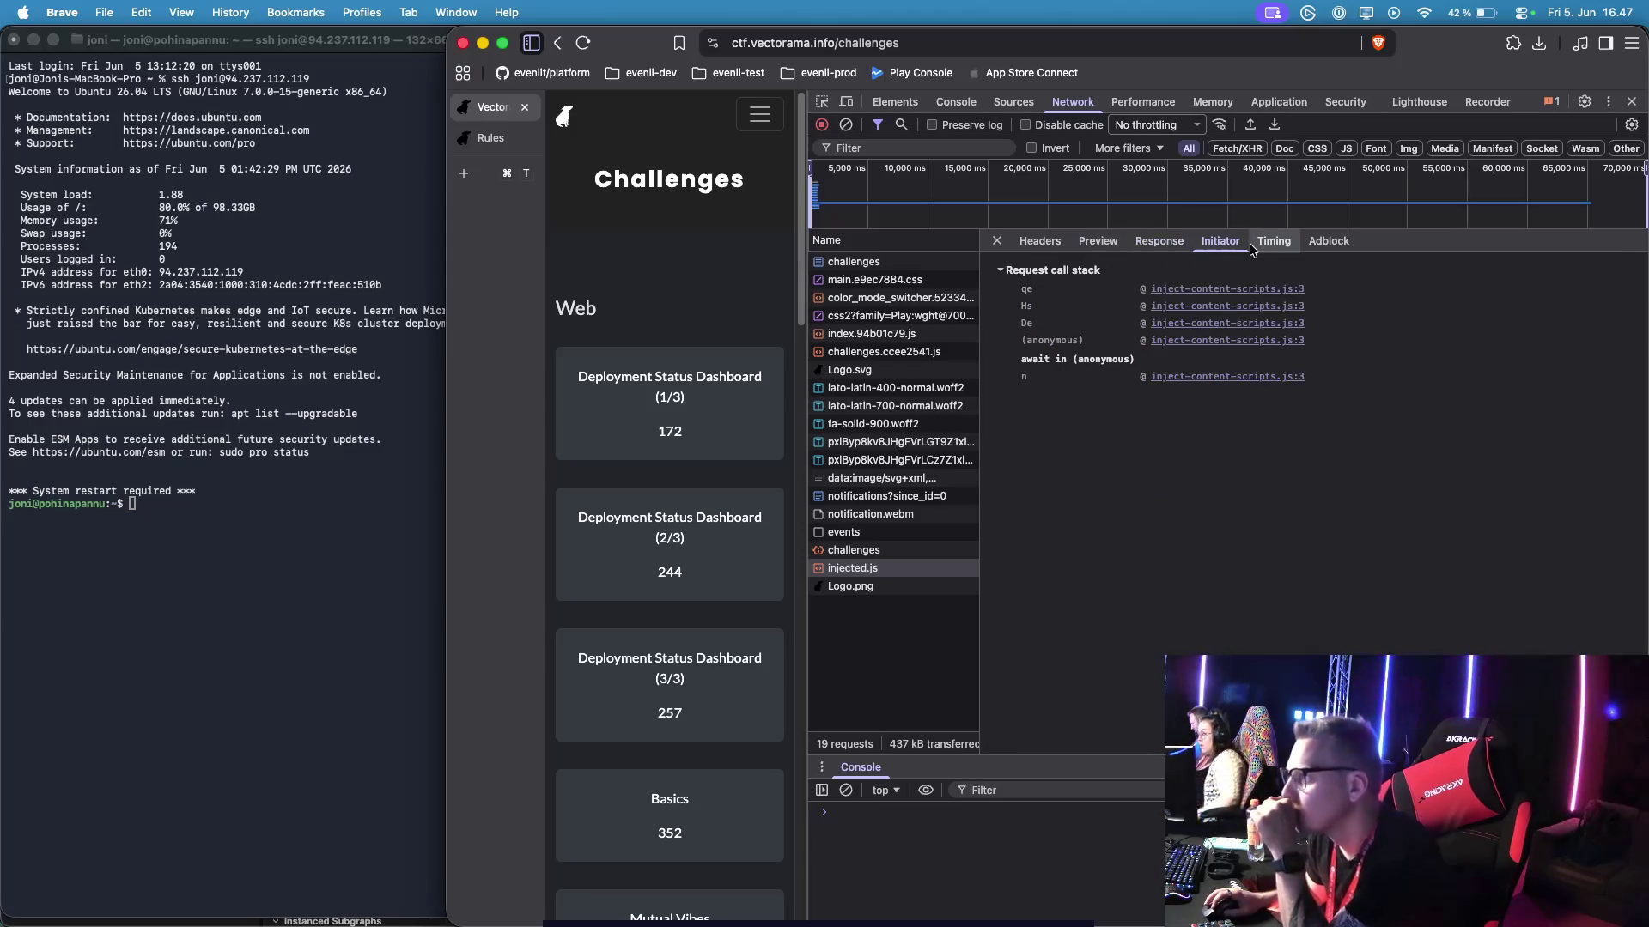
pyautogui.click(1262, 244)
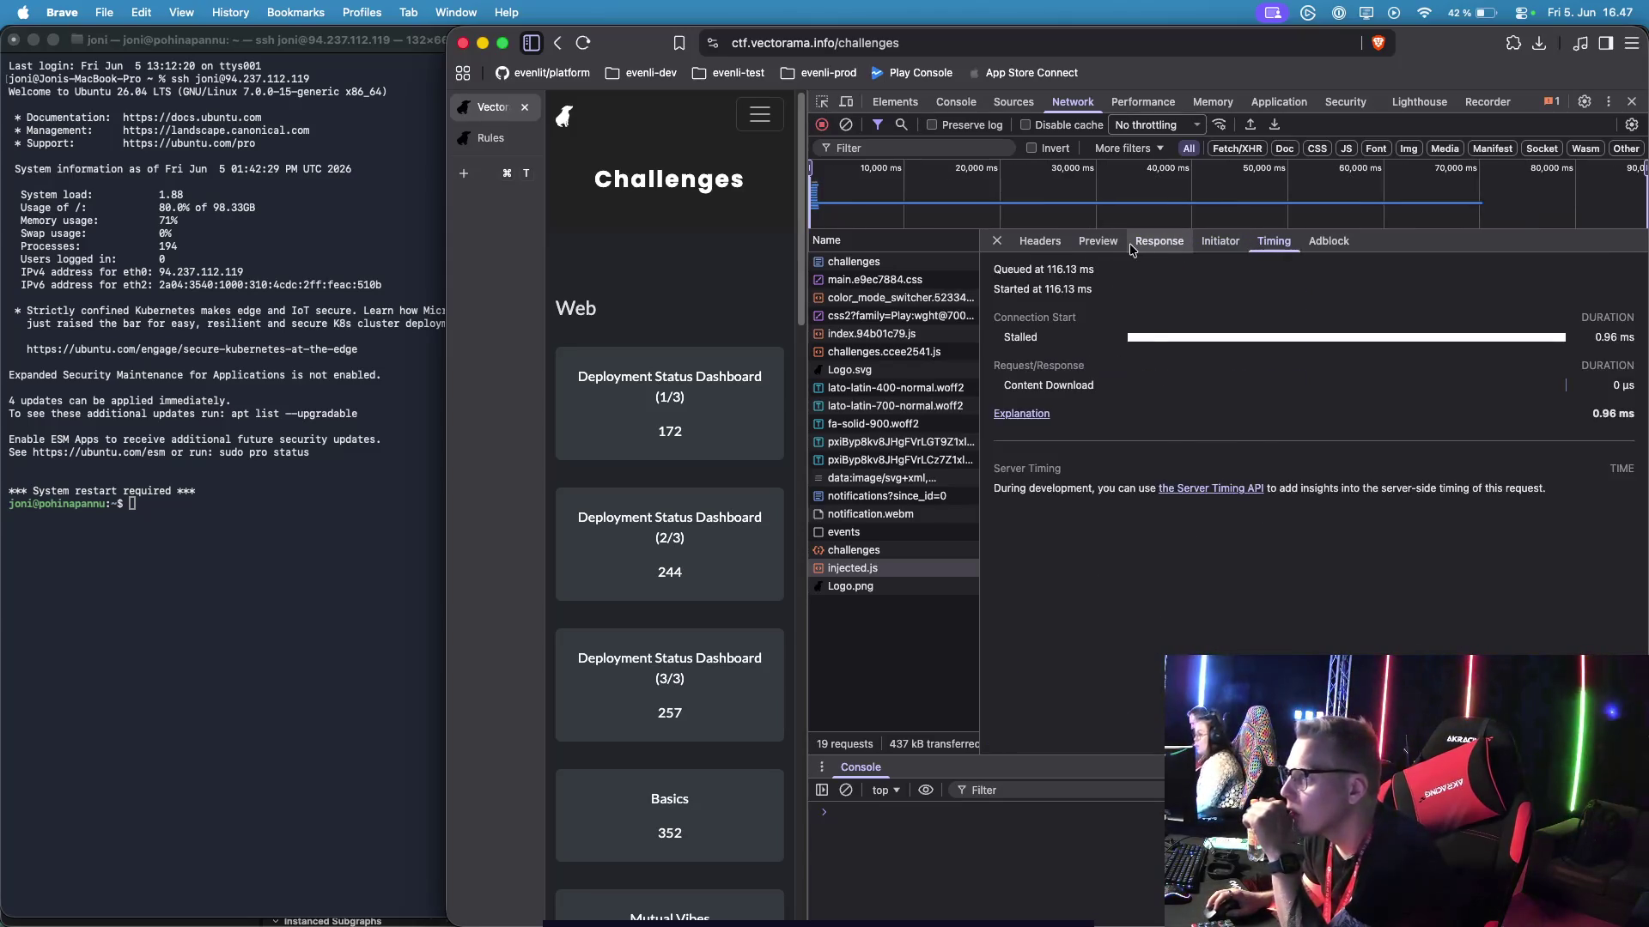
pyautogui.click(1159, 242)
# Step: Filter requests to Fetch/XHR and view the events request's ping EventStream and raw response
pyautogui.click(1237, 148)
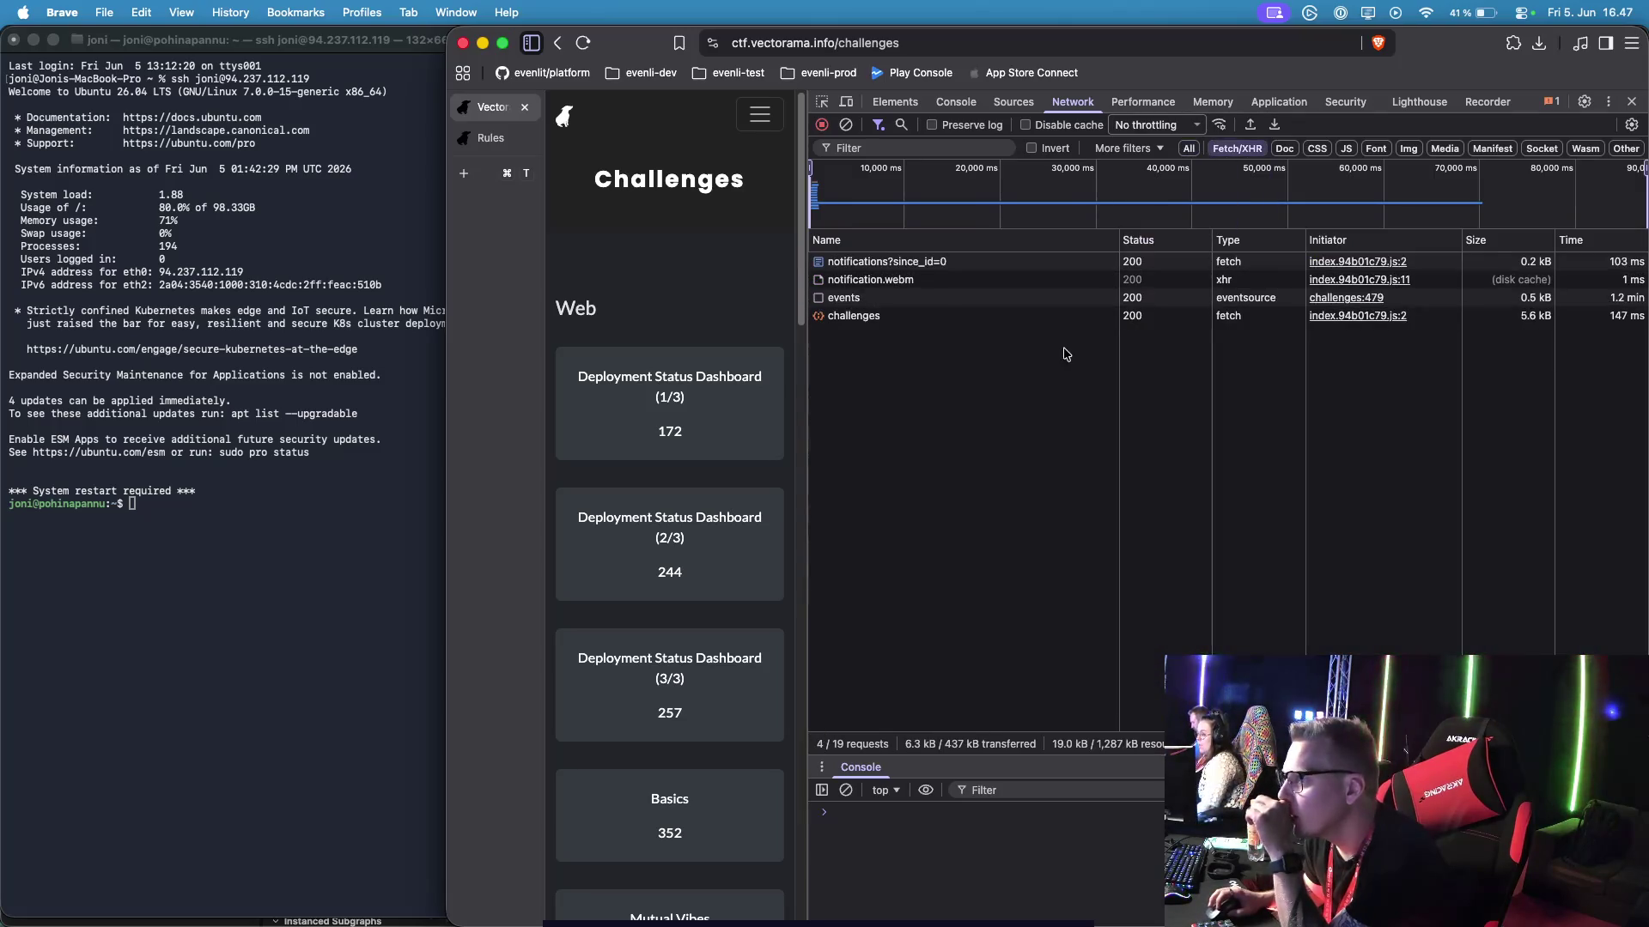
pyautogui.click(936, 298)
pyautogui.click(1117, 242)
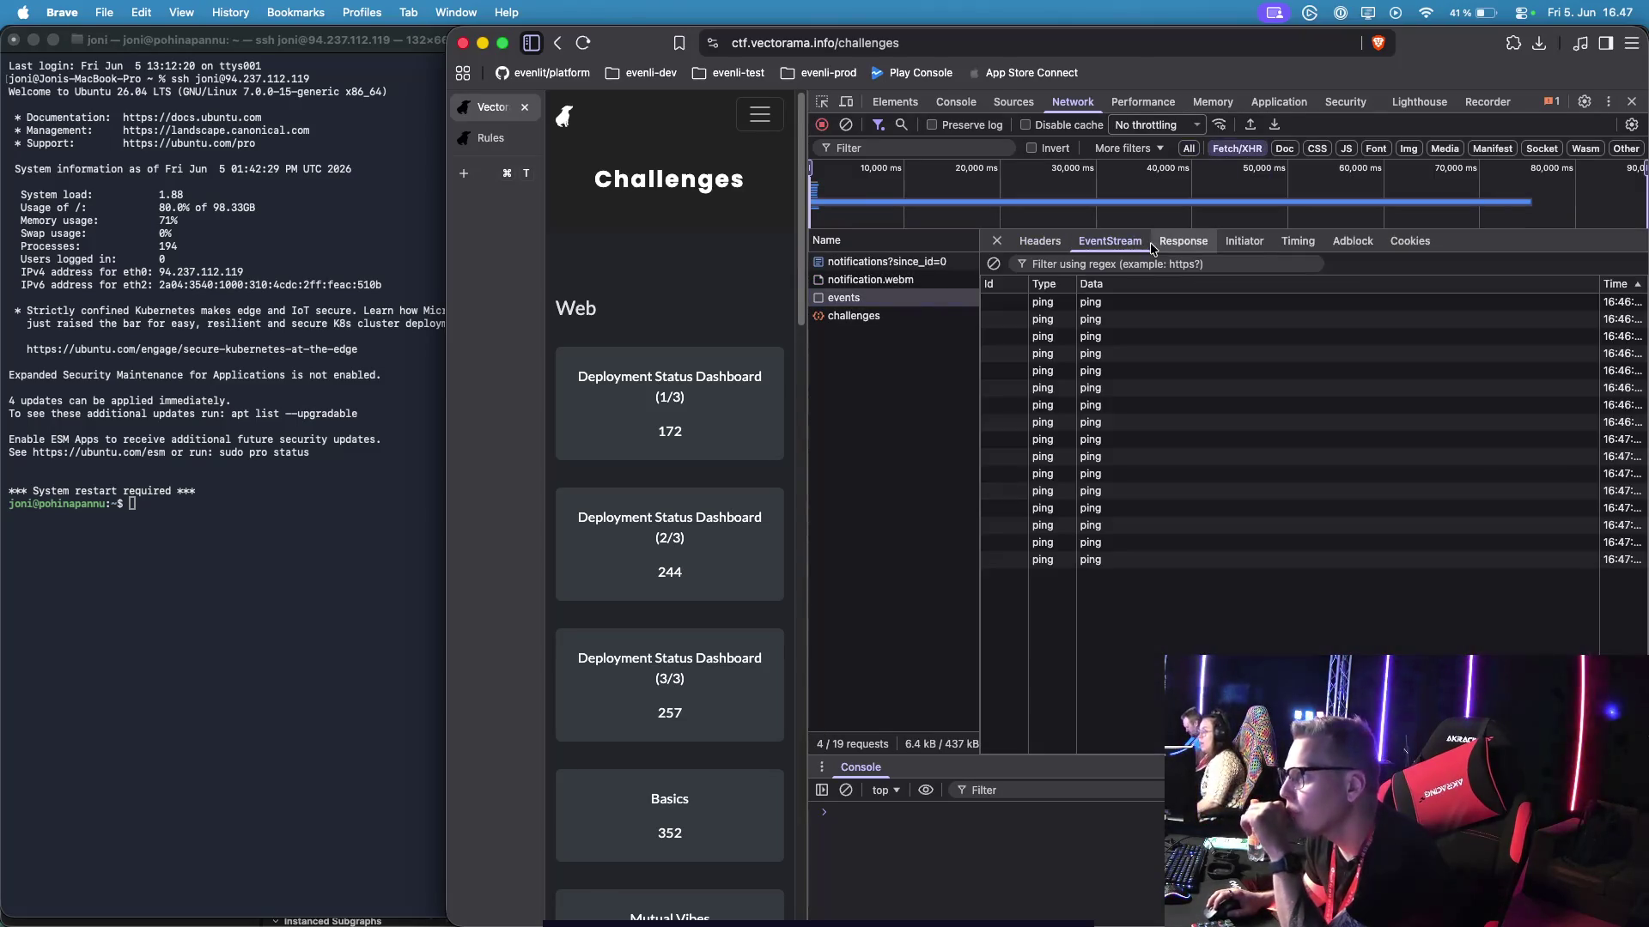
pyautogui.click(1174, 245)
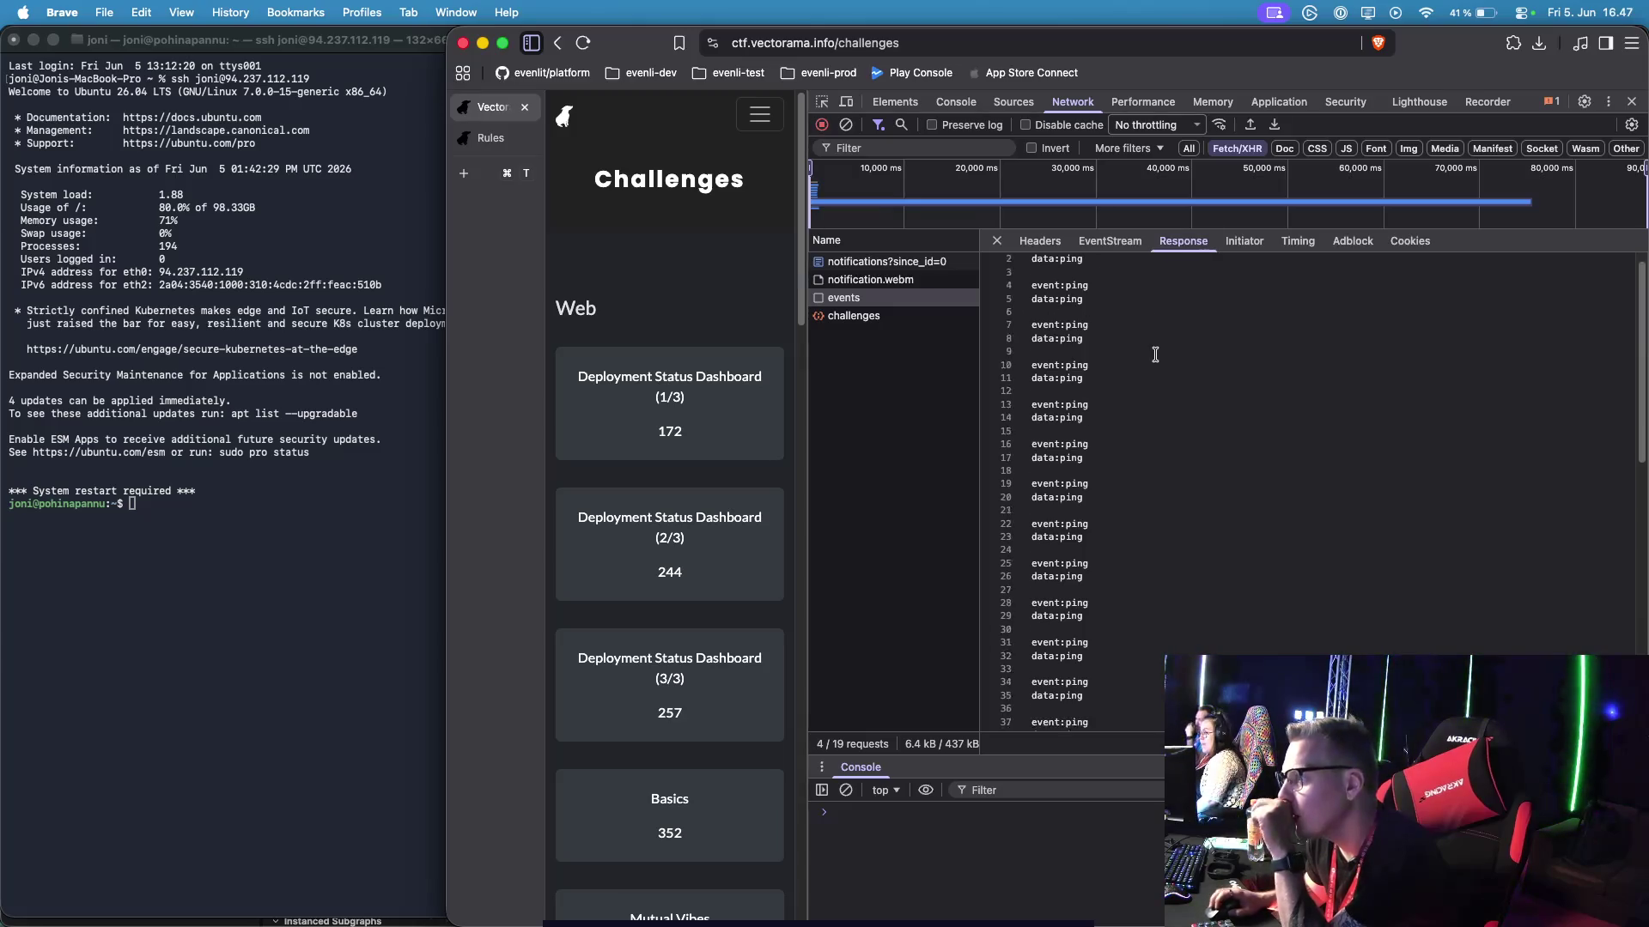
# Step: Page through the notification.webm bytes and check what initiated that request
pyautogui.click(870, 279)
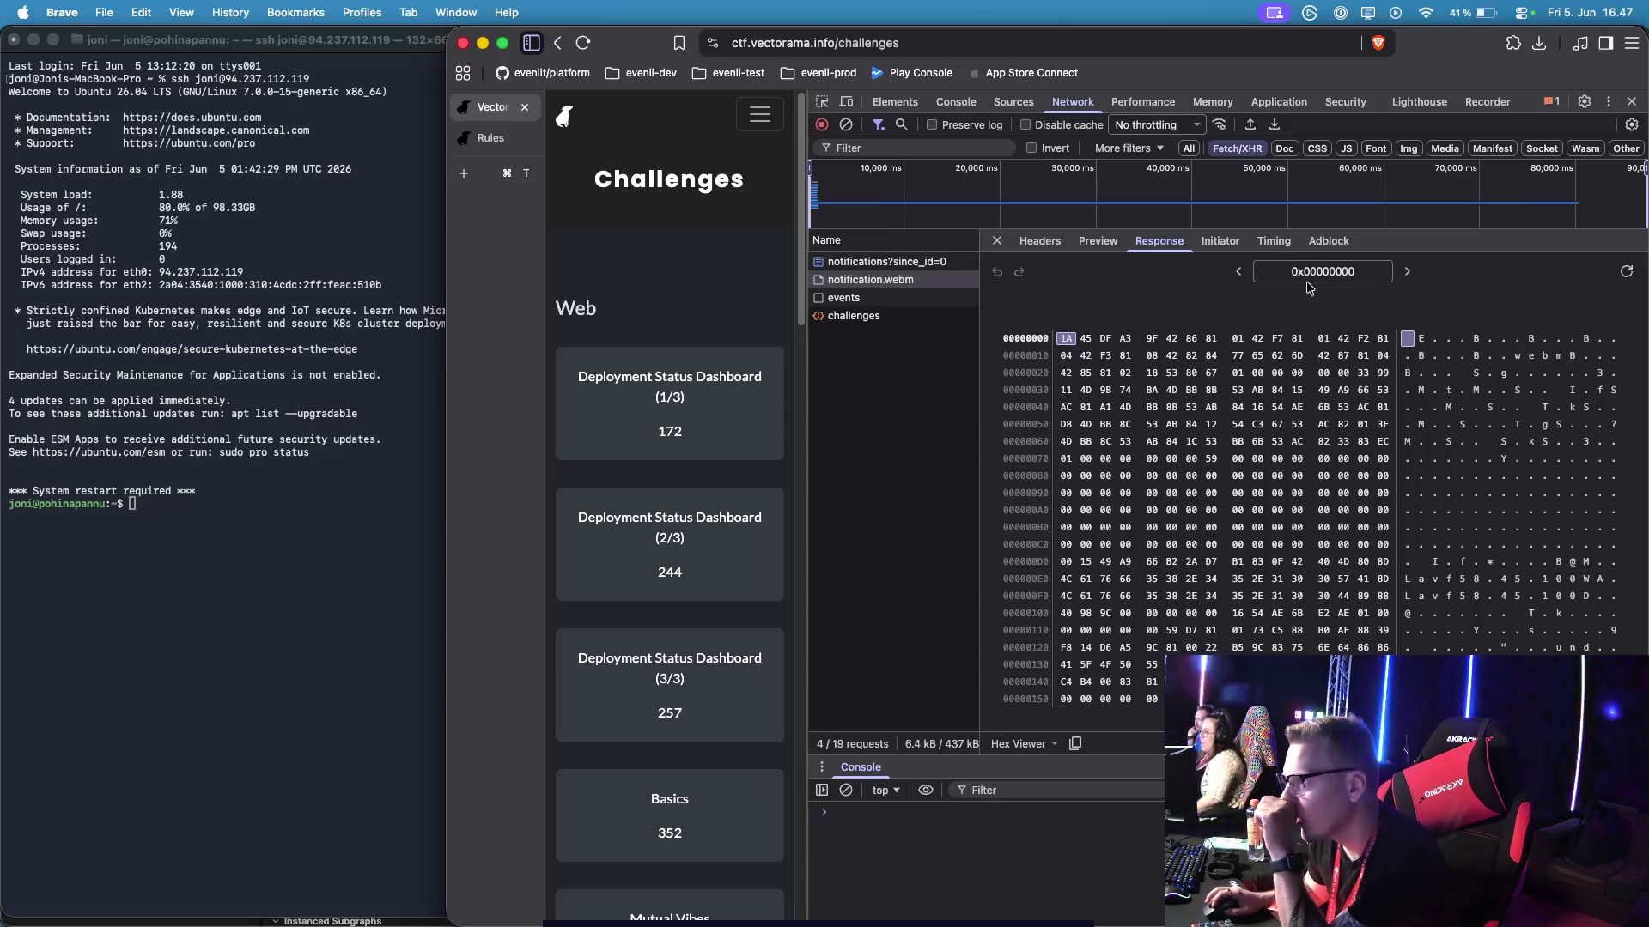
pyautogui.click(1406, 272)
pyautogui.click(1406, 272)
pyautogui.click(1406, 272)
pyautogui.click(1406, 272)
pyautogui.click(1405, 272)
pyautogui.click(1406, 273)
pyautogui.click(1406, 272)
pyautogui.click(1406, 272)
pyautogui.click(1406, 272)
pyautogui.click(1406, 272)
pyautogui.click(1405, 272)
pyautogui.click(1406, 272)
pyautogui.click(1406, 272)
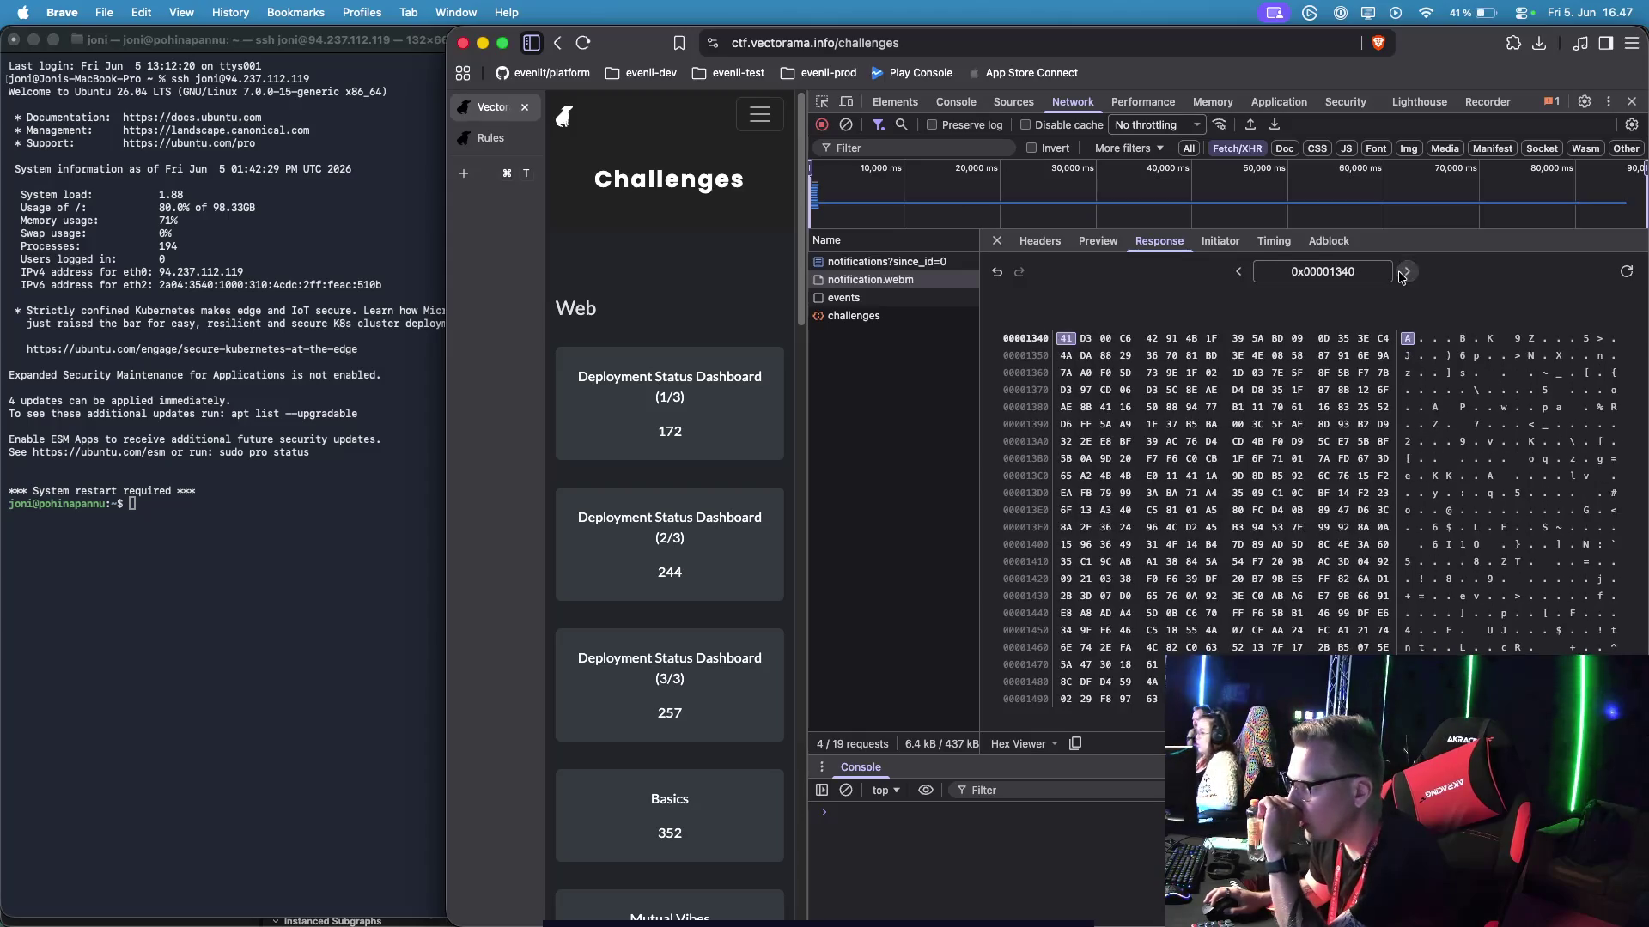
pyautogui.click(1405, 272)
pyautogui.click(1406, 272)
pyautogui.click(1406, 273)
pyautogui.click(1241, 246)
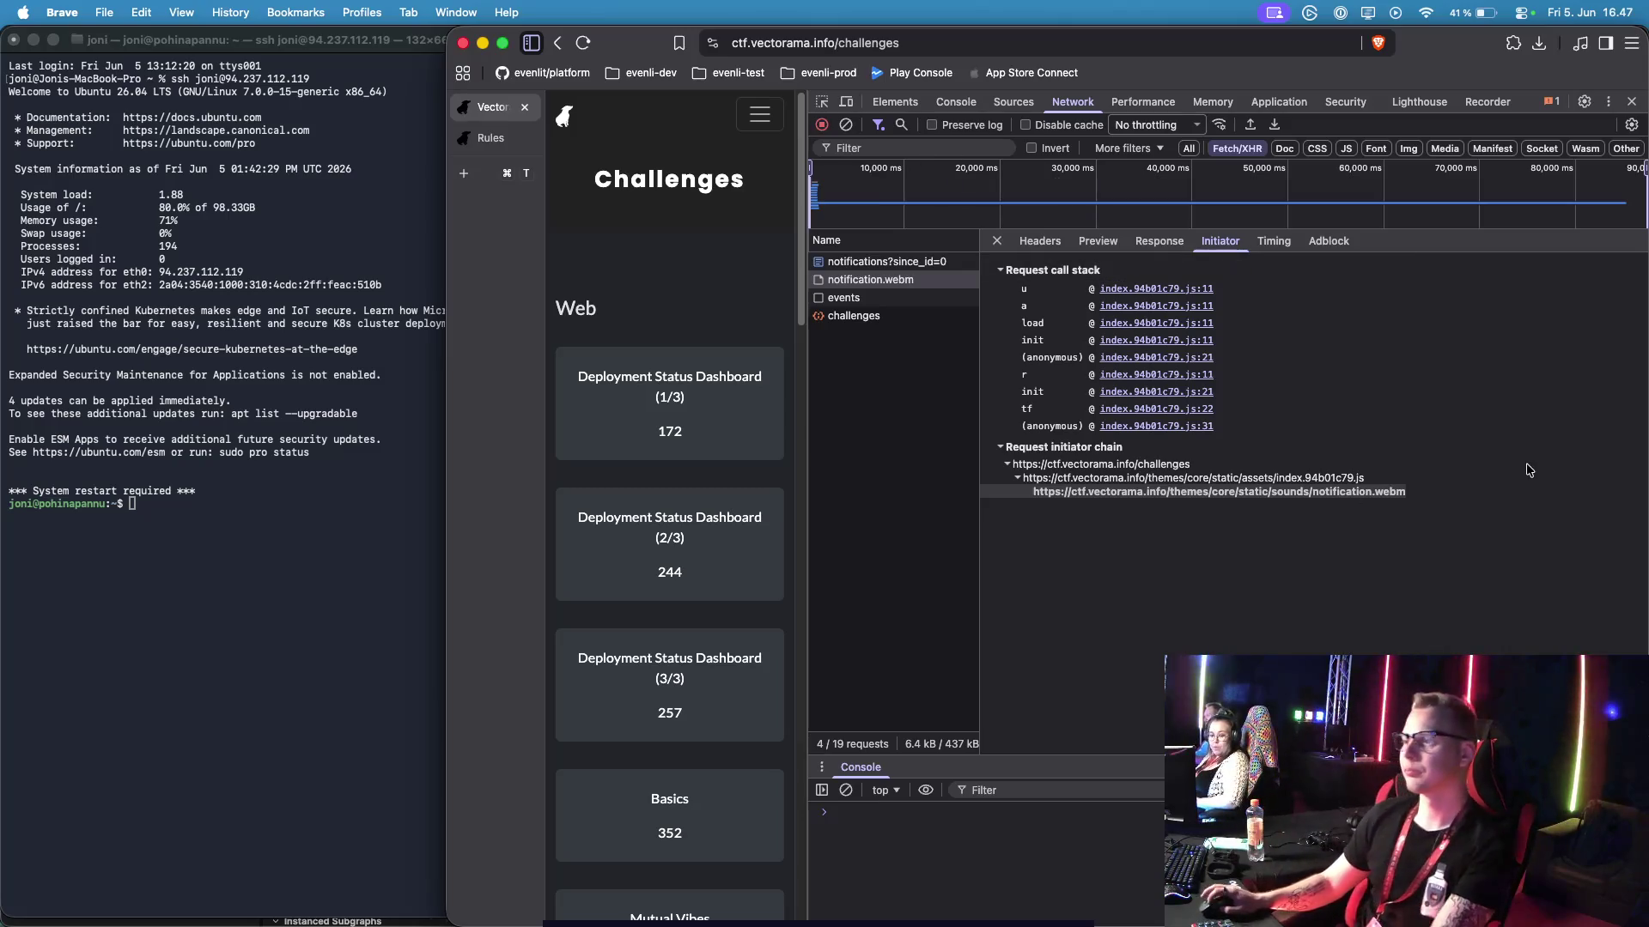
# Step: Close the challenges tab and hide Brave to reveal the terminal
pyautogui.press('super+w')
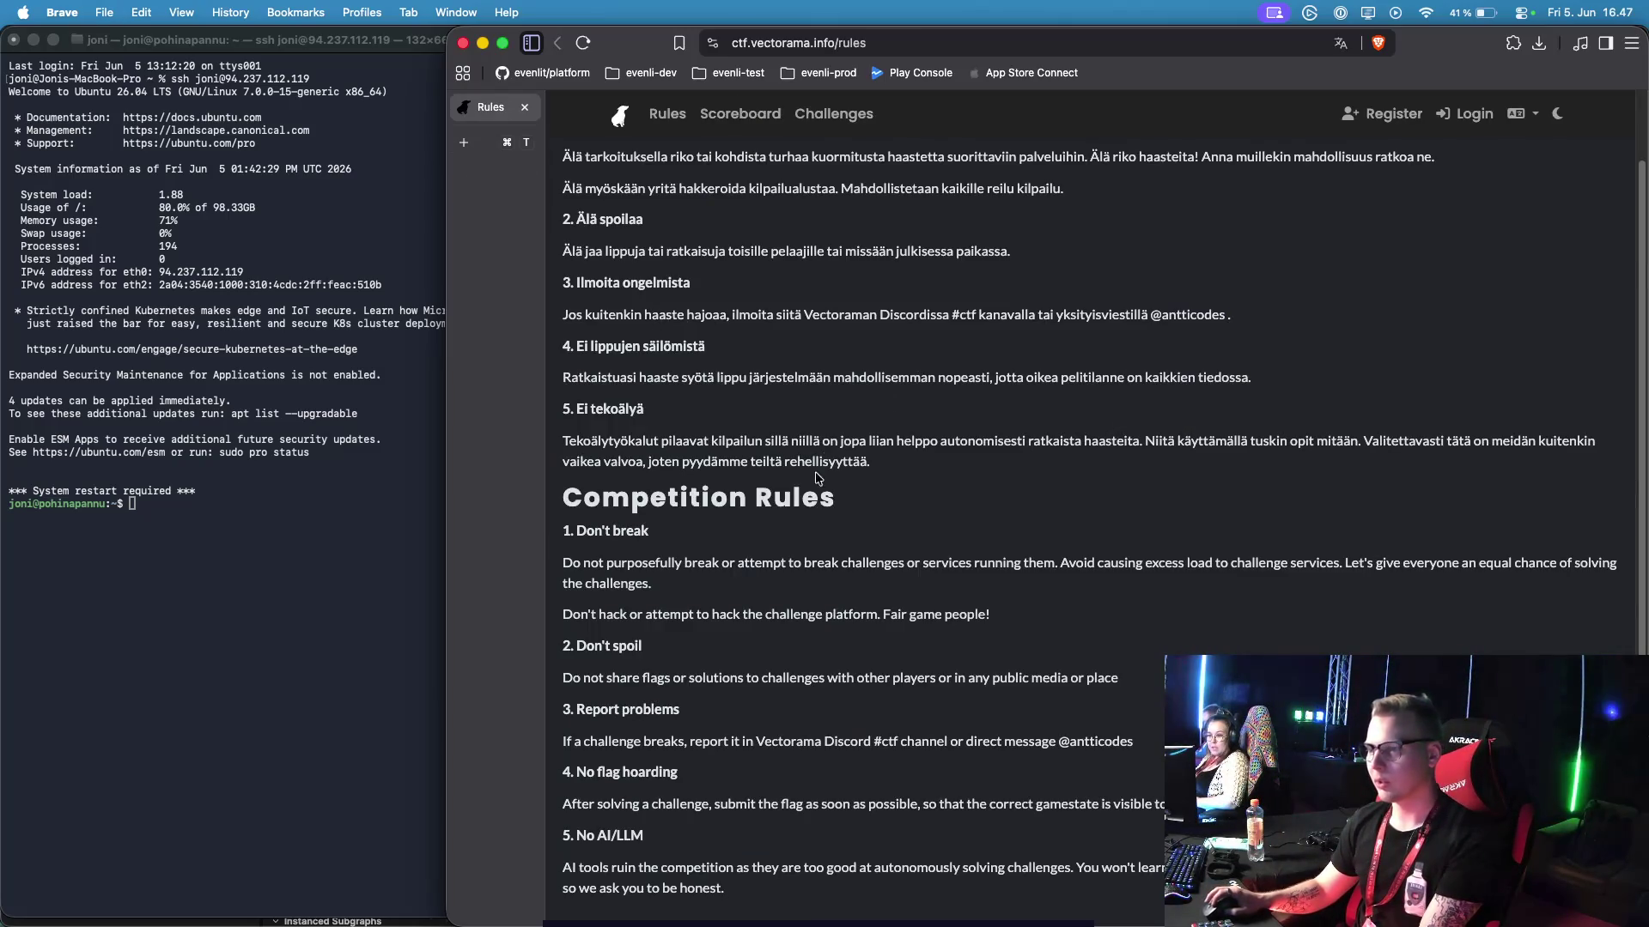
pyautogui.scroll(2, 812, 487)
pyautogui.press('super+w')
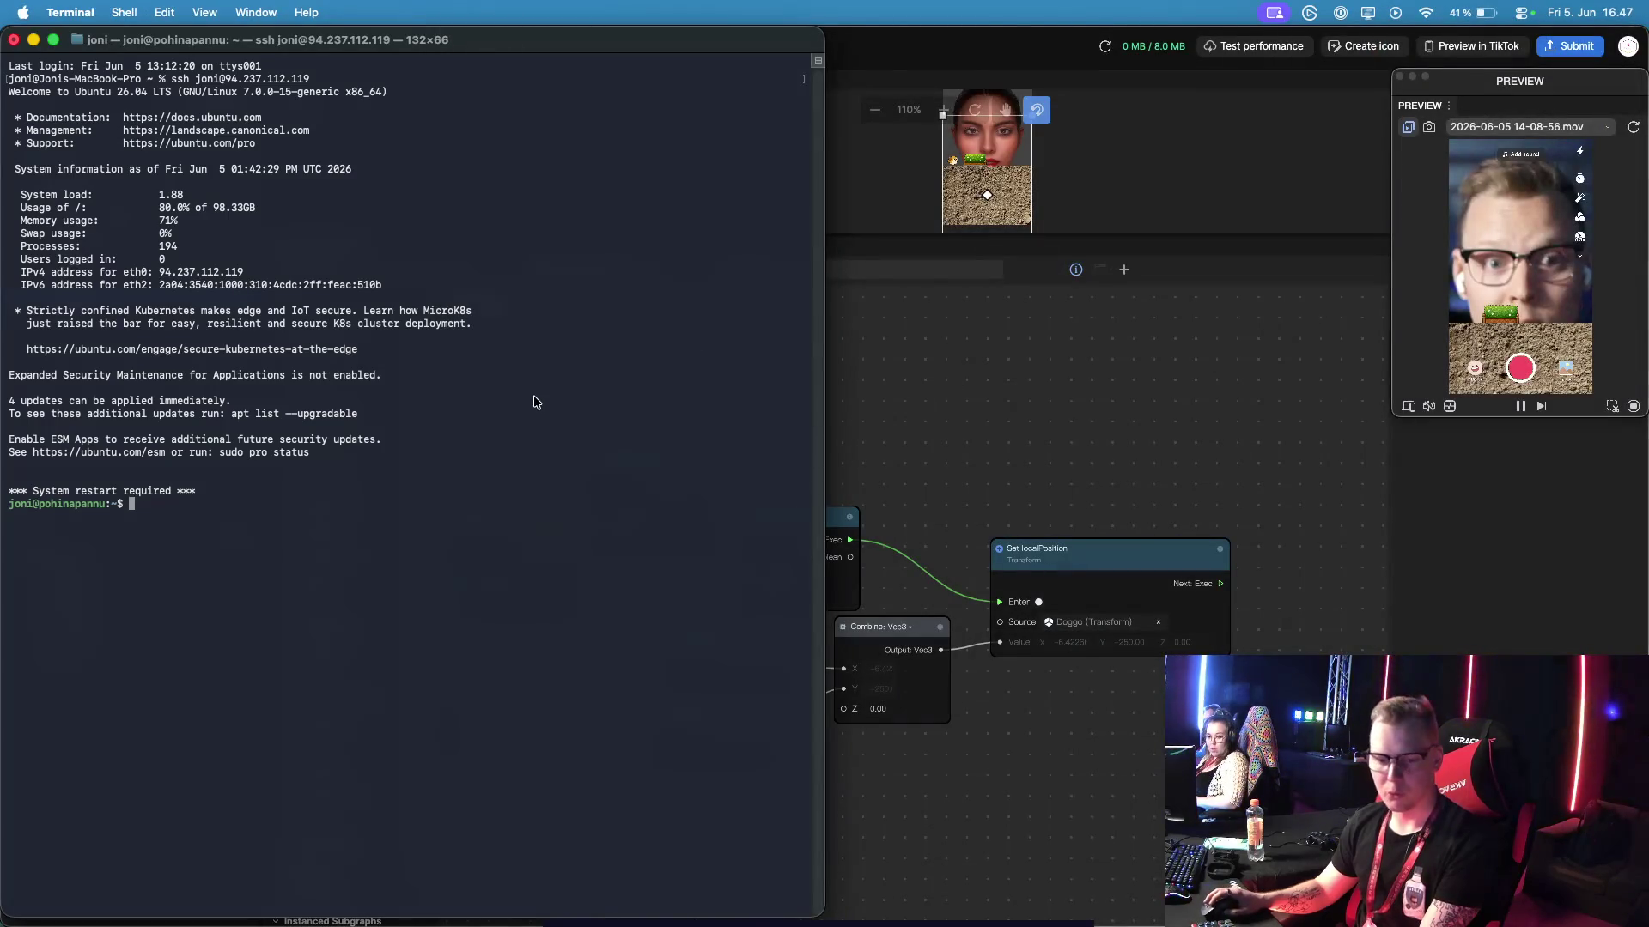
# Step: Bring Effect House forward and nudge Doggo's Set localPosition node up and left
pyautogui.click(1003, 420)
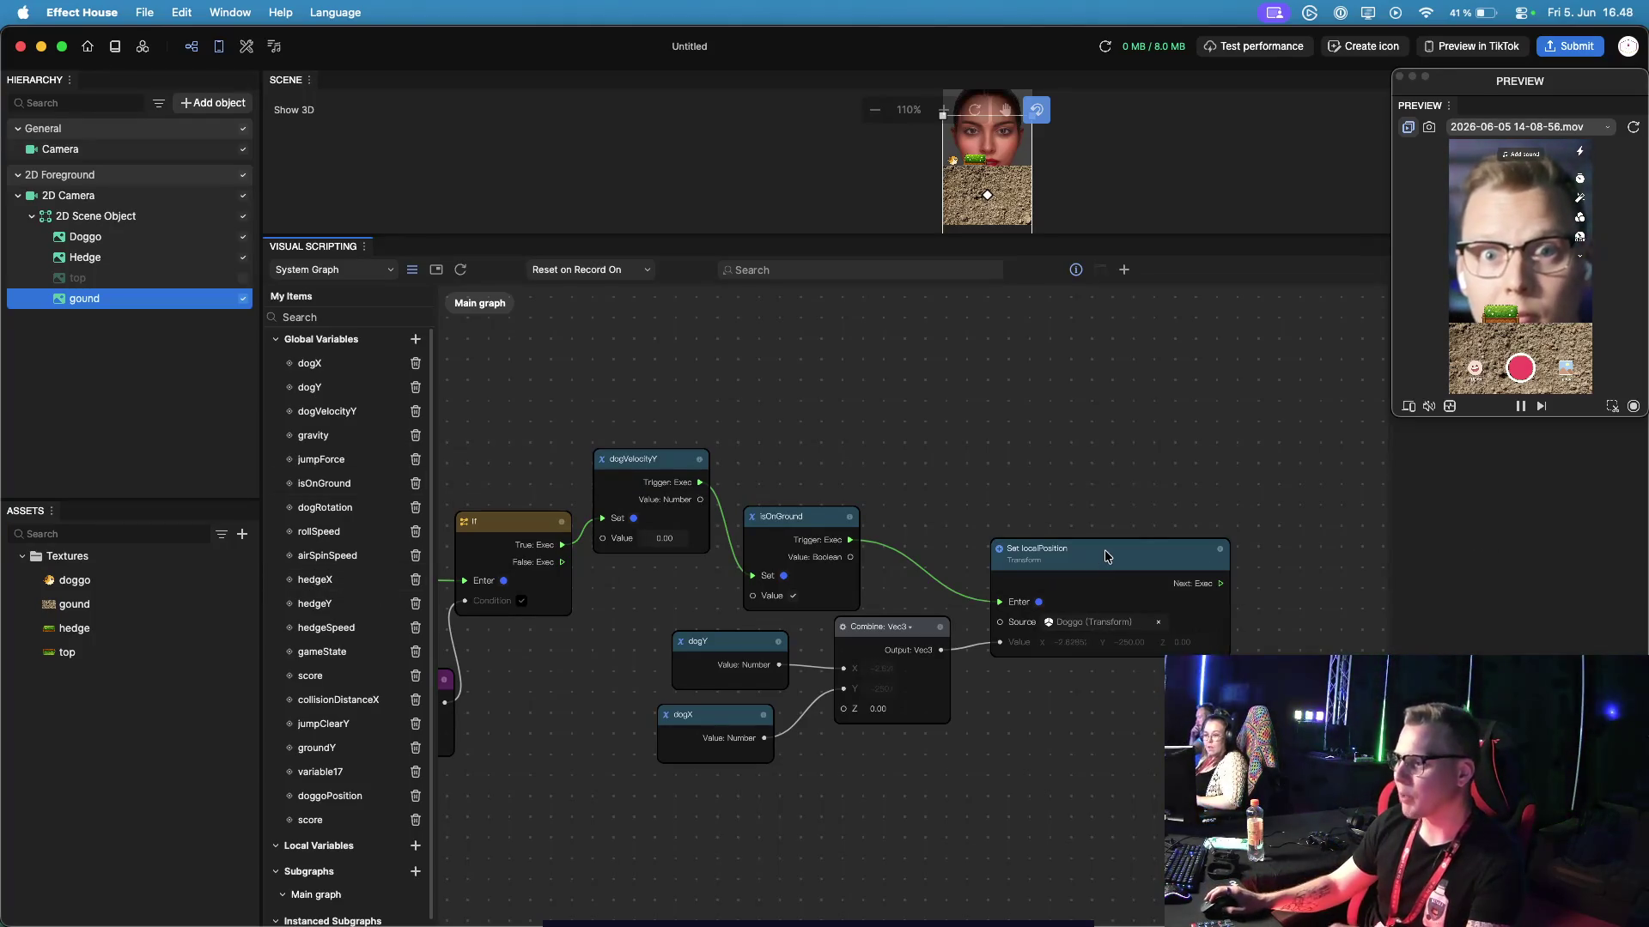
pyautogui.moveTo(1106, 556); pyautogui.dragTo(1096, 523)
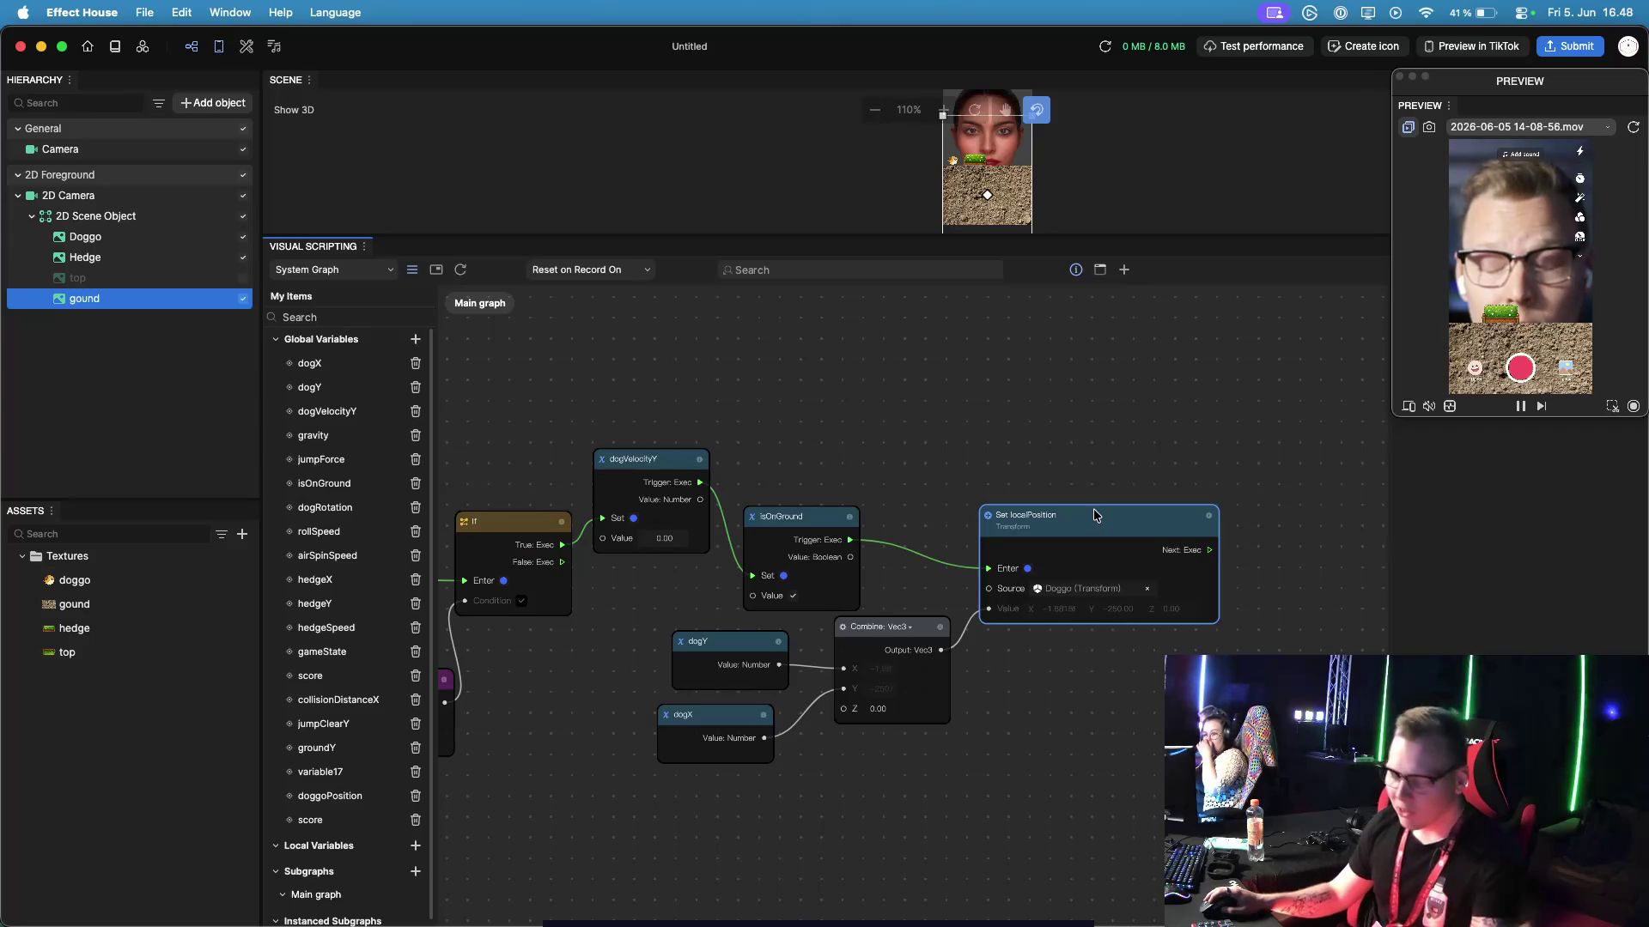